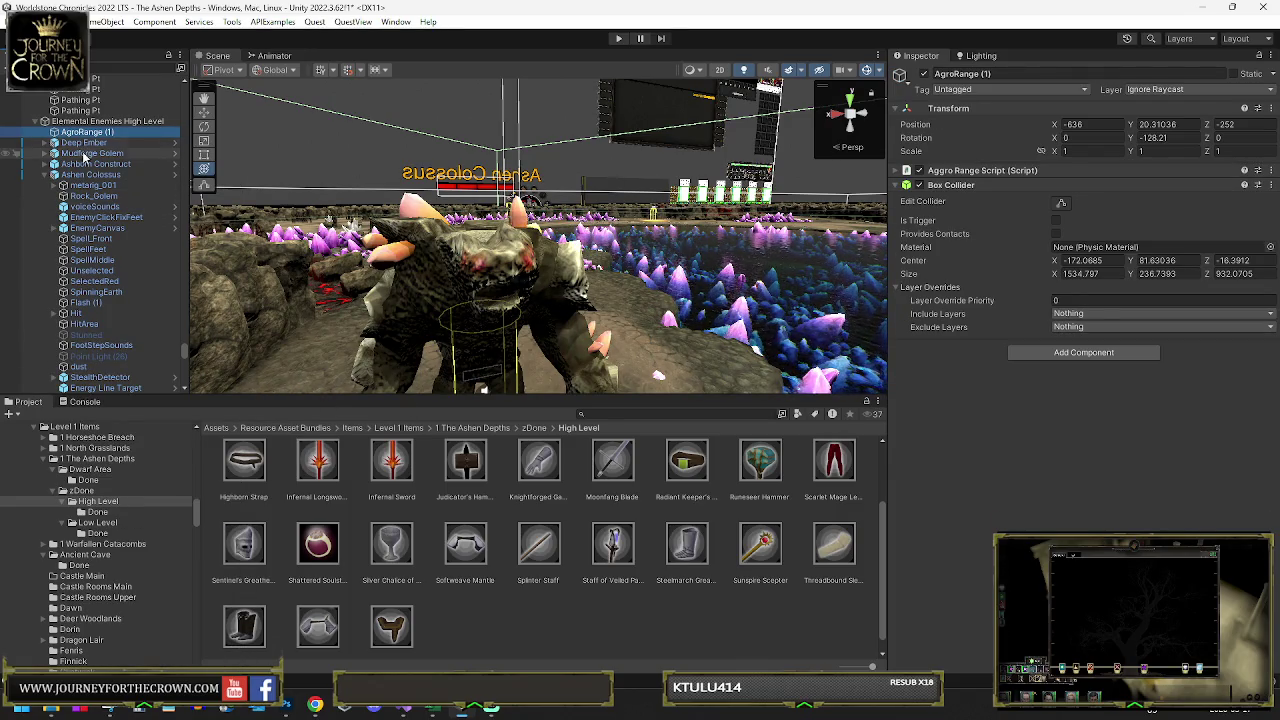
- Open the Sunspire Scepter item from Ashen Colossus's Load XML Item drop list and view its rarity choices
{"action": "left_click", "coordinate": [88, 176]}
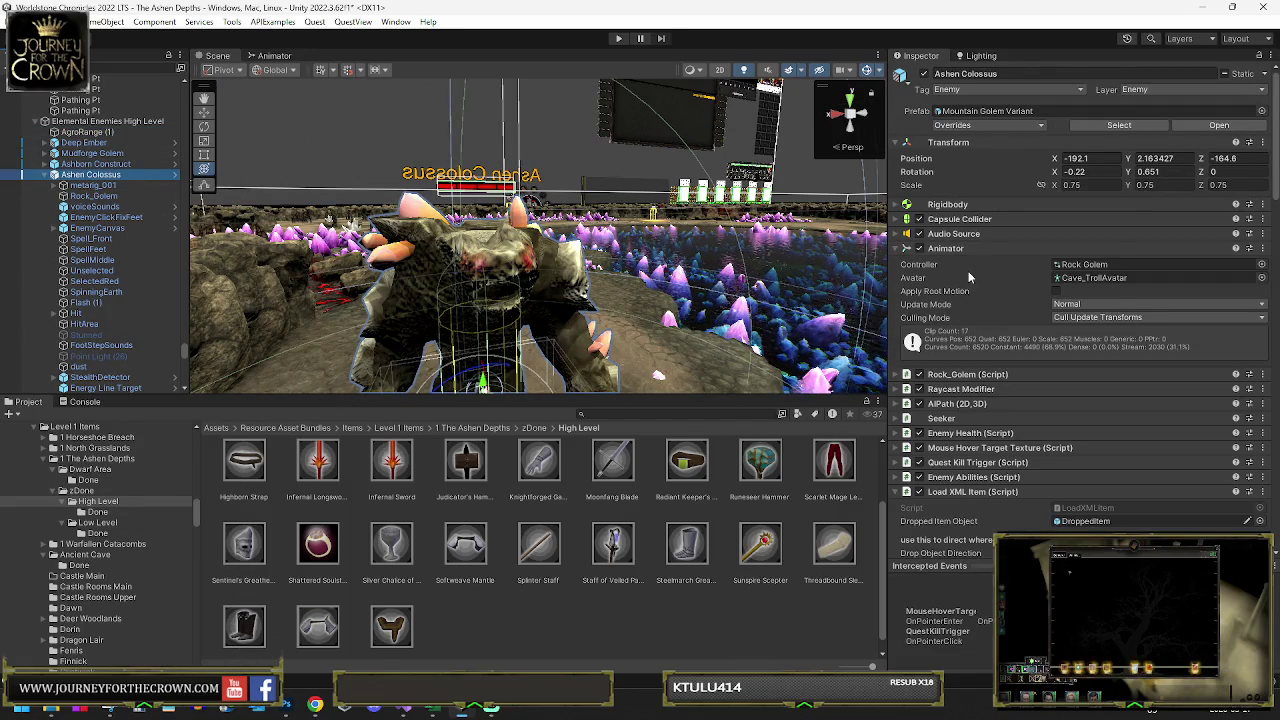
{"action": "scroll", "coordinate": [926, 481], "scroll_direction": "down", "scroll_amount": 2}
{"action": "scroll", "coordinate": [926, 481], "scroll_direction": "down", "scroll_amount": 5}
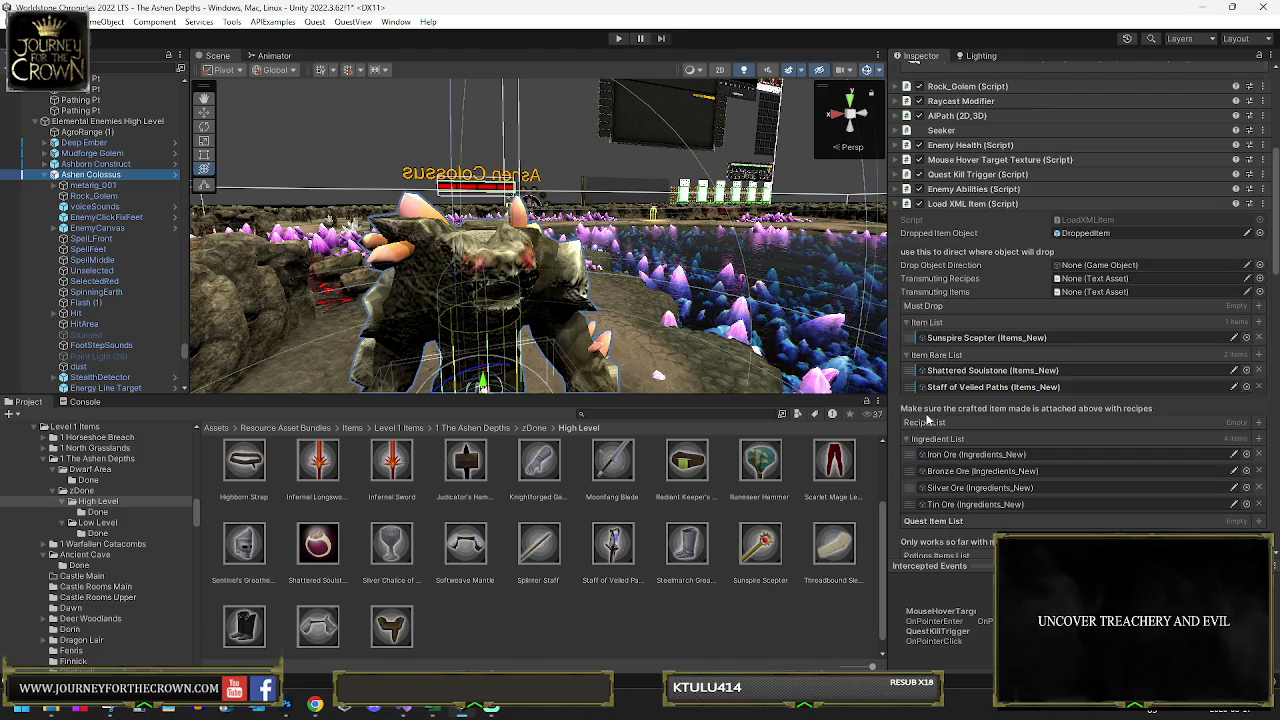
{"action": "left_click", "coordinate": [956, 341]}
{"action": "double_click", "coordinate": [956, 341]}
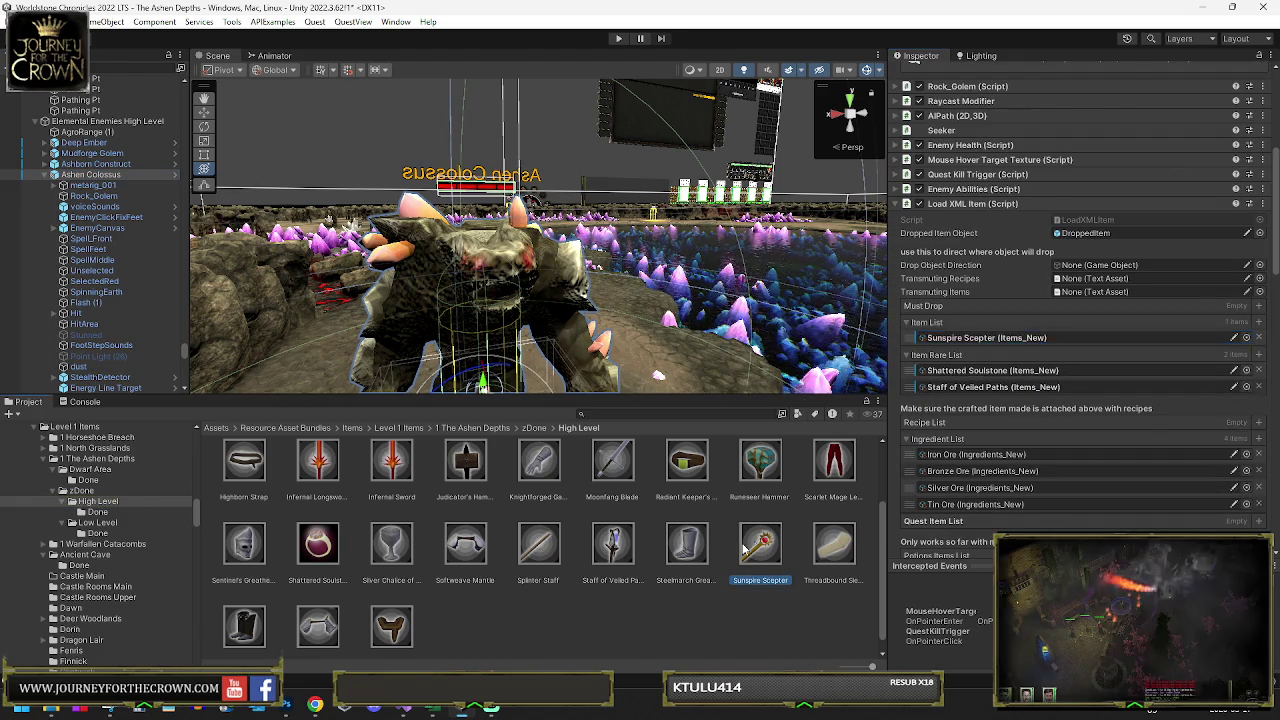
{"action": "left_click", "coordinate": [1092, 157]}
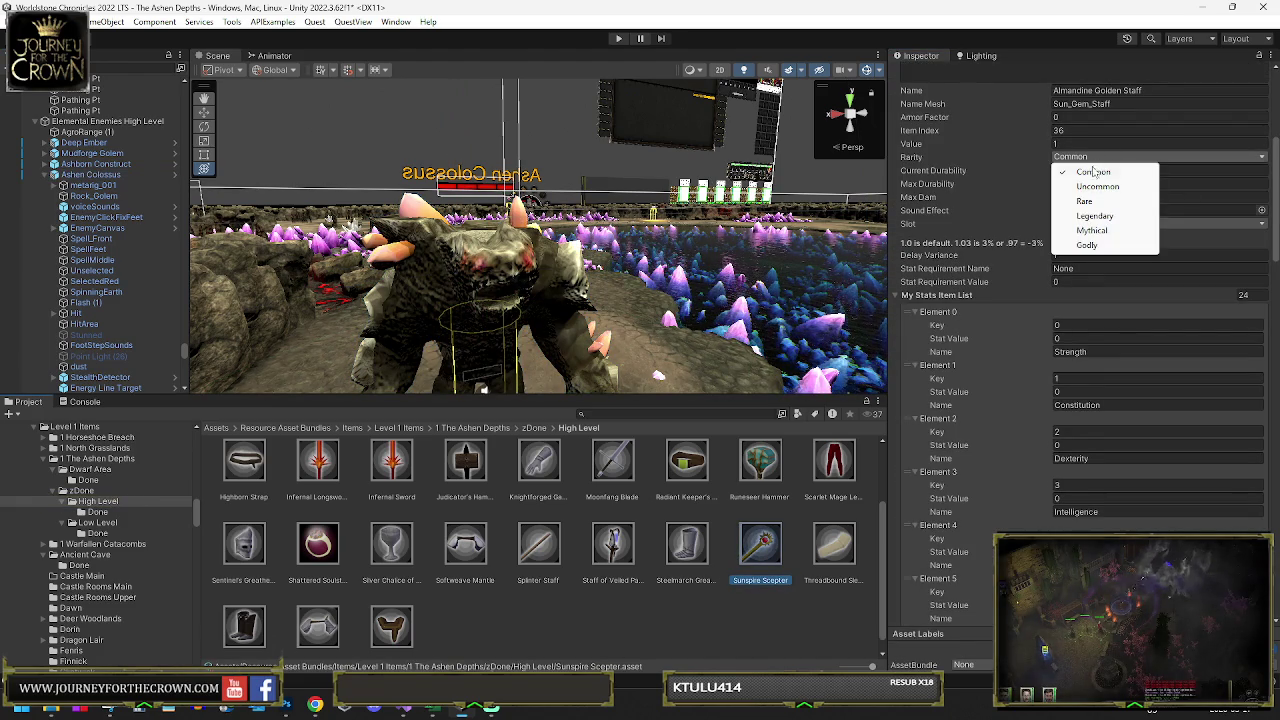
- Set the Sunspire Scepter's rarity to Rare, Intelligence to 28 and Charisma to 5
{"action": "left_click", "coordinate": [1083, 202]}
{"action": "left_click", "coordinate": [1095, 338]}
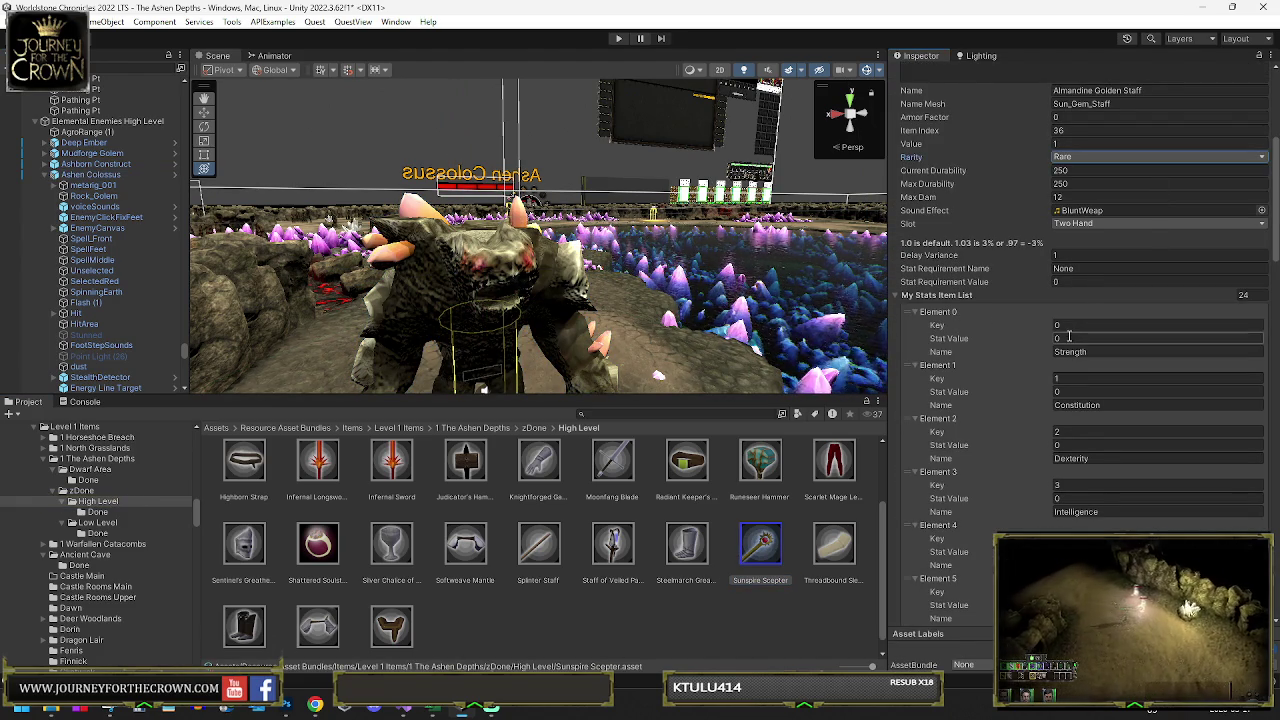
{"action": "scroll", "coordinate": [1095, 333], "scroll_direction": "down", "scroll_amount": 2}
{"action": "scroll", "coordinate": [1095, 333], "scroll_direction": "down", "scroll_amount": 2}
{"action": "left_click", "coordinate": [1073, 318]}
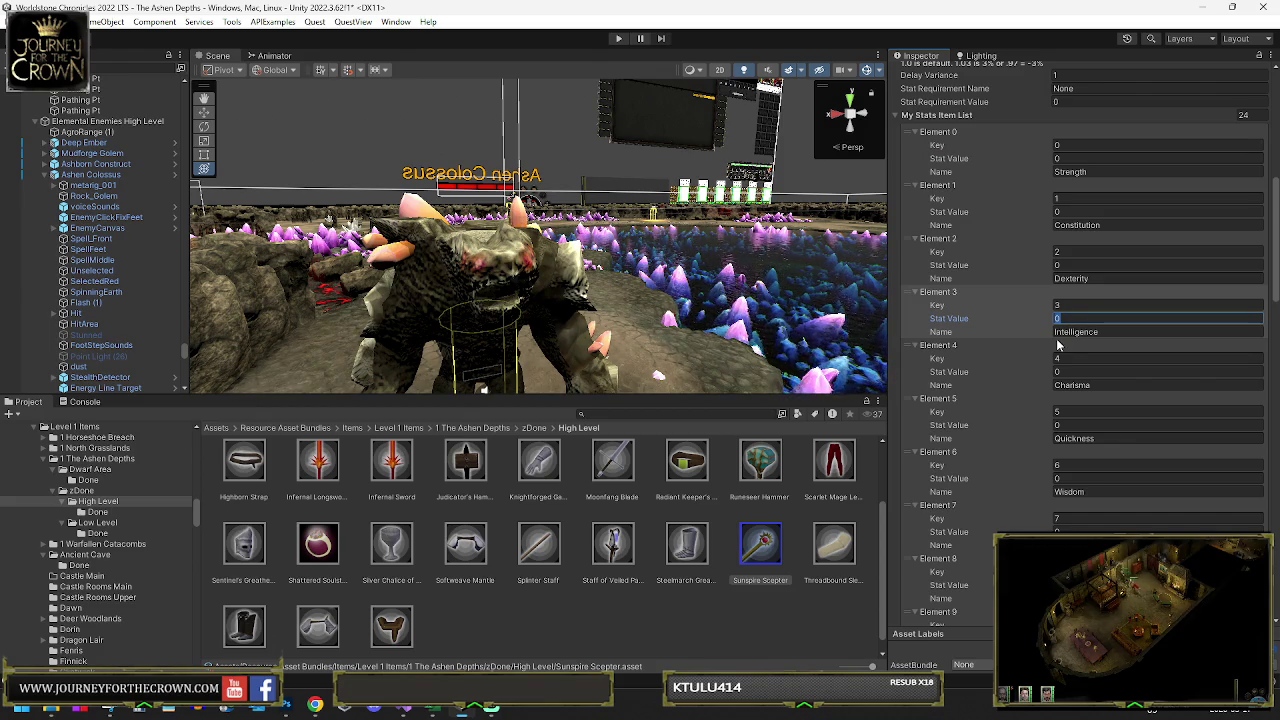
{"action": "type", "text": "28"}
{"action": "left_click", "coordinate": [1071, 371]}
{"action": "type", "text": "5"}
- Set the Fire stat value to 4 further down the stat list
{"action": "scroll", "coordinate": [1089, 422], "scroll_direction": "down", "scroll_amount": 6}
{"action": "left_click", "coordinate": [1112, 423]}
{"action": "type", "text": "5"}
{"action": "scroll", "coordinate": [1112, 423], "scroll_direction": "down", "scroll_amount": 3}
{"action": "left_click", "coordinate": [1074, 491]}
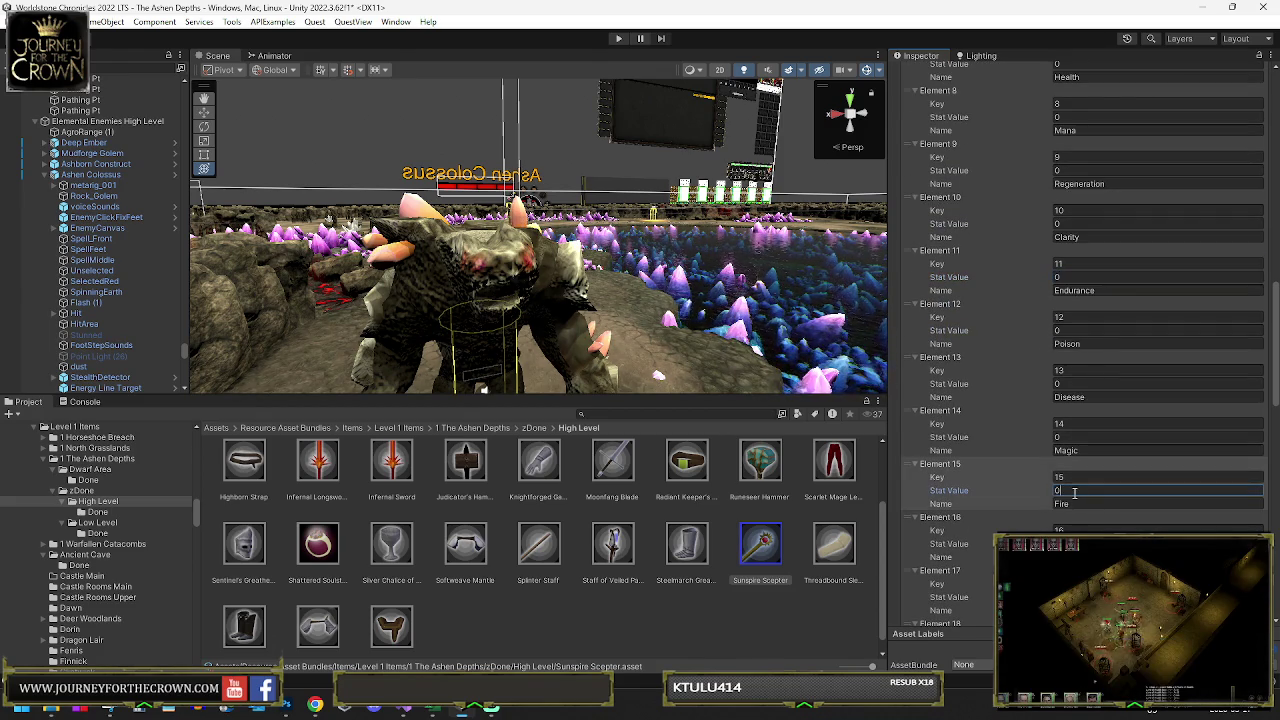
{"action": "type", "text": "4"}
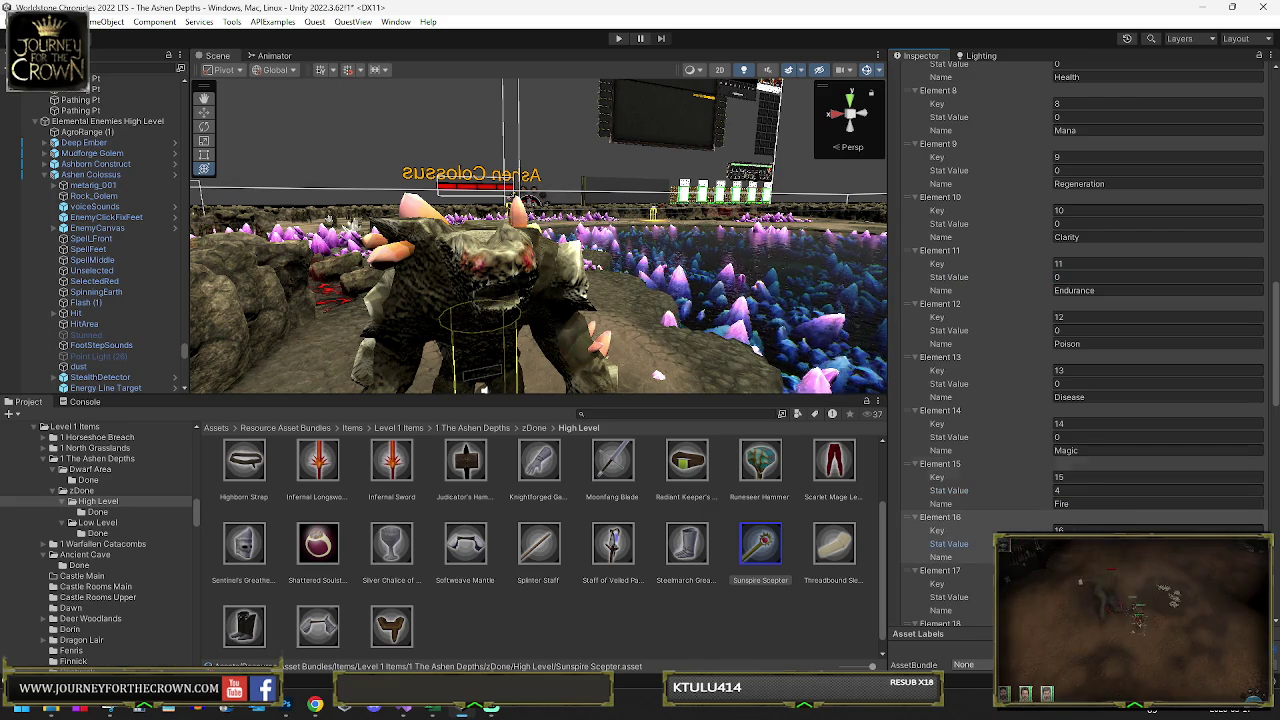
{"action": "scroll", "coordinate": [1085, 385], "scroll_direction": "up", "scroll_amount": 2}
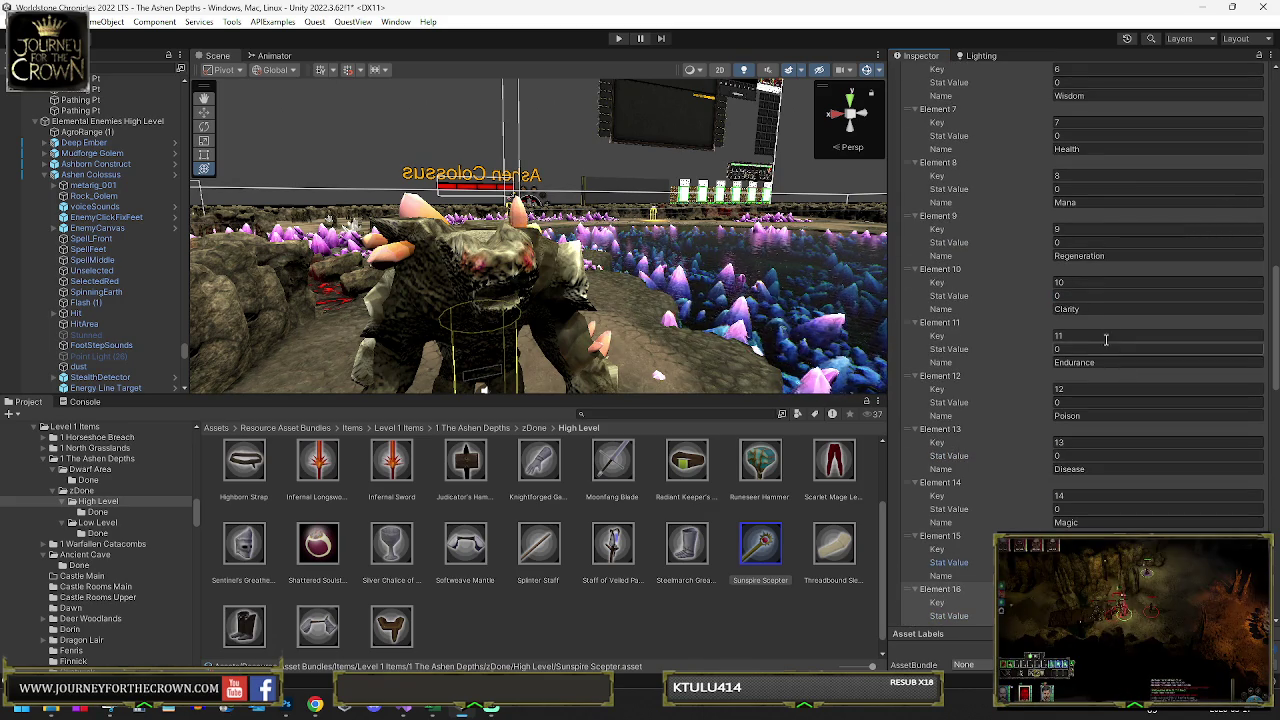
{"action": "scroll", "coordinate": [1093, 310], "scroll_direction": "up", "scroll_amount": 5}
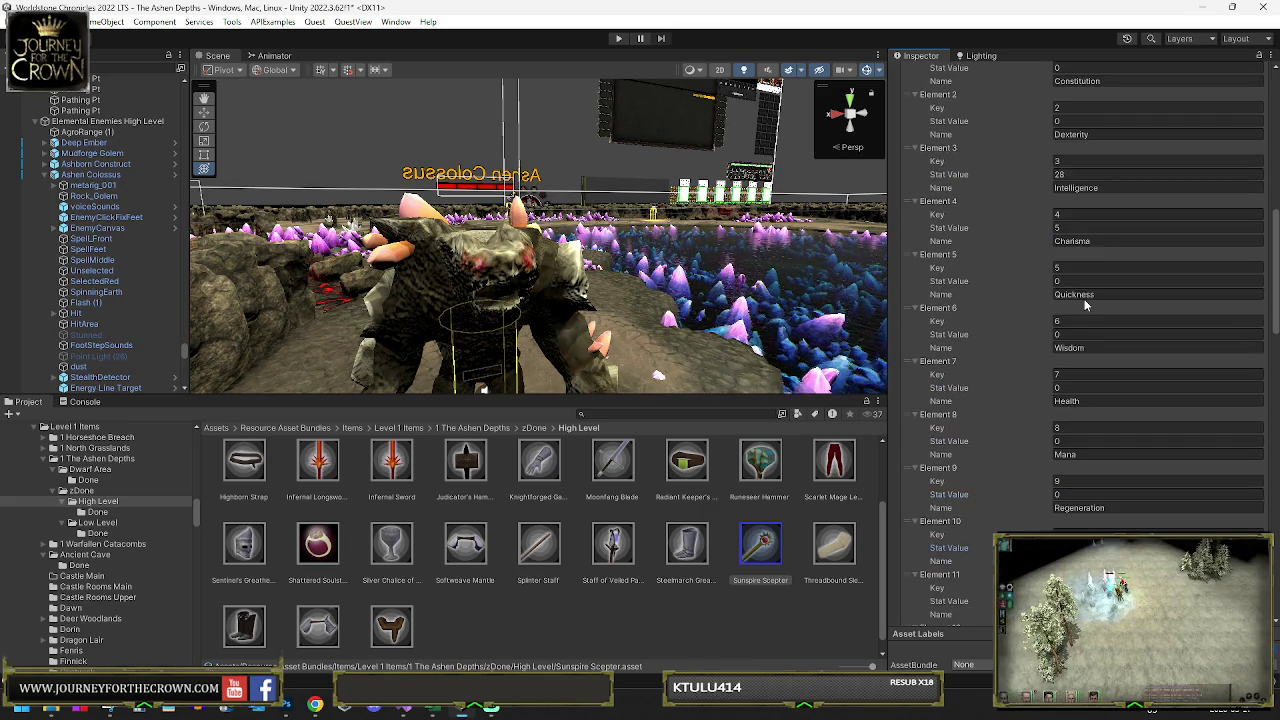
{"action": "scroll", "coordinate": [1090, 290], "scroll_direction": "up", "scroll_amount": 10}
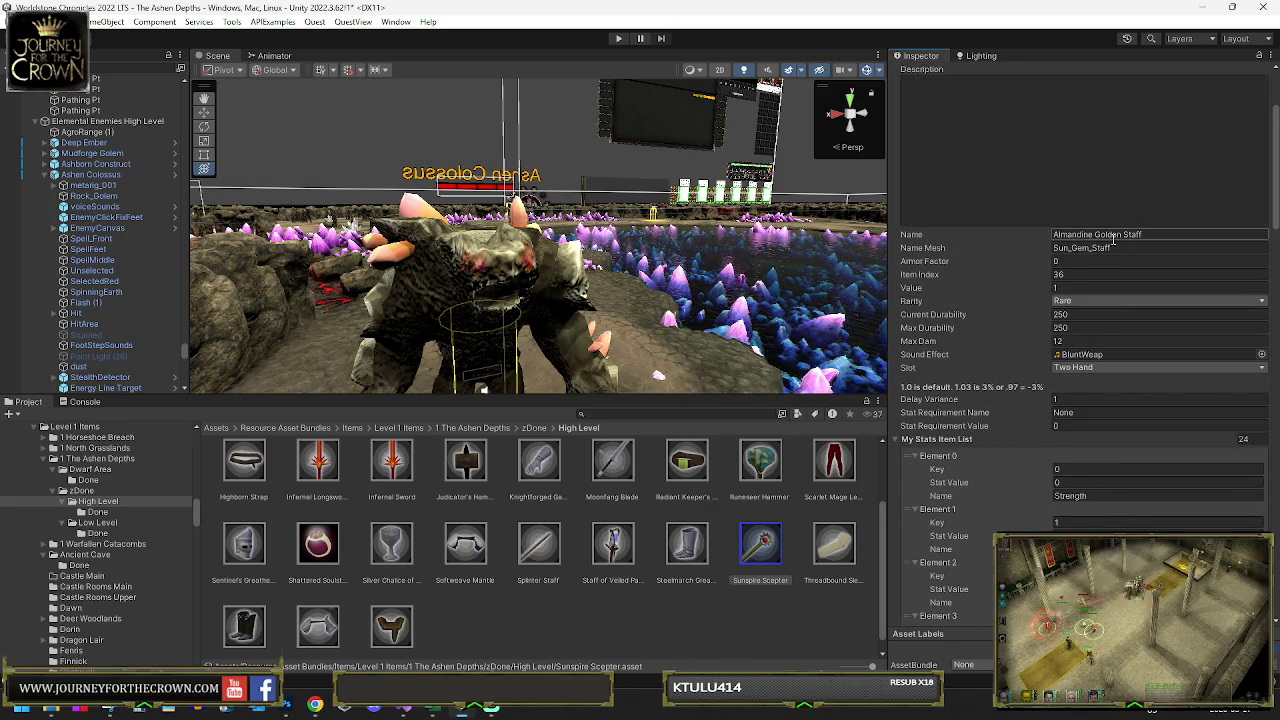
{"action": "scroll", "coordinate": [1113, 238], "scroll_direction": "up", "scroll_amount": 3}
- Change the item's display name to 'Sunspire Staff'
{"action": "double_click", "coordinate": [1129, 128]}
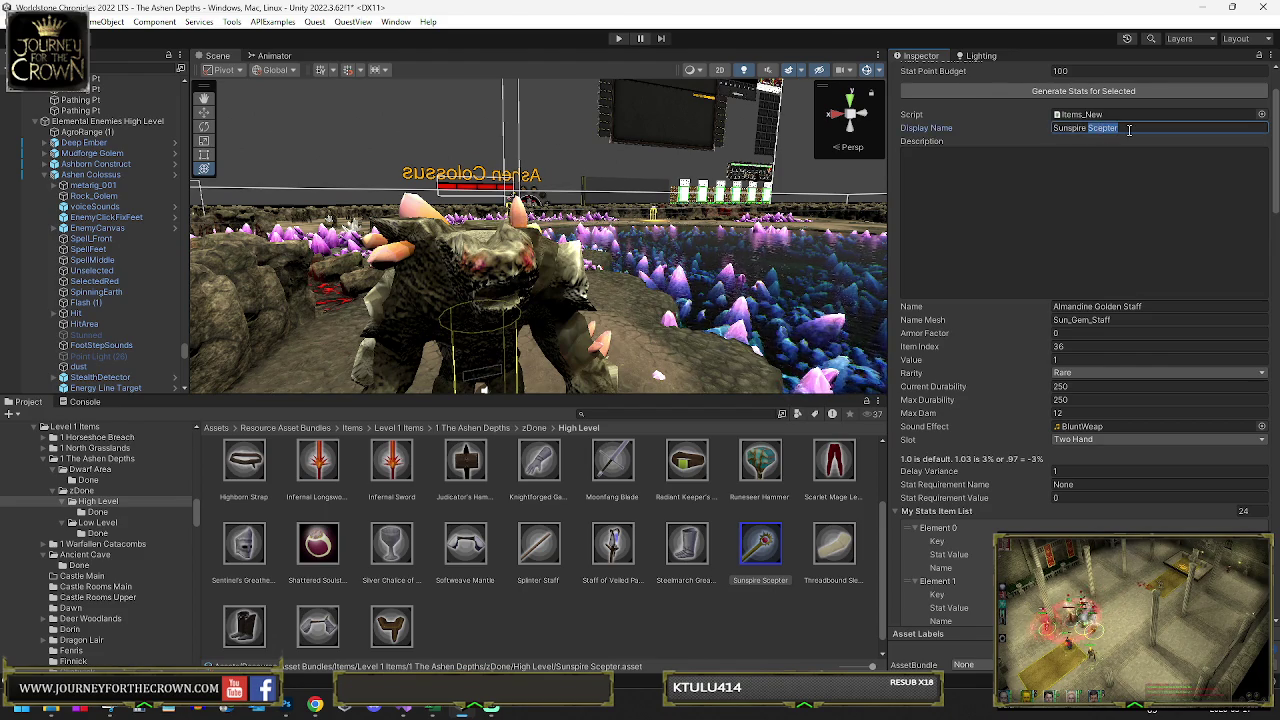
{"action": "type", "text": "Staff"}
{"action": "key", "text": "Return"}
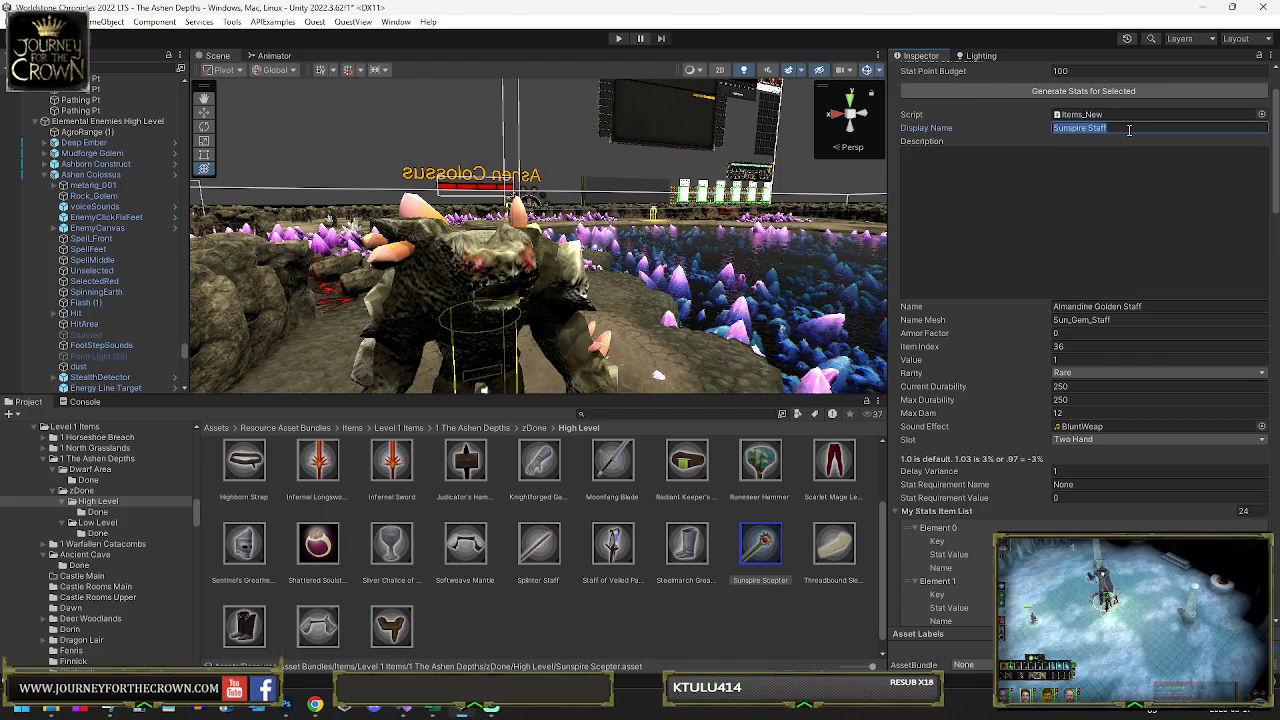
- Rename the item's asset file to 'Lava Staff'
{"action": "left_click", "coordinate": [759, 580]}
{"action": "type", "text": "Sunspire Staff"}
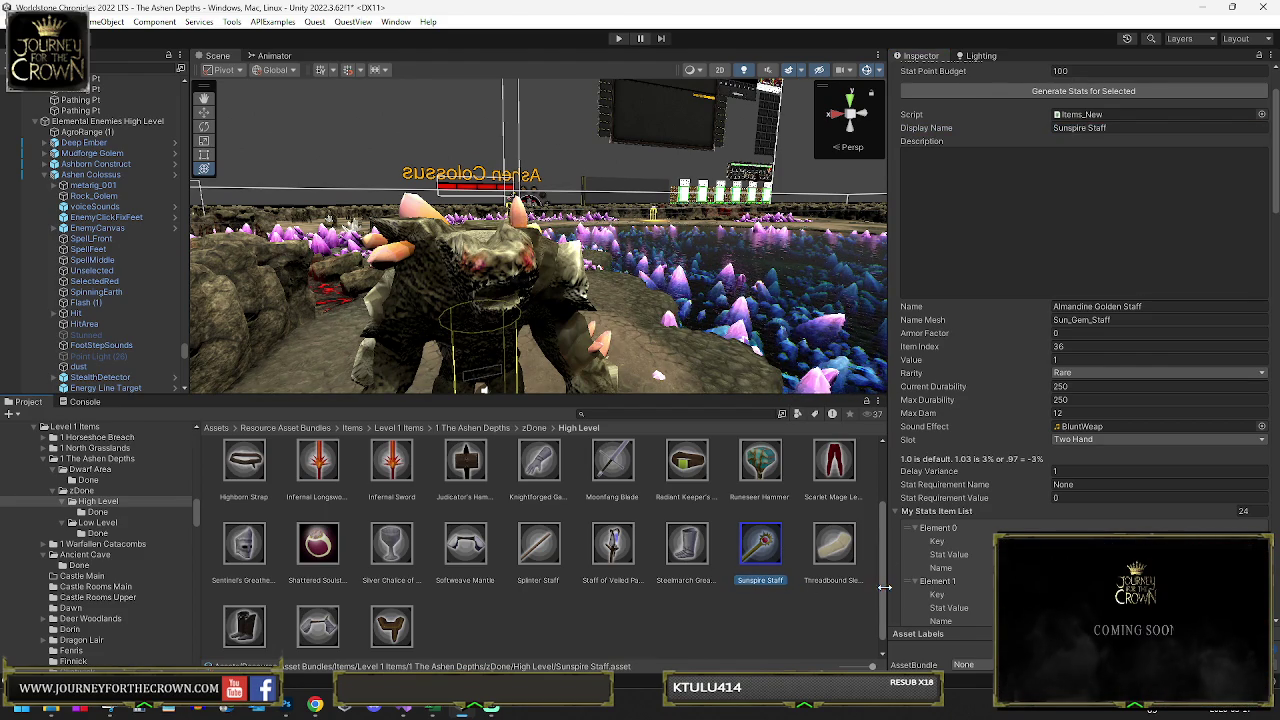
{"action": "left_click", "coordinate": [751, 582]}
{"action": "type", "text": "Level Staff"}
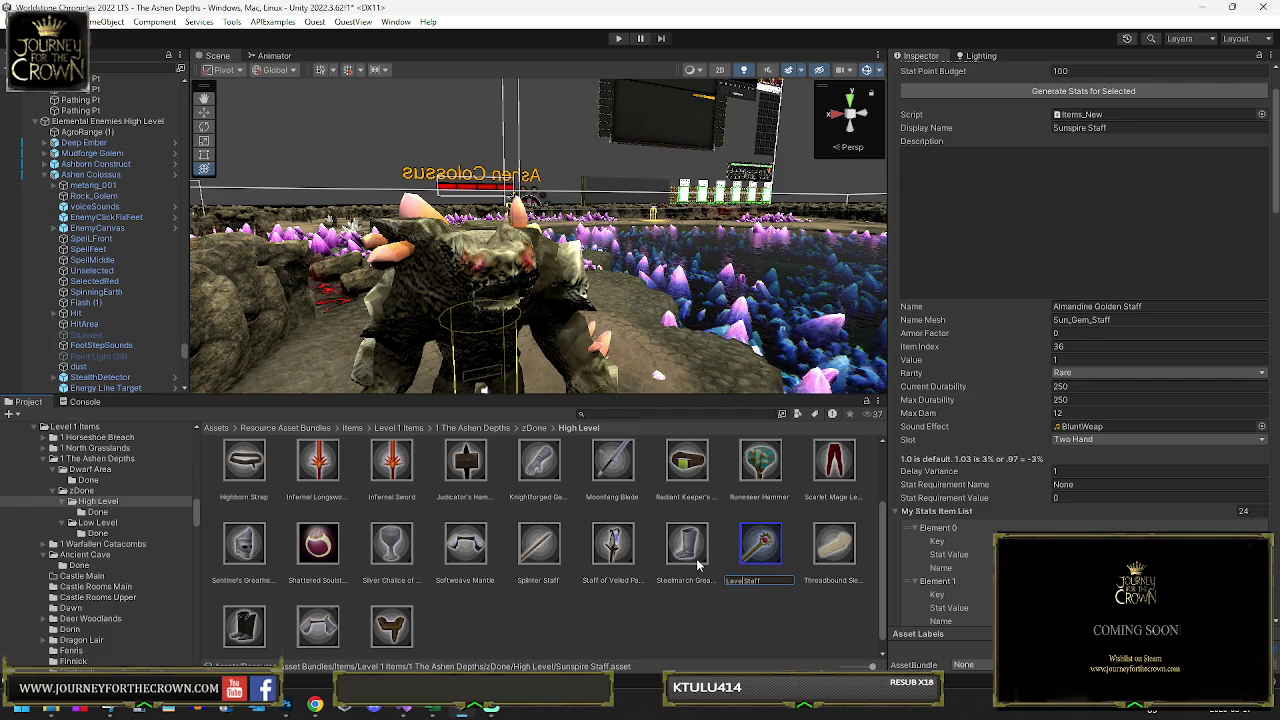
{"action": "key", "text": "ctrl+a"}
{"action": "key", "text": "ctrl+c"}
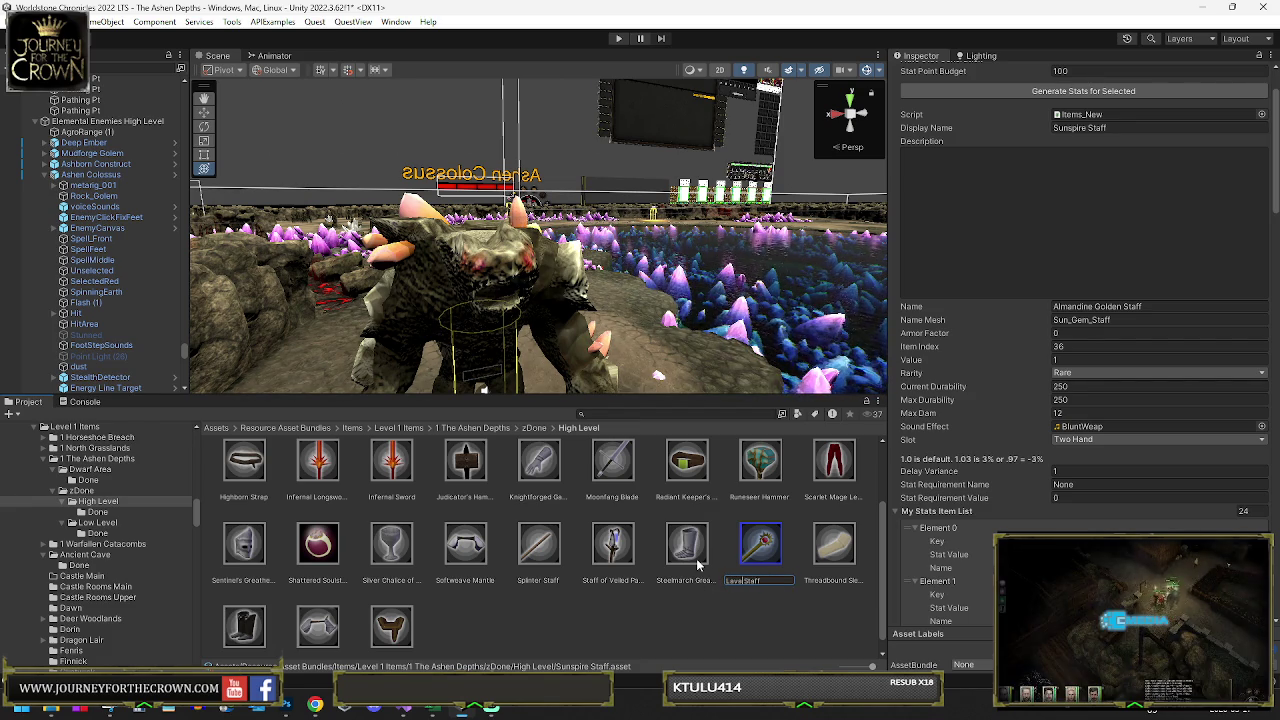
{"action": "key", "text": "Return"}
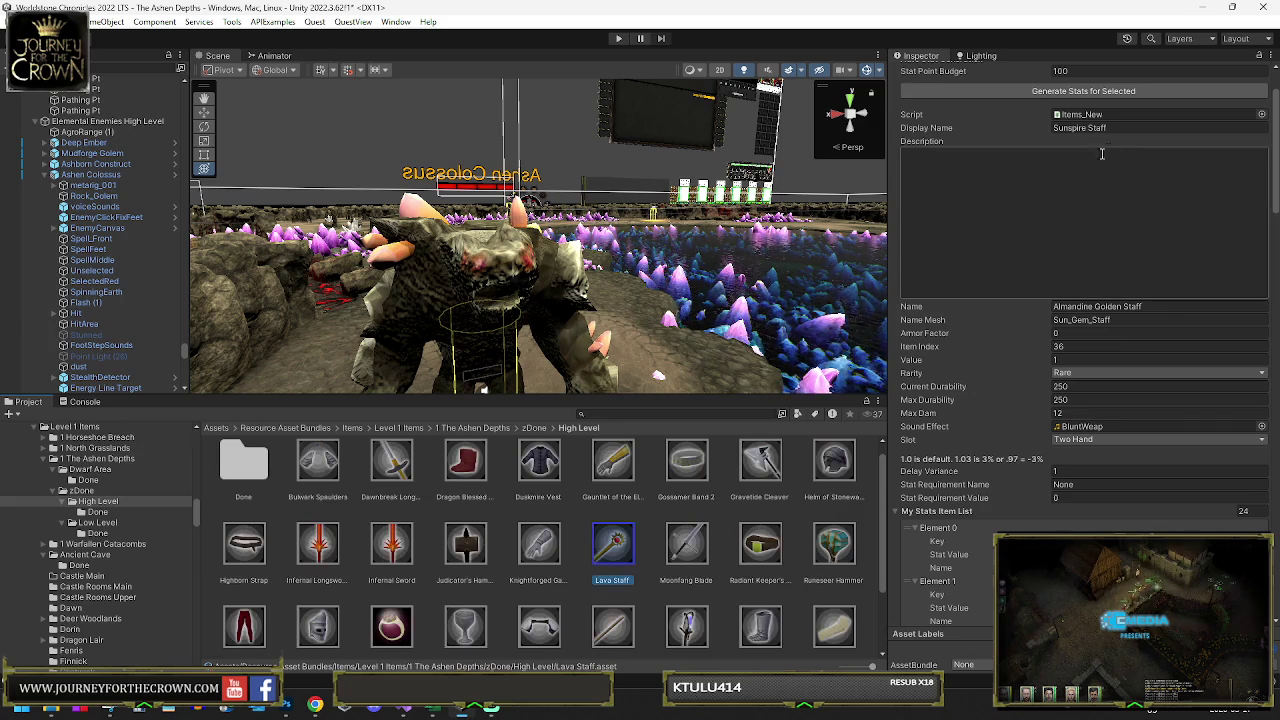
- Set the display name to Lava Staff and move the asset into the Done folder
{"action": "left_click", "coordinate": [1140, 128]}
{"action": "key", "text": "ctrl+v"}
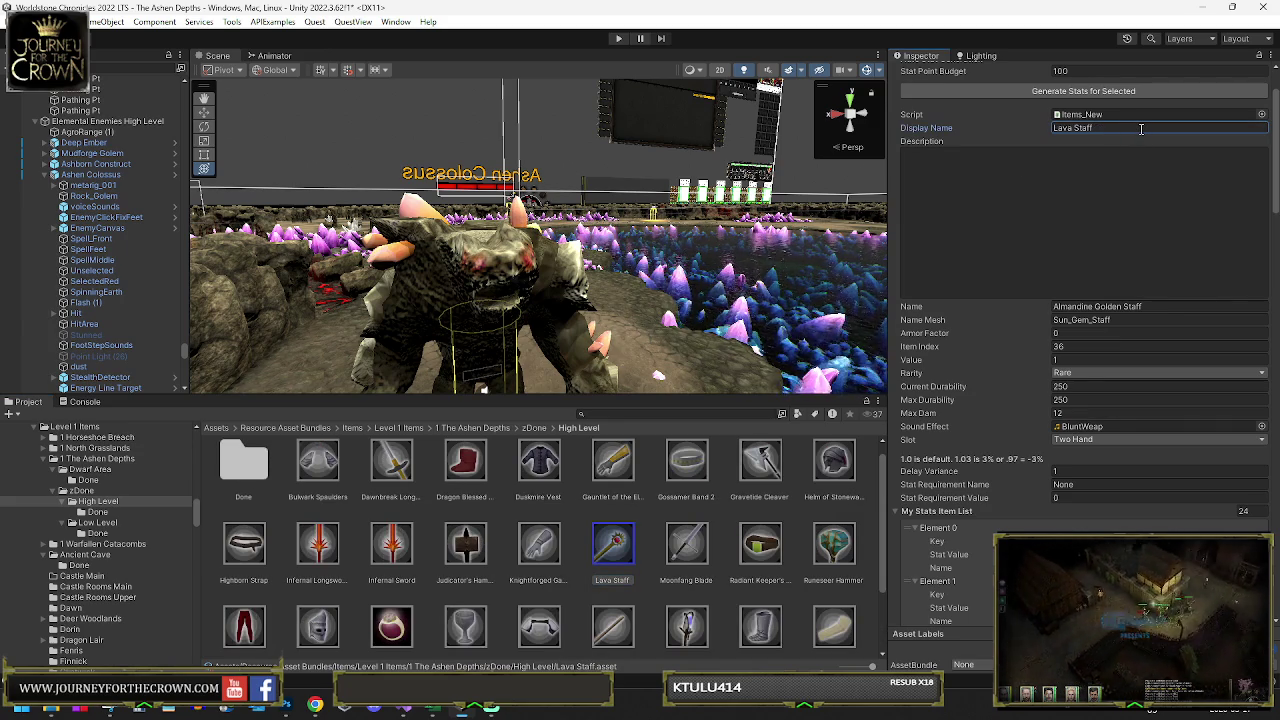
{"action": "left_click_drag", "start_coordinate": [614, 557], "coordinate": [246, 474]}
- Set the staff's Value to 34 and Max Dam to 14
{"action": "left_click", "coordinate": [1080, 360]}
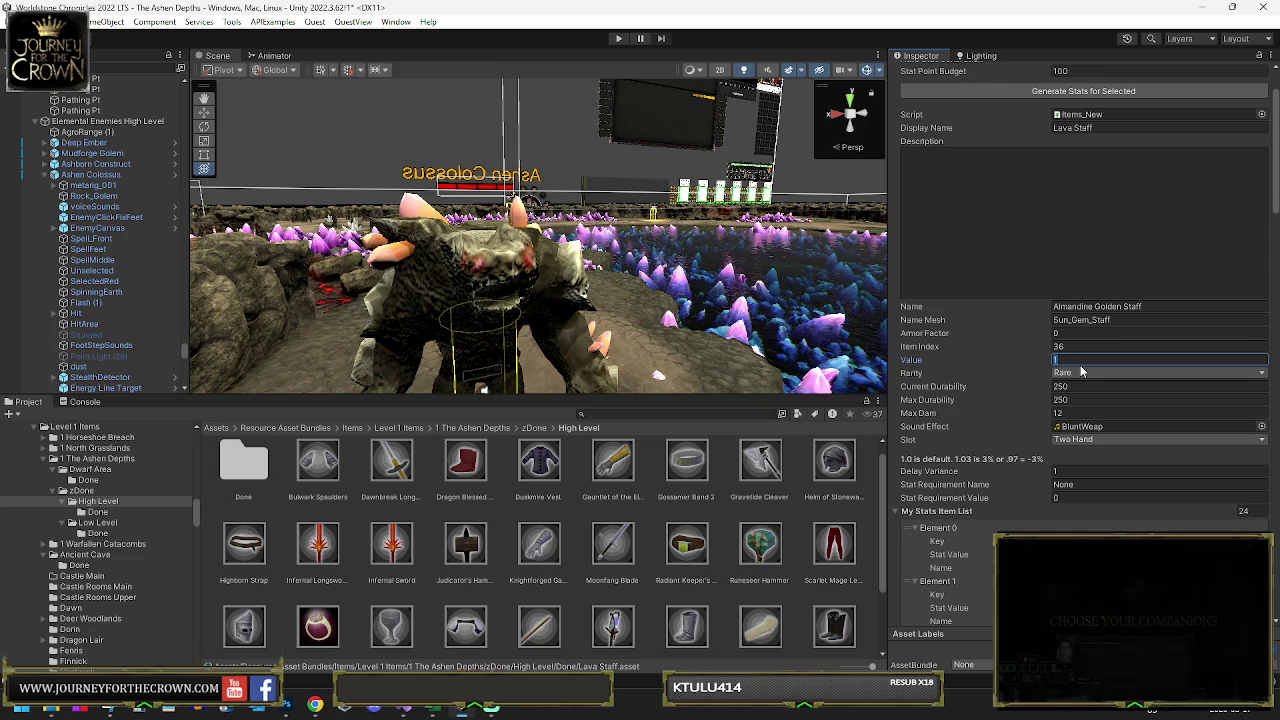
{"action": "type", "text": "34"}
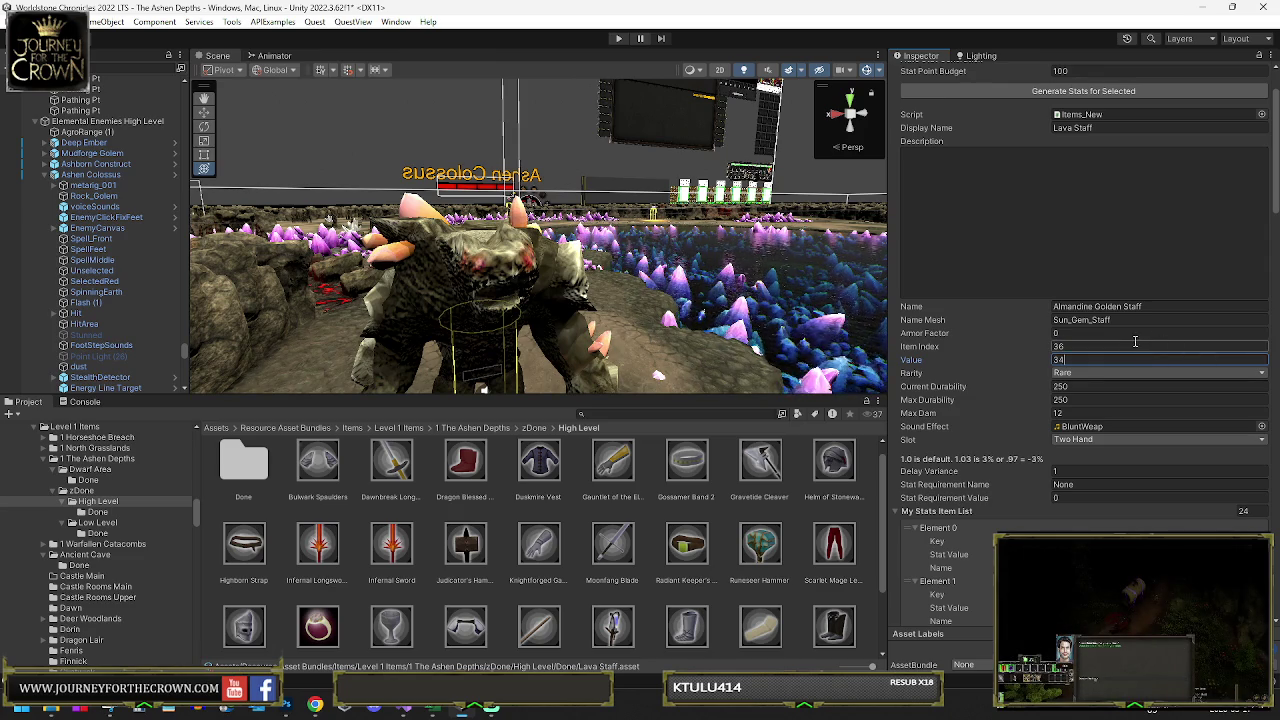
{"action": "left_click", "coordinate": [1080, 410]}
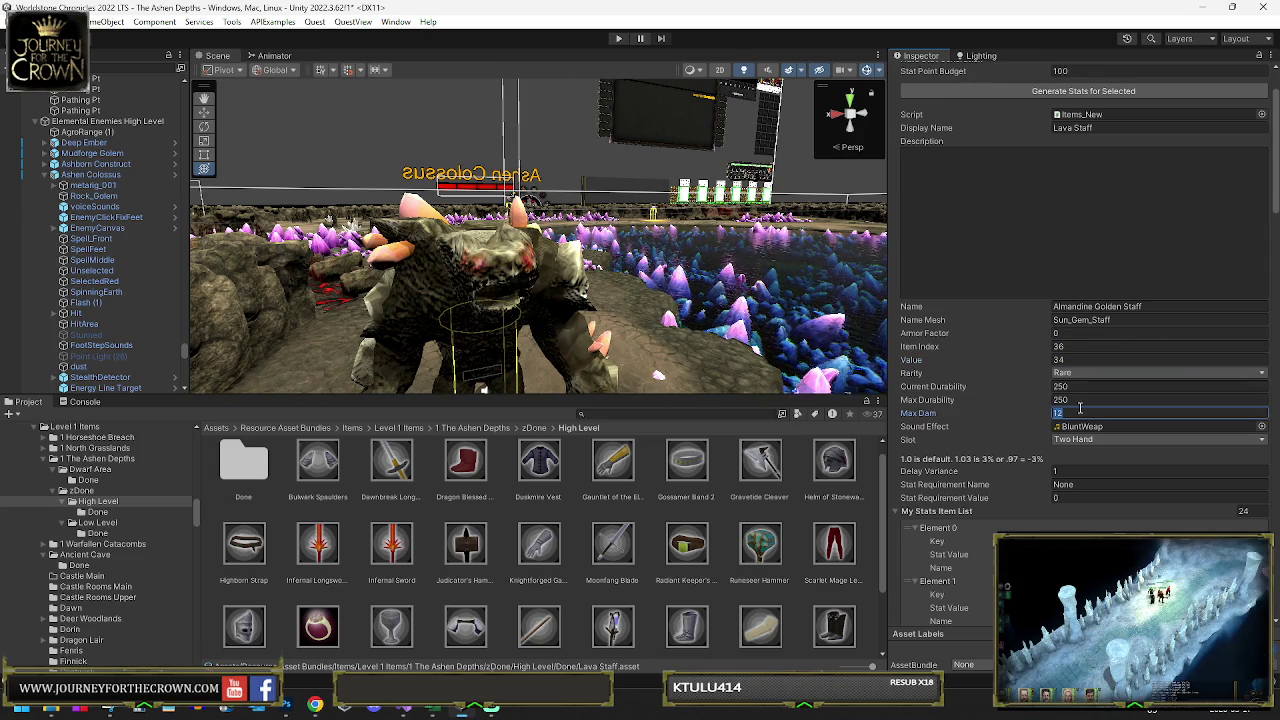
{"action": "type", "text": "14"}
{"action": "scroll", "coordinate": [1090, 400], "scroll_direction": "down", "scroll_amount": 3}
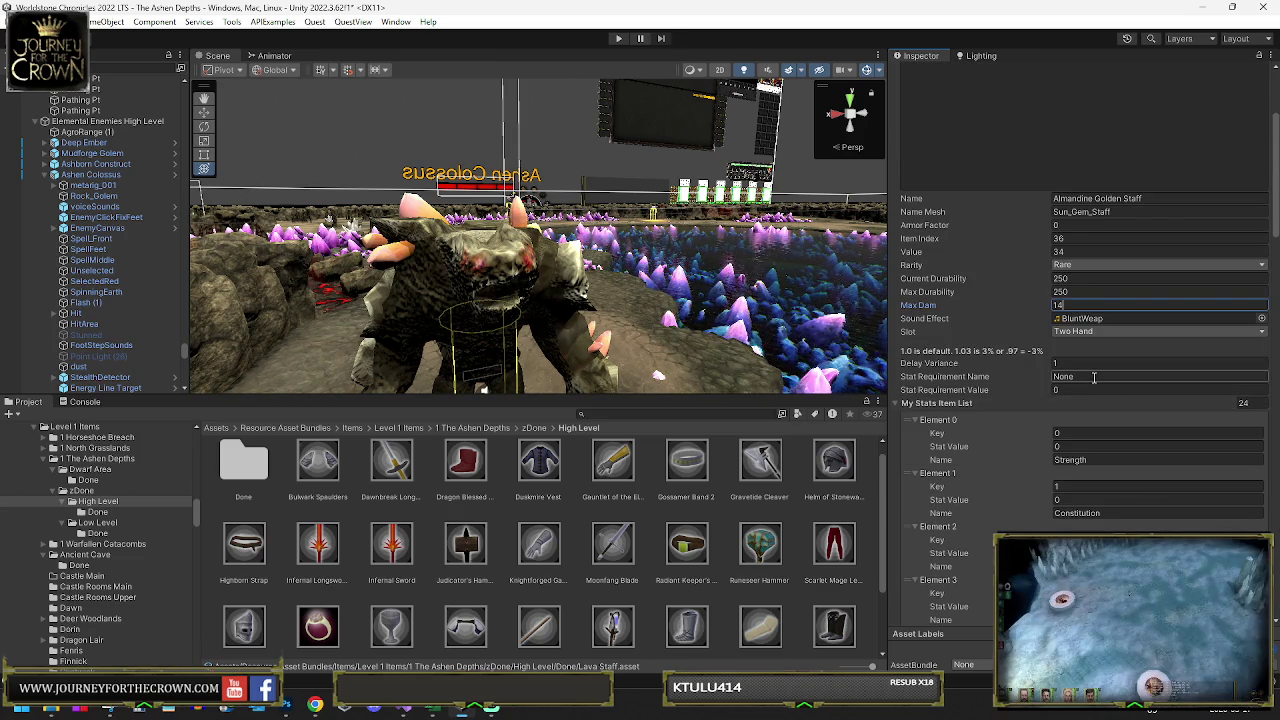
- Make Constitution the stat requirement and begin entering a Constitution value of 10
{"action": "left_click", "coordinate": [1094, 377]}
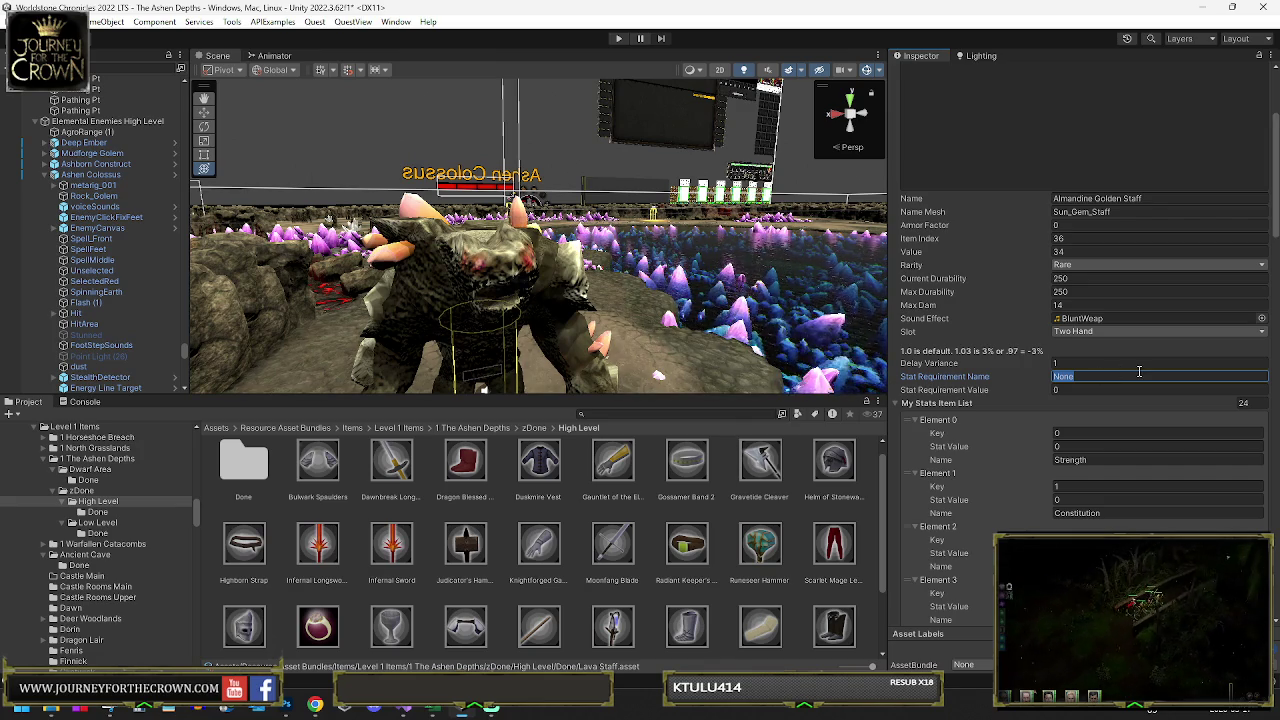
{"action": "type", "text": "Fire"}
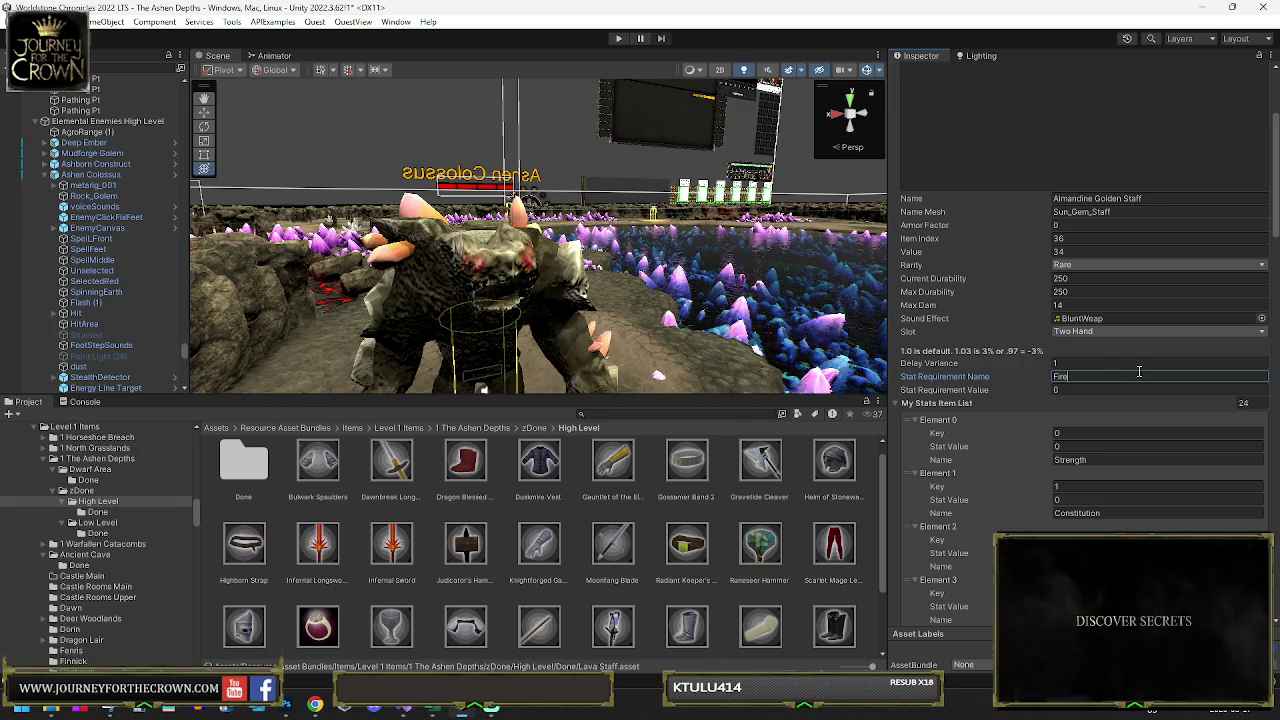
{"action": "type", "text": "10"}
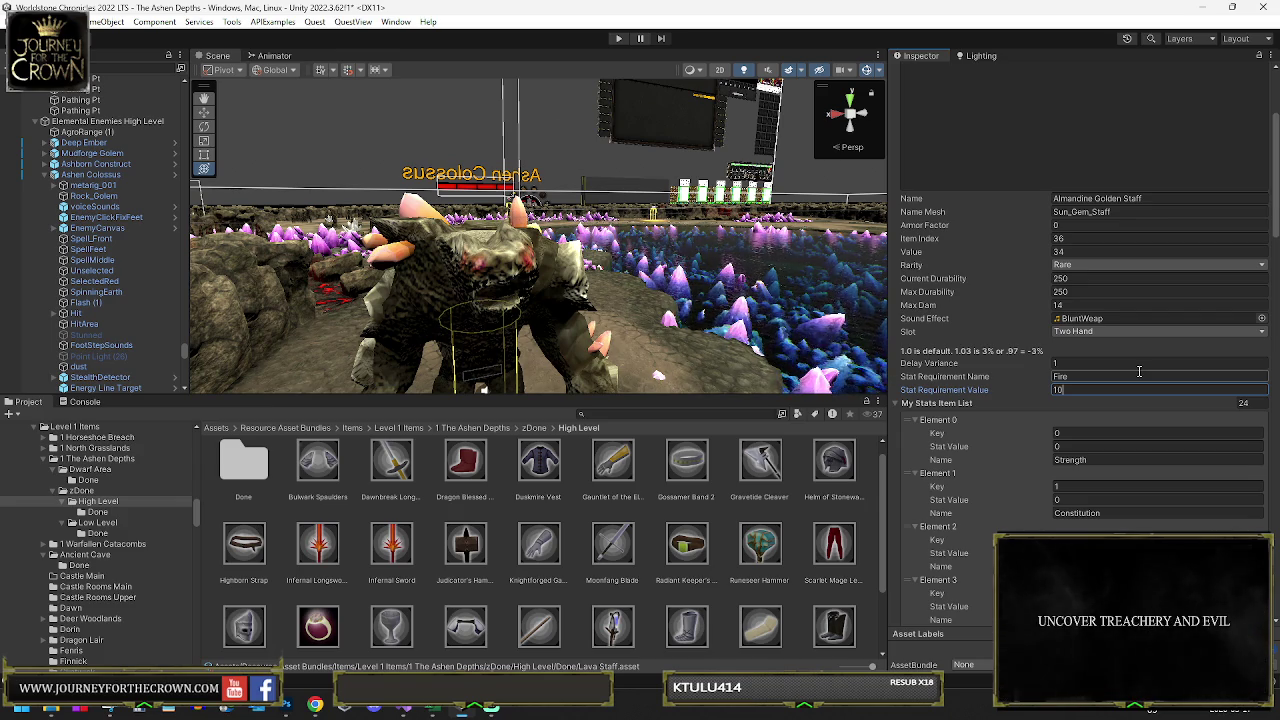
{"action": "left_click", "coordinate": [1139, 373]}
{"action": "type", "text": "Const"}
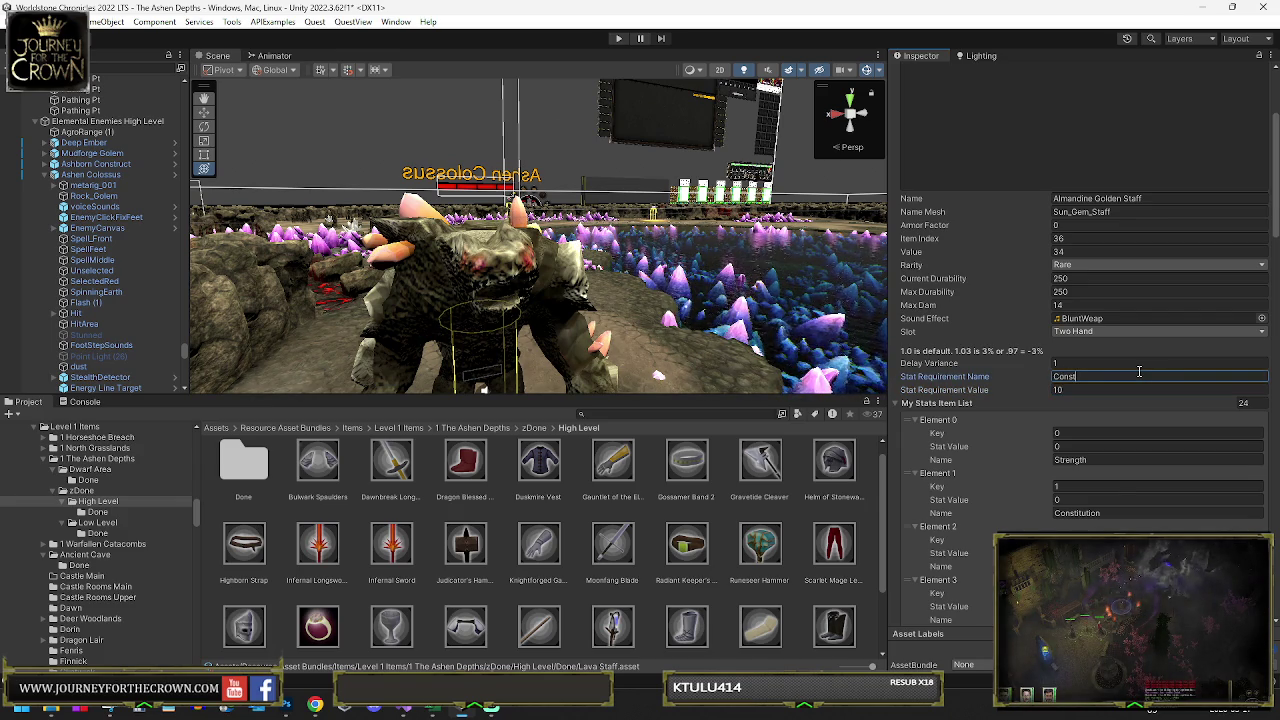
{"action": "type", "text": "itution"}
{"action": "key", "text": "Tab"}
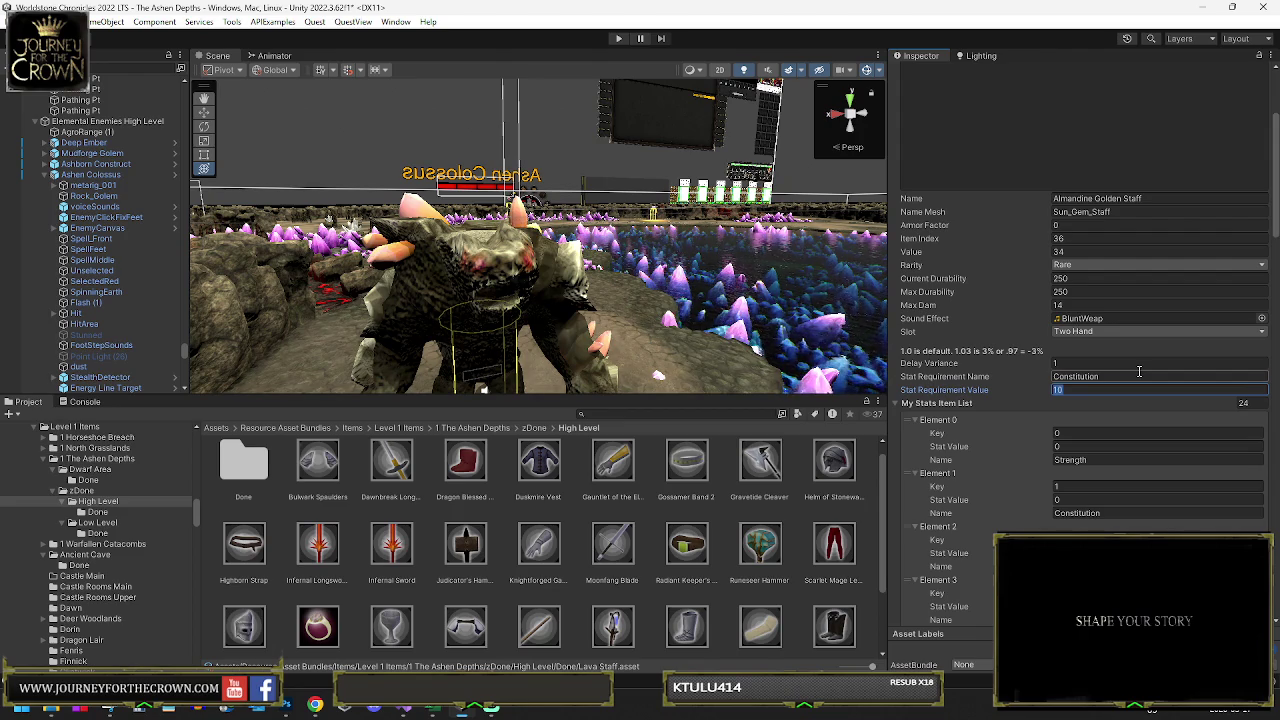
{"action": "type", "text": "85"}
{"action": "scroll", "coordinate": [1102, 416], "scroll_direction": "down", "scroll_amount": 3}
{"action": "left_click", "coordinate": [1062, 356]}
{"action": "type", "text": "10"}
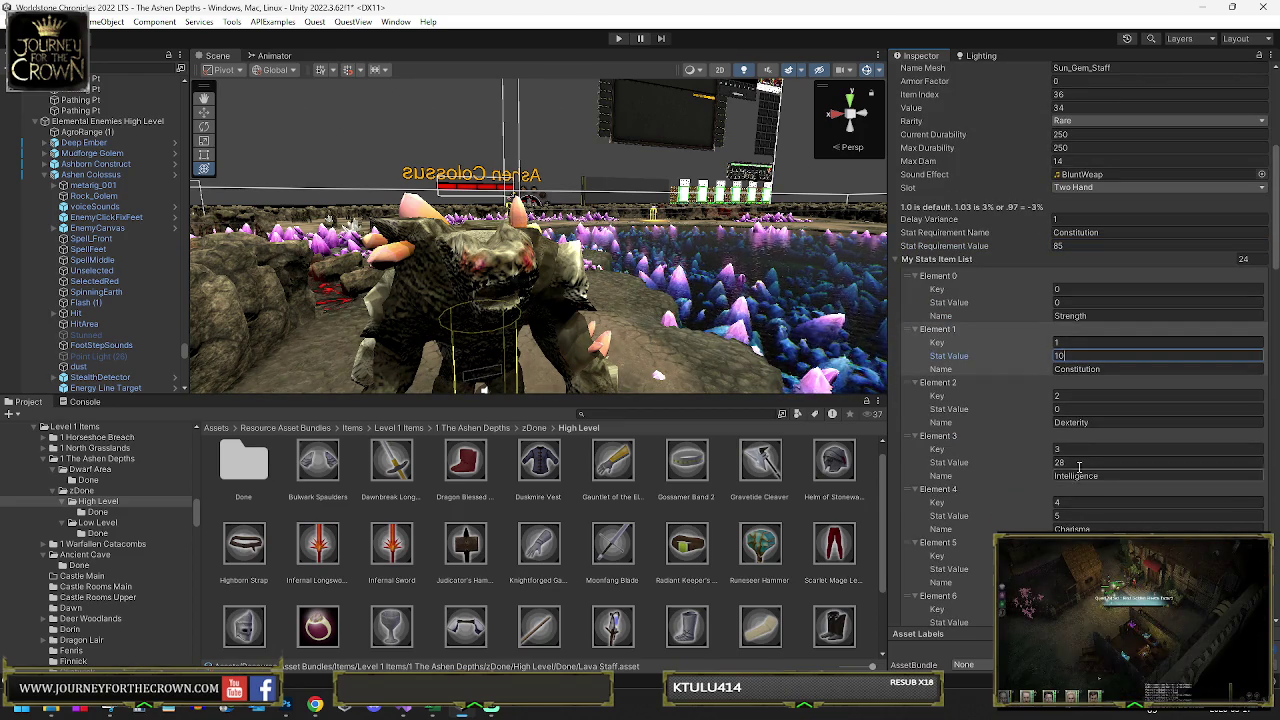
{"action": "scroll", "coordinate": [1078, 345], "scroll_direction": "down", "scroll_amount": 4}
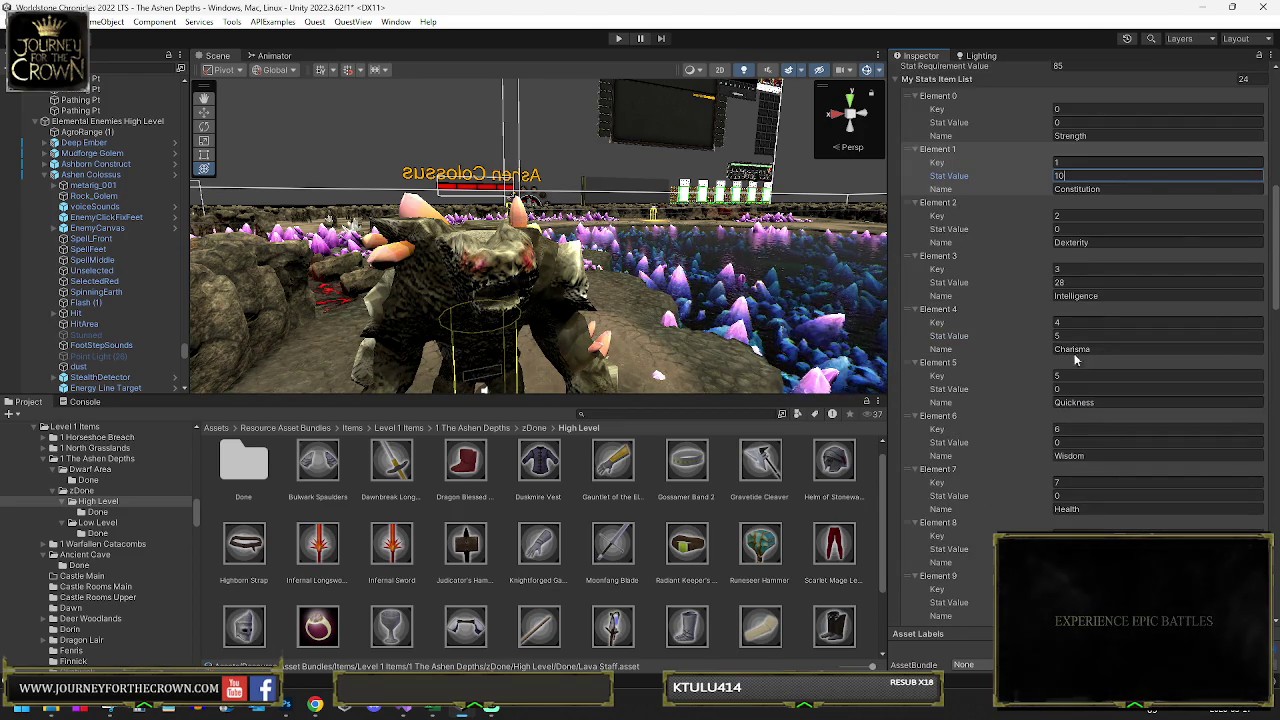
{"action": "left_click", "coordinate": [1076, 494]}
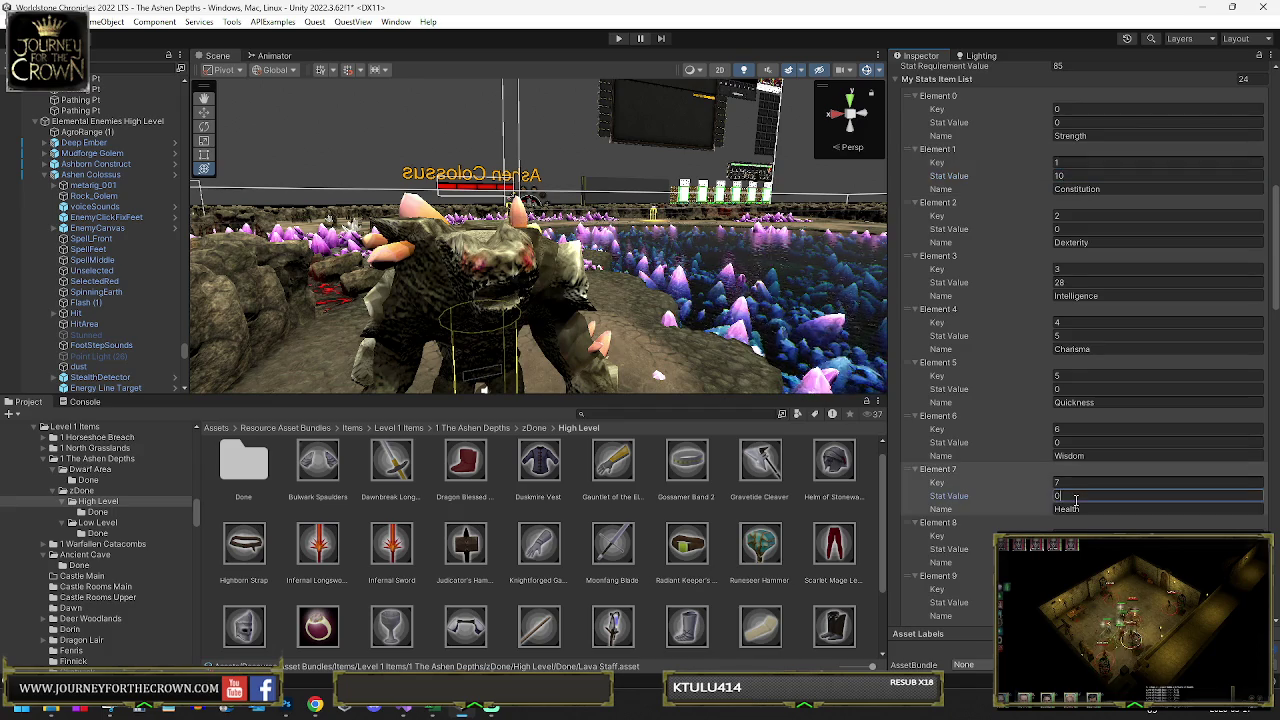
{"action": "left_click", "coordinate": [1076, 548]}
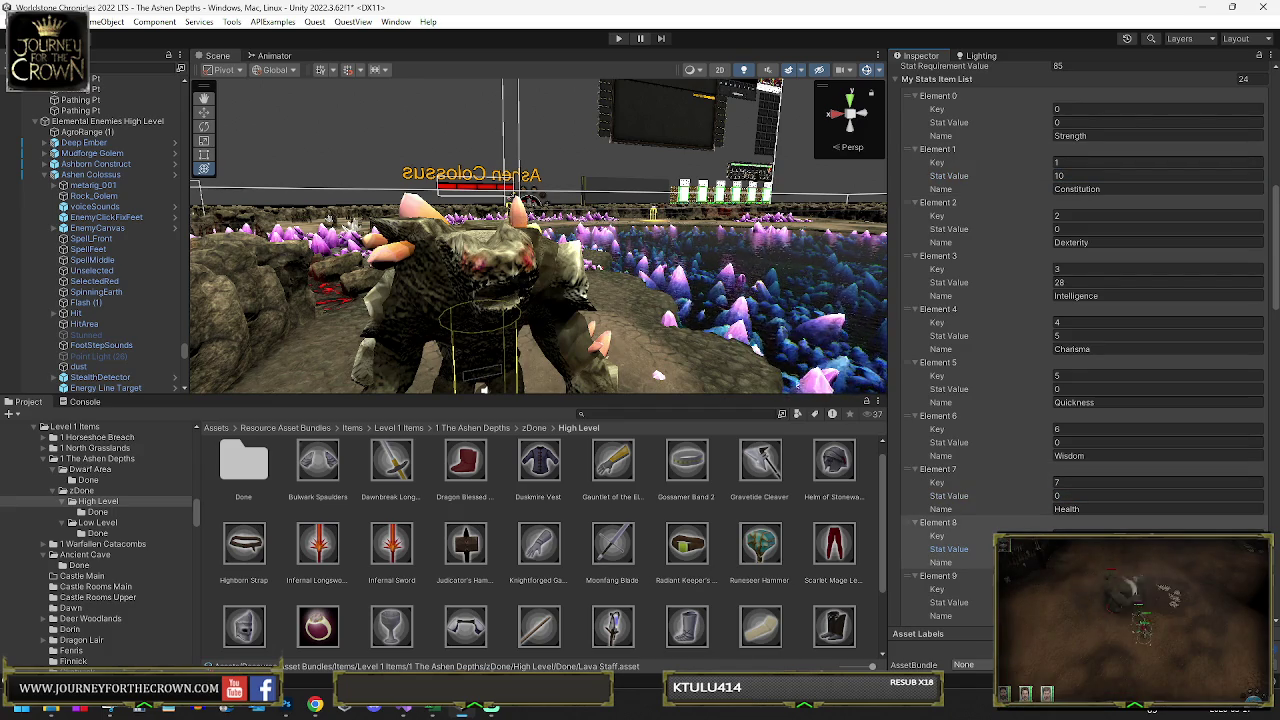
{"action": "scroll", "coordinate": [1078, 512], "scroll_direction": "down", "scroll_amount": 4}
{"action": "scroll", "coordinate": [1078, 512], "scroll_direction": "down", "scroll_amount": 3}
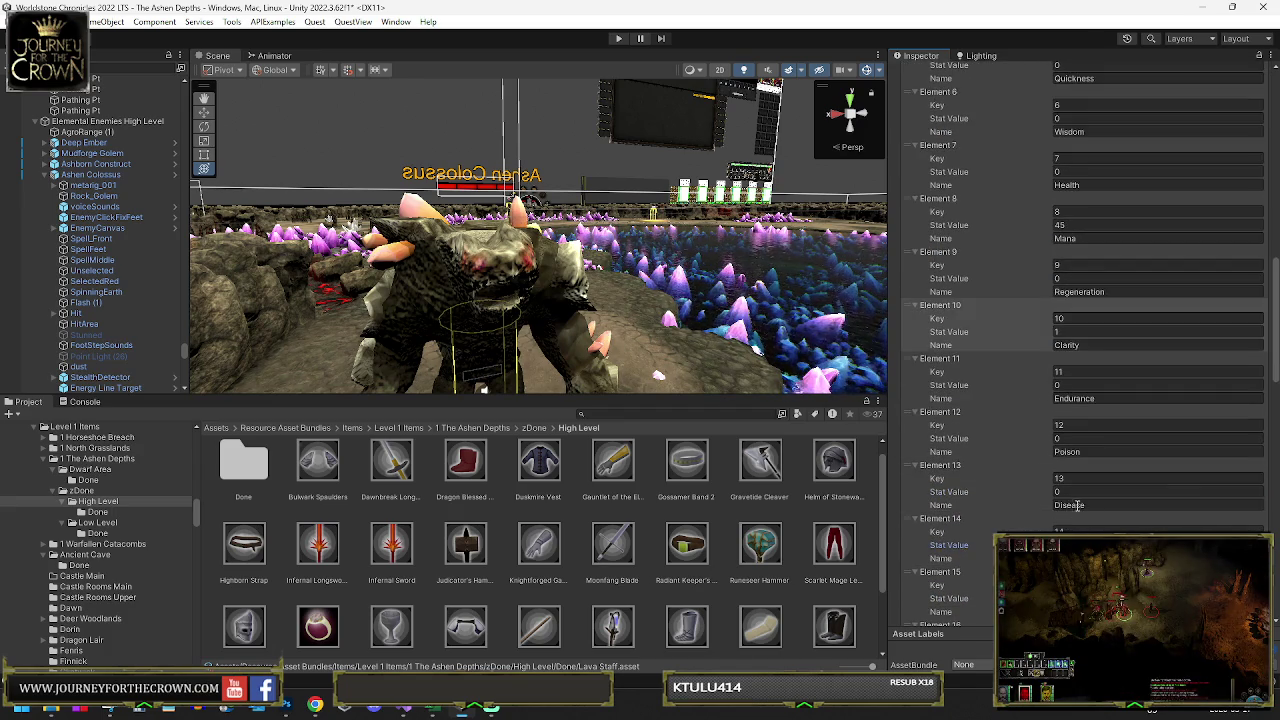
{"action": "scroll", "coordinate": [1077, 497], "scroll_direction": "down", "scroll_amount": 18}
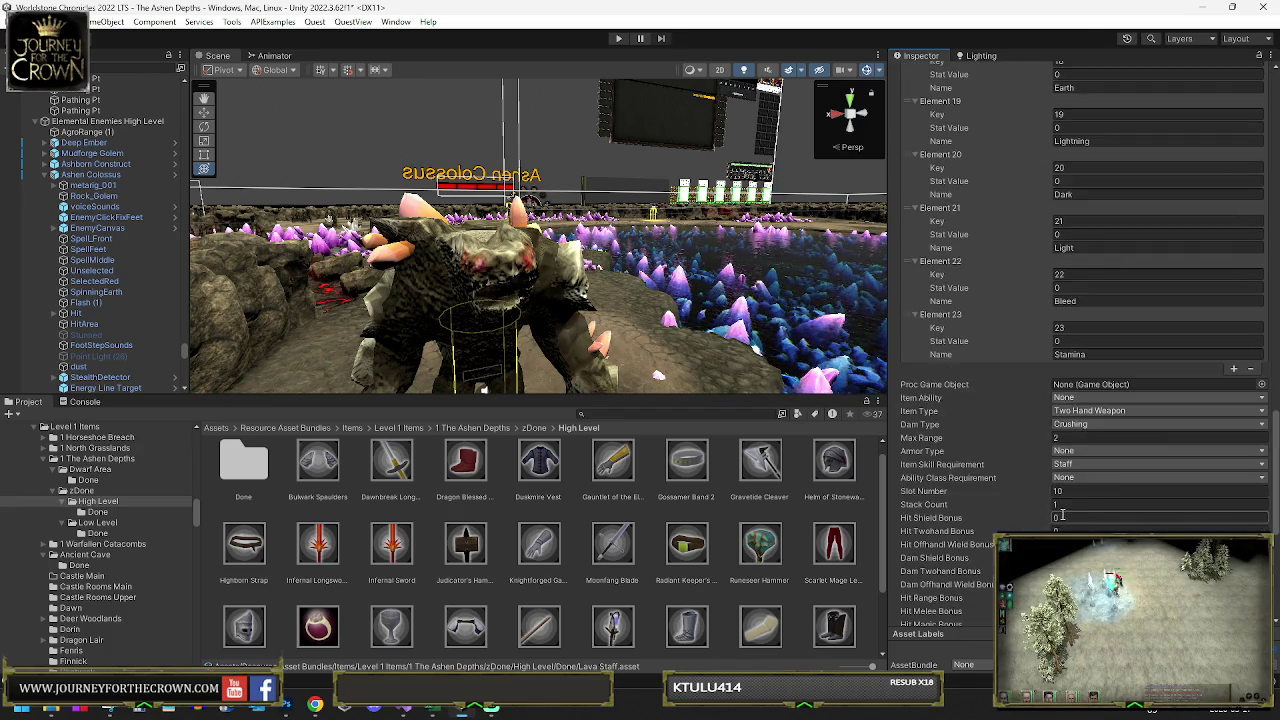
- Set the Lava Staff's Hit Magic Bonus to 2
{"action": "left_click", "coordinate": [1062, 468]}
{"action": "type", "text": "2"}
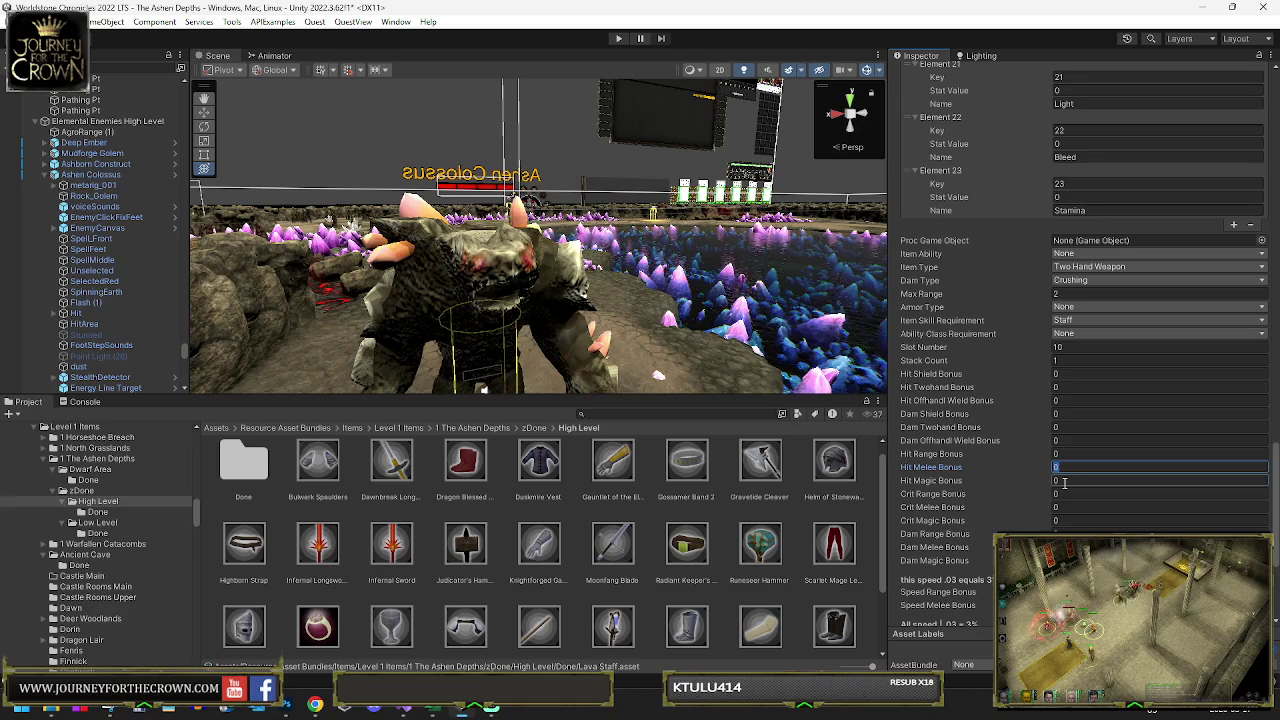
{"action": "left_click_drag", "start_coordinate": [930, 481], "coordinate": [1029, 470]}
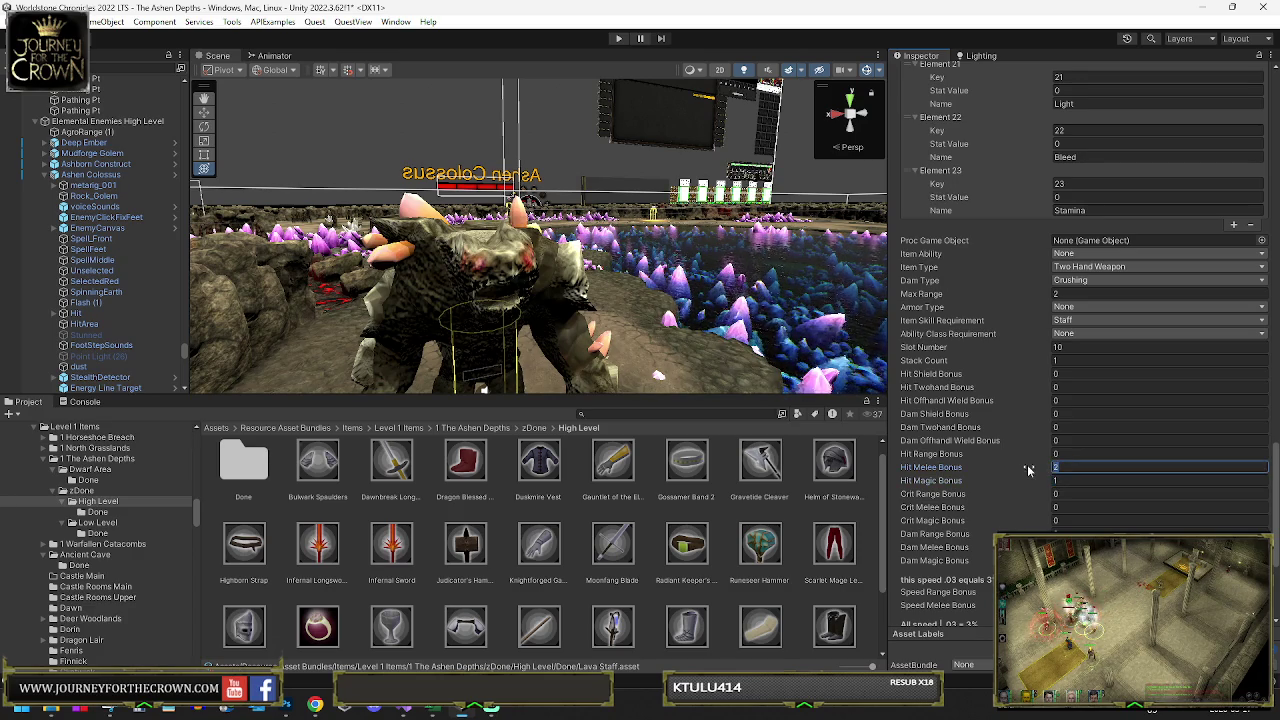
{"action": "left_click", "coordinate": [1062, 481]}
{"action": "type", "text": "2"}
- Set the Crit Magic Bonus and Dam Magic Bonus to 1 each
{"action": "left_click", "coordinate": [1056, 520]}
{"action": "type", "text": "1"}
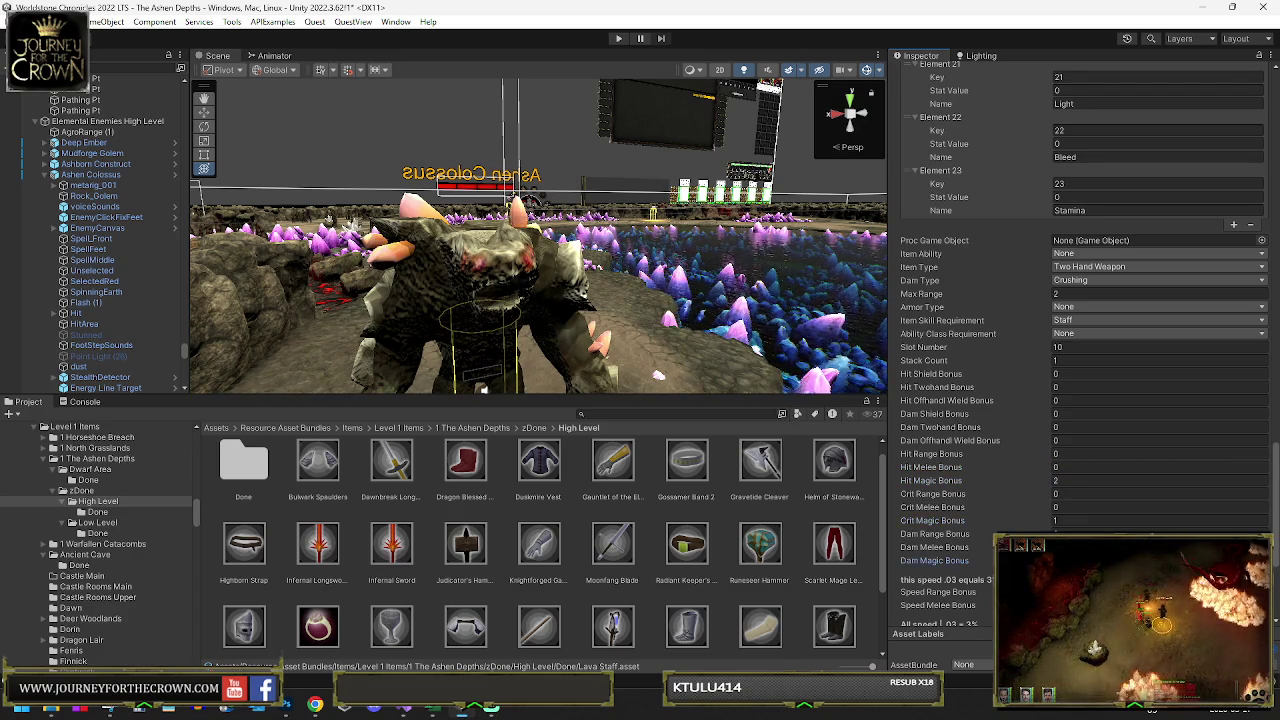
{"action": "key", "text": "Tab"}
{"action": "key", "text": "Tab"}
{"action": "key", "text": "Tab"}
{"action": "type", "text": "1"}
{"action": "scroll", "coordinate": [1054, 520], "scroll_direction": "down", "scroll_amount": 4}
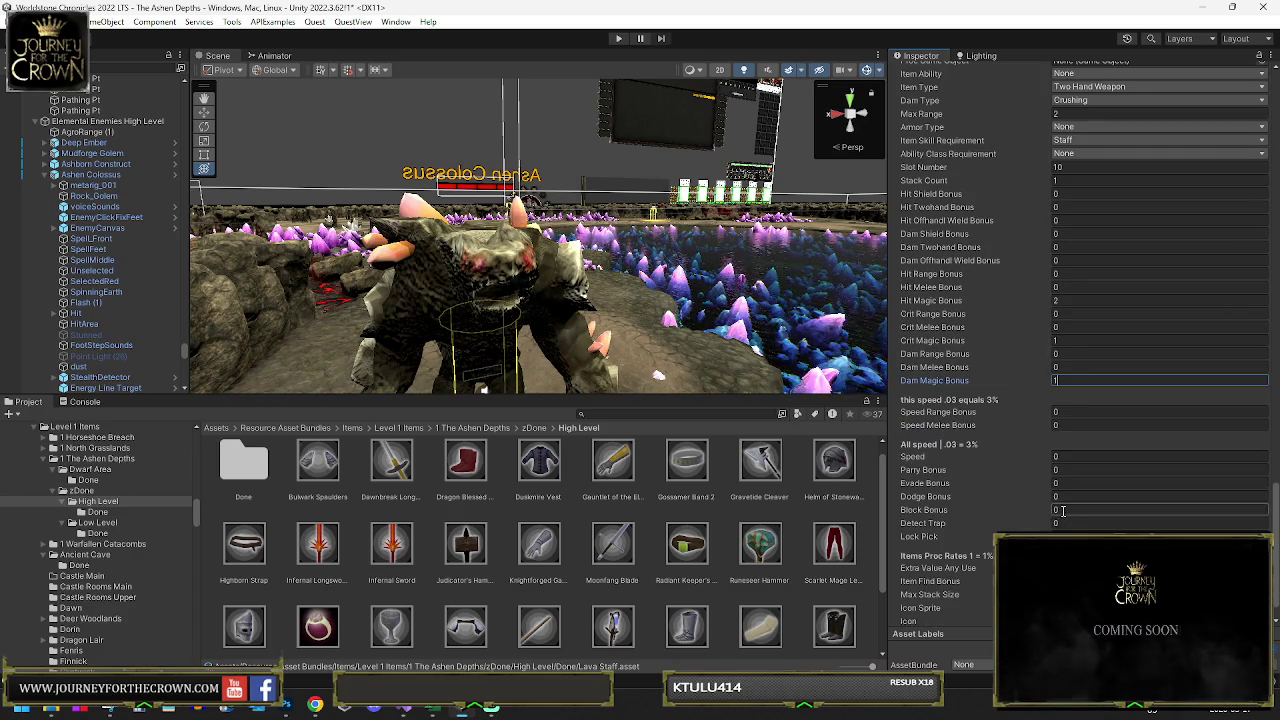
{"action": "scroll", "coordinate": [1074, 528], "scroll_direction": "down", "scroll_amount": 1}
{"action": "left_click", "coordinate": [1077, 528]}
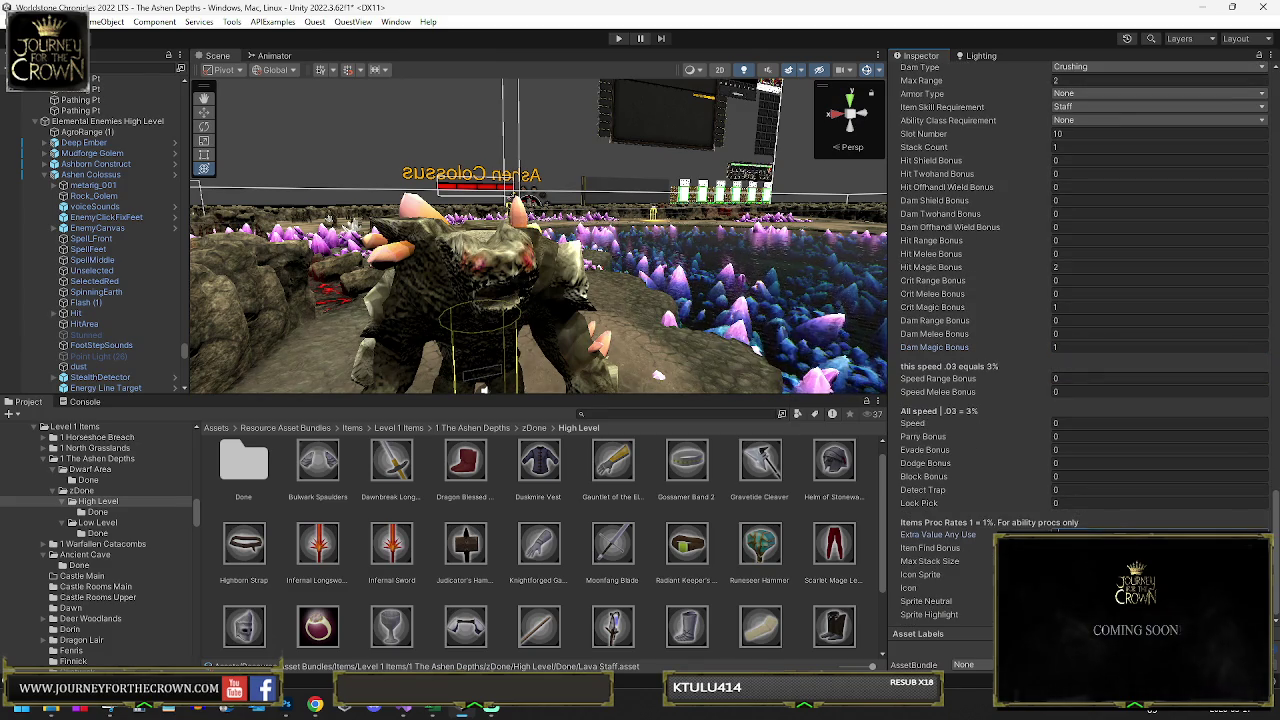
{"action": "scroll", "coordinate": [1117, 263], "scroll_direction": "up", "scroll_amount": 4}
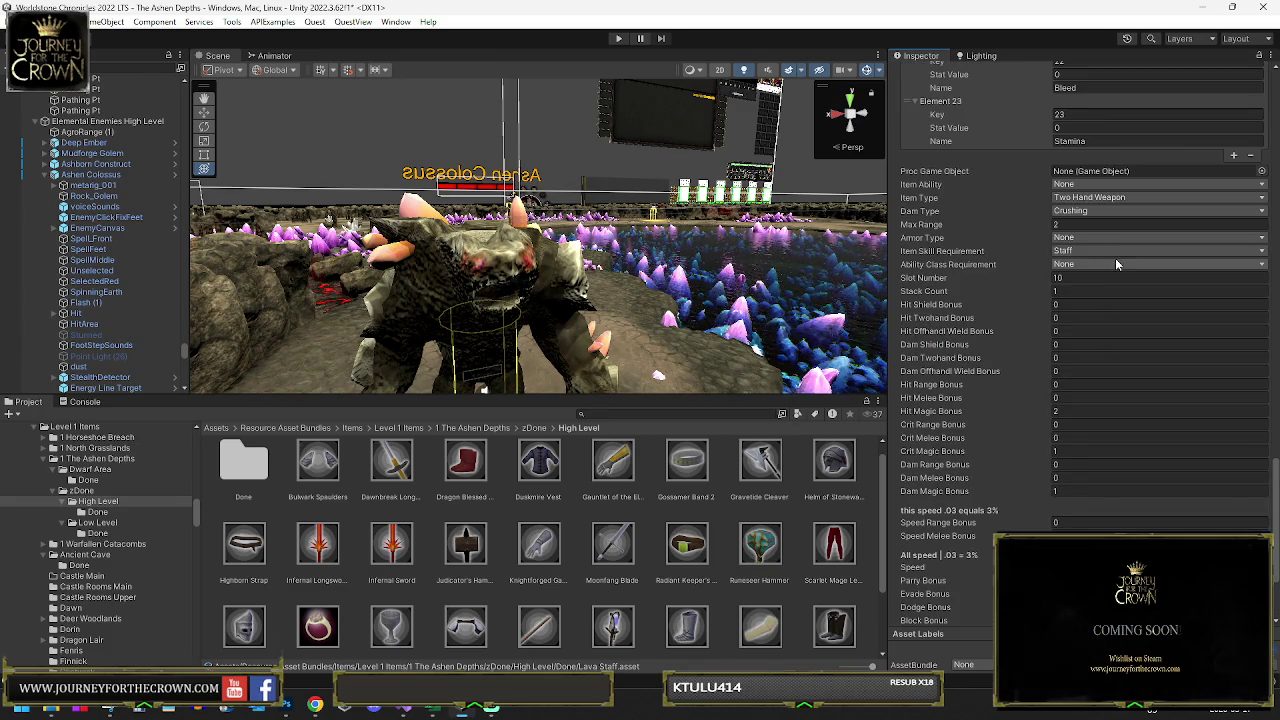
{"action": "left_click", "coordinate": [1110, 183]}
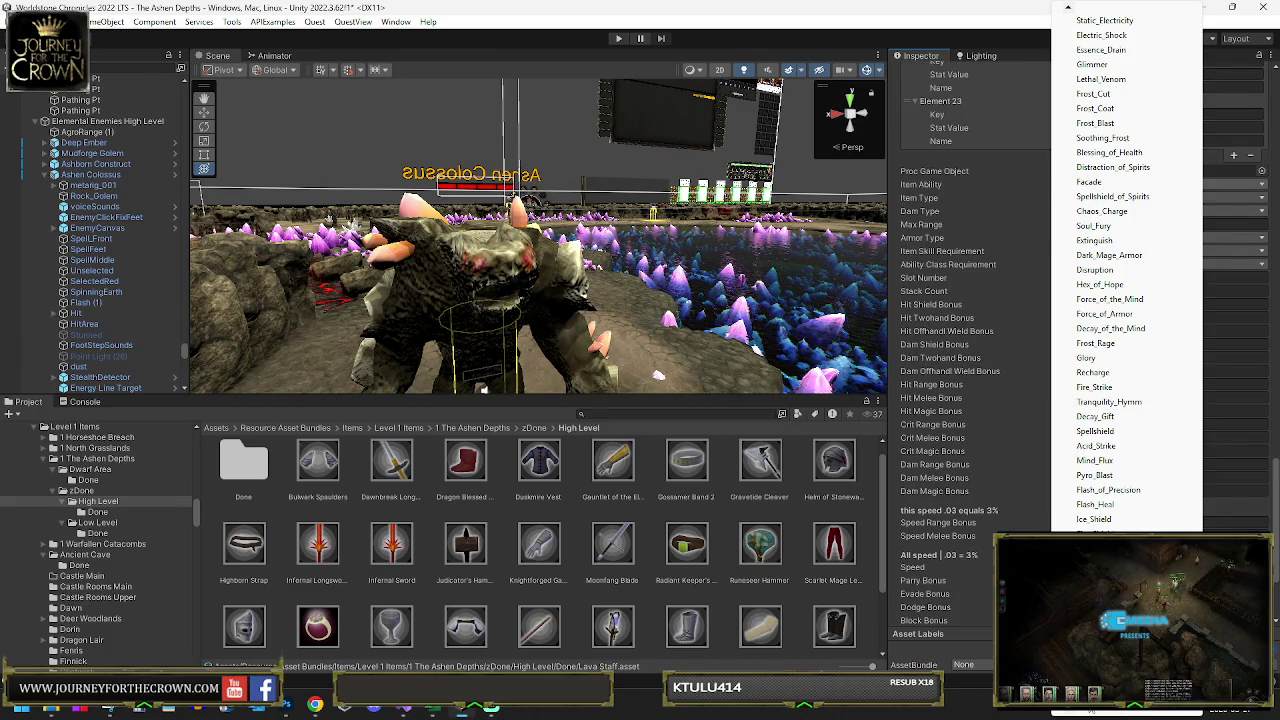
- Assign Lava_Assault as the staff's item ability and return to Ashen Colossus
{"action": "left_click", "coordinate": [990, 484]}
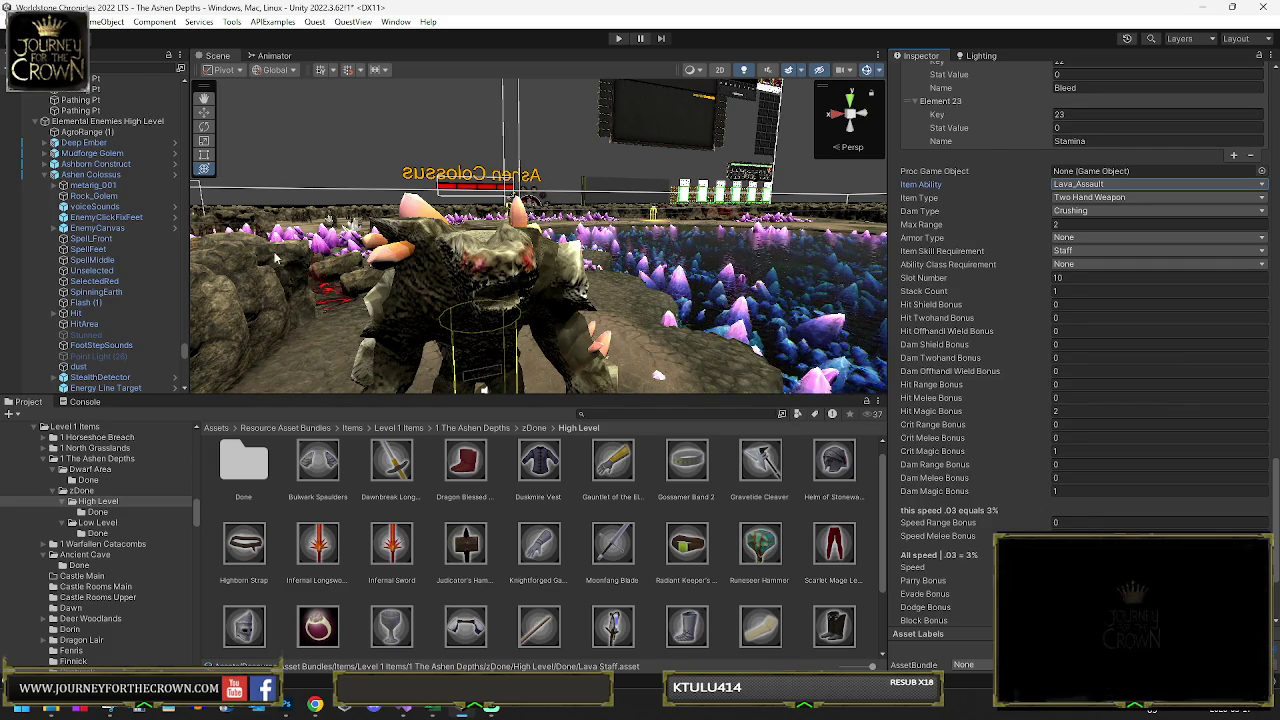
{"action": "left_click", "coordinate": [88, 174]}
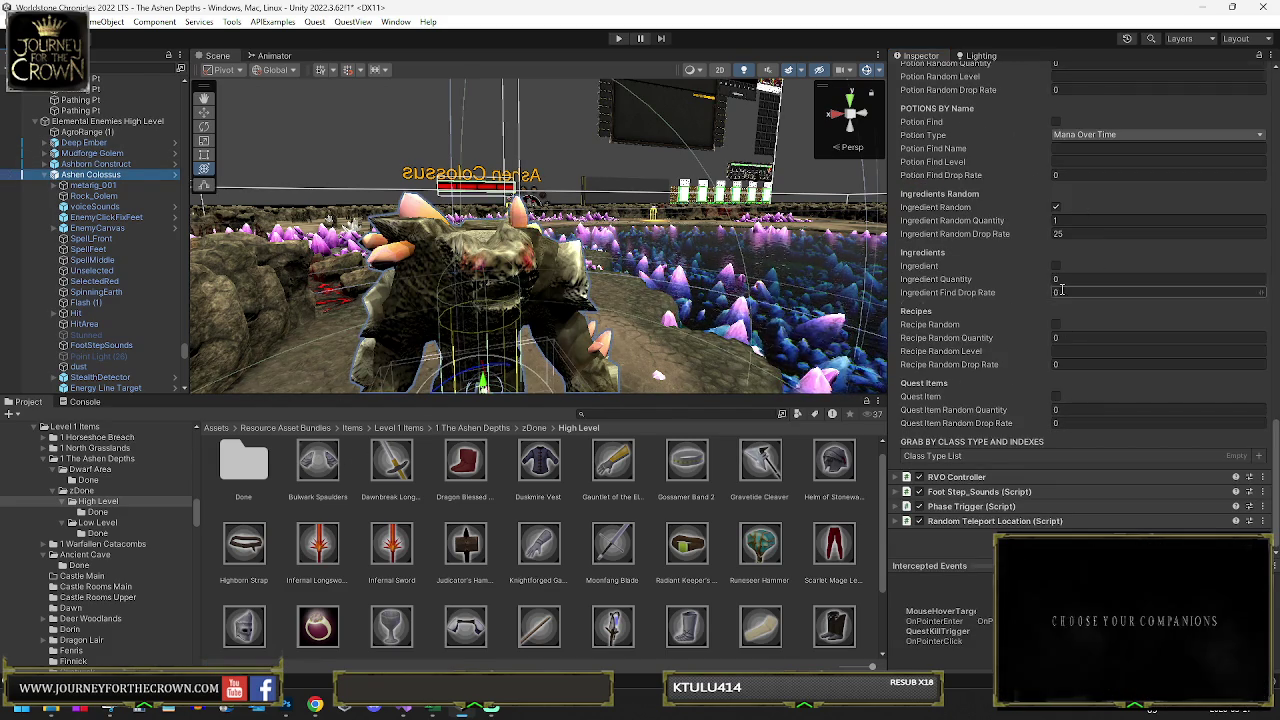
- Move Shattered Soulstone from Ashen Colossus's rare list into its Item List and open its asset
{"action": "scroll", "coordinate": [1061, 290], "scroll_direction": "up", "scroll_amount": 15}
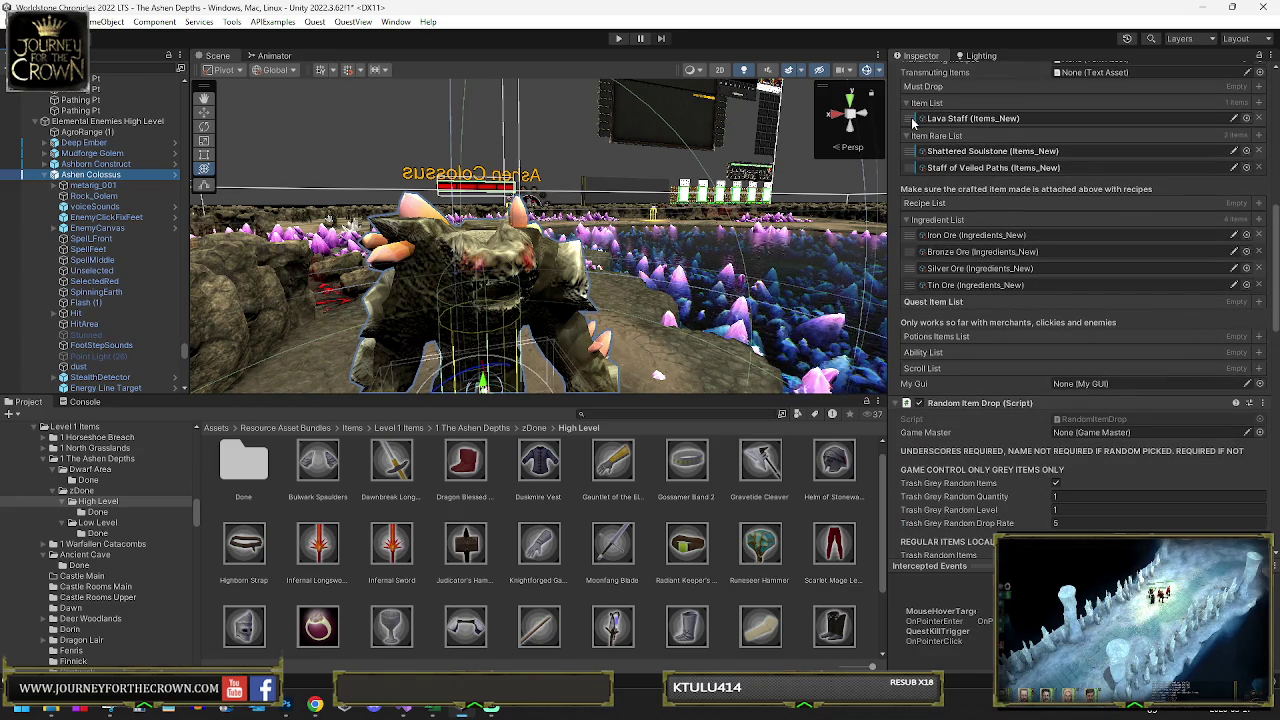
{"action": "left_click", "coordinate": [990, 151]}
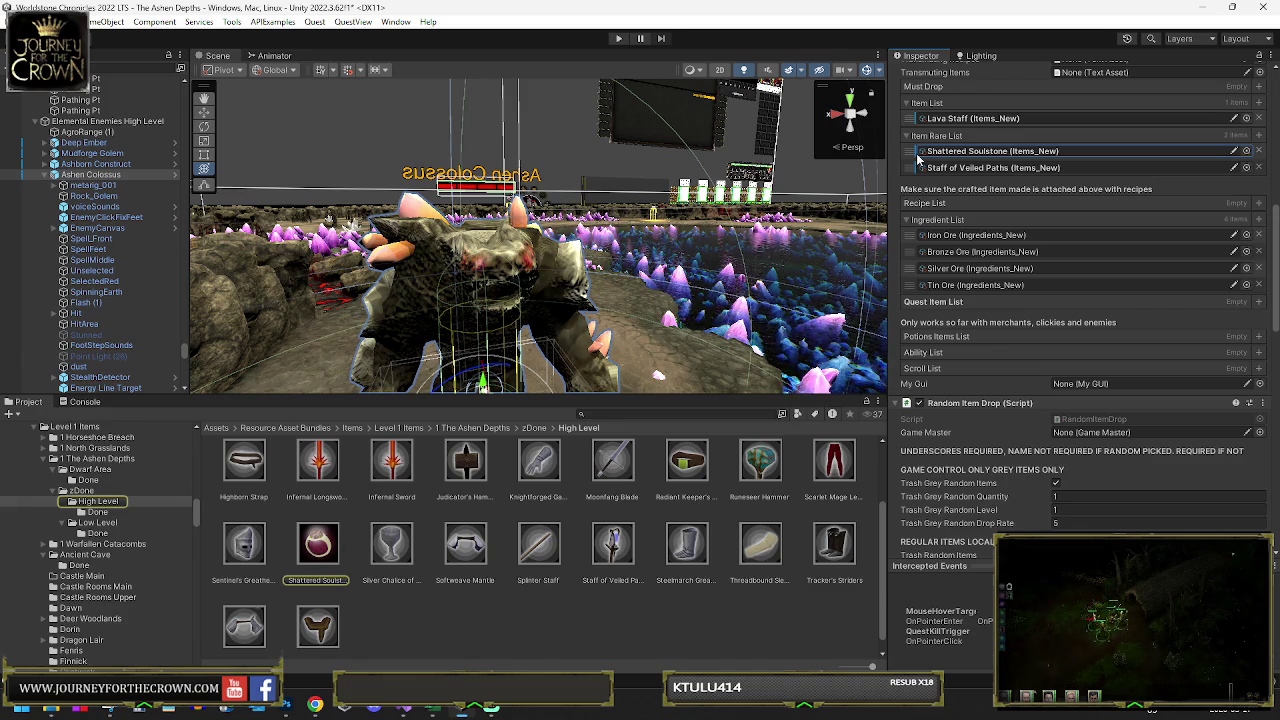
{"action": "mouse_move", "coordinate": [910, 157]}
{"action": "left_mouse_down"}
{"action": "mouse_move", "coordinate": [908, 116]}
{"action": "mouse_move", "coordinate": [908, 152]}
{"action": "left_mouse_up"}
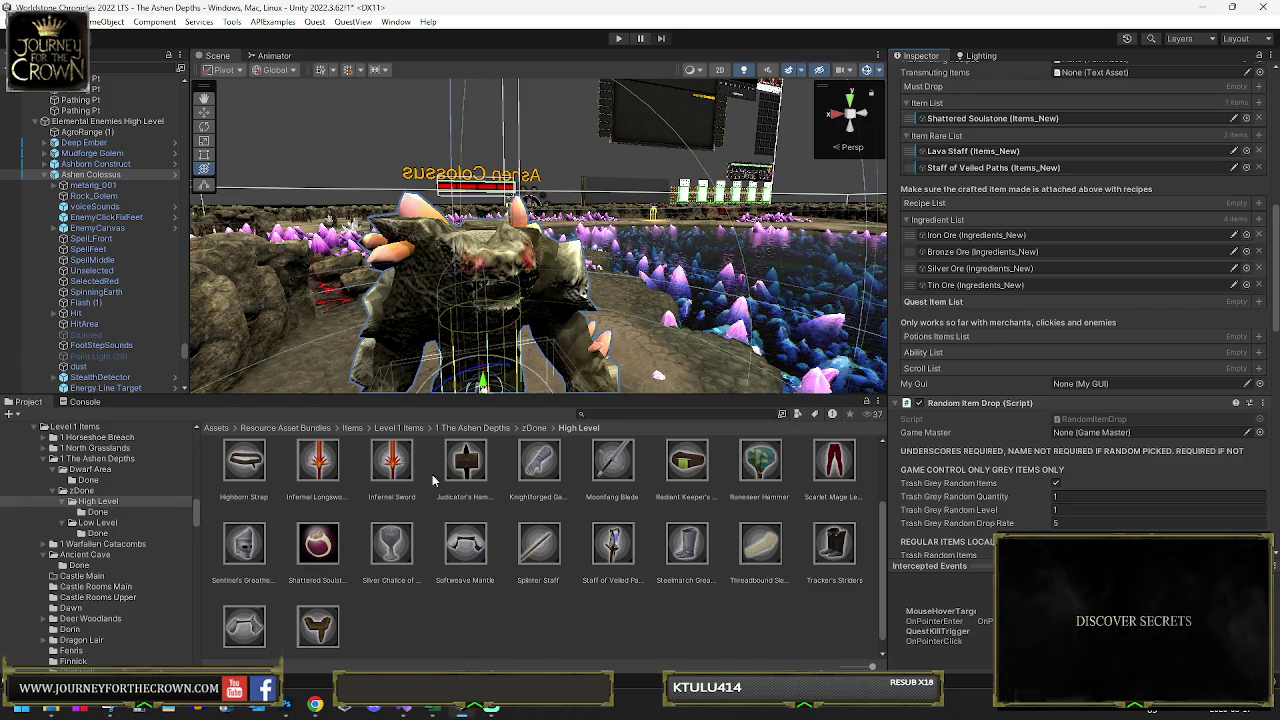
{"action": "left_click", "coordinate": [318, 545]}
{"action": "scroll", "coordinate": [1080, 250], "scroll_direction": "up", "scroll_amount": 10}
- Make Shattered Soulstone Rare with Strength 15 and Dexterity 15
{"action": "left_click", "coordinate": [1087, 118]}
{"action": "left_click", "coordinate": [1084, 161]}
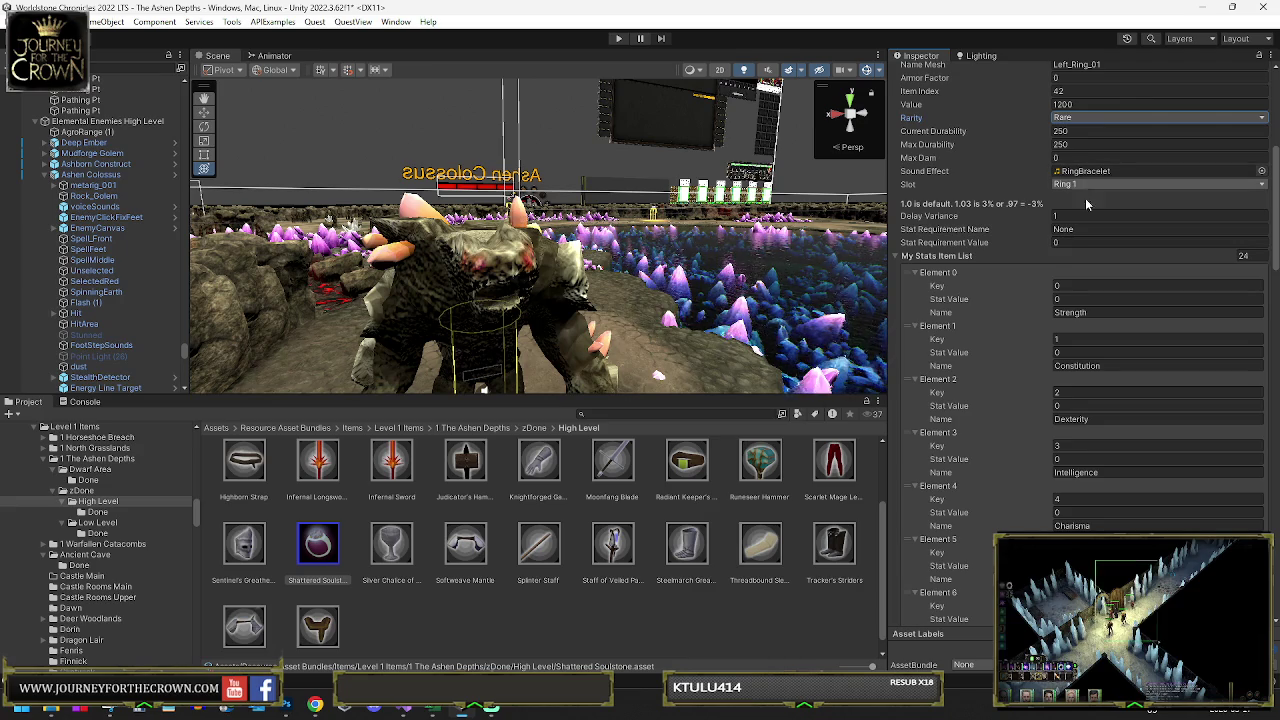
{"action": "left_click", "coordinate": [1072, 298]}
{"action": "type", "text": "15"}
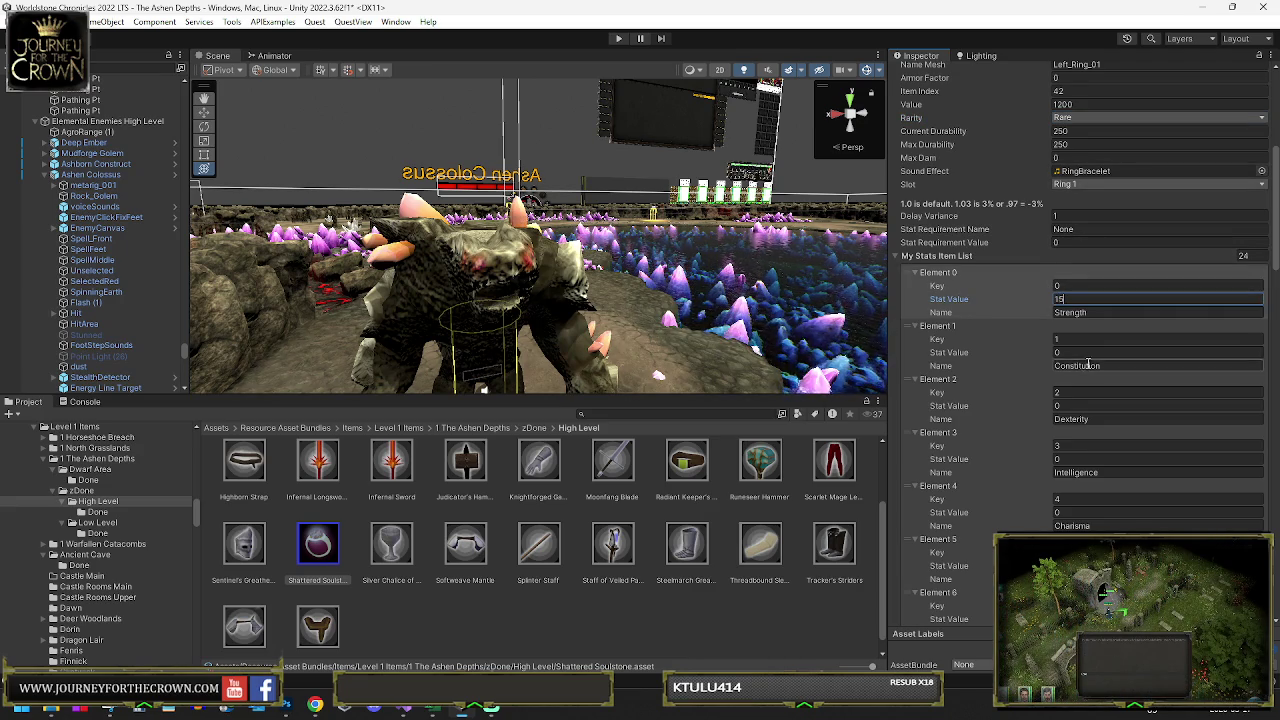
{"action": "left_click", "coordinate": [1087, 406]}
{"action": "type", "text": "15"}
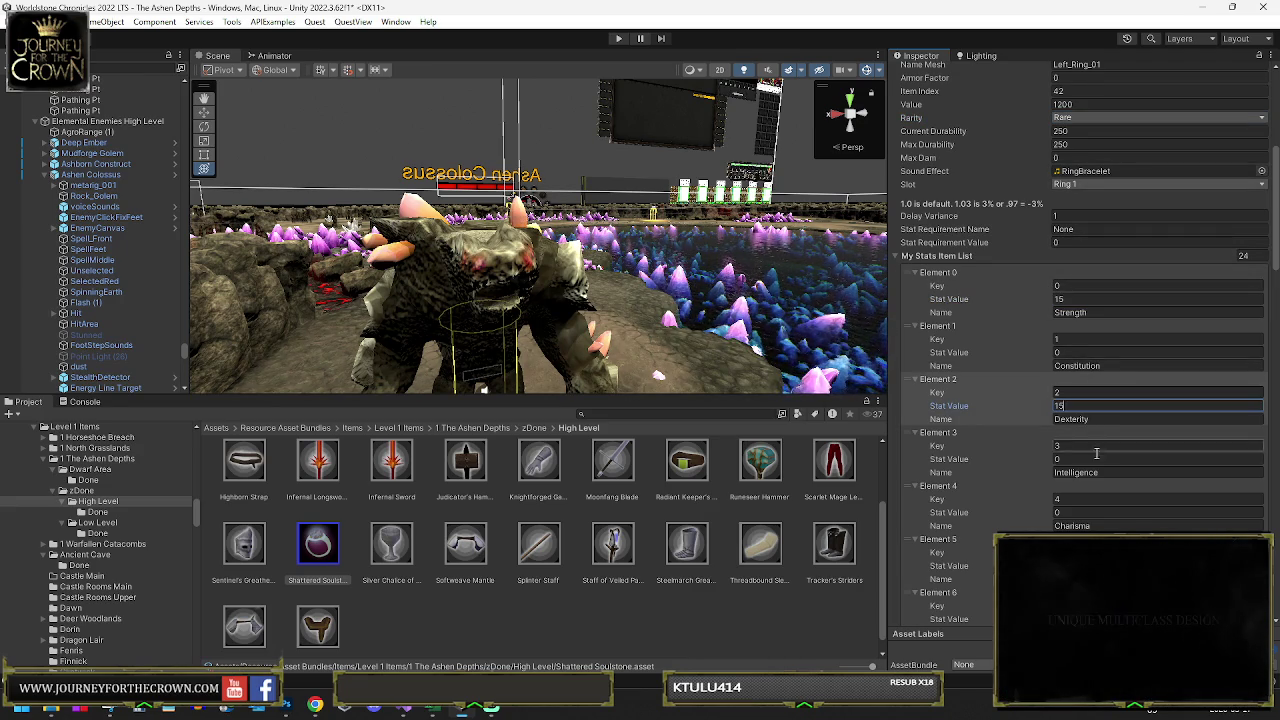
{"action": "left_click", "coordinate": [1078, 513]}
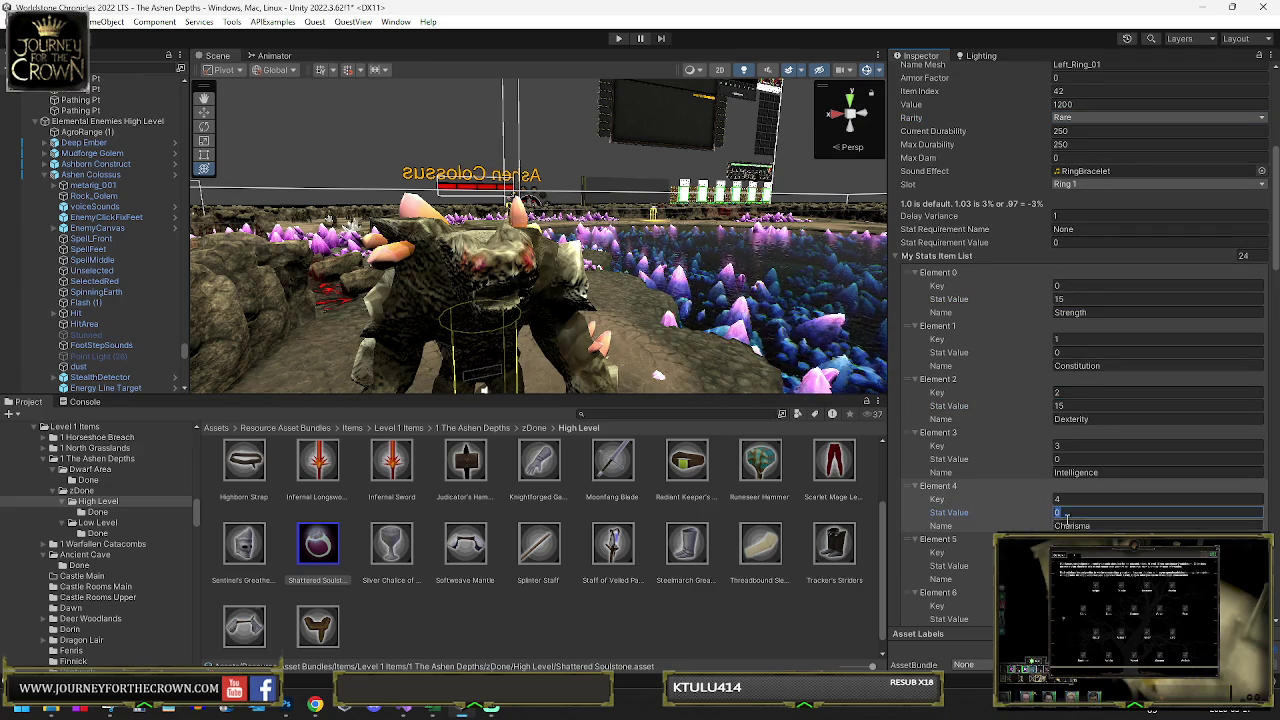
- Set Quickness to 15, Health to 25 and Mana to 25
{"action": "scroll", "coordinate": [1077, 510], "scroll_direction": "down", "scroll_amount": 3}
{"action": "left_click", "coordinate": [1070, 457]}
{"action": "type", "text": "15"}
{"action": "scroll", "coordinate": [1062, 509], "scroll_direction": "down", "scroll_amount": 3}
{"action": "left_click", "coordinate": [1070, 458]}
{"action": "type", "text": "25"}
{"action": "left_click", "coordinate": [1067, 511]}
{"action": "type", "text": "2"}
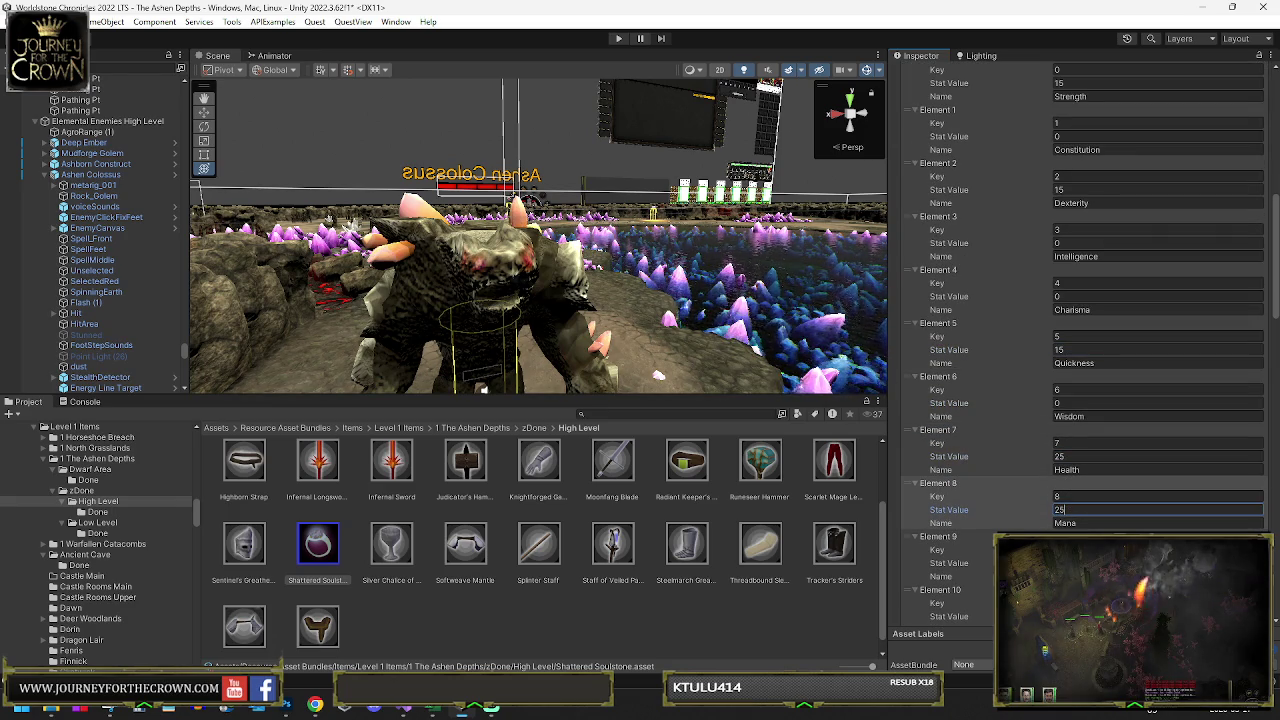
- Set the Fire stat value to 2
{"action": "scroll", "coordinate": [1088, 394], "scroll_direction": "down", "scroll_amount": 15}
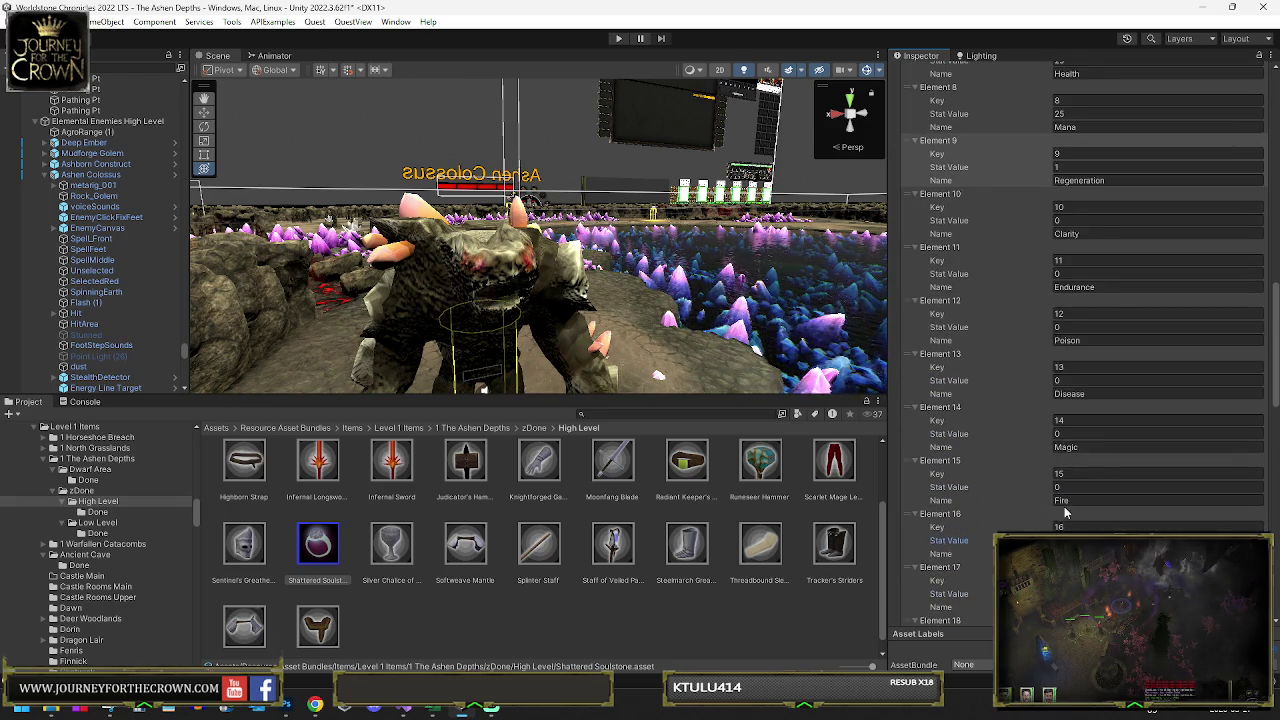
{"action": "left_click", "coordinate": [1079, 343]}
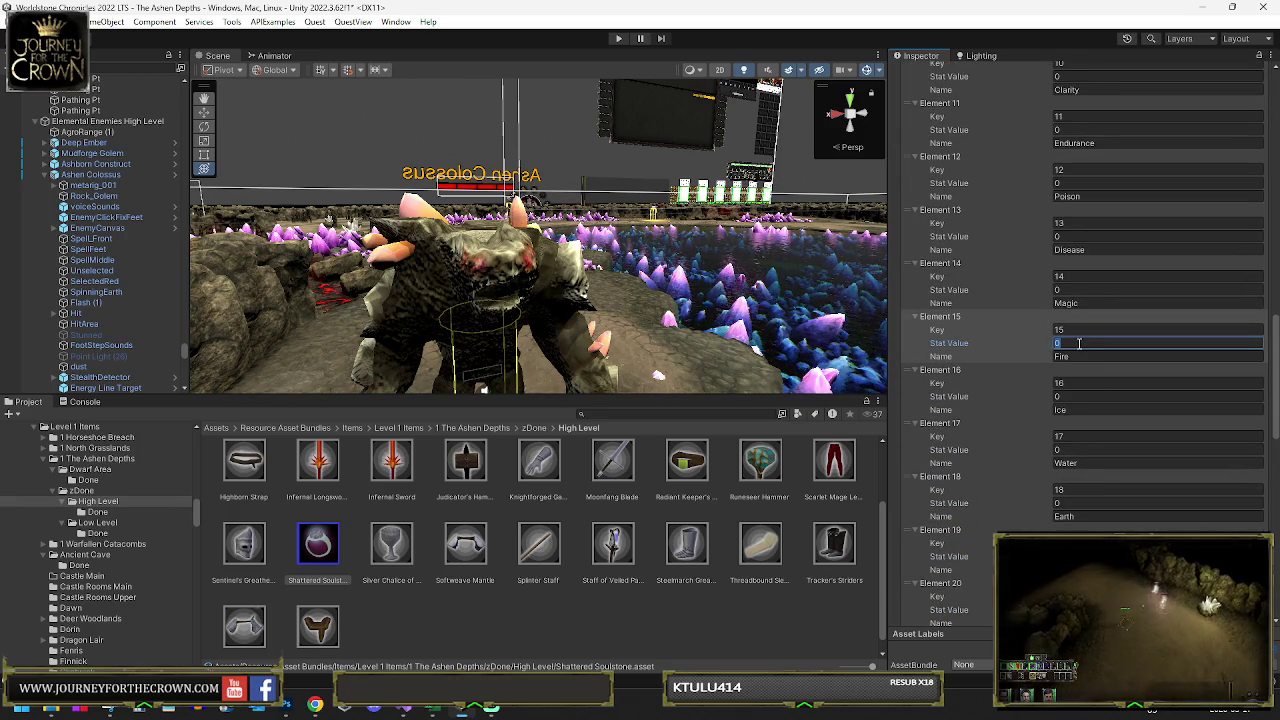
{"action": "left_click", "coordinate": [1080, 449]}
{"action": "type", "text": "2"}
{"action": "scroll", "coordinate": [1078, 487], "scroll_direction": "down", "scroll_amount": 4}
{"action": "left_click", "coordinate": [1070, 470]}
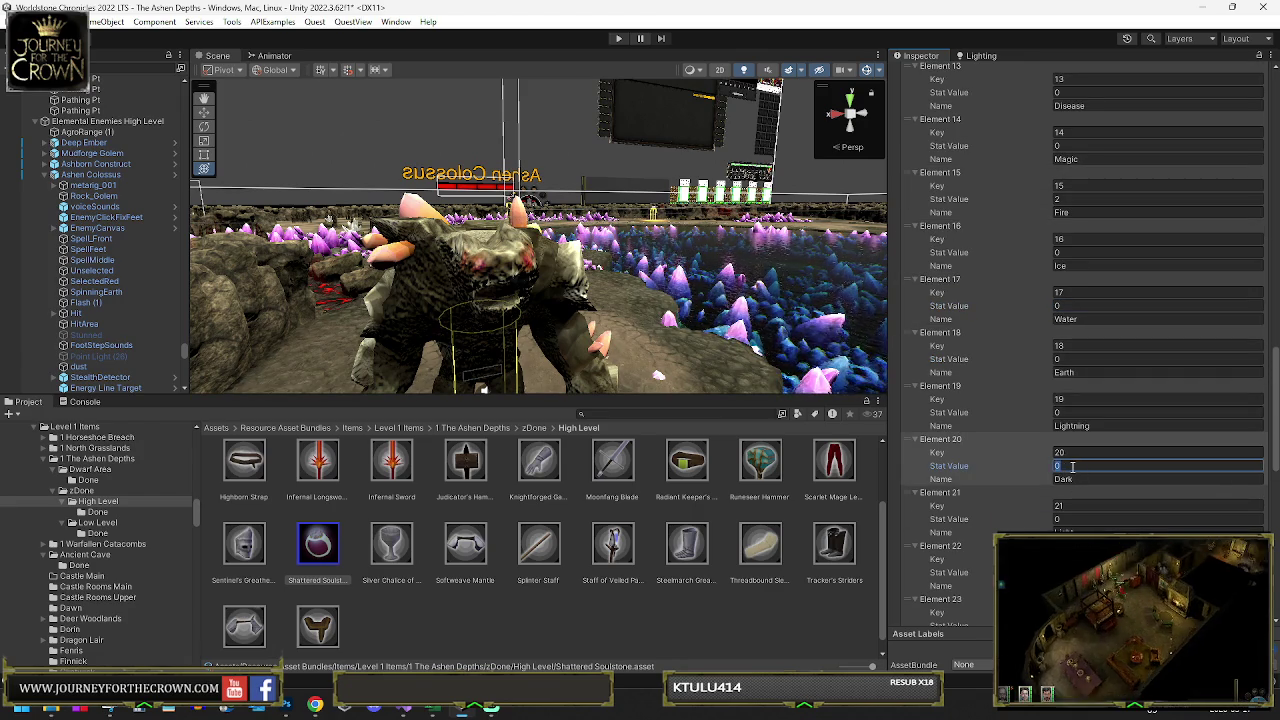
{"action": "scroll", "coordinate": [1078, 461], "scroll_direction": "down", "scroll_amount": 5}
{"action": "scroll", "coordinate": [1077, 461], "scroll_direction": "down", "scroll_amount": 3}
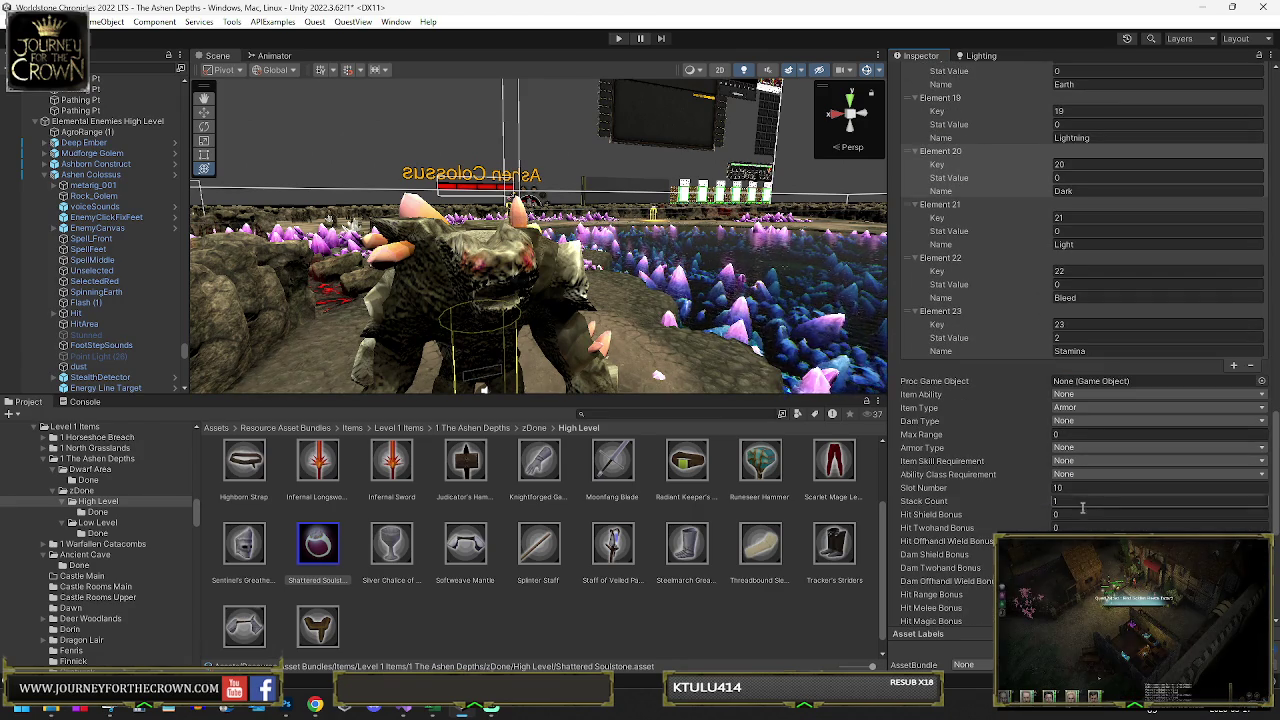
- Confirm Shattered Soulstone's Stamina stat value of 2
{"action": "left_click", "coordinate": [1074, 338]}
{"action": "key", "text": "Return"}
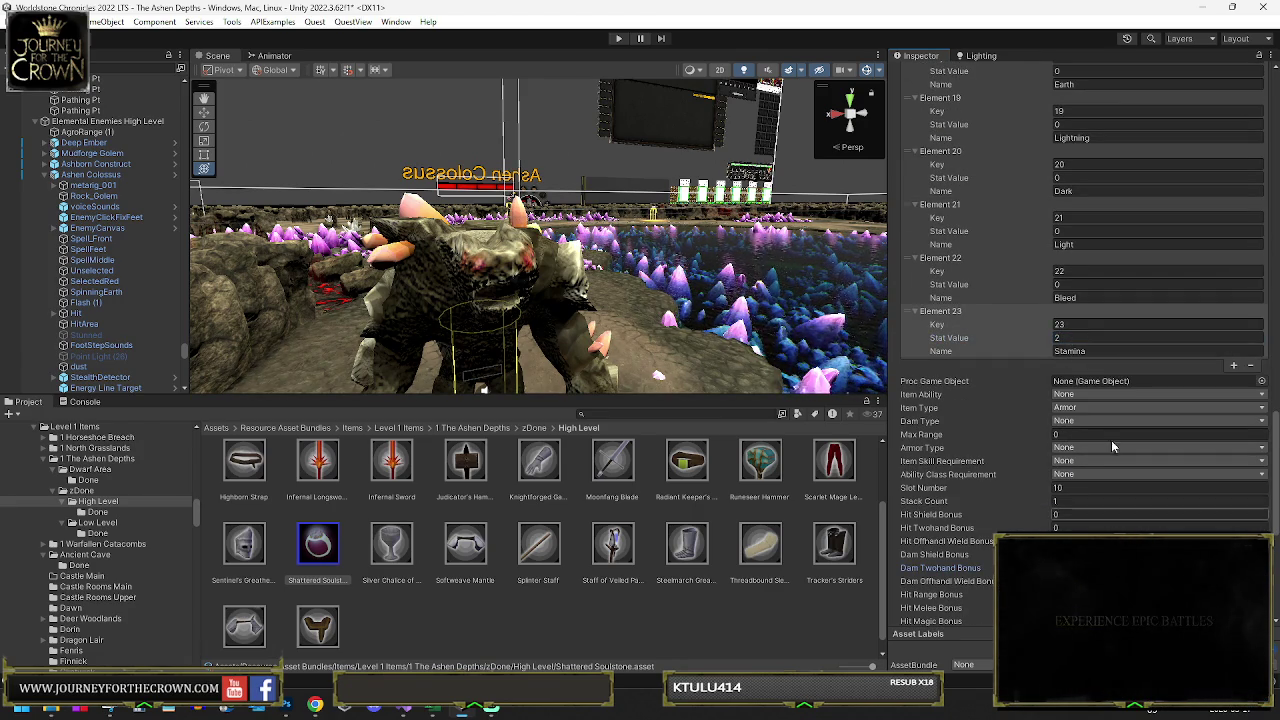
{"action": "scroll", "coordinate": [1087, 240], "scroll_direction": "up", "scroll_amount": 2}
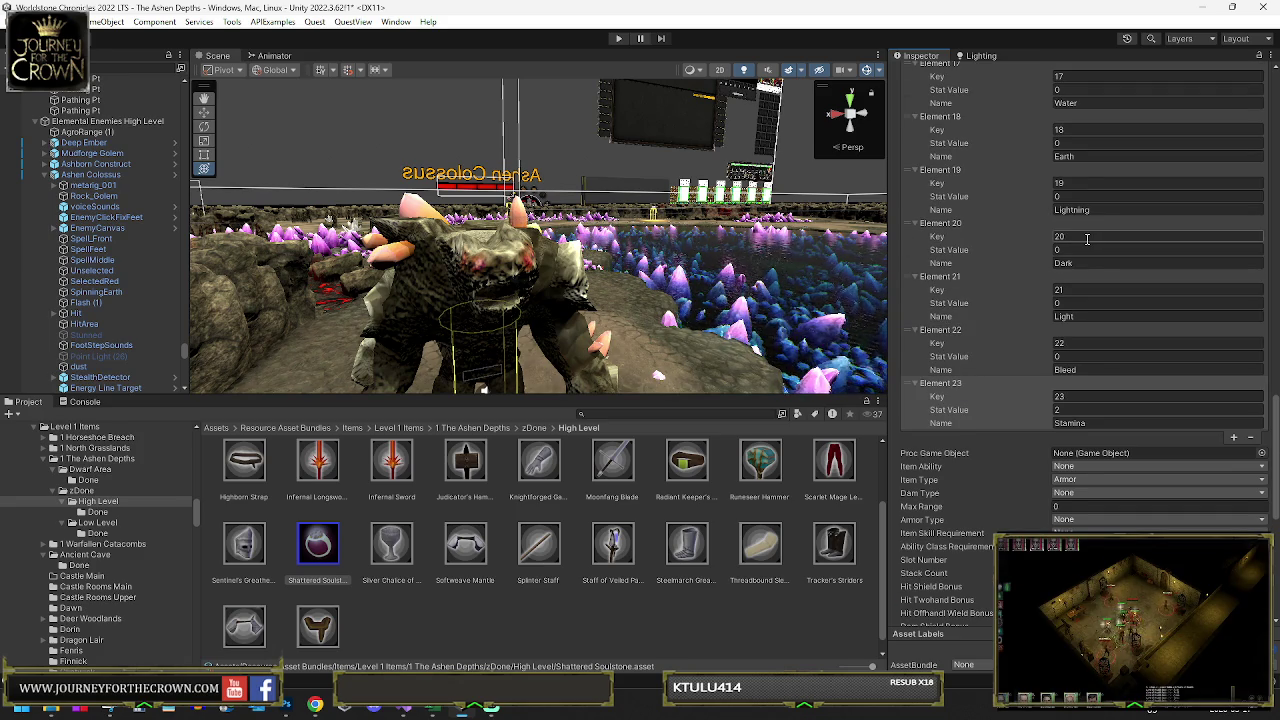
{"action": "scroll", "coordinate": [1087, 238], "scroll_direction": "down", "scroll_amount": 6}
- Set the Hit Melee Bonus and Parry Bonus to 2 each
{"action": "left_click", "coordinate": [1072, 425]}
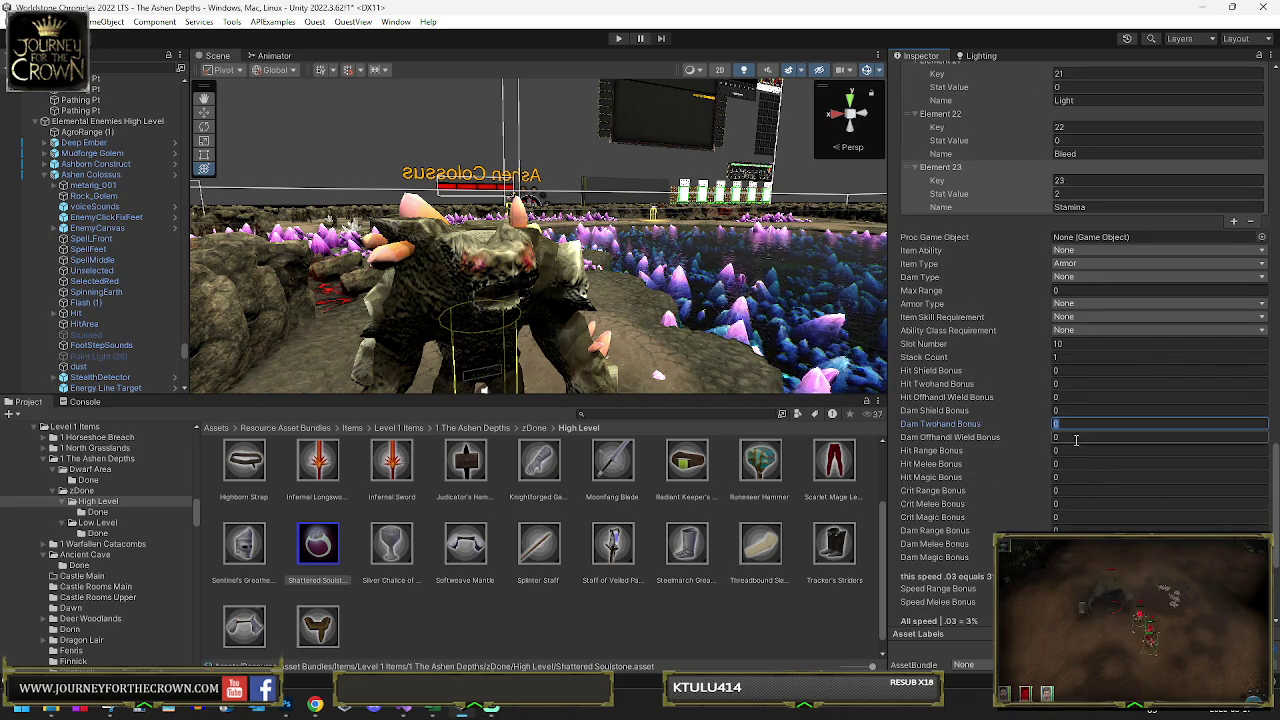
{"action": "left_click", "coordinate": [1083, 464]}
{"action": "type", "text": "2"}
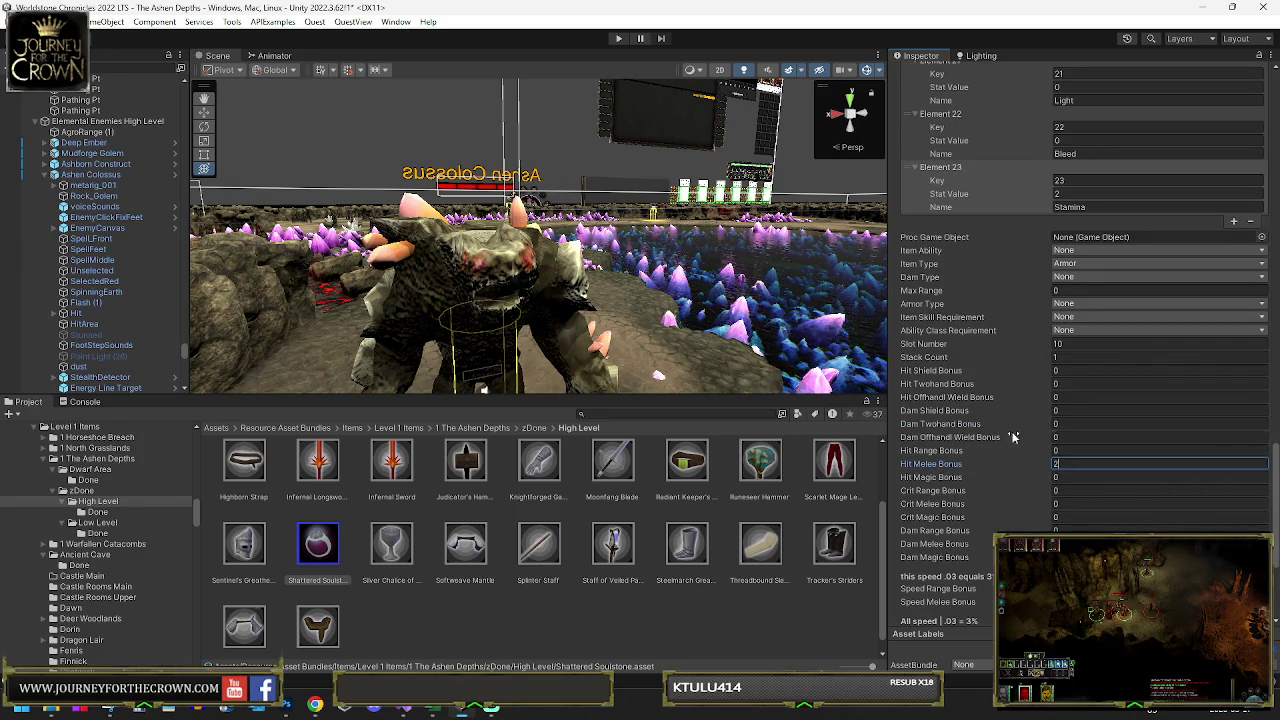
{"action": "scroll", "coordinate": [1077, 430], "scroll_direction": "down", "scroll_amount": 6}
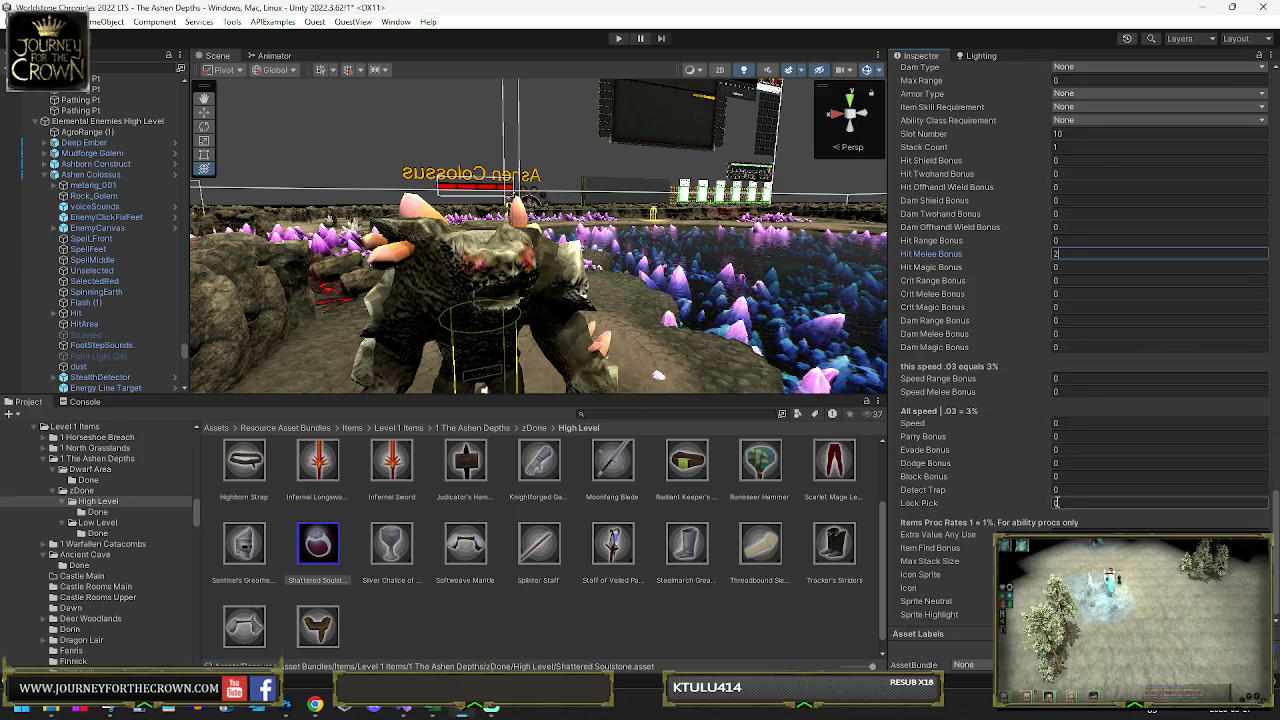
{"action": "left_click", "coordinate": [1061, 437]}
{"action": "type", "text": "2"}
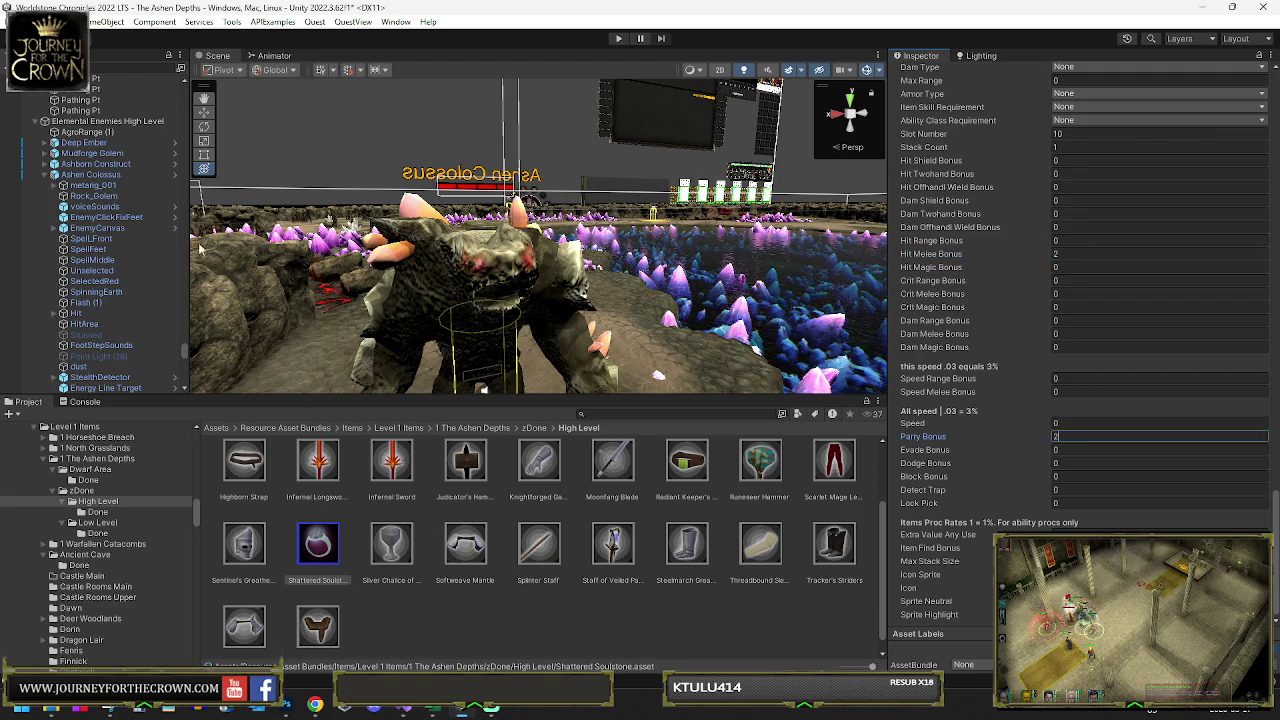
{"action": "key", "text": "Return"}
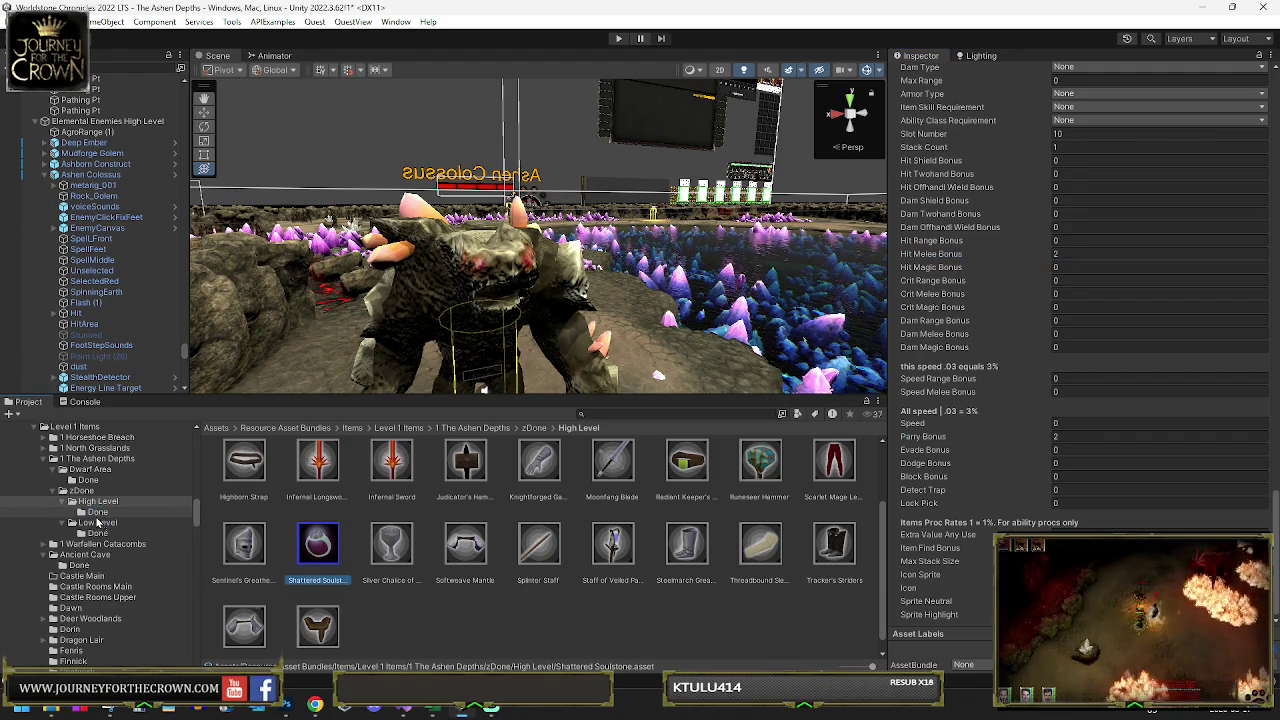
- File Shattered Soulstone in Done and open Staff of Veiled Paths from Ashen Colossus's rare list
{"action": "left_click_drag", "start_coordinate": [97, 521], "coordinate": [98, 512]}
{"action": "left_click", "coordinate": [90, 174]}
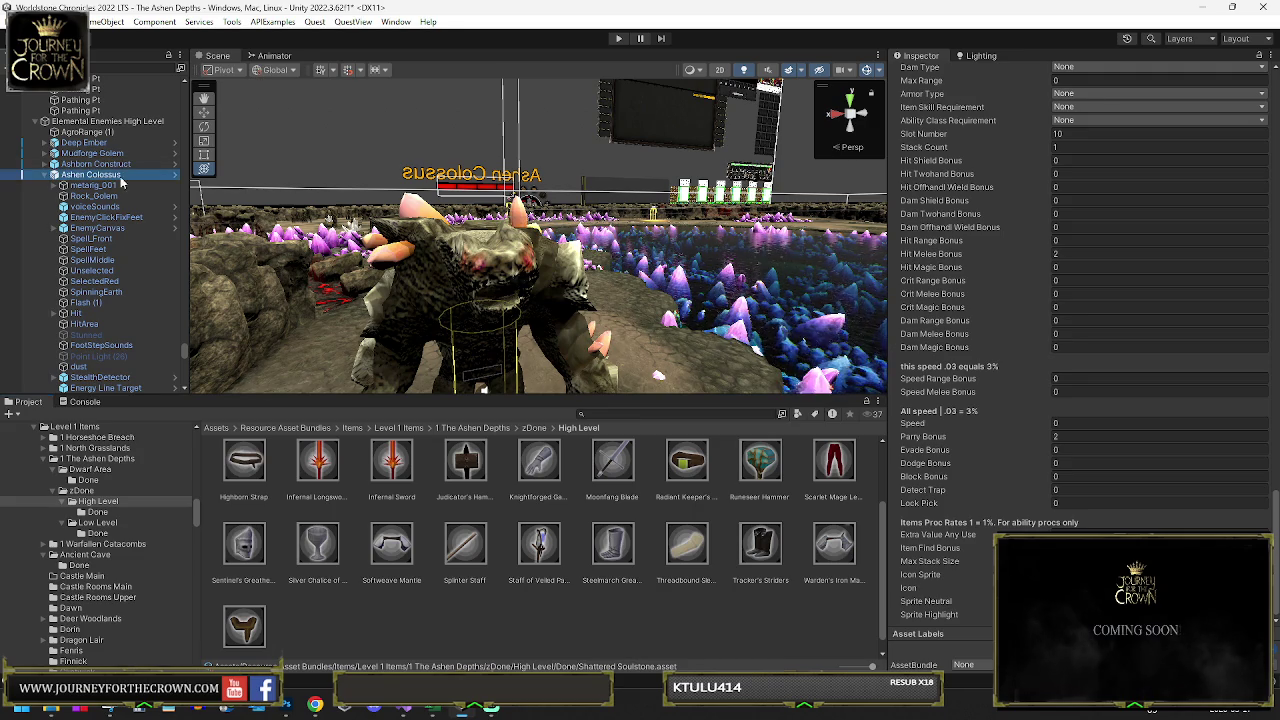
{"action": "scroll", "coordinate": [1046, 263], "scroll_direction": "up", "scroll_amount": 15}
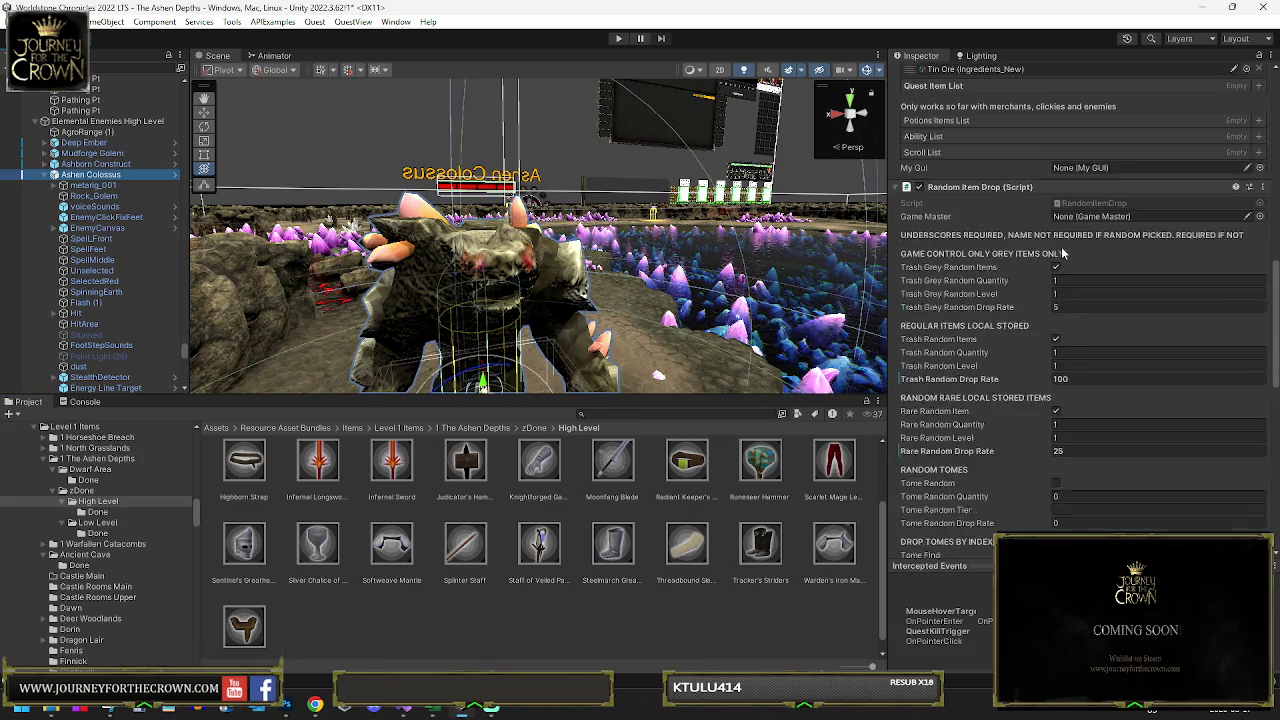
{"action": "left_click", "coordinate": [990, 167]}
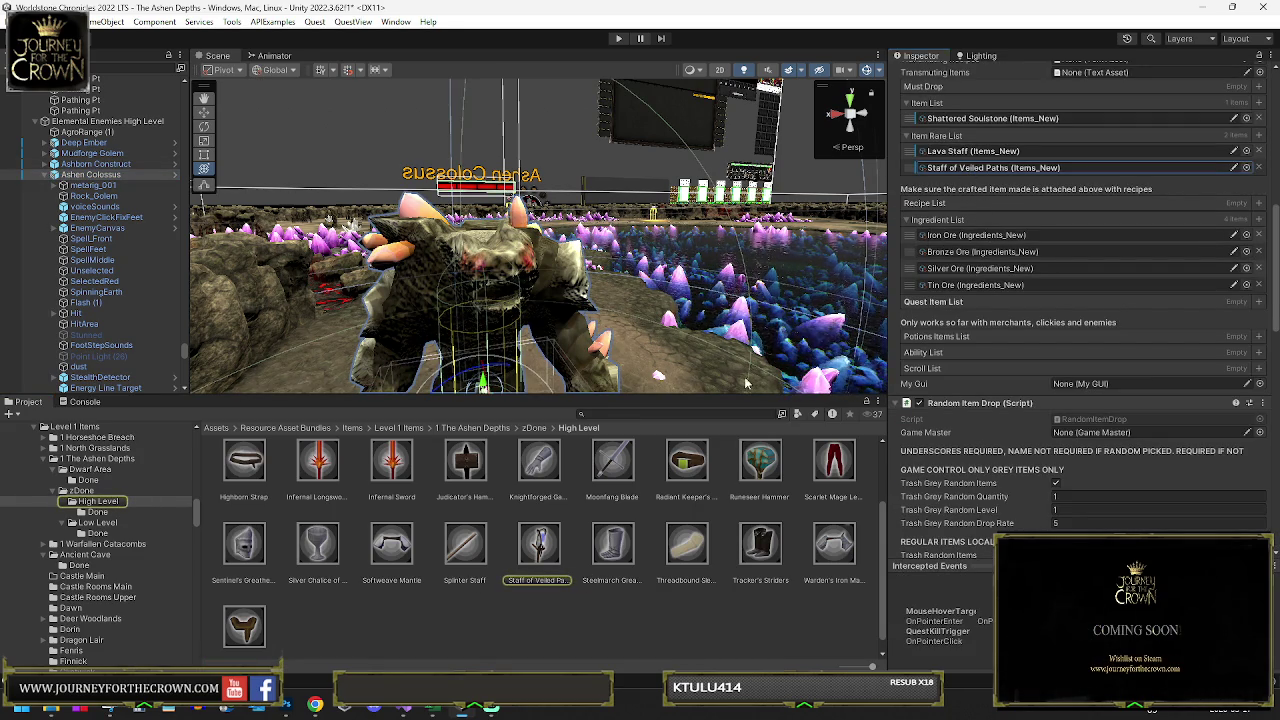
{"action": "left_click", "coordinate": [548, 552]}
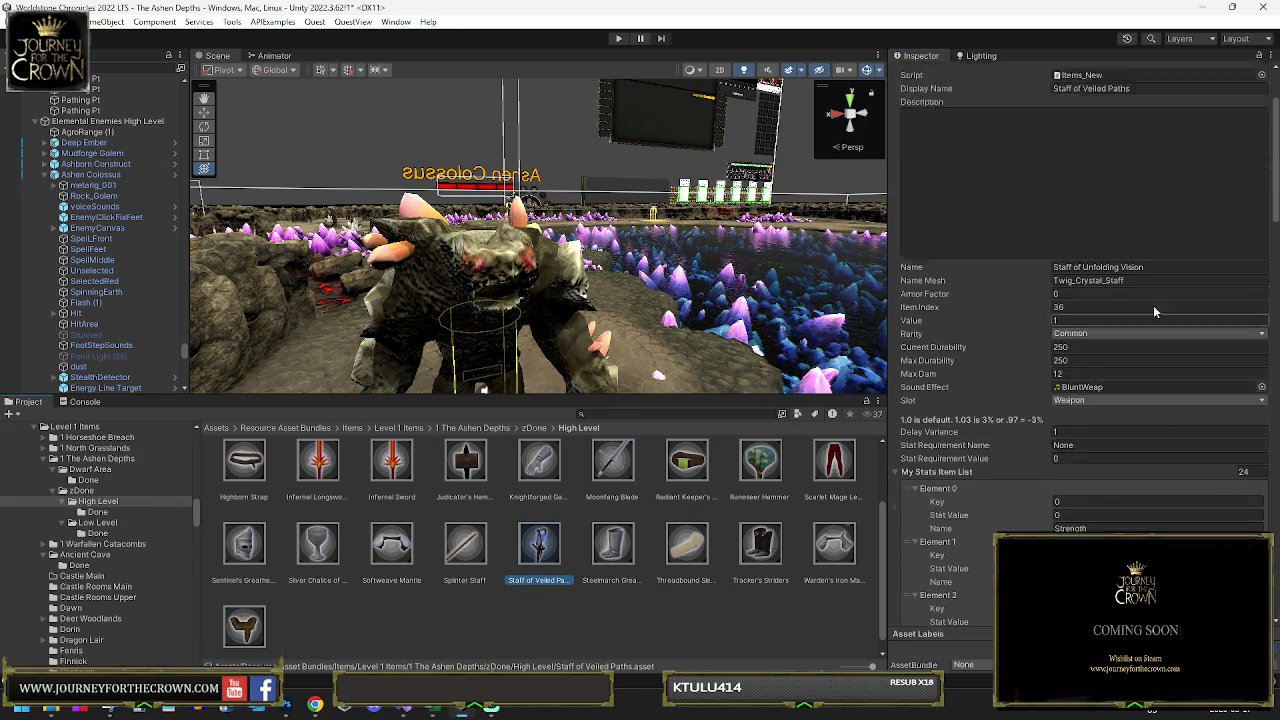
{"action": "left_click", "coordinate": [1084, 142]}
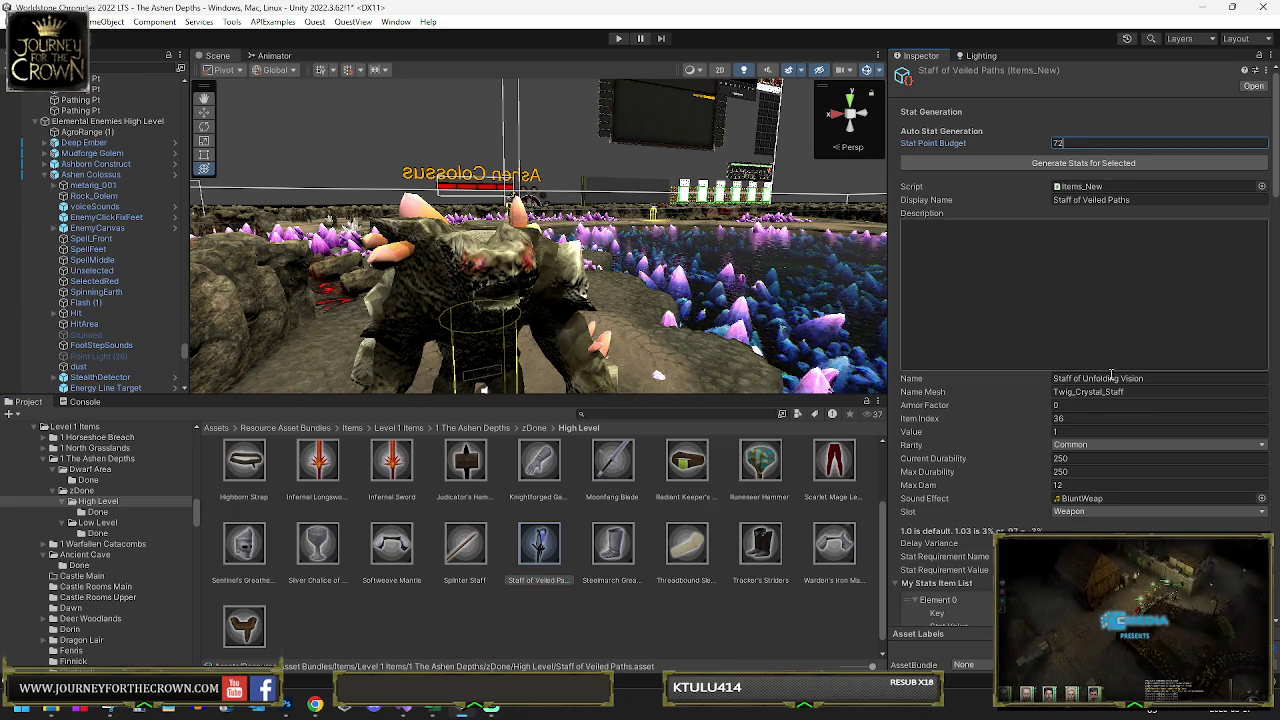
- Set the staff's rarity to Legendary and generate stats such as Strength 7, Intelligence 9, Wisdom 8
{"action": "left_click", "coordinate": [1095, 444]}
{"action": "left_click", "coordinate": [1095, 504]}
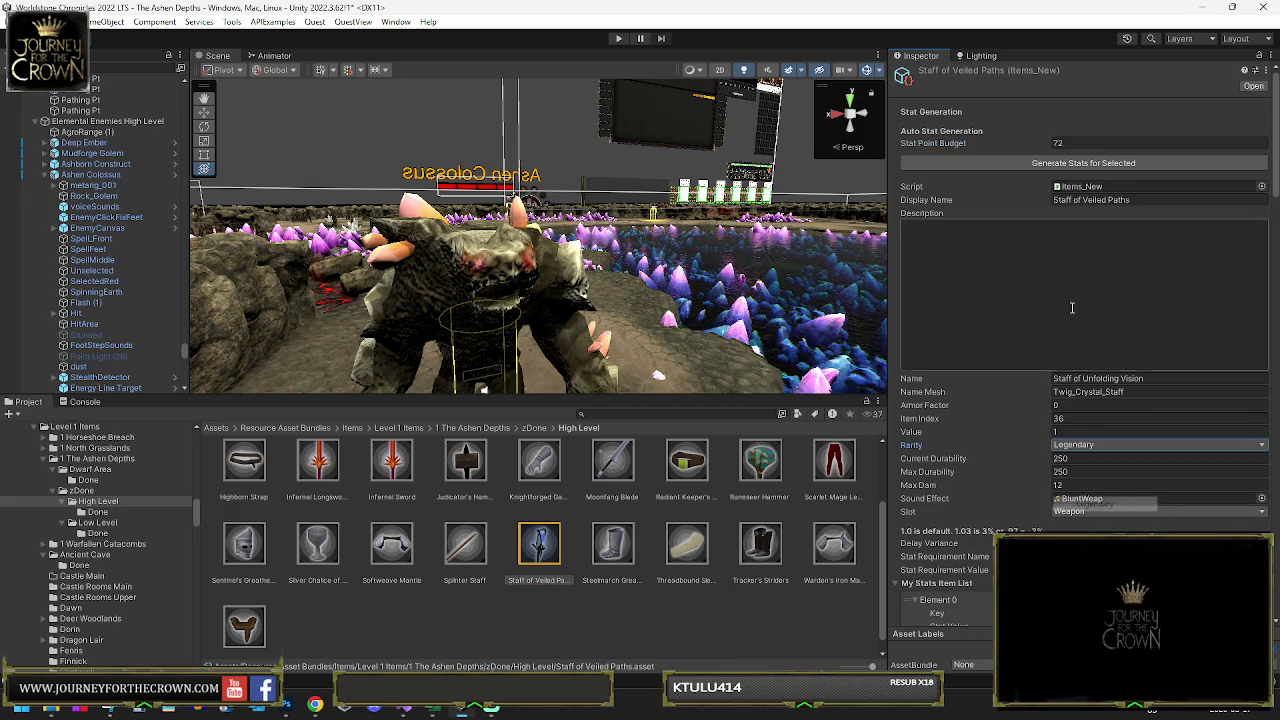
{"action": "left_click", "coordinate": [1083, 162]}
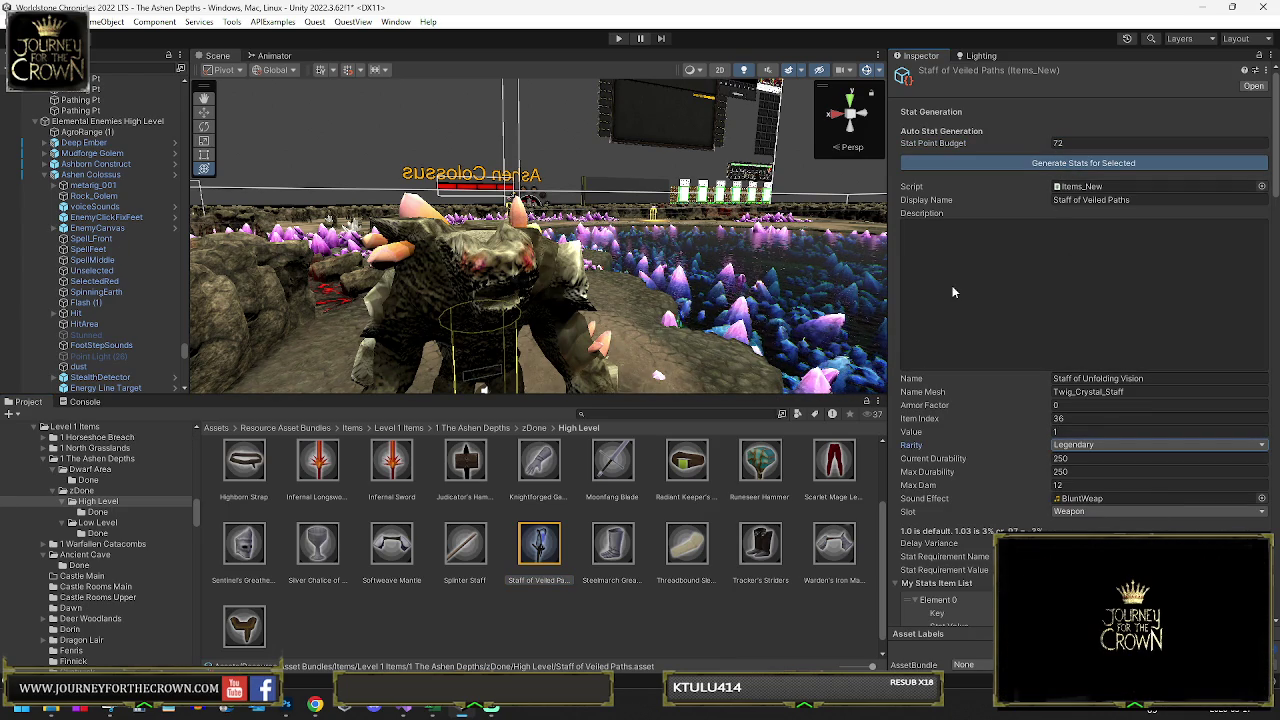
{"action": "scroll", "coordinate": [1083, 349], "scroll_direction": "down", "scroll_amount": 5}
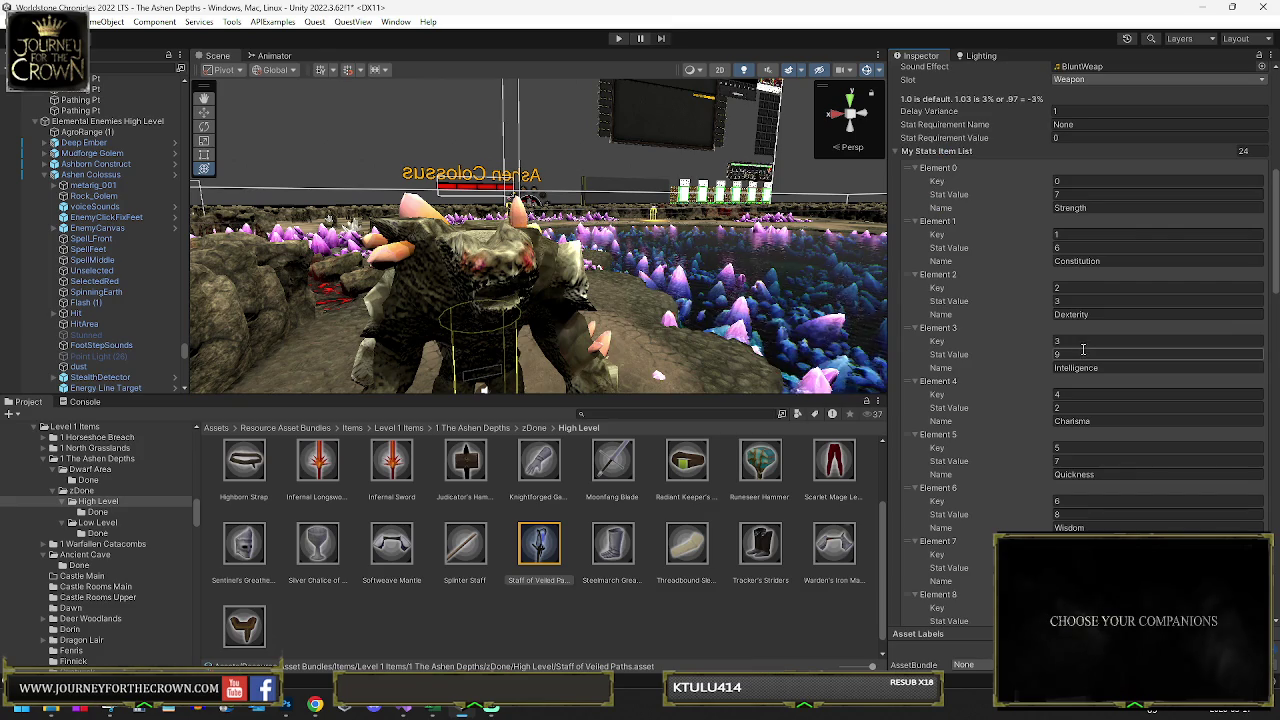
- Raise the staff's Intelligence to 32 and drop its Strength to 0
{"action": "scroll", "coordinate": [1096, 265], "scroll_direction": "down", "scroll_amount": 2}
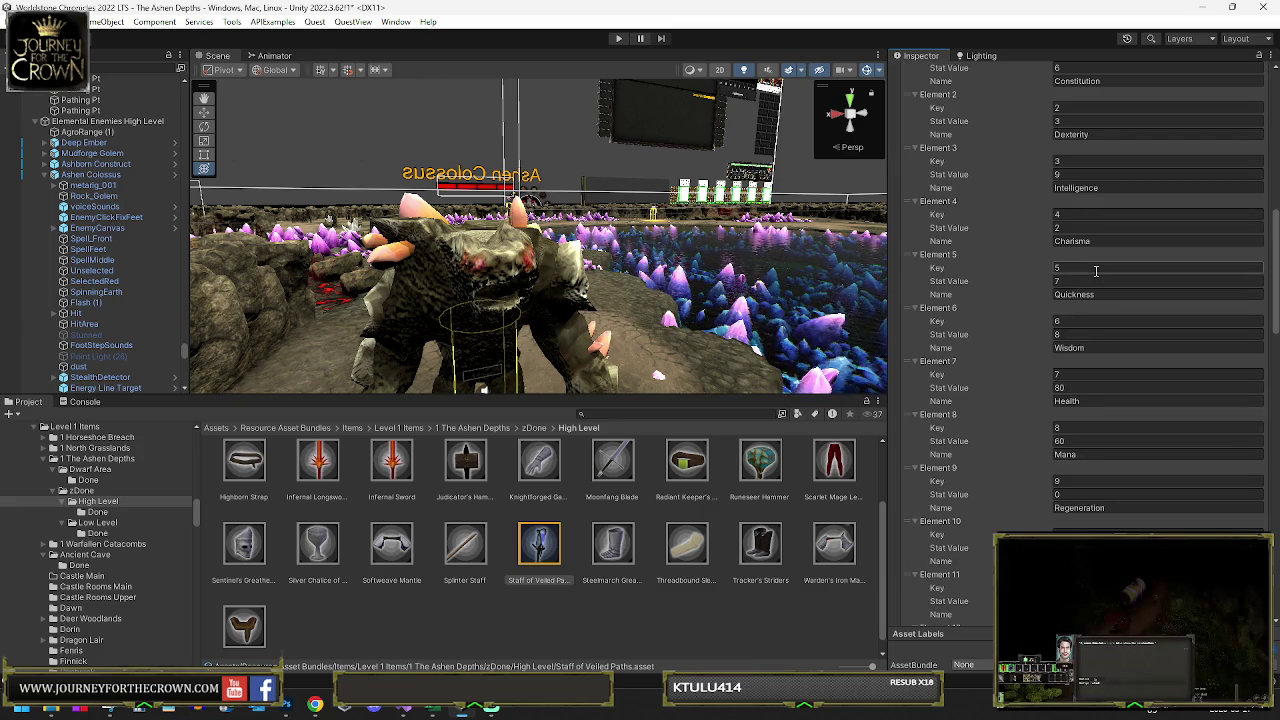
{"action": "scroll", "coordinate": [1075, 308], "scroll_direction": "down", "scroll_amount": 2}
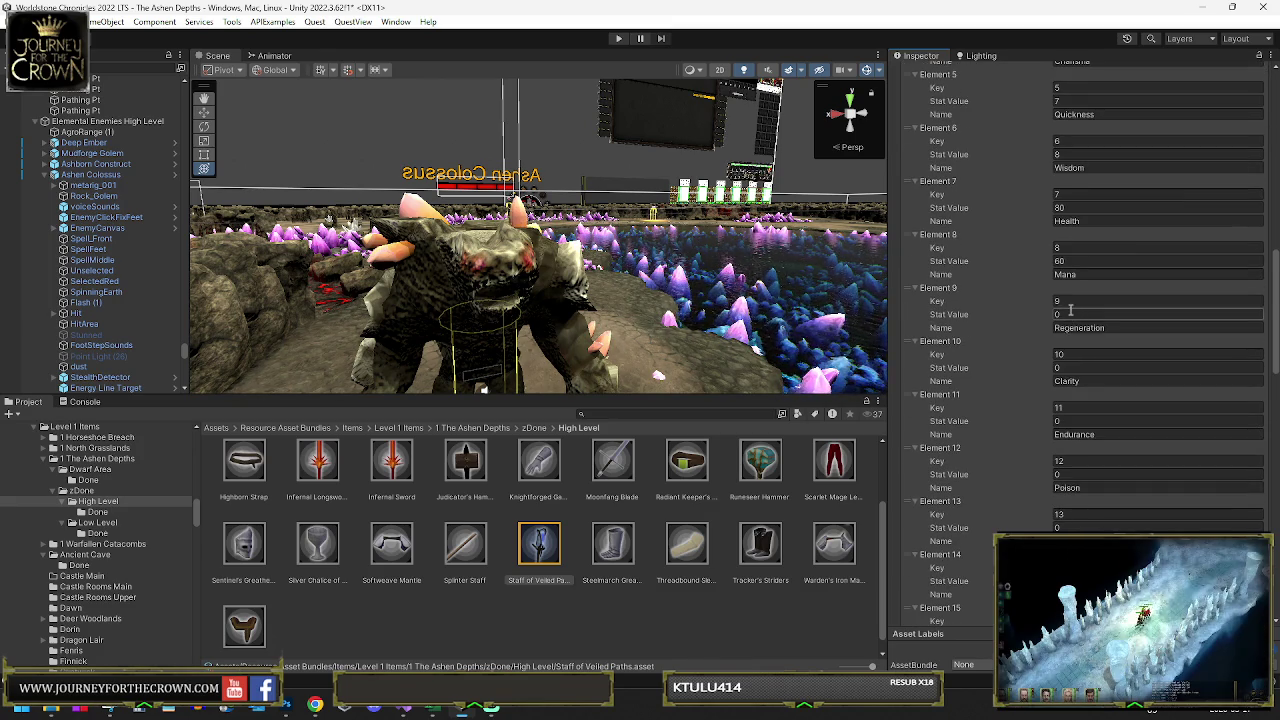
{"action": "scroll", "coordinate": [1085, 305], "scroll_direction": "up", "scroll_amount": 2}
{"action": "scroll", "coordinate": [1085, 207], "scroll_direction": "up", "scroll_amount": 1}
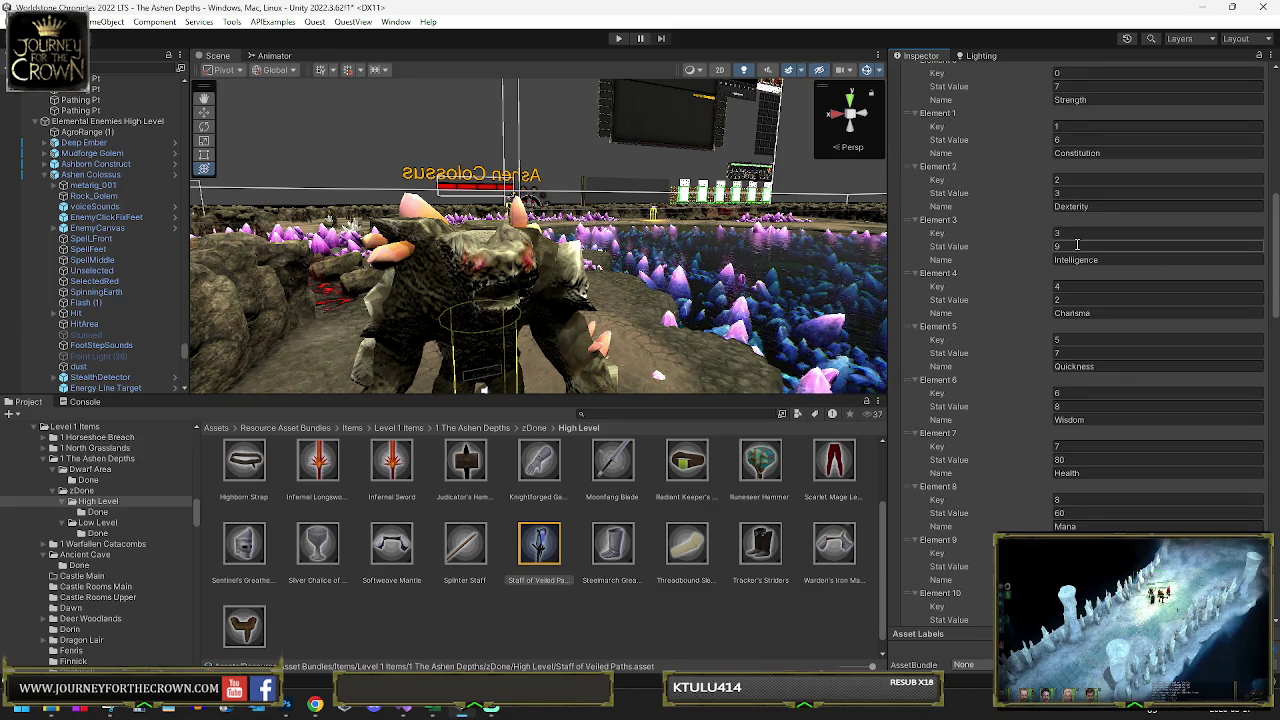
{"action": "left_click", "coordinate": [1078, 246]}
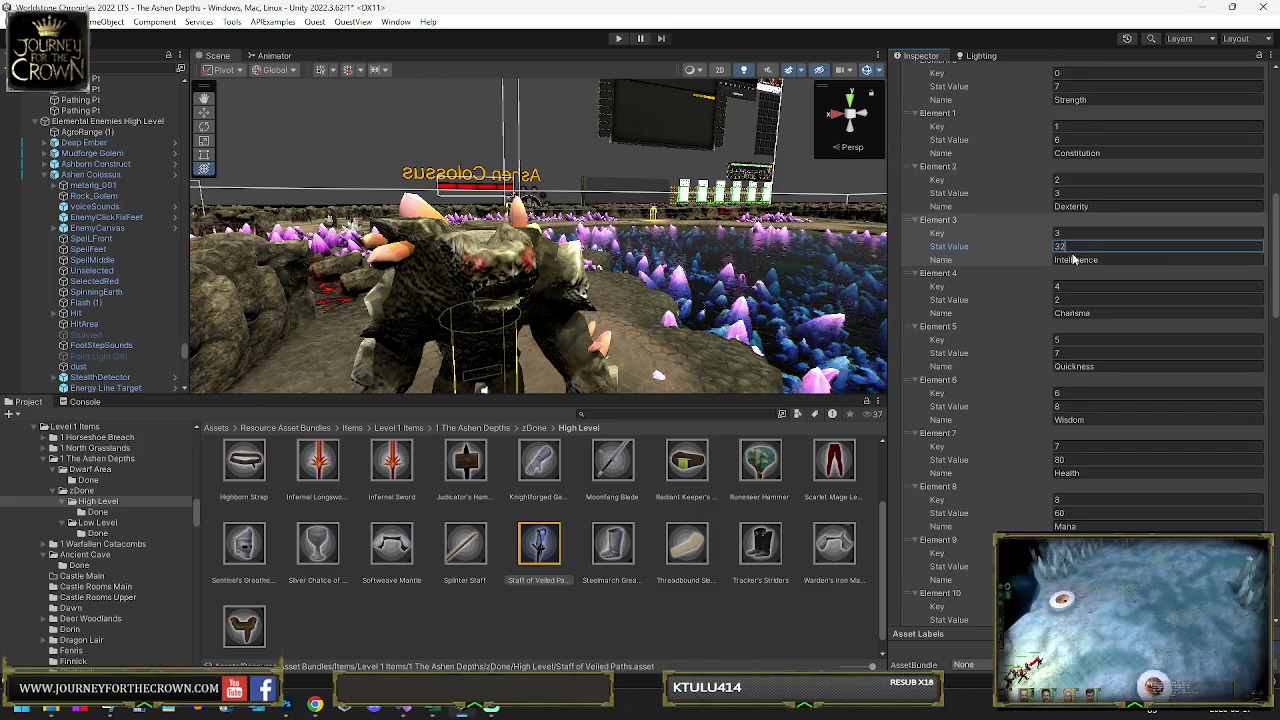
{"action": "type", "text": "2"}
{"action": "scroll", "coordinate": [1081, 207], "scroll_direction": "up", "scroll_amount": 1}
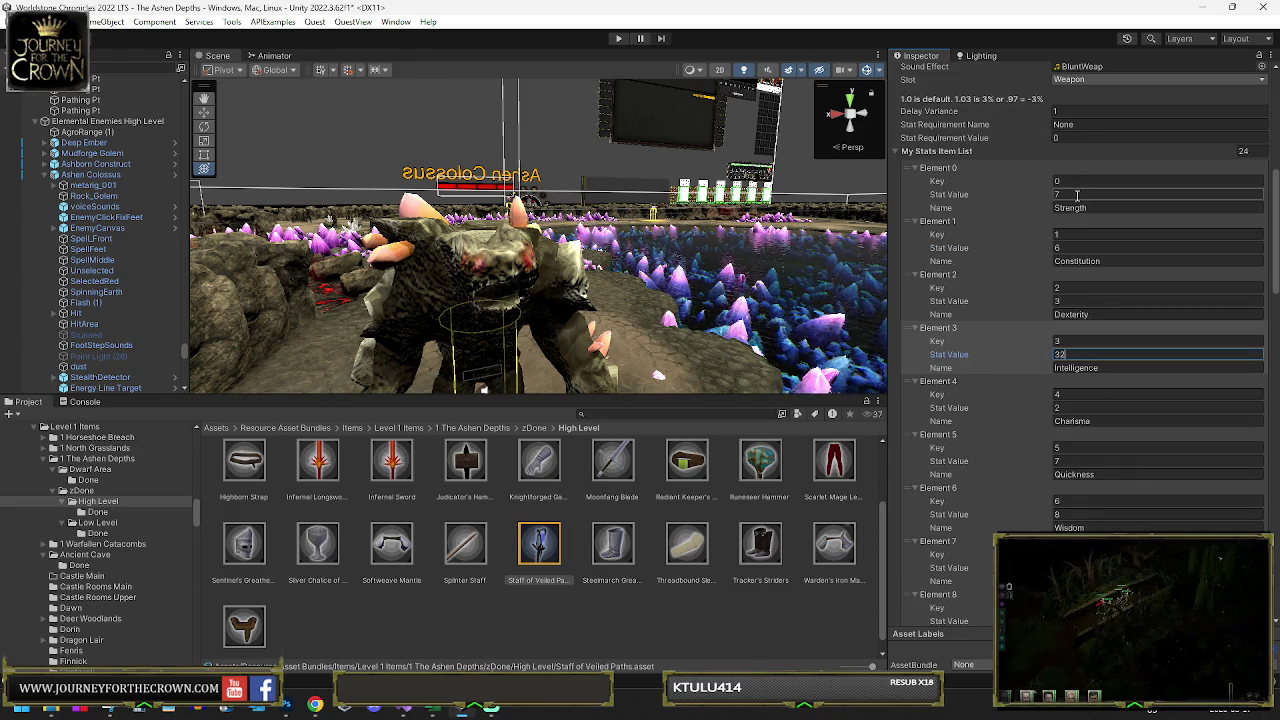
{"action": "left_click", "coordinate": [1077, 193]}
{"action": "type", "text": "0"}
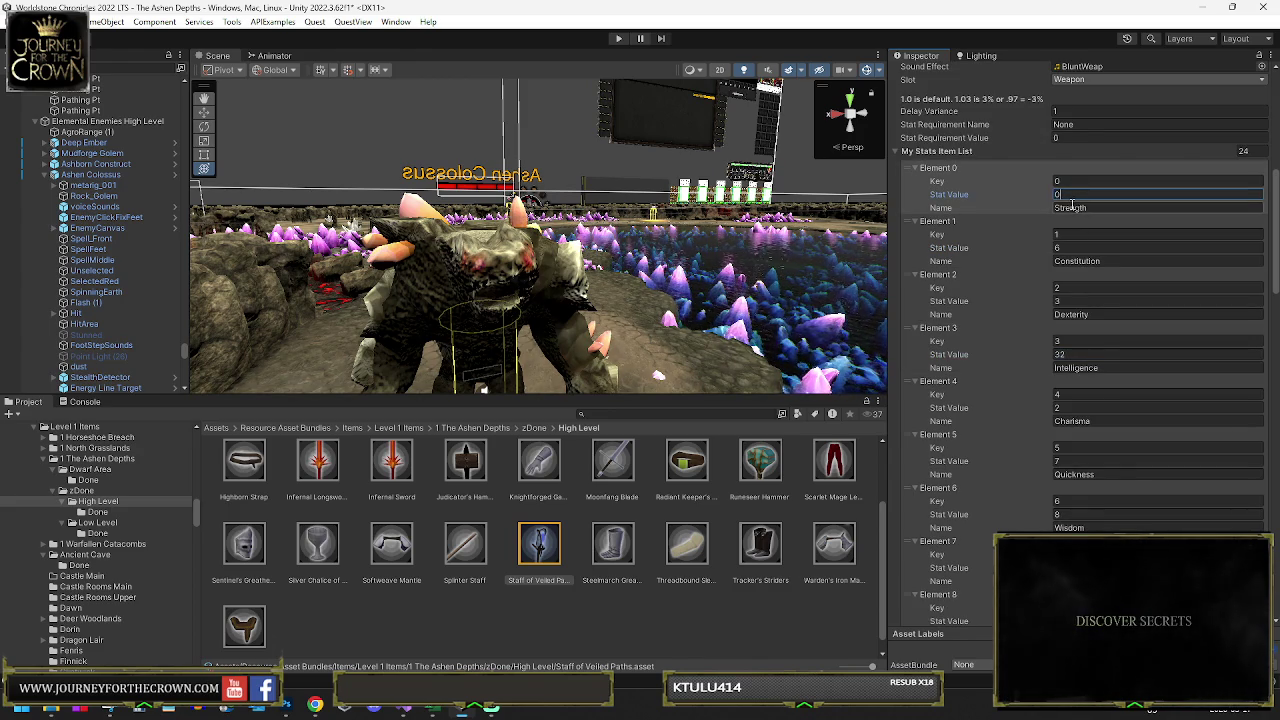
{"action": "left_click", "coordinate": [1074, 247]}
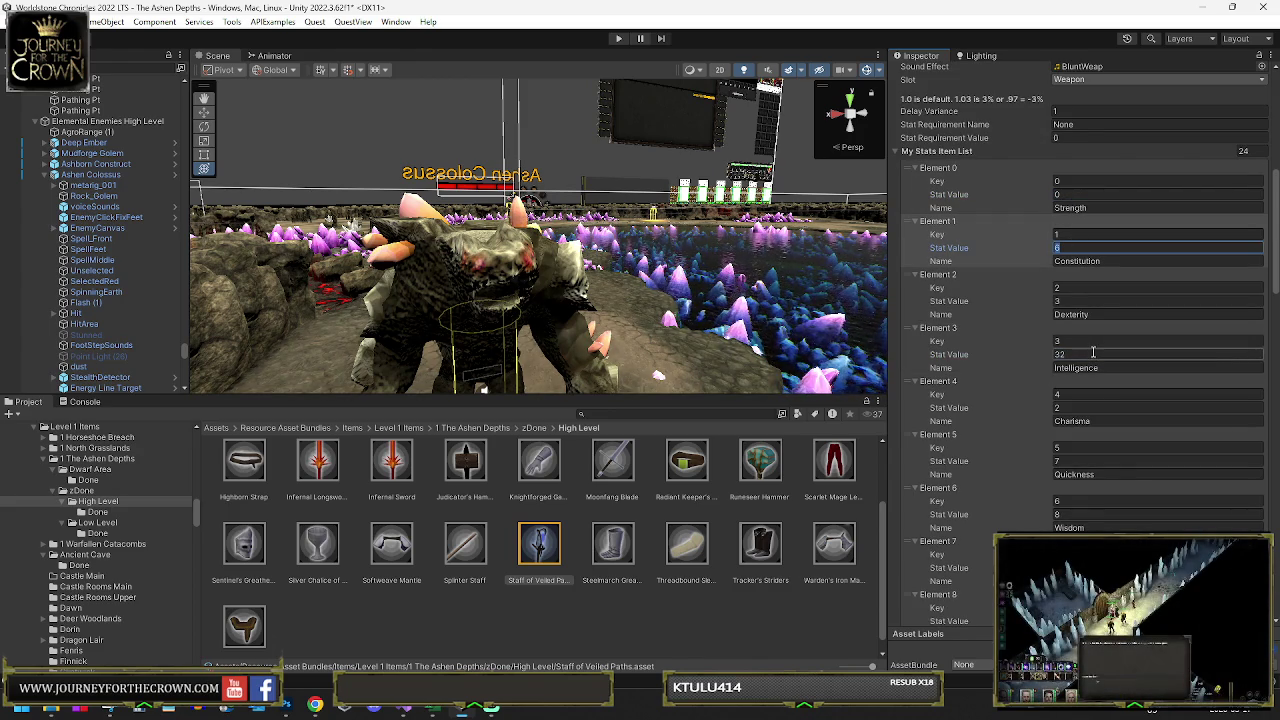
- Set Charisma to 10 and begin entering 1 for Stamina
{"action": "scroll", "coordinate": [1075, 305], "scroll_direction": "down", "scroll_amount": 3}
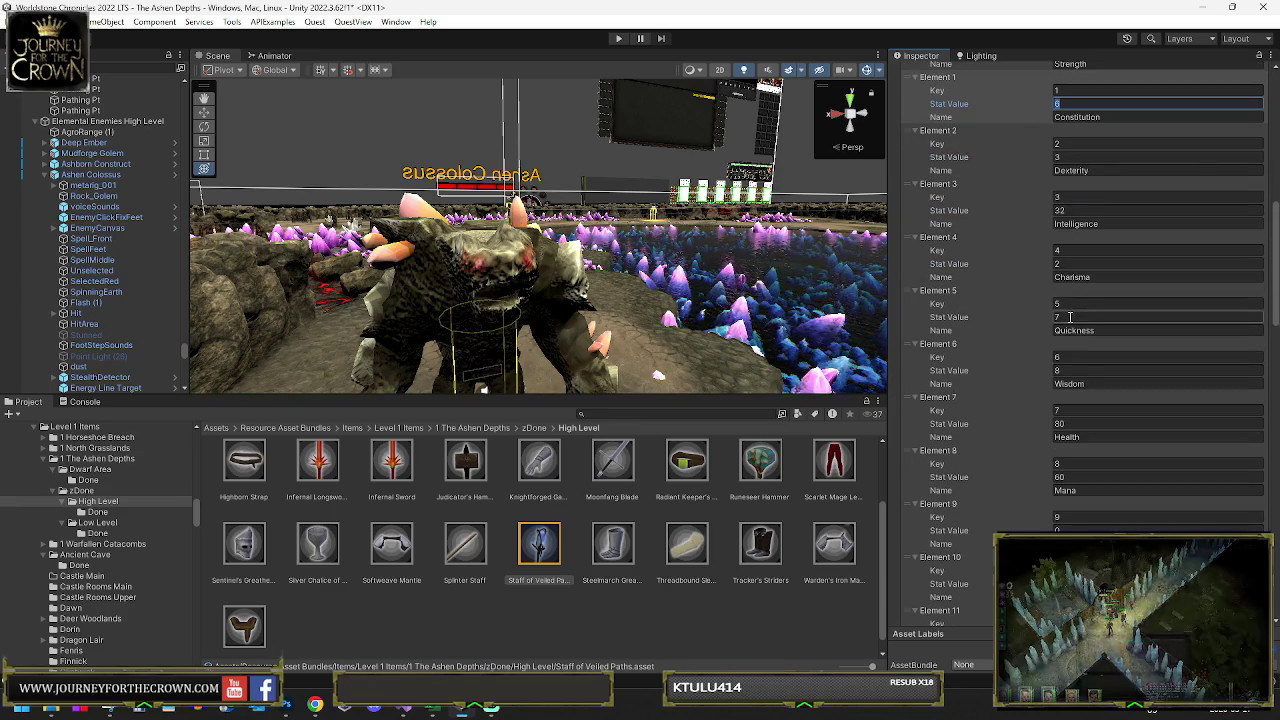
{"action": "left_click", "coordinate": [1076, 264]}
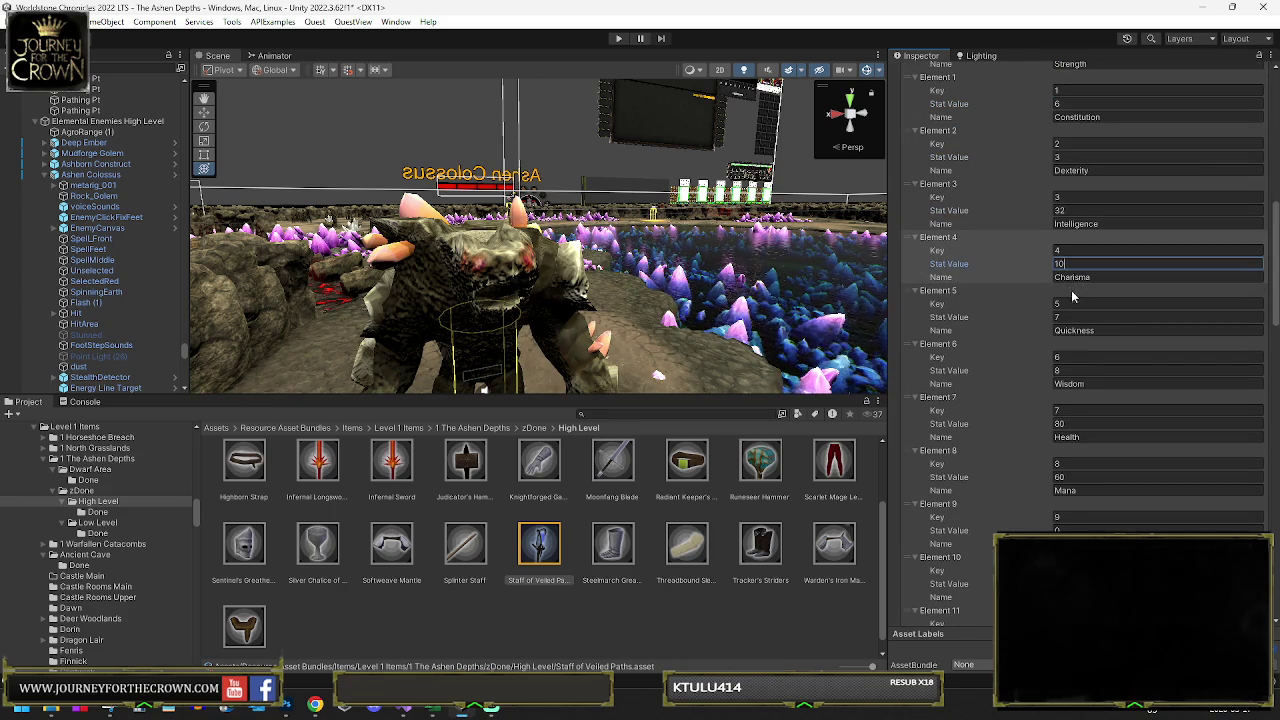
{"action": "scroll", "coordinate": [1073, 293], "scroll_direction": "down", "scroll_amount": 3}
{"action": "left_click", "coordinate": [1072, 295]}
{"action": "type", "text": "10"}
{"action": "scroll", "coordinate": [1068, 401], "scroll_direction": "down", "scroll_amount": 6}
{"action": "left_click", "coordinate": [1088, 366]}
{"action": "type", "text": "1"}
{"action": "scroll", "coordinate": [1095, 377], "scroll_direction": "down", "scroll_amount": 10}
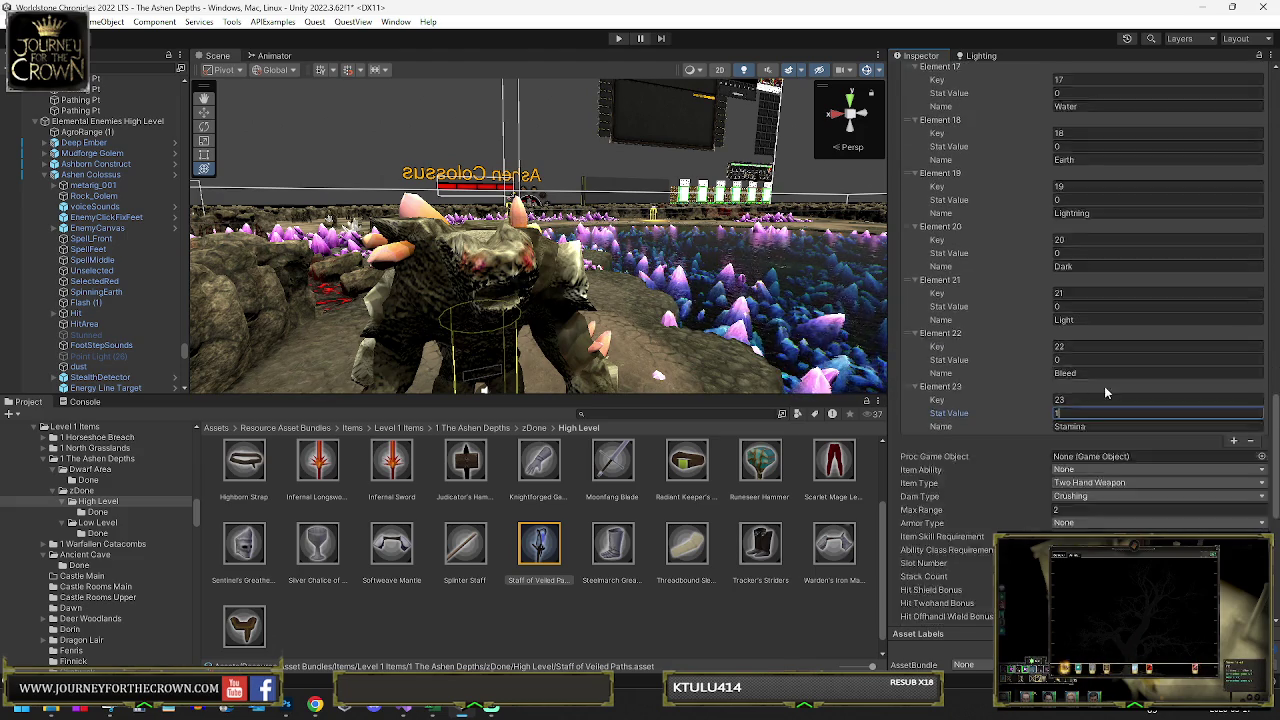
- Give the staff a Speed bonus of .03
{"action": "scroll", "coordinate": [1093, 386], "scroll_direction": "down", "scroll_amount": 3}
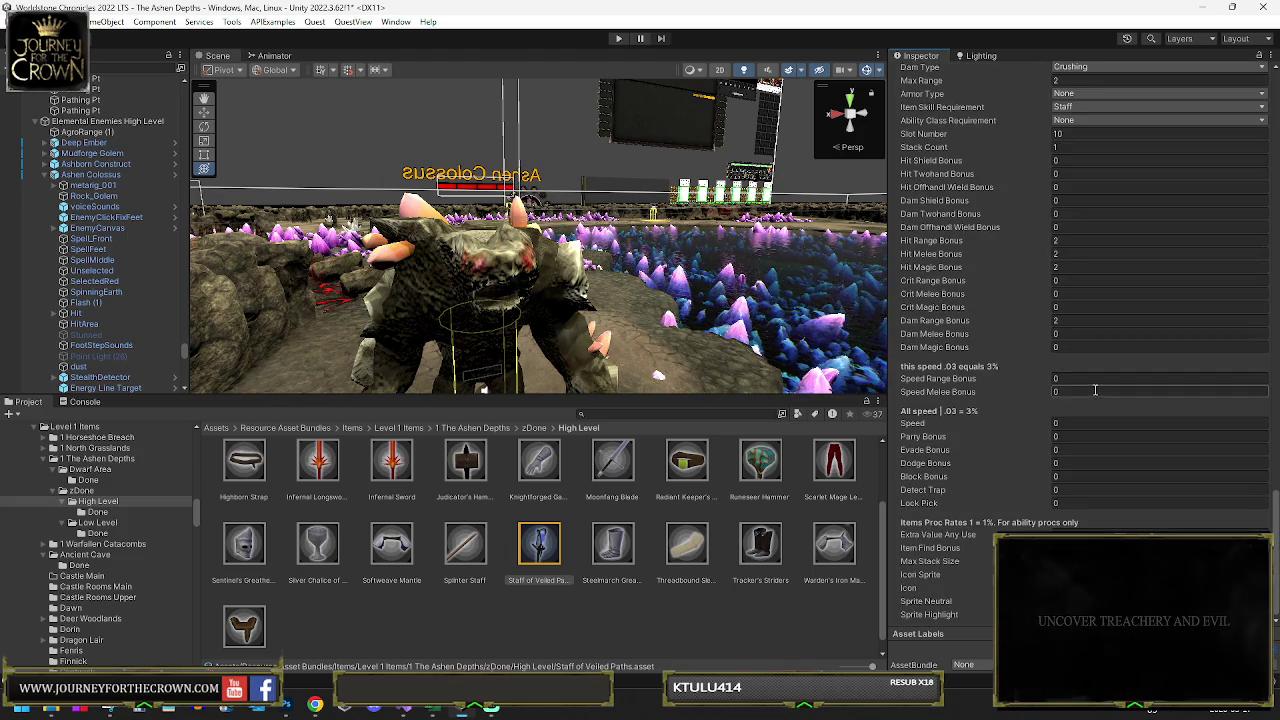
{"action": "left_click", "coordinate": [1066, 240]}
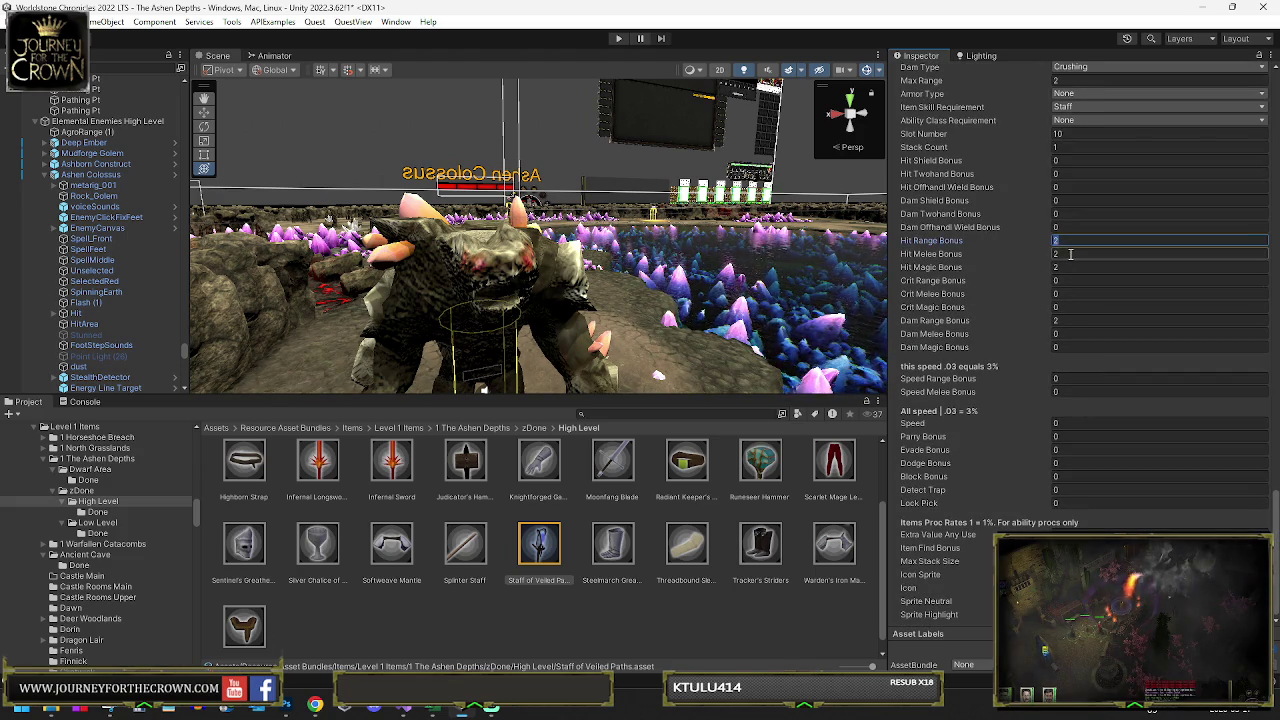
{"action": "left_click", "coordinate": [1062, 424]}
{"action": "type", "text": ".03"}
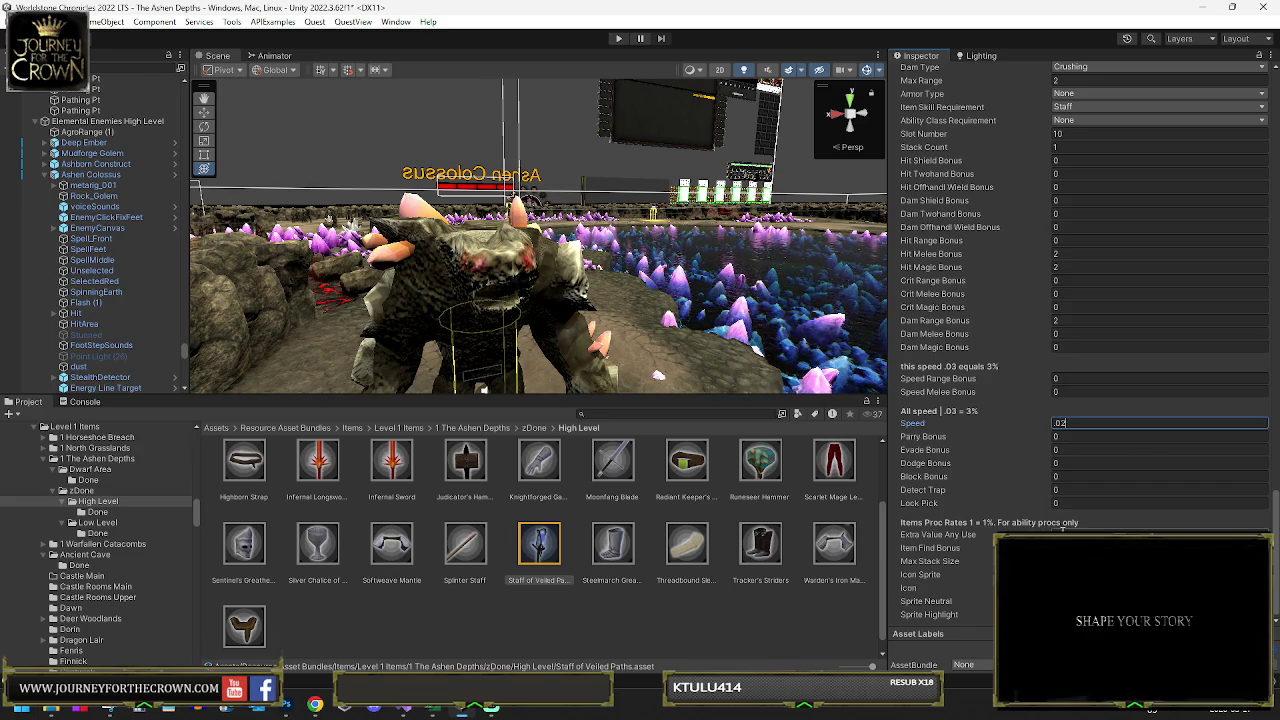
{"action": "scroll", "coordinate": [1109, 282], "scroll_direction": "up", "scroll_amount": 5}
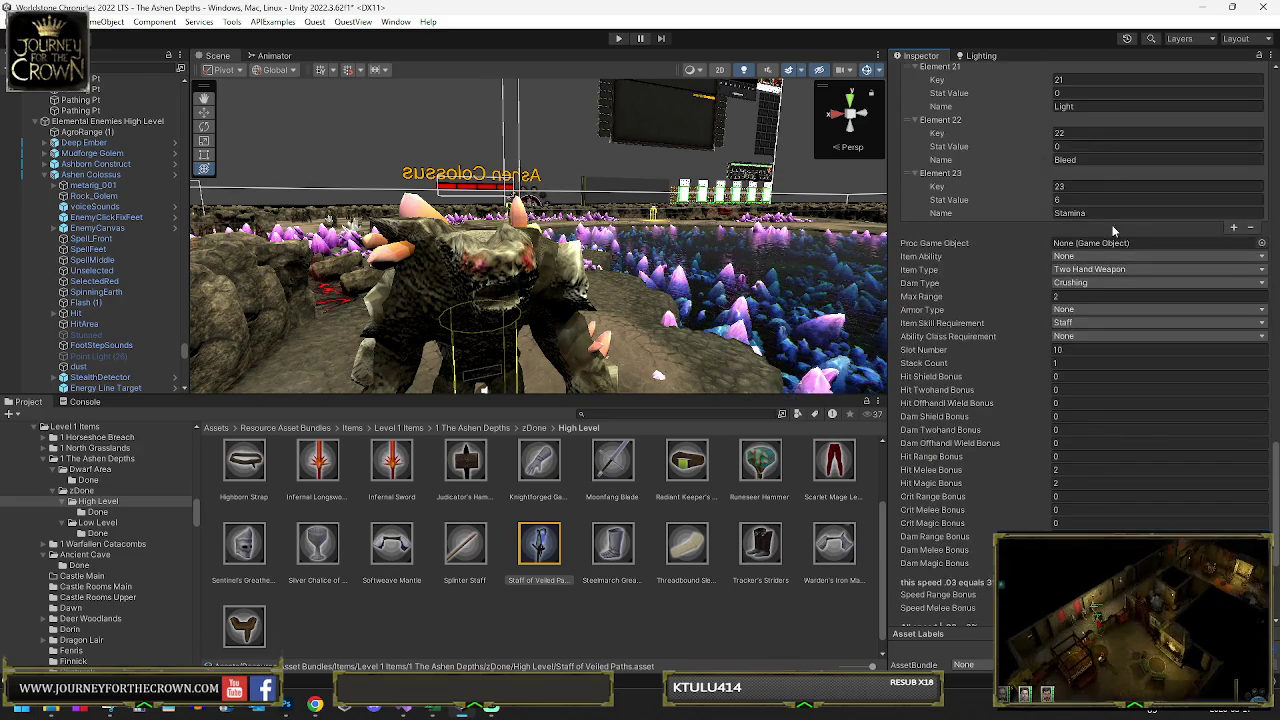
- Assign the Recharge item ability and move the staff asset into the High Level/Done folder
{"action": "left_click", "coordinate": [1093, 366]}
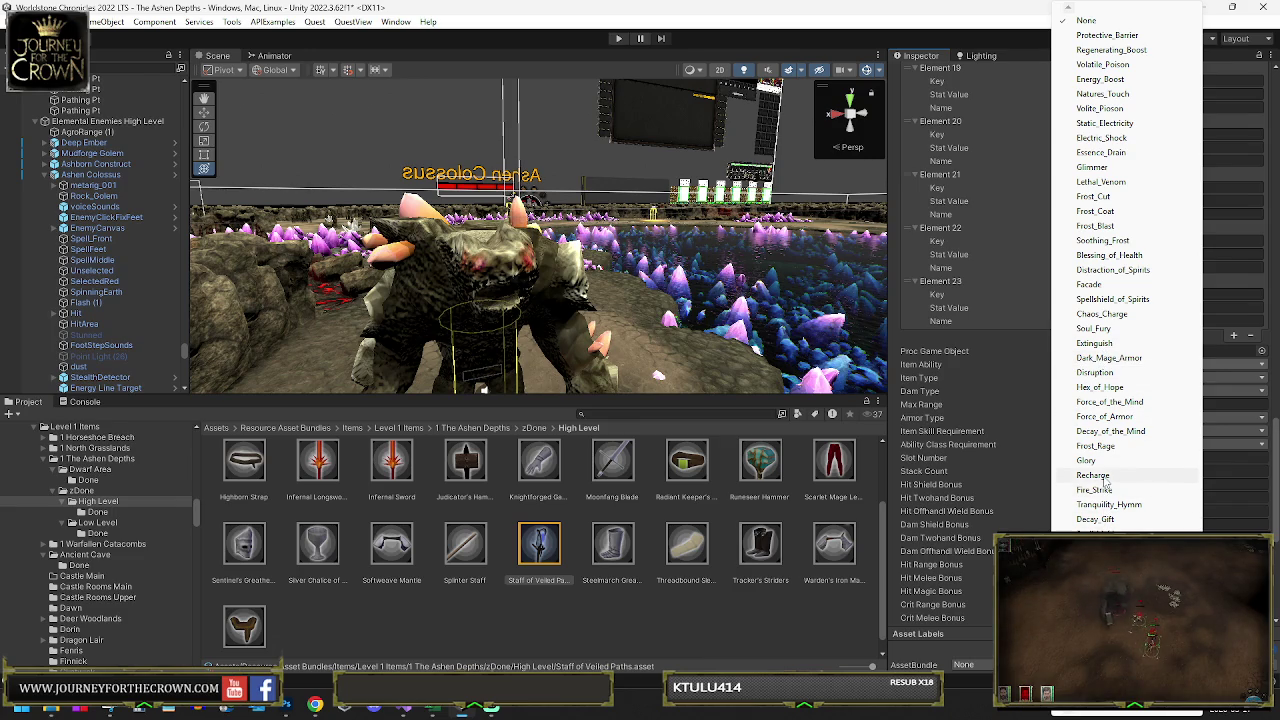
{"action": "left_click", "coordinate": [1093, 475]}
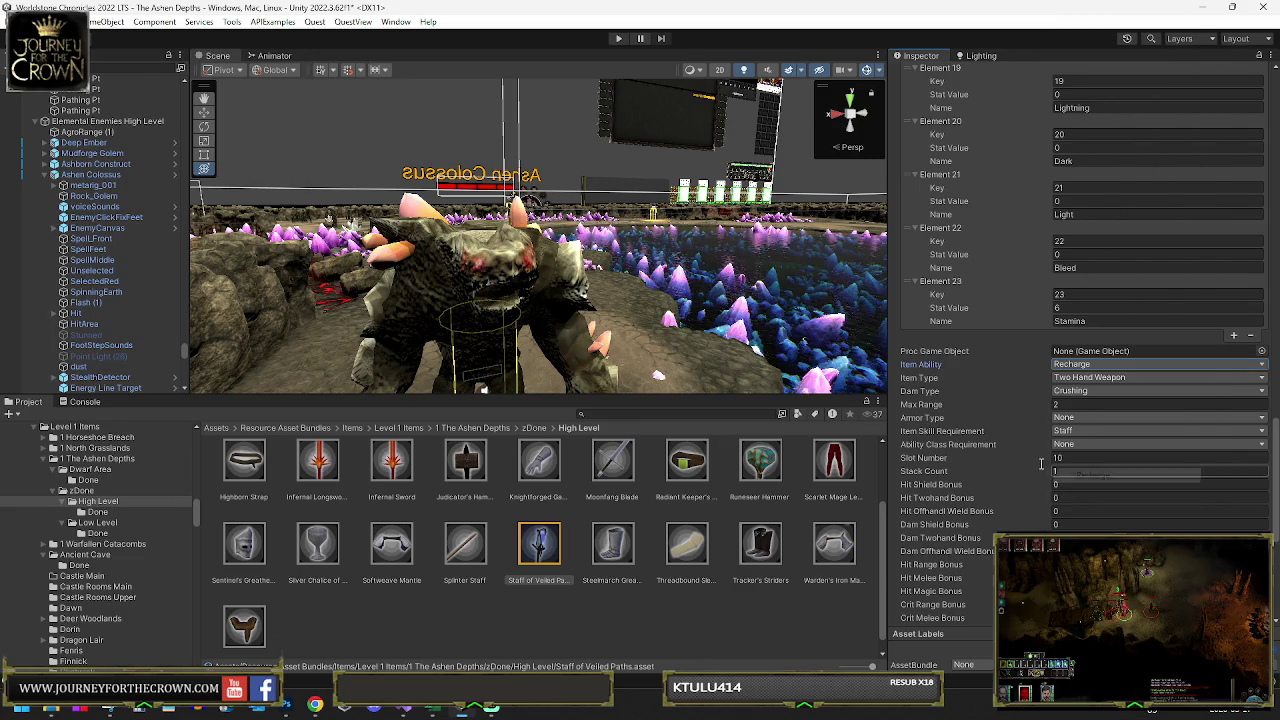
{"action": "left_click", "coordinate": [541, 548]}
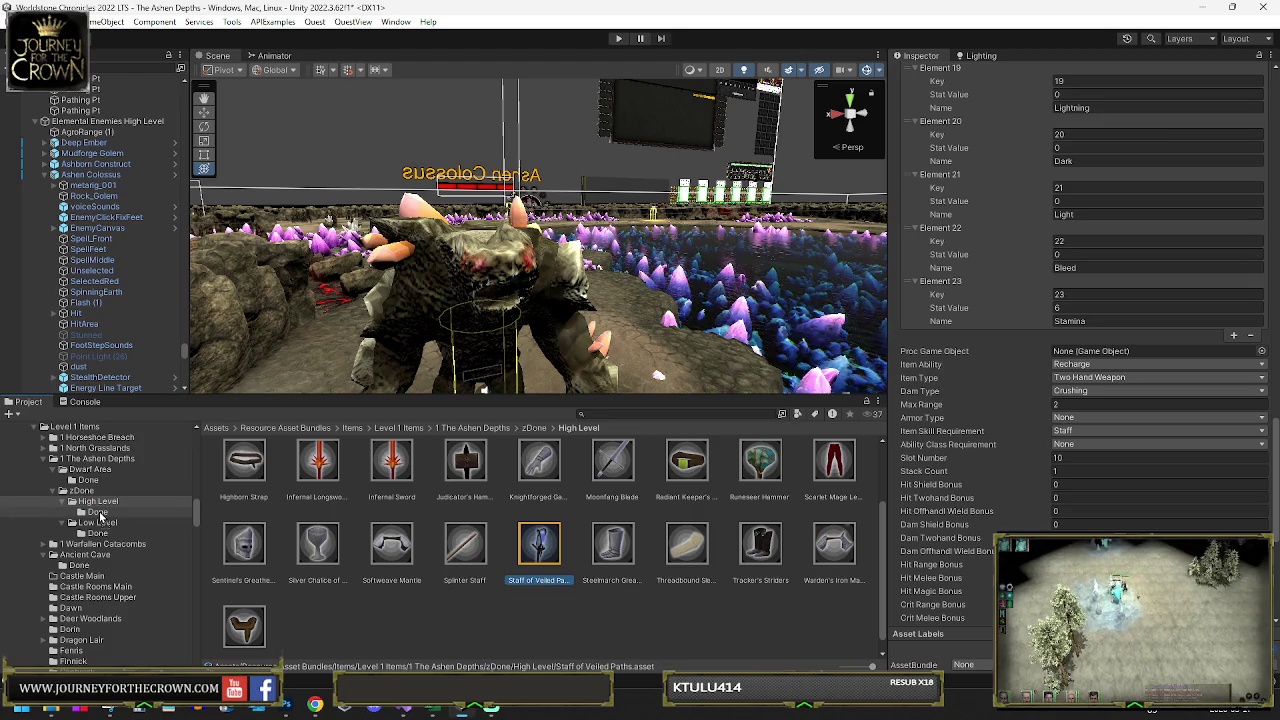
{"action": "left_click_drag", "start_coordinate": [98, 510], "coordinate": [98, 511]}
{"action": "left_click", "coordinate": [90, 174]}
- Review Ashen Colossus's Random Item Drop rates, leaving trash, rare and tome at 5, 100 and 25
{"action": "scroll", "coordinate": [1118, 279], "scroll_direction": "up", "scroll_amount": 6}
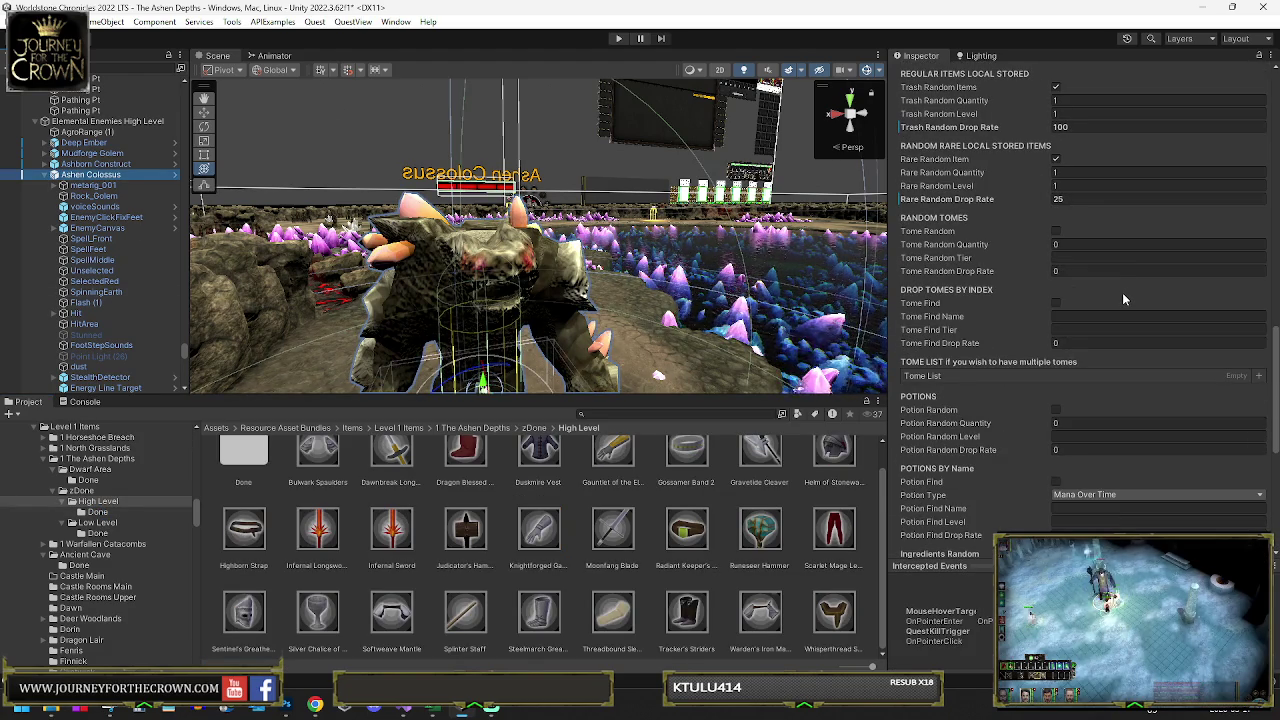
{"action": "scroll", "coordinate": [1122, 293], "scroll_direction": "down", "scroll_amount": 3}
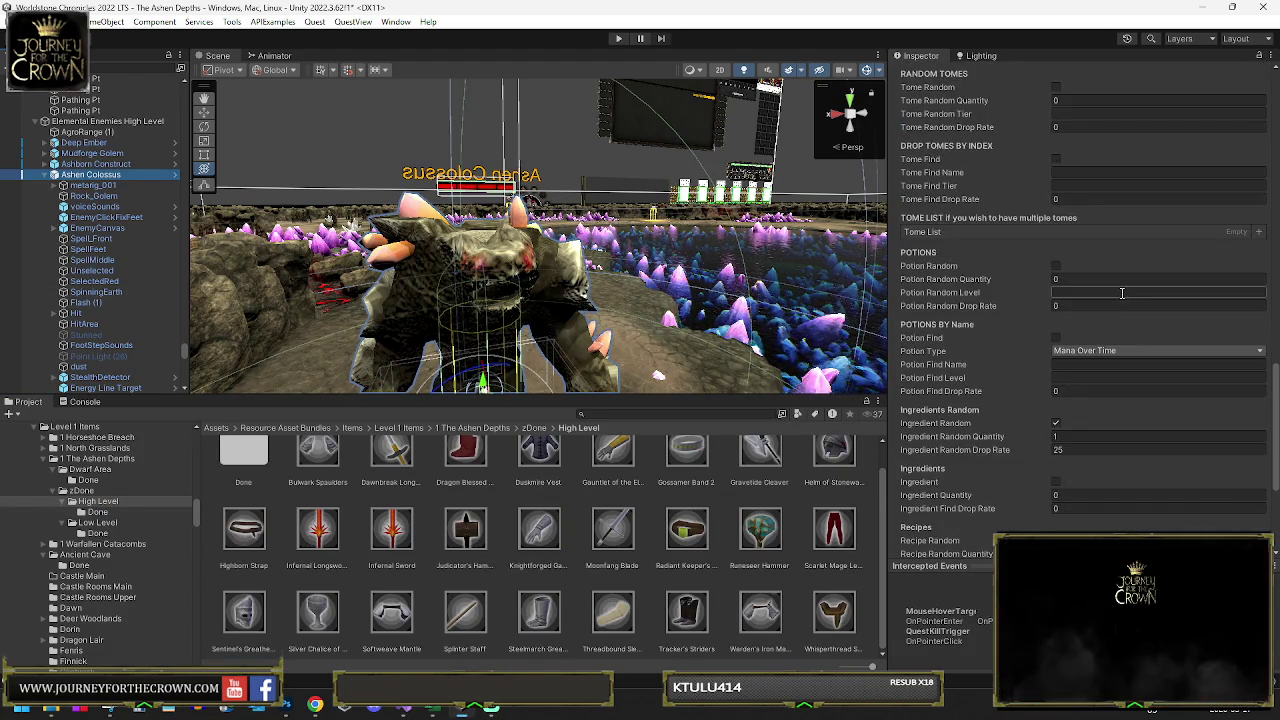
{"action": "scroll", "coordinate": [1121, 292], "scroll_direction": "down", "scroll_amount": 3}
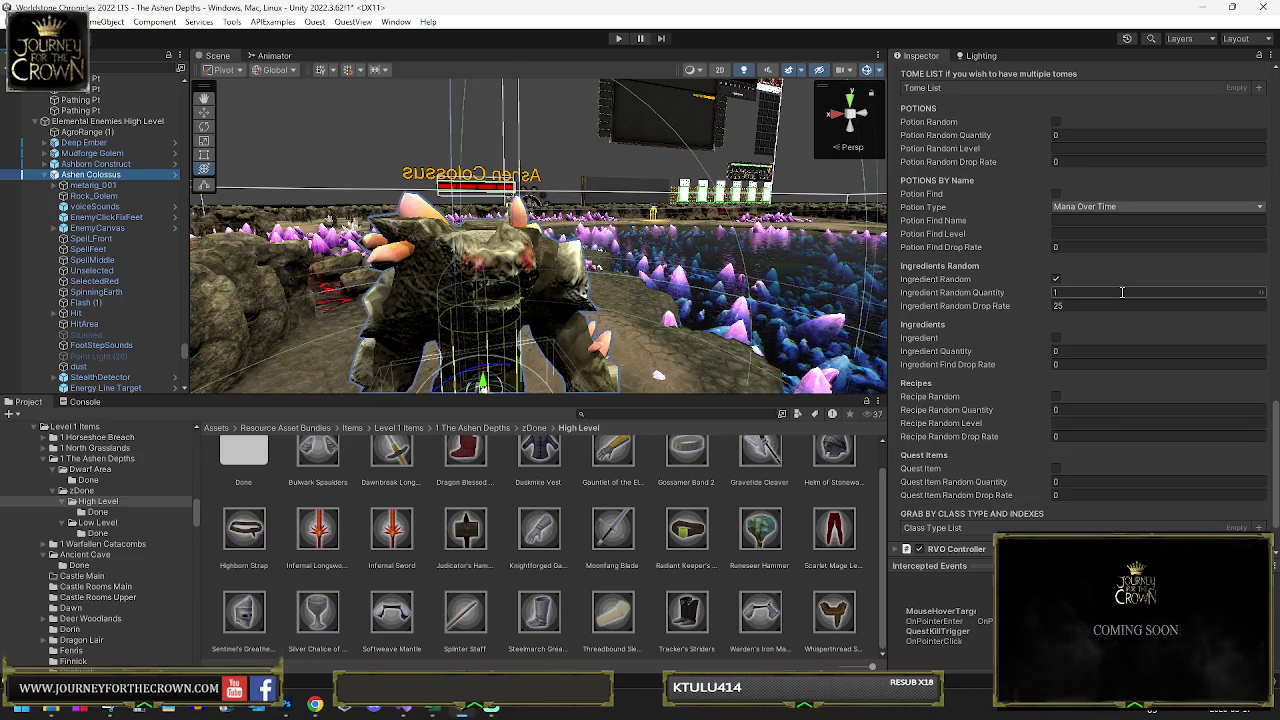
{"action": "scroll", "coordinate": [1118, 292], "scroll_direction": "up", "scroll_amount": 10}
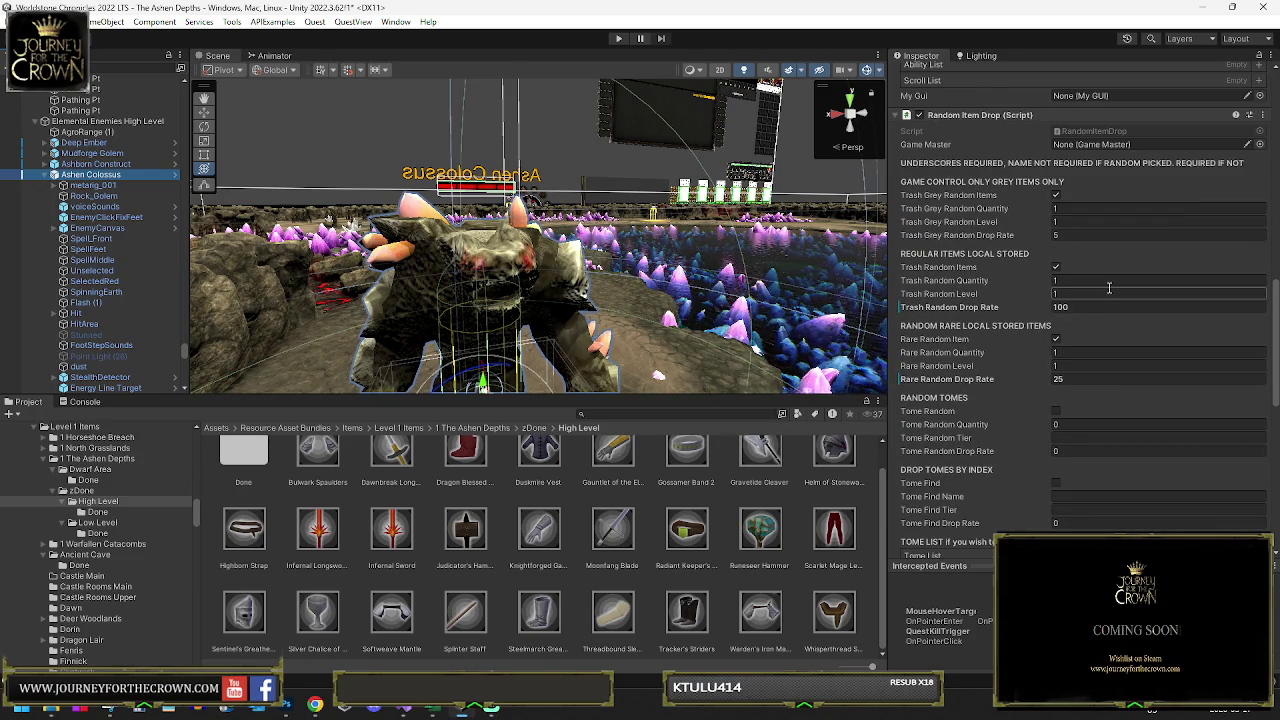
{"action": "left_click", "coordinate": [1107, 236]}
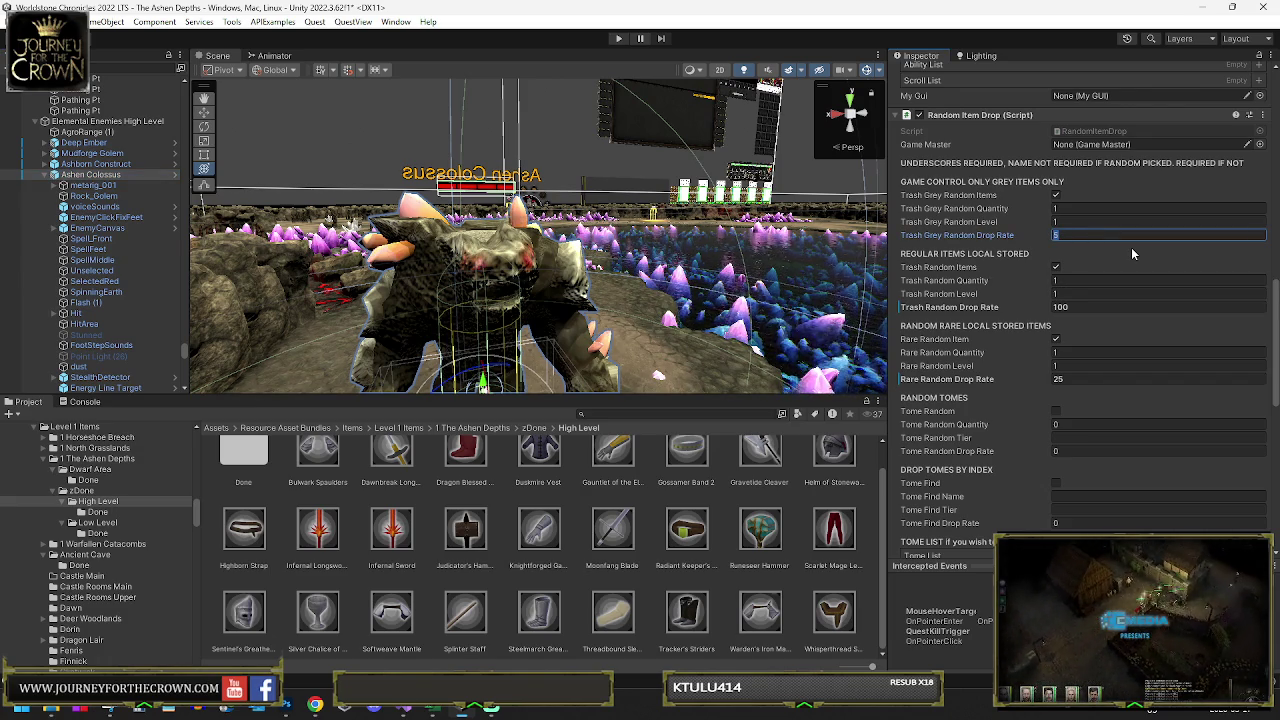
{"action": "left_click", "coordinate": [44, 176]}
- Select and frame the Ashborn Construct and show the second page of its Ingredient List
{"action": "left_click", "coordinate": [95, 164]}
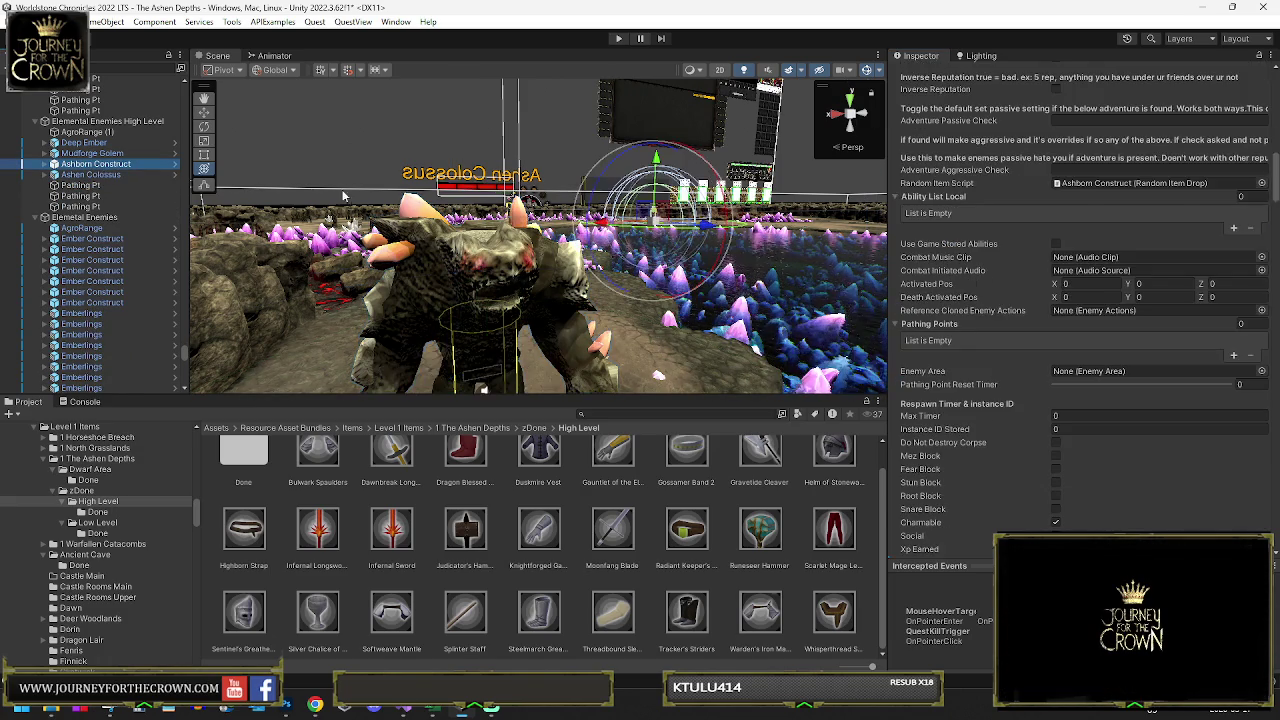
{"action": "key", "text": "f"}
{"action": "mouse_move", "coordinate": [713, 266]}
{"action": "left_mouse_down"}
{"action": "mouse_move", "coordinate": [654, 218]}
{"action": "mouse_move", "coordinate": [966, 274]}
{"action": "mouse_move", "coordinate": [885, 234]}
{"action": "left_mouse_up"}
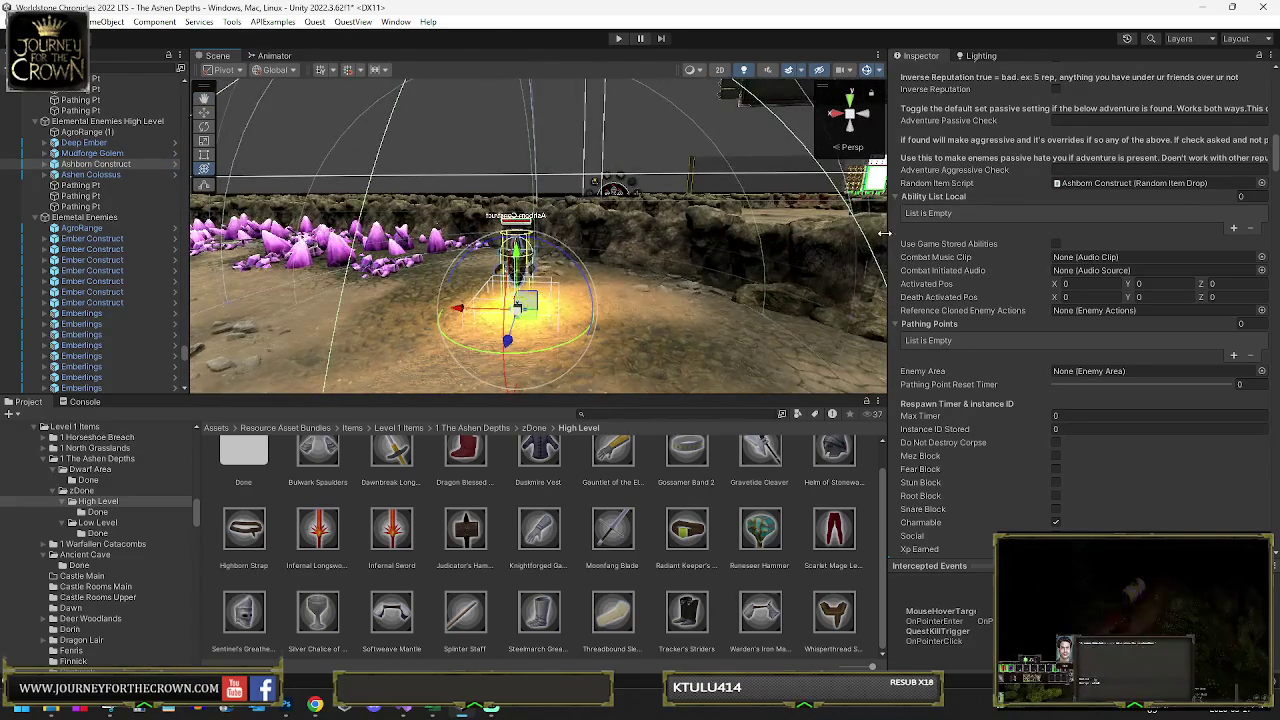
{"action": "scroll", "coordinate": [1096, 327], "scroll_direction": "up", "scroll_amount": 3}
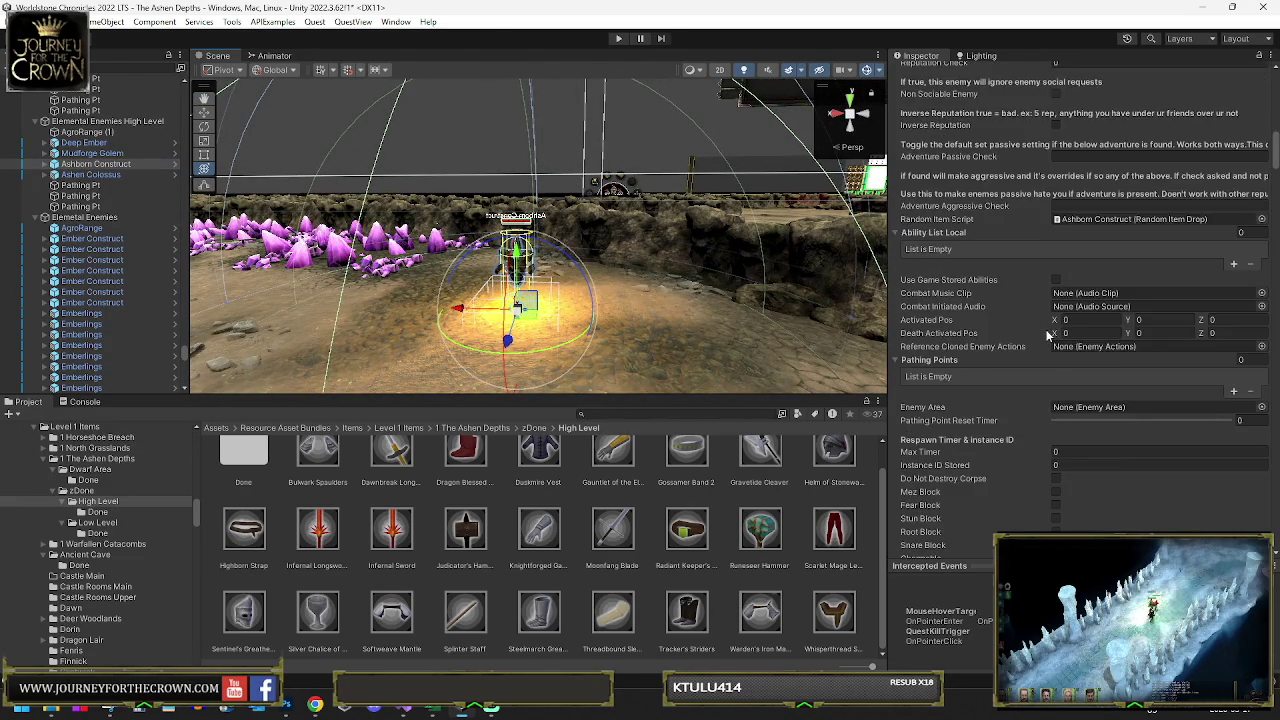
{"action": "scroll", "coordinate": [975, 280], "scroll_direction": "up", "scroll_amount": 5}
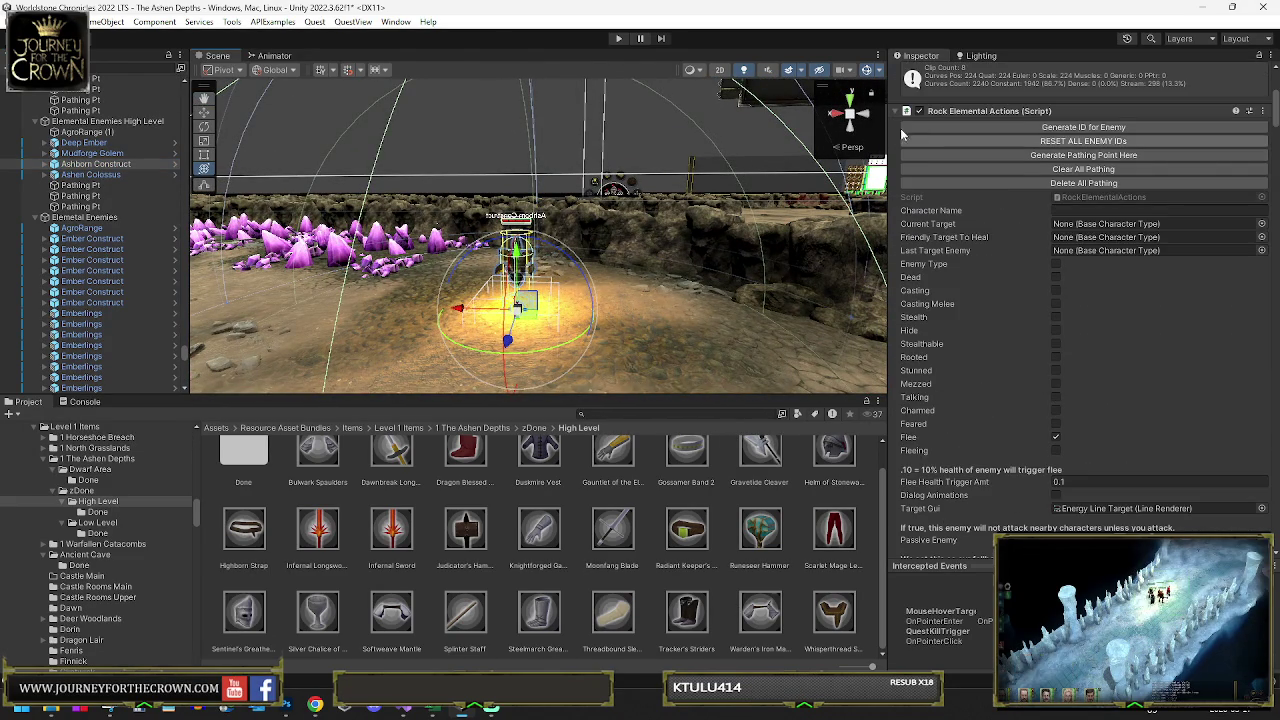
{"action": "left_click", "coordinate": [905, 111]}
{"action": "scroll", "coordinate": [1008, 350], "scroll_direction": "down", "scroll_amount": 3}
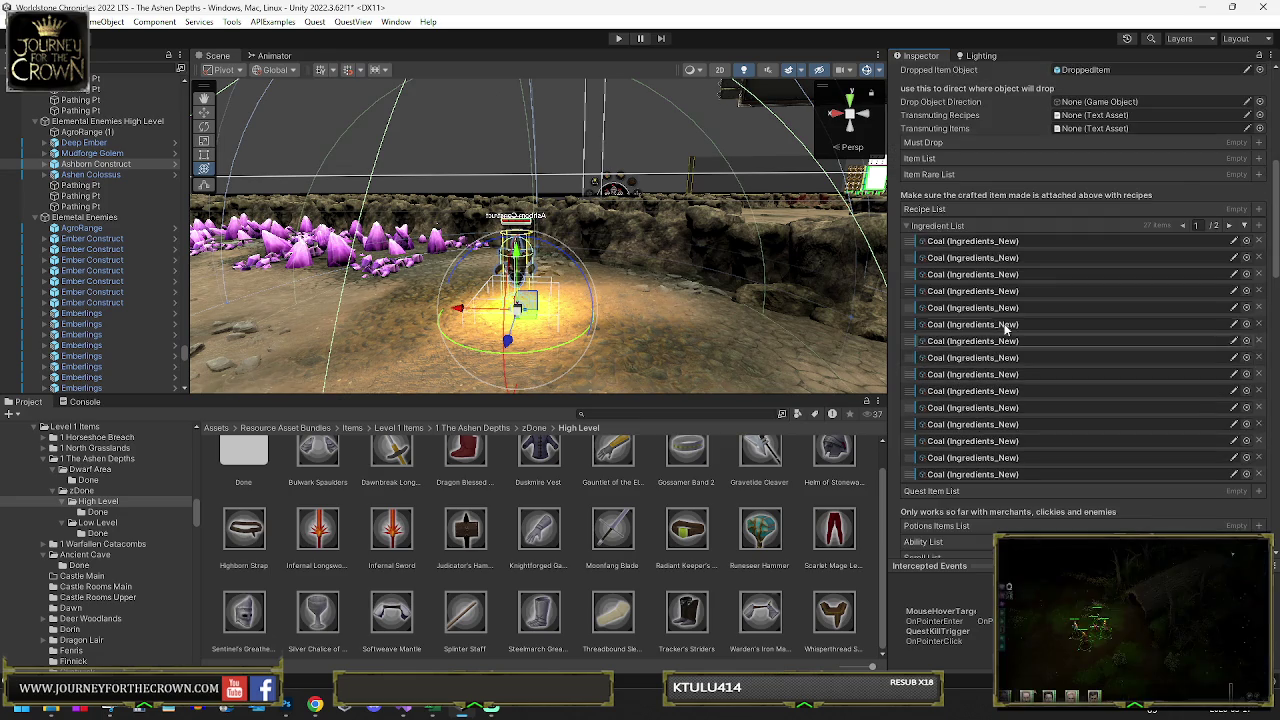
{"action": "left_click", "coordinate": [1229, 226]}
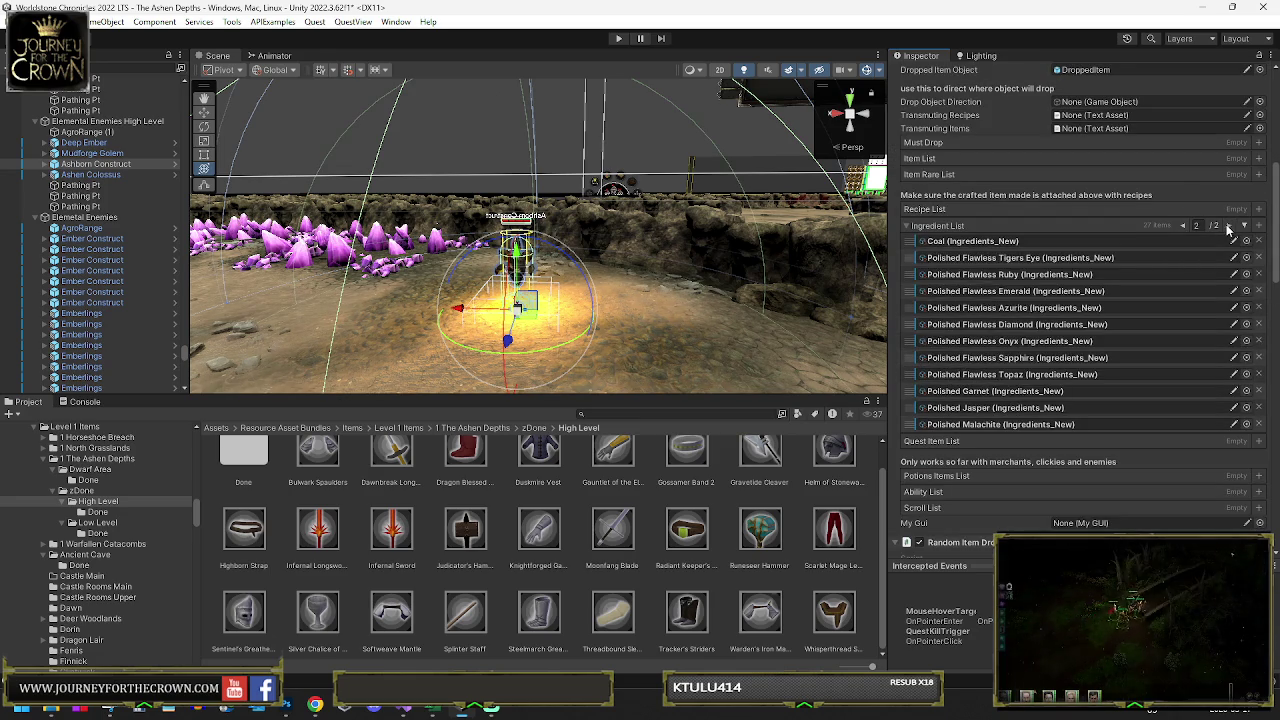
- Lower the Ashborn Construct's Ingredient Find Drop Rate to 9, then select the Mudforge Golem
{"action": "scroll", "coordinate": [1008, 350], "scroll_direction": "down", "scroll_amount": 15}
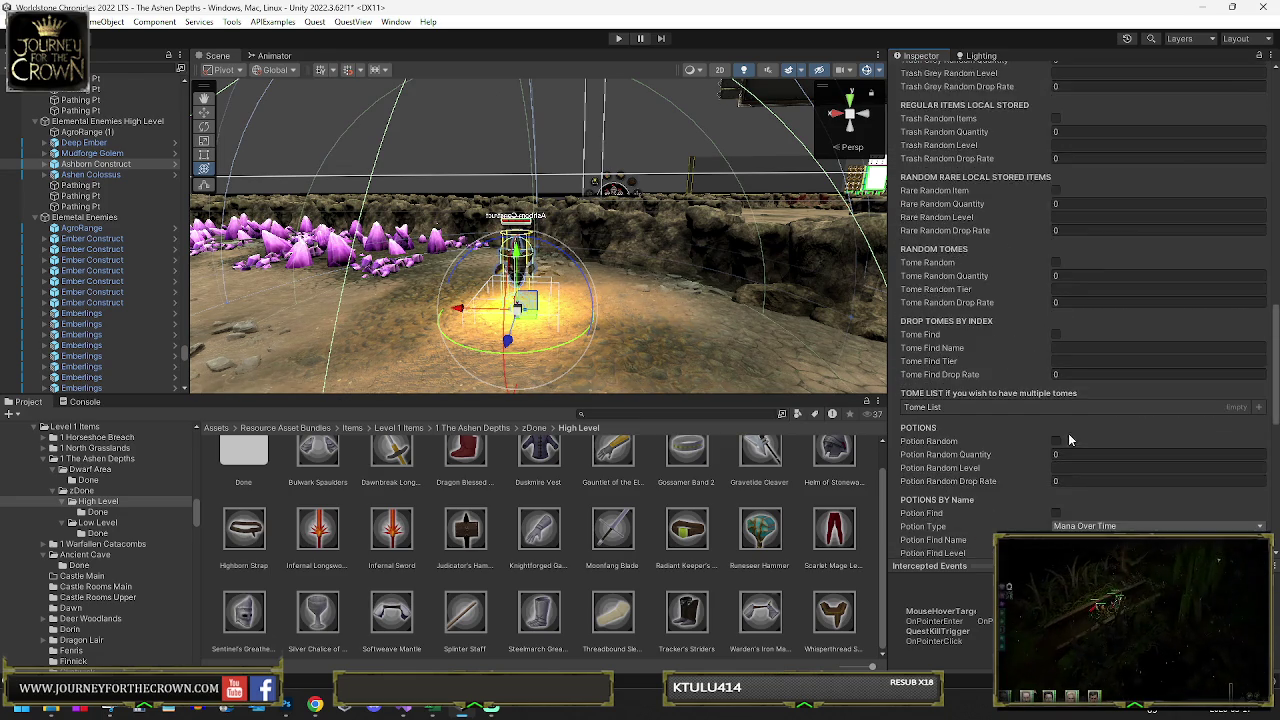
{"action": "scroll", "coordinate": [1070, 431], "scroll_direction": "down", "scroll_amount": 2}
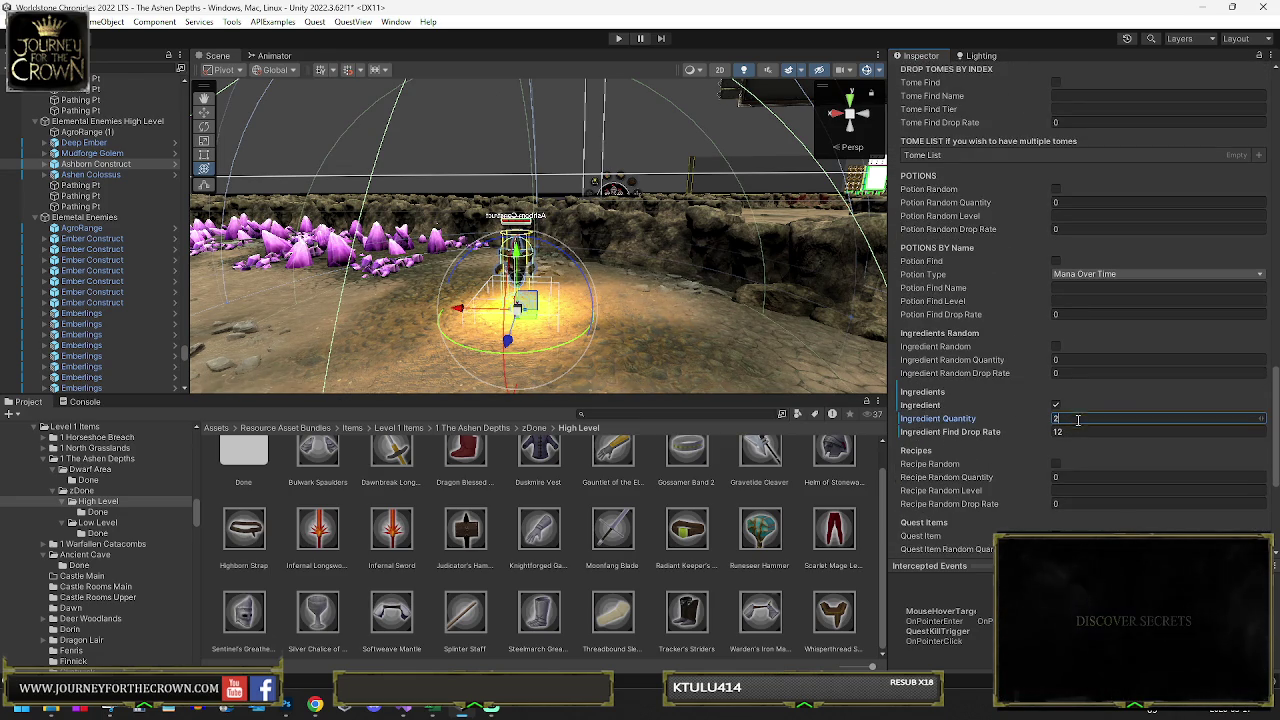
{"action": "mouse_move", "coordinate": [642, 269]}
{"action": "left_mouse_down"}
{"action": "mouse_move", "coordinate": [422, 260]}
{"action": "mouse_move", "coordinate": [480, 265]}
{"action": "left_mouse_up"}
{"action": "left_click", "coordinate": [1075, 432]}
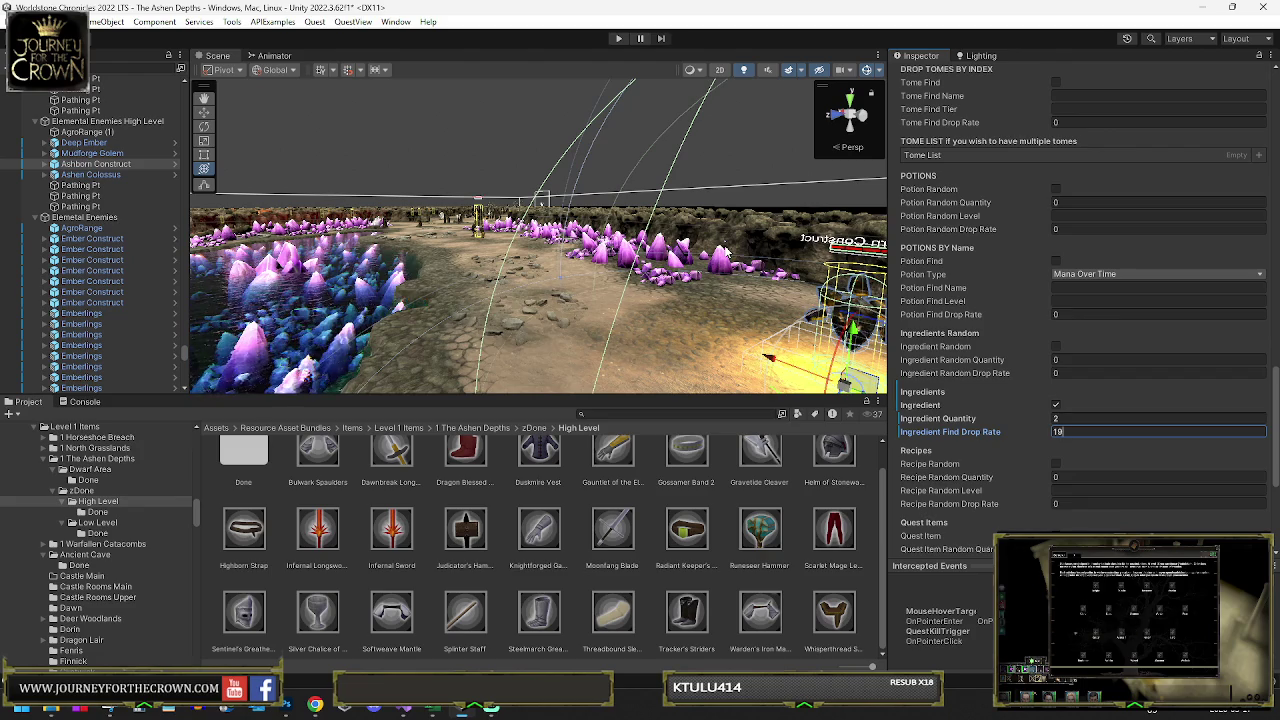
{"action": "key", "text": "BackSpace"}
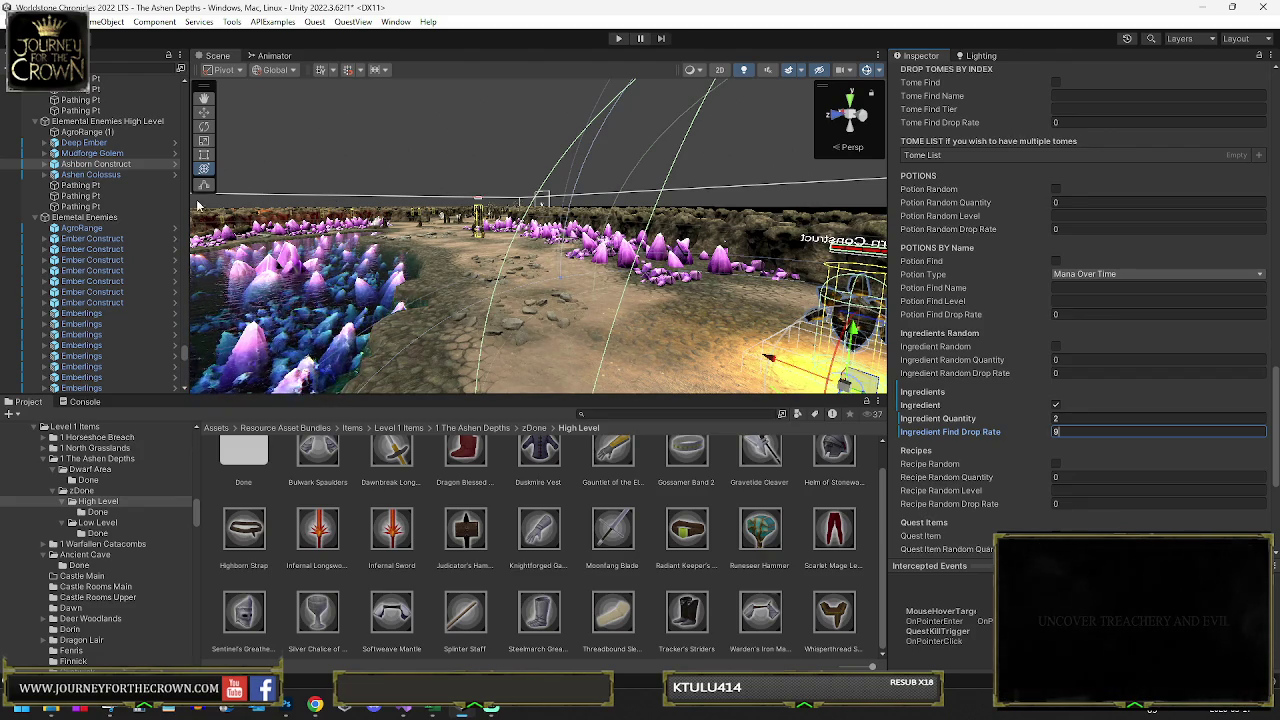
{"action": "double_click", "coordinate": [92, 153]}
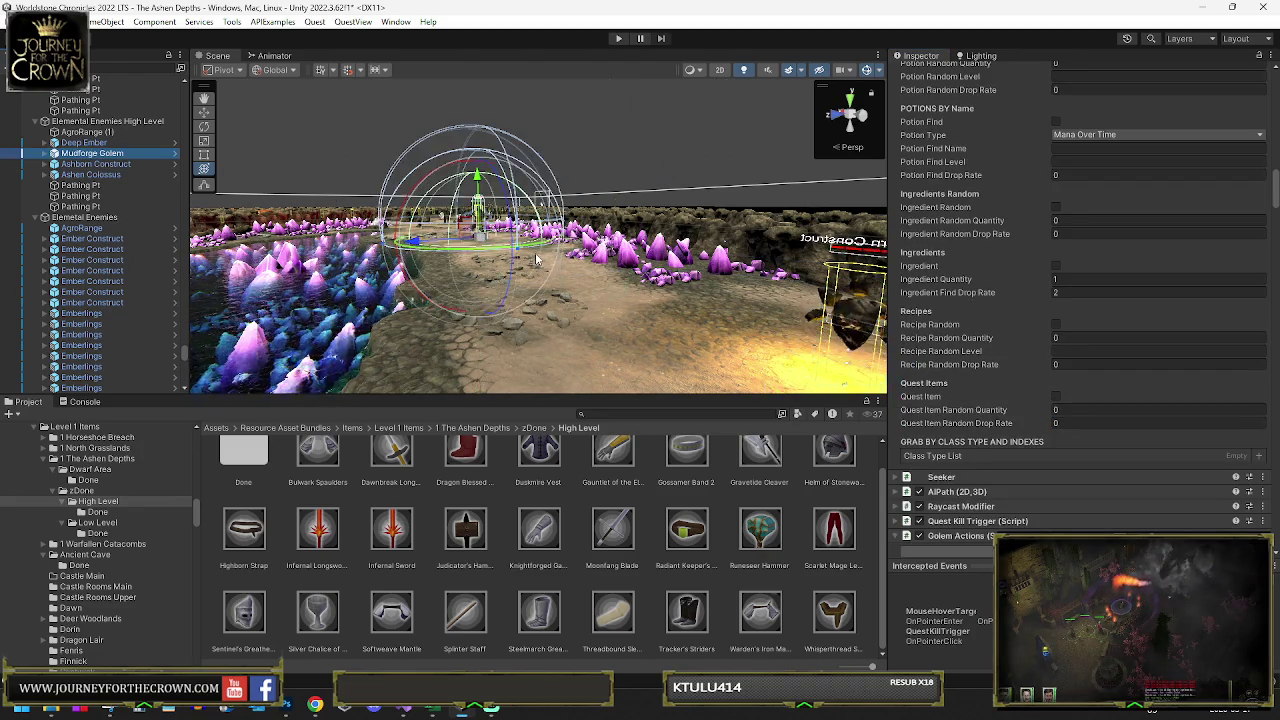
{"action": "mouse_move", "coordinate": [543, 259]}
{"action": "left_mouse_down"}
{"action": "mouse_move", "coordinate": [921, 279]}
{"action": "mouse_move", "coordinate": [559, 278]}
{"action": "mouse_move", "coordinate": [787, 342]}
{"action": "mouse_move", "coordinate": [484, 289]}
{"action": "mouse_move", "coordinate": [685, 312]}
{"action": "mouse_move", "coordinate": [726, 304]}
{"action": "mouse_move", "coordinate": [565, 314]}
{"action": "left_mouse_up"}
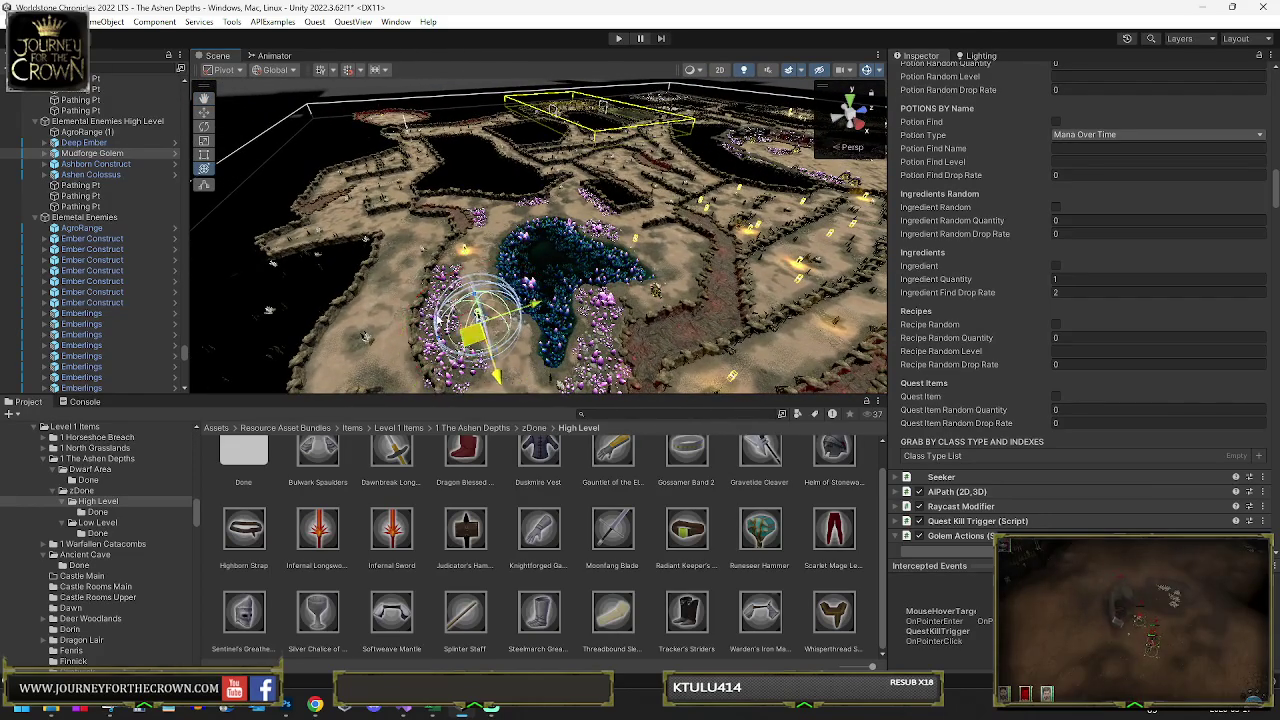
{"action": "key", "text": "f"}
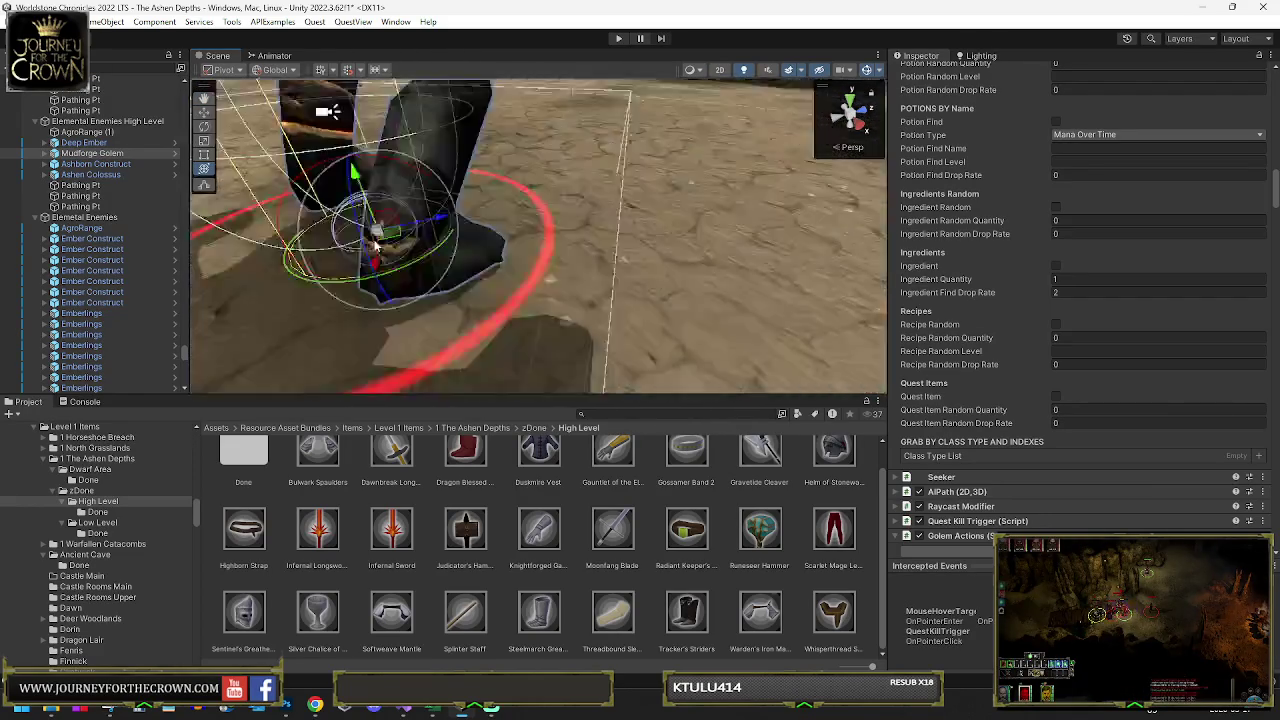
{"action": "left_click_drag", "start_coordinate": [386, 216], "coordinate": [737, 371]}
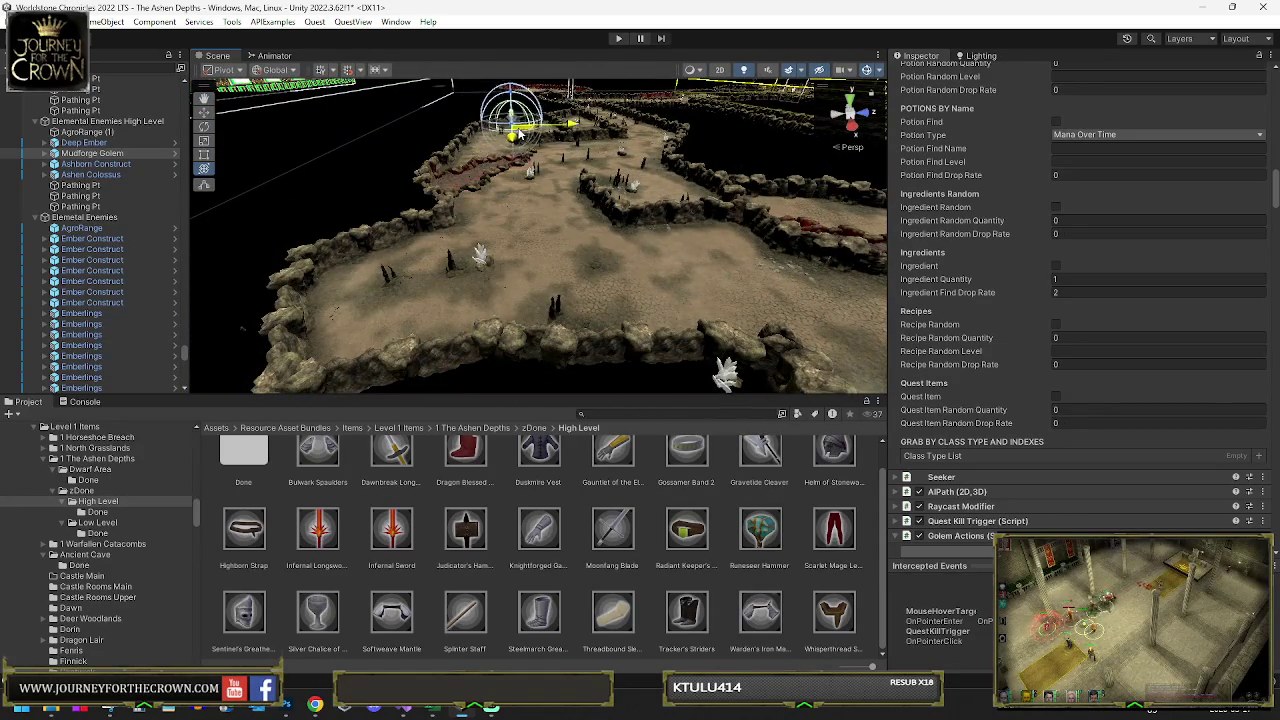
{"action": "key", "text": "f"}
{"action": "mouse_move", "coordinate": [505, 248]}
{"action": "left_mouse_down"}
{"action": "mouse_move", "coordinate": [675, 195]}
{"action": "mouse_move", "coordinate": [584, 194]}
{"action": "mouse_move", "coordinate": [425, 242]}
{"action": "mouse_move", "coordinate": [435, 278]}
{"action": "left_mouse_up"}
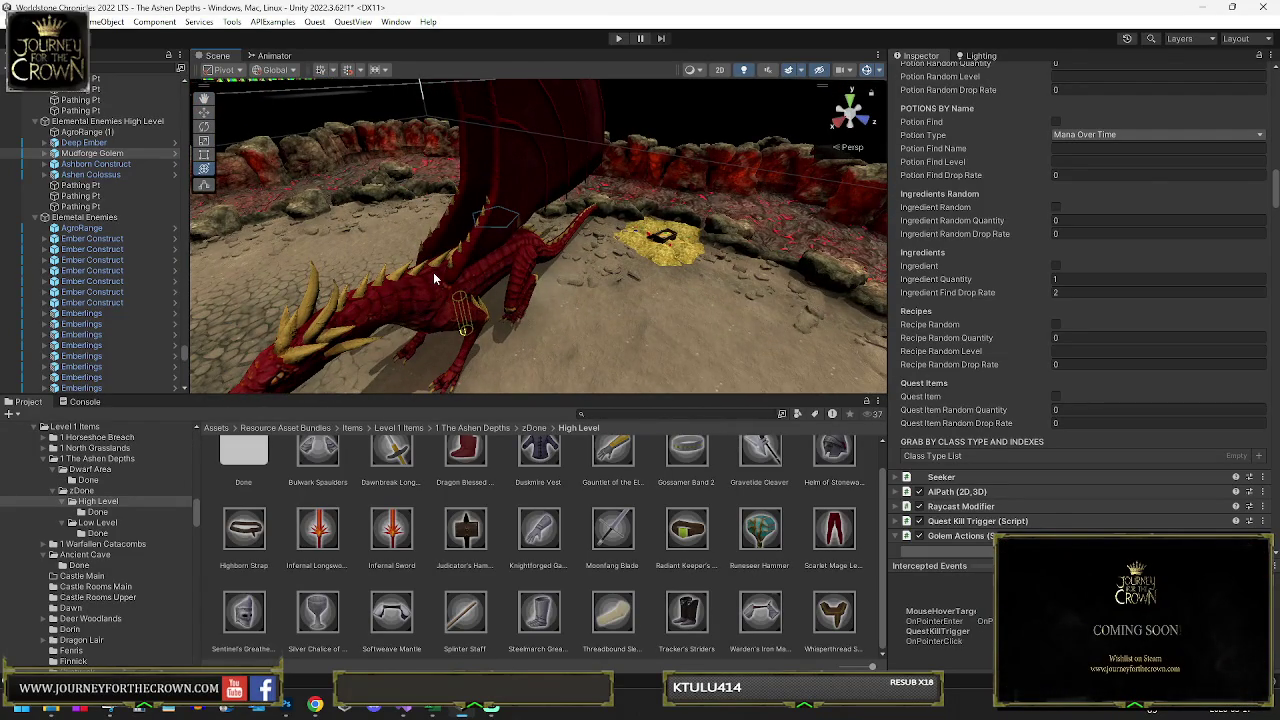
- Activate the Spawn Dragon object containing the Red_Dragon
{"action": "left_click", "coordinate": [434, 276]}
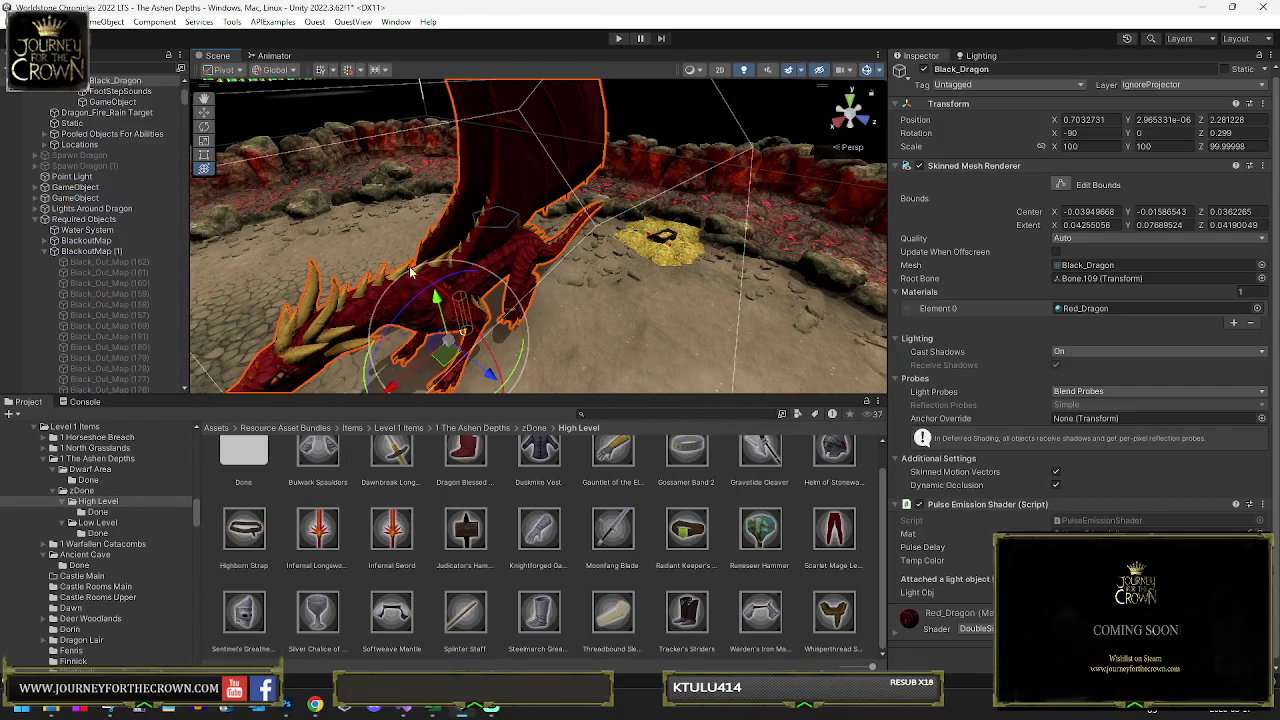
{"action": "left_click", "coordinate": [37, 156]}
{"action": "left_click", "coordinate": [70, 190]}
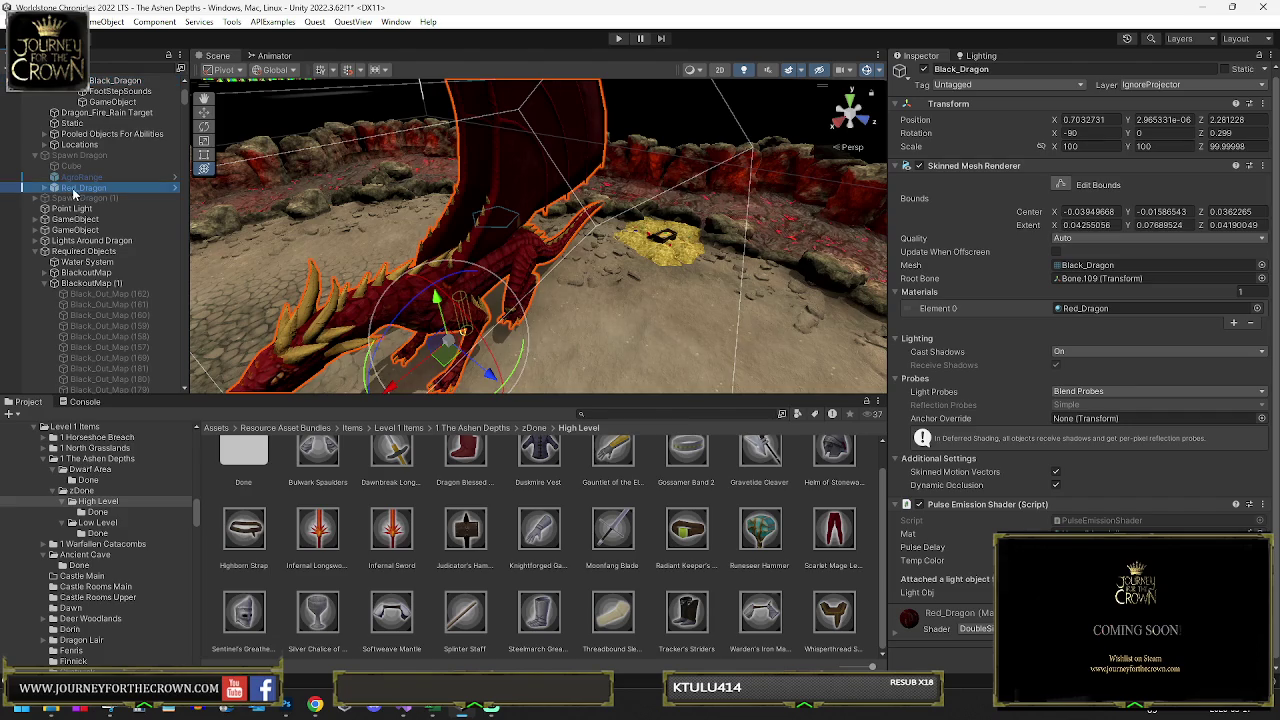
{"action": "key", "text": "Left"}
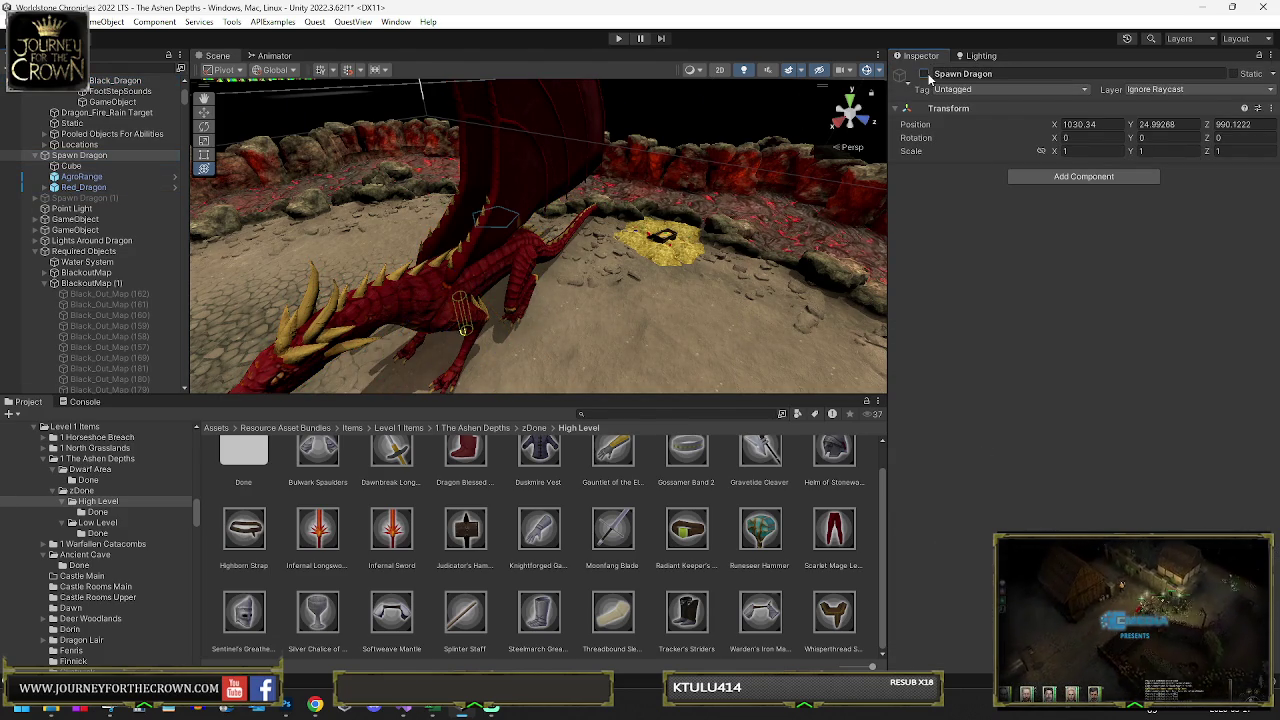
{"action": "left_click", "coordinate": [925, 74]}
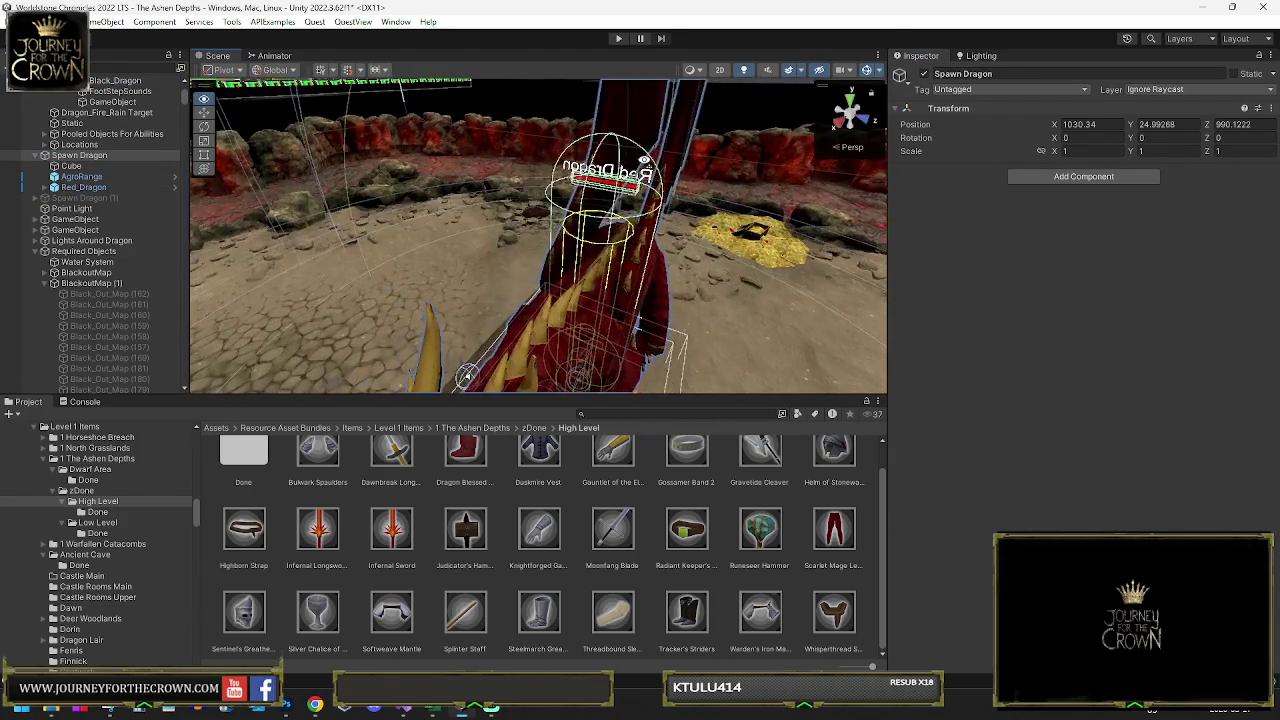
- Make the Red_Dragon's EnemyName text colour red
{"action": "left_click", "coordinate": [45, 188]}
{"action": "left_click", "coordinate": [55, 294]}
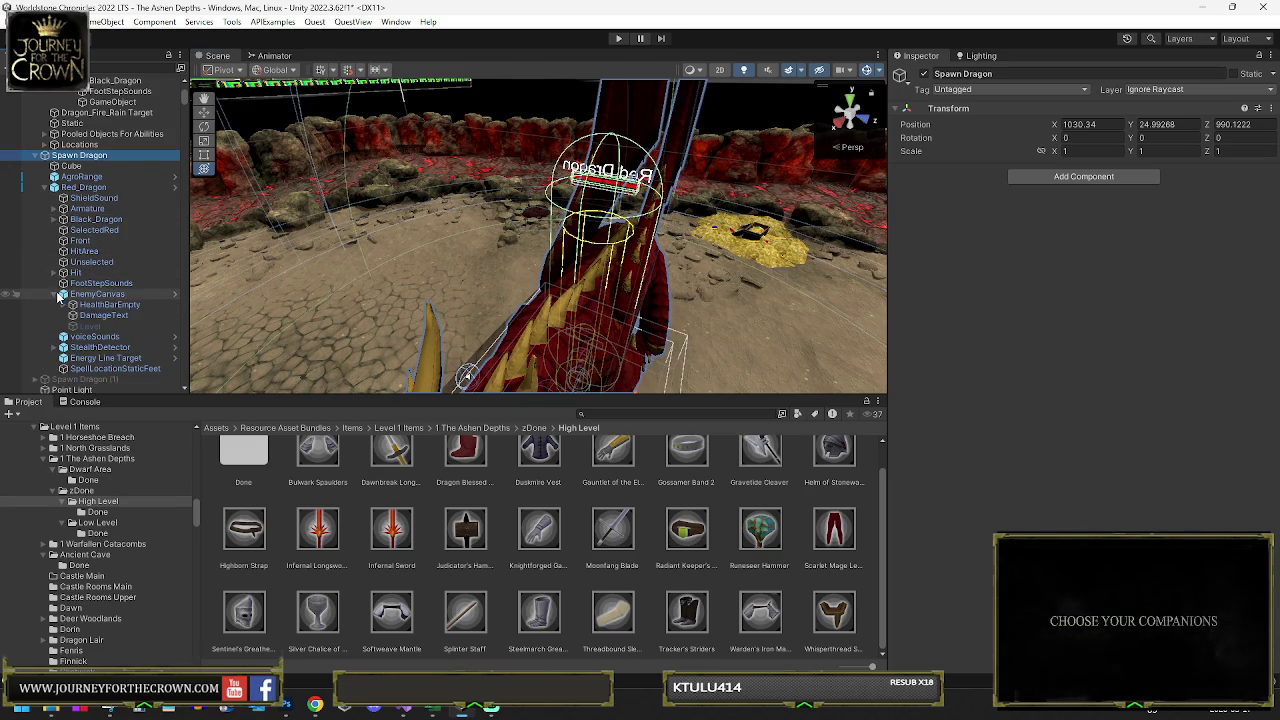
{"action": "left_click", "coordinate": [64, 304]}
{"action": "left_click", "coordinate": [110, 315]}
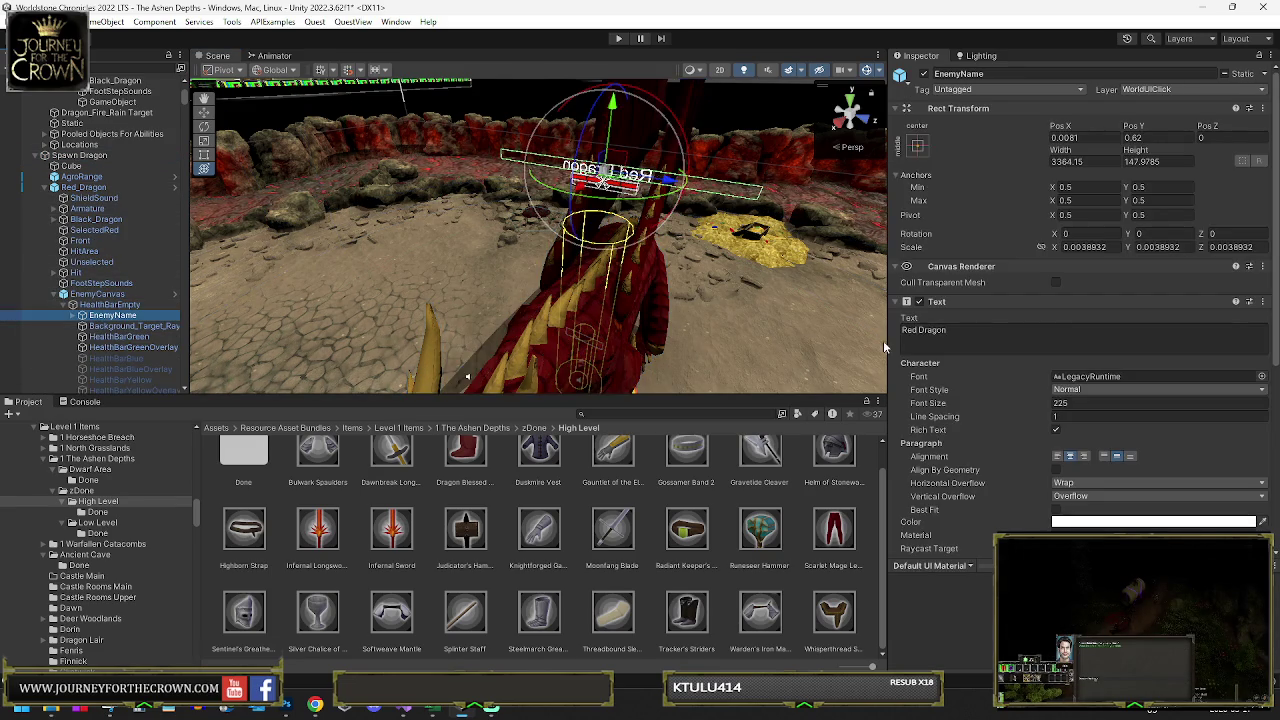
{"action": "mouse_move", "coordinate": [725, 240]}
{"action": "left_mouse_down", "text": "alt"}
{"action": "mouse_move", "coordinate": [733, 220]}
{"action": "mouse_move", "coordinate": [600, 240]}
{"action": "left_mouse_up", "text": "alt"}
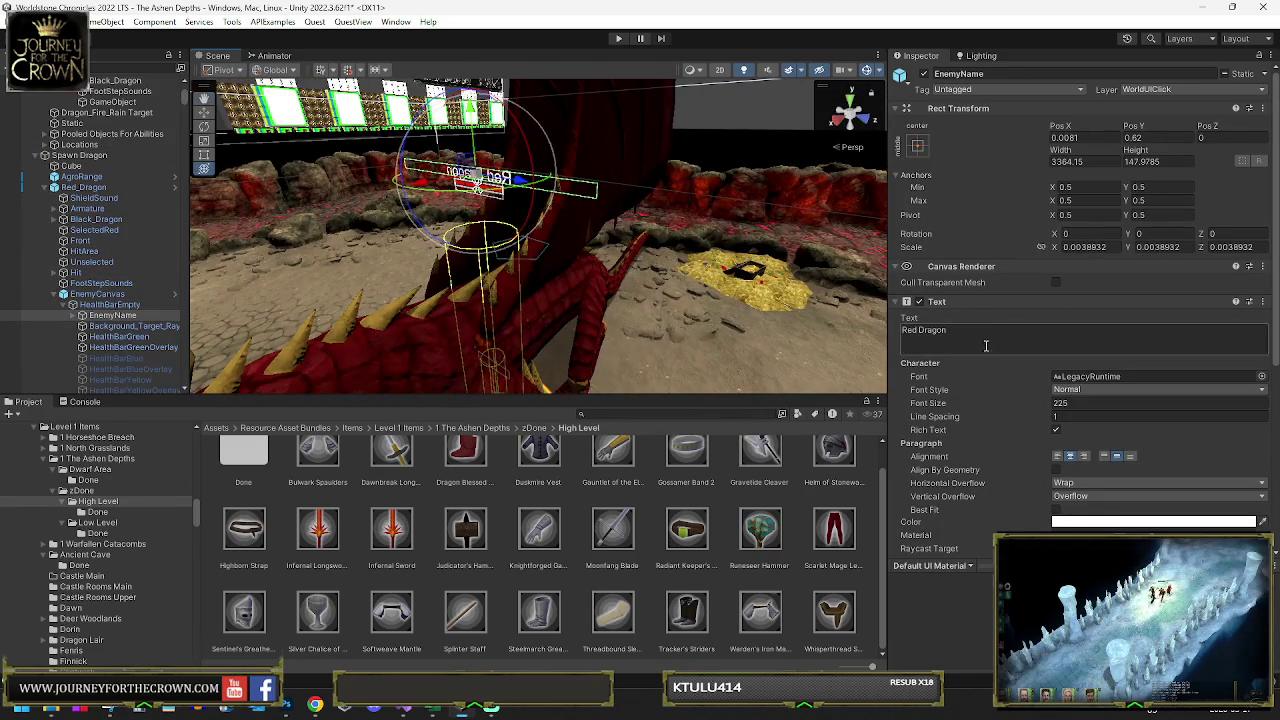
{"action": "left_click", "coordinate": [1150, 521]}
{"action": "left_click", "coordinate": [1238, 383]}
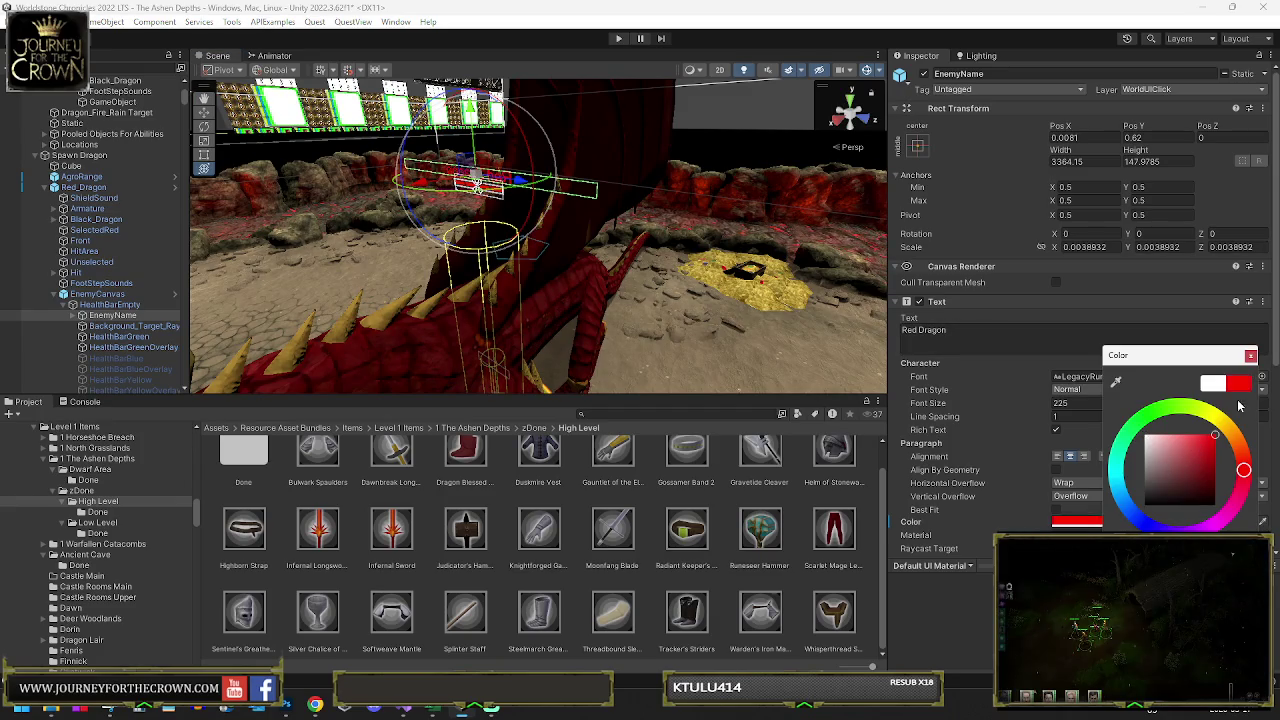
{"action": "left_click", "coordinate": [1251, 356]}
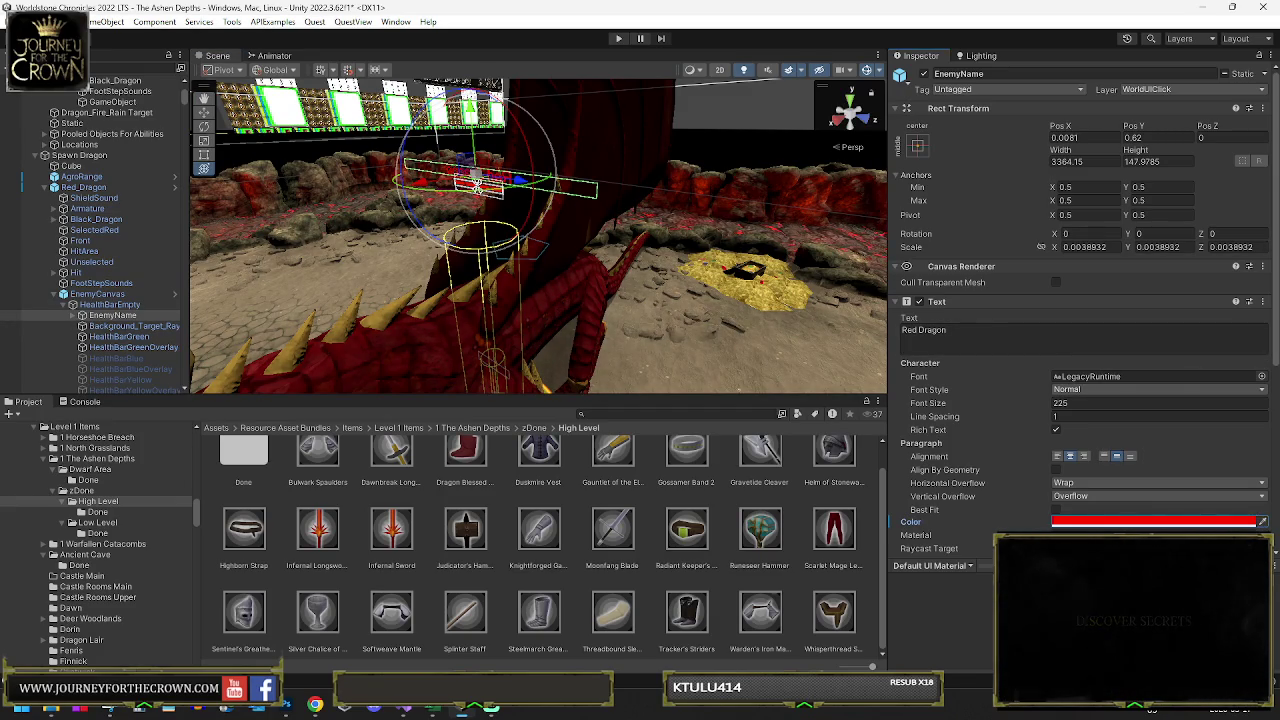
{"action": "left_click", "coordinate": [76, 315]}
- Enter 'The Lord of Fire' as the EnemyTitle text
{"action": "left_click", "coordinate": [110, 326]}
{"action": "left_click", "coordinate": [926, 338]}
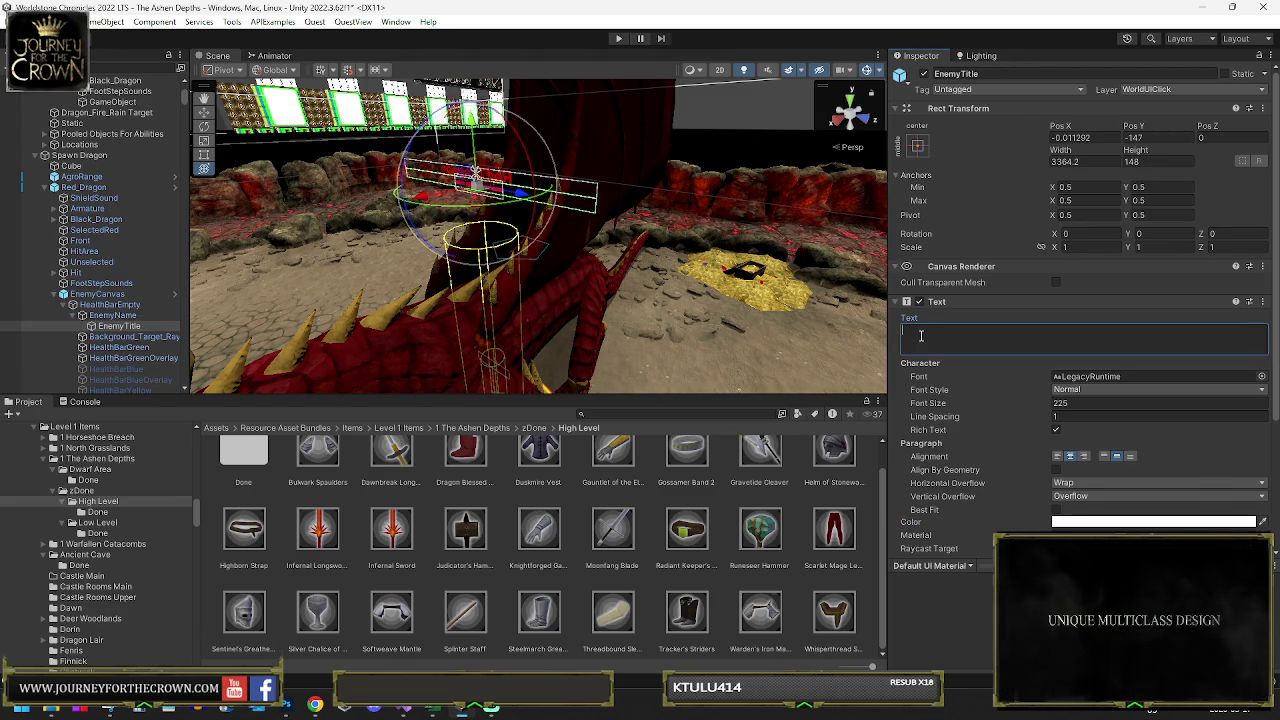
{"action": "type", "text": "The Lord of"}
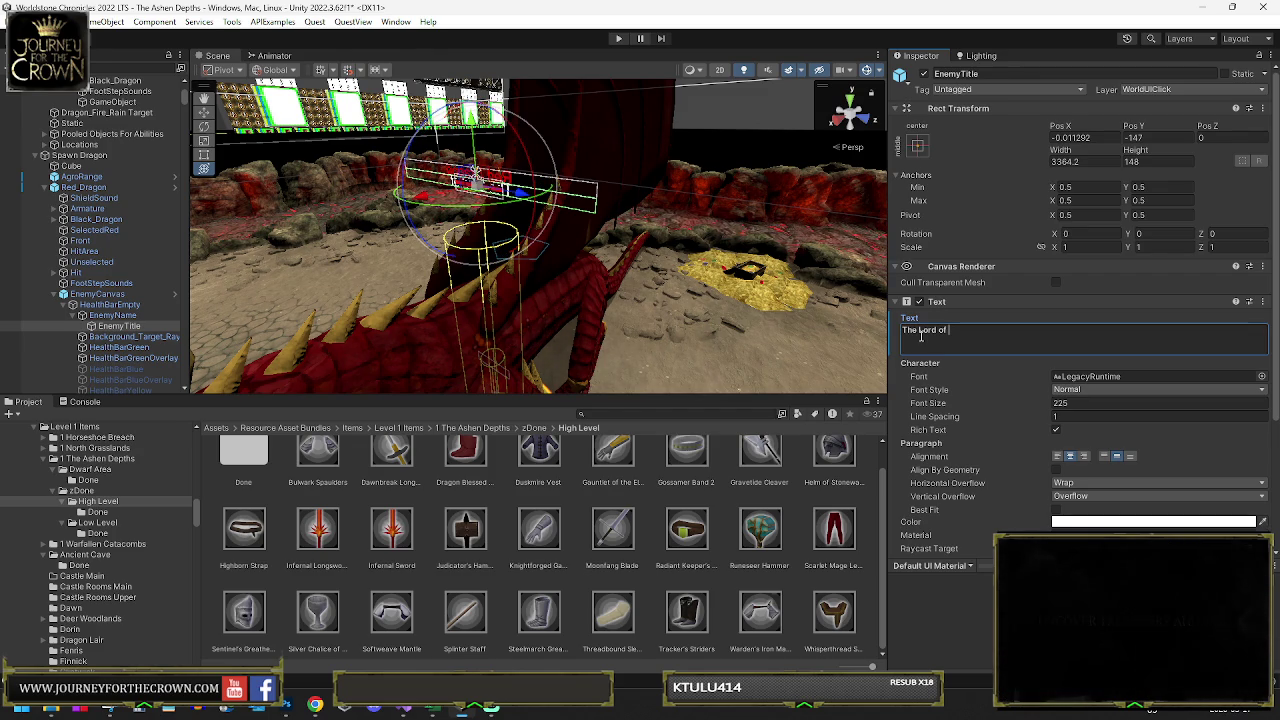
{"action": "type", "text": "Fl"}
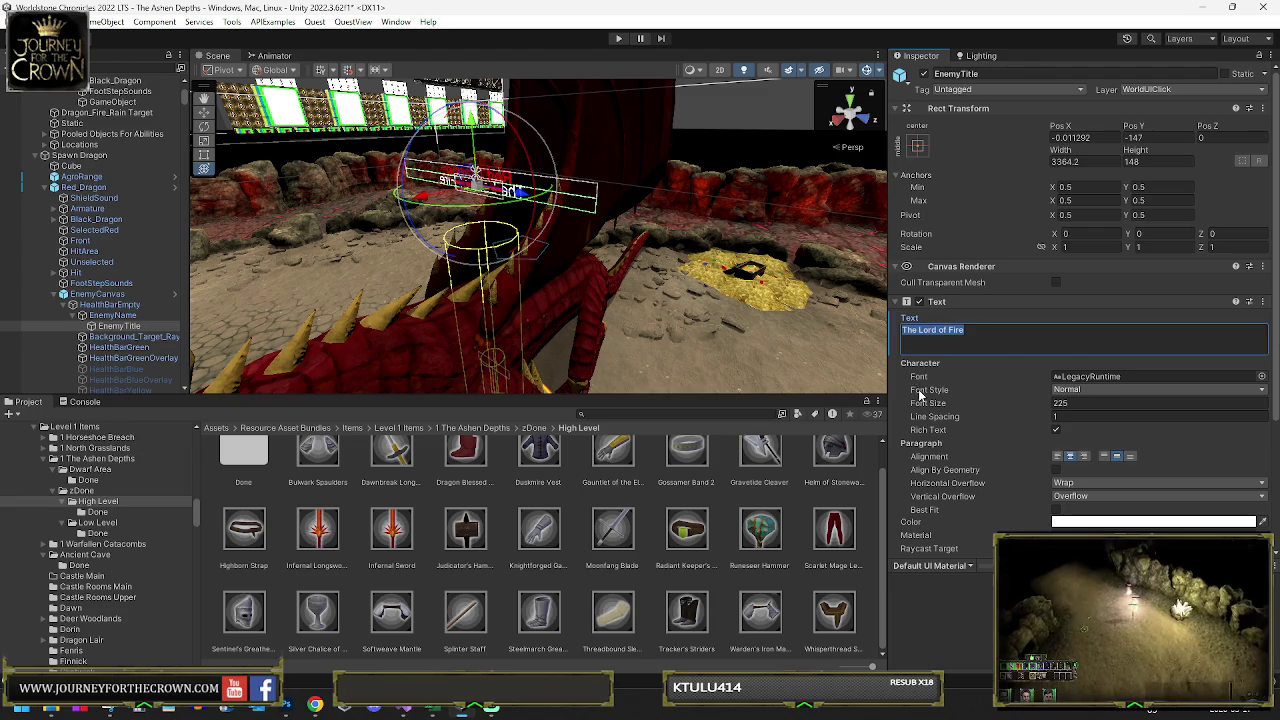
- Darken the title colour slightly and set its font size to 175
{"action": "left_click", "coordinate": [1094, 521]}
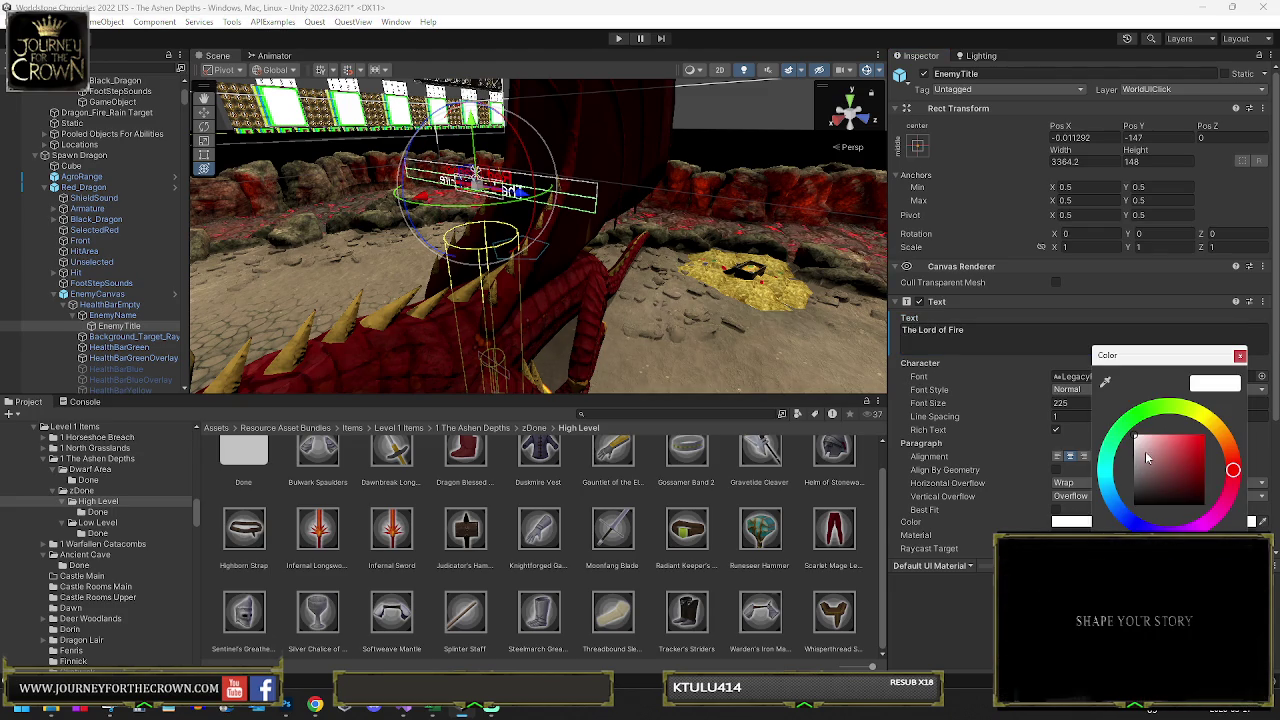
{"action": "left_click_drag", "start_coordinate": [1118, 453], "coordinate": [1118, 463]}
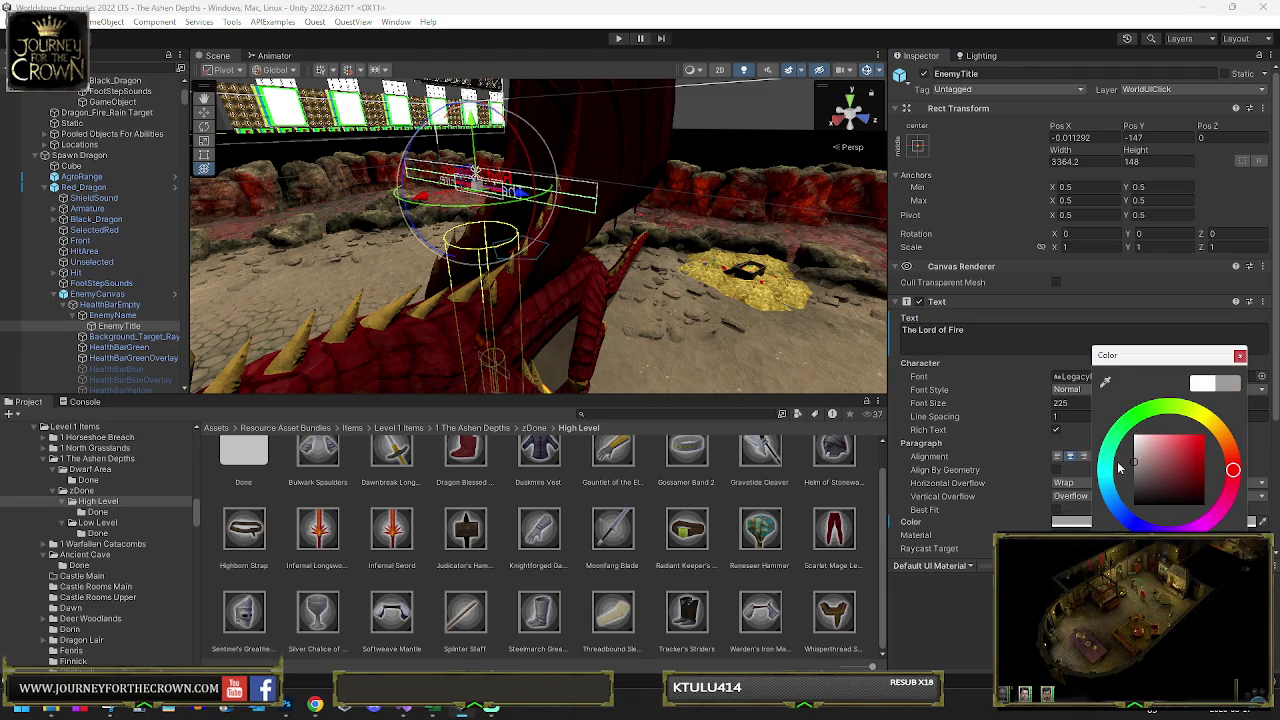
{"action": "left_click", "coordinate": [1066, 404]}
{"action": "type", "text": "175"}
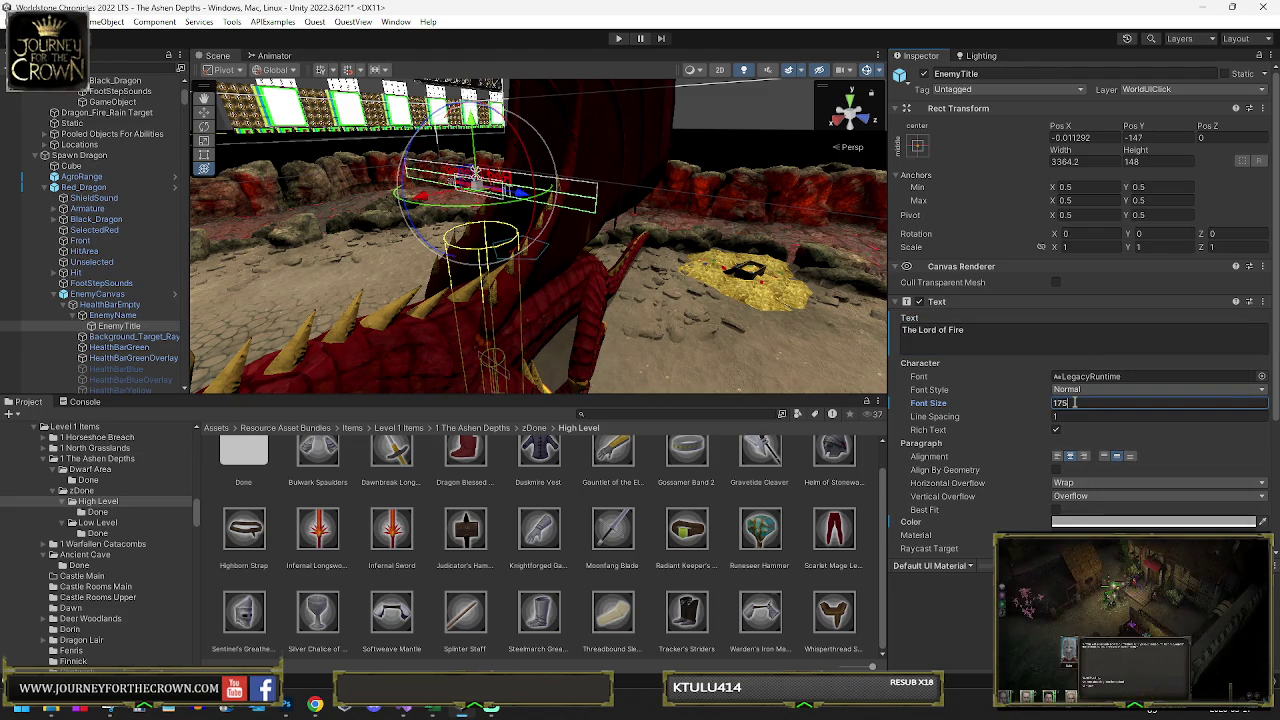
{"action": "left_click", "coordinate": [112, 315]}
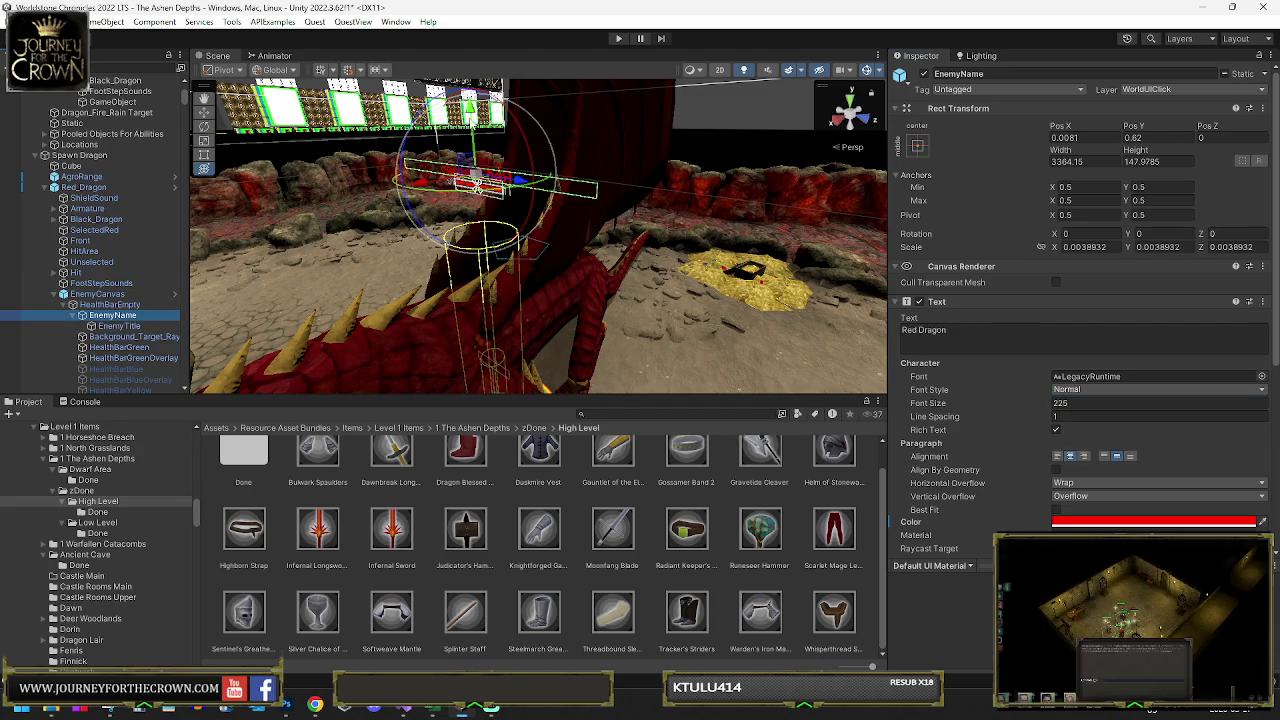
- Raise the EnemyName label to Pos Y 1.55 and place the caret in EnemyTitle's text
{"action": "mouse_move", "coordinate": [476, 186]}
{"action": "left_mouse_down"}
{"action": "mouse_move", "coordinate": [476, 162]}
{"action": "mouse_move", "coordinate": [476, 186]}
{"action": "mouse_move", "coordinate": [14, 177]}
{"action": "mouse_move", "coordinate": [1268, 177]}
{"action": "mouse_move", "coordinate": [438, 371]}
{"action": "left_mouse_up"}
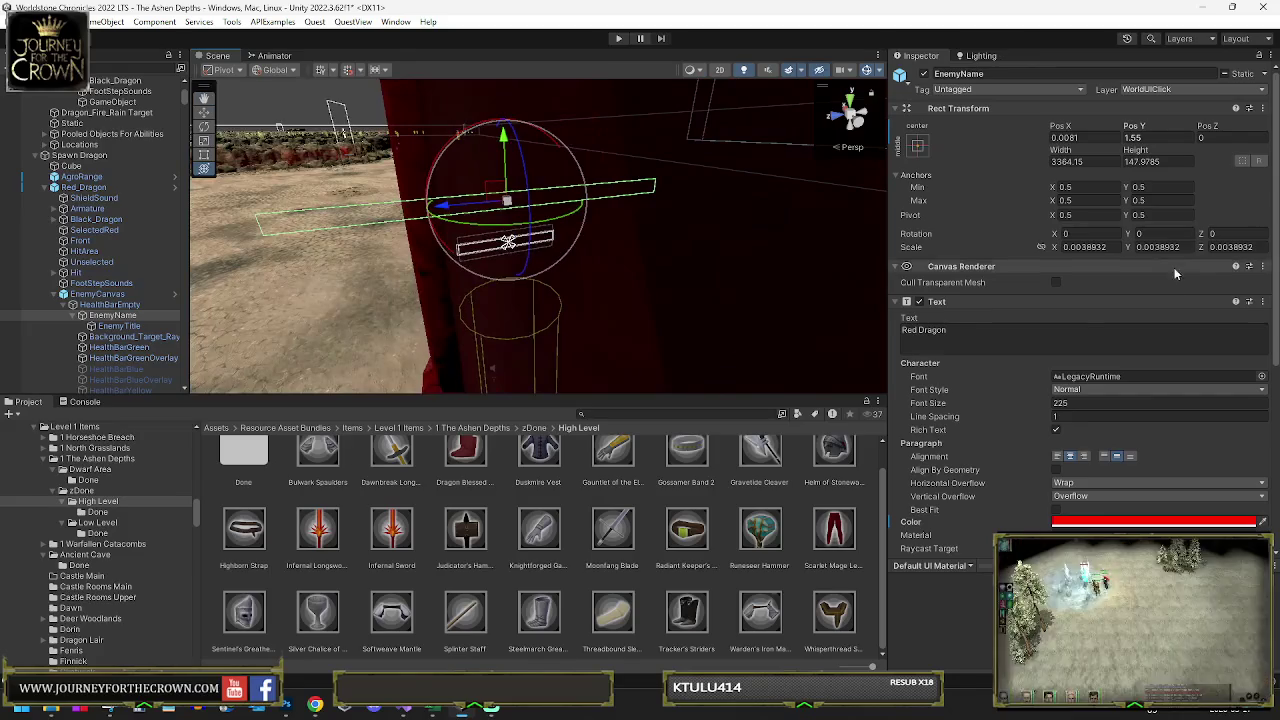
{"action": "left_click", "coordinate": [118, 326]}
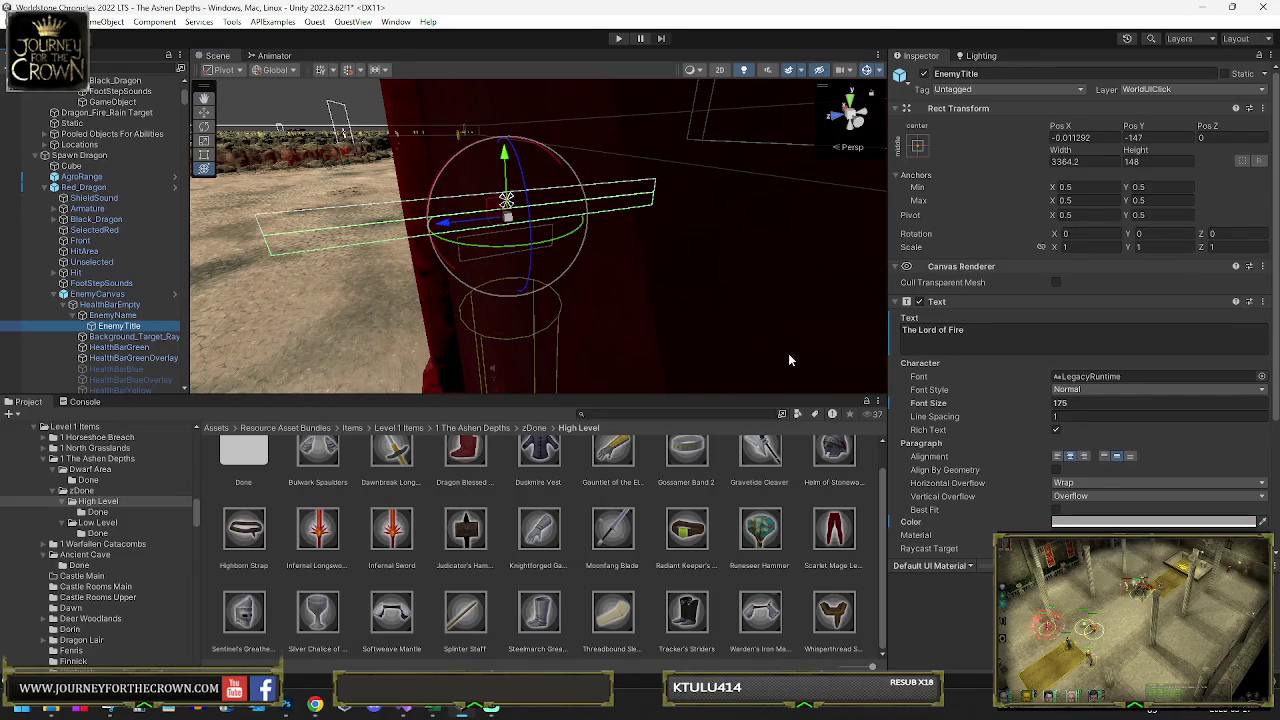
{"action": "left_click", "coordinate": [965, 330]}
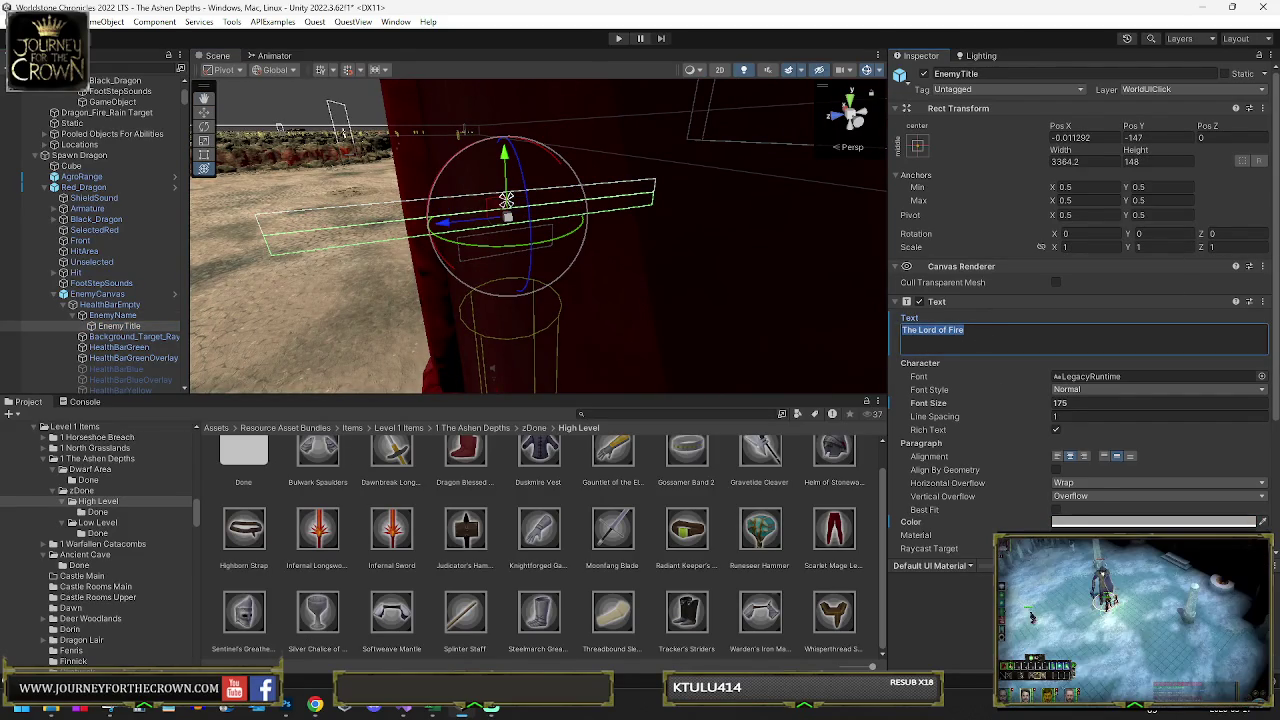
{"action": "left_click", "coordinate": [965, 330]}
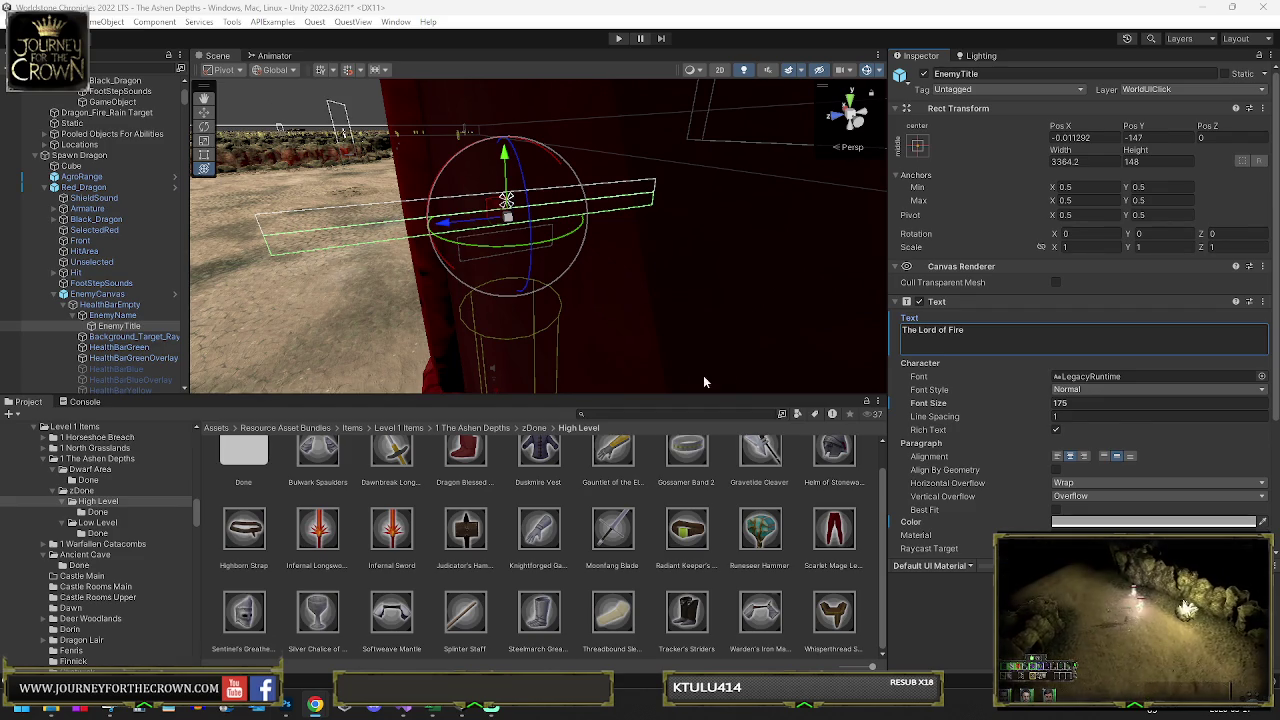
- Change the dragon's title text to 'Lord of Ashen Depths'
{"action": "left_click", "coordinate": [945, 335]}
{"action": "type", "text": "Lord of Ashen Depths"}
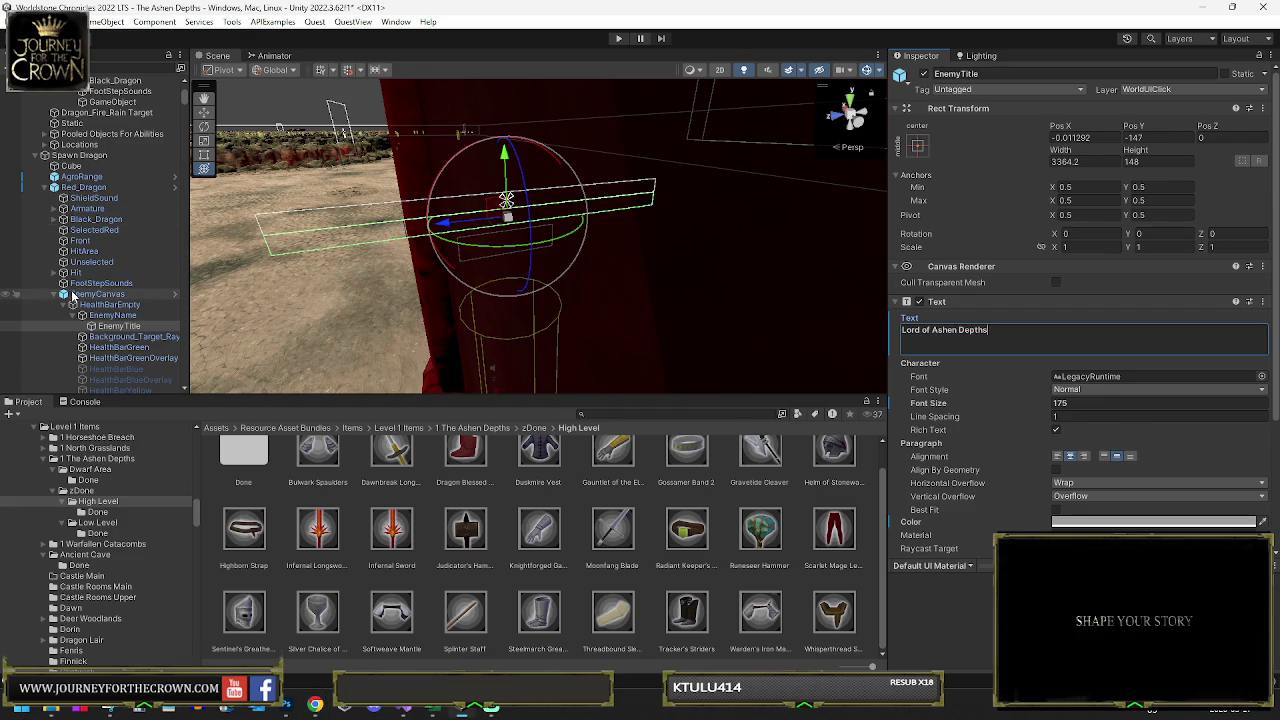
{"action": "left_click_drag", "start_coordinate": [350, 268], "coordinate": [792, 244]}
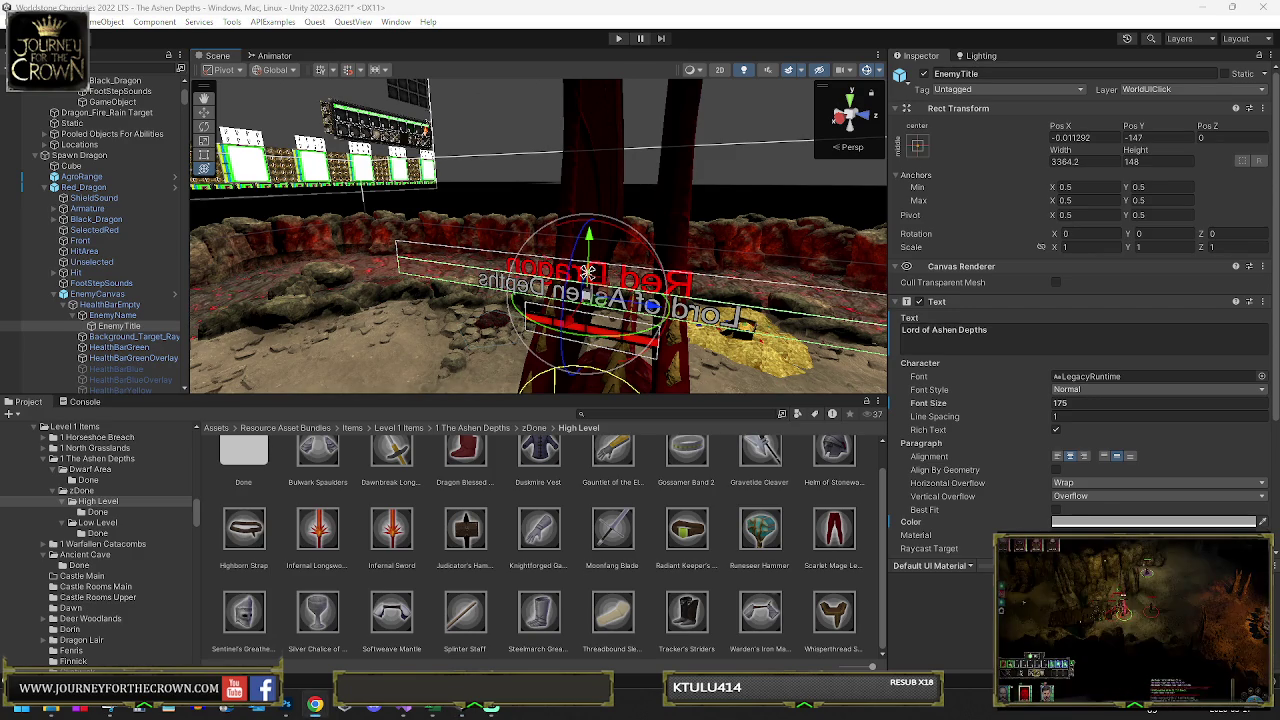
- Check the Razgorath name label from several angles and expand Spawn Dragon (1)
{"action": "left_click", "coordinate": [112, 315]}
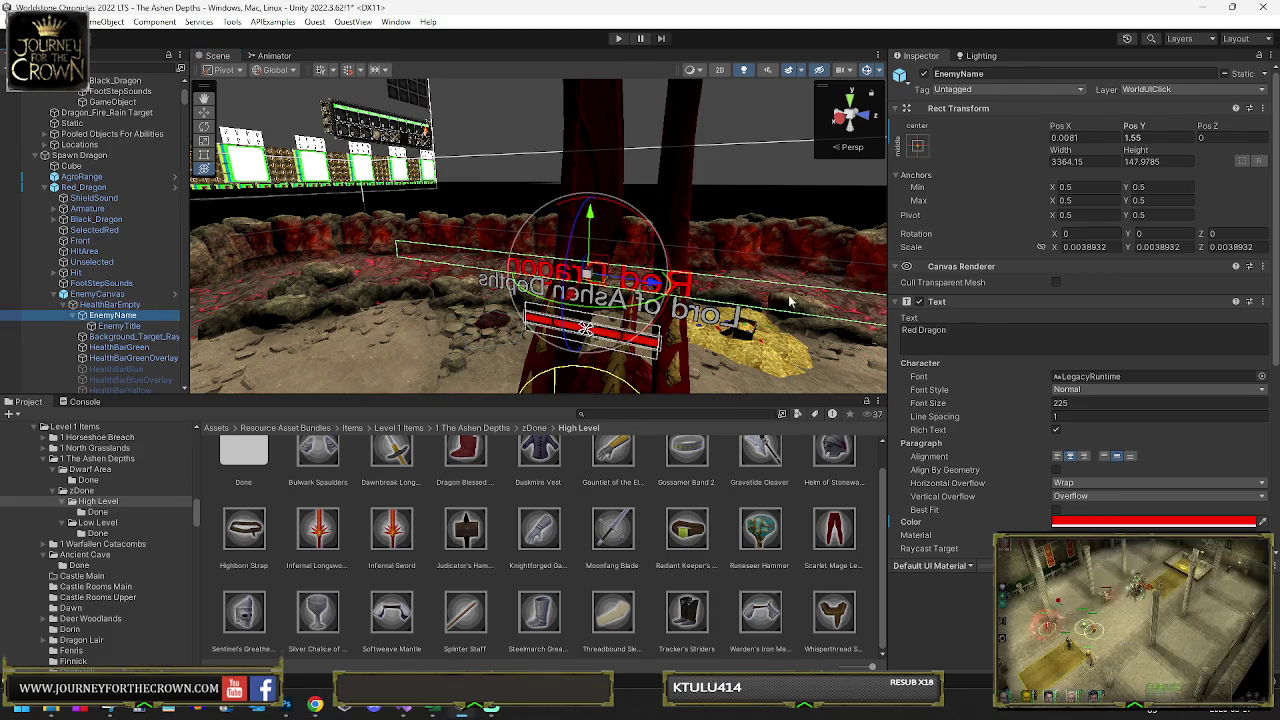
{"action": "left_click_drag", "start_coordinate": [620, 290], "coordinate": [540, 302]}
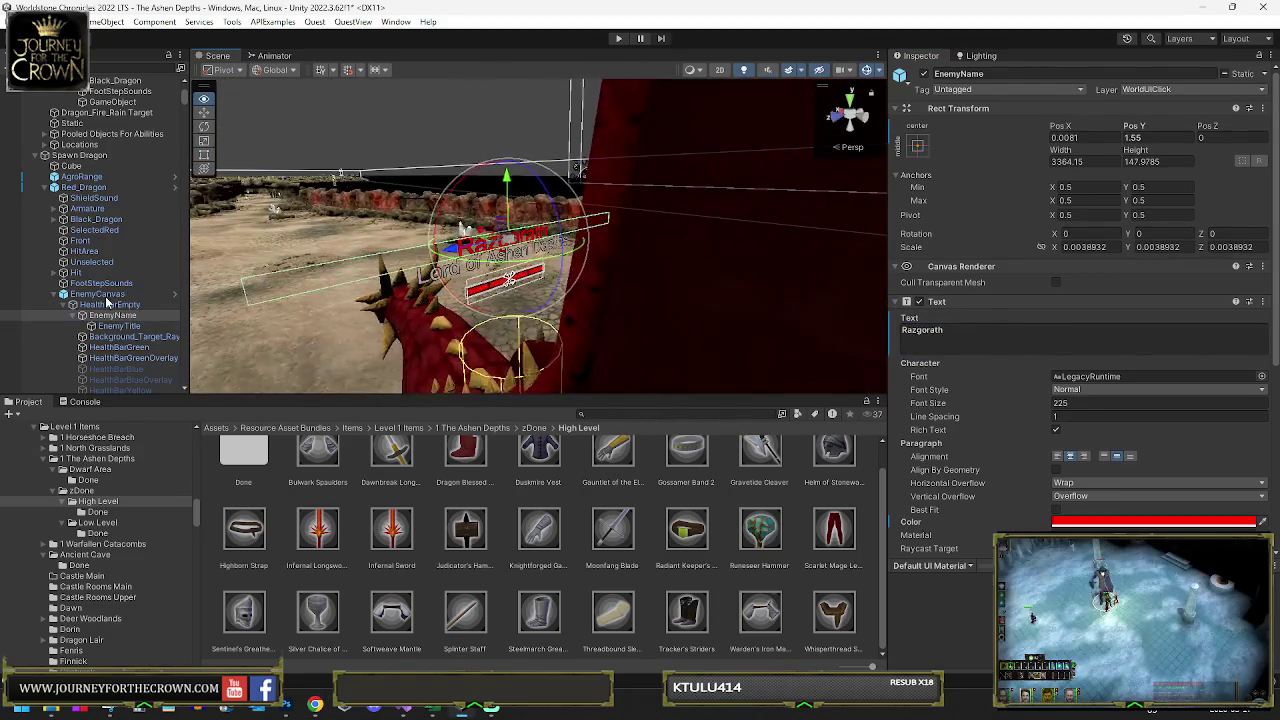
{"action": "left_click_drag", "start_coordinate": [108, 300], "coordinate": [517, 313]}
{"action": "scroll", "coordinate": [96, 286], "scroll_direction": "down", "scroll_amount": 5}
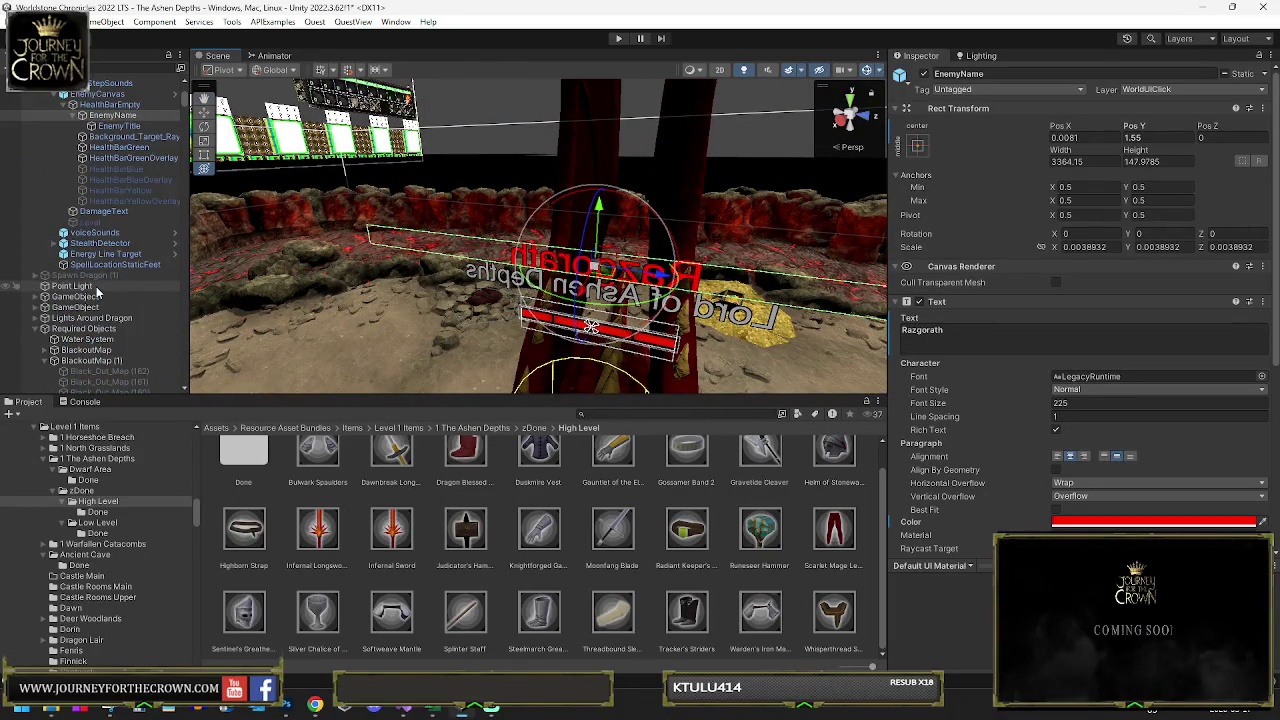
{"action": "left_click", "coordinate": [35, 276]}
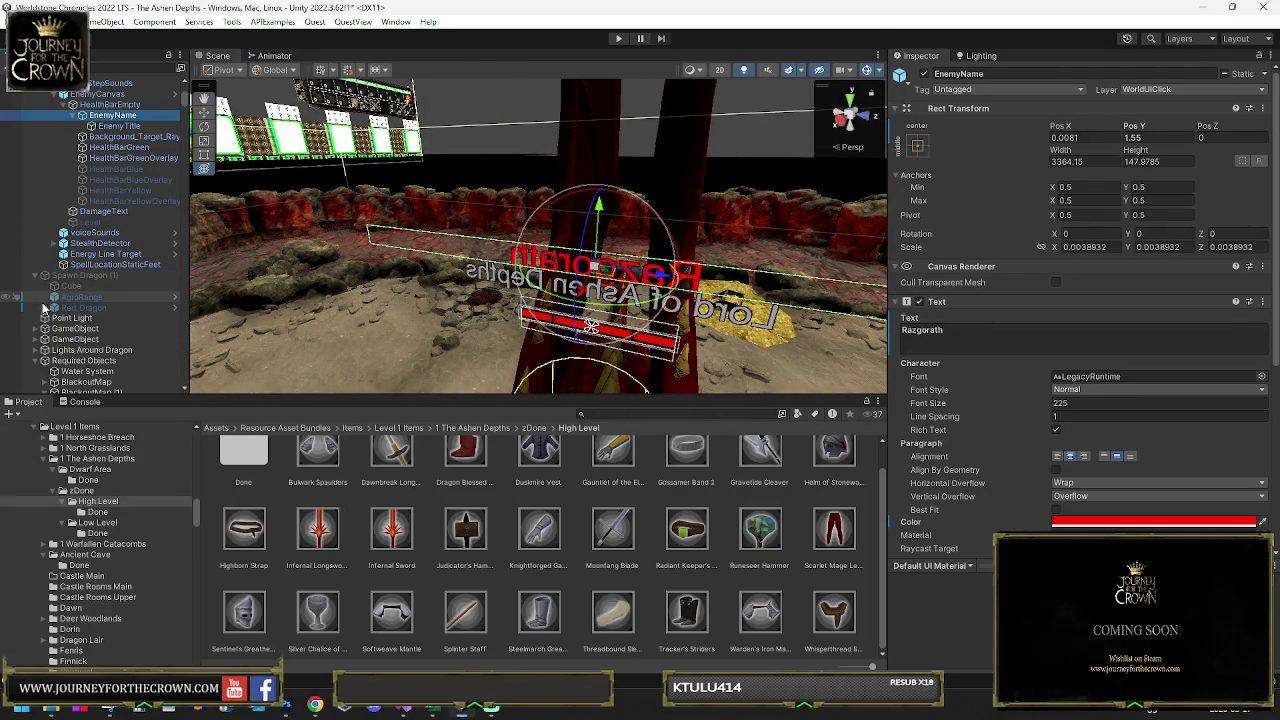
- Expand Spawn Dragon (1) down to EnemyName's title child, undoing the last name text change
{"action": "left_click", "coordinate": [44, 307]}
{"action": "scroll", "coordinate": [60, 300], "scroll_direction": "down", "scroll_amount": 3}
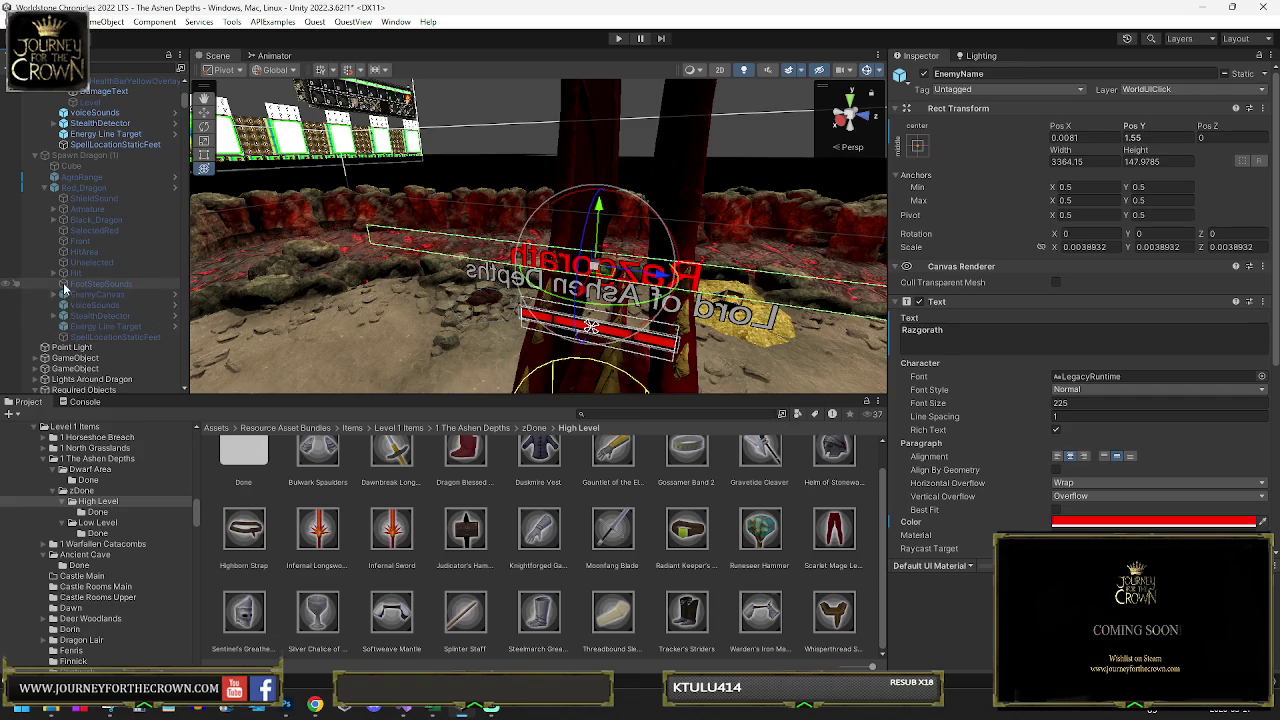
{"action": "left_click", "coordinate": [53, 295]}
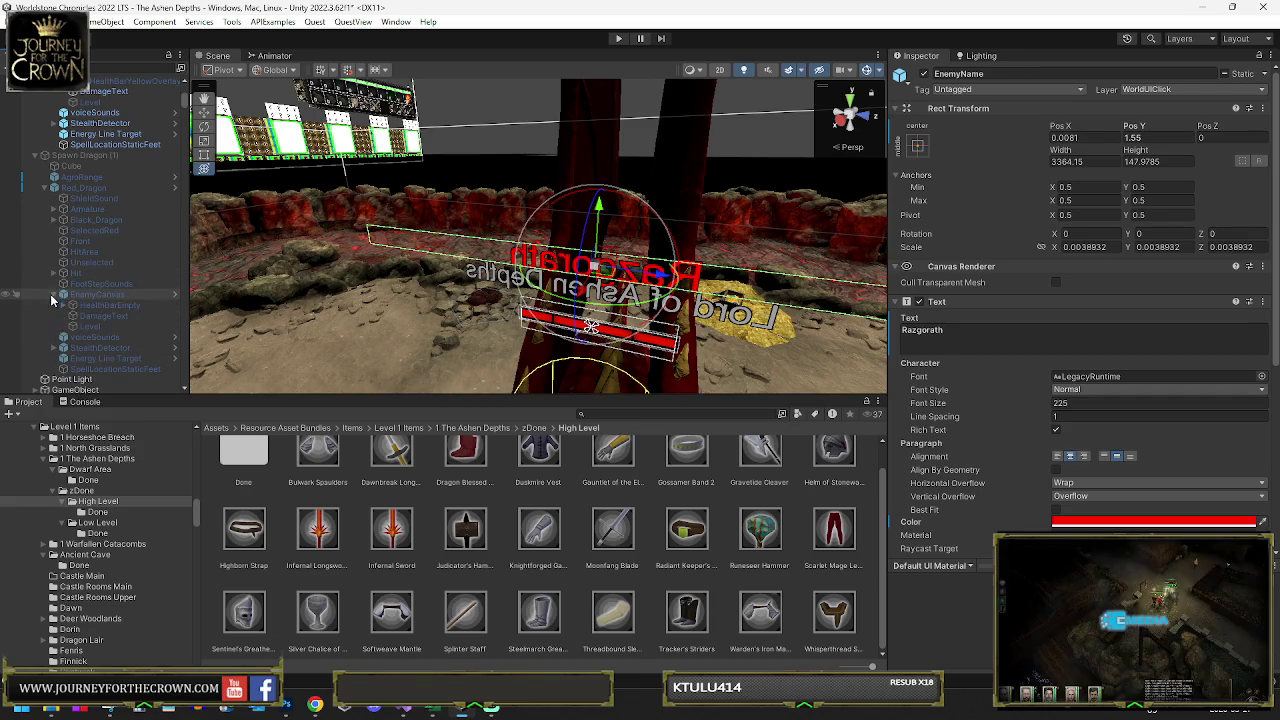
{"action": "left_click", "coordinate": [63, 305]}
{"action": "key", "text": "ctrl+z"}
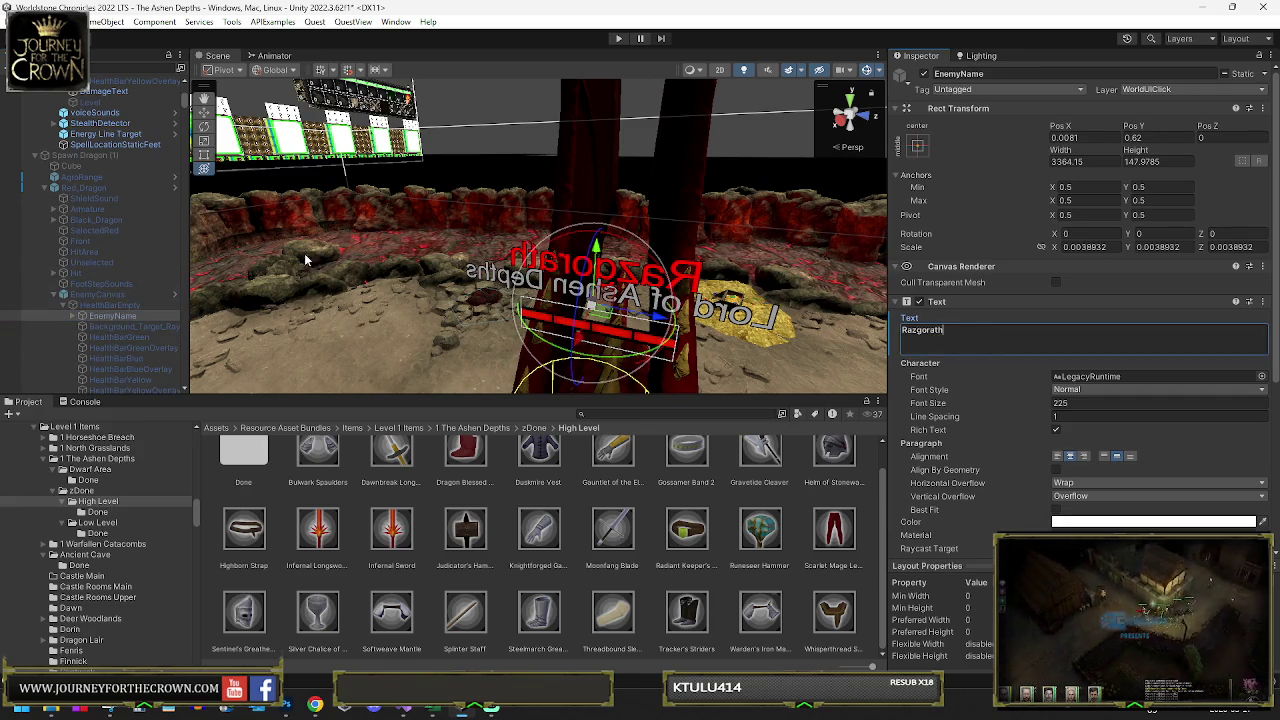
{"action": "scroll", "coordinate": [119, 107], "scroll_direction": "up", "scroll_amount": 2}
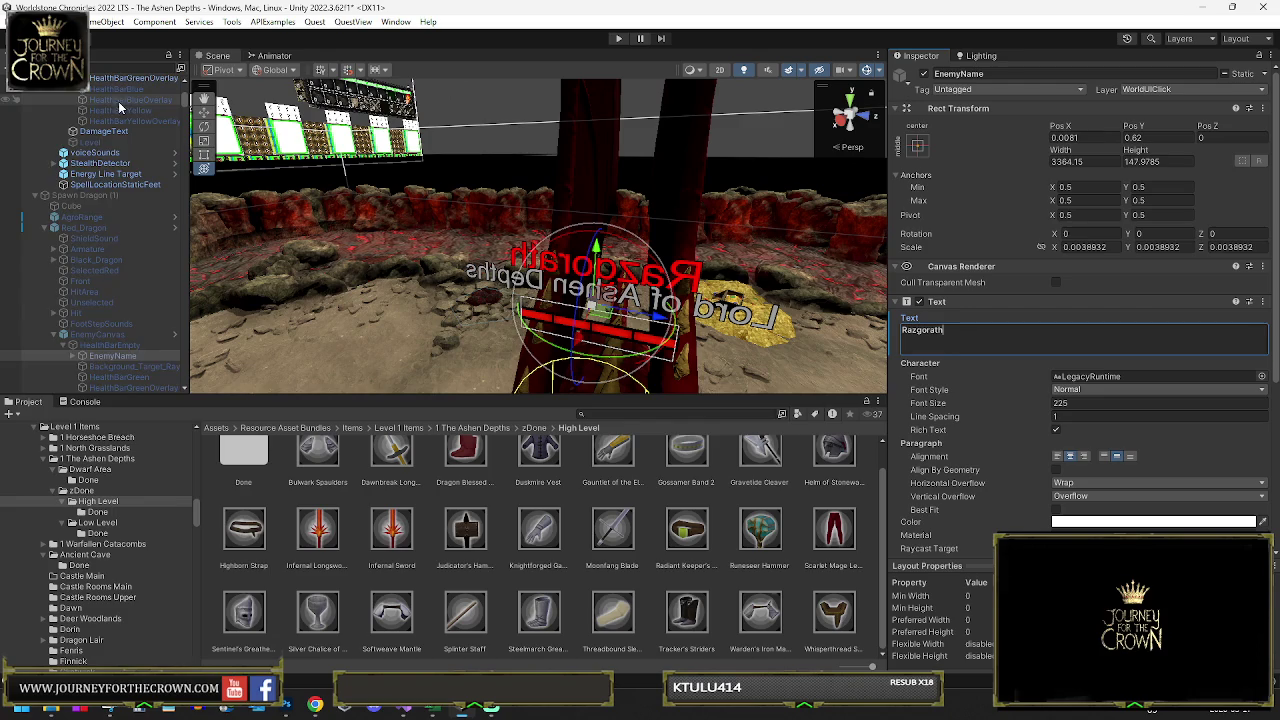
{"action": "scroll", "coordinate": [119, 107], "scroll_direction": "down", "scroll_amount": 10}
{"action": "left_click", "coordinate": [119, 126]}
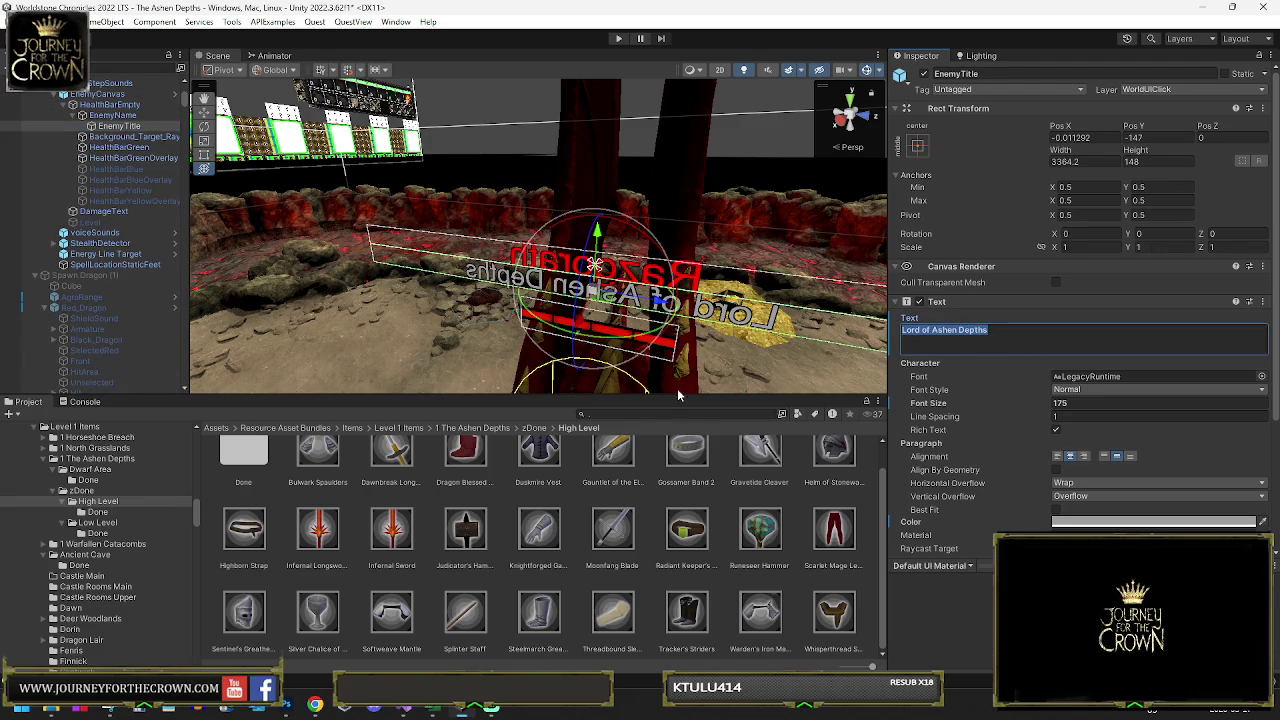
{"action": "scroll", "coordinate": [76, 298], "scroll_direction": "down", "scroll_amount": 6}
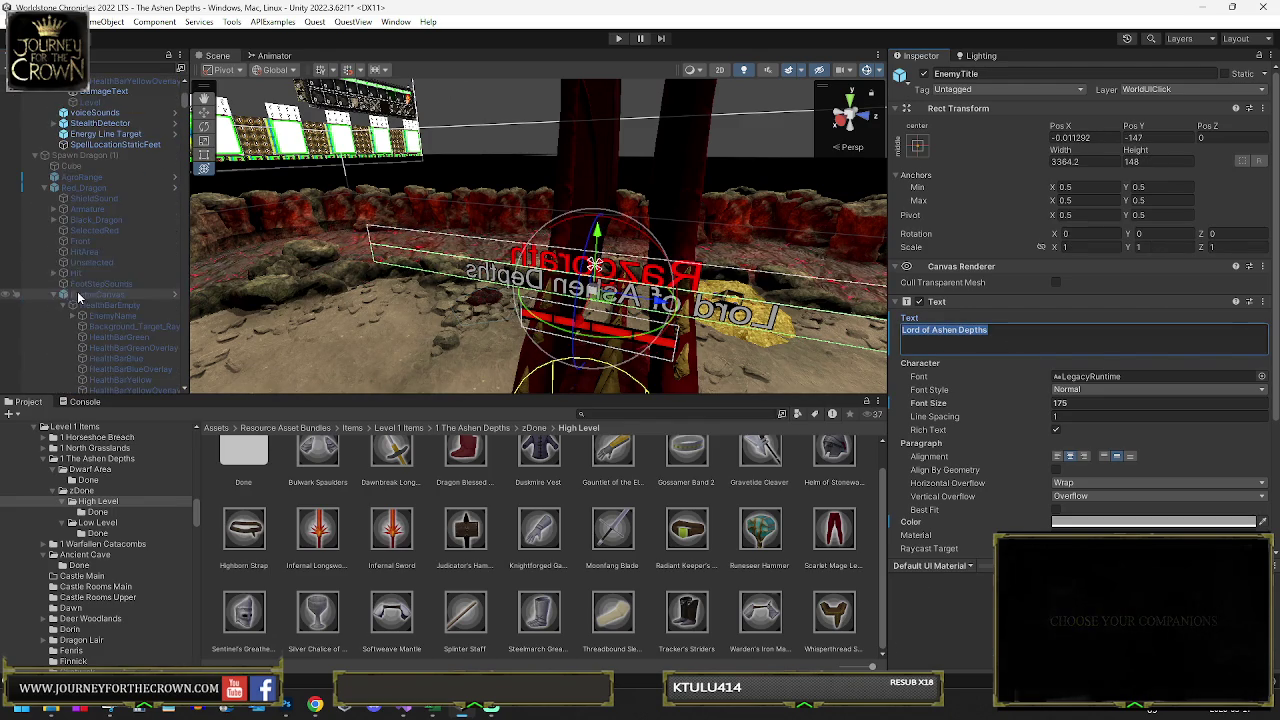
{"action": "scroll", "coordinate": [100, 282], "scroll_direction": "down", "scroll_amount": 6}
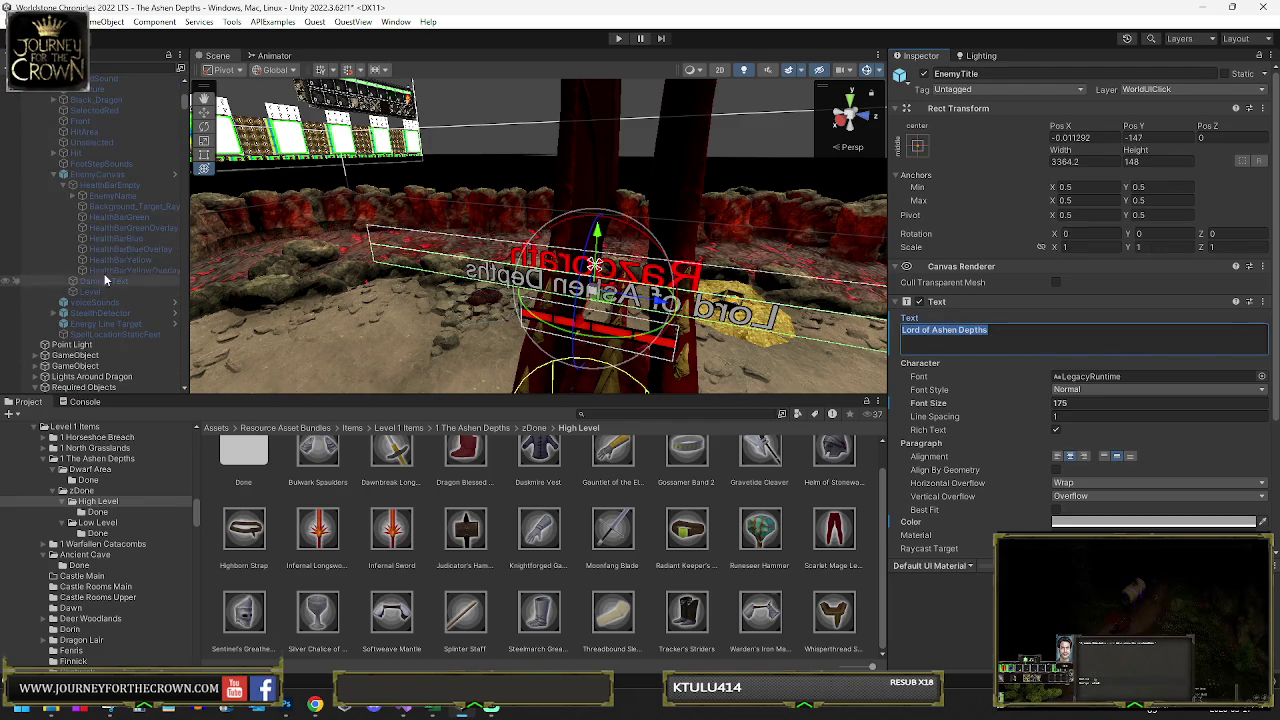
{"action": "left_click", "coordinate": [73, 195]}
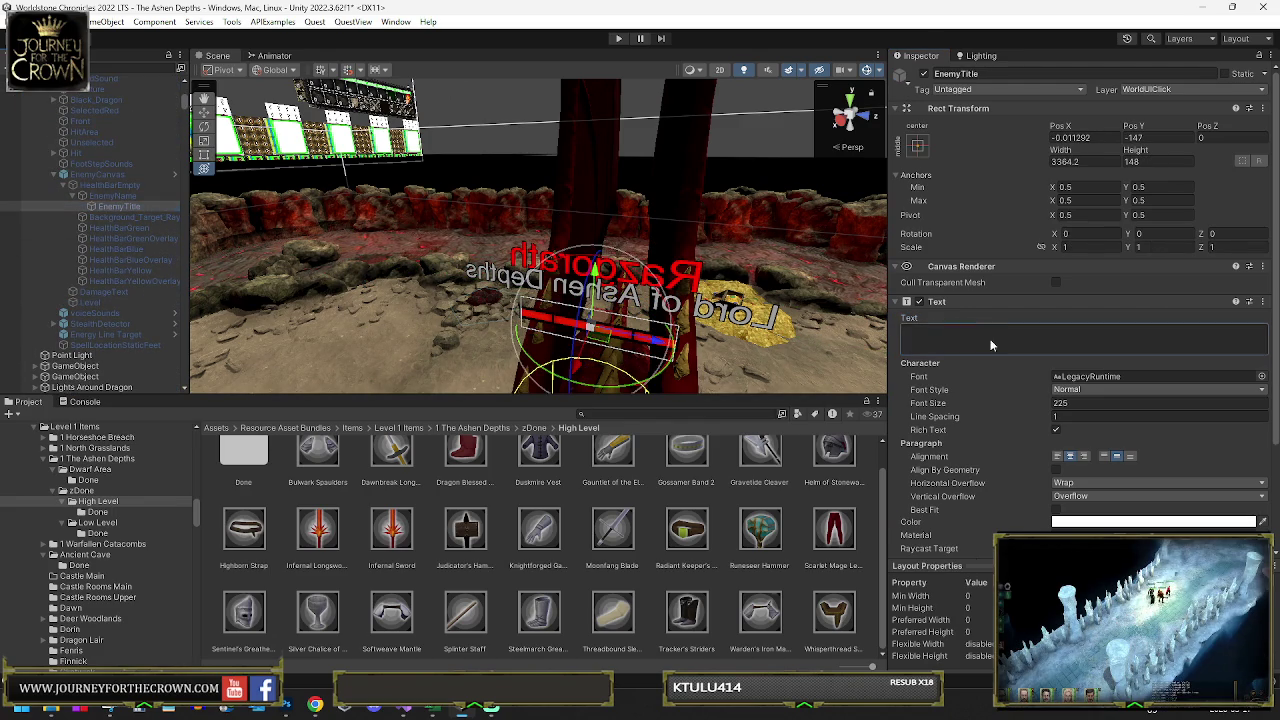
- Set the Lord of Ashen Depths title to font size 175 with a light grey colour
{"action": "left_click", "coordinate": [1089, 403]}
{"action": "type", "text": "175"}
{"action": "left_click", "coordinate": [1115, 523]}
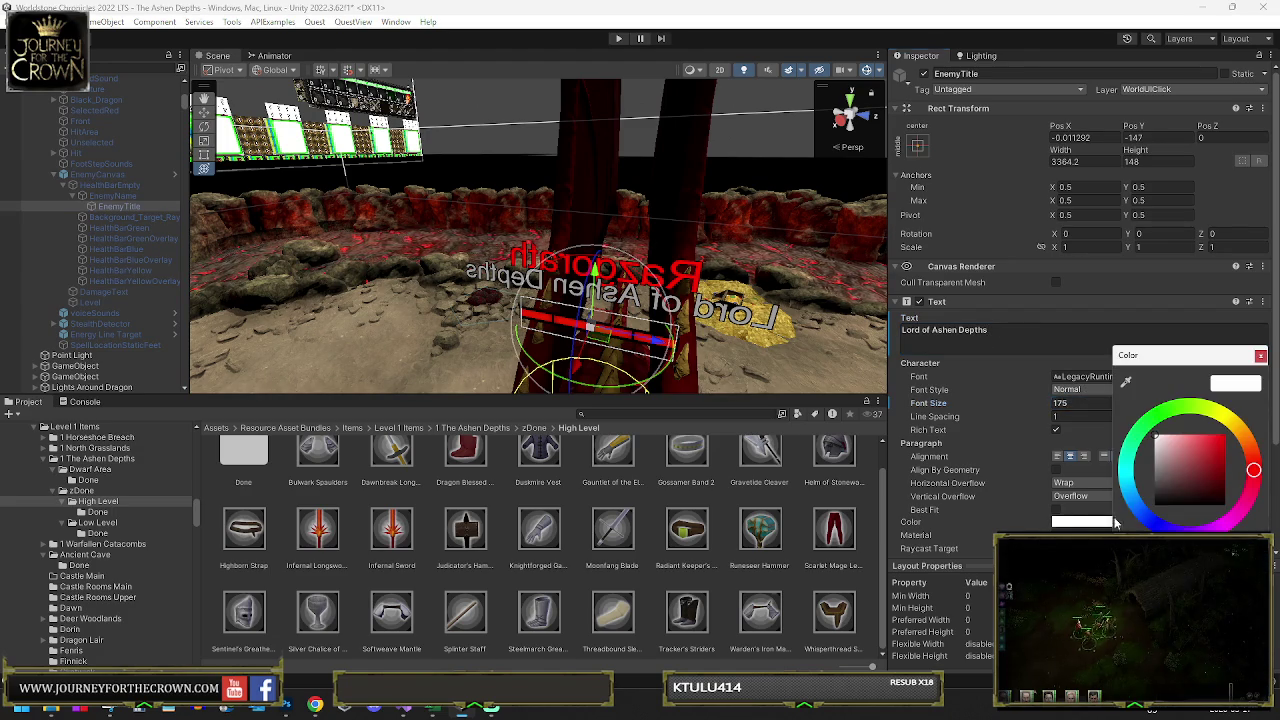
{"action": "left_click", "coordinate": [1154, 457]}
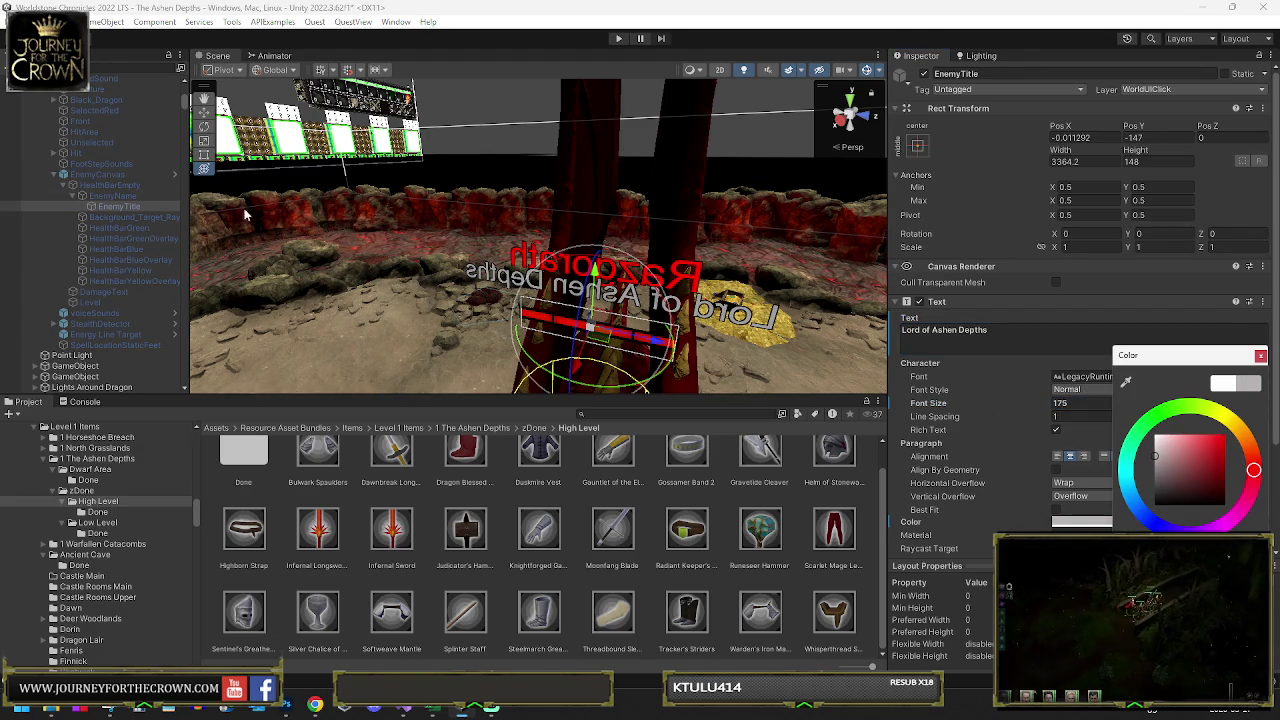
{"action": "scroll", "coordinate": [98, 173], "scroll_direction": "down", "scroll_amount": 2}
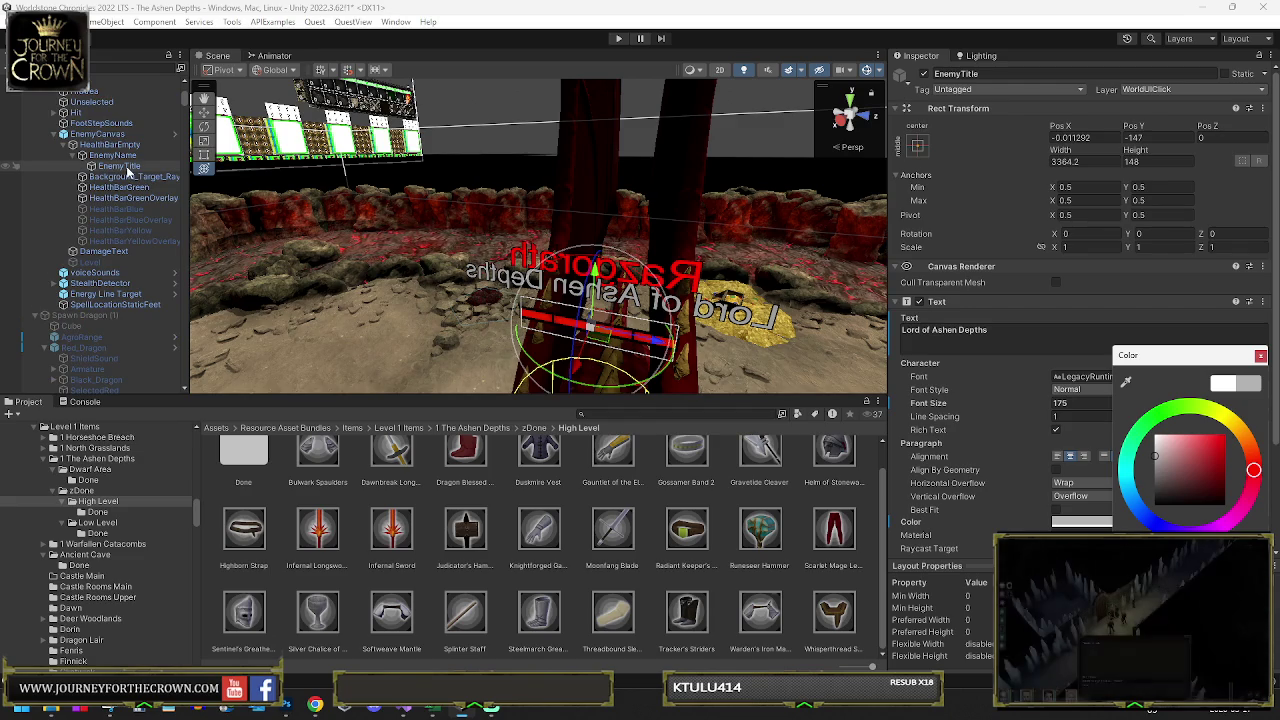
{"action": "left_click", "coordinate": [120, 166]}
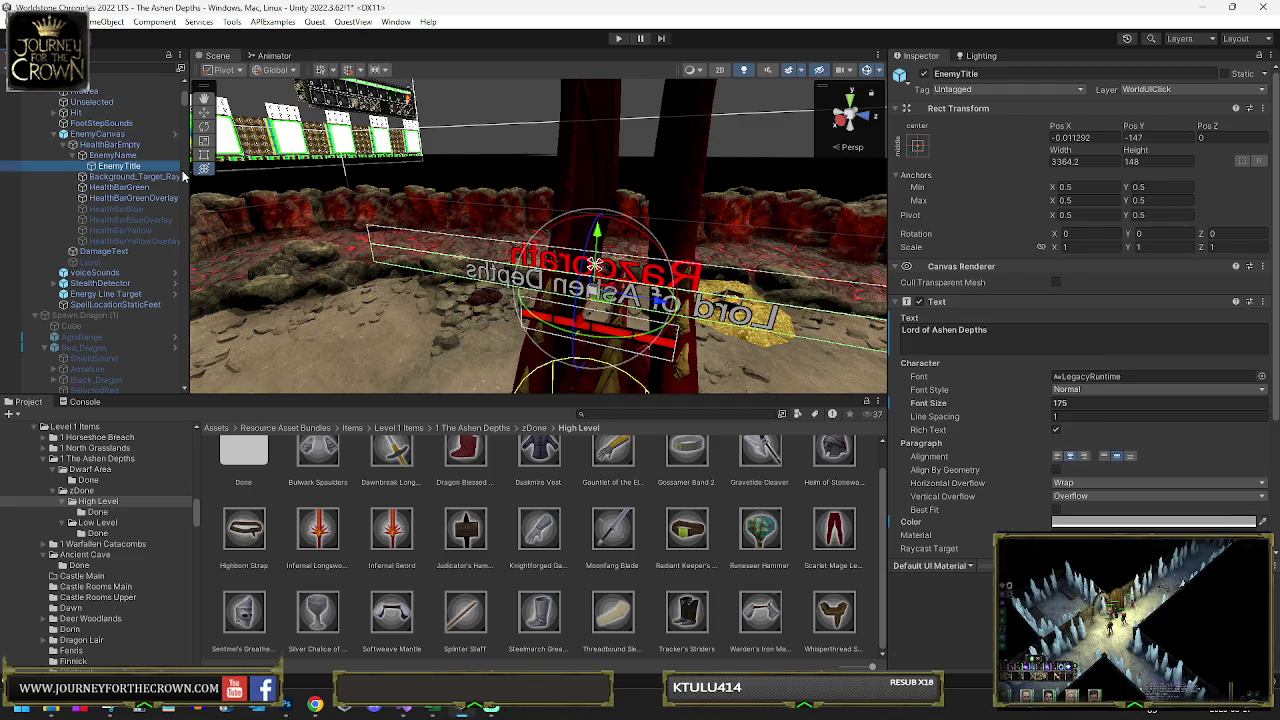
{"action": "scroll", "coordinate": [34, 254], "scroll_direction": "up", "scroll_amount": 5}
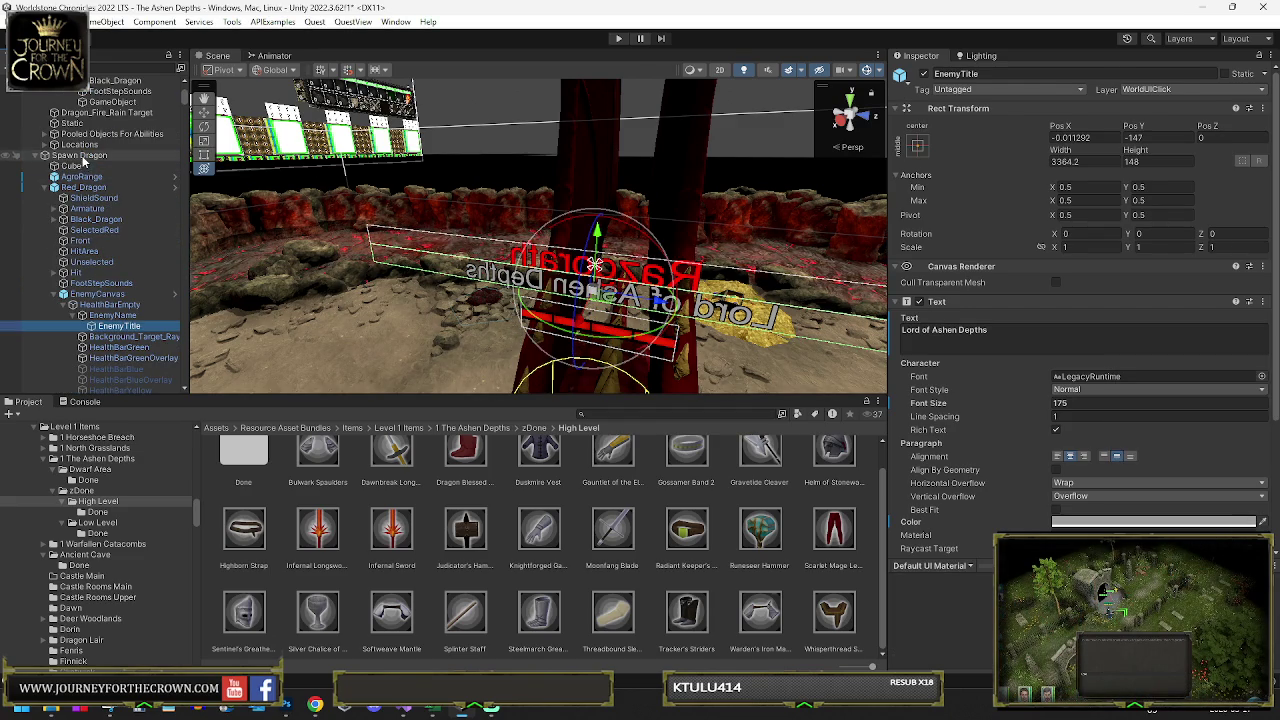
- Lower the Lord of Ashen Depths title text beneath the dragon's name
{"action": "left_click", "coordinate": [81, 157]}
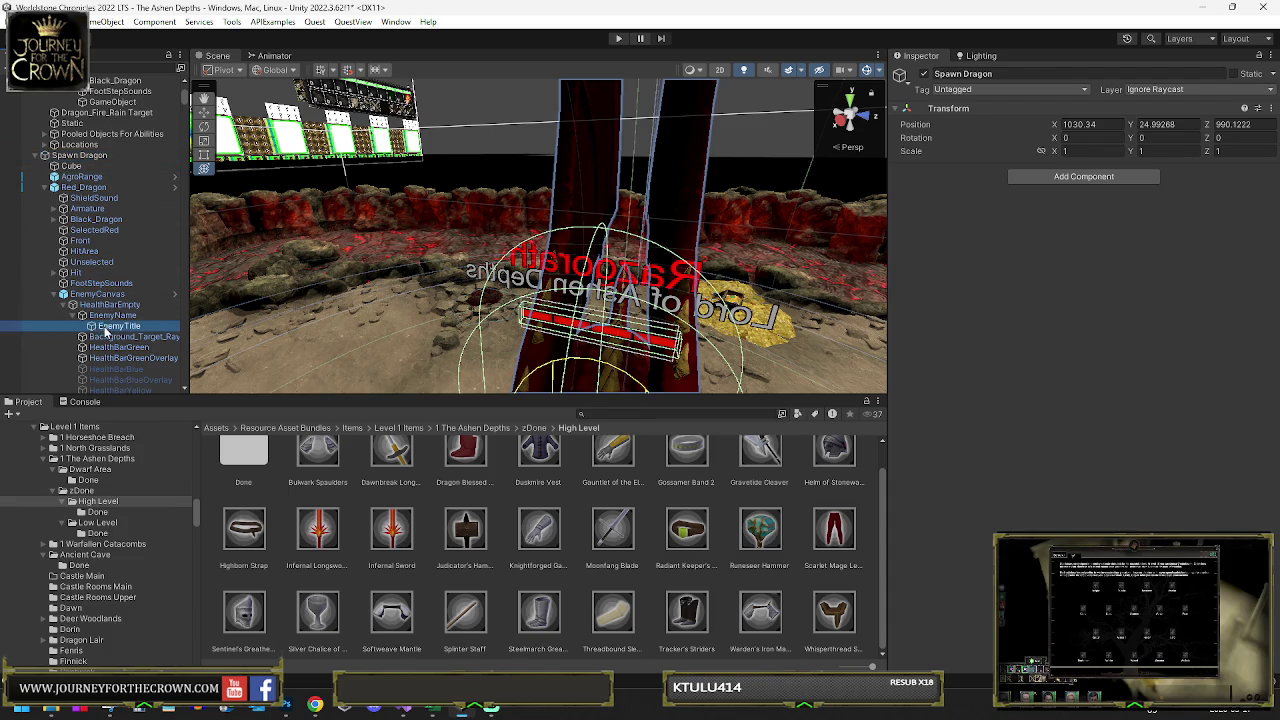
{"action": "left_click", "coordinate": [106, 328]}
{"action": "left_click_drag", "start_coordinate": [596, 232], "coordinate": [598, 240]}
{"action": "left_click", "coordinate": [83, 187]}
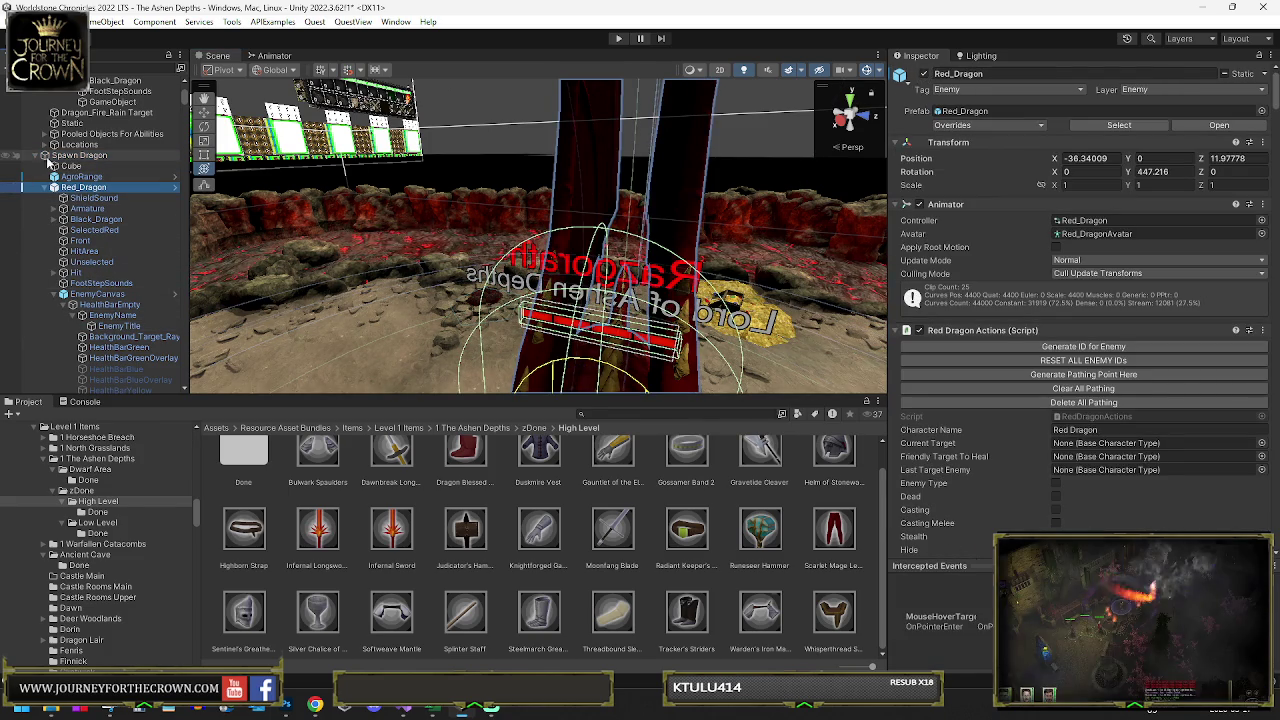
- Disable the original Spawn Dragon and keep an active duplicate, Spawn Dragon (1)
{"action": "left_click", "coordinate": [663, 143]}
{"action": "left_click", "coordinate": [924, 75]}
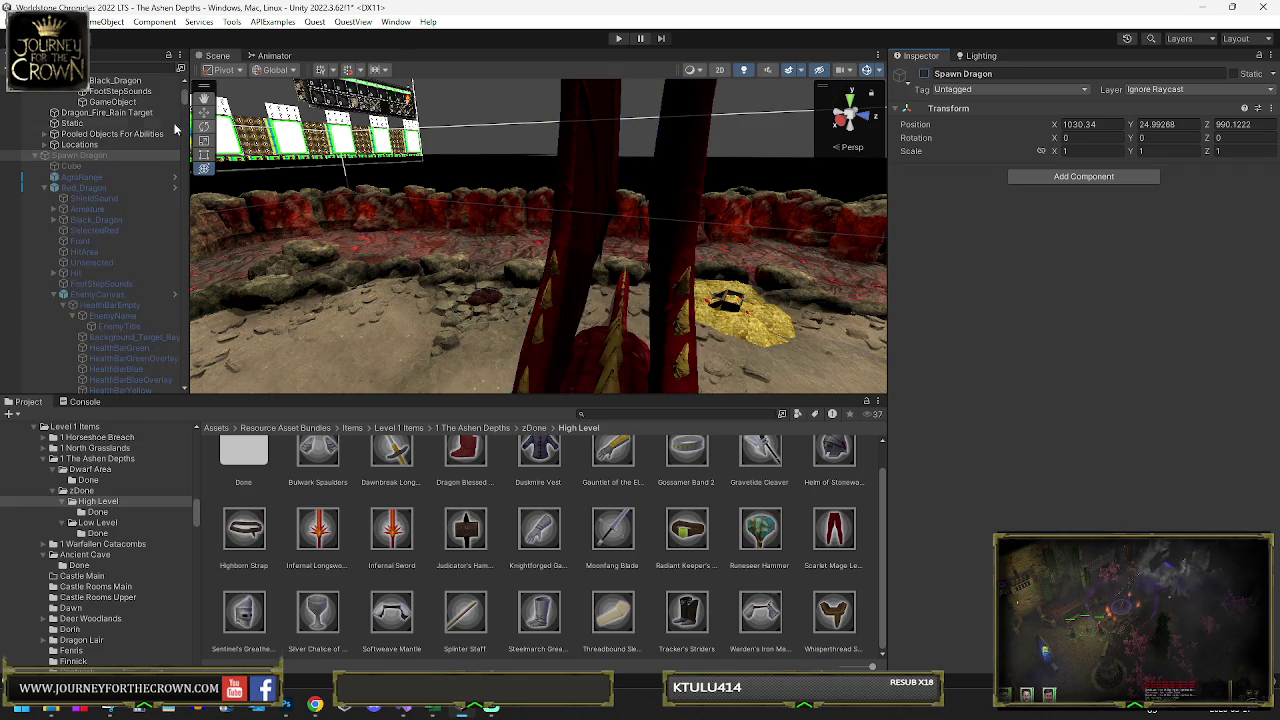
{"action": "key", "text": "ctrl+d"}
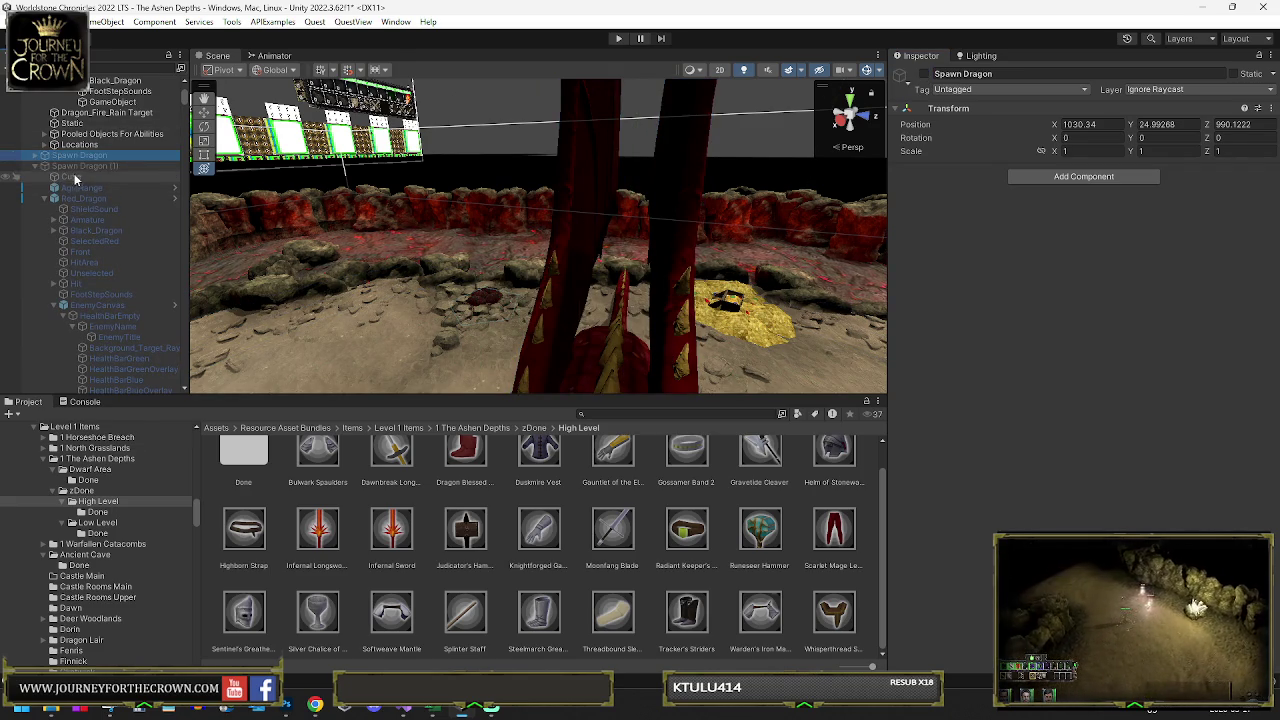
{"action": "left_click", "coordinate": [924, 75]}
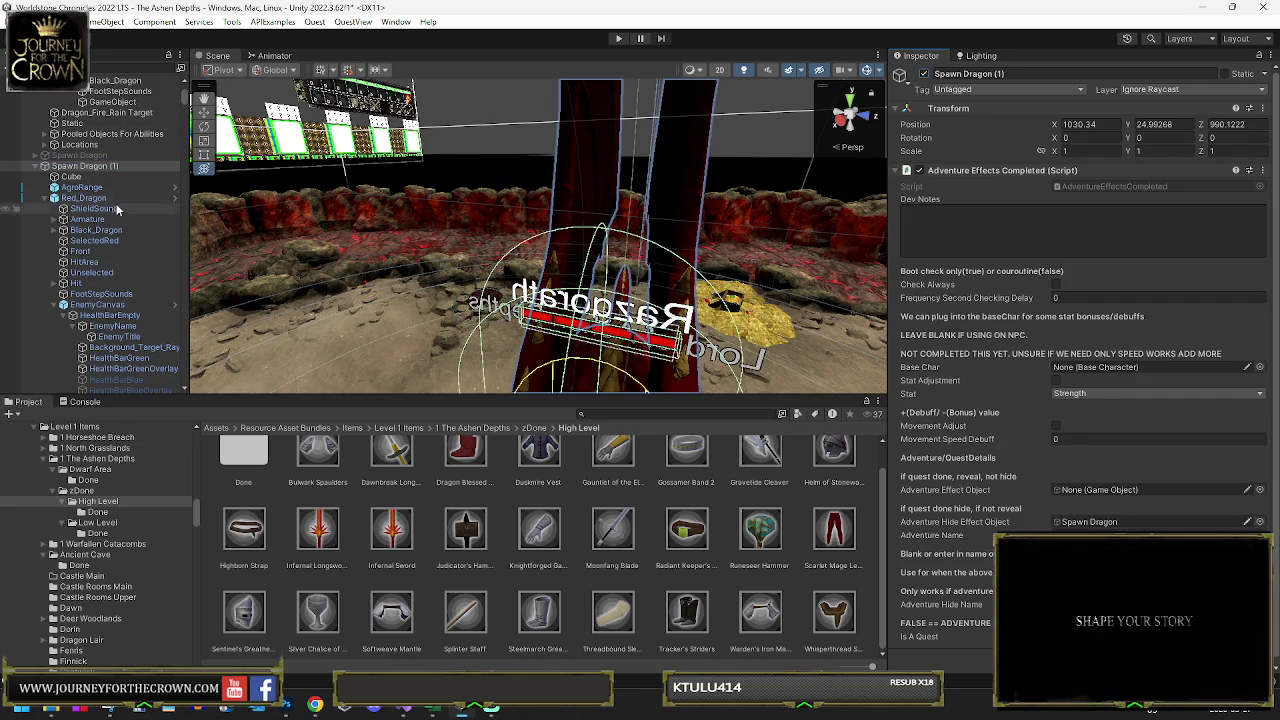
- On the copy, raise the Razgorath name and lower the Lord of Ashen Depths title further
{"action": "left_click", "coordinate": [105, 327]}
{"action": "left_click_drag", "start_coordinate": [597, 233], "coordinate": [598, 205]}
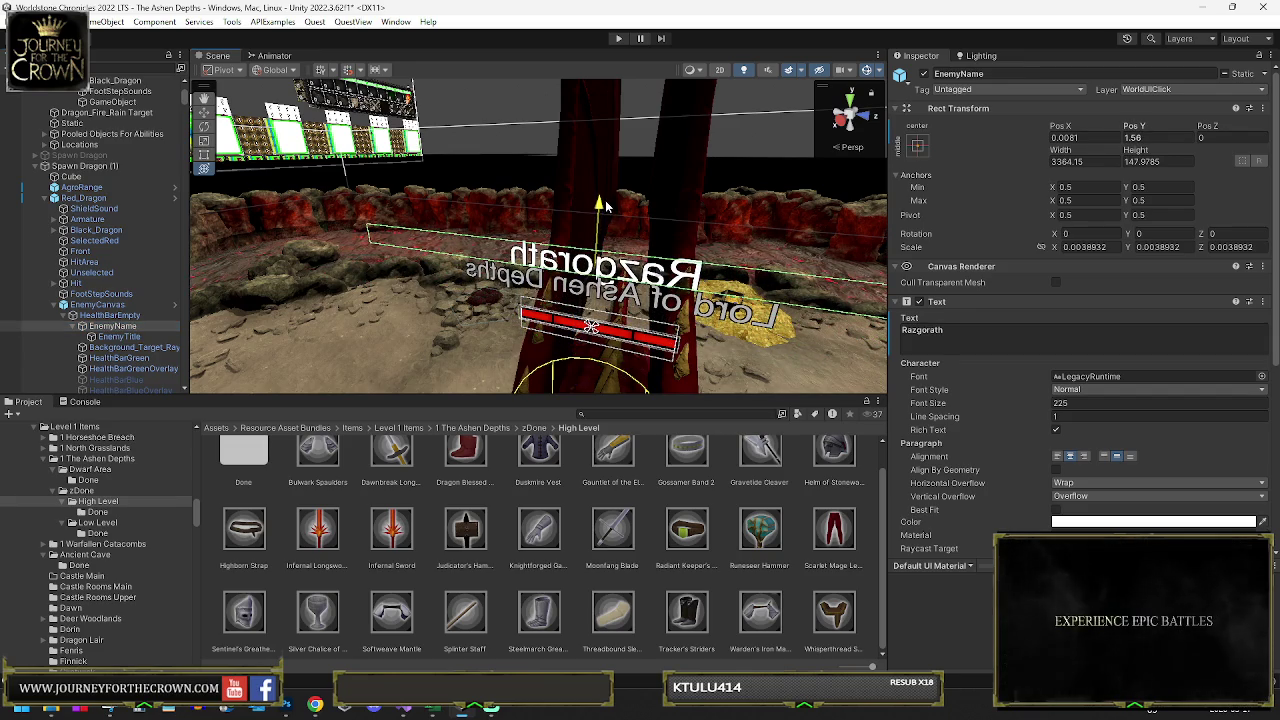
{"action": "left_click", "coordinate": [115, 336]}
{"action": "left_click_drag", "start_coordinate": [597, 233], "coordinate": [612, 255]}
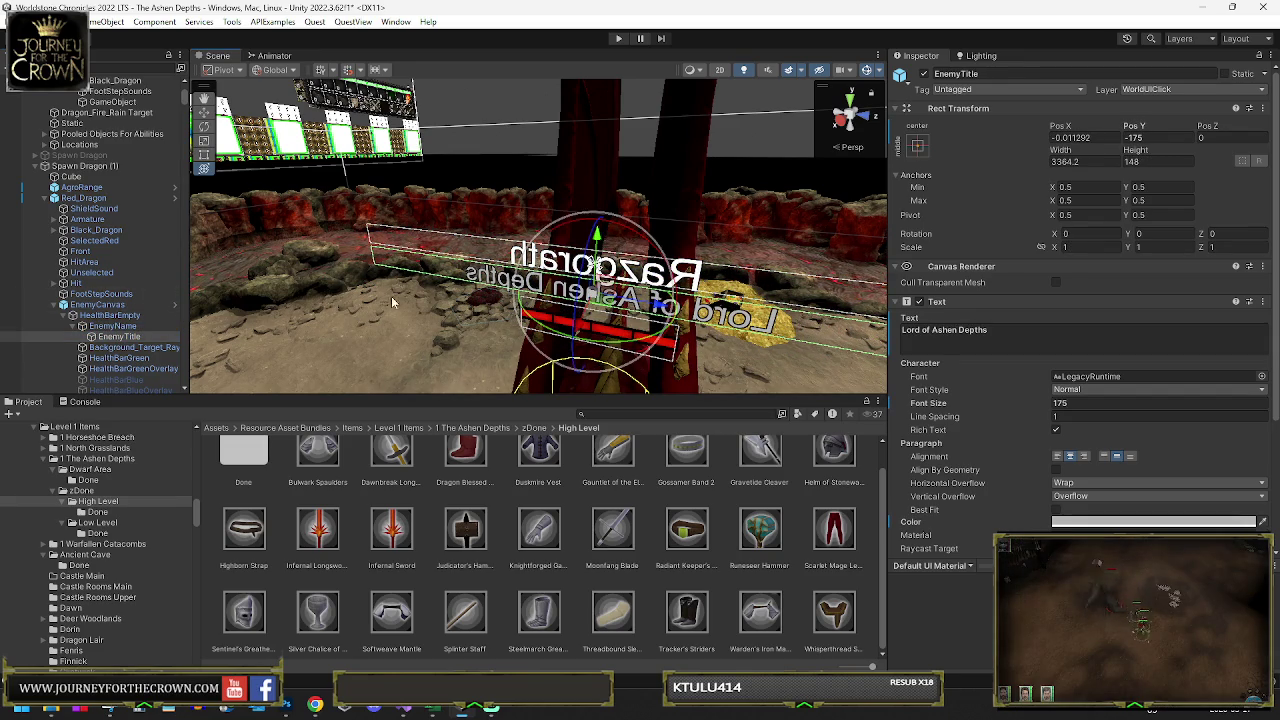
- Make the Razgorath name text red
{"action": "left_click", "coordinate": [110, 315]}
{"action": "left_click", "coordinate": [112, 326]}
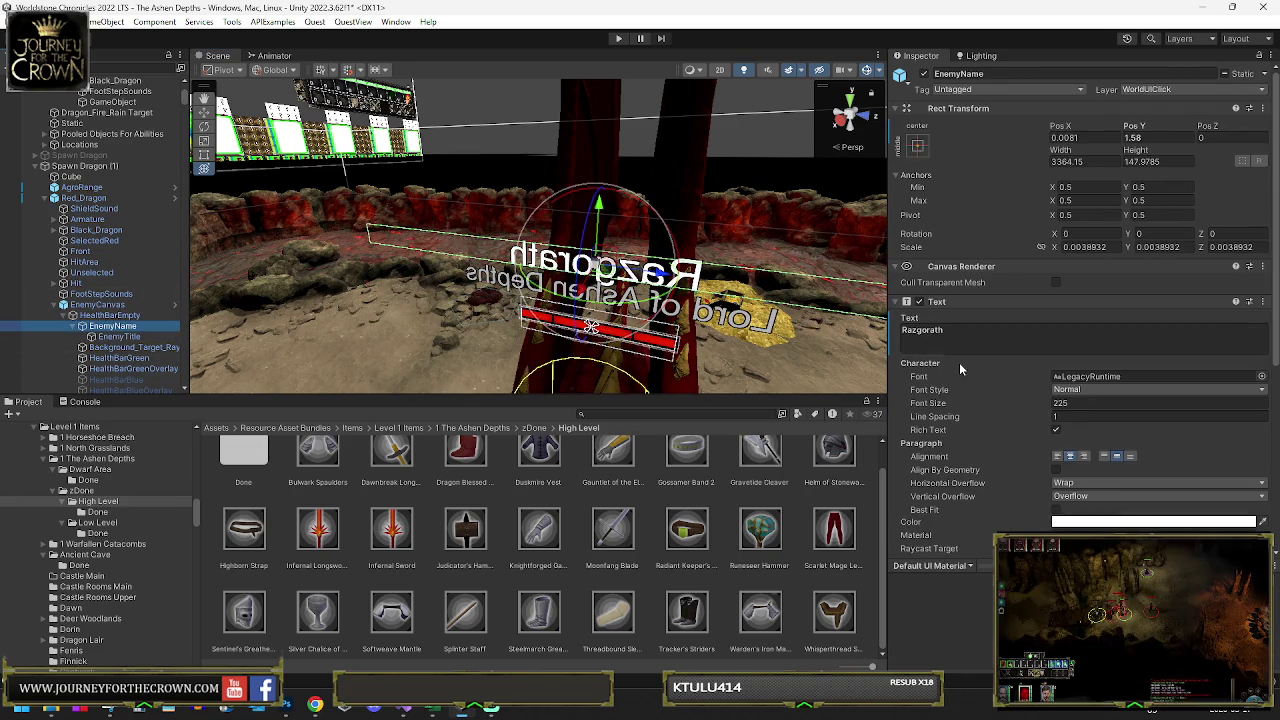
{"action": "left_click", "coordinate": [1137, 521]}
{"action": "left_click", "coordinate": [1230, 440]}
{"action": "left_click", "coordinate": [1218, 363]}
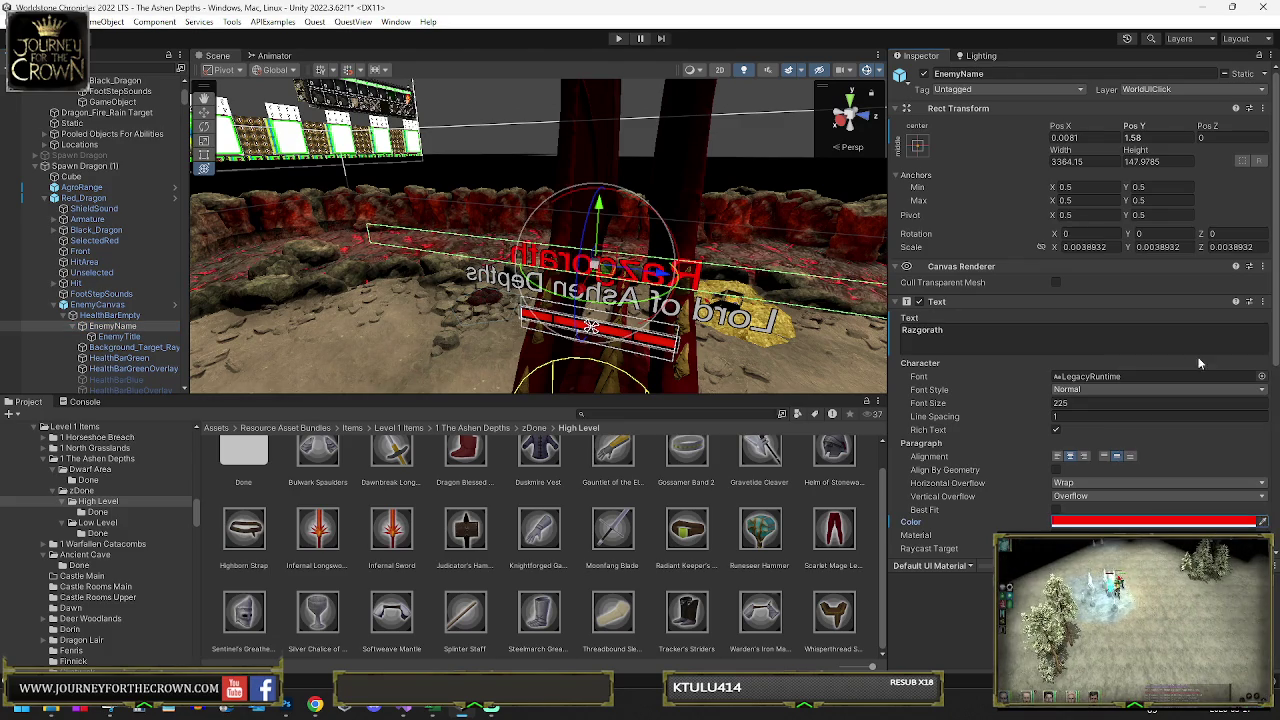
{"action": "mouse_move", "coordinate": [420, 250]}
{"action": "left_mouse_down"}
{"action": "mouse_move", "coordinate": [311, 260]}
{"action": "mouse_move", "coordinate": [675, 254]}
{"action": "mouse_move", "coordinate": [682, 293]}
{"action": "left_mouse_up"}
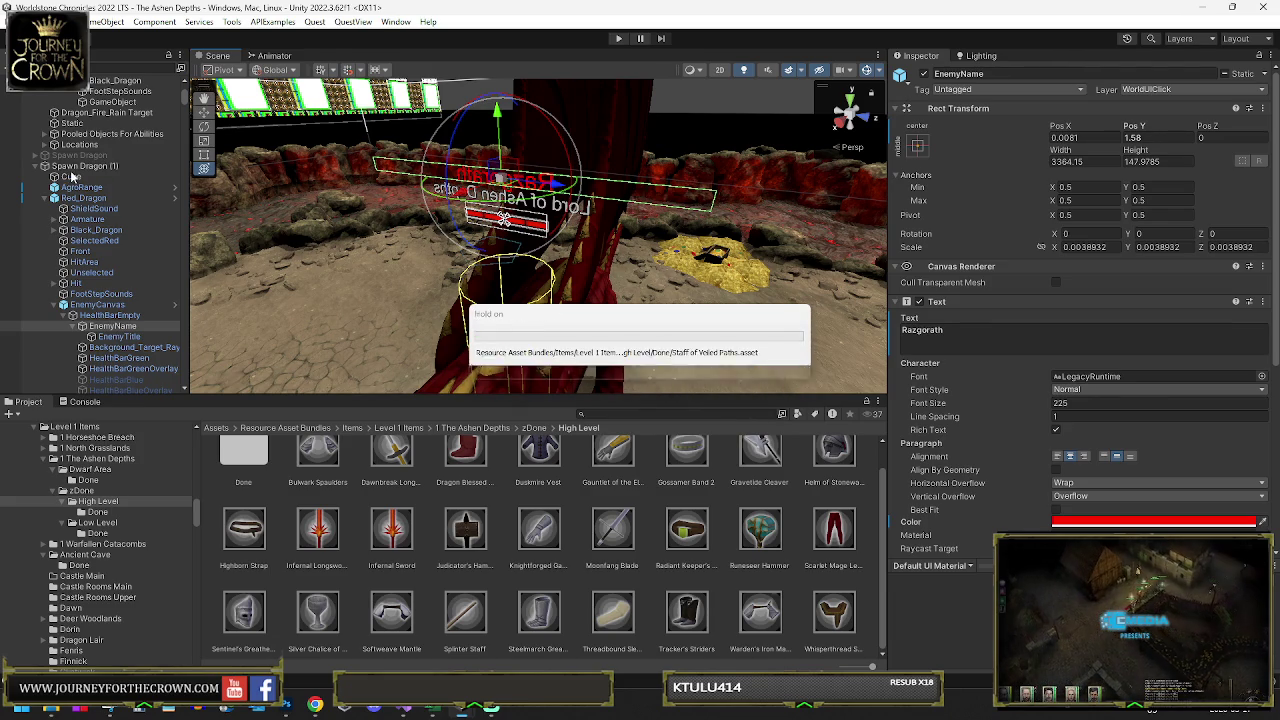
- Deactivate Spawn Dragon (1) and save the Ashen Depths scene with Ctrl+S
{"action": "left_click", "coordinate": [75, 166]}
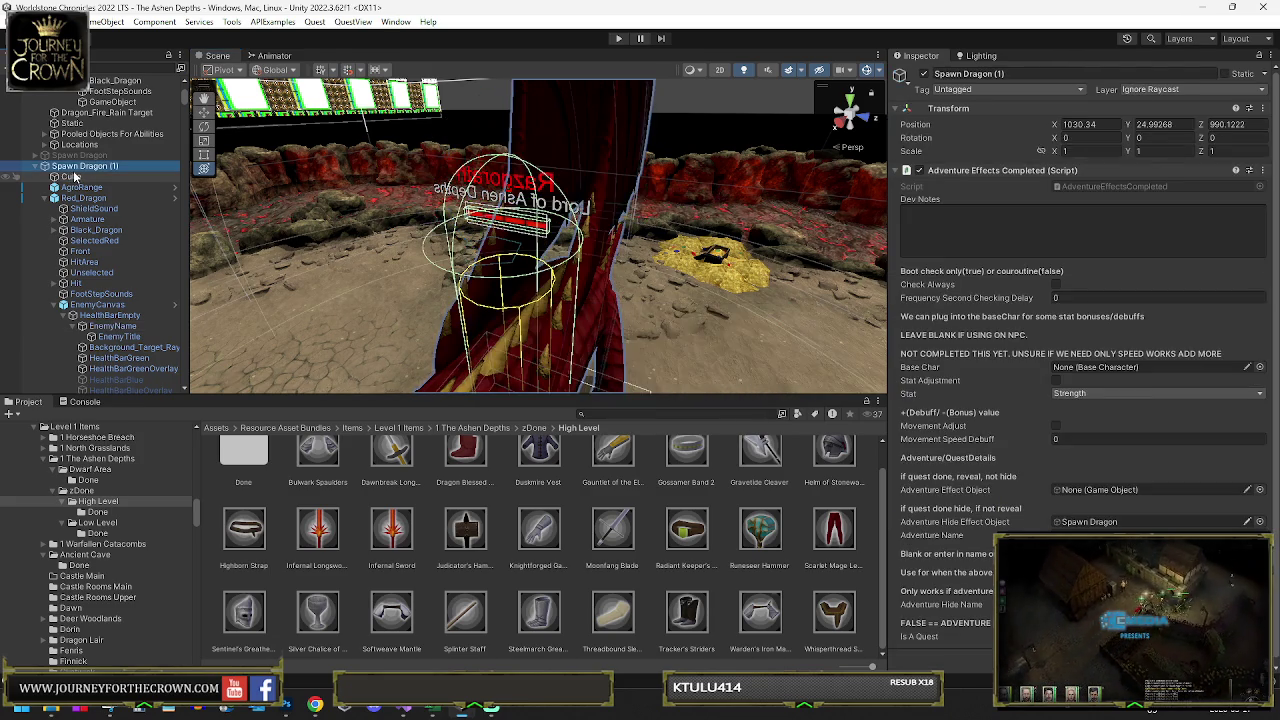
{"action": "left_click", "coordinate": [924, 74]}
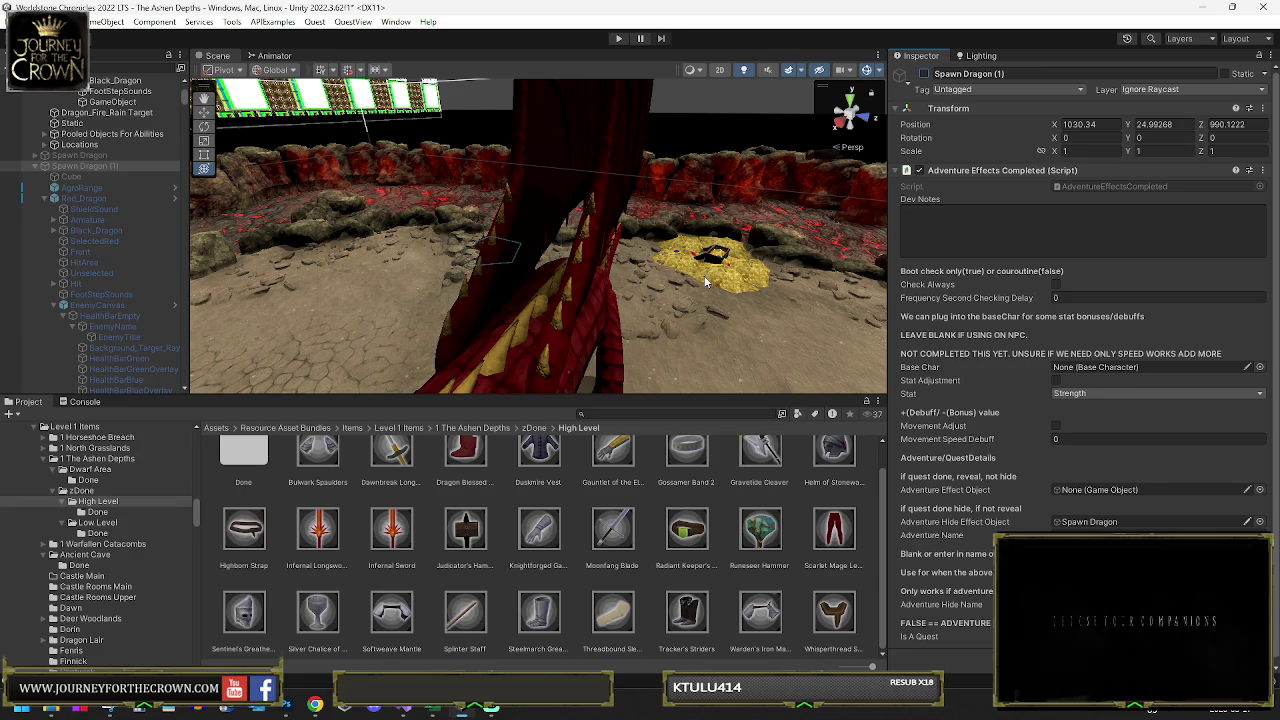
{"action": "key", "text": "ctrl+s"}
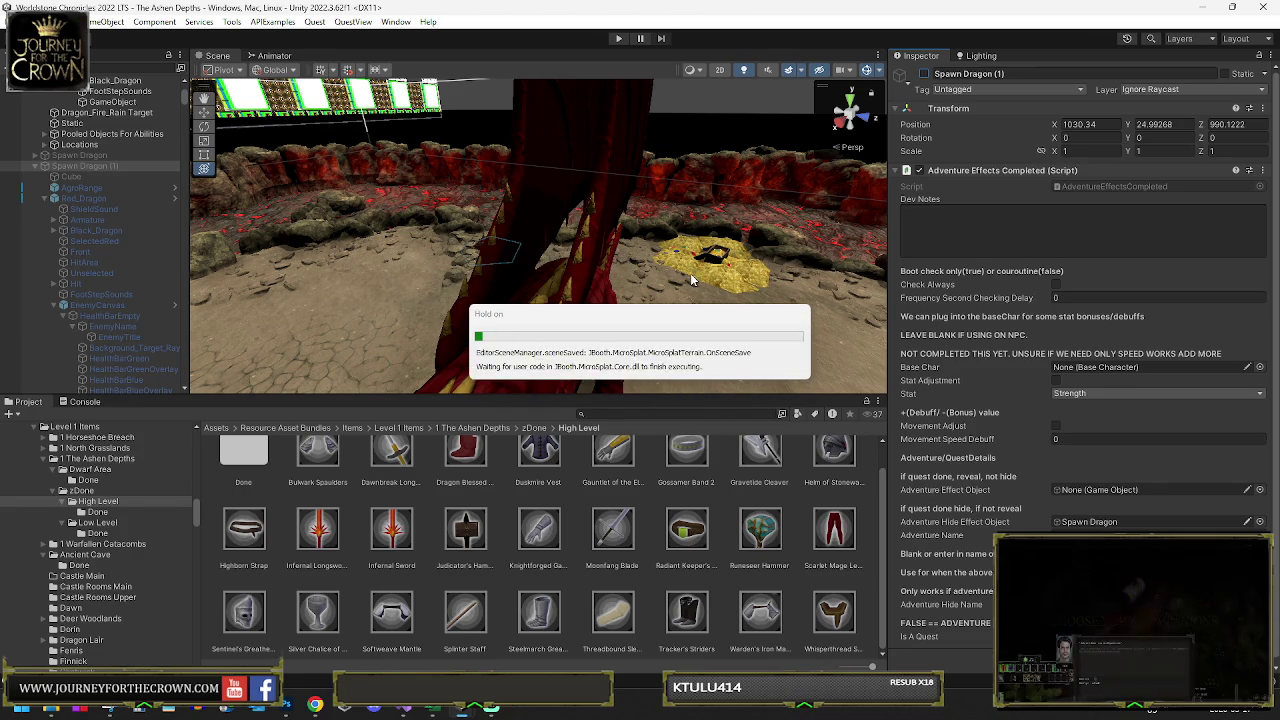
{"action": "left_click_drag", "start_coordinate": [695, 279], "coordinate": [300, 240]}
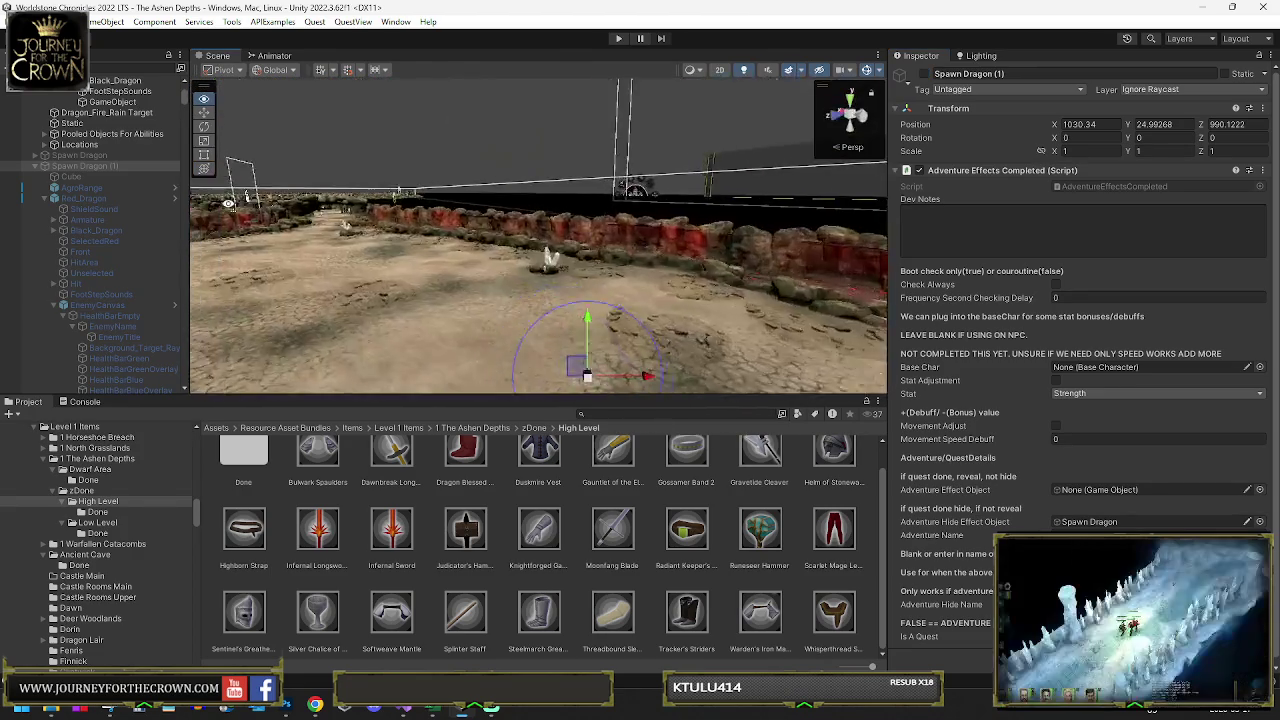
{"action": "mouse_move", "coordinate": [143, 241]}
{"action": "left_mouse_down"}
{"action": "mouse_move", "coordinate": [160, 272]}
{"action": "mouse_move", "coordinate": [292, 316]}
{"action": "mouse_move", "coordinate": [479, 295]}
{"action": "left_mouse_up"}
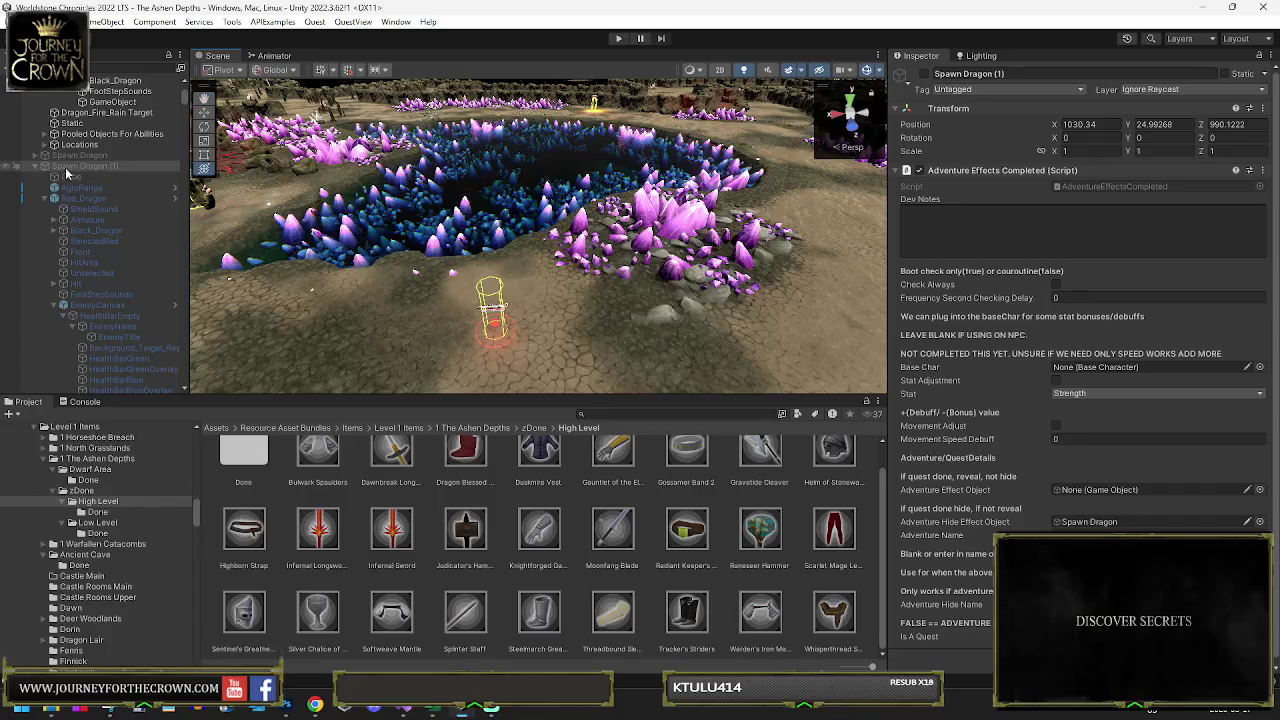
- Collapse the Spawn Dragon (1) entry and inspect the Deep Ember enemy
{"action": "left_click", "coordinate": [44, 166]}
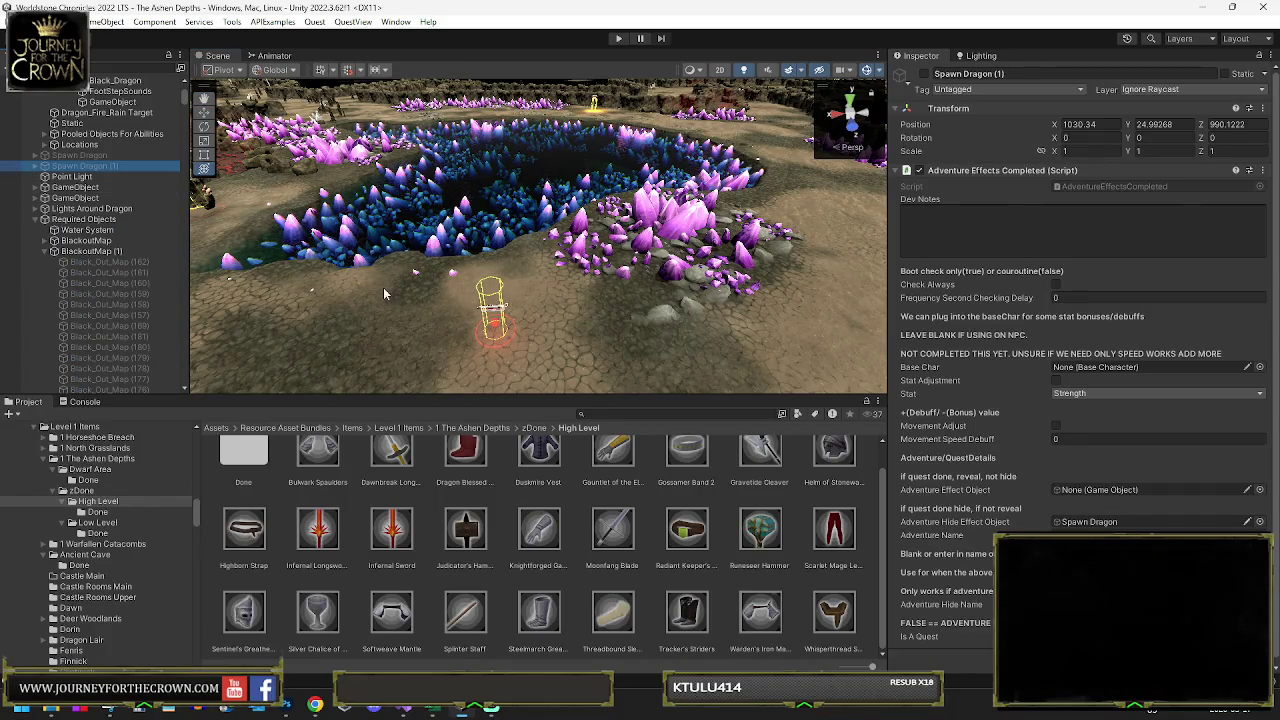
{"action": "left_click", "coordinate": [493, 325]}
{"action": "mouse_move", "coordinate": [493, 325]}
{"action": "left_mouse_down"}
{"action": "mouse_move", "coordinate": [610, 235]}
{"action": "mouse_move", "coordinate": [893, 278]}
{"action": "mouse_move", "coordinate": [814, 271]}
{"action": "left_mouse_up"}
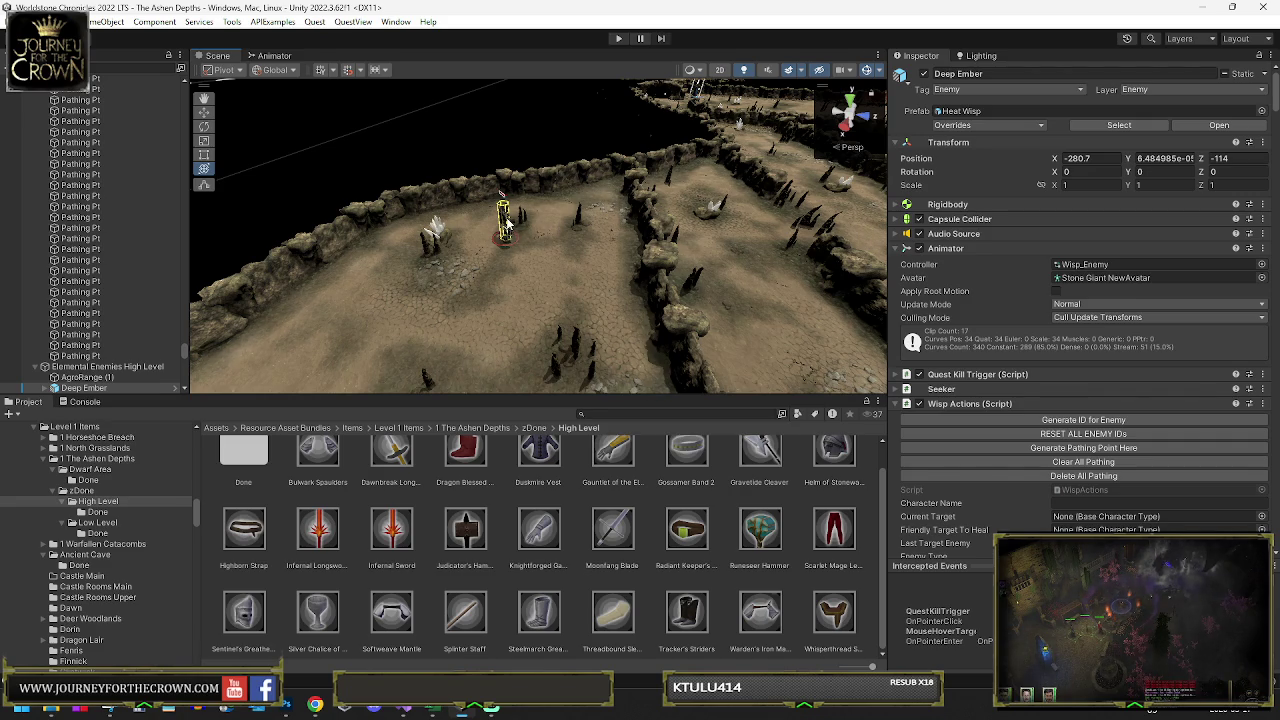
- Inspect the Mudforge Golem up close, then select the cave floor terrain
{"action": "left_click", "coordinate": [461, 302]}
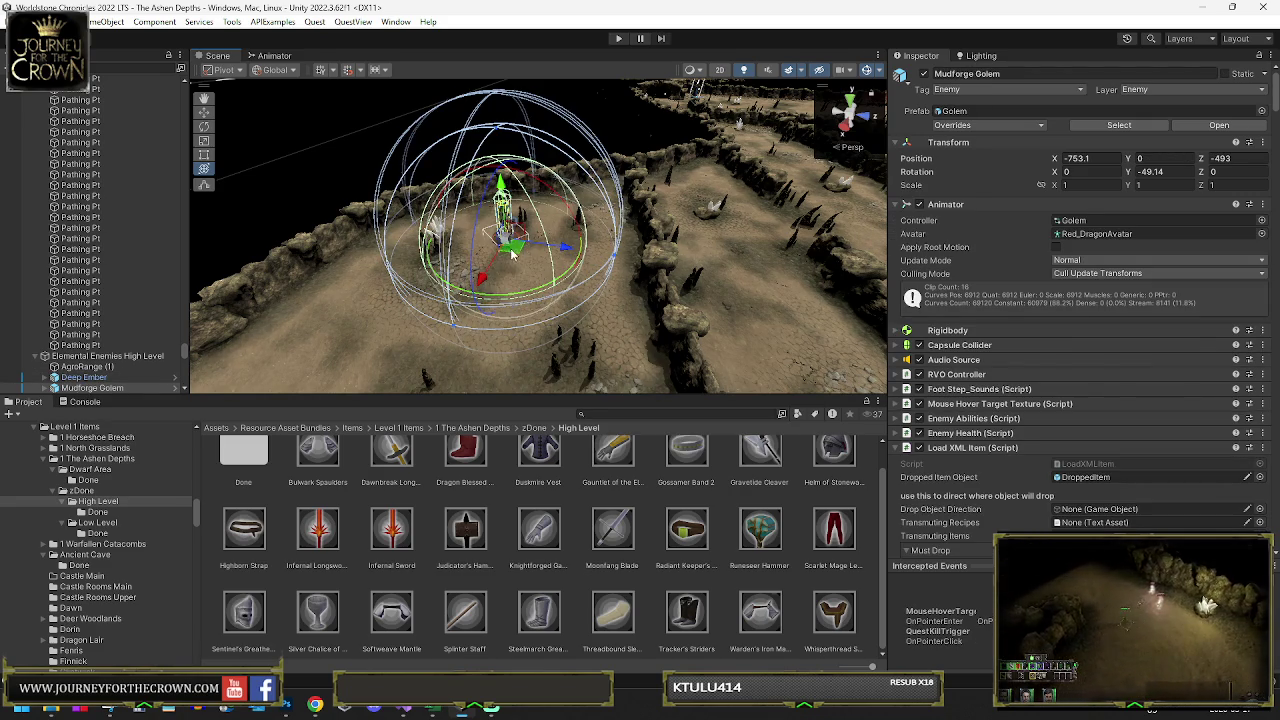
{"action": "left_click_drag", "start_coordinate": [480, 332], "coordinate": [654, 261]}
{"action": "scroll", "coordinate": [655, 255], "scroll_direction": "up", "scroll_amount": 3}
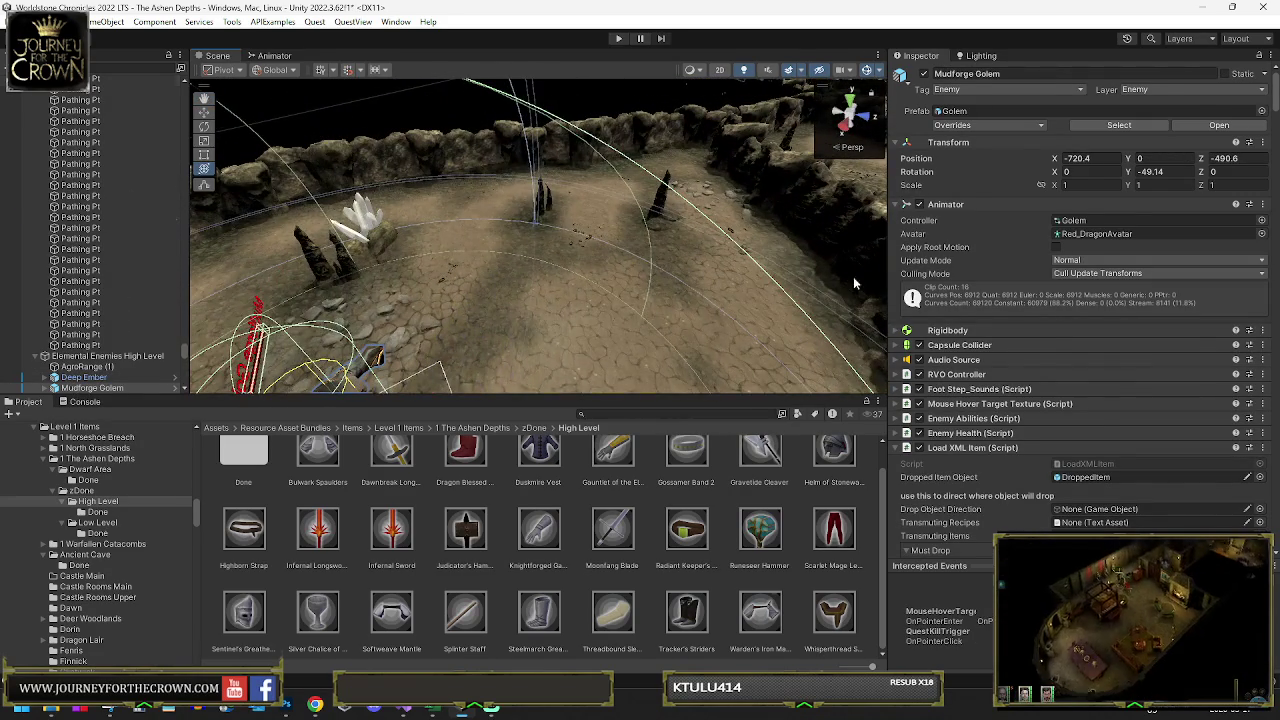
{"action": "left_click", "coordinate": [838, 285]}
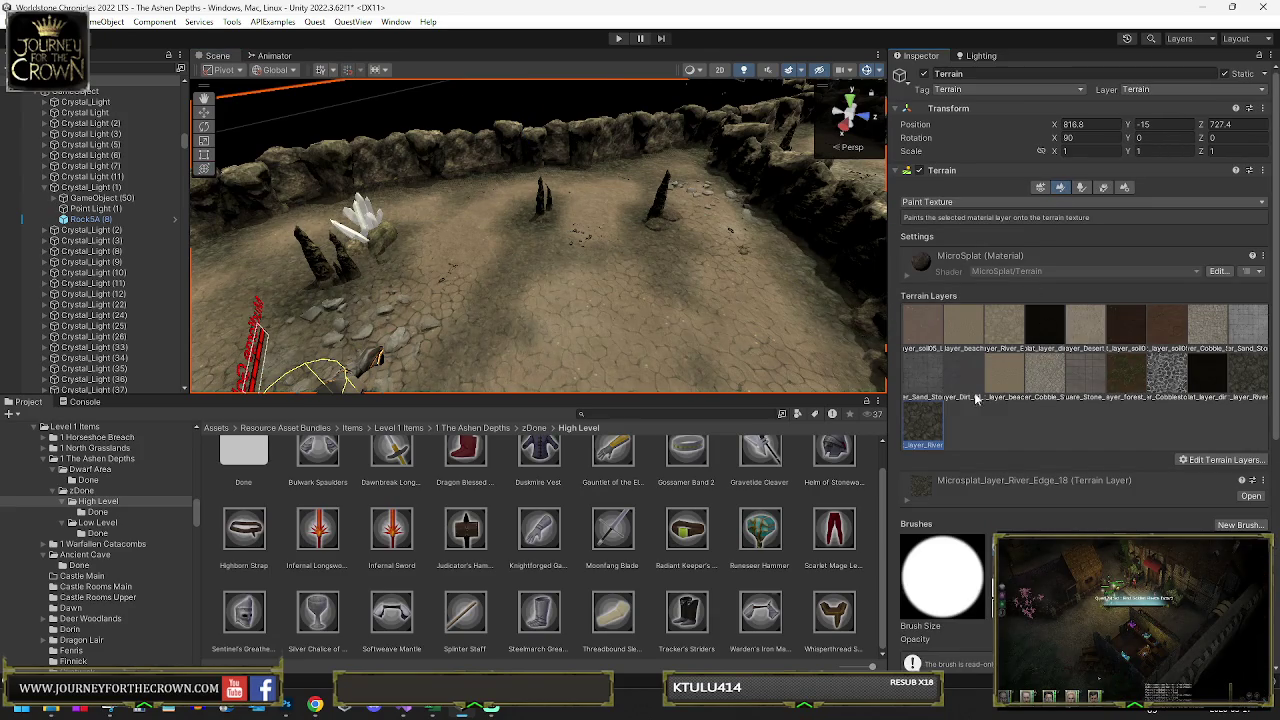
- Paint a Dirt_01 patch onto the centre of the cave floor
{"action": "left_click", "coordinate": [963, 378]}
{"action": "mouse_move", "coordinate": [591, 241]}
{"action": "left_mouse_down"}
{"action": "mouse_move", "coordinate": [463, 320]}
{"action": "mouse_move", "coordinate": [489, 271]}
{"action": "left_mouse_up"}
{"action": "mouse_move", "coordinate": [533, 218]}
{"action": "left_mouse_down"}
{"action": "mouse_move", "coordinate": [529, 268]}
{"action": "mouse_move", "coordinate": [535, 210]}
{"action": "left_mouse_up"}
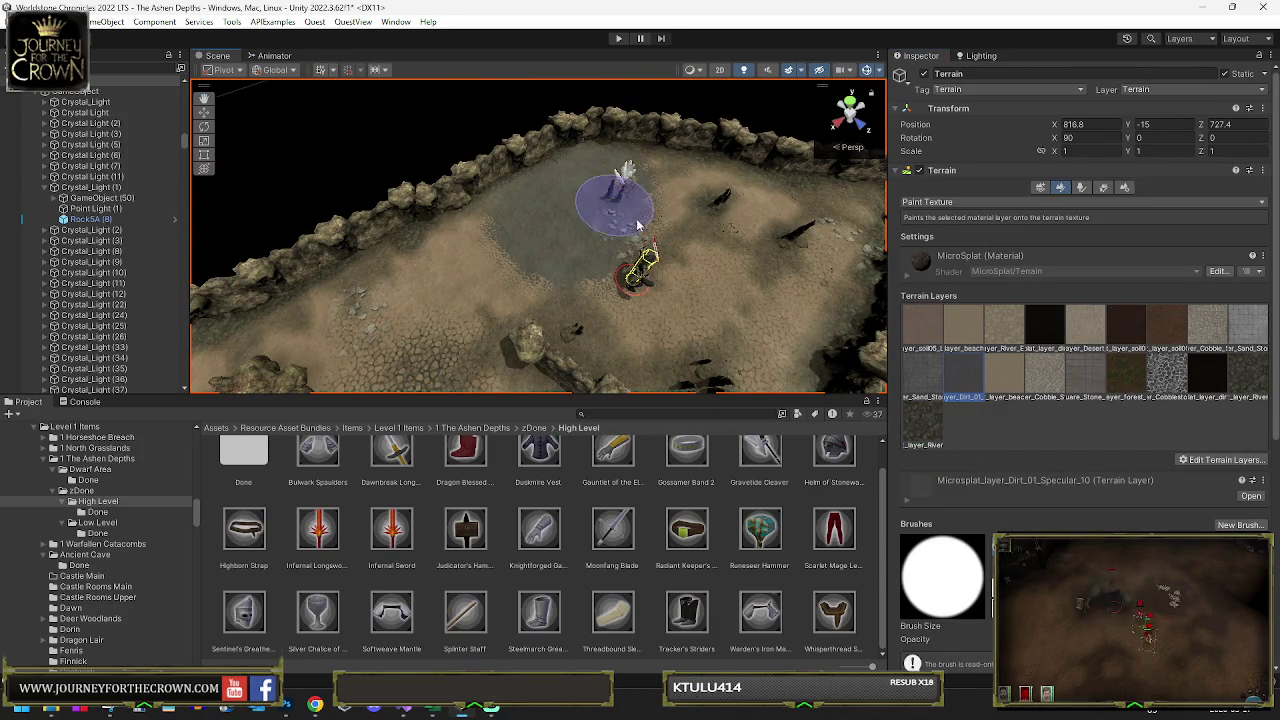
{"action": "mouse_move", "coordinate": [720, 228]}
{"action": "left_mouse_down"}
{"action": "mouse_move", "coordinate": [592, 159]}
{"action": "mouse_move", "coordinate": [558, 172]}
{"action": "mouse_move", "coordinate": [560, 275]}
{"action": "mouse_move", "coordinate": [609, 271]}
{"action": "mouse_move", "coordinate": [682, 353]}
{"action": "mouse_move", "coordinate": [372, 305]}
{"action": "left_mouse_up"}
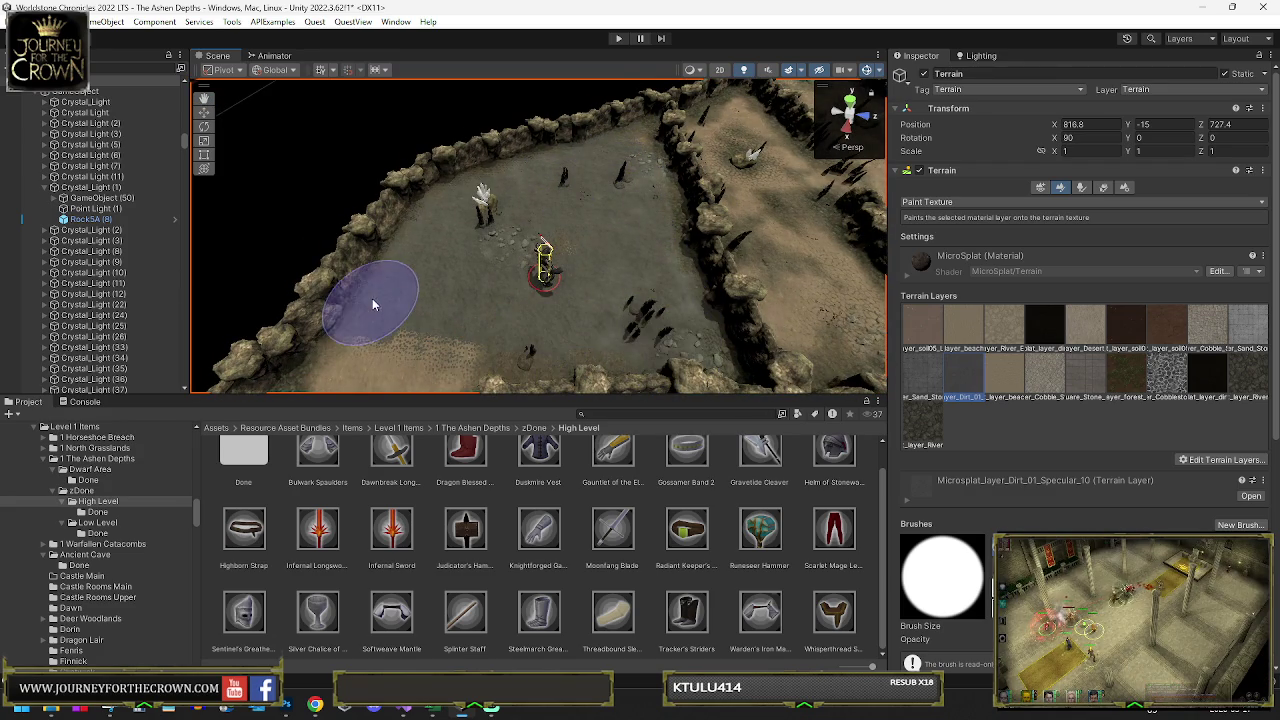
{"action": "mouse_move", "coordinate": [422, 350]}
{"action": "left_mouse_down"}
{"action": "mouse_move", "coordinate": [443, 309]}
{"action": "mouse_move", "coordinate": [600, 300]}
{"action": "mouse_move", "coordinate": [1137, 385]}
{"action": "left_mouse_up"}
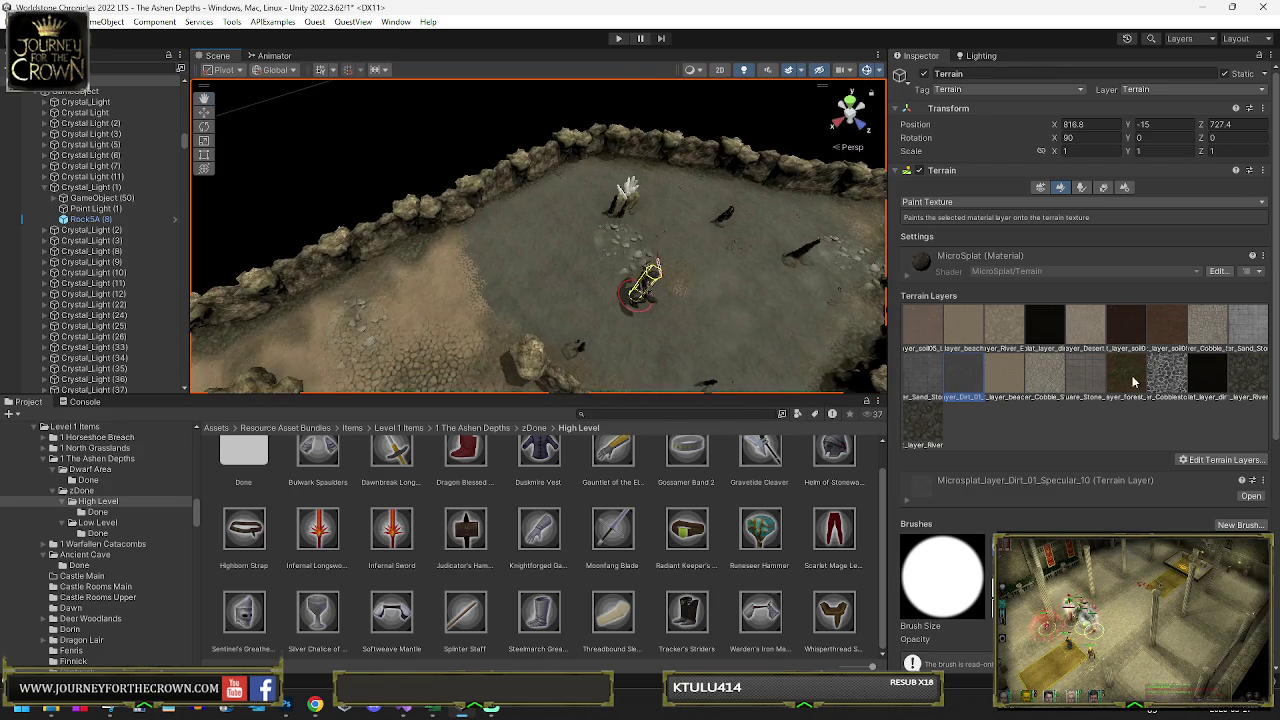
- Paint River Edge texture across the centre-right of the floor
{"action": "left_click", "coordinate": [1250, 375]}
{"action": "mouse_move", "coordinate": [557, 357]}
{"action": "left_mouse_down"}
{"action": "mouse_move", "coordinate": [530, 354]}
{"action": "mouse_move", "coordinate": [500, 314]}
{"action": "left_mouse_up"}
{"action": "scroll", "coordinate": [529, 354], "scroll_direction": "up", "scroll_amount": 8}
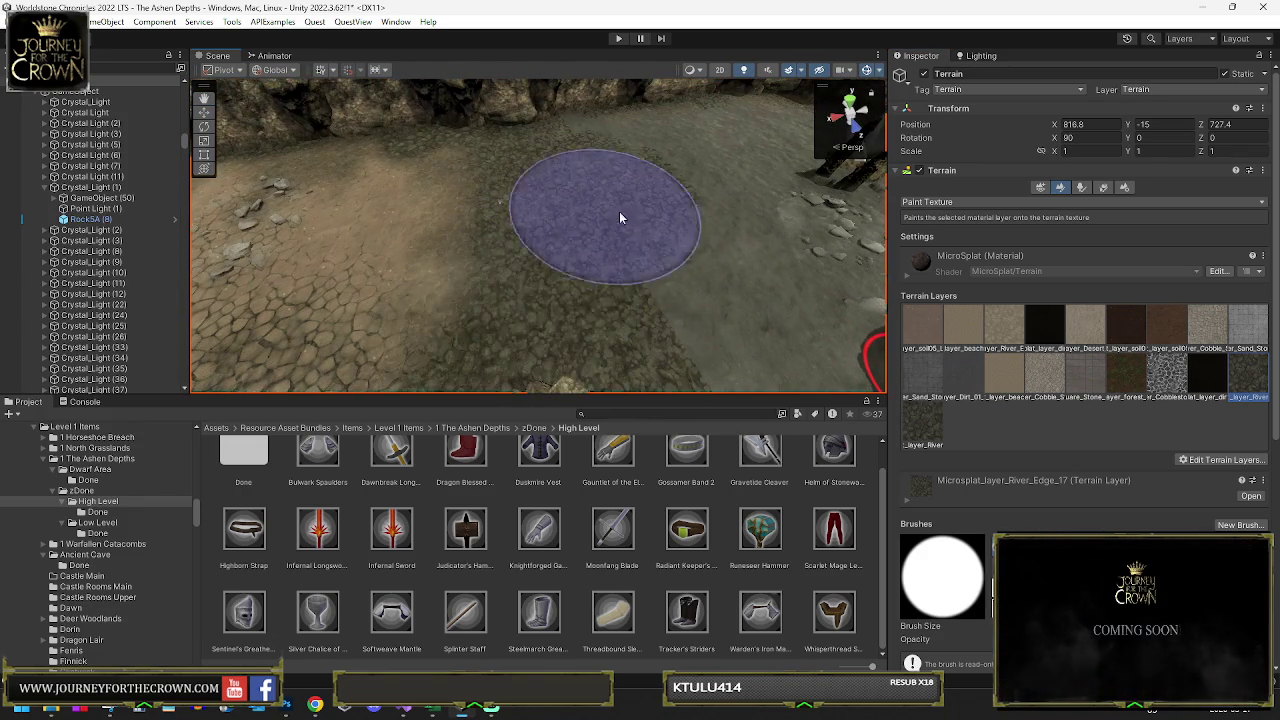
{"action": "mouse_move", "coordinate": [660, 254]}
{"action": "left_mouse_down"}
{"action": "mouse_move", "coordinate": [760, 190]}
{"action": "mouse_move", "coordinate": [740, 320]}
{"action": "left_mouse_up"}
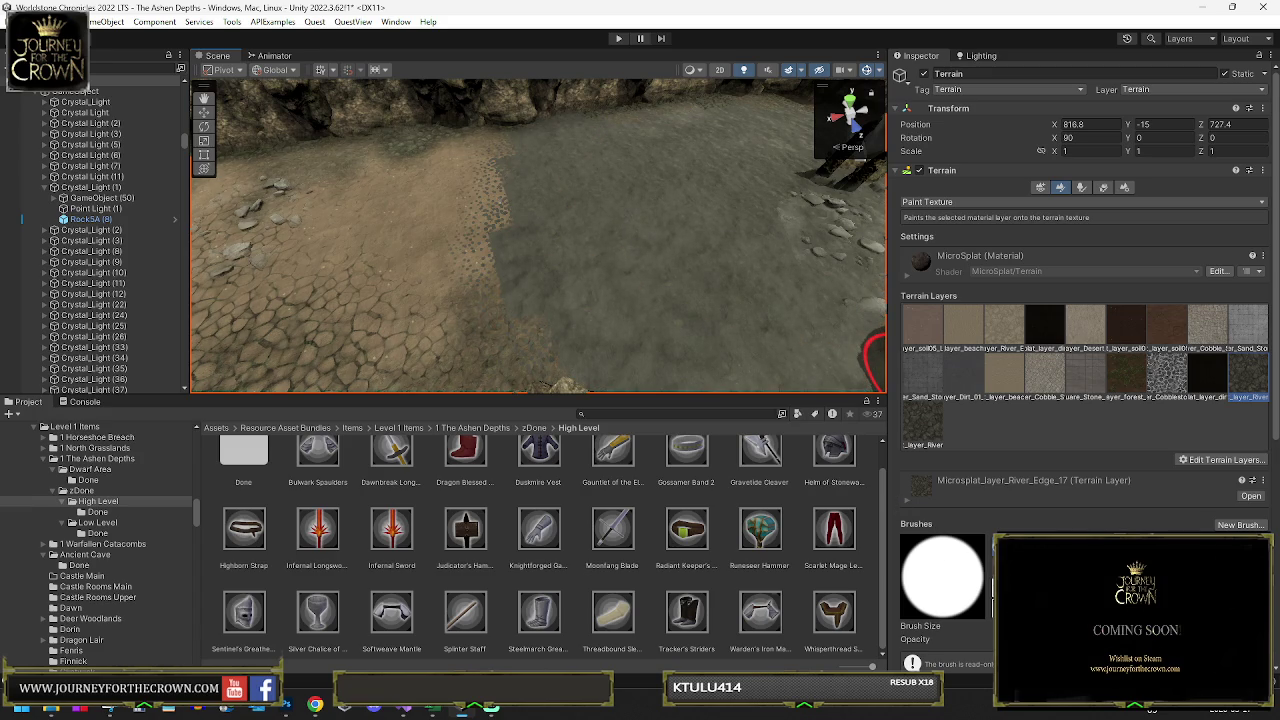
{"action": "mouse_move", "coordinate": [531, 237]}
{"action": "left_mouse_down"}
{"action": "mouse_move", "coordinate": [603, 228]}
{"action": "mouse_move", "coordinate": [698, 240]}
{"action": "mouse_move", "coordinate": [518, 172]}
{"action": "left_mouse_up"}
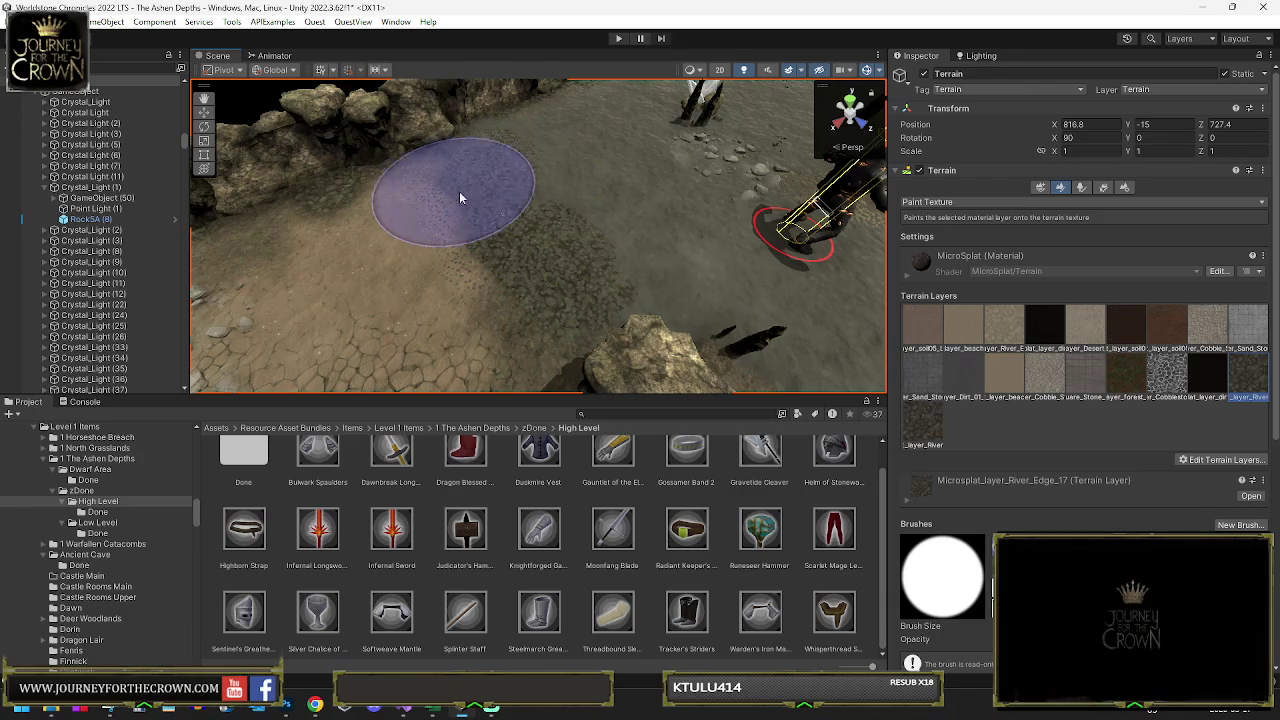
- Resize the paint brush and survey the floor around the crystal and rocky corridor
{"action": "key", "text": "a"}
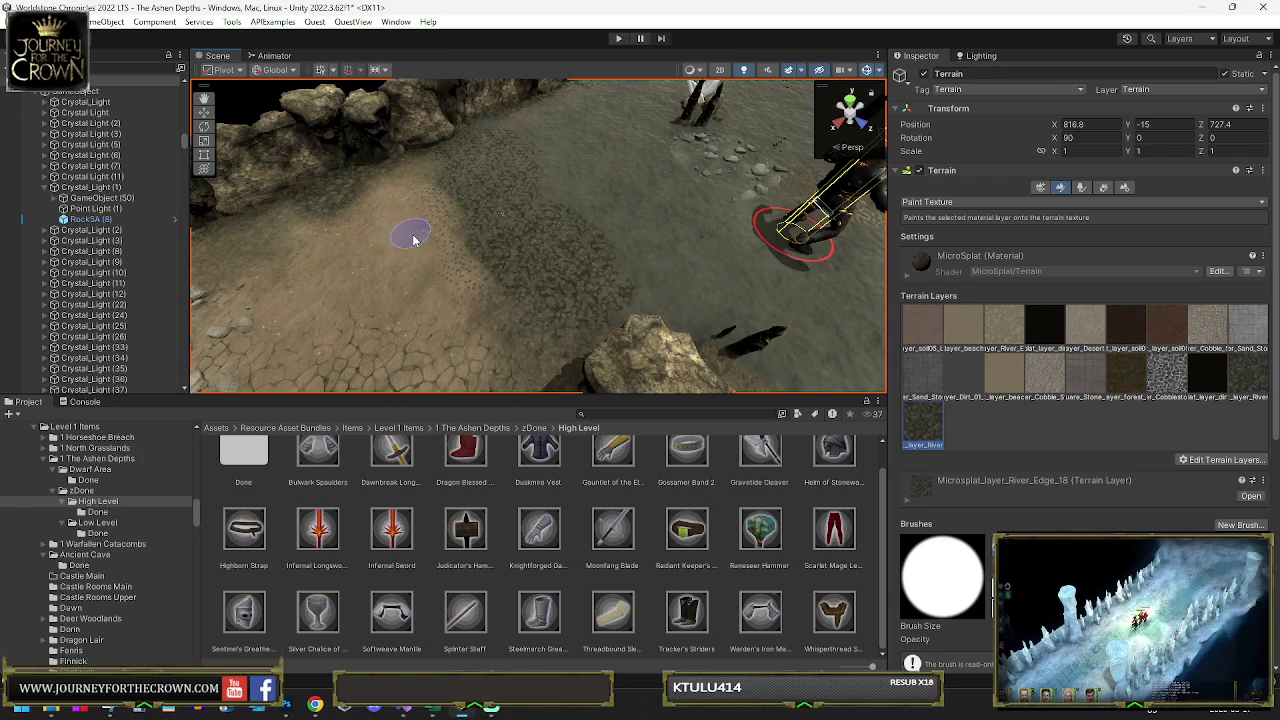
{"action": "key", "text": "a"}
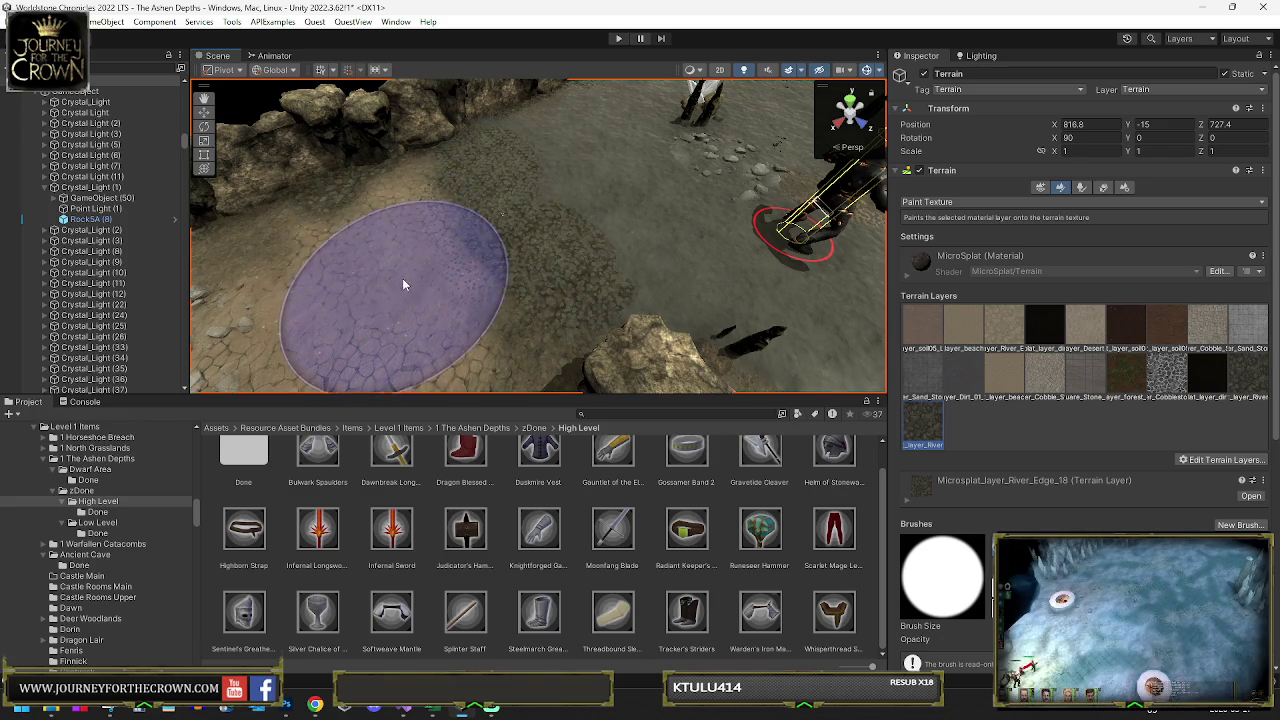
{"action": "mouse_move", "coordinate": [560, 304]}
{"action": "left_mouse_down"}
{"action": "mouse_move", "coordinate": [717, 280]}
{"action": "mouse_move", "coordinate": [512, 274]}
{"action": "mouse_move", "coordinate": [571, 226]}
{"action": "mouse_move", "coordinate": [512, 214]}
{"action": "left_mouse_up"}
{"action": "scroll", "coordinate": [528, 277], "scroll_direction": "up", "scroll_amount": 5}
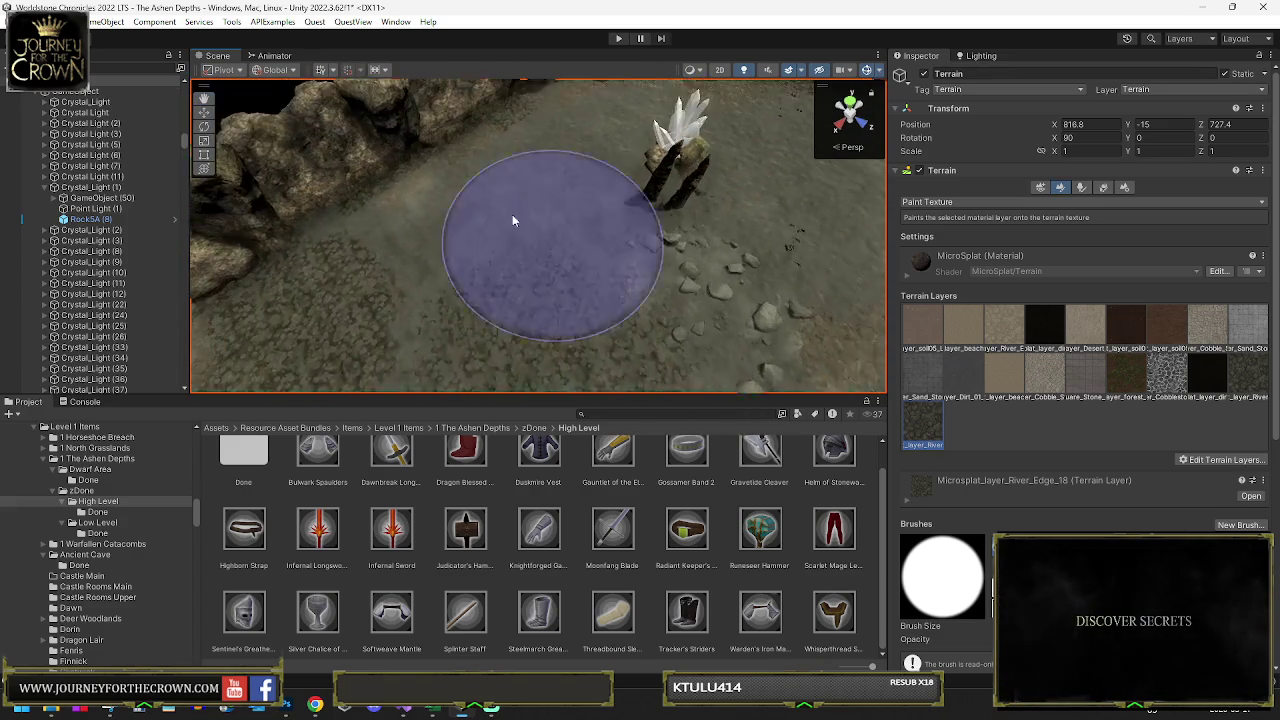
{"action": "scroll", "coordinate": [505, 213], "scroll_direction": "up", "scroll_amount": 2}
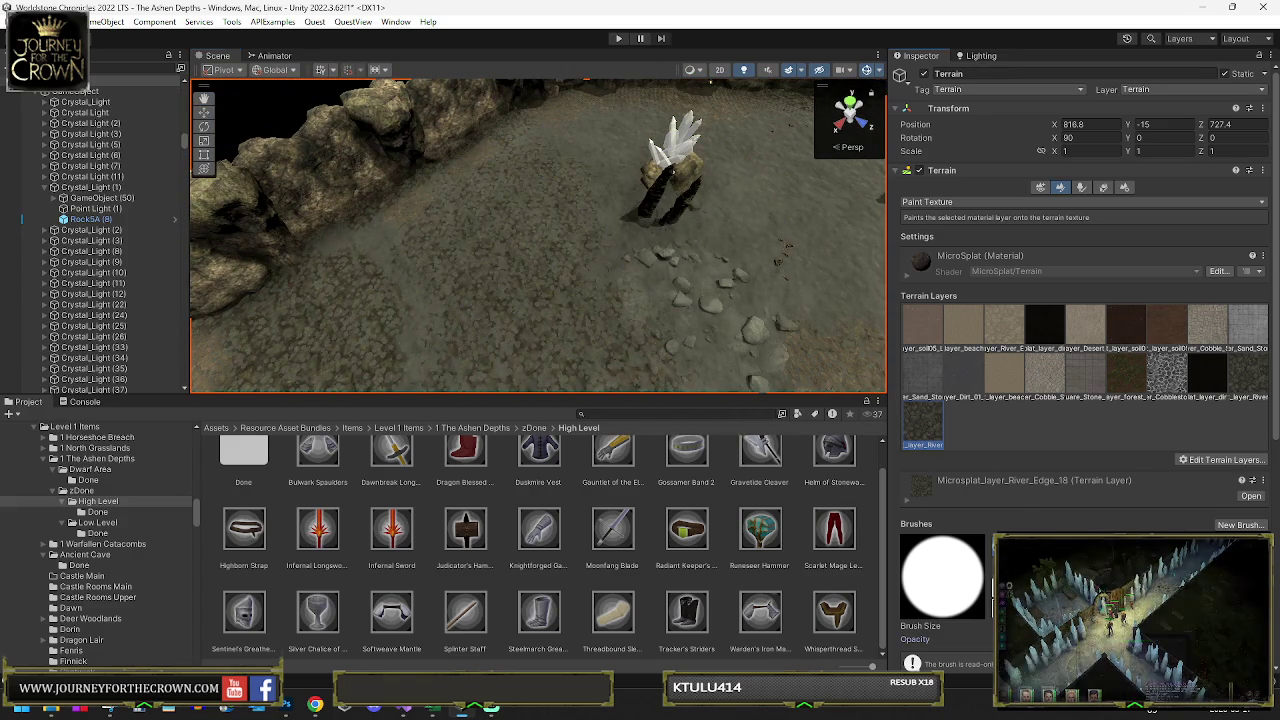
{"action": "mouse_move", "coordinate": [764, 266]}
{"action": "left_mouse_down"}
{"action": "mouse_move", "coordinate": [840, 270]}
{"action": "mouse_move", "coordinate": [661, 238]}
{"action": "left_mouse_up"}
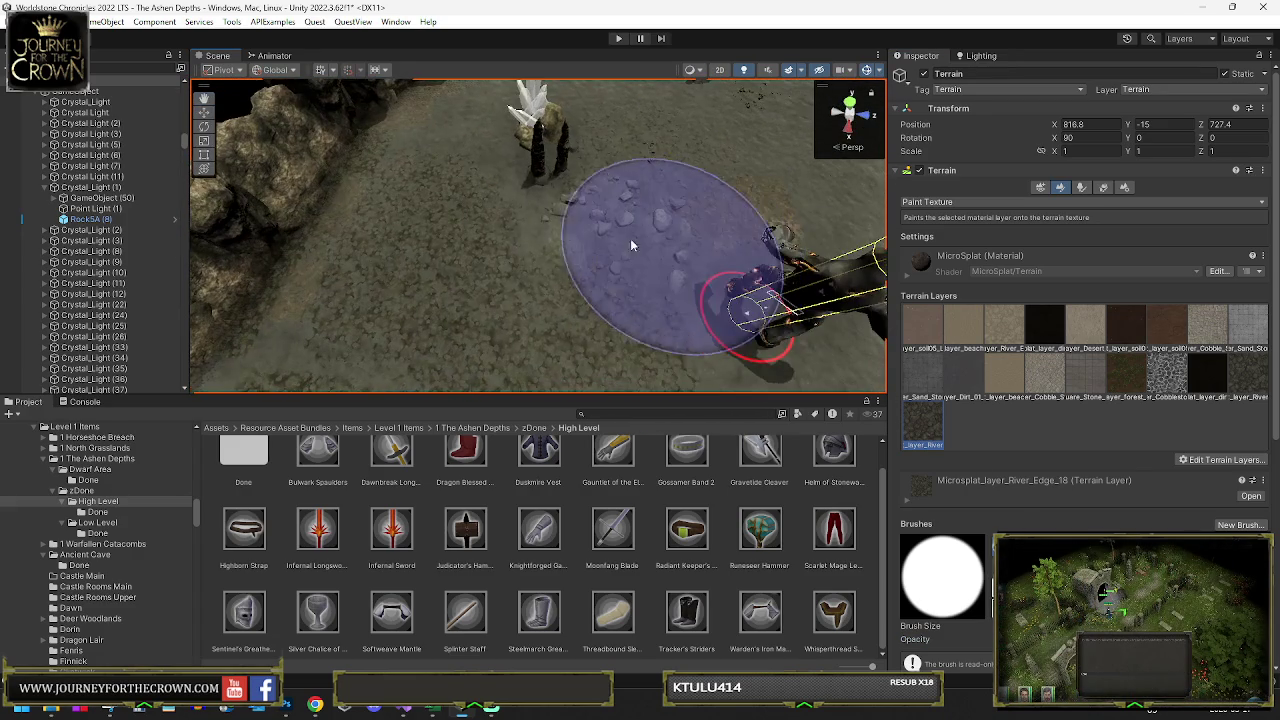
{"action": "mouse_move", "coordinate": [526, 264]}
{"action": "left_mouse_down"}
{"action": "mouse_move", "coordinate": [776, 223]}
{"action": "mouse_move", "coordinate": [747, 230]}
{"action": "mouse_move", "coordinate": [705, 186]}
{"action": "mouse_move", "coordinate": [655, 195]}
{"action": "left_mouse_up"}
{"action": "mouse_move", "coordinate": [523, 239]}
{"action": "left_mouse_down"}
{"action": "mouse_move", "coordinate": [486, 197]}
{"action": "mouse_move", "coordinate": [489, 213]}
{"action": "mouse_move", "coordinate": [506, 198]}
{"action": "left_mouse_up"}
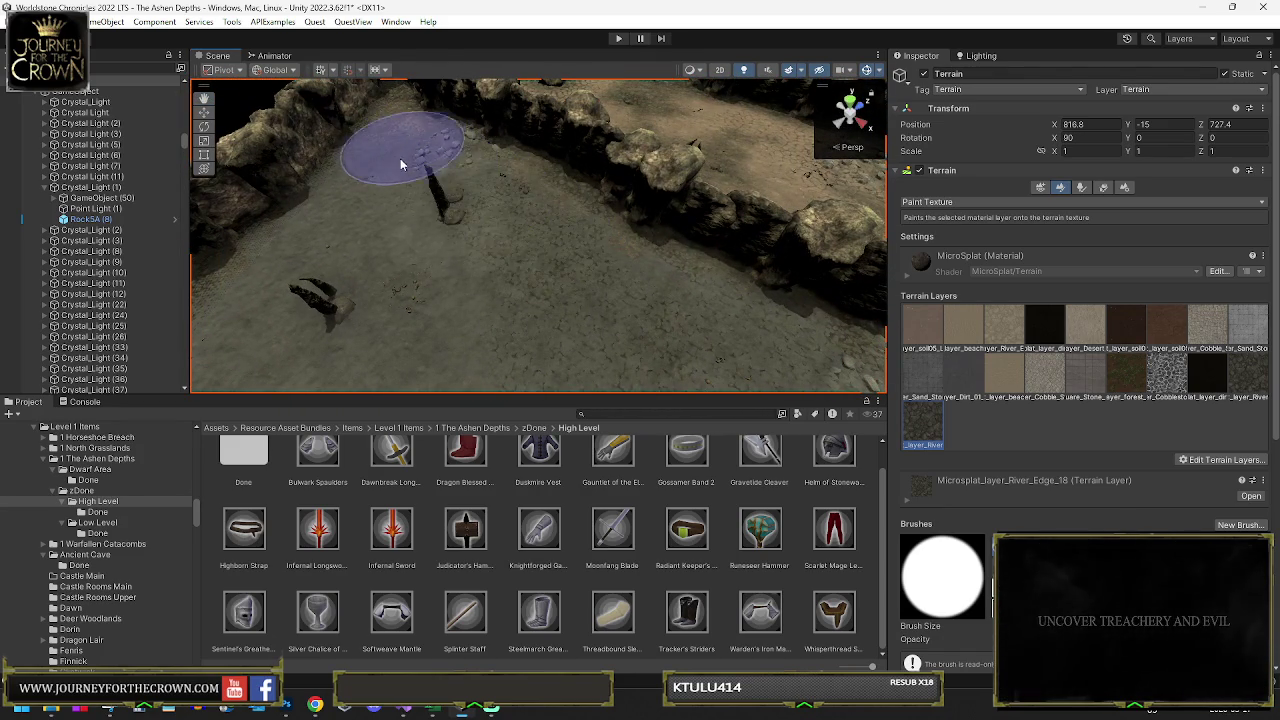
{"action": "left_click_drag", "start_coordinate": [448, 337], "coordinate": [425, 195]}
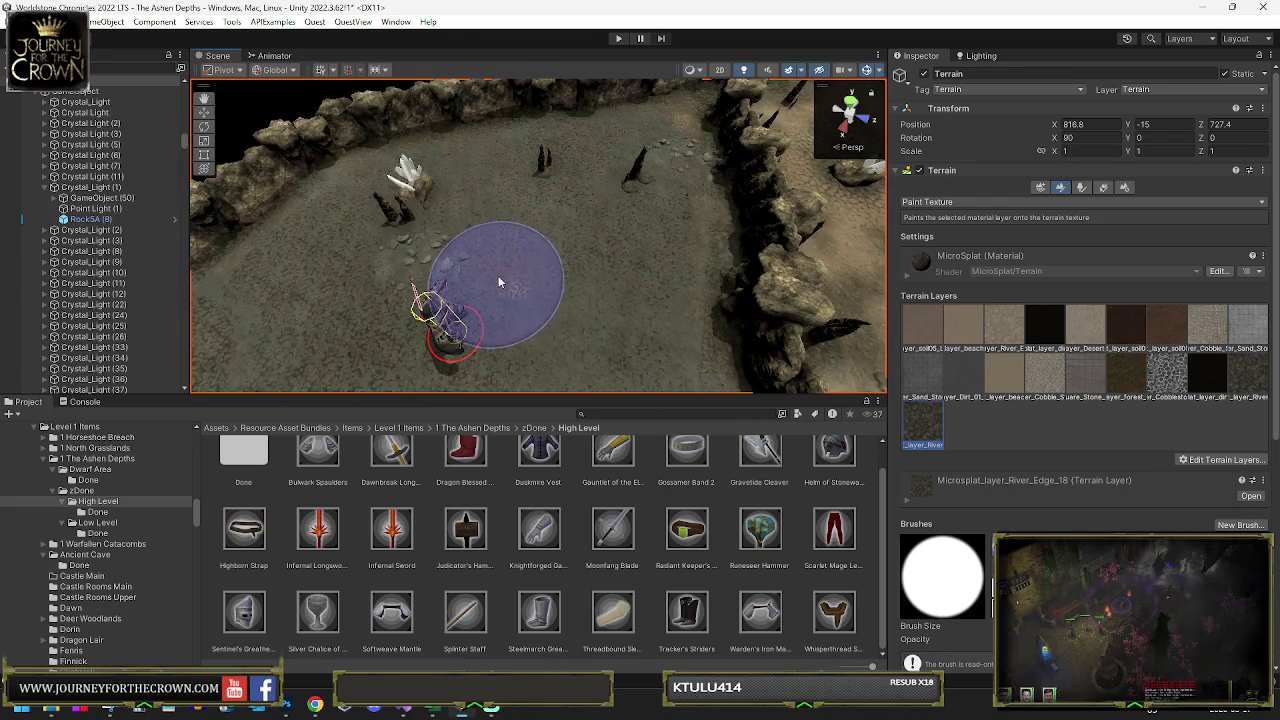
- Inspect Crystal Light (11), Crystal Light (6) and a rock on the cave floor
{"action": "left_click", "coordinate": [138, 176]}
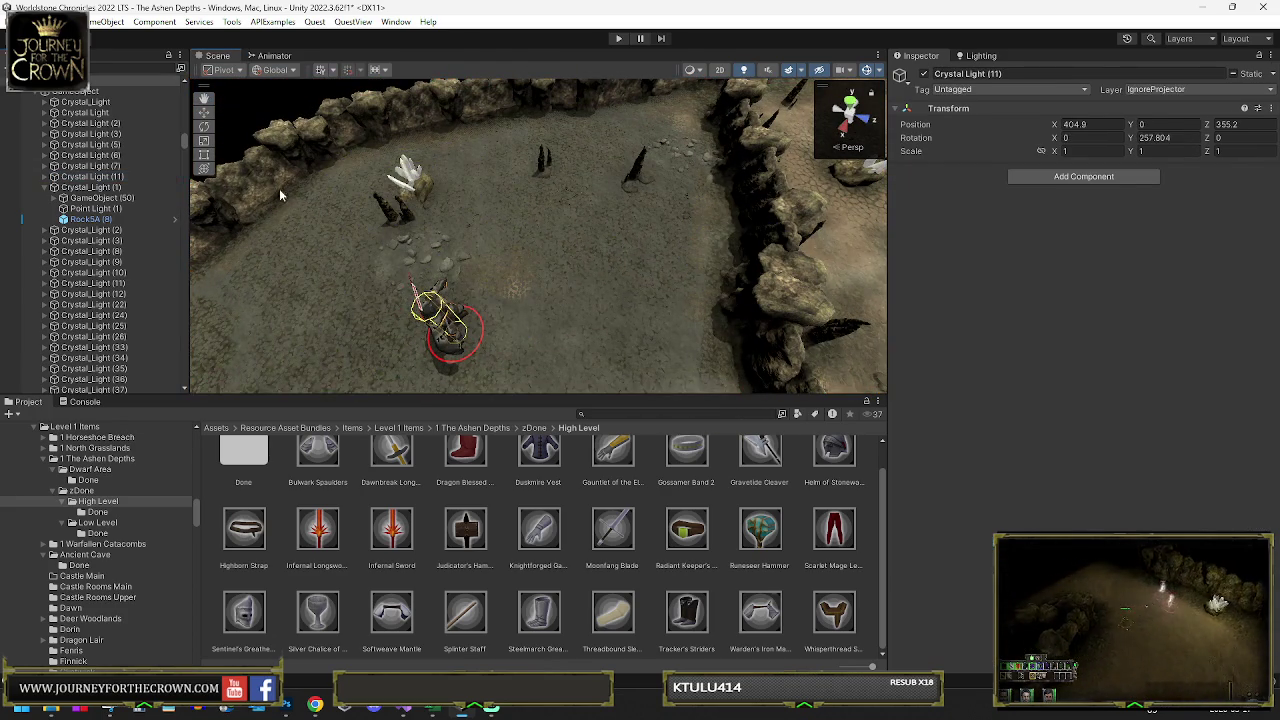
{"action": "left_click", "coordinate": [313, 188]}
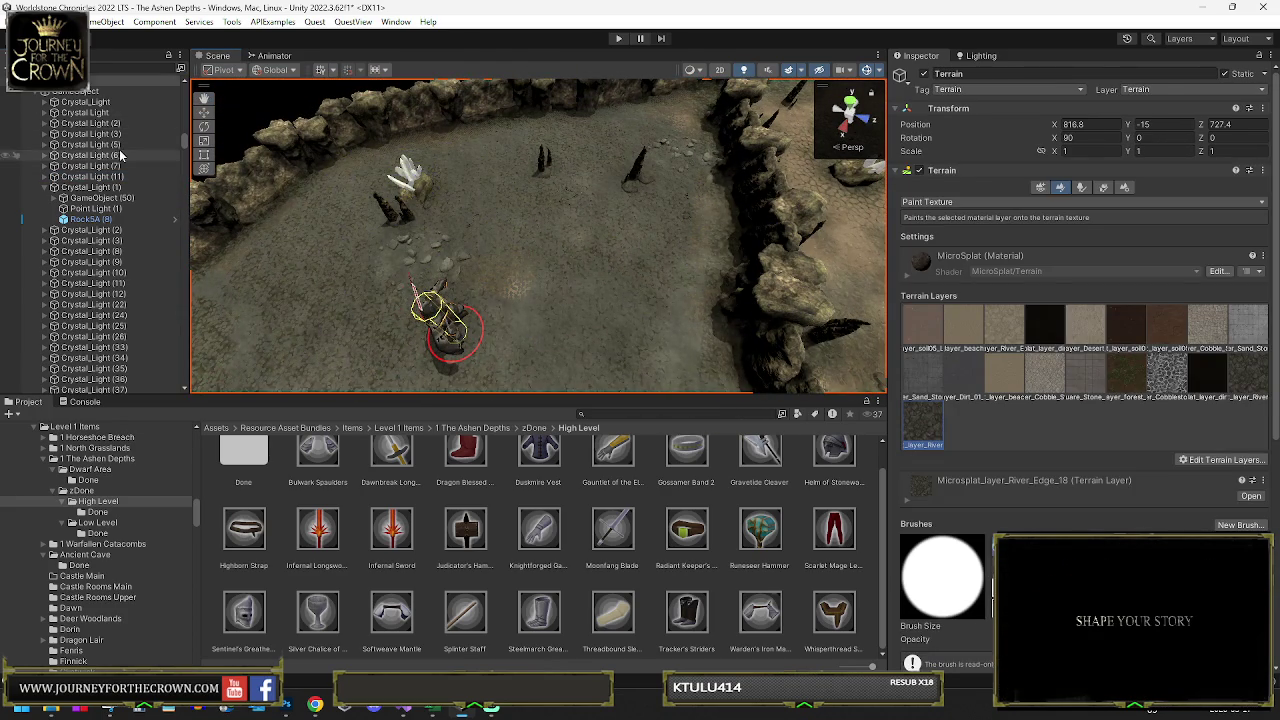
{"action": "left_click", "coordinate": [120, 156]}
{"action": "left_click", "coordinate": [420, 186]}
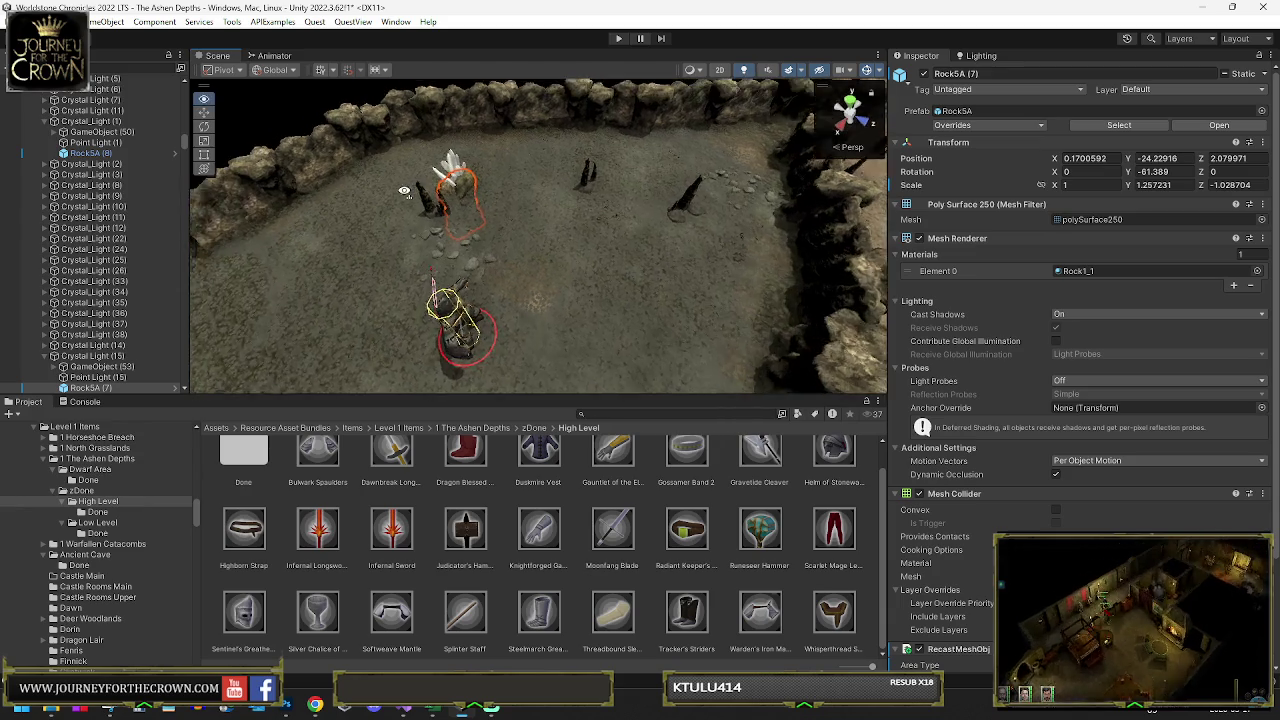
- Delete Crystal_Light (15) and reselect the cave floor terrain
{"action": "left_click", "coordinate": [88, 356]}
{"action": "key", "text": "Delete"}
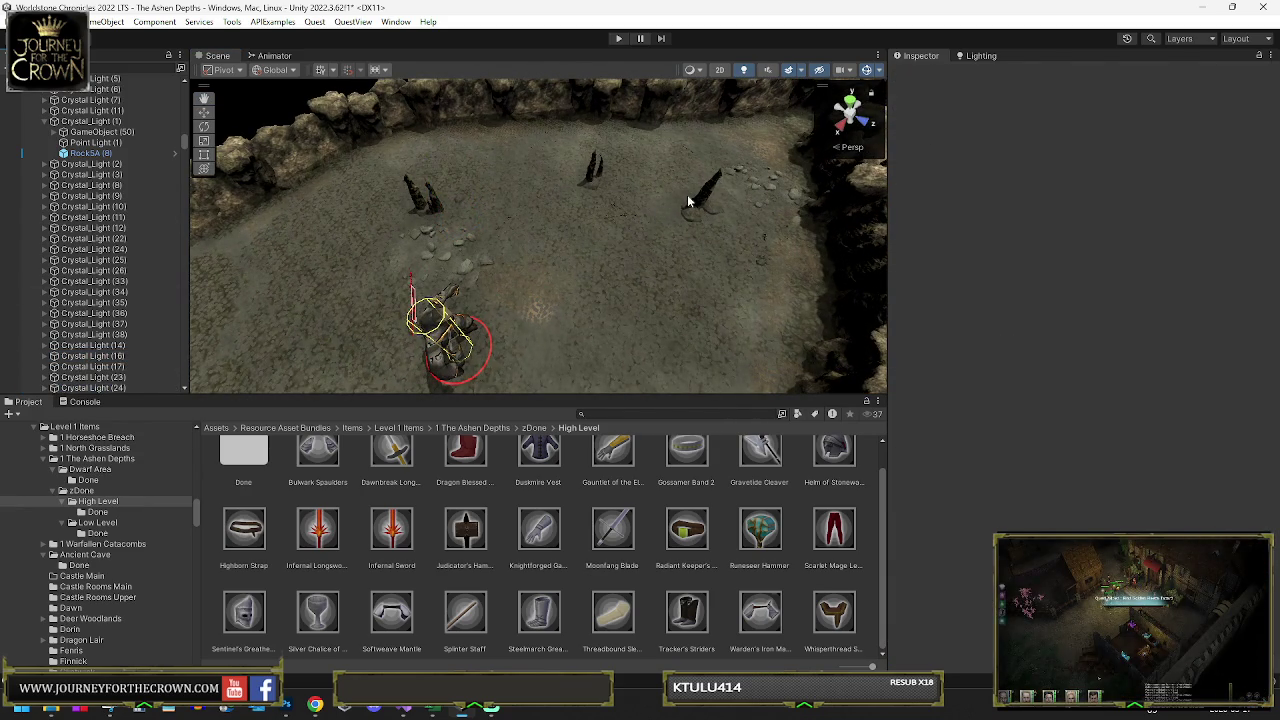
{"action": "mouse_move", "coordinate": [752, 201]}
{"action": "left_mouse_down"}
{"action": "mouse_move", "coordinate": [617, 229]}
{"action": "mouse_move", "coordinate": [660, 265]}
{"action": "left_mouse_up"}
{"action": "left_click", "coordinate": [660, 265]}
- Choose the Dirt_01 paint layer and frame the character to survey the walled arena
{"action": "left_click", "coordinate": [976, 375]}
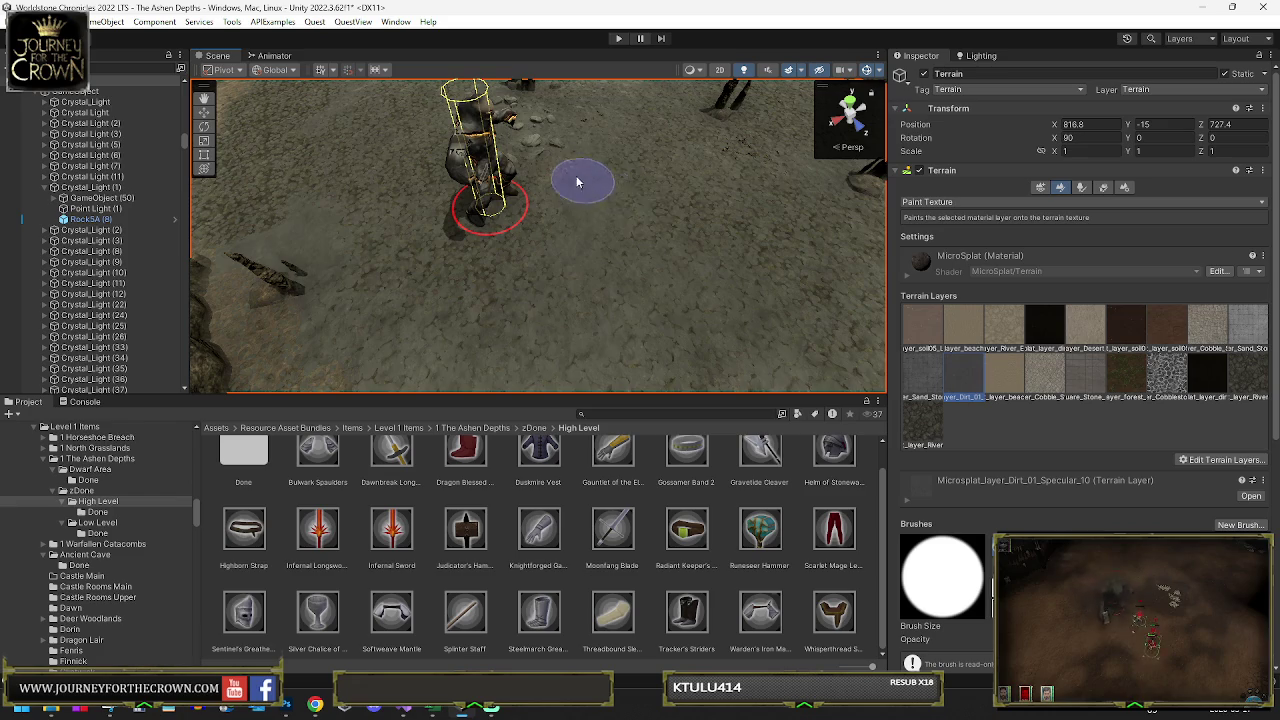
{"action": "scroll", "coordinate": [646, 218], "scroll_direction": "down", "scroll_amount": 10}
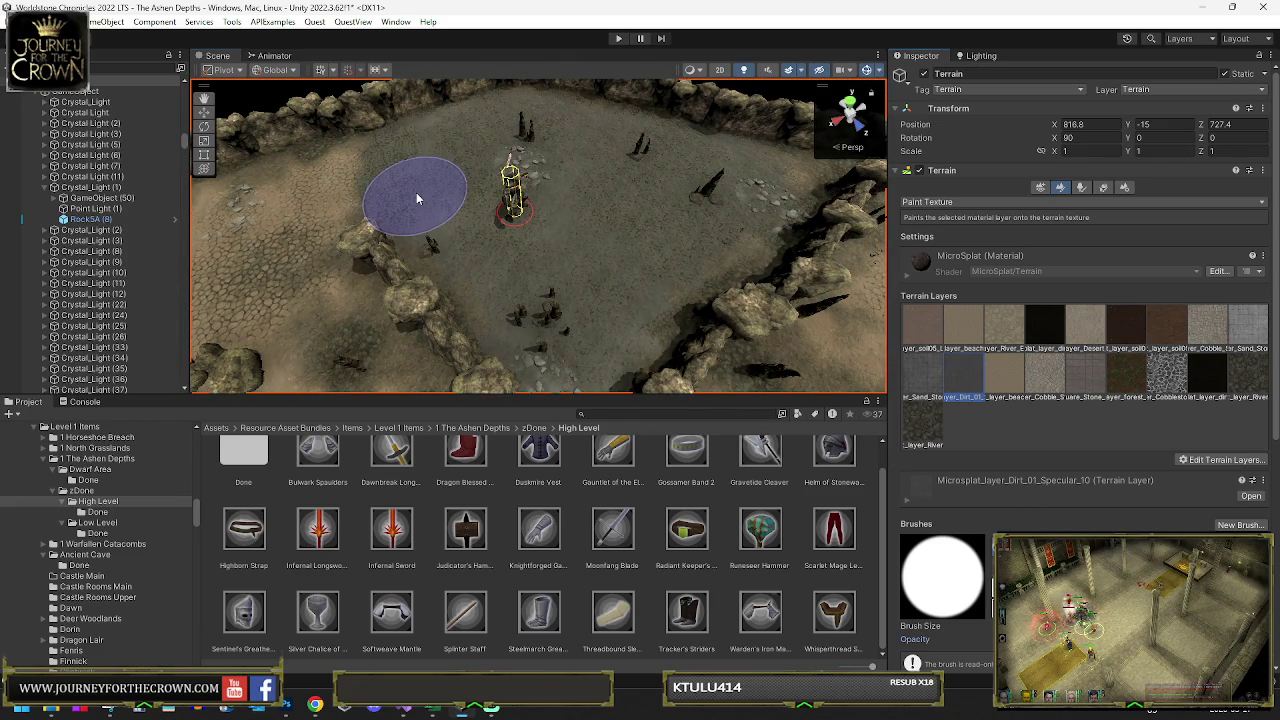
{"action": "mouse_move", "coordinate": [452, 170]}
{"action": "left_mouse_down"}
{"action": "mouse_move", "coordinate": [469, 158]}
{"action": "mouse_move", "coordinate": [509, 178]}
{"action": "left_mouse_up"}
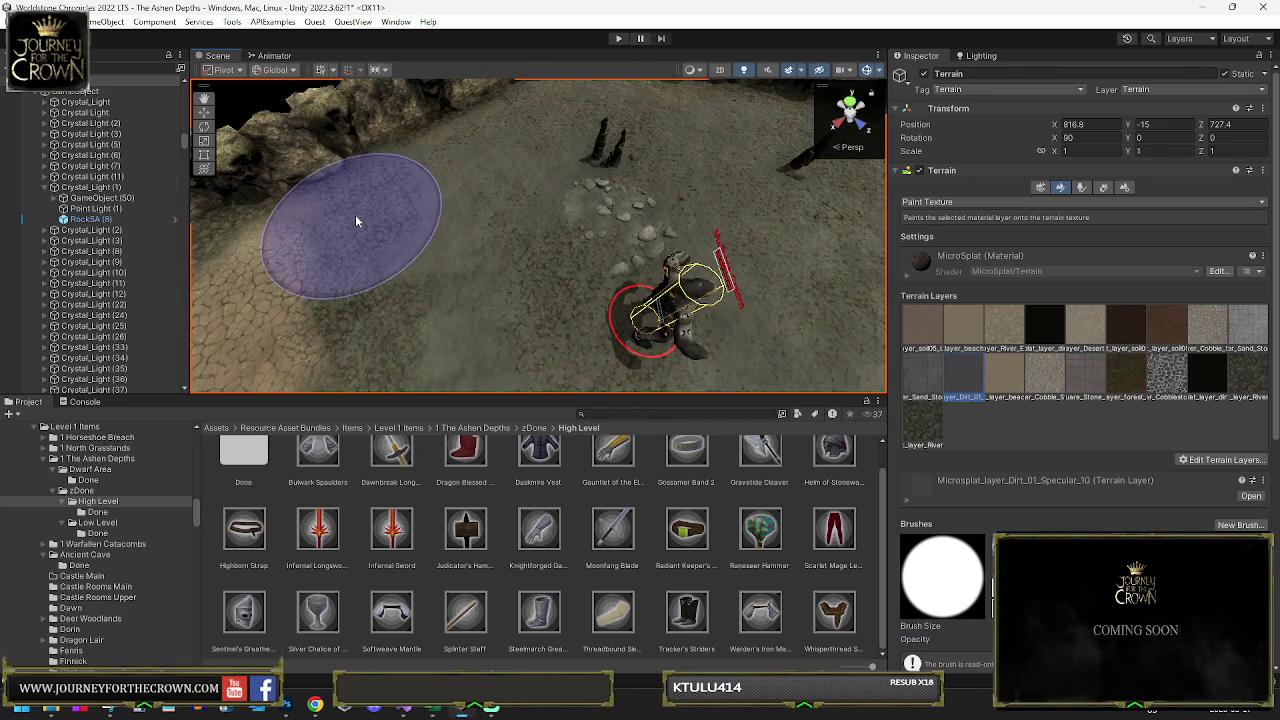
{"action": "mouse_move", "coordinate": [491, 283]}
{"action": "left_mouse_down"}
{"action": "mouse_move", "coordinate": [421, 280]}
{"action": "mouse_move", "coordinate": [413, 251]}
{"action": "left_mouse_up"}
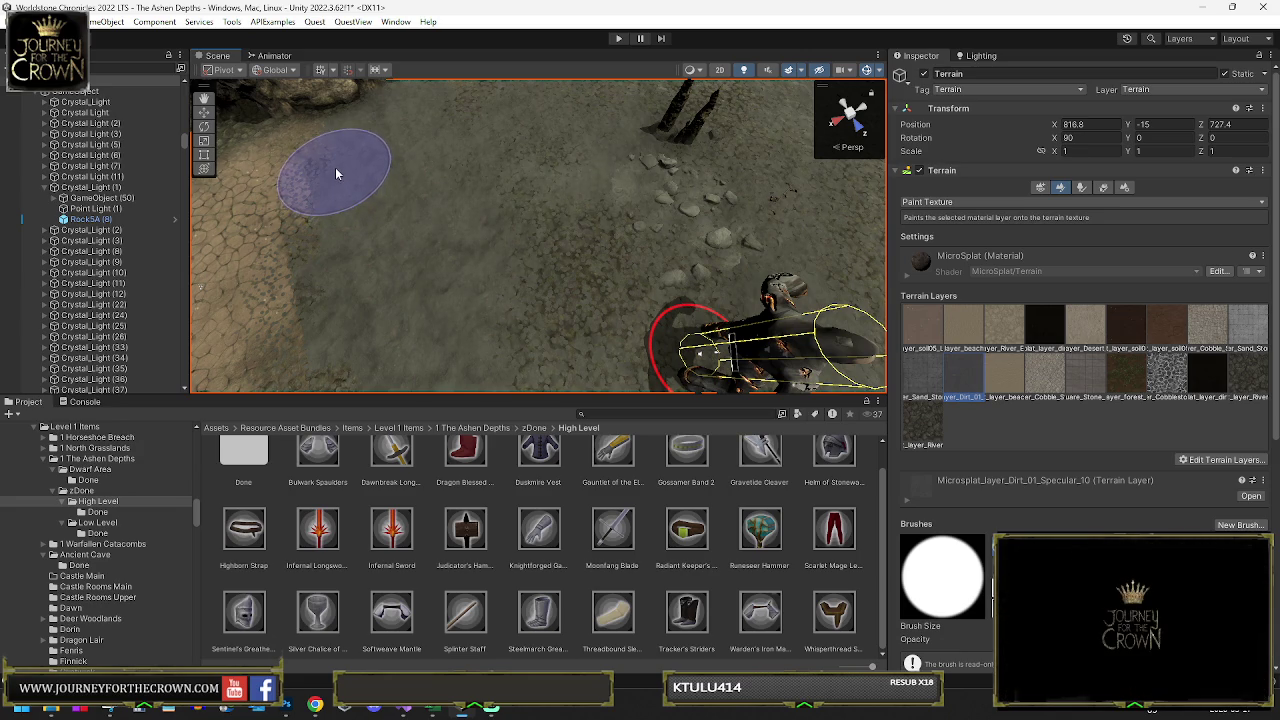
{"action": "key", "text": "f"}
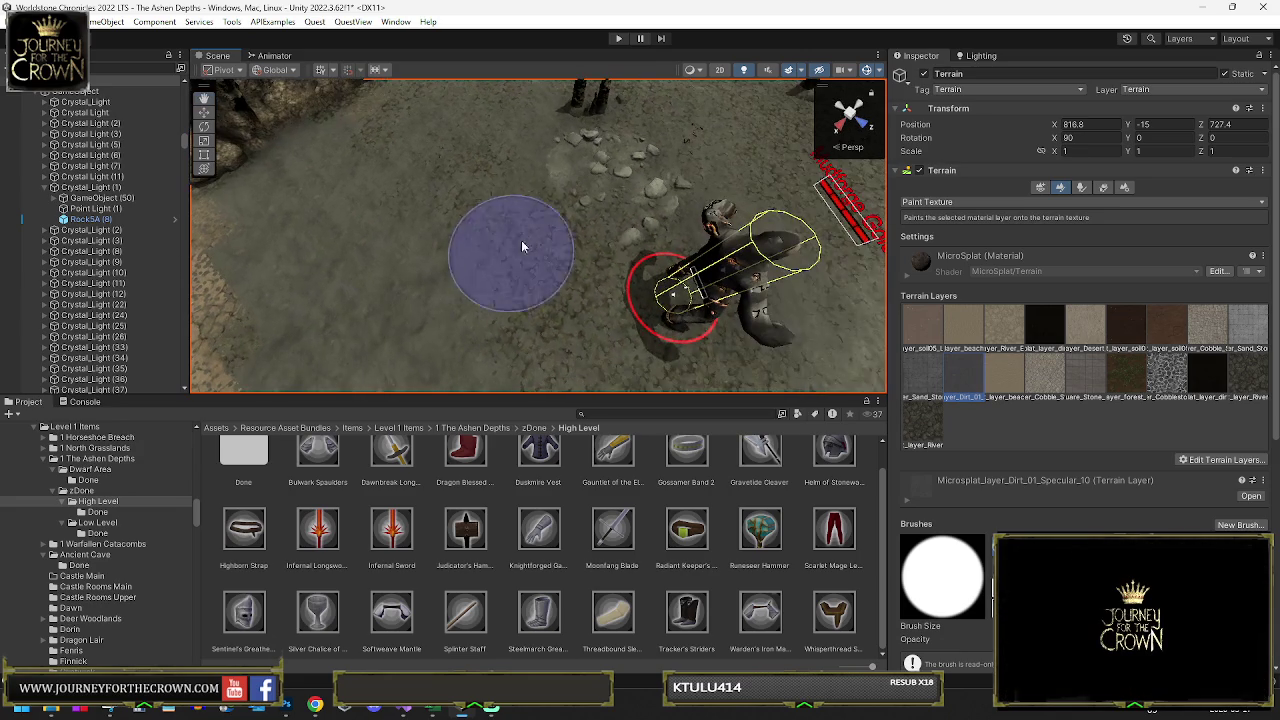
{"action": "left_click_drag", "start_coordinate": [598, 294], "coordinate": [781, 308]}
{"action": "scroll", "coordinate": [591, 247], "scroll_direction": "down", "scroll_amount": 10}
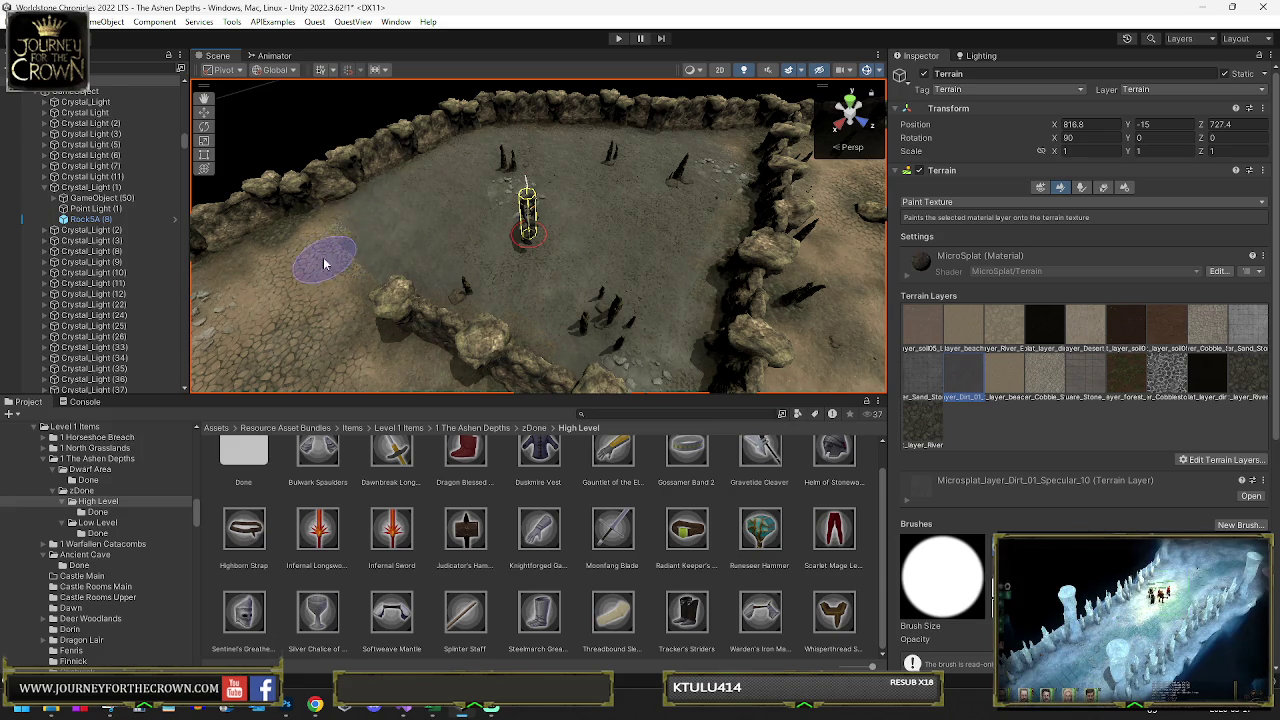
{"action": "scroll", "coordinate": [352, 245], "scroll_direction": "up", "scroll_amount": 5}
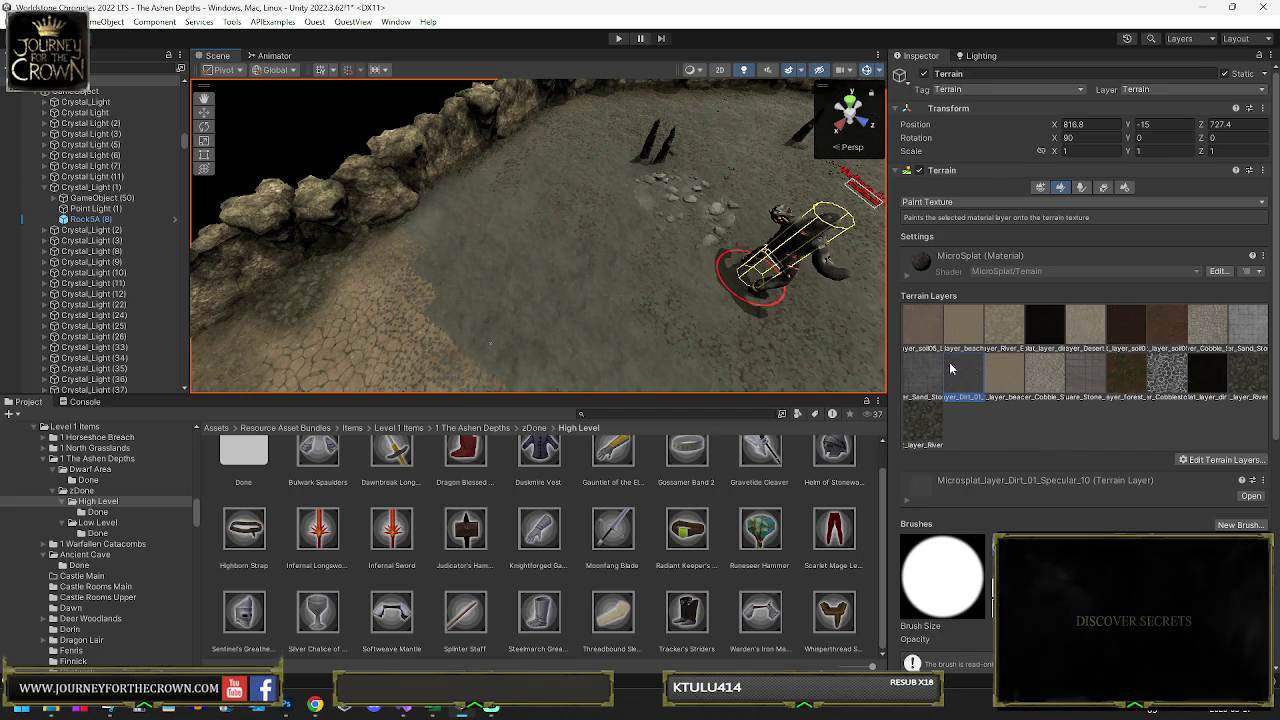
- Try two Cobble_Stone_Sand_7 strokes on the floor, then undo both
{"action": "left_click", "coordinate": [1196, 344]}
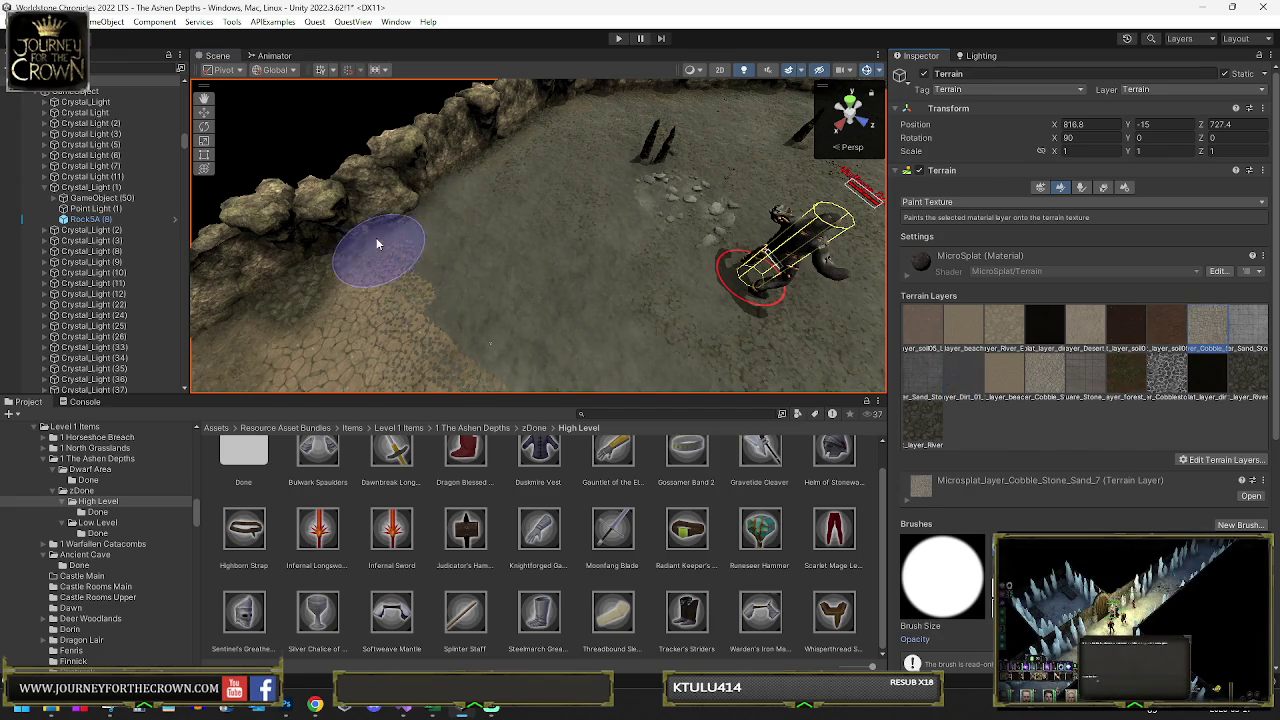
{"action": "left_click_drag", "start_coordinate": [379, 244], "coordinate": [543, 359]}
{"action": "key", "text": "ctrl+z"}
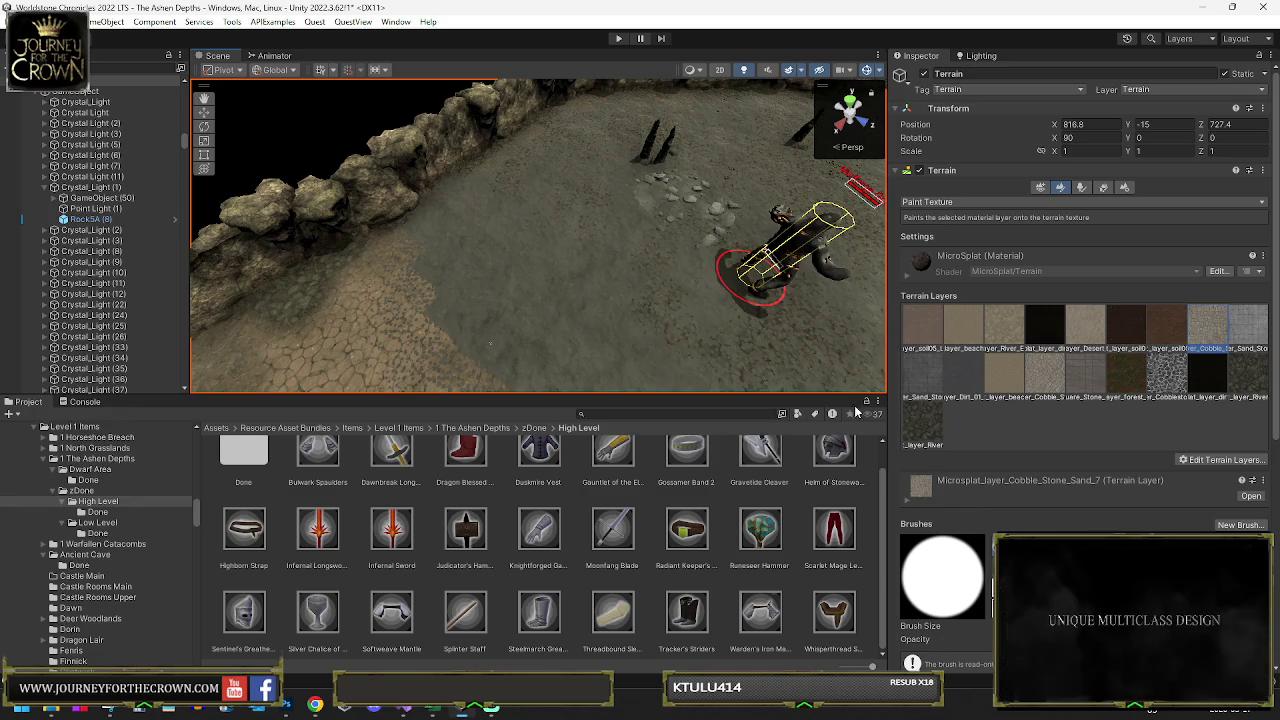
{"action": "left_click_drag", "start_coordinate": [691, 251], "coordinate": [762, 220]}
{"action": "key", "text": "ctrl+z"}
- Paint Sand_Stone_Square_3_9 texture over the floor with a smaller brush
{"action": "left_click", "coordinate": [921, 376]}
{"action": "mouse_move", "coordinate": [656, 257]}
{"action": "left_mouse_down"}
{"action": "mouse_move", "coordinate": [842, 358]}
{"action": "mouse_move", "coordinate": [606, 309]}
{"action": "mouse_move", "coordinate": [603, 321]}
{"action": "left_mouse_up"}
{"action": "key", "text": "bracketleft"}
{"action": "key", "text": "bracketleft"}
{"action": "key", "text": "bracketleft"}
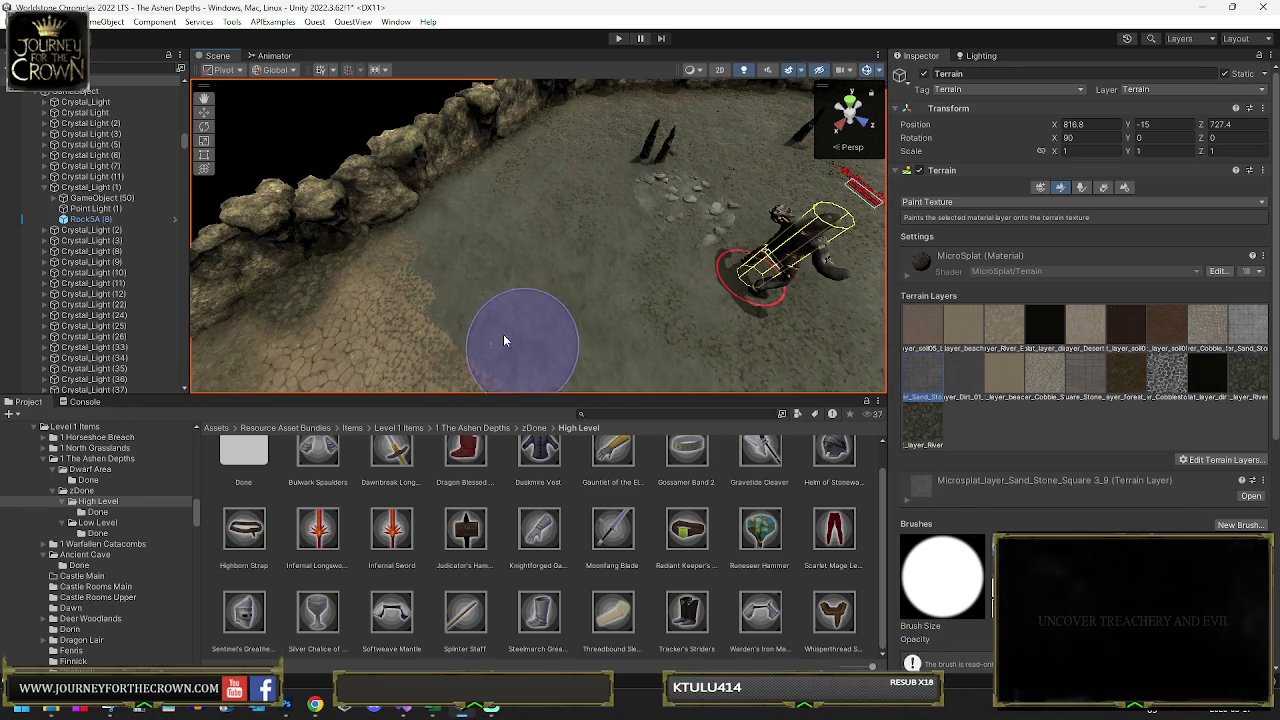
{"action": "key", "text": "f"}
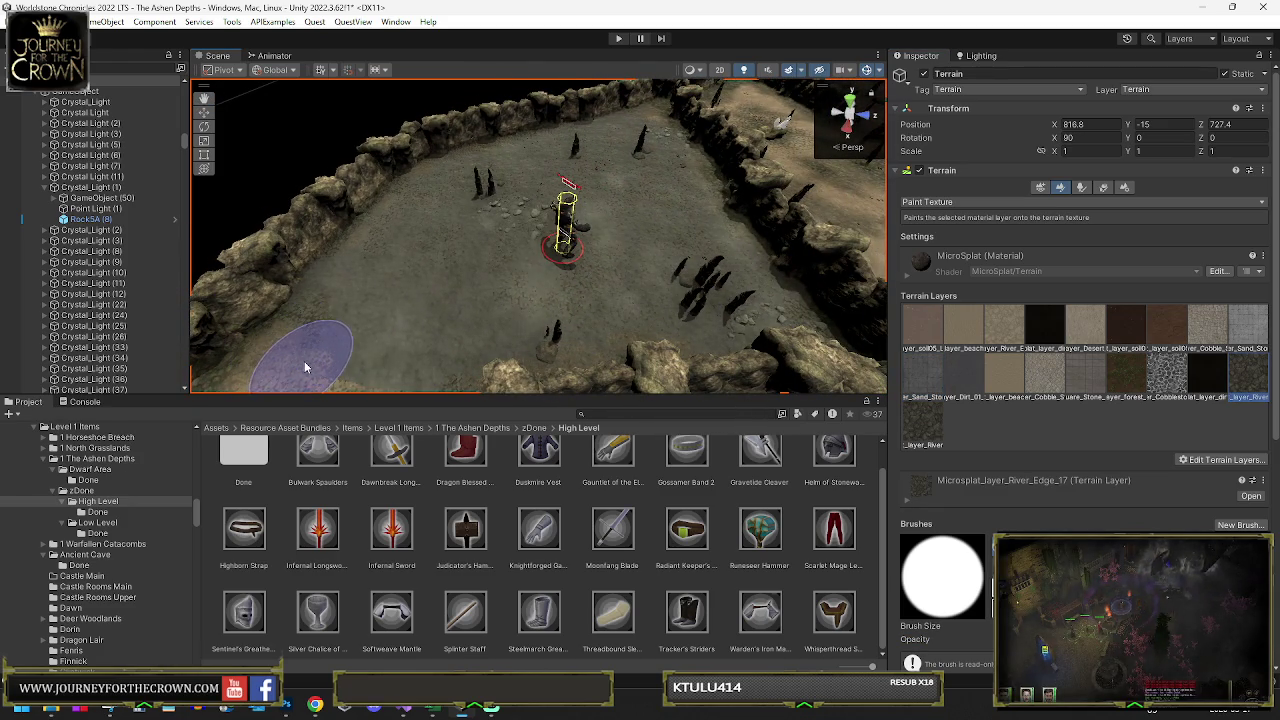
{"action": "key", "text": "alt"}
{"action": "scroll", "coordinate": [352, 372], "scroll_direction": "up", "scroll_amount": 10}
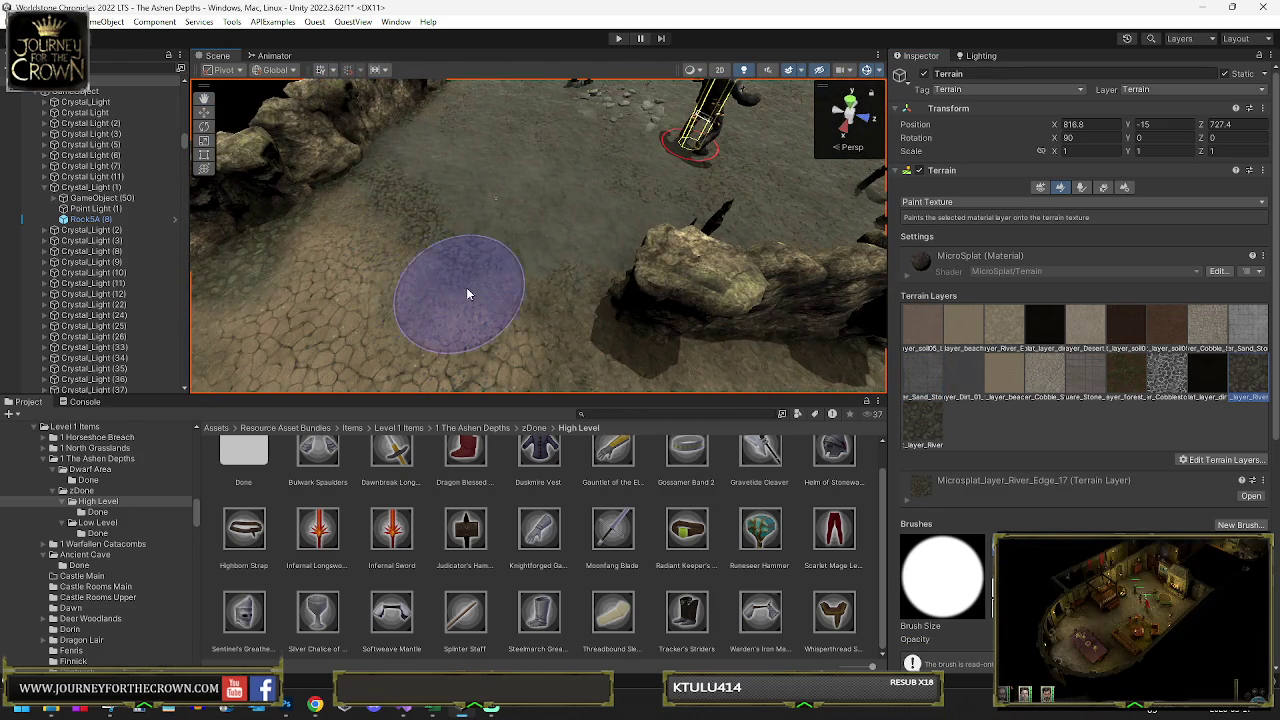
{"action": "mouse_move", "coordinate": [595, 333]}
{"action": "left_mouse_down"}
{"action": "mouse_move", "coordinate": [623, 358]}
{"action": "mouse_move", "coordinate": [514, 298]}
{"action": "mouse_move", "coordinate": [517, 310]}
{"action": "left_mouse_up"}
- Switch the paint layer to River_Edge_18 and orbit around the arena
{"action": "left_click", "coordinate": [928, 418]}
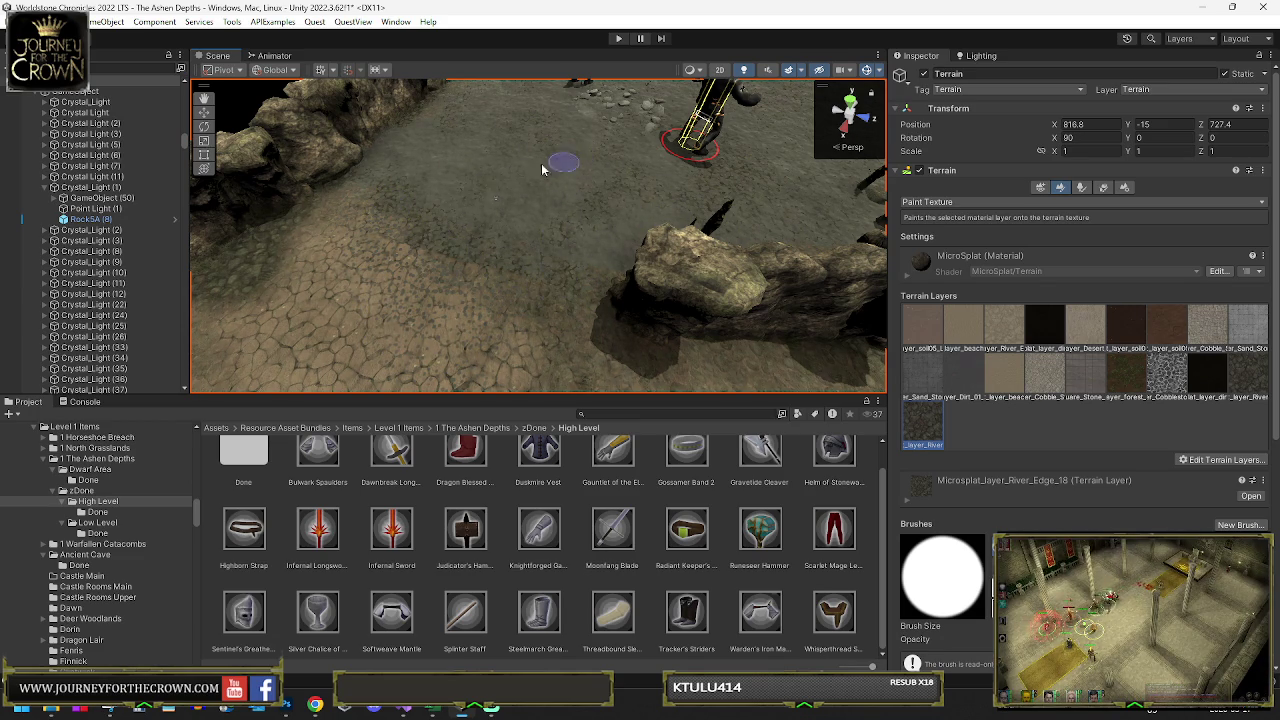
{"action": "mouse_move", "coordinate": [450, 268]}
{"action": "left_mouse_down"}
{"action": "mouse_move", "coordinate": [535, 248]}
{"action": "mouse_move", "coordinate": [455, 296]}
{"action": "mouse_move", "coordinate": [434, 286]}
{"action": "mouse_move", "coordinate": [823, 317]}
{"action": "left_mouse_up"}
{"action": "left_click_drag", "start_coordinate": [873, 289], "coordinate": [420, 257]}
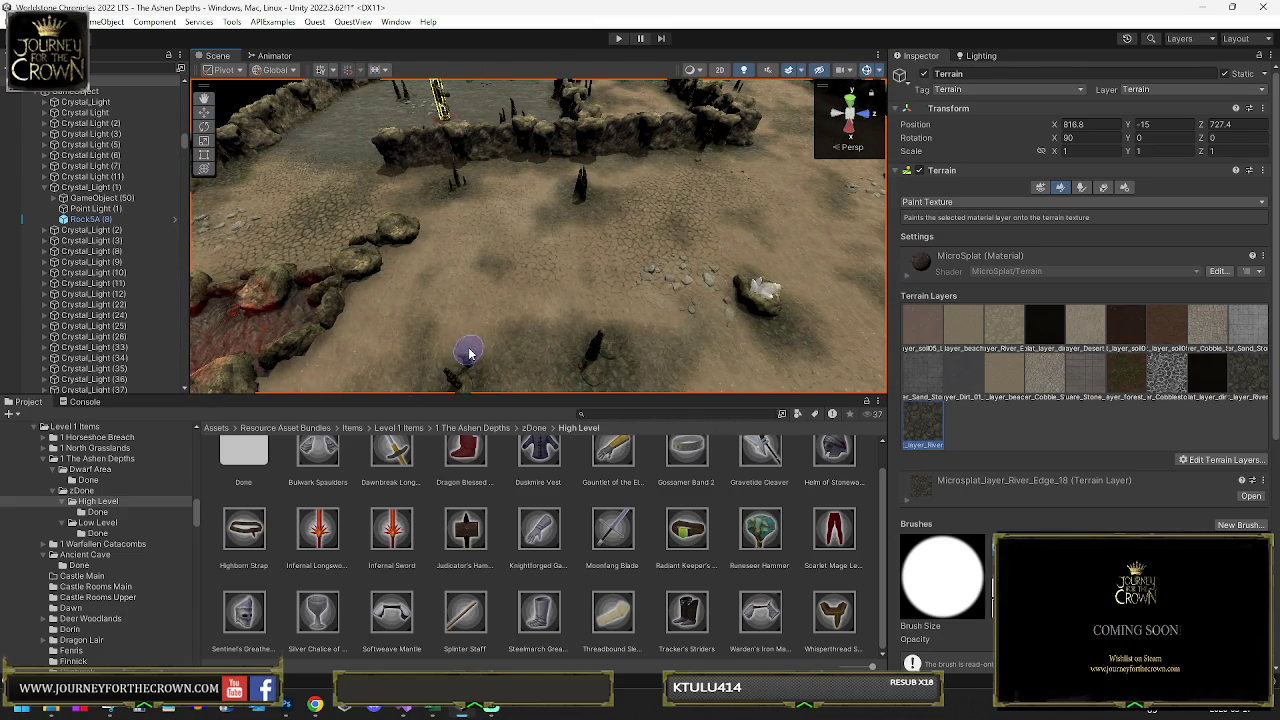
- Enlarge the terrain brush with ] and orbit over the walled terrain to a crystal light
{"action": "key", "text": "bracketright"}
{"action": "key", "text": "bracketright"}
{"action": "key", "text": "bracketright"}
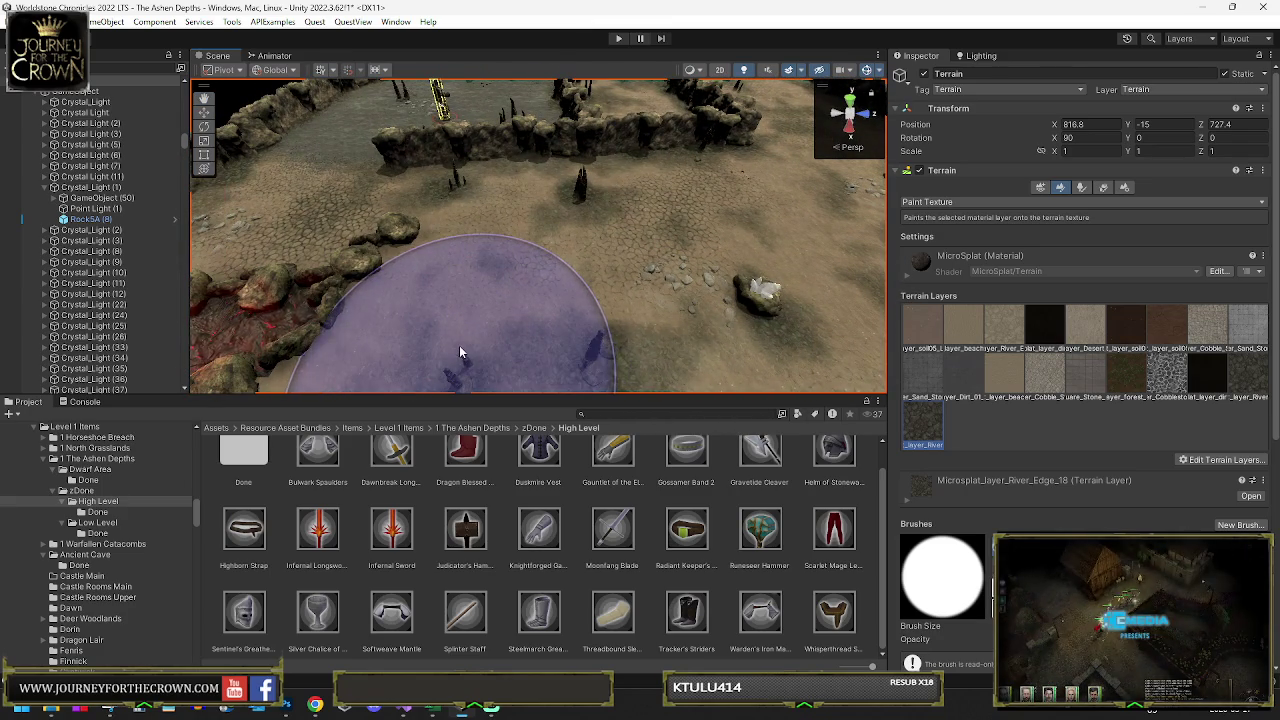
{"action": "left_click_drag", "start_coordinate": [455, 343], "coordinate": [384, 303]}
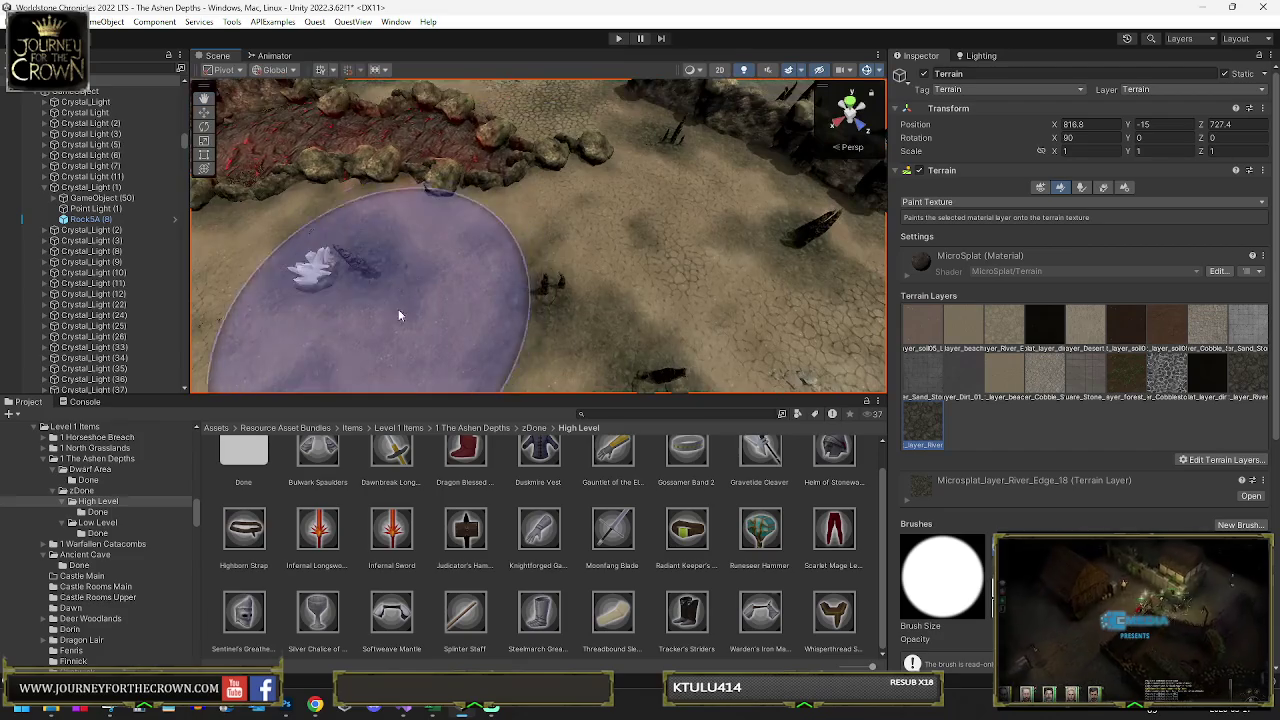
{"action": "mouse_move", "coordinate": [544, 287]}
{"action": "left_mouse_down"}
{"action": "mouse_move", "coordinate": [294, 200]}
{"action": "mouse_move", "coordinate": [314, 243]}
{"action": "left_mouse_up"}
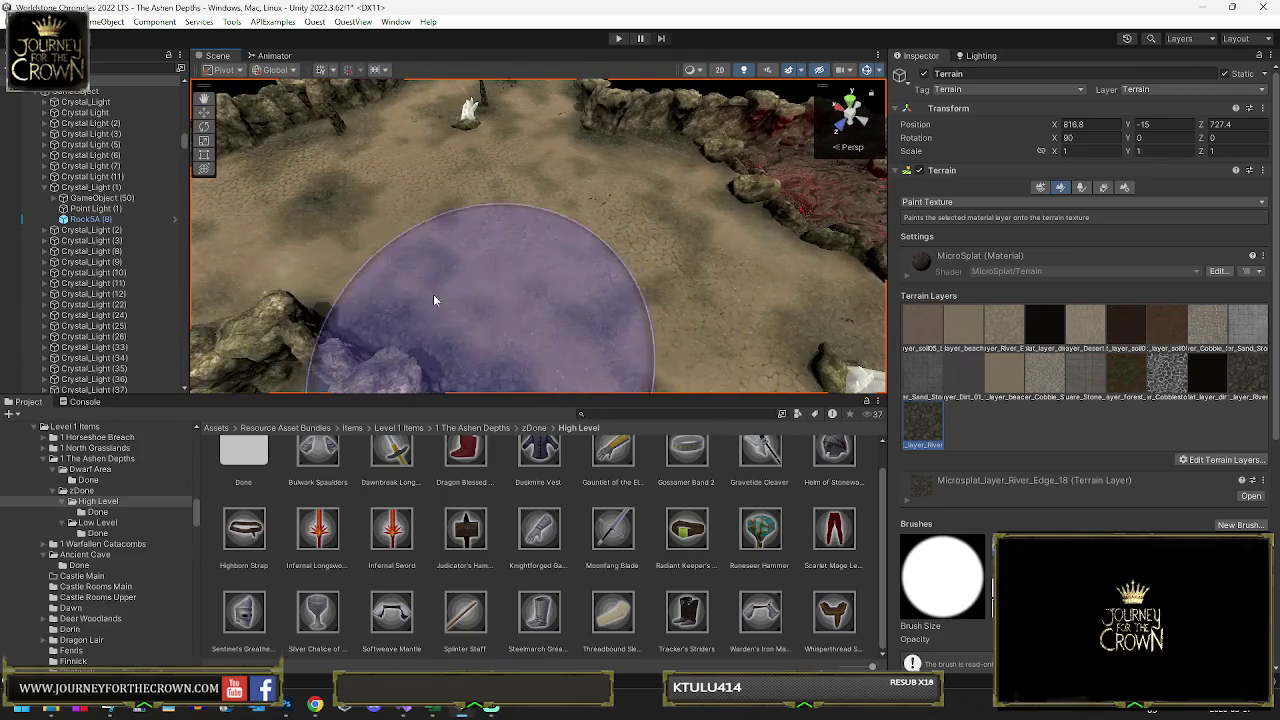
{"action": "mouse_move", "coordinate": [557, 323]}
{"action": "left_mouse_down"}
{"action": "mouse_move", "coordinate": [505, 308]}
{"action": "mouse_move", "coordinate": [671, 272]}
{"action": "mouse_move", "coordinate": [574, 263]}
{"action": "mouse_move", "coordinate": [496, 294]}
{"action": "mouse_move", "coordinate": [466, 243]}
{"action": "mouse_move", "coordinate": [466, 271]}
{"action": "mouse_move", "coordinate": [500, 285]}
{"action": "mouse_move", "coordinate": [525, 276]}
{"action": "mouse_move", "coordinate": [321, 279]}
{"action": "mouse_move", "coordinate": [247, 262]}
{"action": "mouse_move", "coordinate": [456, 250]}
{"action": "left_mouse_up"}
{"action": "left_click", "coordinate": [456, 245]}
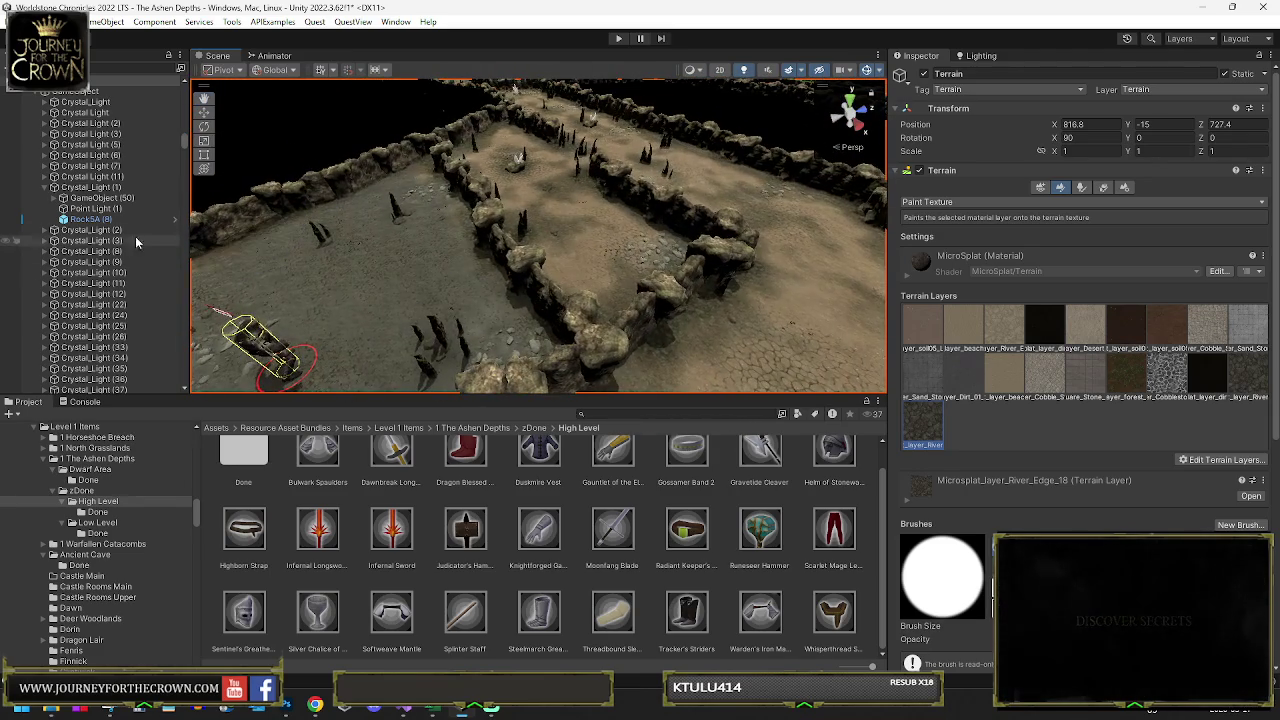
- Inspect Wall_Fadeable (369), then reselect the terrain and pick the Dirt_01 paint layer
{"action": "left_click", "coordinate": [500, 250]}
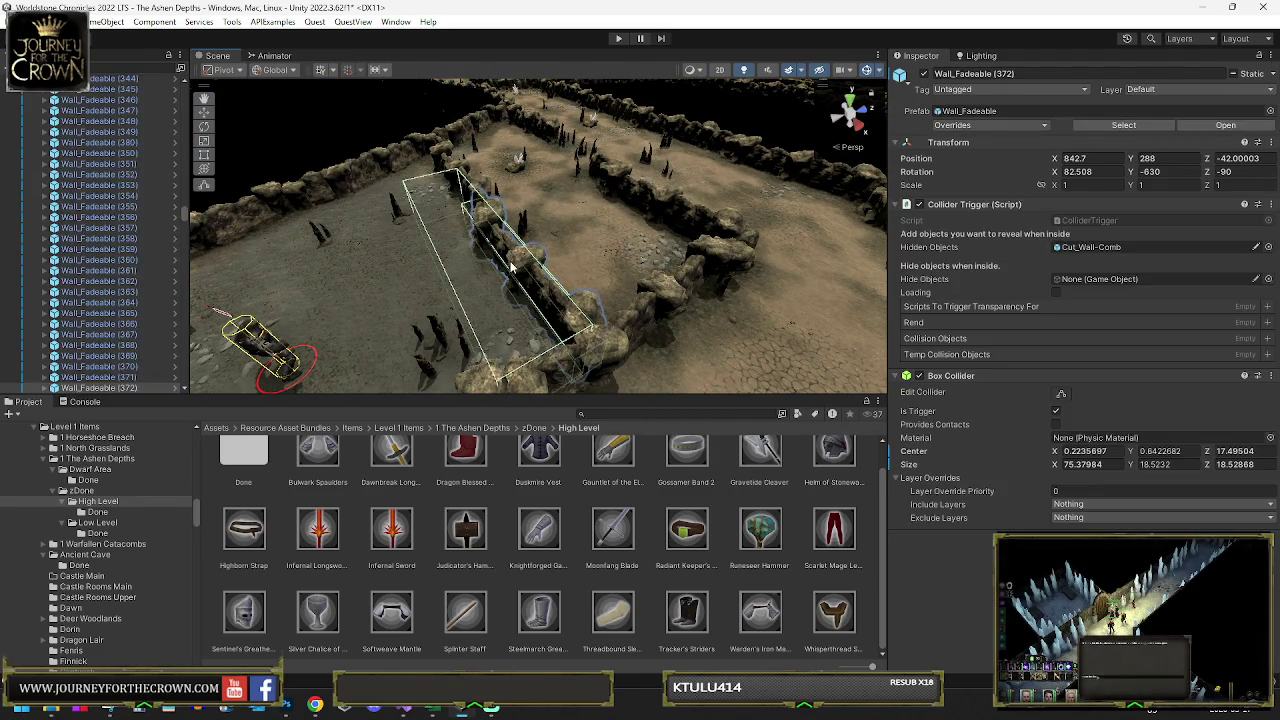
{"action": "left_click", "coordinate": [471, 196]}
{"action": "left_click", "coordinate": [516, 240]}
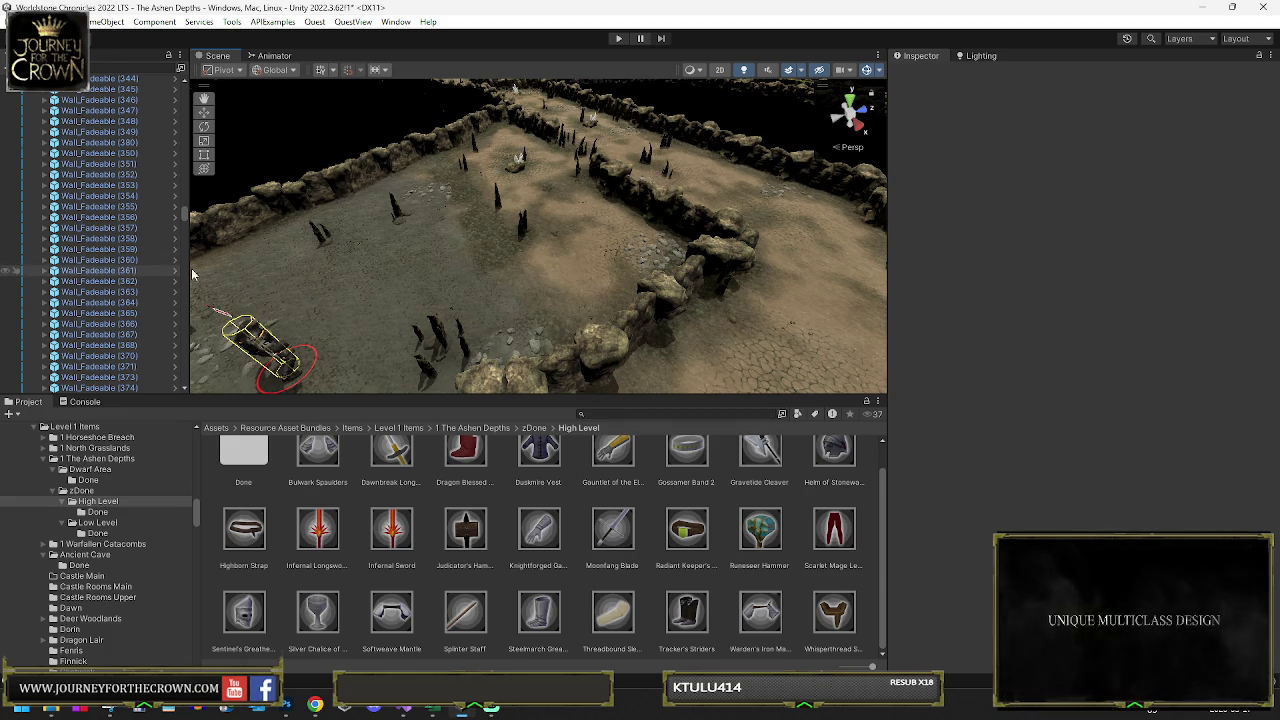
{"action": "left_click", "coordinate": [364, 271]}
{"action": "left_click", "coordinate": [966, 374]}
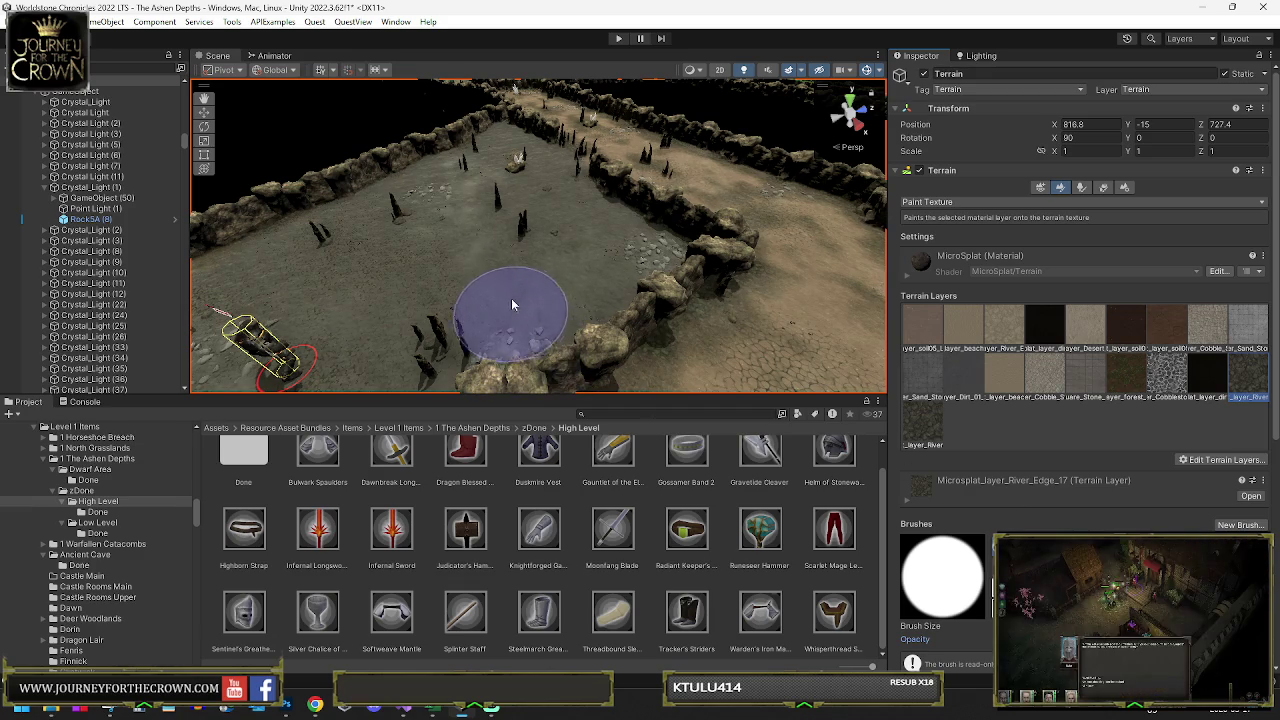
- Paint River_Edge_18 texture across the corridor floor
{"action": "mouse_move", "coordinate": [588, 291]}
{"action": "left_mouse_down"}
{"action": "mouse_move", "coordinate": [560, 300]}
{"action": "mouse_move", "coordinate": [586, 314]}
{"action": "mouse_move", "coordinate": [543, 300]}
{"action": "mouse_move", "coordinate": [629, 229]}
{"action": "mouse_move", "coordinate": [690, 260]}
{"action": "left_mouse_up"}
{"action": "left_click", "coordinate": [922, 425]}
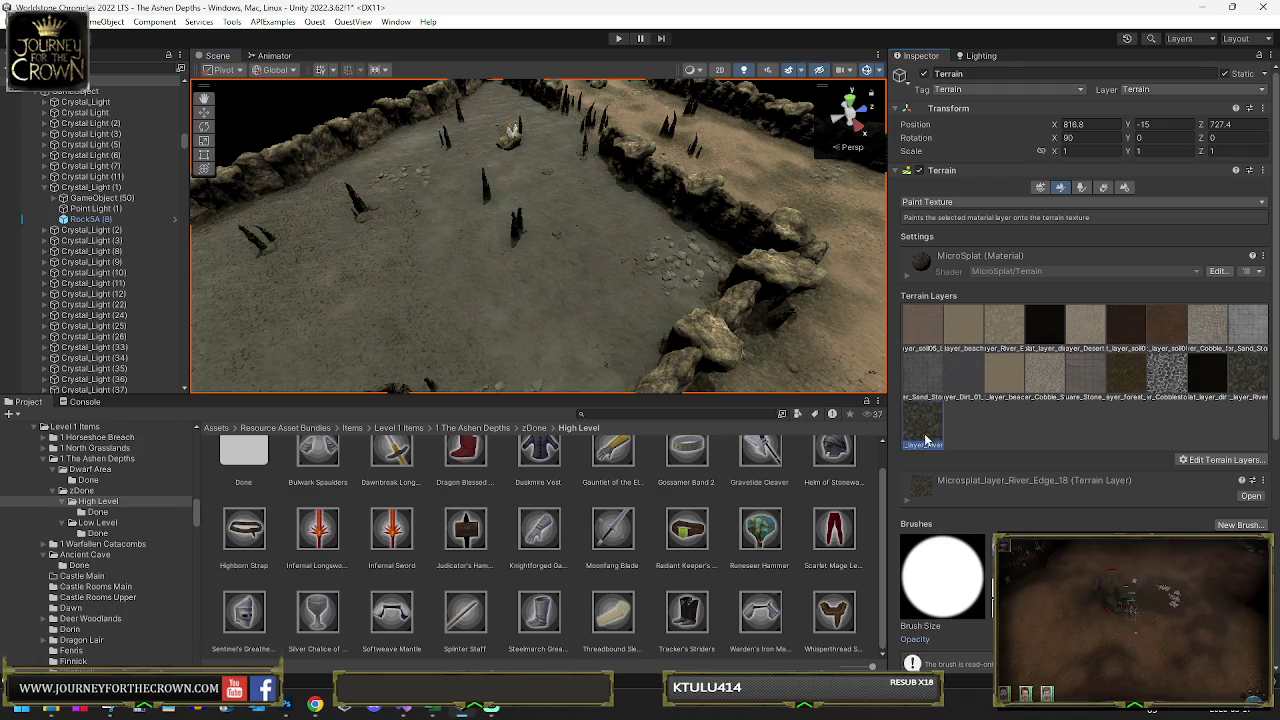
{"action": "left_click_drag", "start_coordinate": [616, 275], "coordinate": [617, 279]}
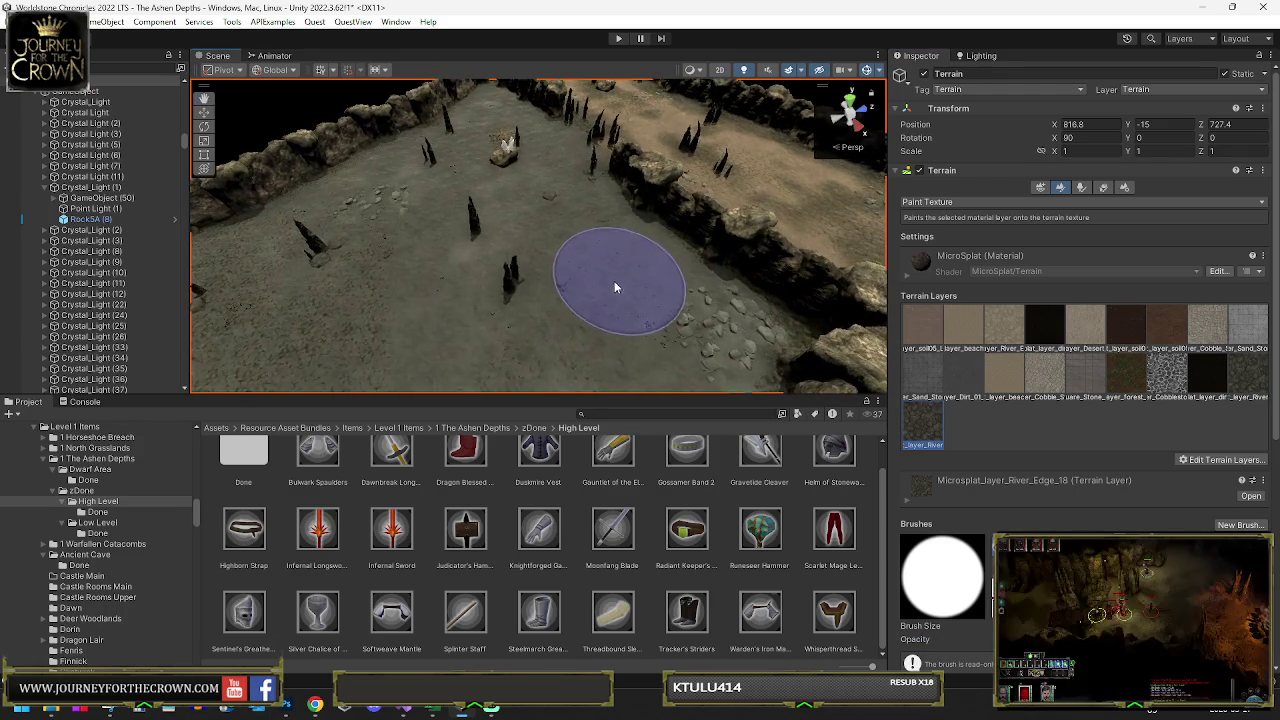
{"action": "mouse_move", "coordinate": [480, 287]}
{"action": "left_mouse_down"}
{"action": "mouse_move", "coordinate": [477, 249]}
{"action": "mouse_move", "coordinate": [443, 249]}
{"action": "mouse_move", "coordinate": [517, 271]}
{"action": "mouse_move", "coordinate": [443, 271]}
{"action": "mouse_move", "coordinate": [441, 254]}
{"action": "mouse_move", "coordinate": [659, 238]}
{"action": "left_mouse_up"}
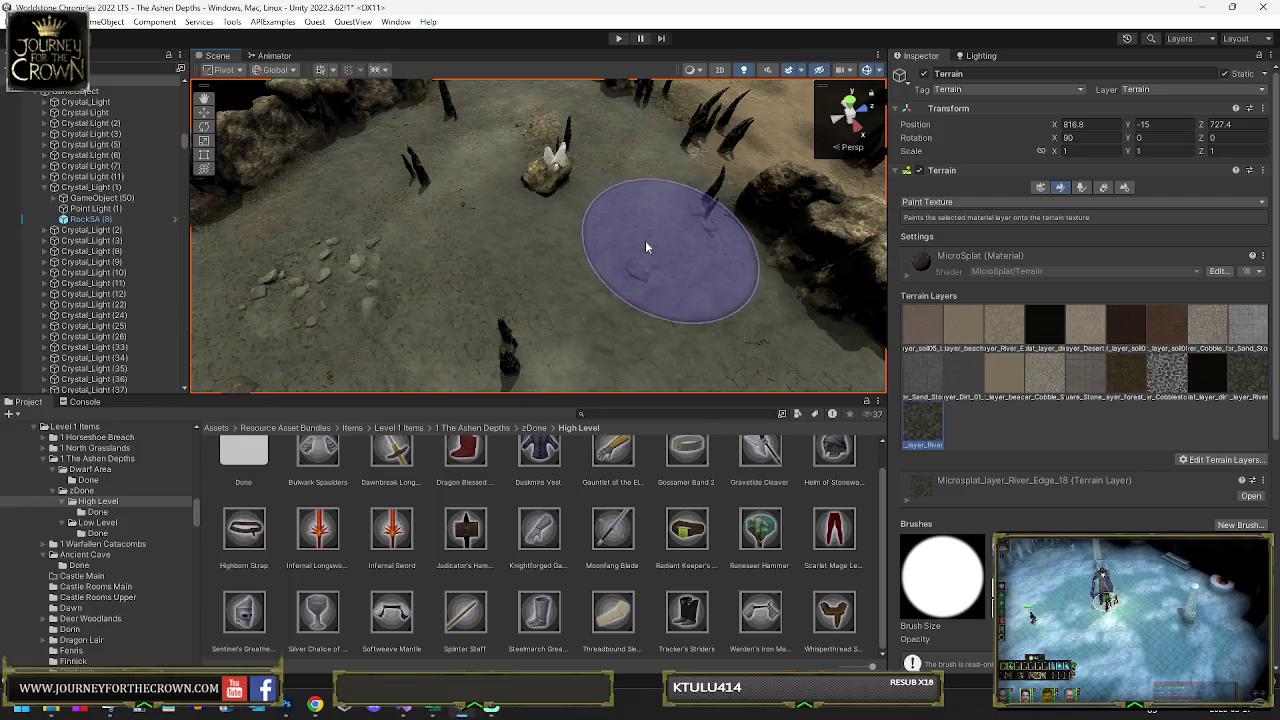
{"action": "mouse_move", "coordinate": [526, 214]}
{"action": "left_mouse_down"}
{"action": "mouse_move", "coordinate": [569, 268]}
{"action": "mouse_move", "coordinate": [760, 283]}
{"action": "mouse_move", "coordinate": [509, 277]}
{"action": "mouse_move", "coordinate": [436, 305]}
{"action": "mouse_move", "coordinate": [632, 302]}
{"action": "mouse_move", "coordinate": [500, 246]}
{"action": "mouse_move", "coordinate": [536, 257]}
{"action": "left_mouse_up"}
{"action": "mouse_move", "coordinate": [609, 309]}
{"action": "left_mouse_down"}
{"action": "mouse_move", "coordinate": [703, 311]}
{"action": "mouse_move", "coordinate": [597, 300]}
{"action": "mouse_move", "coordinate": [646, 363]}
{"action": "mouse_move", "coordinate": [578, 333]}
{"action": "mouse_move", "coordinate": [693, 363]}
{"action": "mouse_move", "coordinate": [746, 346]}
{"action": "left_mouse_up"}
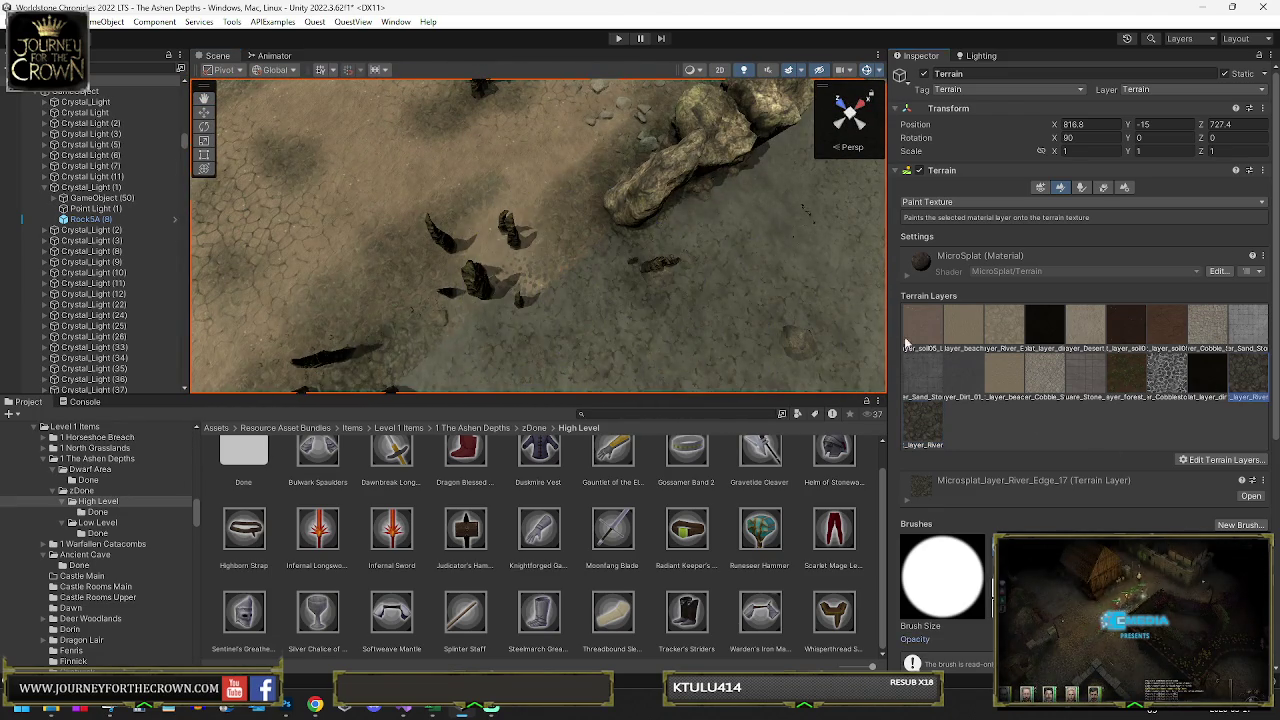
- Switch the paint layer to River_Edge_17 and select the Wall_Fadeable (365) wall piece
{"action": "left_click", "coordinate": [1247, 375]}
{"action": "mouse_move", "coordinate": [519, 285]}
{"action": "left_mouse_down"}
{"action": "mouse_move", "coordinate": [429, 366]}
{"action": "mouse_move", "coordinate": [297, 280]}
{"action": "mouse_move", "coordinate": [388, 246]}
{"action": "left_mouse_up"}
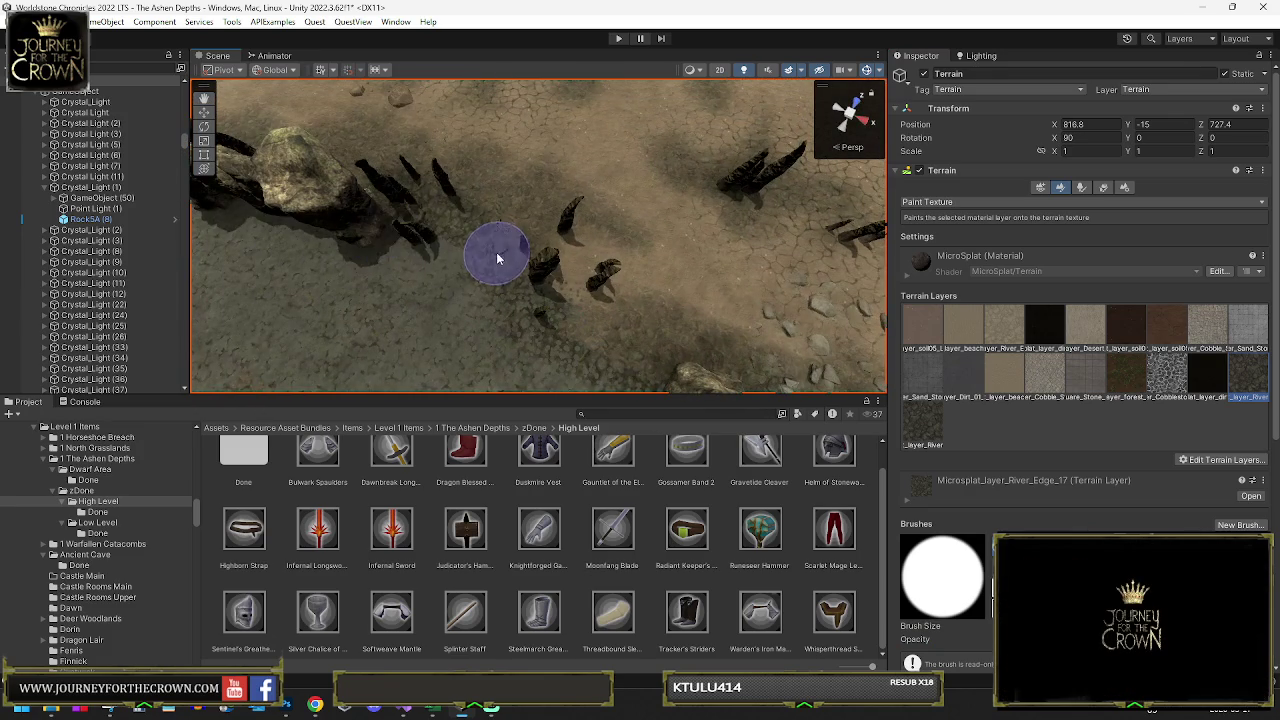
{"action": "left_click", "coordinate": [330, 190]}
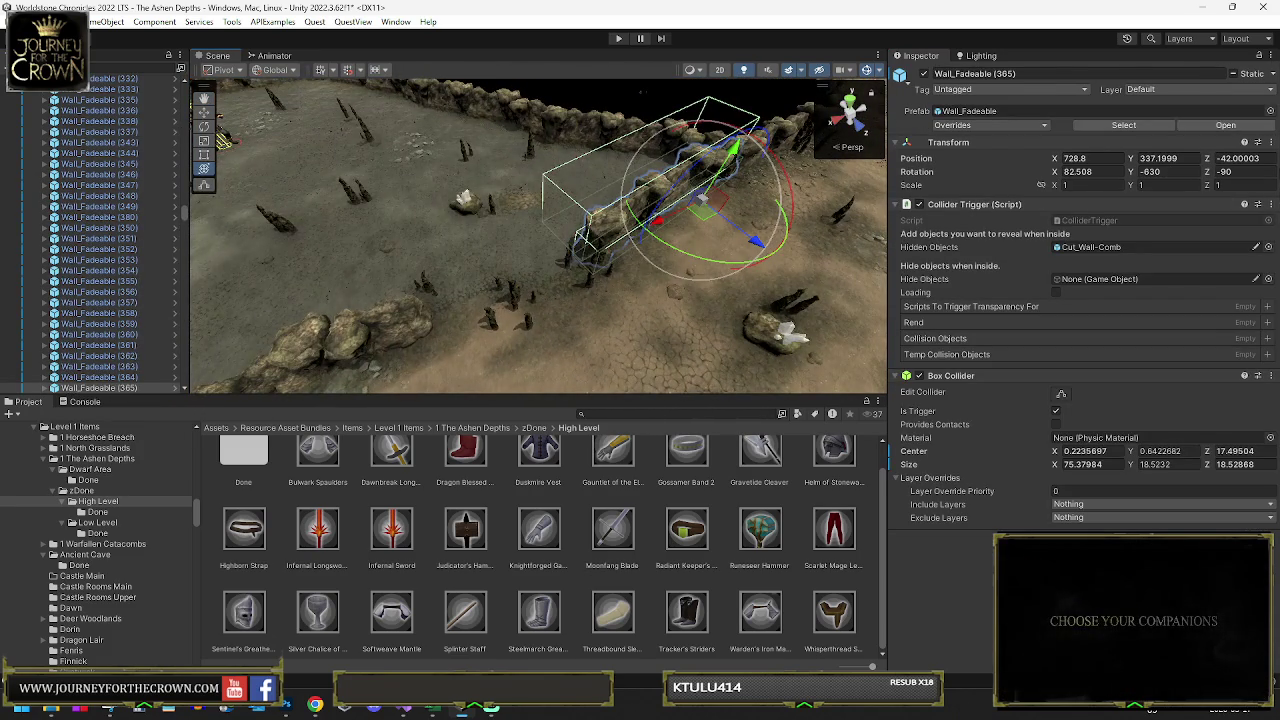
- Select Wall_Fadeable (369) and rotate it to 59.353, -810, -270
{"action": "left_click", "coordinate": [505, 188]}
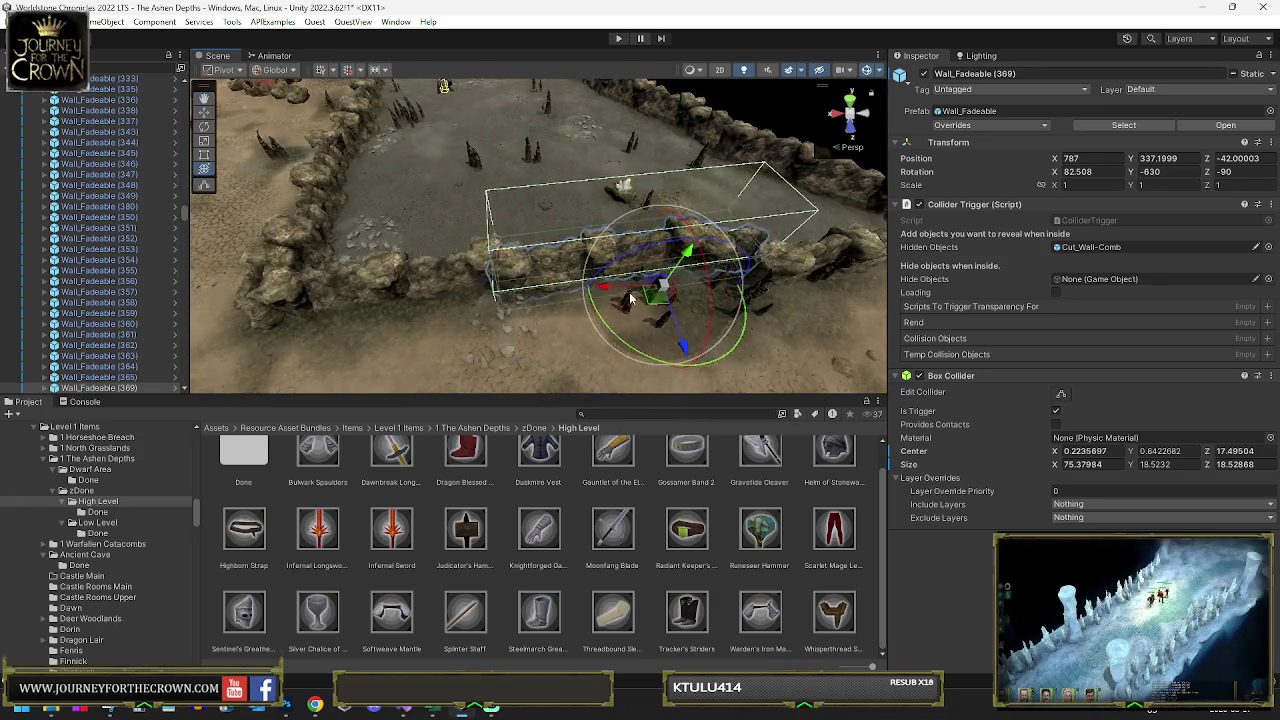
{"action": "mouse_move", "coordinate": [618, 350]}
{"action": "left_mouse_down"}
{"action": "mouse_move", "coordinate": [607, 344]}
{"action": "mouse_move", "coordinate": [640, 300]}
{"action": "mouse_move", "coordinate": [685, 310]}
{"action": "mouse_move", "coordinate": [670, 315]}
{"action": "mouse_move", "coordinate": [903, 267]}
{"action": "mouse_move", "coordinate": [654, 270]}
{"action": "left_mouse_up"}
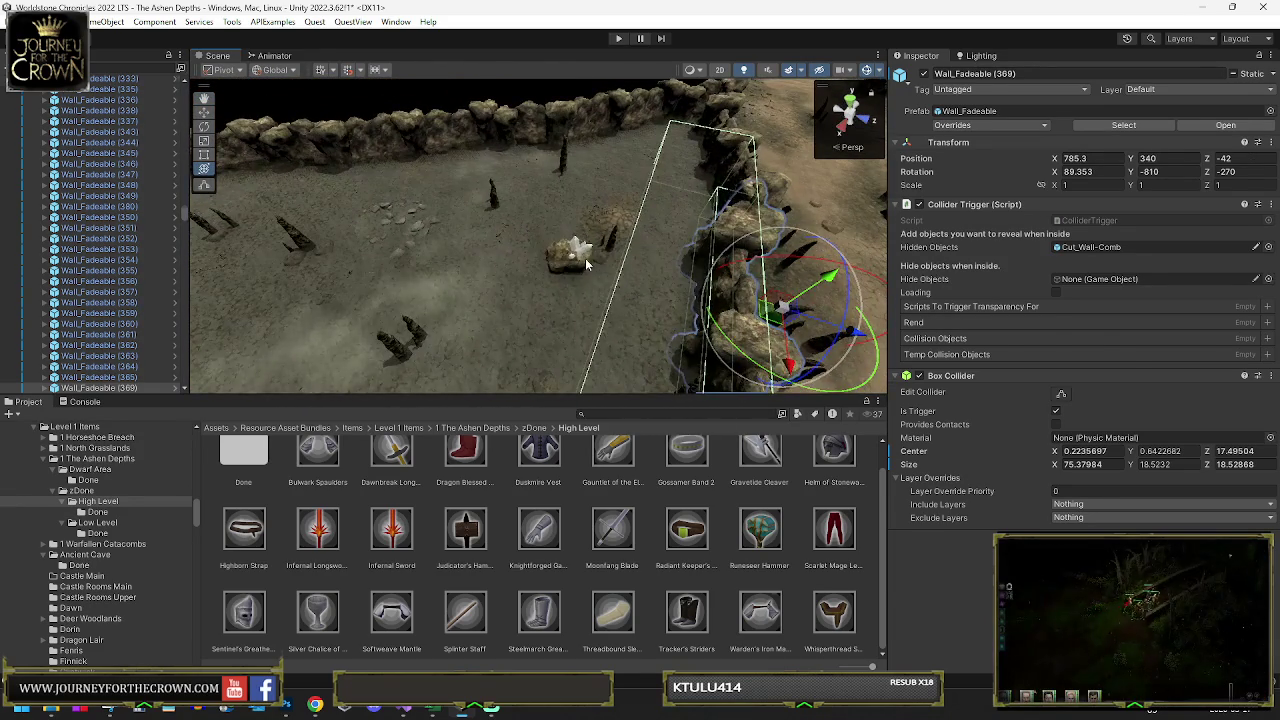
- Delete Crystal_Light (3) along with its child rock
{"action": "left_click", "coordinate": [587, 264]}
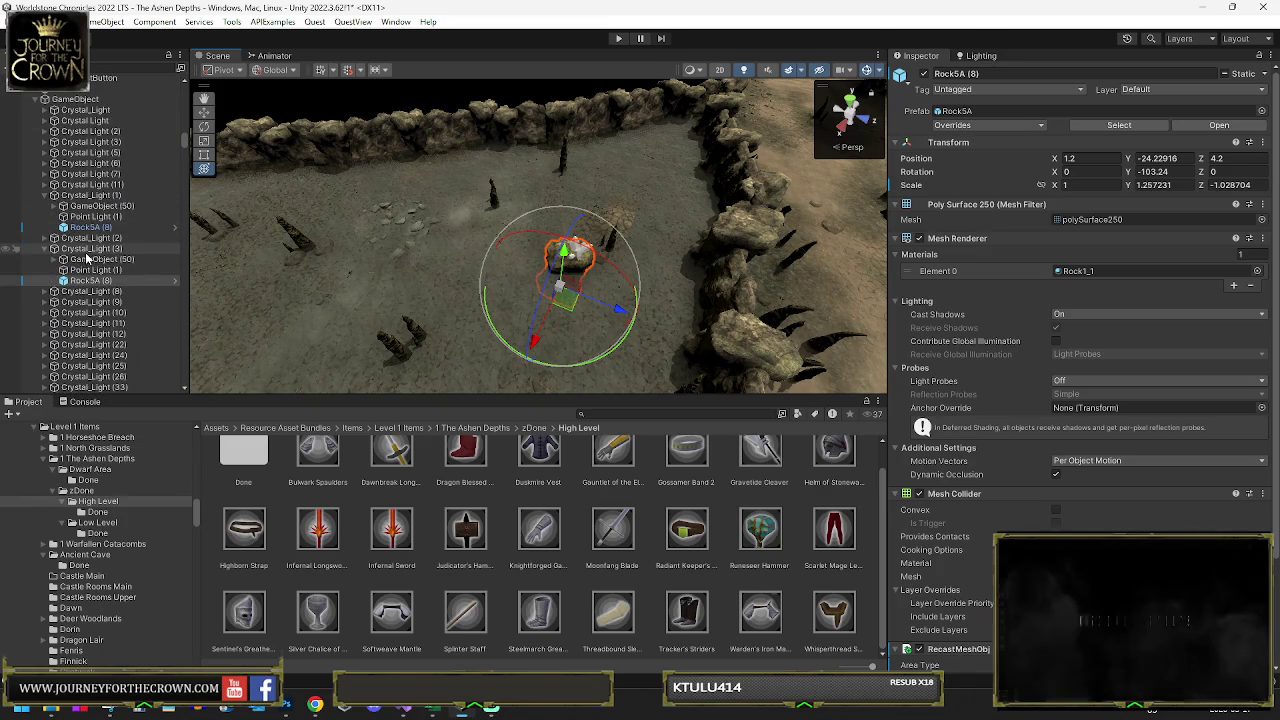
{"action": "left_click", "coordinate": [88, 249]}
{"action": "key", "text": "Delete"}
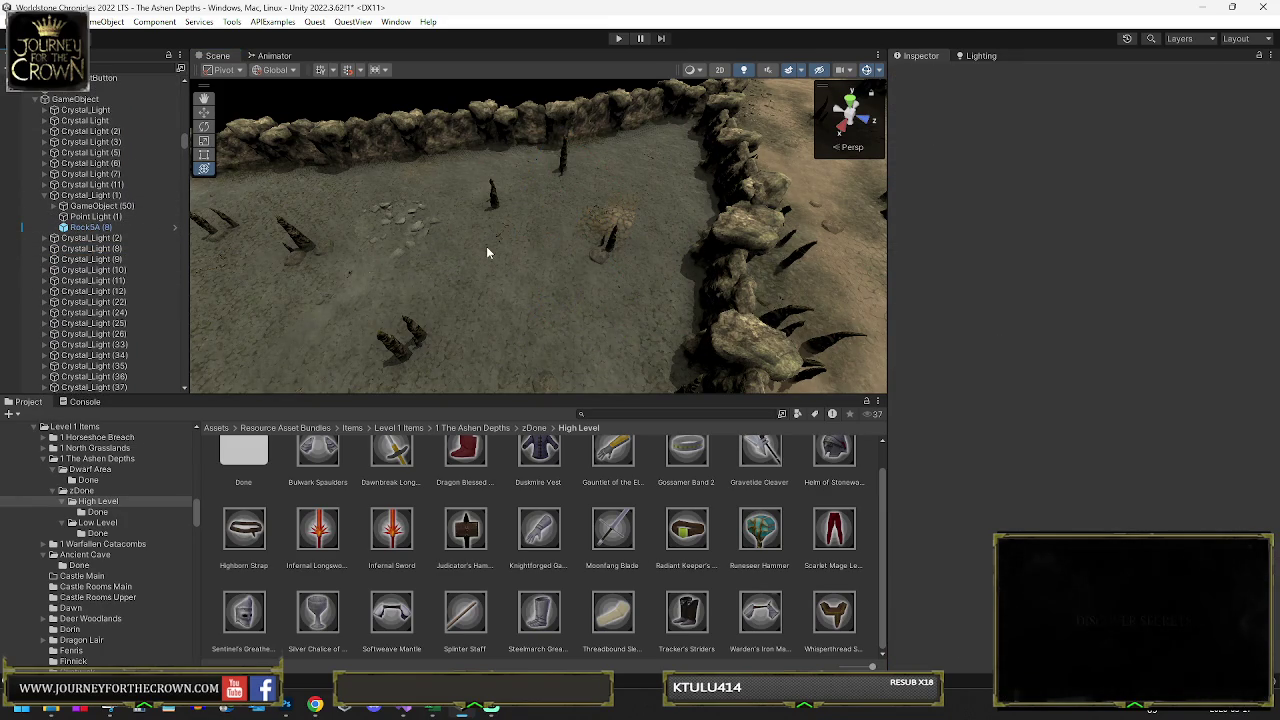
- Check the terrain's texture painting, then select sandstone rock Rock Sandstone_LOD4 (223)
{"action": "left_click", "coordinate": [487, 253]}
{"action": "left_click", "coordinate": [1065, 188]}
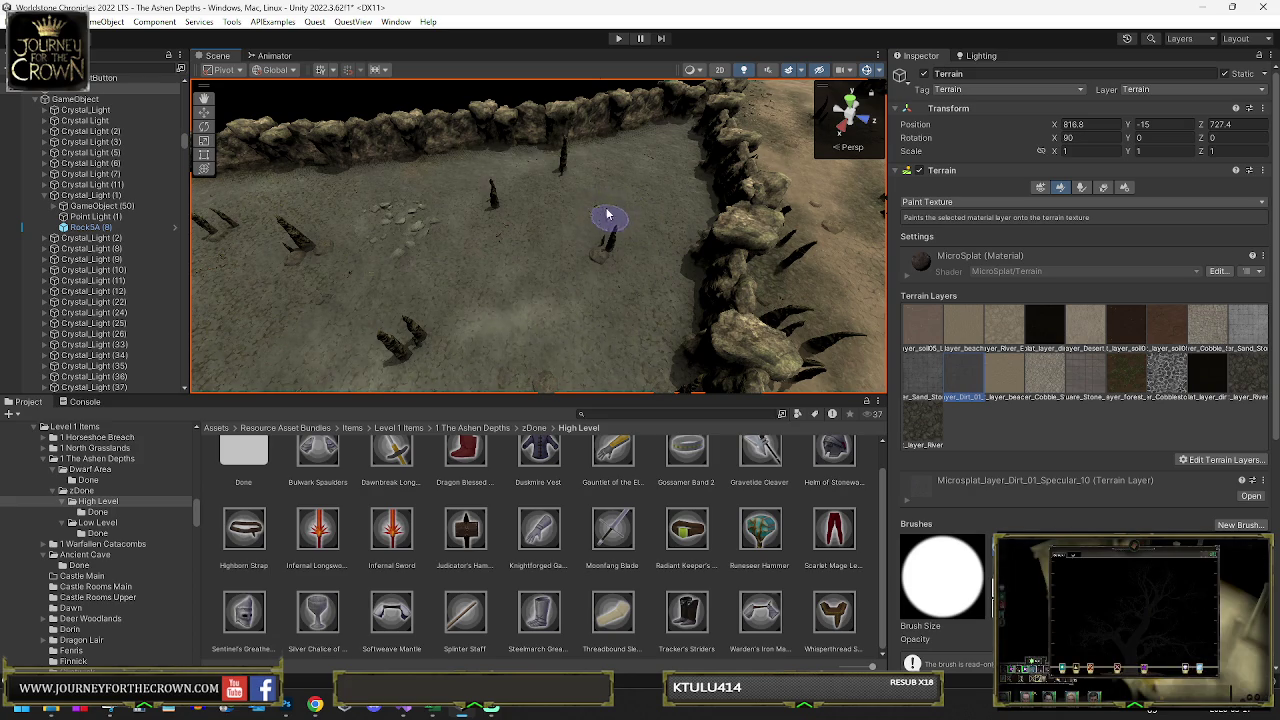
{"action": "left_click", "coordinate": [129, 203]}
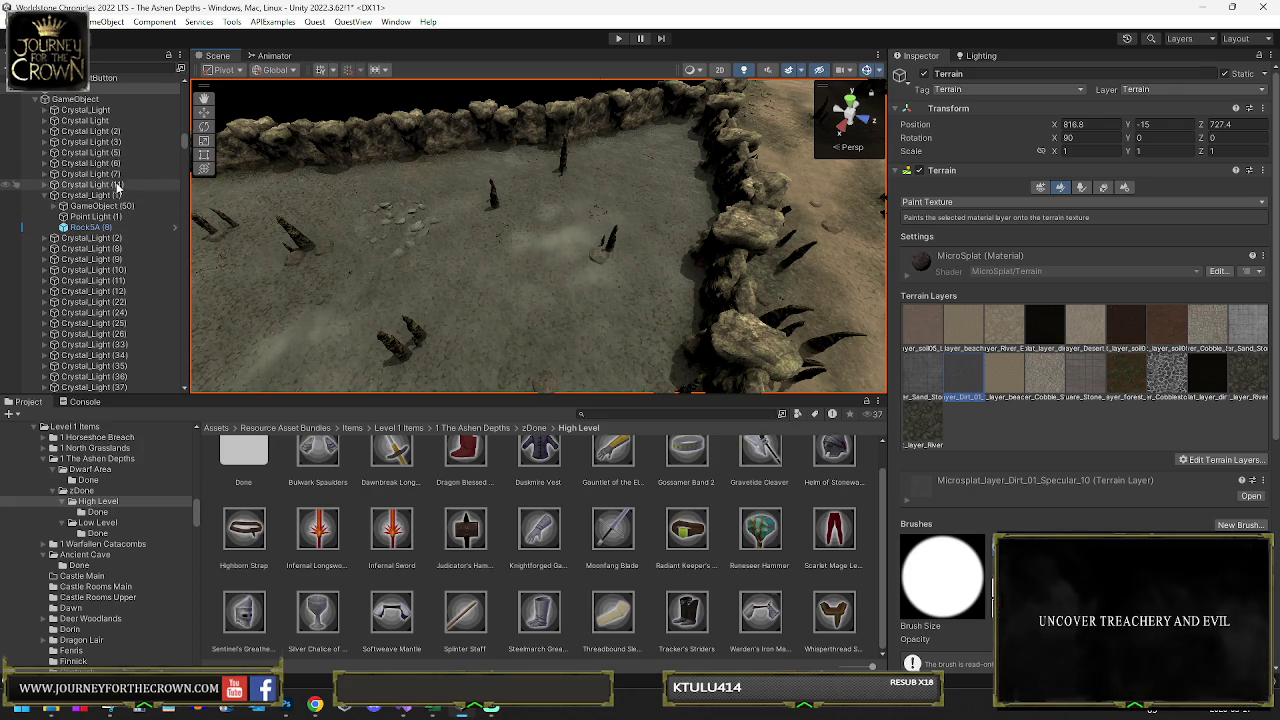
{"action": "left_click", "coordinate": [389, 214]}
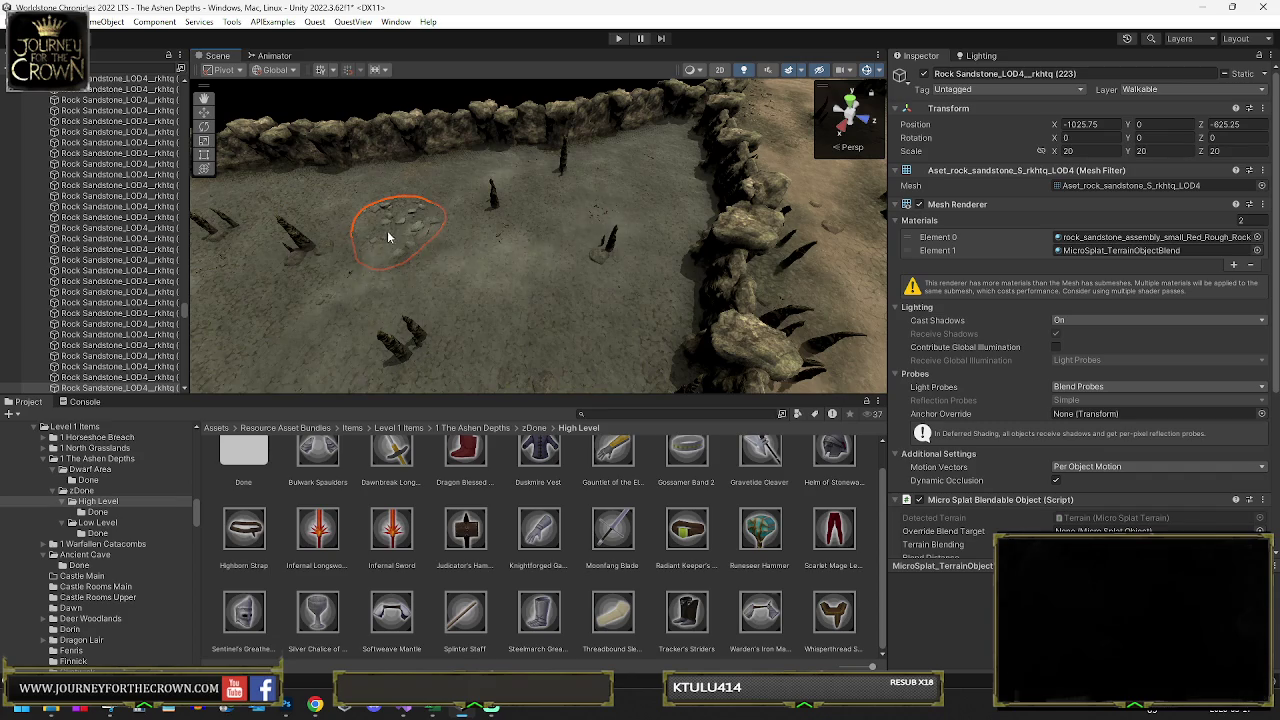
- Select sandstone rock (232), frame it, and drag and turn it across the floor
{"action": "key", "text": "y"}
{"action": "left_click", "coordinate": [546, 193]}
{"action": "mouse_move", "coordinate": [577, 177]}
{"action": "left_mouse_down"}
{"action": "mouse_move", "coordinate": [712, 150]}
{"action": "mouse_move", "coordinate": [700, 256]}
{"action": "left_mouse_up"}
{"action": "scroll", "coordinate": [600, 200], "scroll_direction": "down", "scroll_amount": 4}
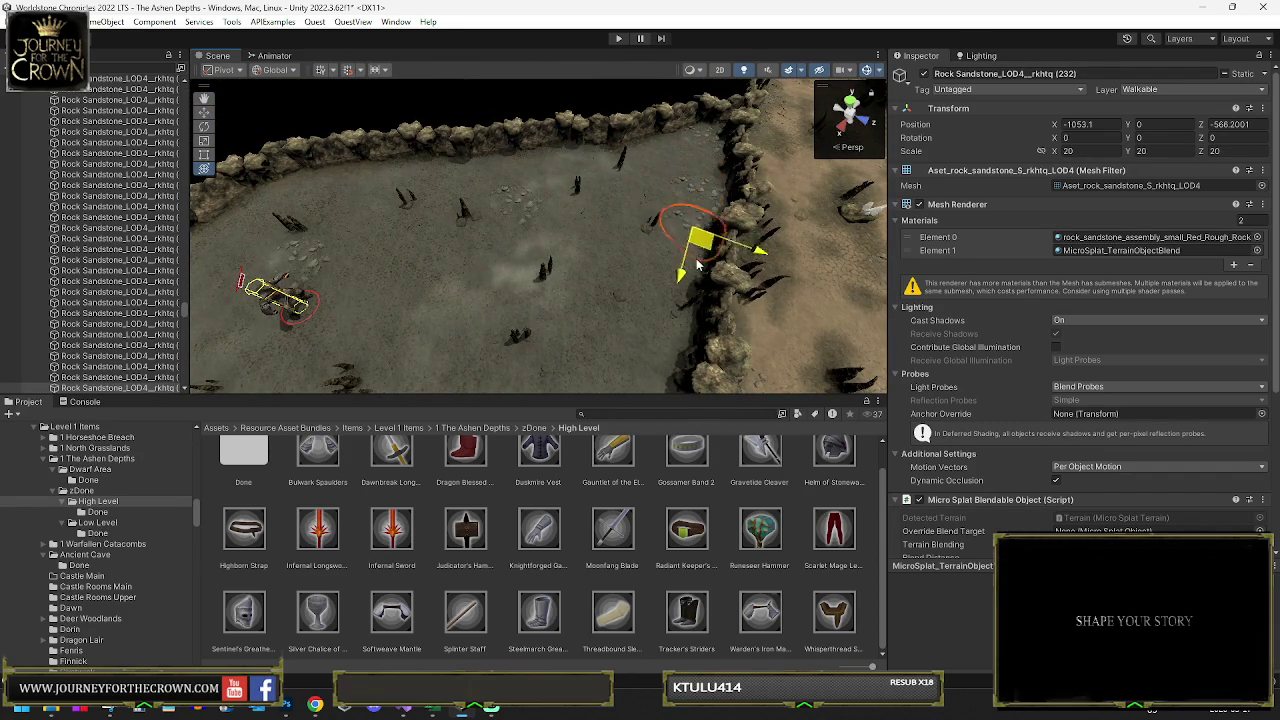
{"action": "key", "text": "f"}
{"action": "mouse_move", "coordinate": [576, 333]}
{"action": "left_mouse_down"}
{"action": "mouse_move", "coordinate": [580, 320]}
{"action": "mouse_move", "coordinate": [586, 337]}
{"action": "mouse_move", "coordinate": [608, 334]}
{"action": "mouse_move", "coordinate": [614, 274]}
{"action": "mouse_move", "coordinate": [636, 240]}
{"action": "left_mouse_up"}
{"action": "mouse_move", "coordinate": [620, 320]}
{"action": "left_mouse_down"}
{"action": "mouse_move", "coordinate": [337, 238]}
{"action": "mouse_move", "coordinate": [645, 258]}
{"action": "left_mouse_up"}
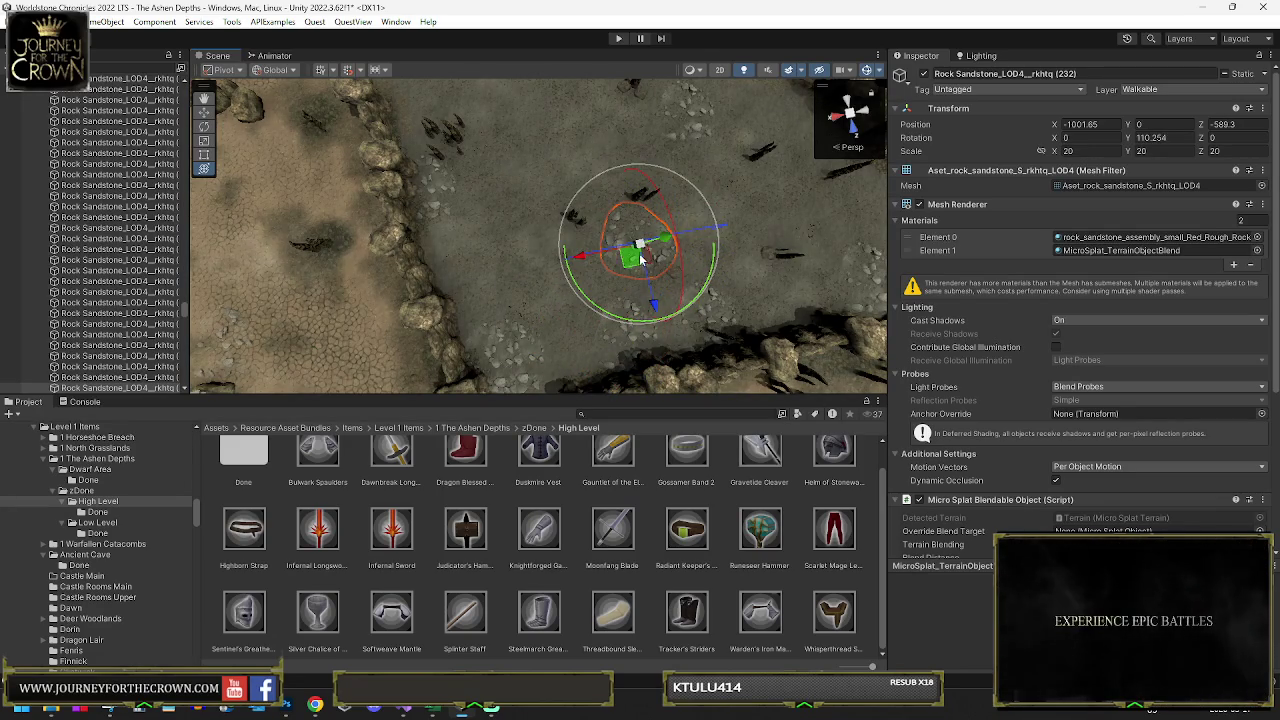
{"action": "left_click_drag", "start_coordinate": [729, 295], "coordinate": [836, 291]}
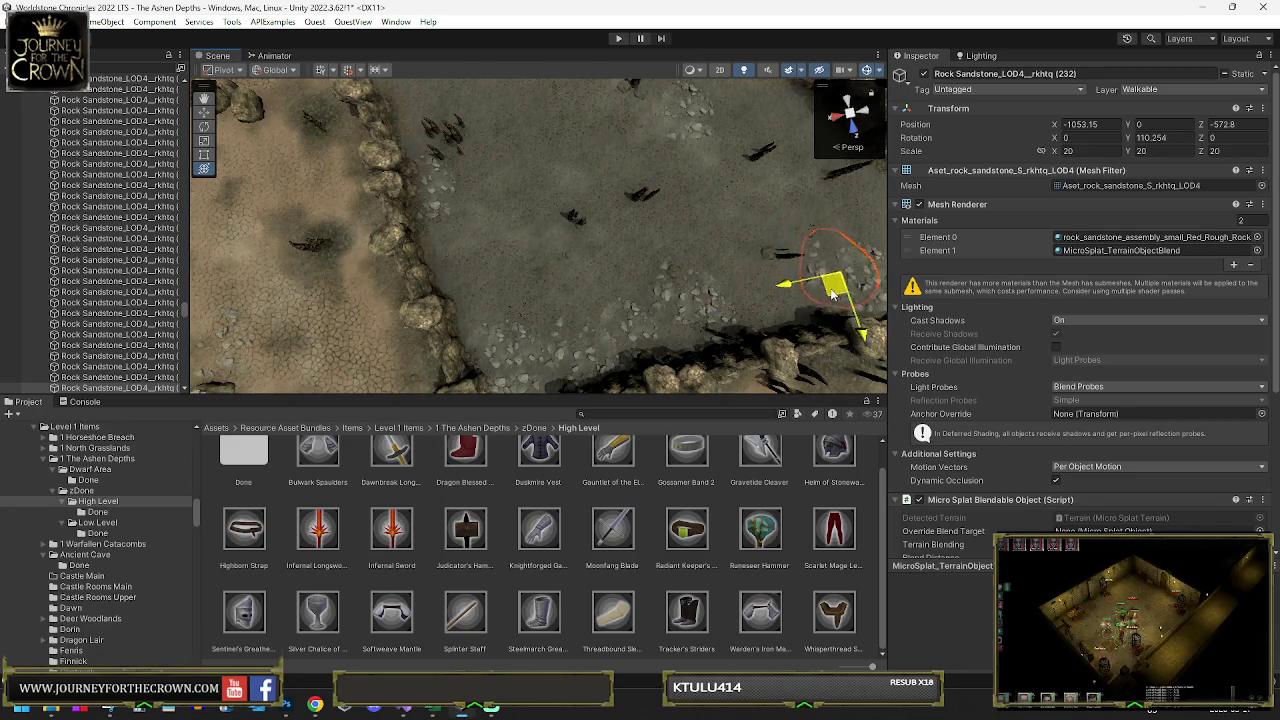
{"action": "left_click_drag", "start_coordinate": [610, 237], "coordinate": [729, 188]}
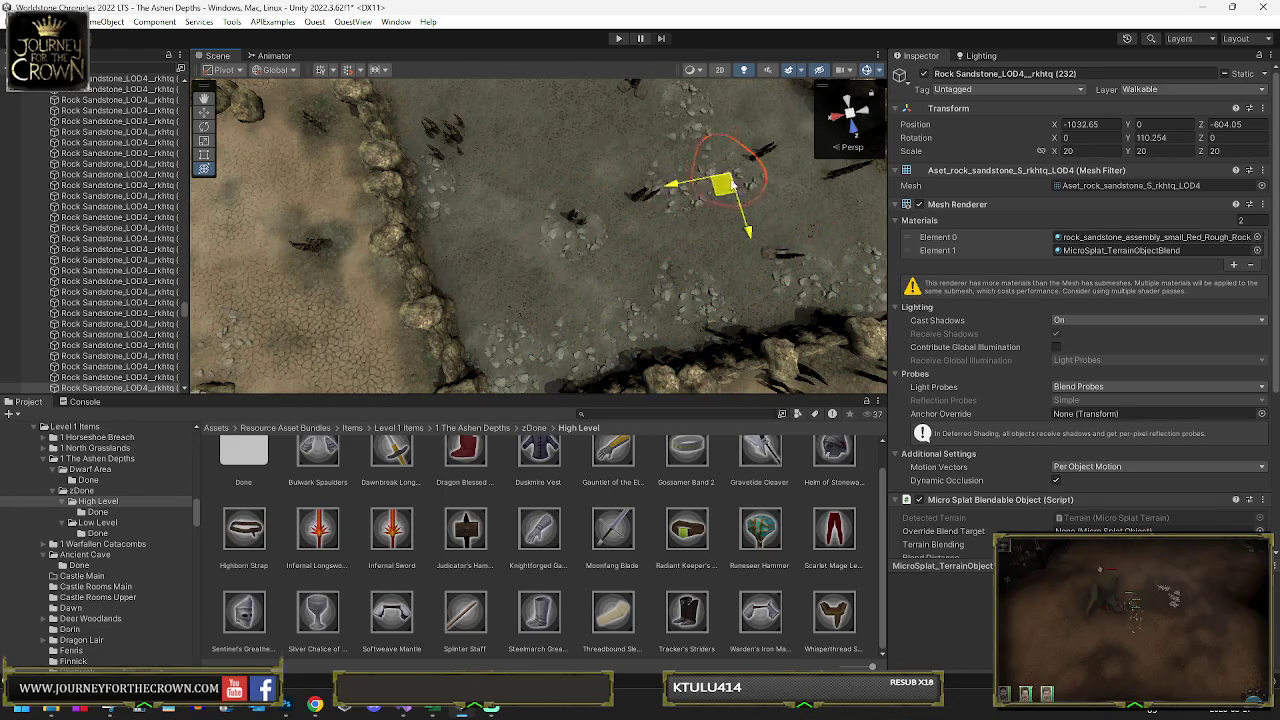
{"action": "mouse_move", "coordinate": [572, 147]}
{"action": "left_mouse_down"}
{"action": "mouse_move", "coordinate": [565, 76]}
{"action": "mouse_move", "coordinate": [550, 336]}
{"action": "left_mouse_up"}
{"action": "left_click_drag", "start_coordinate": [421, 300], "coordinate": [430, 330]}
- Place rock (232) at X -991.4, Z -644 with rotation 81.292
{"action": "key", "text": "w"}
{"action": "mouse_move", "coordinate": [600, 275]}
{"action": "left_mouse_down"}
{"action": "mouse_move", "coordinate": [598, 308]}
{"action": "mouse_move", "coordinate": [676, 360]}
{"action": "left_mouse_up"}
{"action": "left_click_drag", "start_coordinate": [766, 355], "coordinate": [614, 190]}
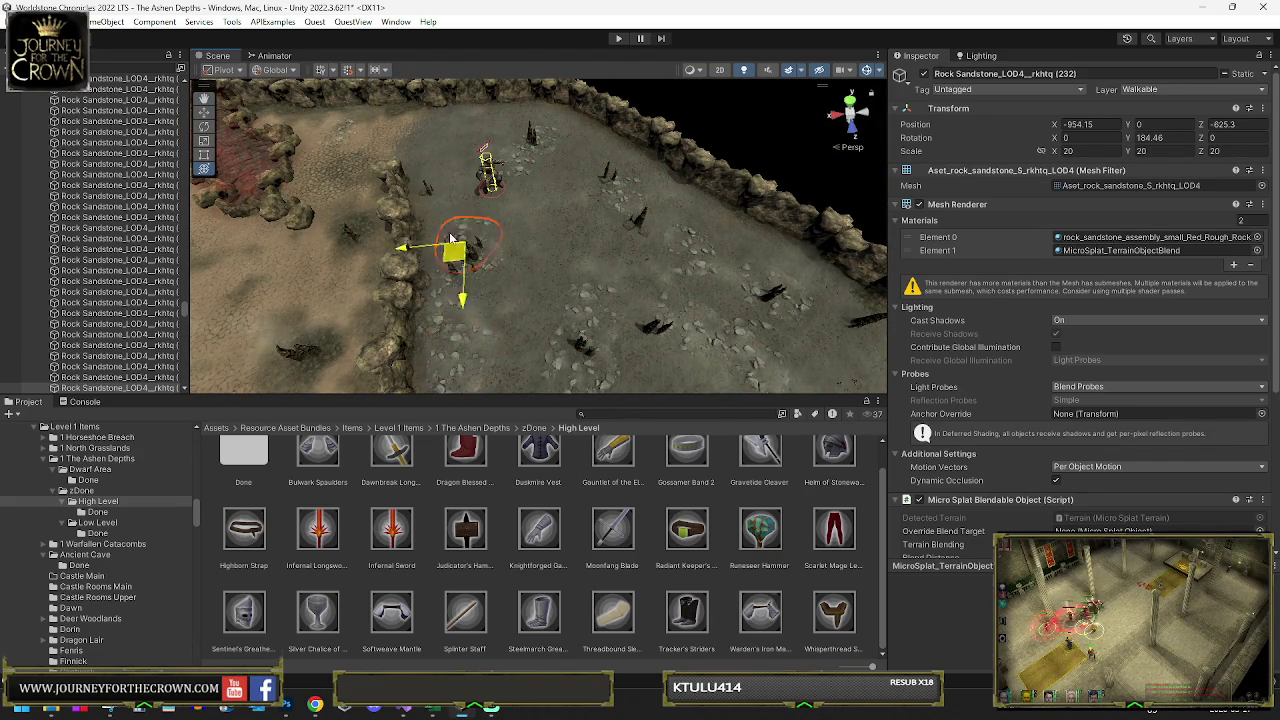
{"action": "mouse_move", "coordinate": [463, 118]}
{"action": "left_mouse_down"}
{"action": "mouse_move", "coordinate": [530, 128]}
{"action": "mouse_move", "coordinate": [797, 272]}
{"action": "left_mouse_up"}
{"action": "key", "text": "e"}
{"action": "mouse_move", "coordinate": [600, 192]}
{"action": "left_mouse_down"}
{"action": "mouse_move", "coordinate": [575, 140]}
{"action": "mouse_move", "coordinate": [563, 148]}
{"action": "left_mouse_up"}
{"action": "key", "text": "w"}
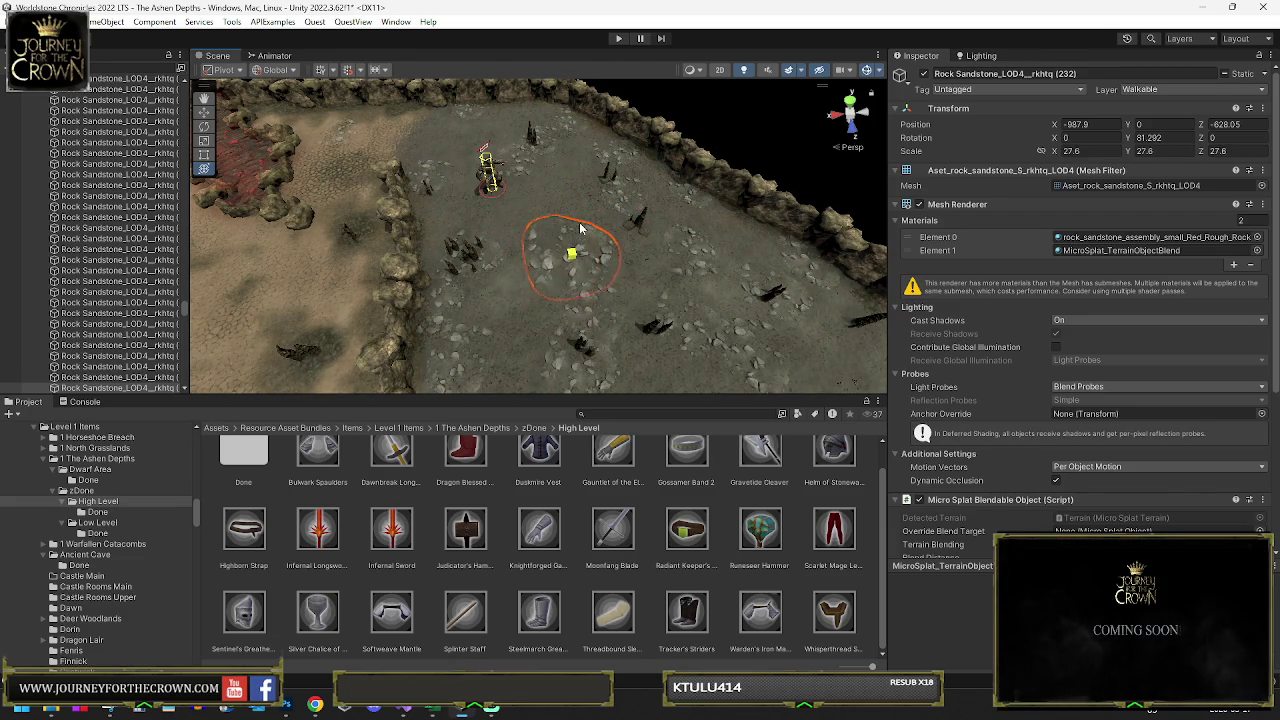
{"action": "key", "text": "e"}
{"action": "left_click_drag", "start_coordinate": [567, 228], "coordinate": [553, 145]}
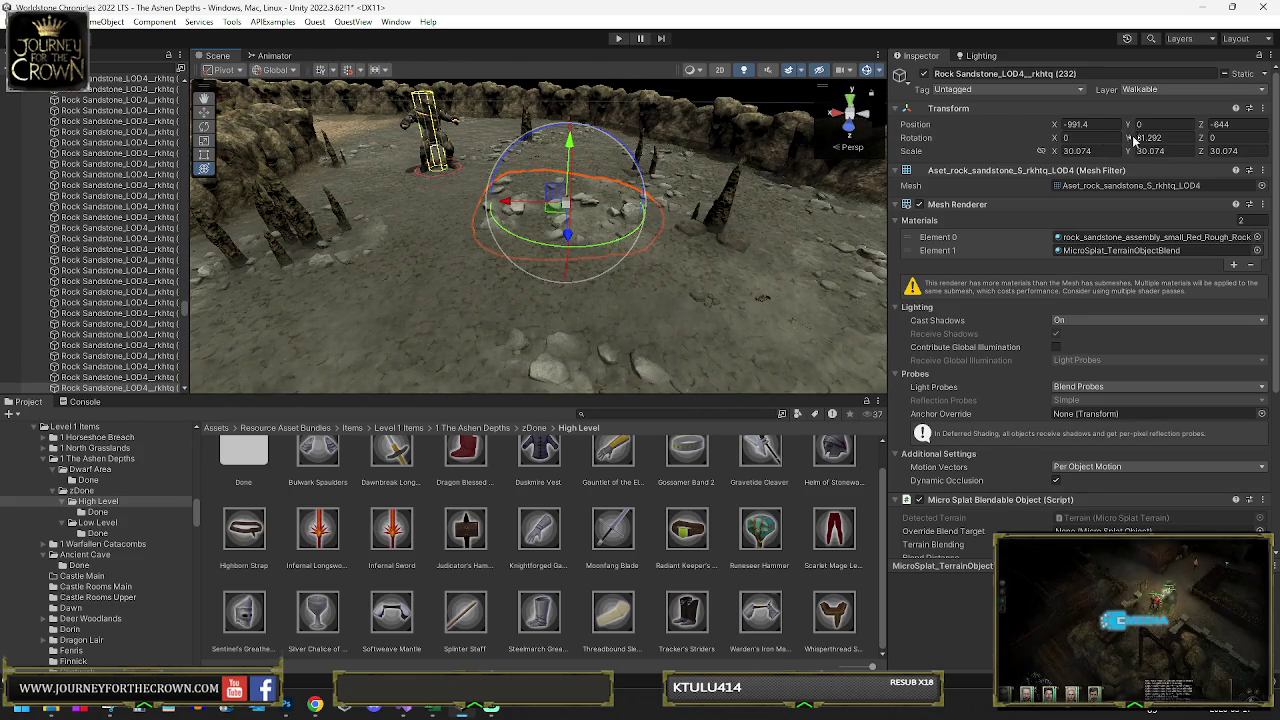
- Enter new scale values for the sandstone rock and slide it to a new spot near the wall
{"action": "type", "text": "28.87"}
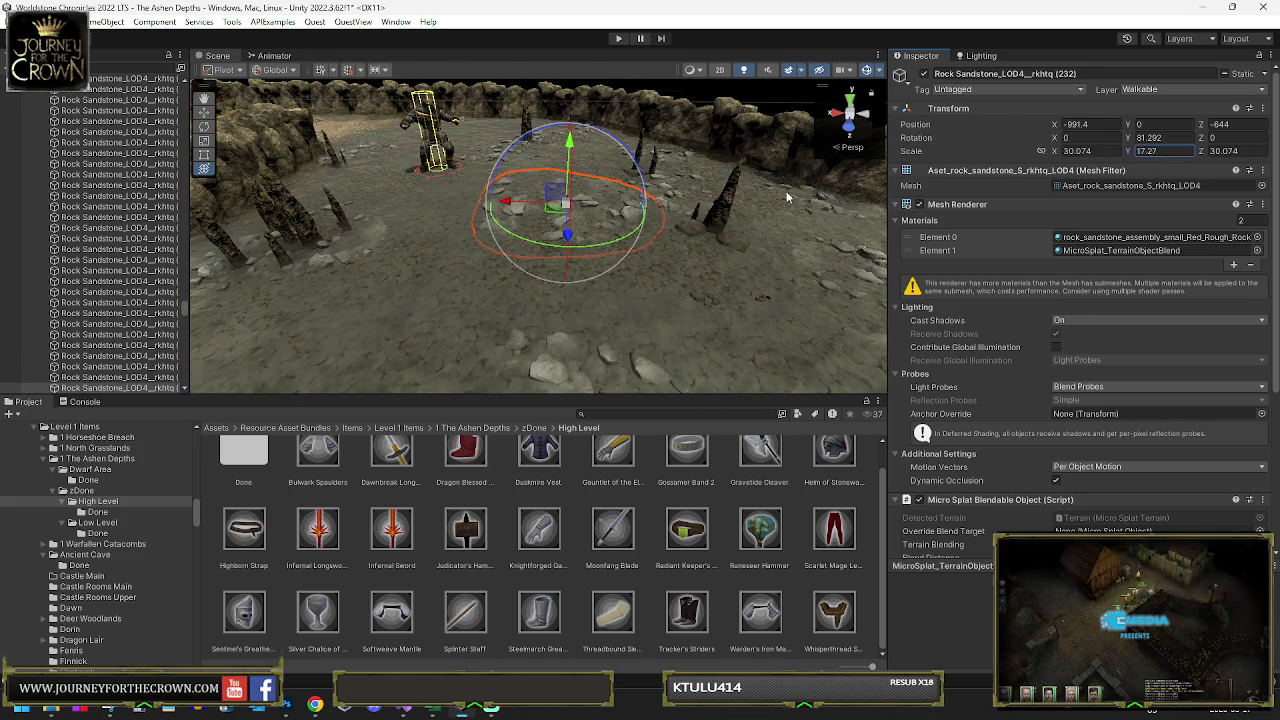
{"action": "type", "text": "9.08"}
{"action": "mouse_move", "coordinate": [651, 206]}
{"action": "left_mouse_down"}
{"action": "mouse_move", "coordinate": [668, 264]}
{"action": "mouse_move", "coordinate": [605, 275]}
{"action": "left_mouse_up"}
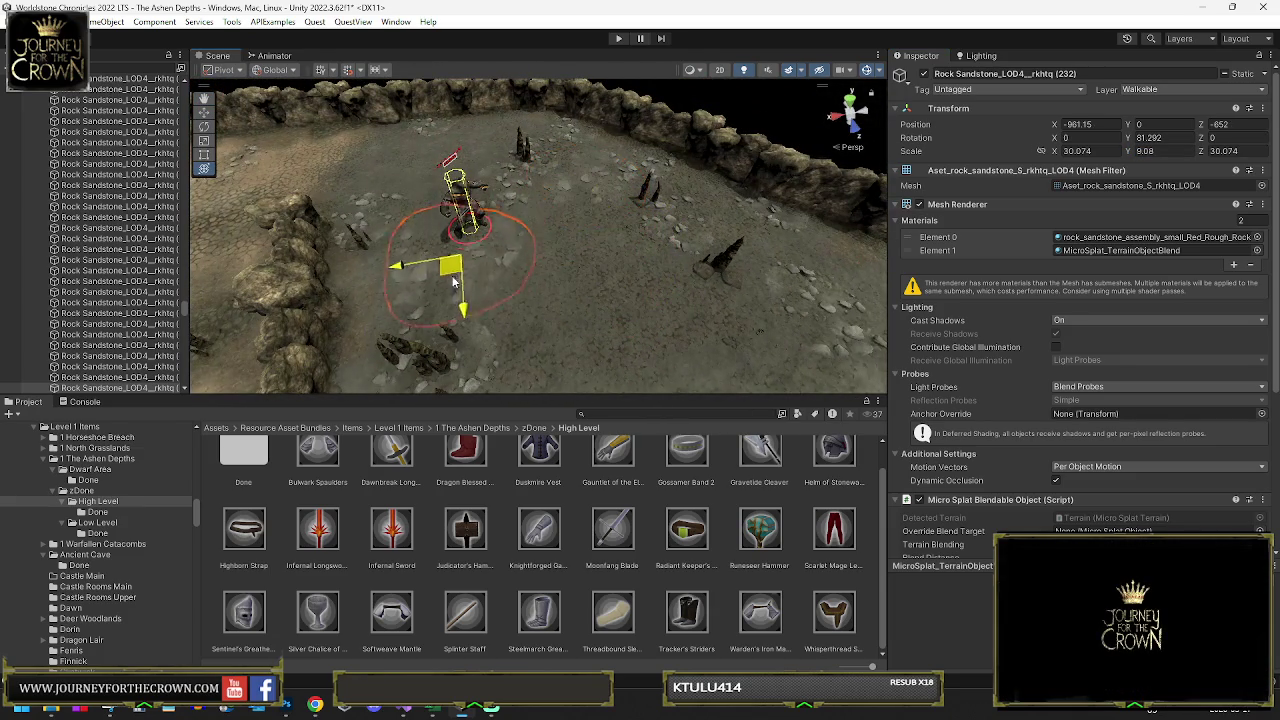
{"action": "left_click_drag", "start_coordinate": [432, 332], "coordinate": [453, 181]}
{"action": "mouse_move", "coordinate": [720, 287]}
{"action": "left_mouse_down"}
{"action": "mouse_move", "coordinate": [529, 363]}
{"action": "mouse_move", "coordinate": [857, 300]}
{"action": "left_mouse_up"}
{"action": "key", "text": "e"}
{"action": "key", "text": "f"}
{"action": "key", "text": "w"}
{"action": "mouse_move", "coordinate": [612, 233]}
{"action": "left_mouse_down"}
{"action": "mouse_move", "coordinate": [640, 245]}
{"action": "mouse_move", "coordinate": [810, 190]}
{"action": "mouse_move", "coordinate": [760, 195]}
{"action": "left_mouse_up"}
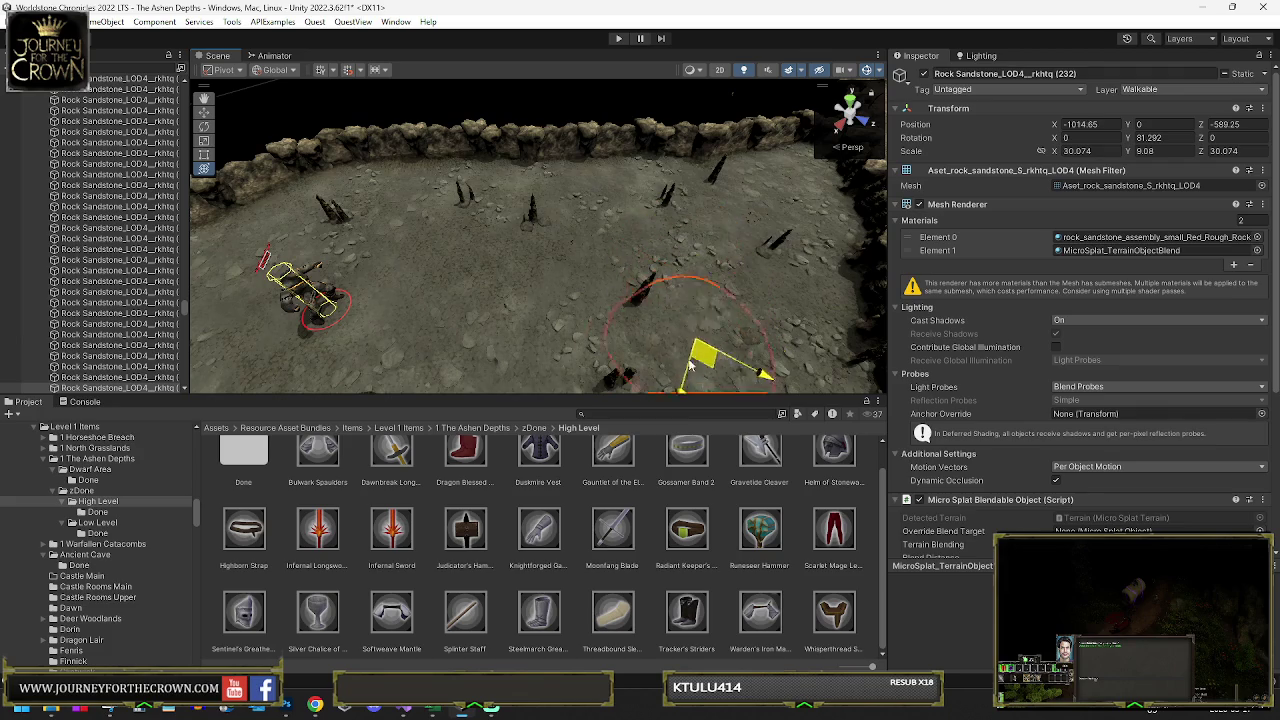
{"action": "left_click_drag", "start_coordinate": [700, 362], "coordinate": [590, 252]}
{"action": "mouse_move", "coordinate": [488, 265]}
{"action": "left_mouse_down"}
{"action": "mouse_move", "coordinate": [640, 238]}
{"action": "mouse_move", "coordinate": [686, 195]}
{"action": "left_mouse_up"}
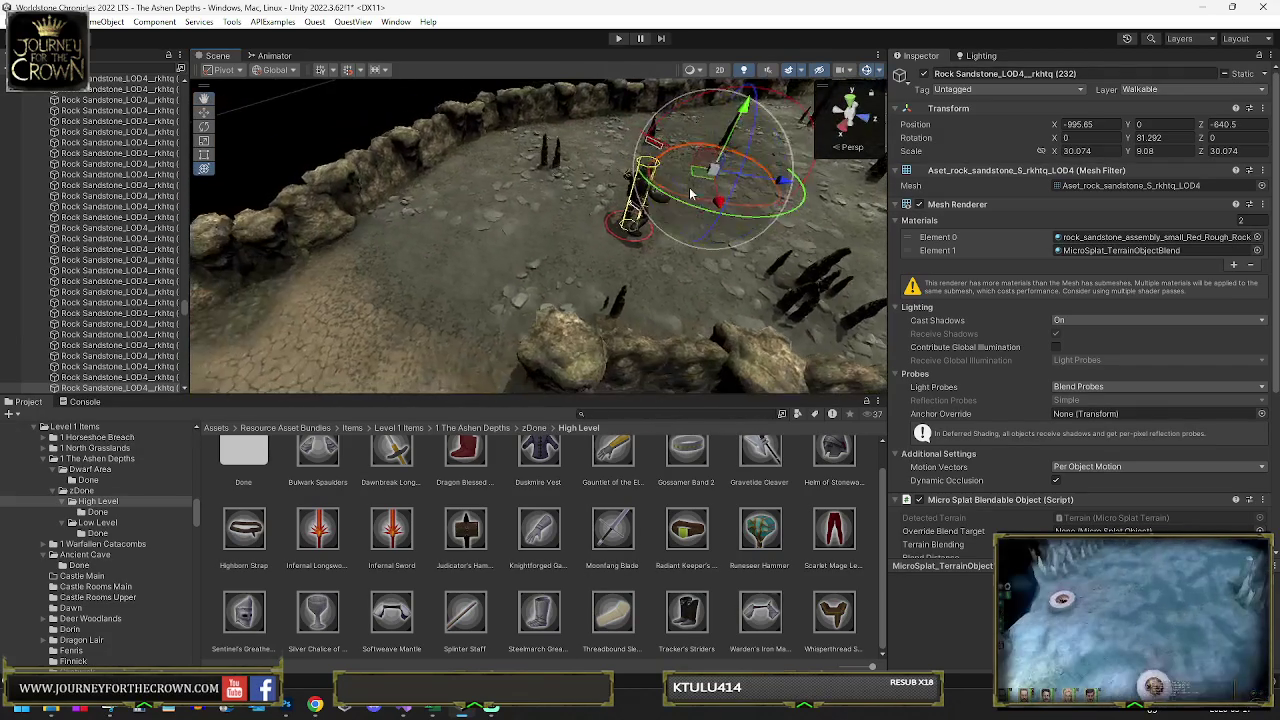
{"action": "left_click_drag", "start_coordinate": [350, 284], "coordinate": [331, 275]}
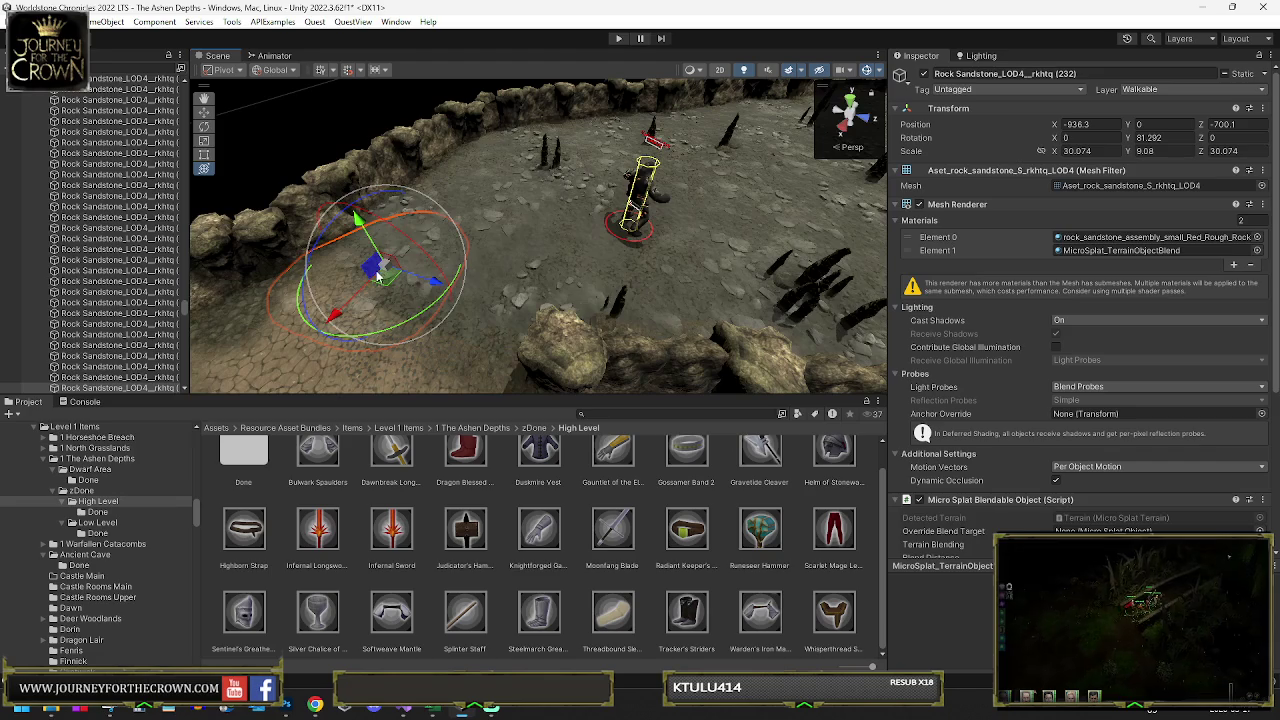
{"action": "mouse_move", "coordinate": [390, 283]}
{"action": "left_mouse_down"}
{"action": "mouse_move", "coordinate": [514, 345]}
{"action": "mouse_move", "coordinate": [380, 287]}
{"action": "mouse_move", "coordinate": [430, 260]}
{"action": "left_mouse_up"}
- Select sandstone rock (319) on the floor and frame the view on it
{"action": "key", "text": "y"}
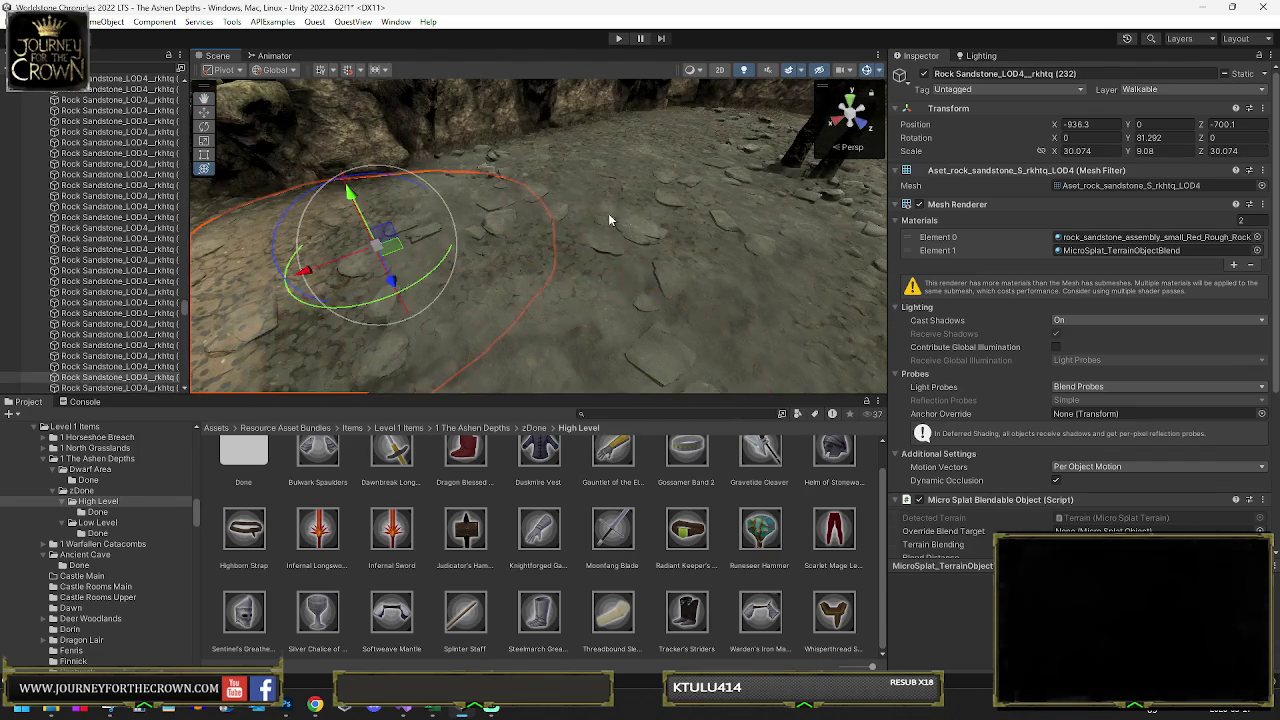
{"action": "left_click", "coordinate": [736, 180]}
{"action": "mouse_move", "coordinate": [736, 180]}
{"action": "left_mouse_down"}
{"action": "mouse_move", "coordinate": [450, 235]}
{"action": "mouse_move", "coordinate": [425, 263]}
{"action": "left_mouse_up"}
{"action": "left_click", "coordinate": [440, 240]}
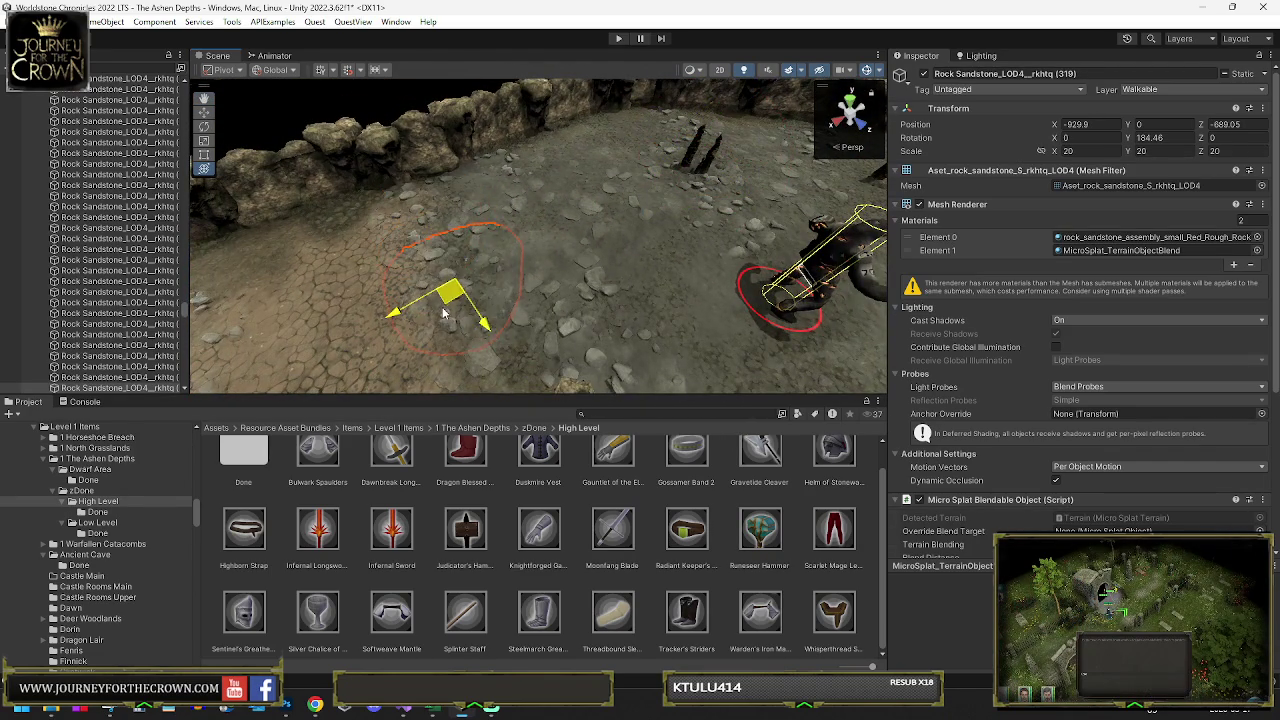
{"action": "key", "text": "f"}
{"action": "mouse_move", "coordinate": [469, 387]}
{"action": "left_mouse_down"}
{"action": "mouse_move", "coordinate": [560, 300]}
{"action": "mouse_move", "coordinate": [864, 229]}
{"action": "left_mouse_up"}
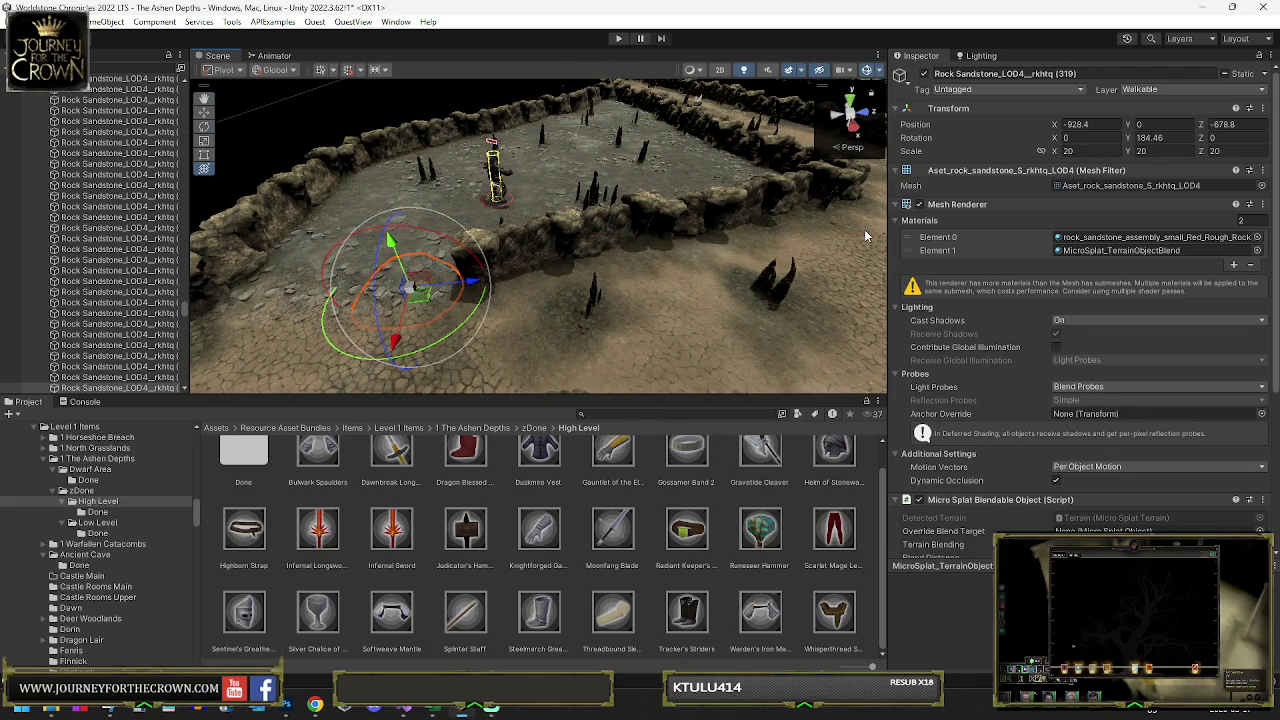
{"action": "left_click", "coordinate": [20, 21]}
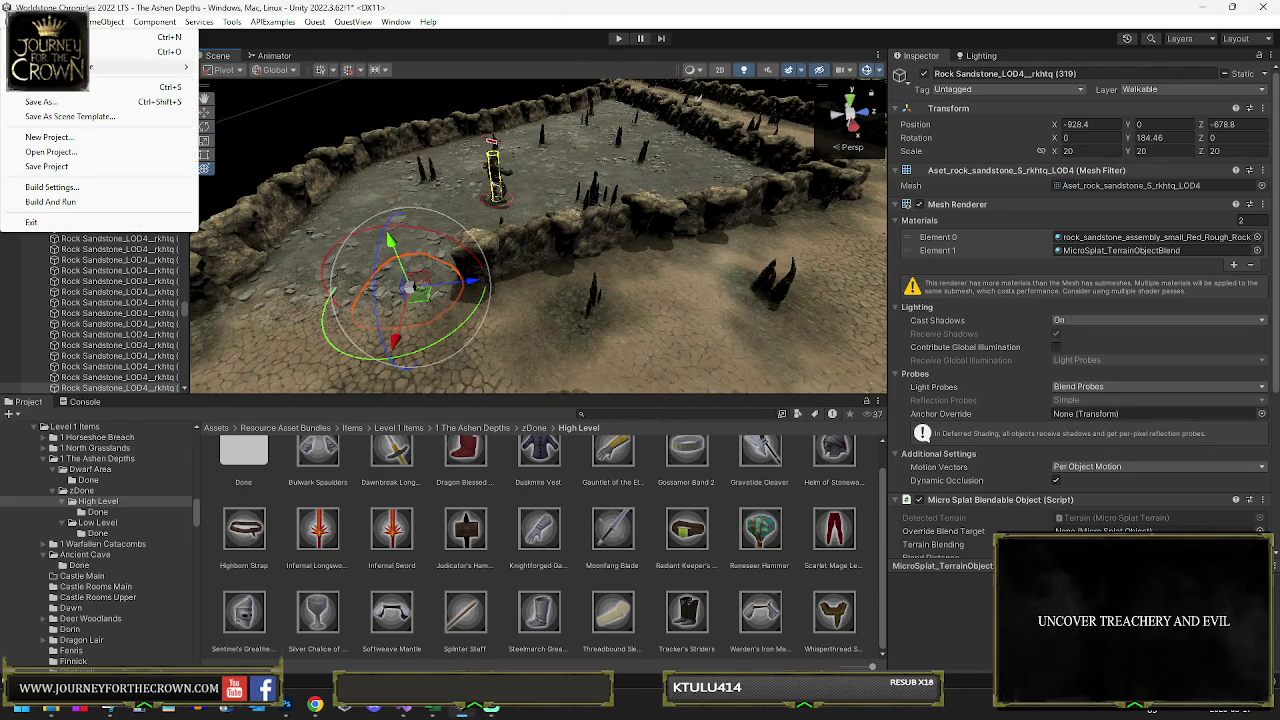
- Save The Ashen Depths scene and look over the rearranged cave floor
{"action": "left_click", "coordinate": [48, 88]}
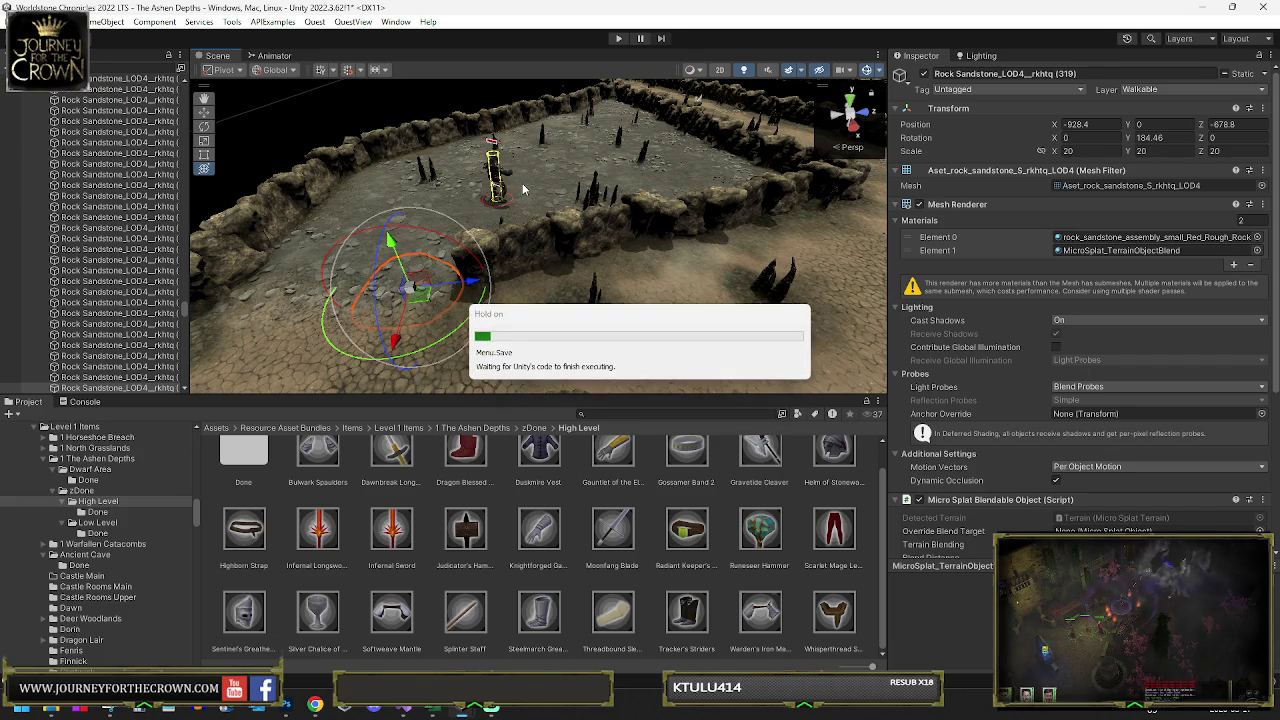
{"action": "mouse_move", "coordinate": [556, 181]}
{"action": "left_mouse_down"}
{"action": "mouse_move", "coordinate": [716, 169]}
{"action": "mouse_move", "coordinate": [619, 219]}
{"action": "left_mouse_up"}
{"action": "key", "text": "y"}
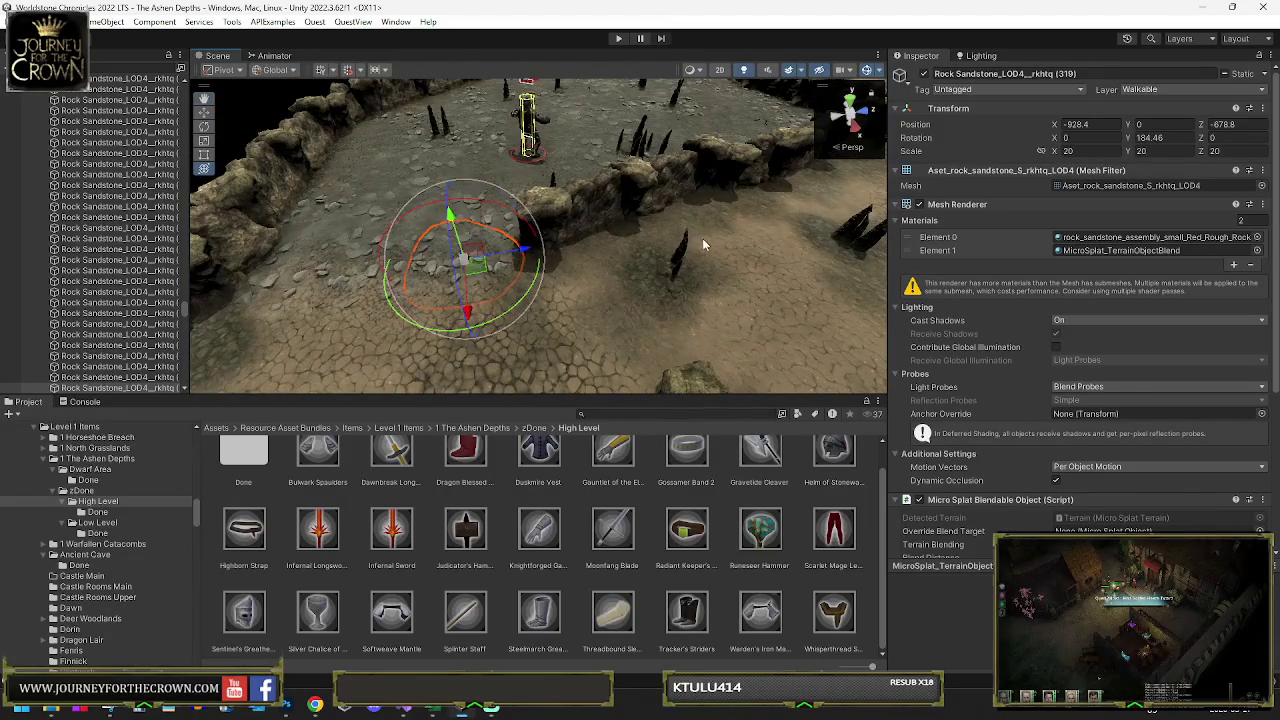
{"action": "mouse_move", "coordinate": [676, 252]}
{"action": "left_mouse_down"}
{"action": "mouse_move", "coordinate": [800, 187]}
{"action": "mouse_move", "coordinate": [367, 238]}
{"action": "left_mouse_up"}
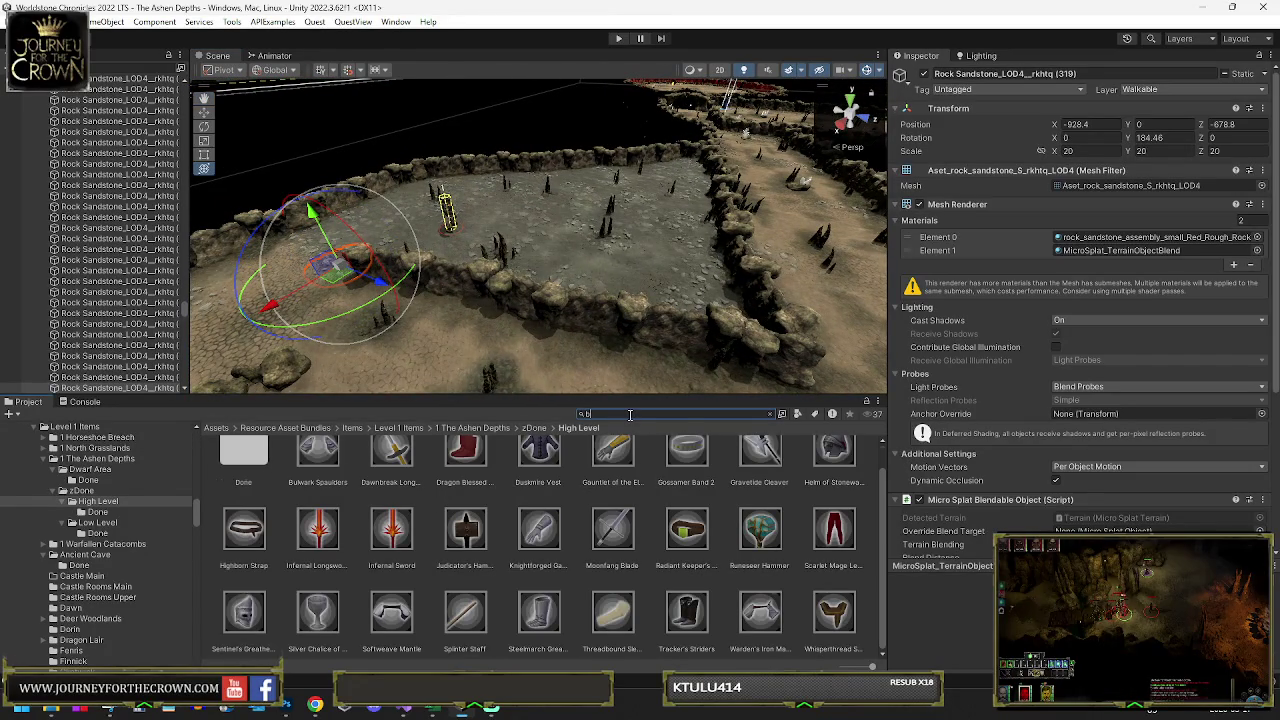
- Search 'boulder', select Ancient Cave Boulders, and rotate it to about 82 degrees
{"action": "type", "text": "oulder"}
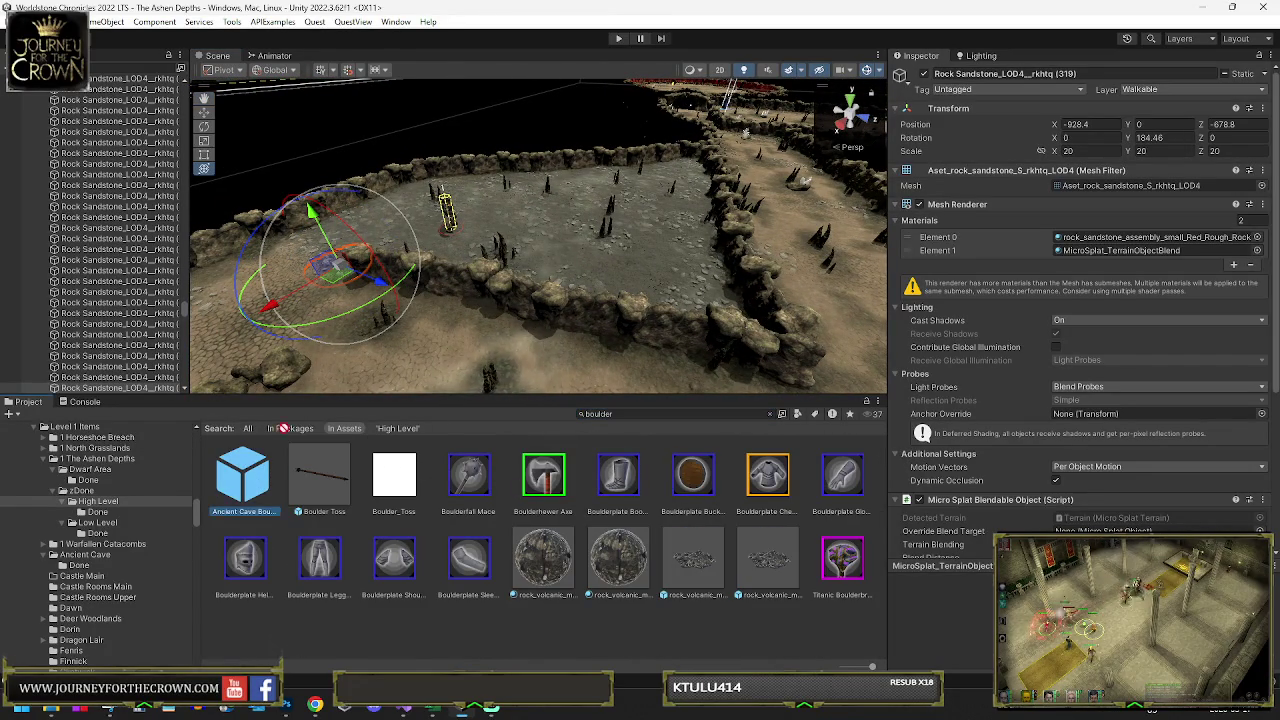
{"action": "left_click", "coordinate": [335, 258]}
{"action": "left_click_drag", "start_coordinate": [335, 258], "coordinate": [420, 300]}
{"action": "mouse_move", "coordinate": [505, 240]}
{"action": "left_mouse_down"}
{"action": "mouse_move", "coordinate": [742, 283]}
{"action": "mouse_move", "coordinate": [852, 268]}
{"action": "mouse_move", "coordinate": [510, 253]}
{"action": "mouse_move", "coordinate": [503, 237]}
{"action": "left_mouse_up"}
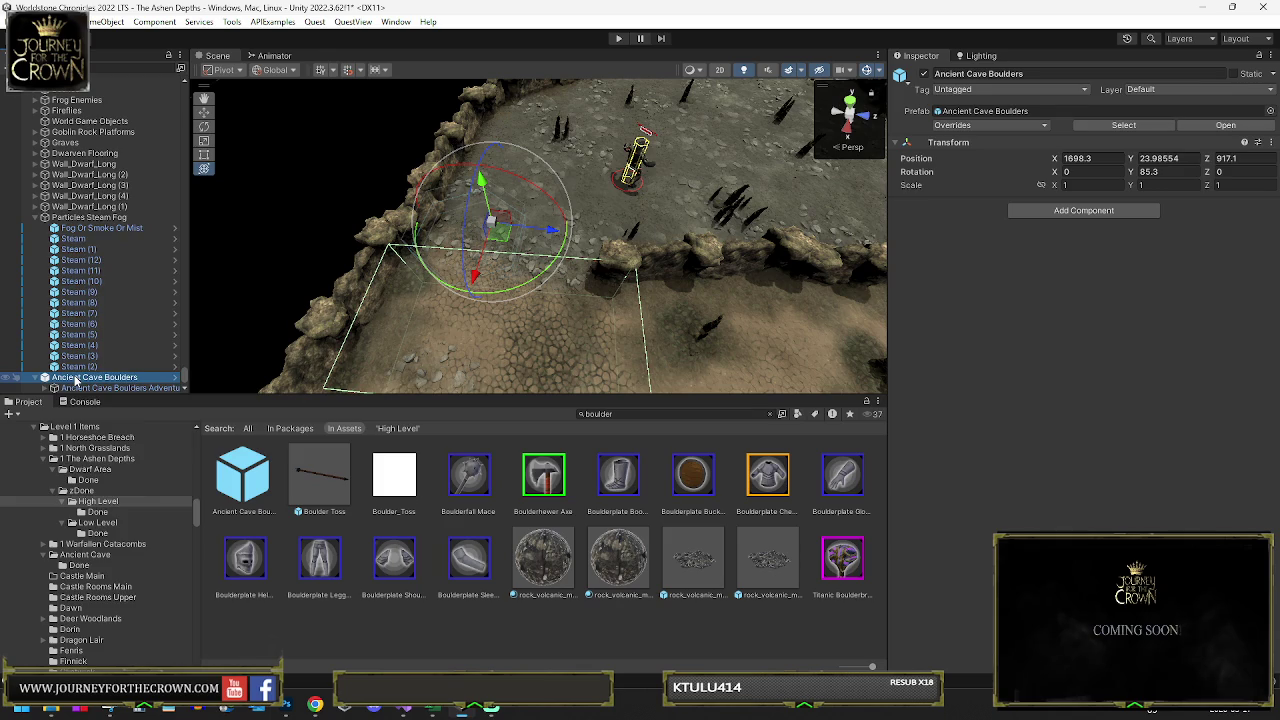
- Unpack the Ancient Cave Boulders prefab and deactivate GameObject (1) under AdventureDetails
{"action": "right_click", "coordinate": [78, 380]}
{"action": "mouse_move", "coordinate": [126, 360]}
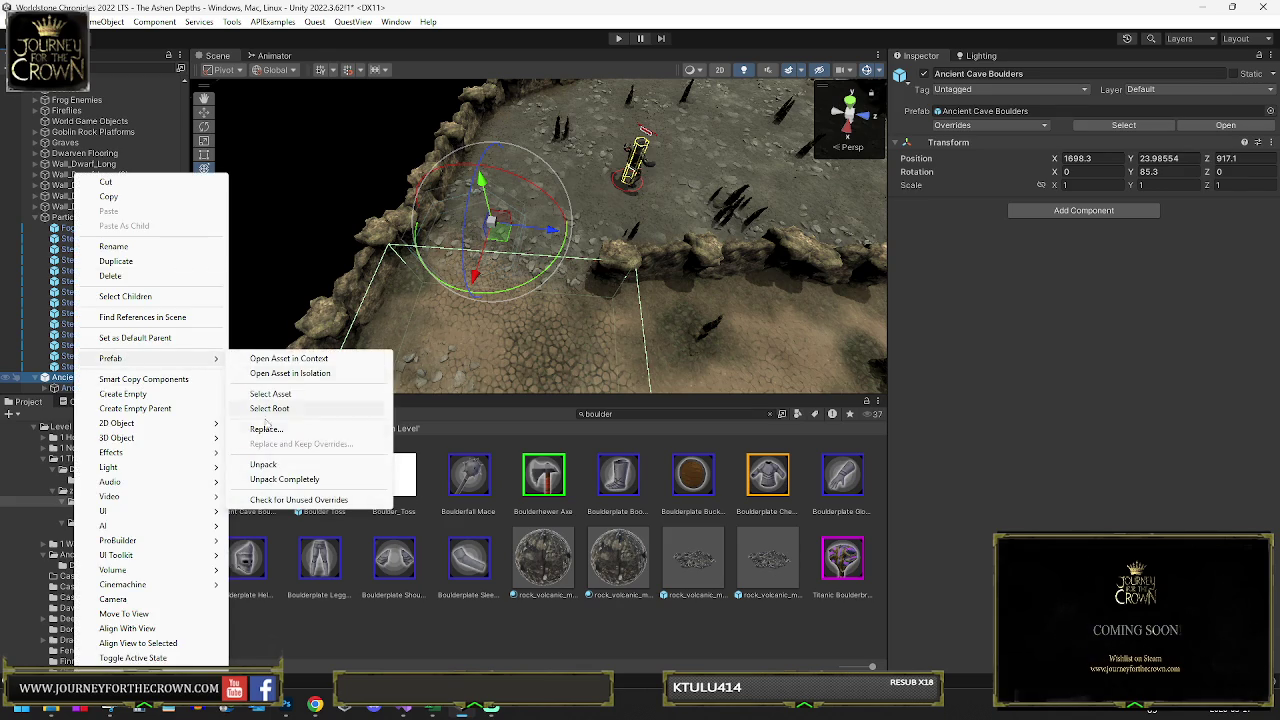
{"action": "left_click", "coordinate": [266, 465]}
{"action": "scroll", "coordinate": [80, 380], "scroll_direction": "down", "scroll_amount": 1}
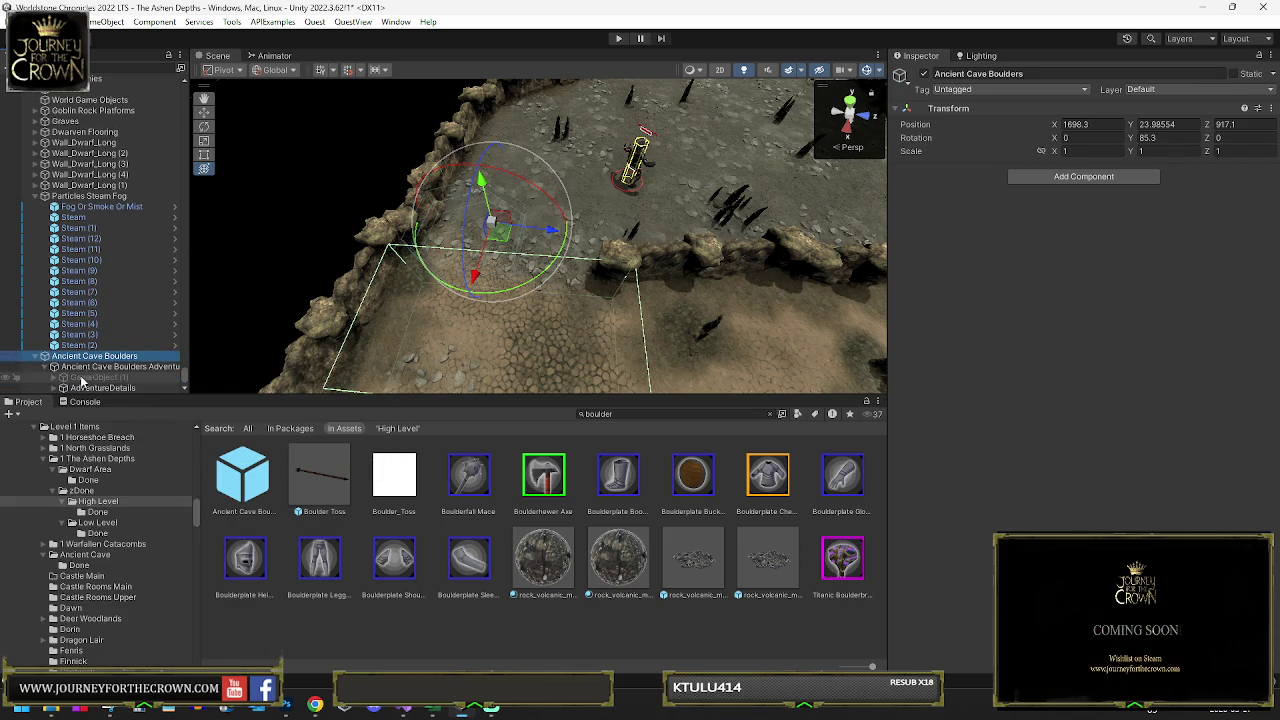
{"action": "left_click", "coordinate": [63, 388]}
{"action": "scroll", "coordinate": [90, 345], "scroll_direction": "down", "scroll_amount": 2}
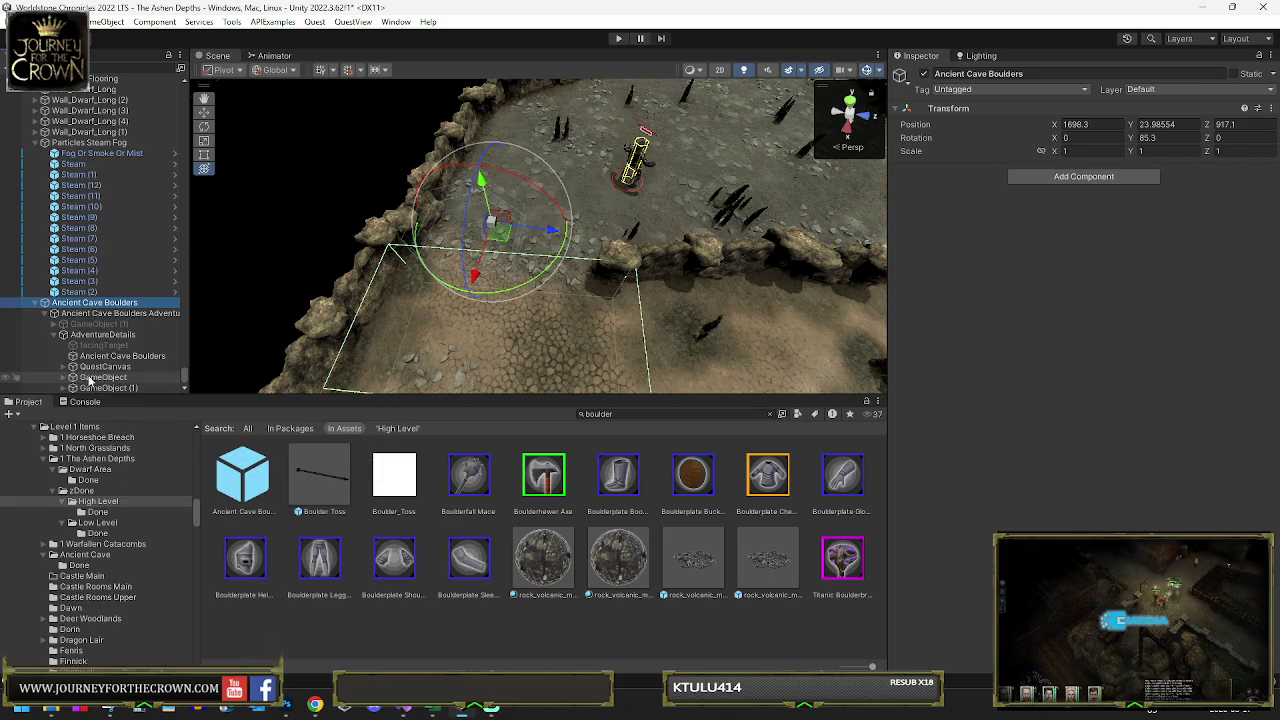
{"action": "left_click", "coordinate": [95, 324]}
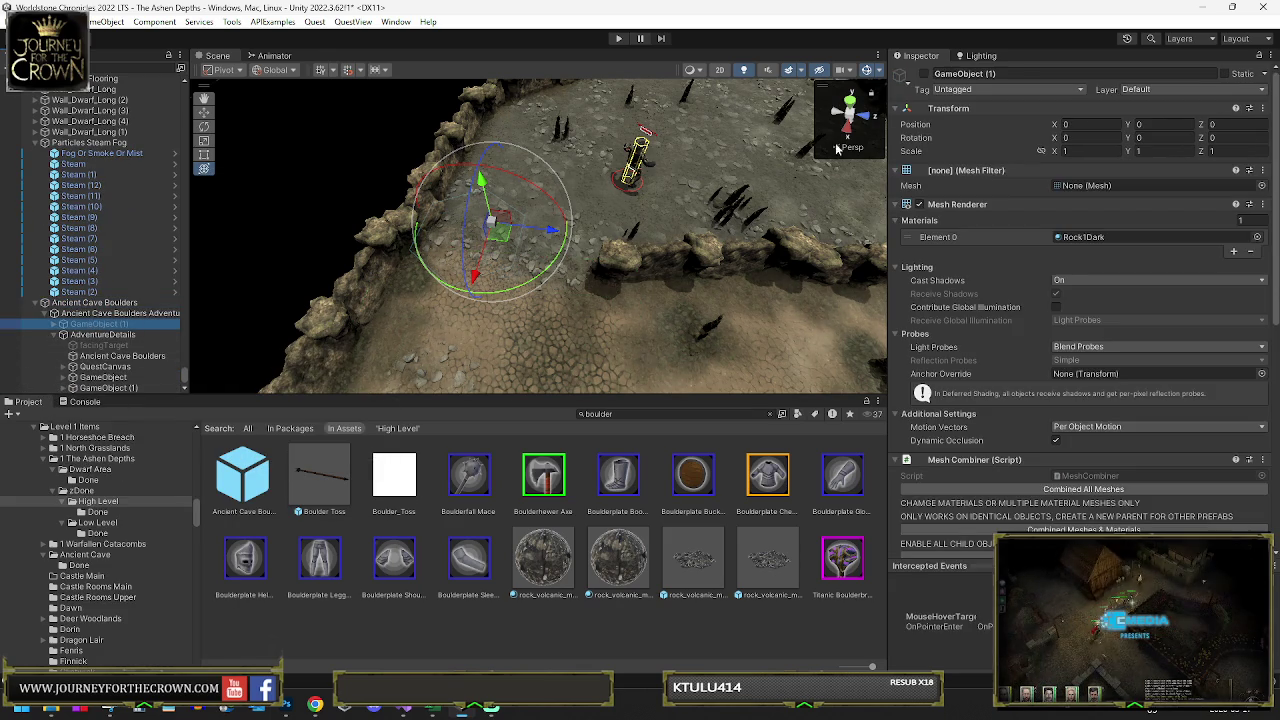
{"action": "left_click", "coordinate": [924, 74]}
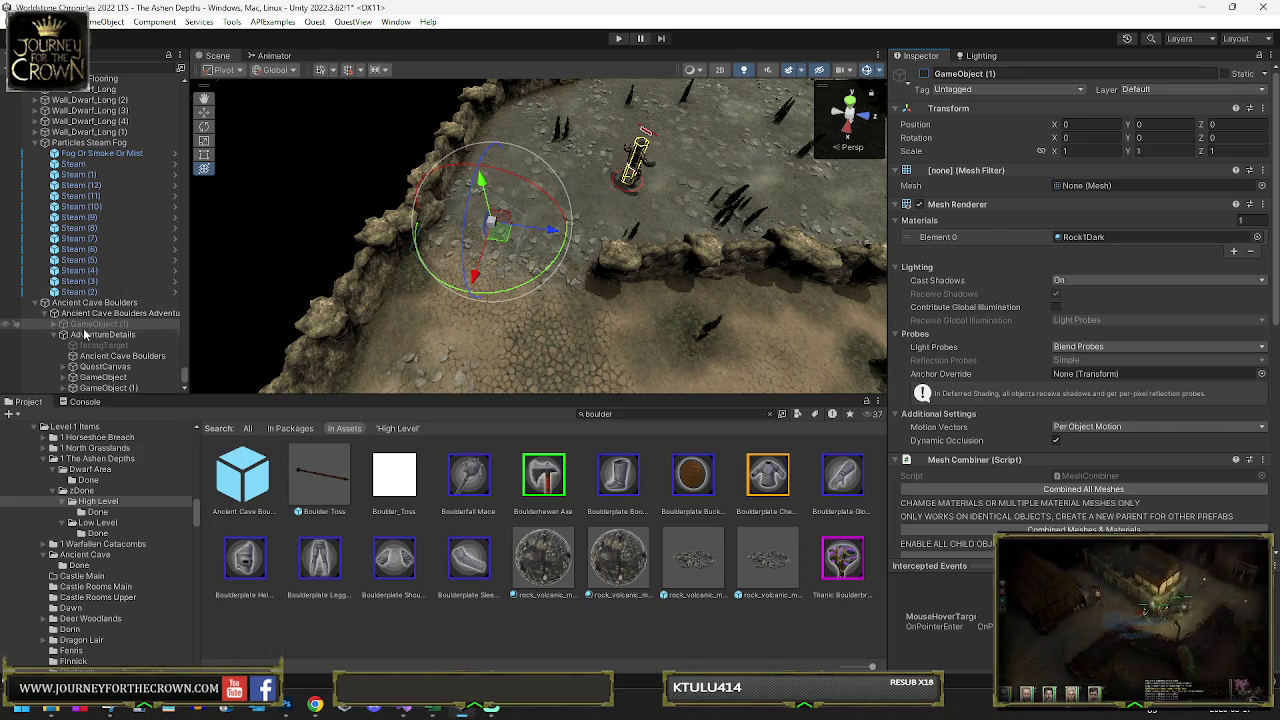
- Inspect the Ancient Cave Boulders adventure trigger and open its dialog XML in Visual Studio
{"action": "left_click", "coordinate": [103, 357]}
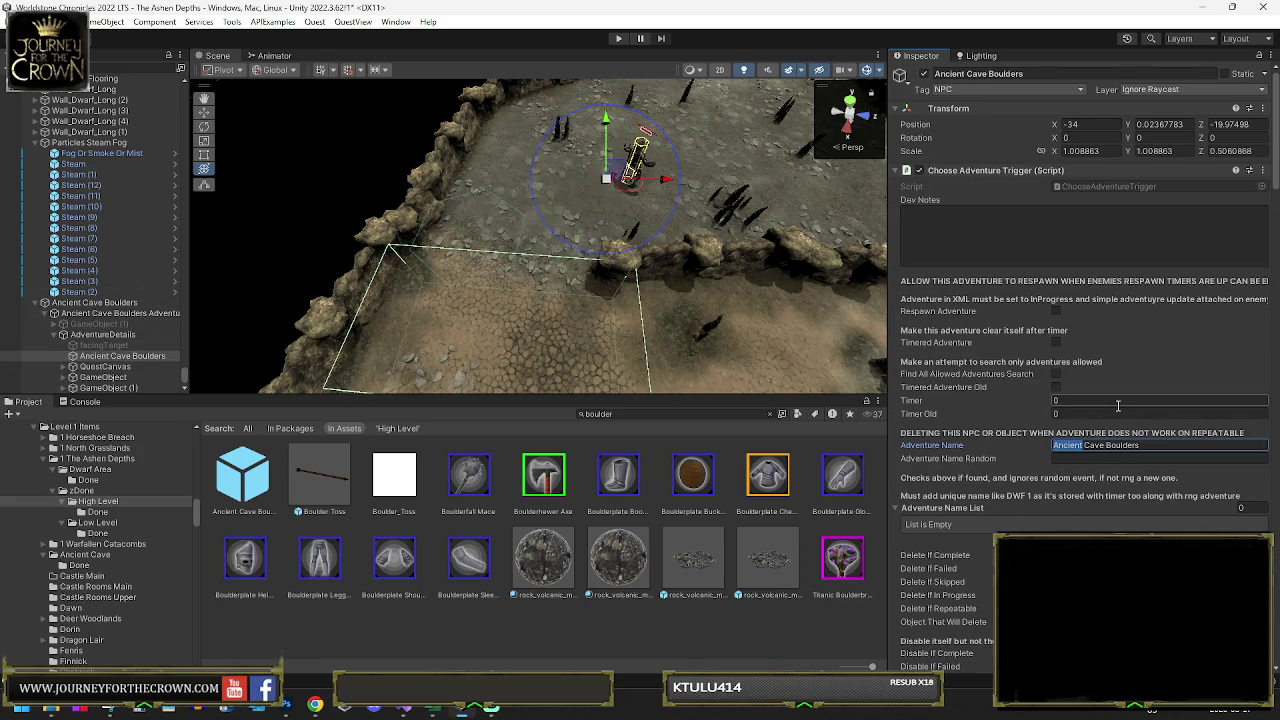
{"action": "scroll", "coordinate": [1161, 388], "scroll_direction": "down", "scroll_amount": 15}
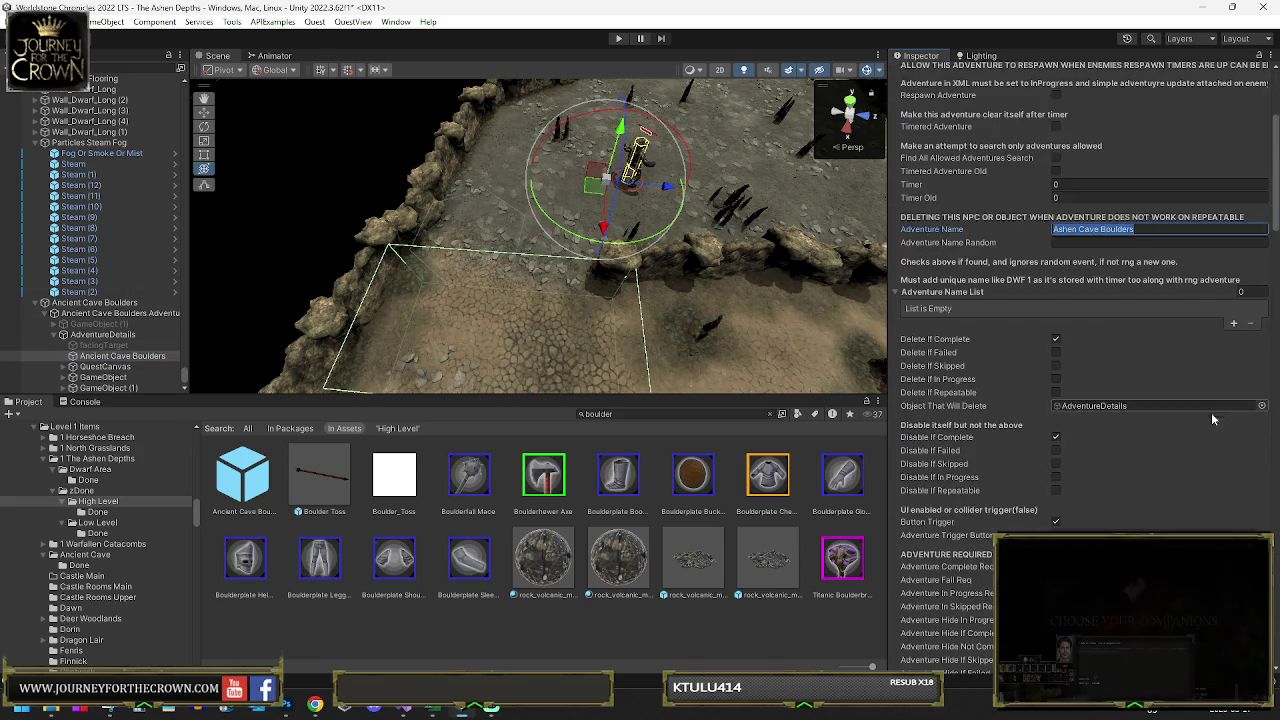
{"action": "left_click", "coordinate": [1098, 450]}
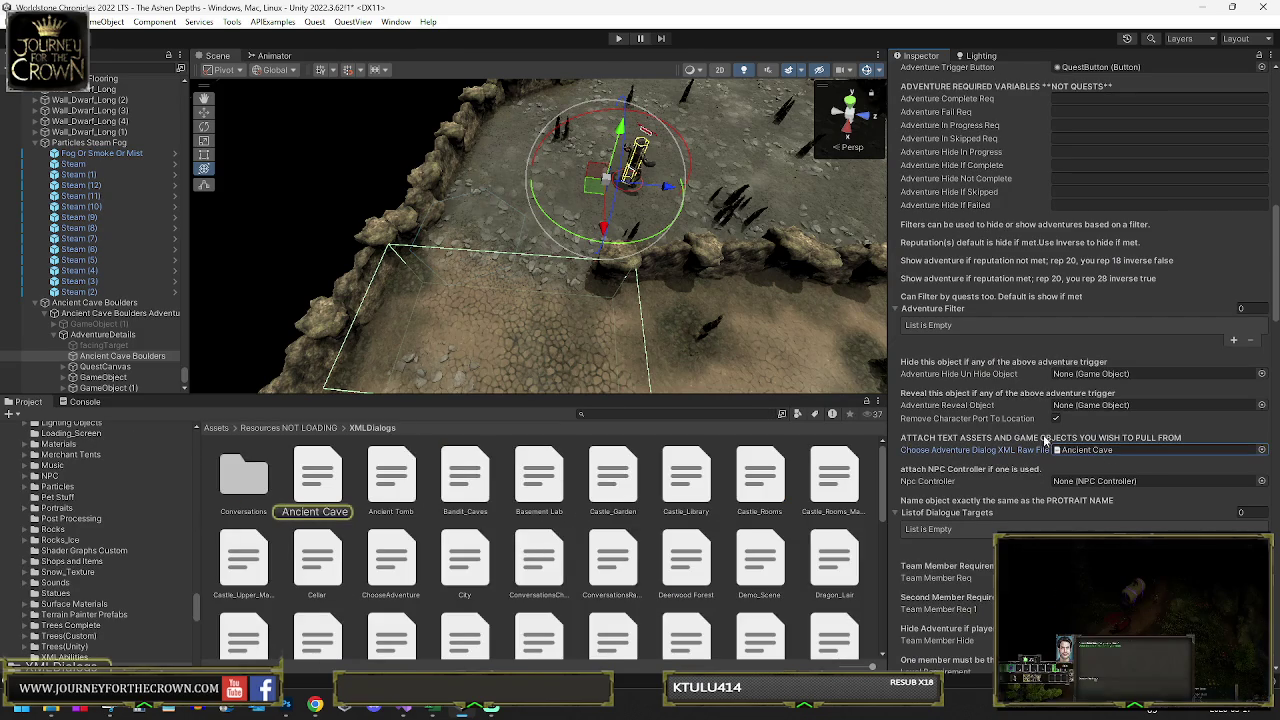
{"action": "left_click", "coordinate": [404, 706]}
{"action": "left_click", "coordinate": [436, 247]}
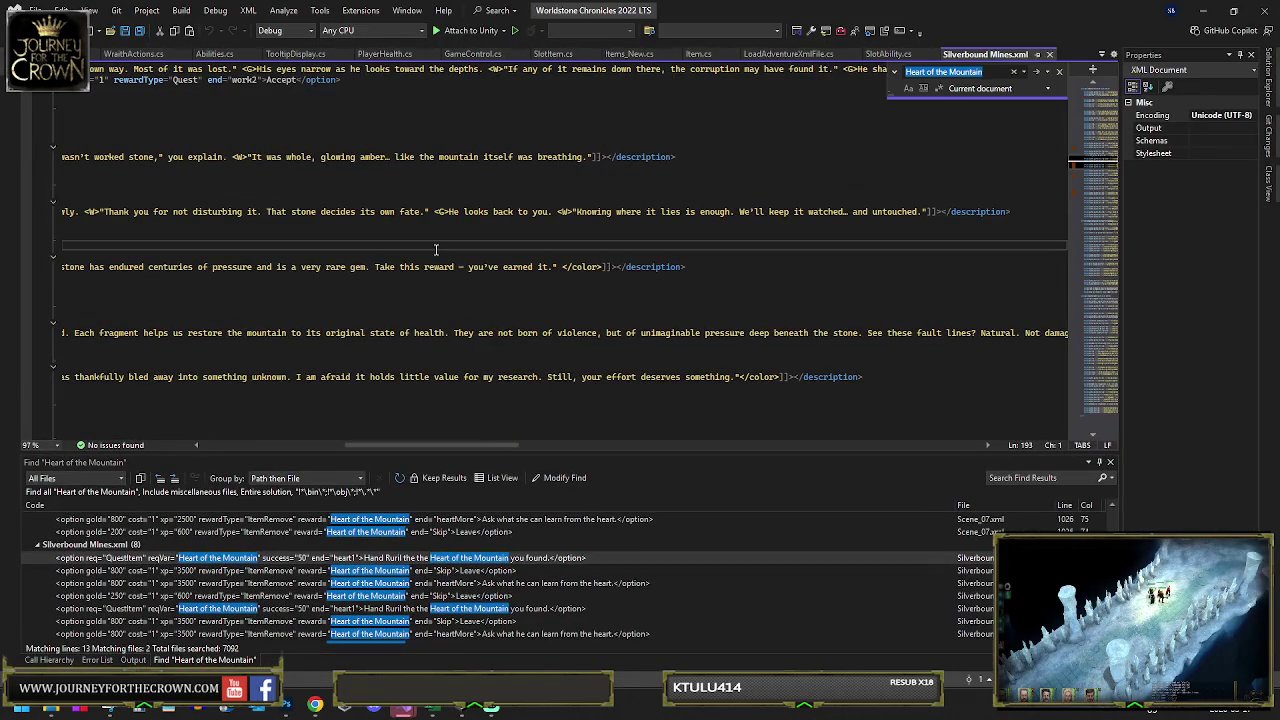
- Restore Visual Studio and close the Heart of the Mountain Quick Find box in Silverbound Mines.xml
{"action": "mouse_move", "coordinate": [404, 706]}
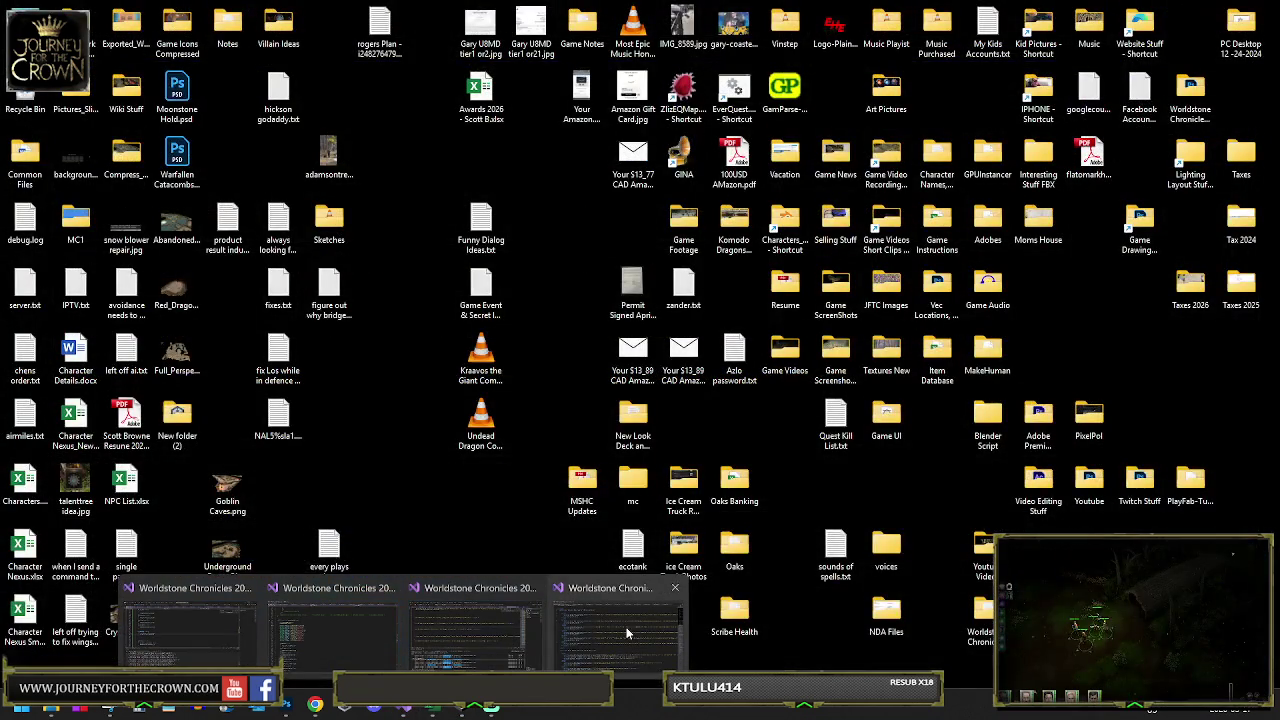
{"action": "left_click", "coordinate": [628, 632]}
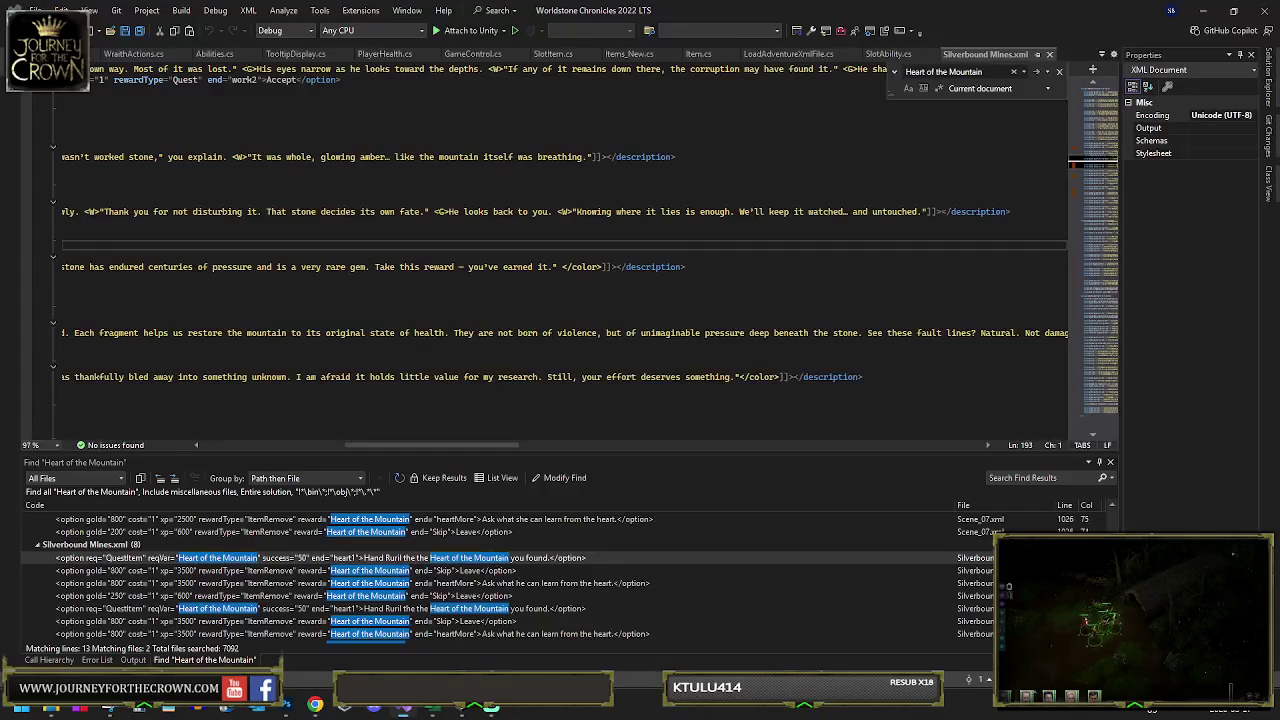
{"action": "key", "text": "Escape"}
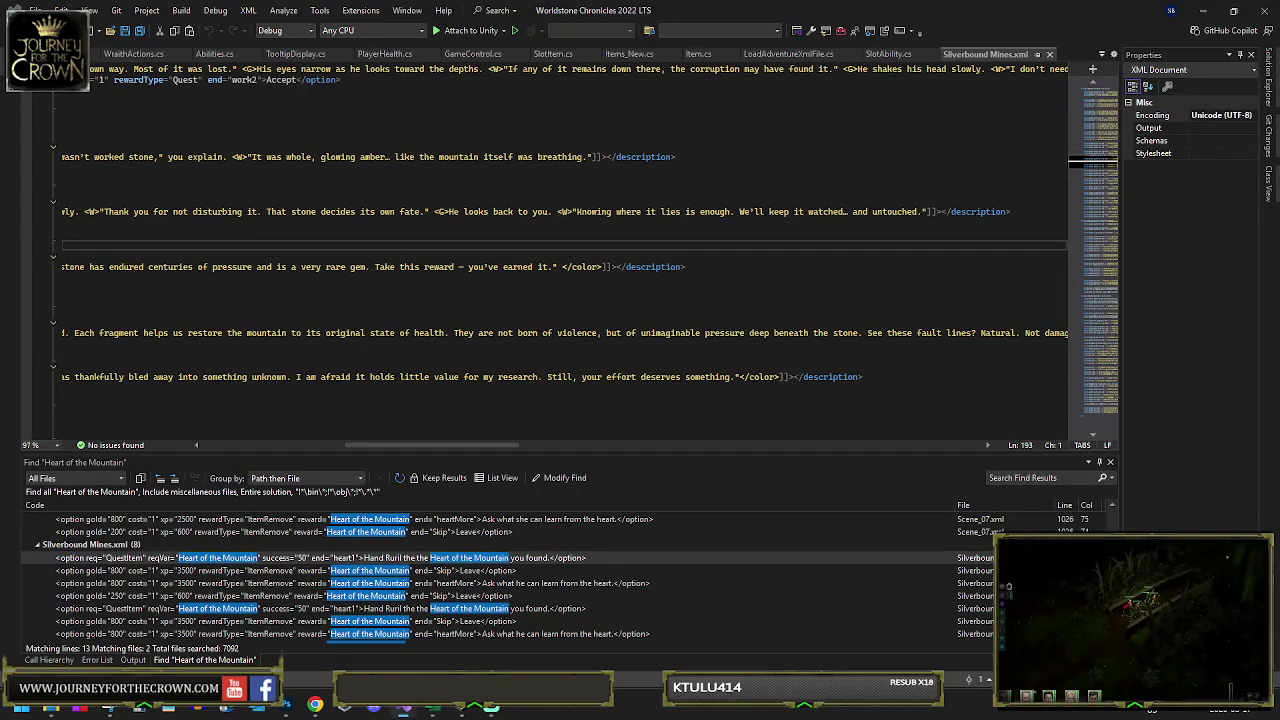
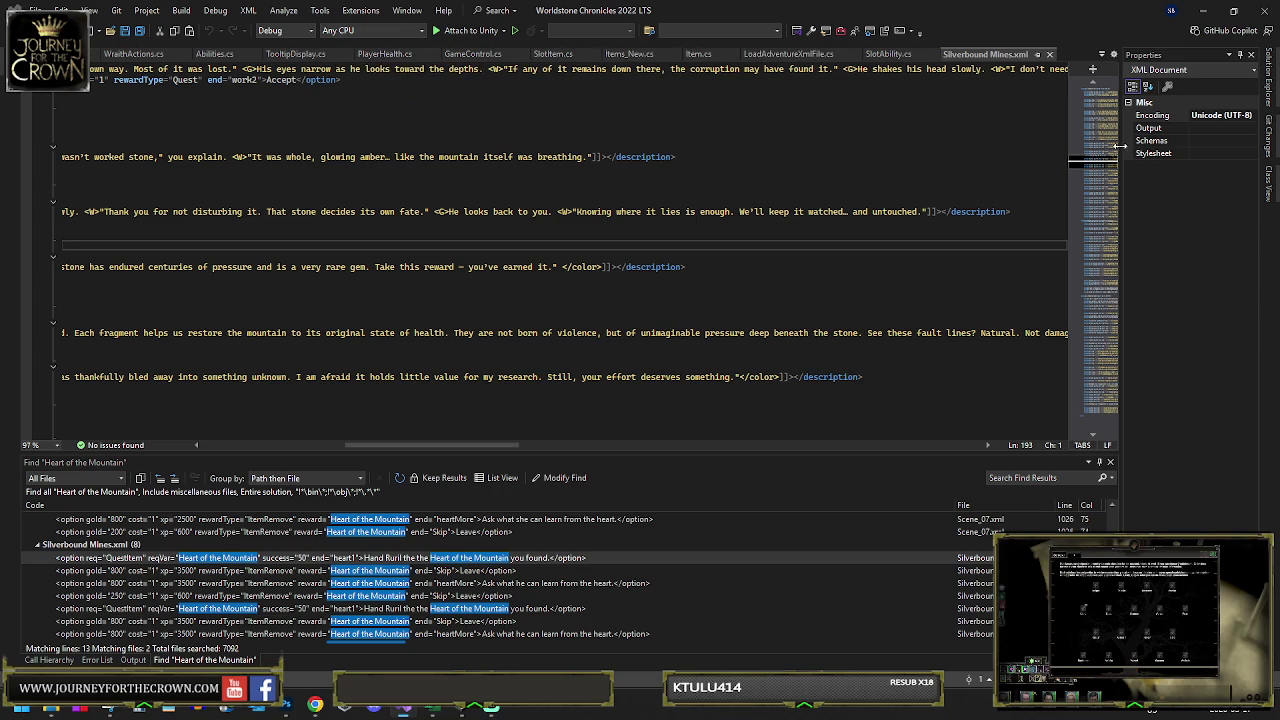
- Leave Visual Studio's file list for the Unity editor showing the Ancient Cave Boulders scene
{"action": "left_click", "coordinate": [1102, 56]}
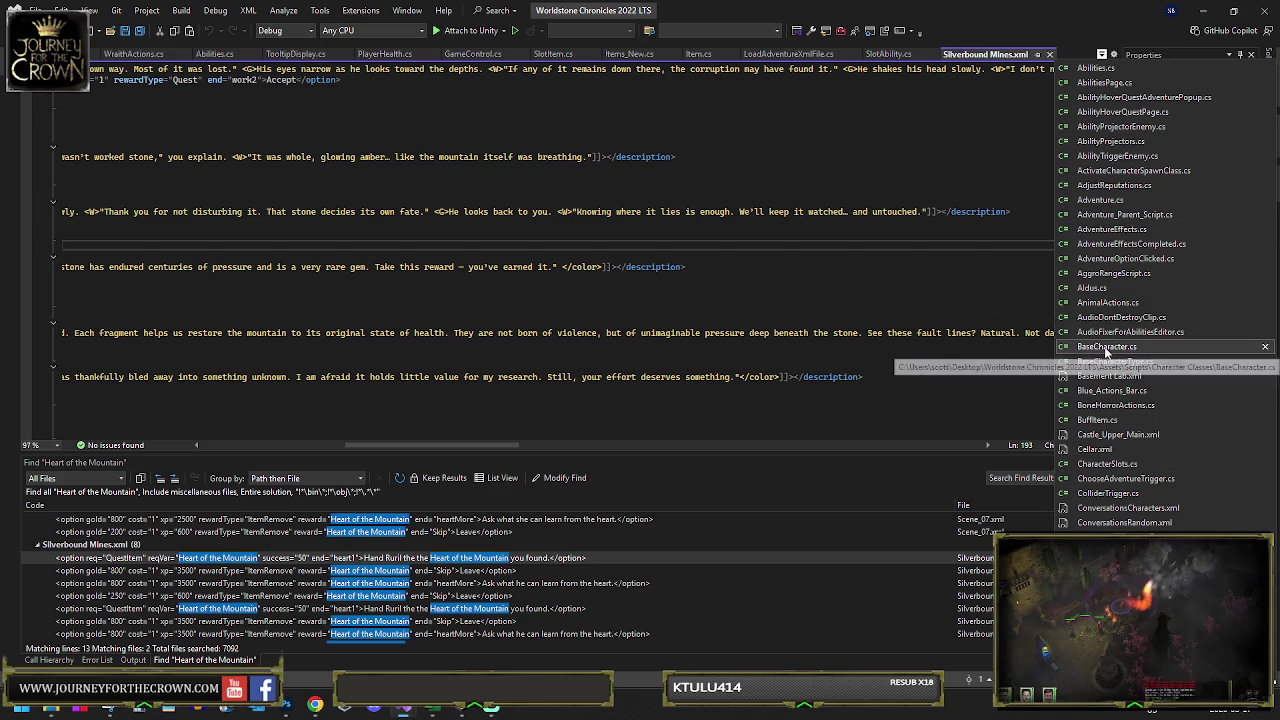
{"action": "left_click", "coordinate": [462, 709]}
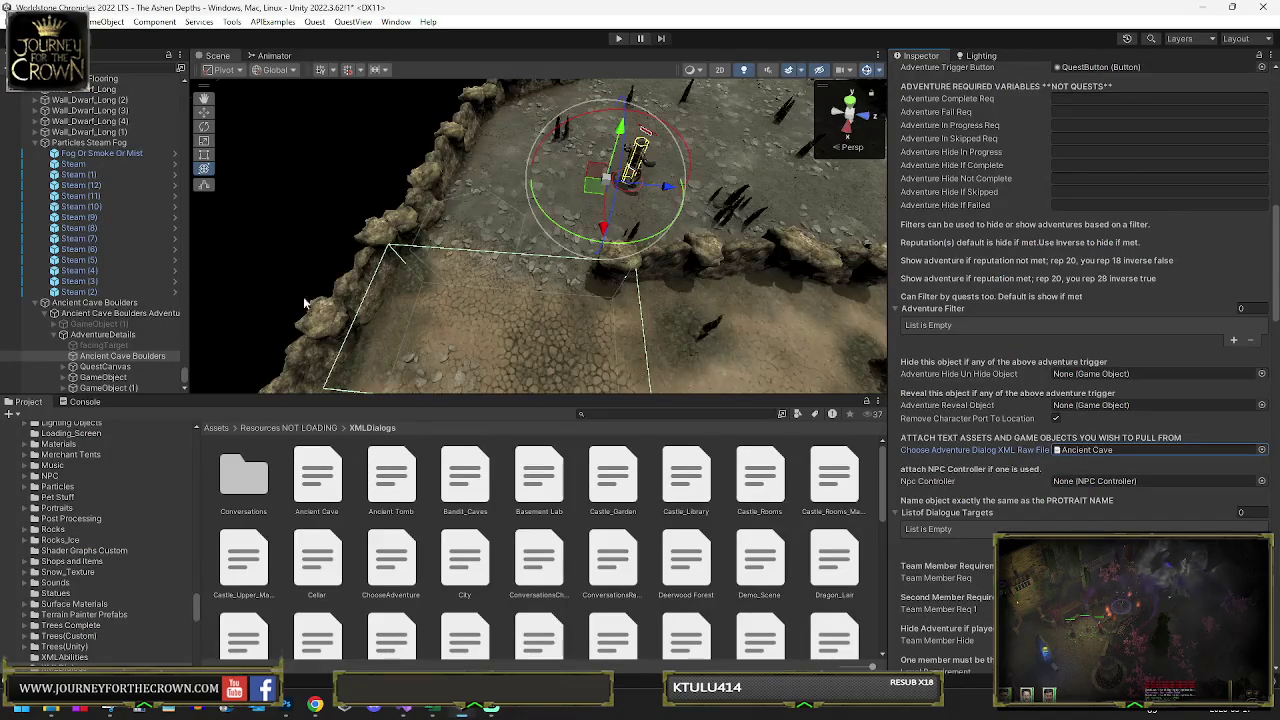
- Search the project assets for 'ashen' and open The Ashen Depths XML in Visual Studio
{"action": "left_click", "coordinate": [626, 413]}
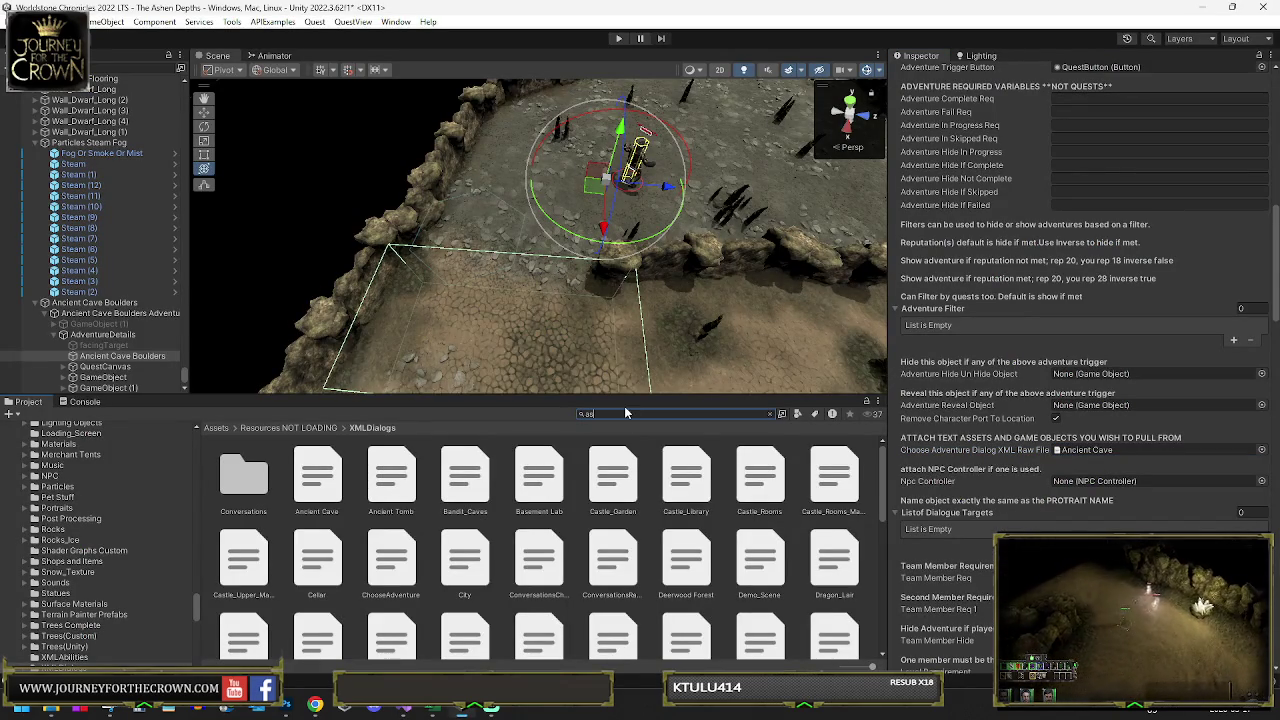
{"action": "type", "text": "ashe"}
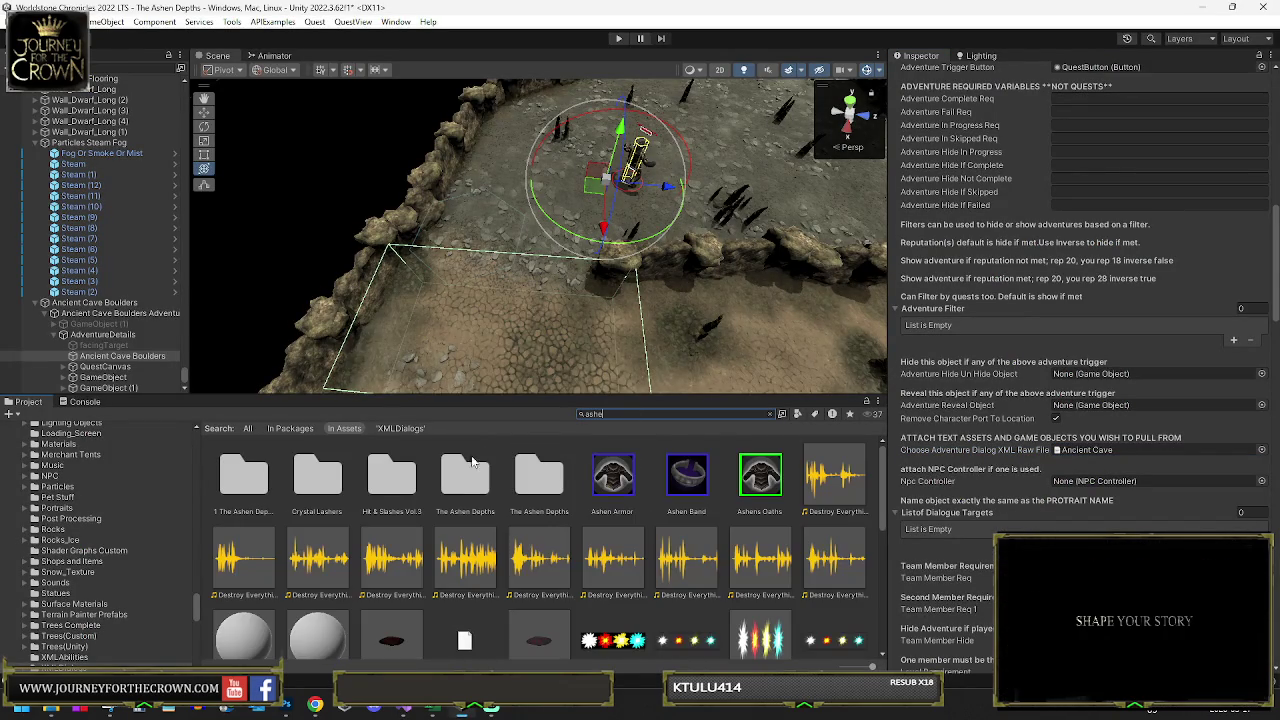
{"action": "type", "text": "n"}
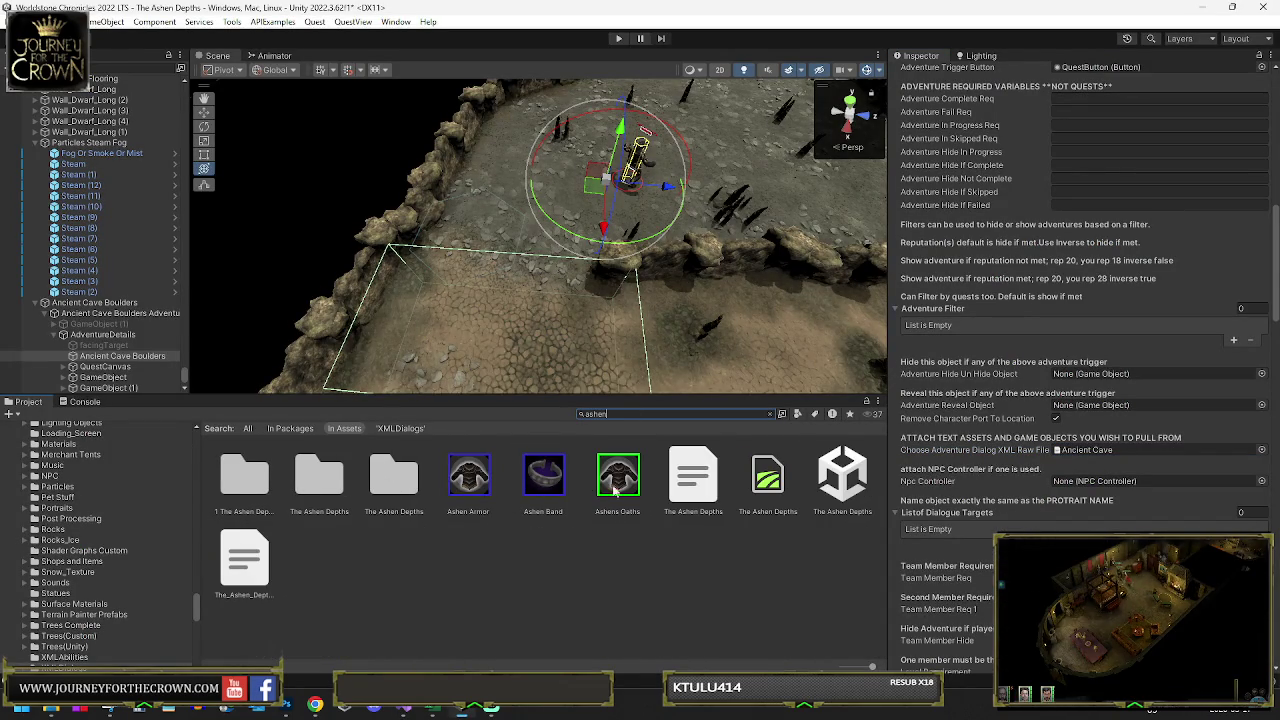
{"action": "left_click", "coordinate": [686, 482]}
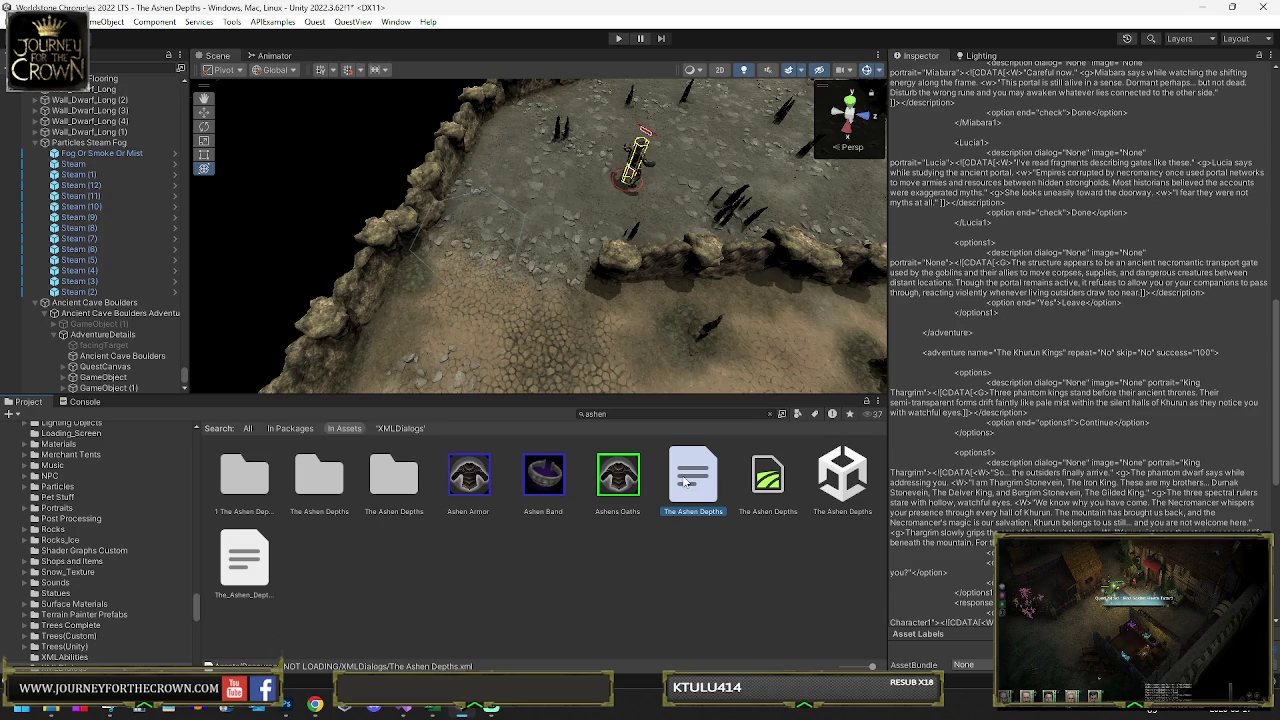
{"action": "double_click", "coordinate": [686, 482]}
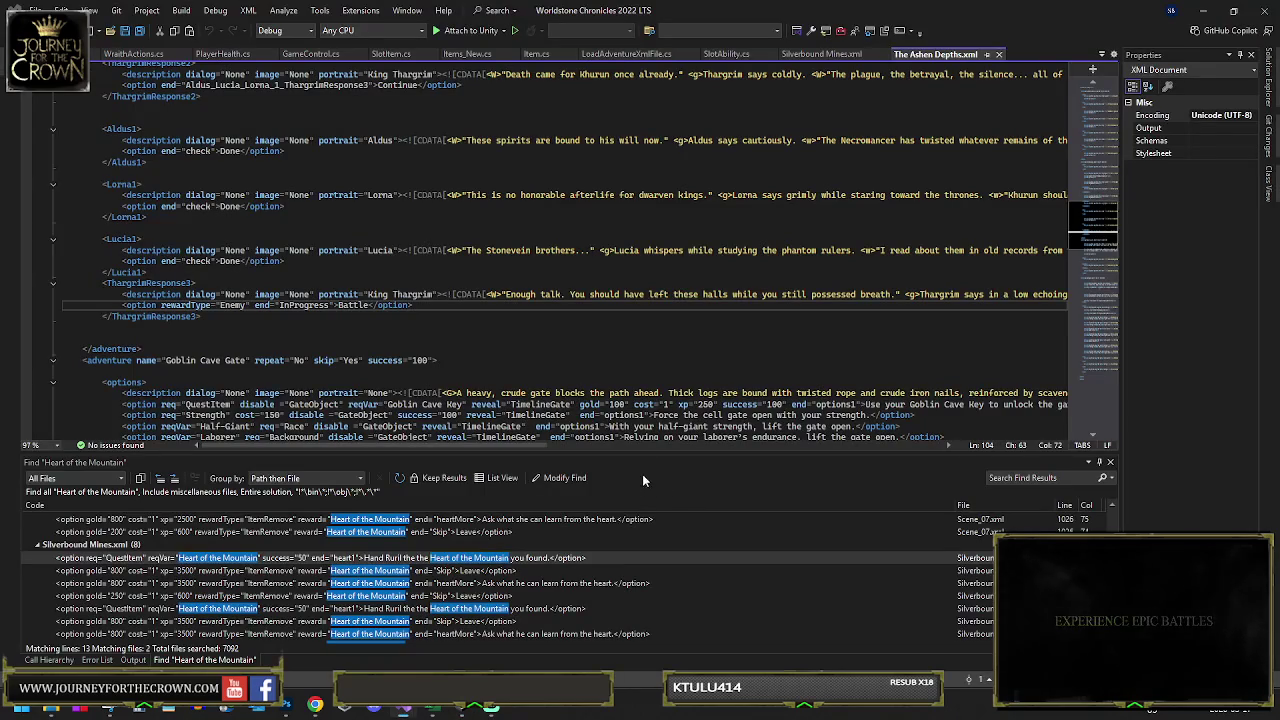
- Paste the boulders adventure block after </adventure> and rename it to 'Ashen Cave Boulders'
{"action": "left_click", "coordinate": [186, 349]}
{"action": "key", "text": "Return"}
{"action": "key", "text": "ctrl+v"}
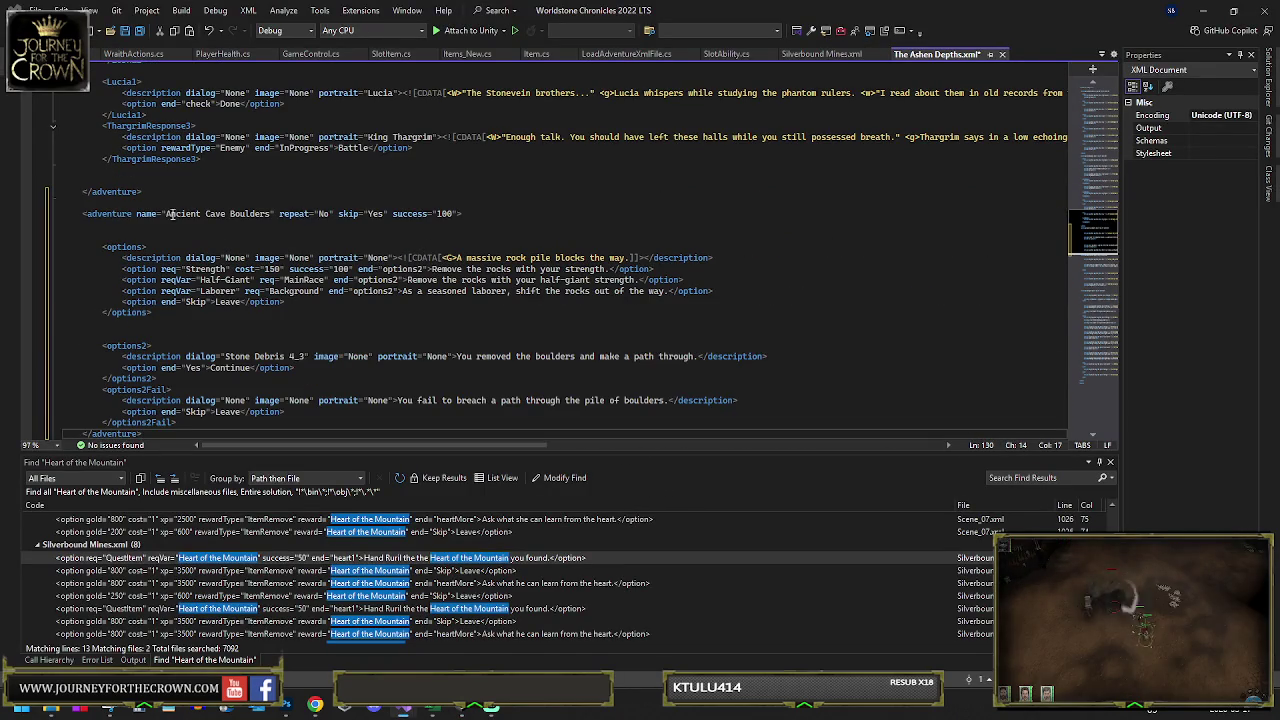
{"action": "double_click", "coordinate": [176, 216]}
{"action": "type", "text": "Ashen"}
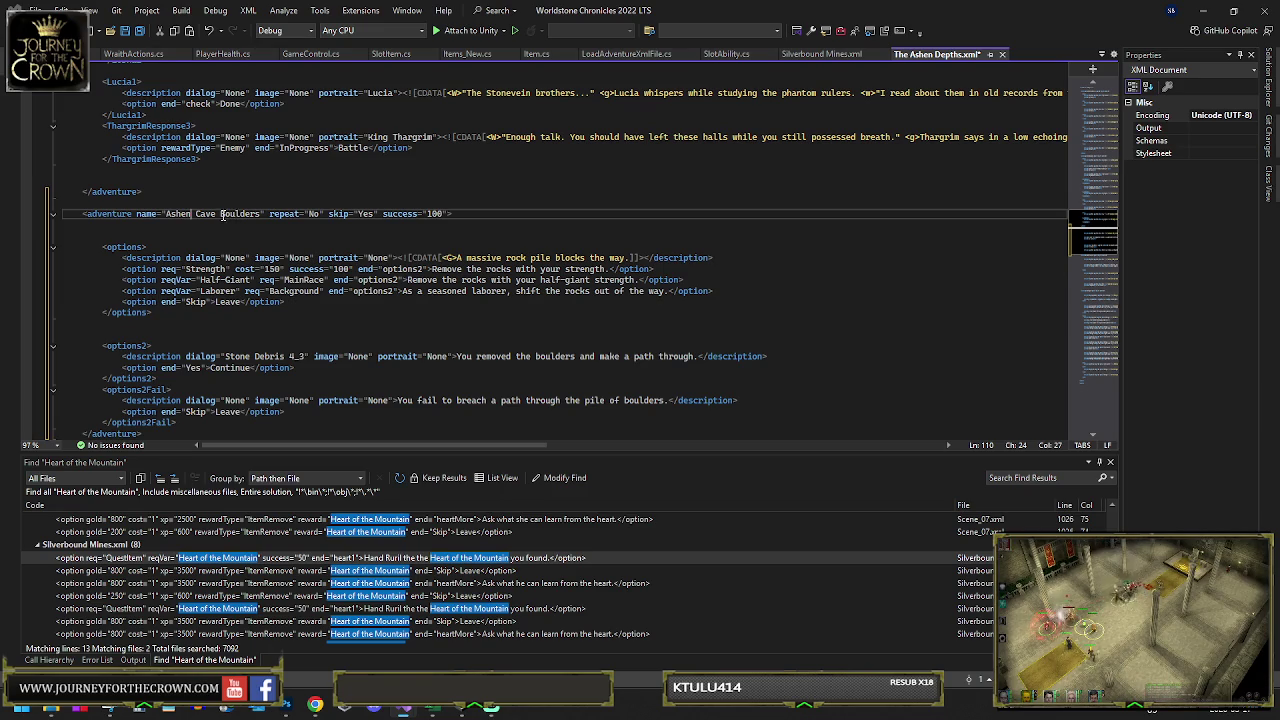
- Save The Ashen Depths file and return to Unity
{"action": "scroll", "coordinate": [249, 207], "scroll_direction": "down", "scroll_amount": 2}
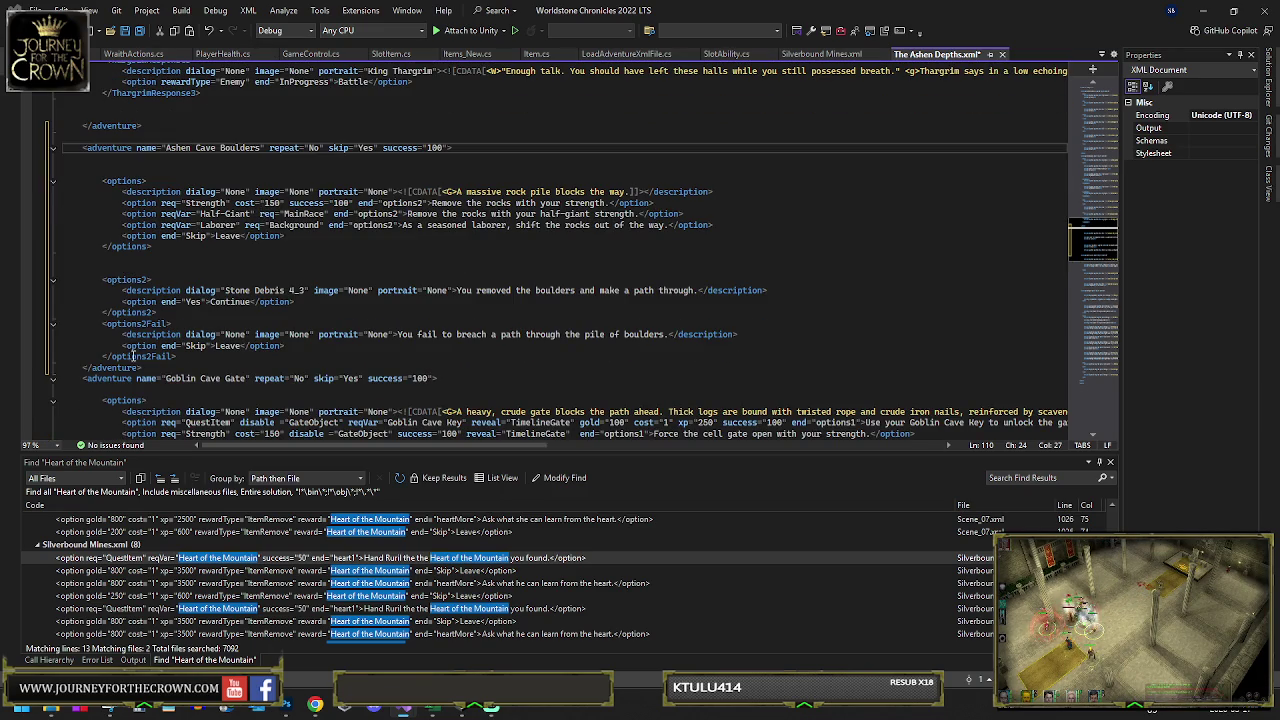
{"action": "key", "text": "ctrl+shift+b"}
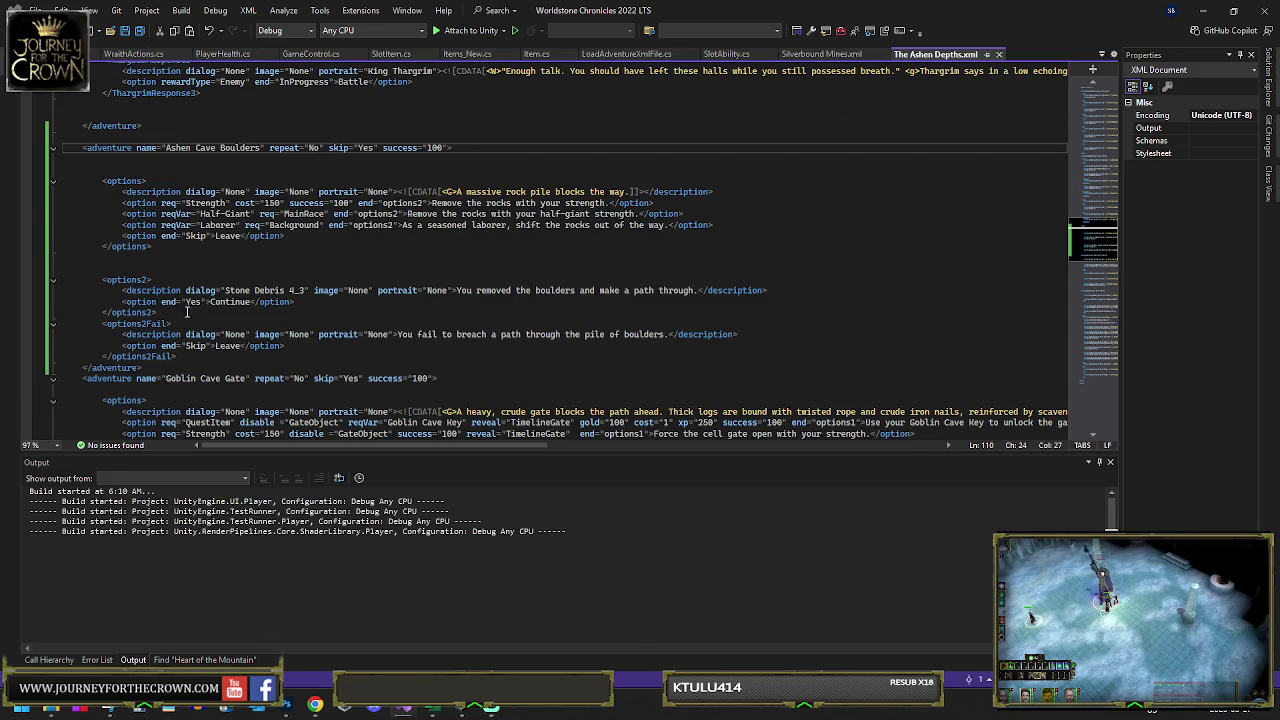
{"action": "key", "text": "alt+Tab"}
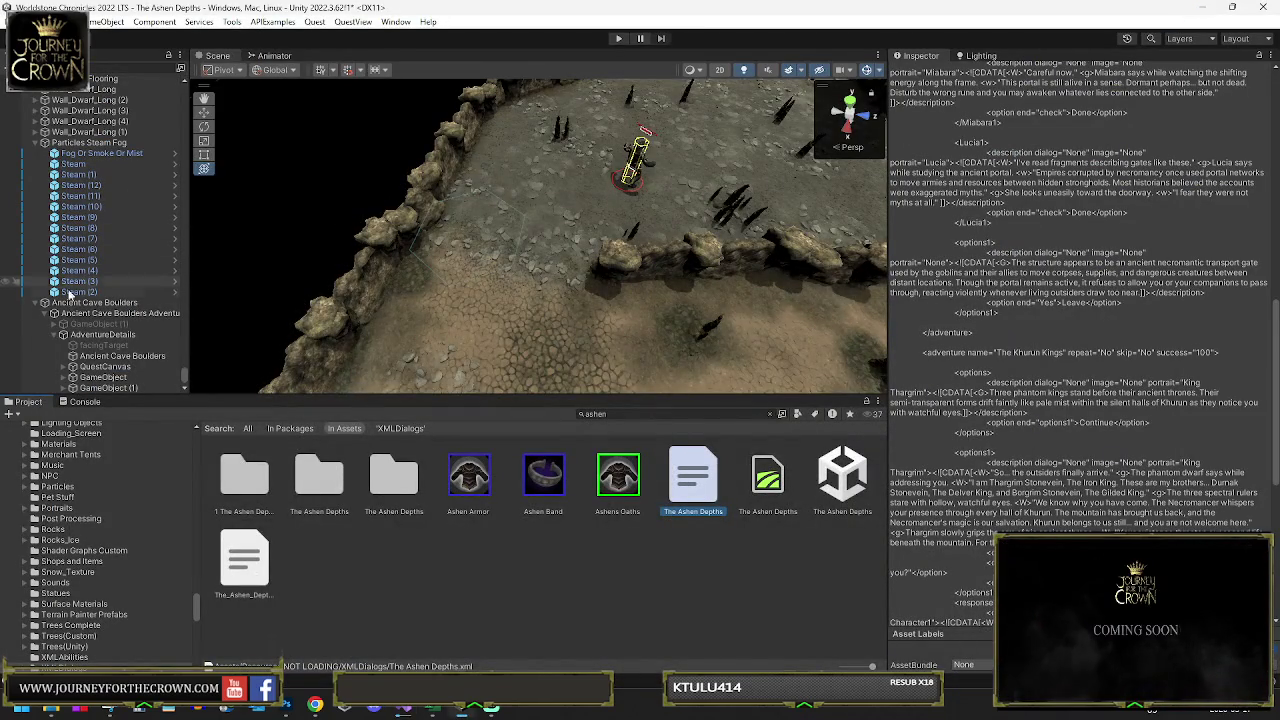
- Enable all child rocks on both boulder GameObjects and combine GameObject (1)'s meshes
{"action": "left_click", "coordinate": [97, 388]}
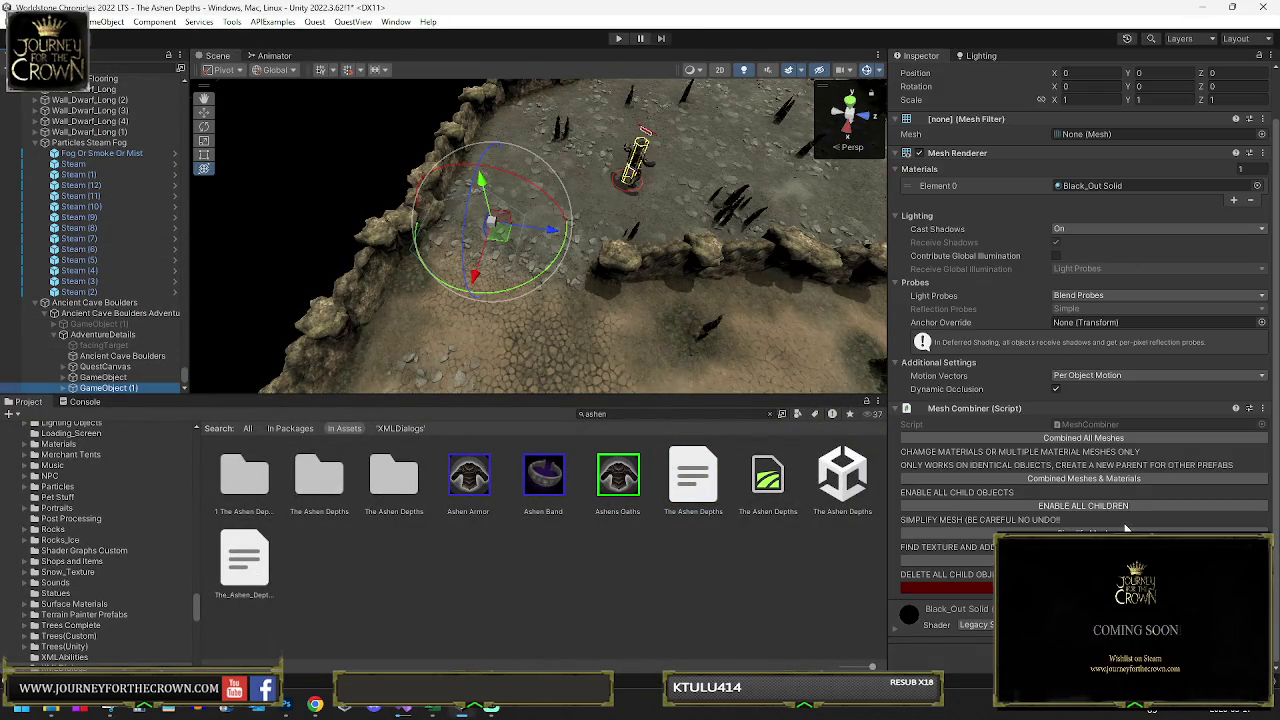
{"action": "left_click", "coordinate": [1083, 505]}
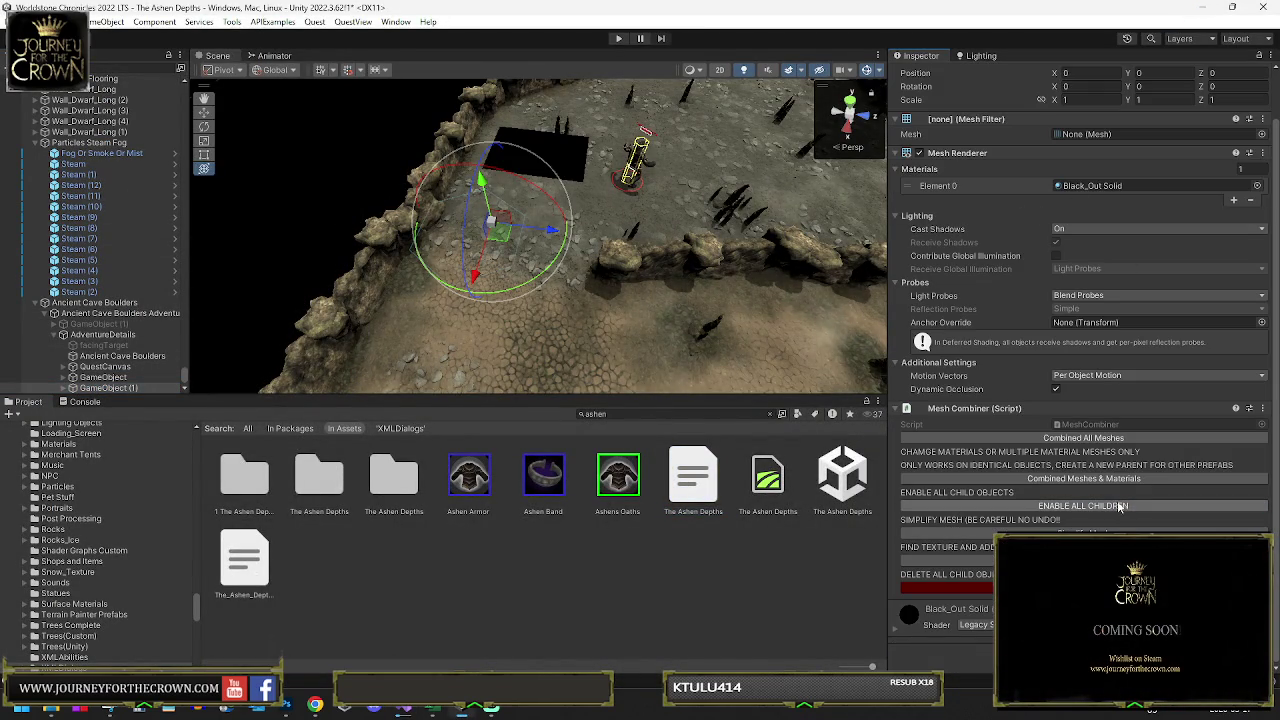
{"action": "left_click", "coordinate": [1108, 440]}
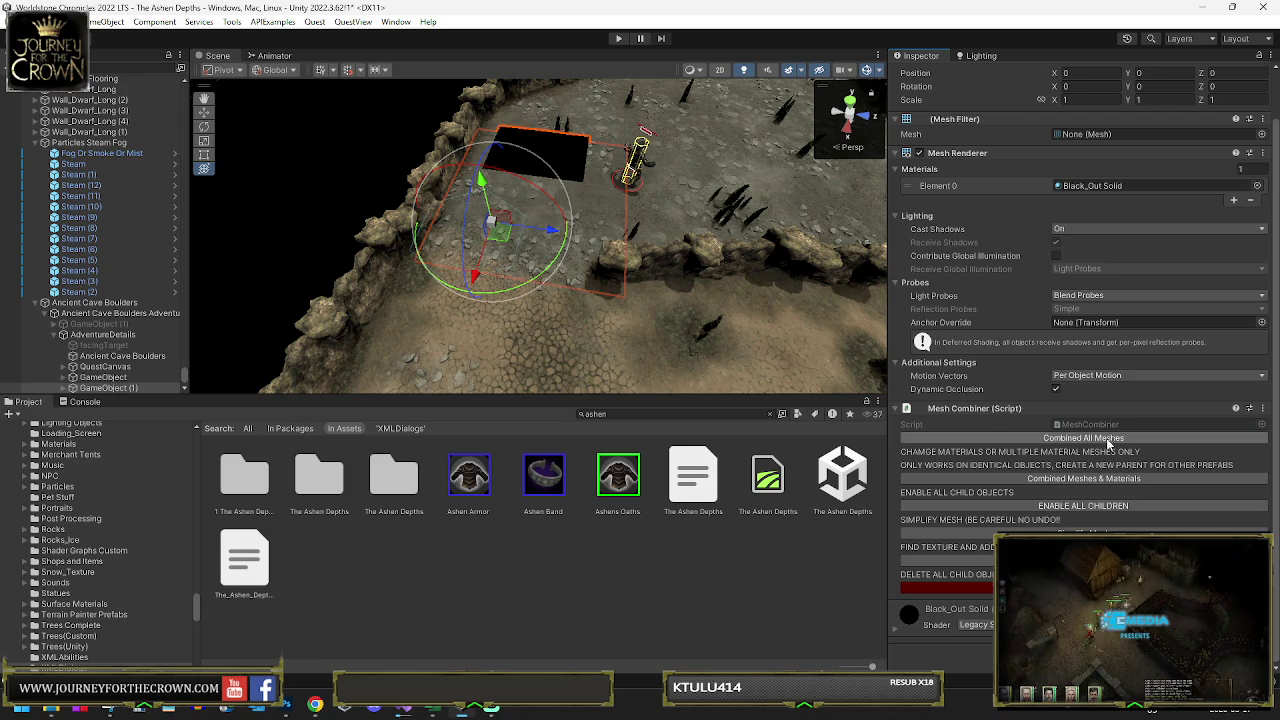
{"action": "left_click", "coordinate": [103, 377]}
{"action": "left_click", "coordinate": [980, 506]}
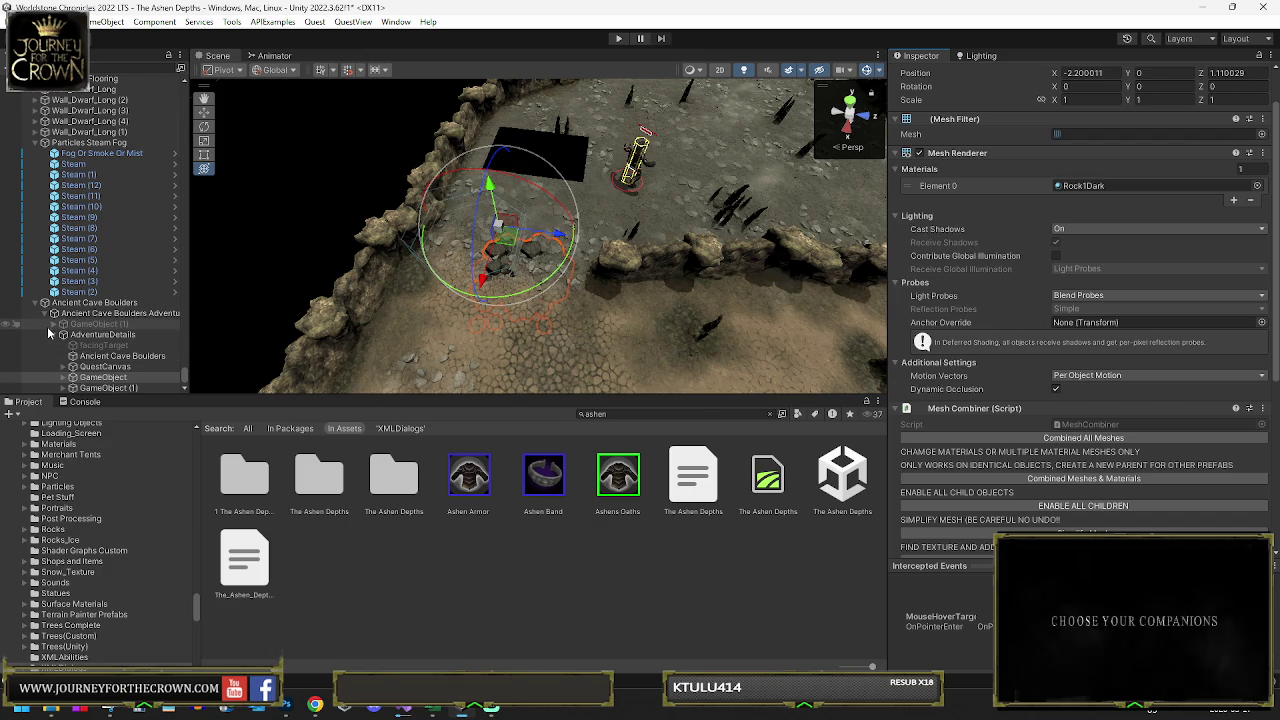
{"action": "left_click", "coordinate": [60, 325]}
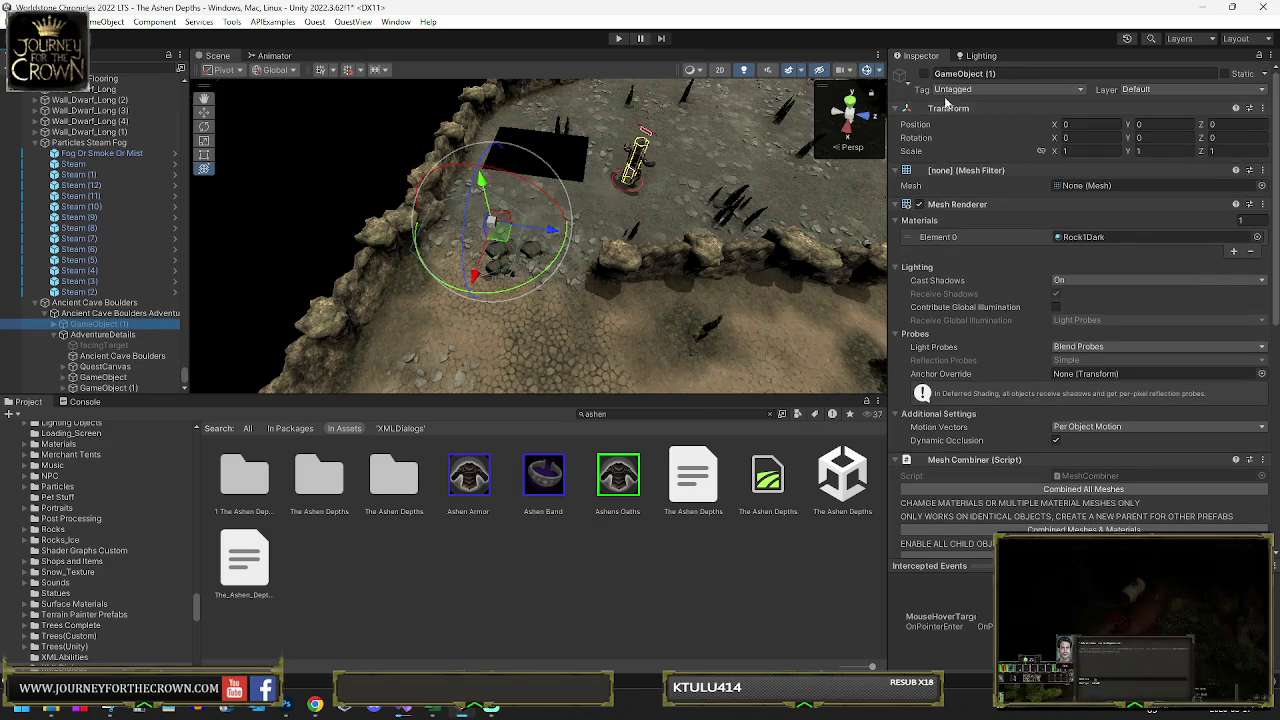
{"action": "scroll", "coordinate": [1022, 379], "scroll_direction": "down", "scroll_amount": 3}
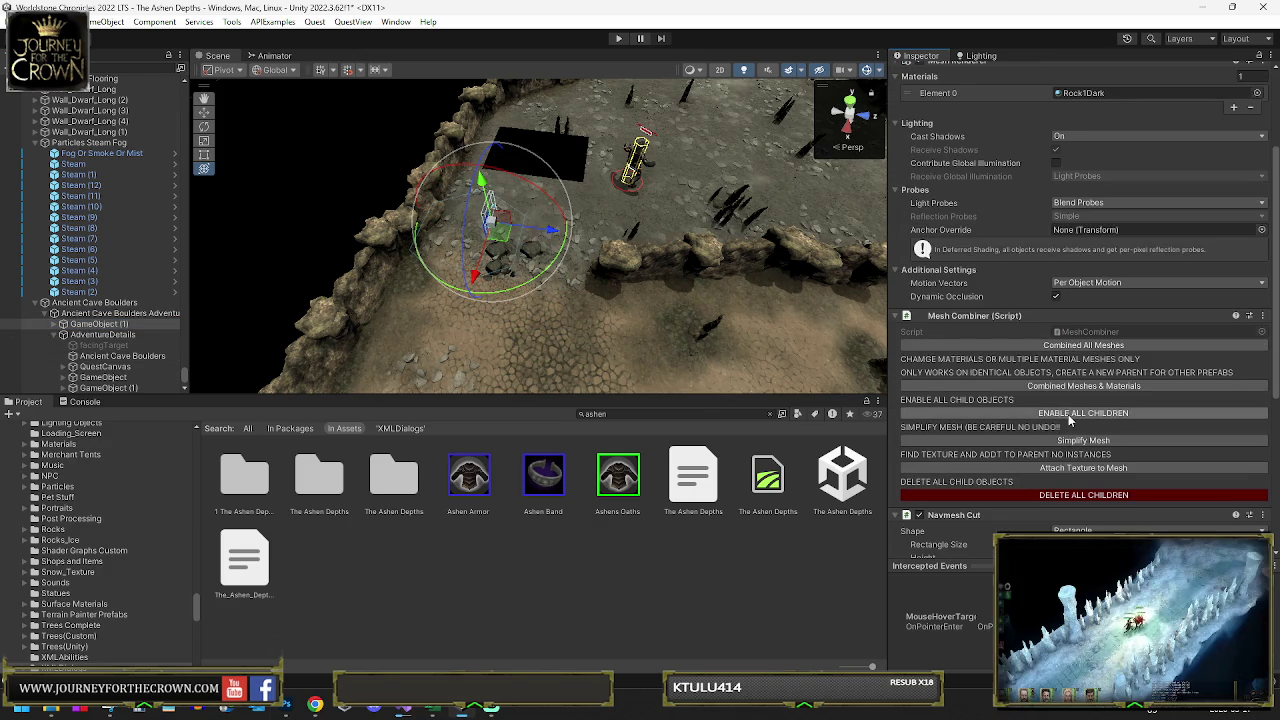
{"action": "left_click", "coordinate": [1069, 416]}
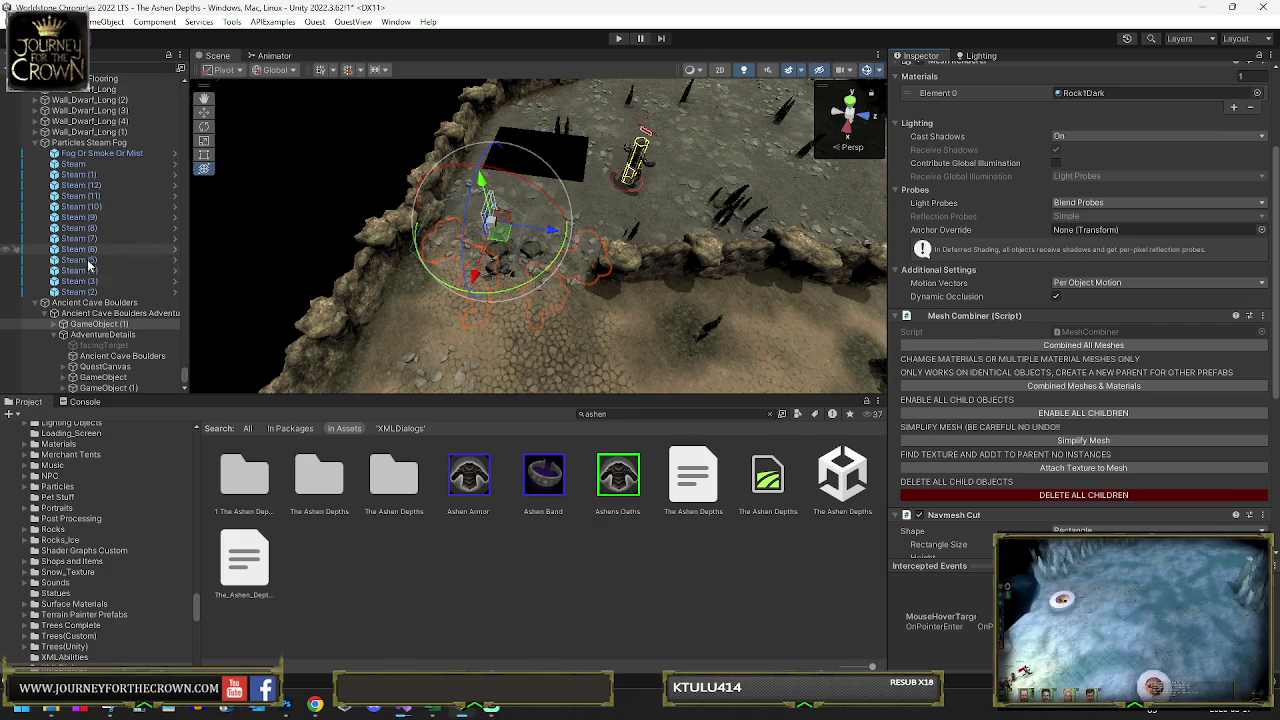
- Raise and shift the Ancient Cave Boulders group, undoing an accidental wall move
{"action": "left_click", "coordinate": [90, 302]}
{"action": "mouse_move", "coordinate": [496, 188]}
{"action": "left_mouse_down"}
{"action": "mouse_move", "coordinate": [472, 170]}
{"action": "mouse_move", "coordinate": [701, 166]}
{"action": "mouse_move", "coordinate": [600, 194]}
{"action": "mouse_move", "coordinate": [641, 185]}
{"action": "mouse_move", "coordinate": [605, 174]}
{"action": "mouse_move", "coordinate": [640, 178]}
{"action": "mouse_move", "coordinate": [495, 223]}
{"action": "left_mouse_up"}
{"action": "left_click_drag", "start_coordinate": [383, 242], "coordinate": [421, 252]}
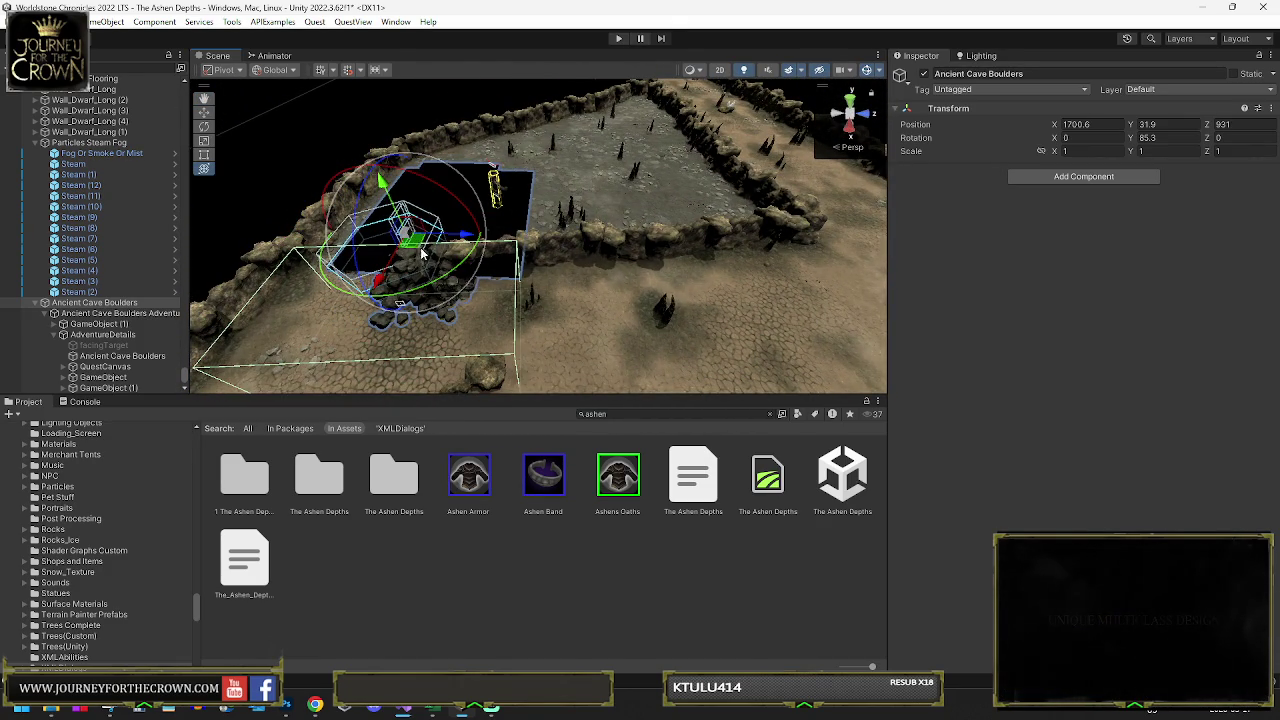
{"action": "left_click", "coordinate": [634, 247]}
{"action": "mouse_move", "coordinate": [634, 247]}
{"action": "left_mouse_down"}
{"action": "mouse_move", "coordinate": [660, 254]}
{"action": "mouse_move", "coordinate": [509, 284]}
{"action": "left_mouse_up"}
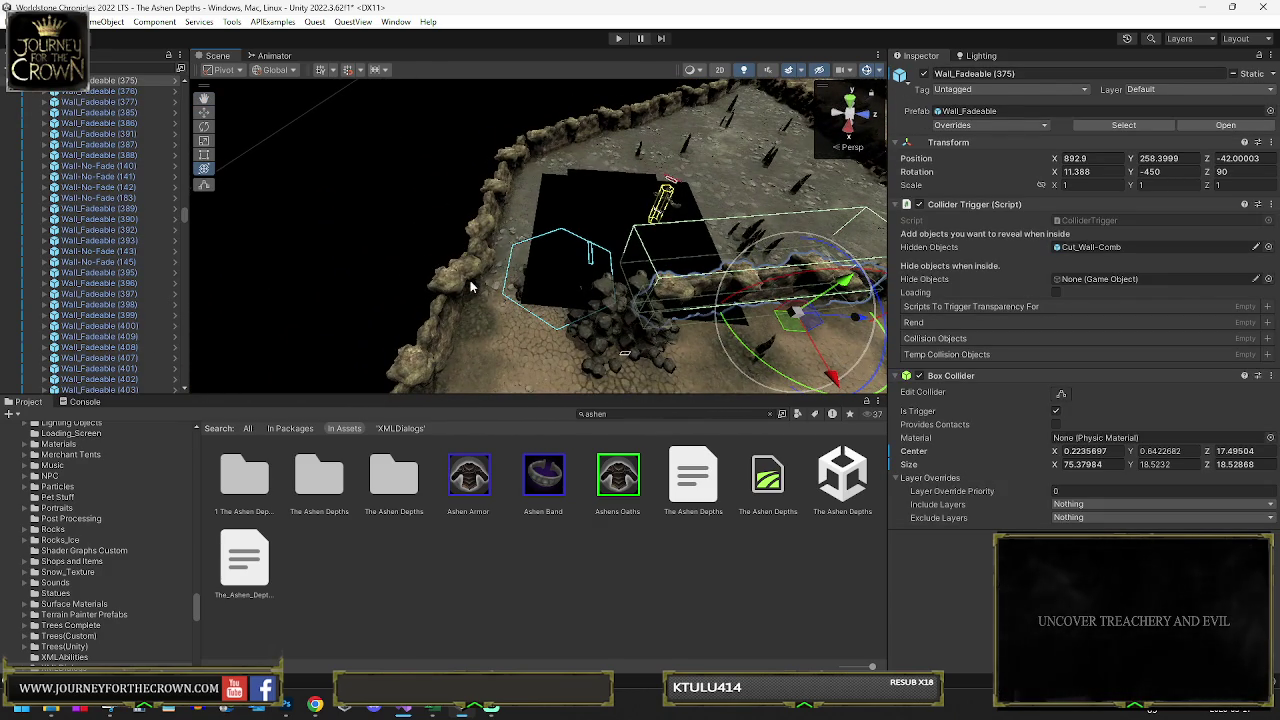
{"action": "mouse_move", "coordinate": [609, 284]}
{"action": "left_mouse_down"}
{"action": "mouse_move", "coordinate": [699, 265]}
{"action": "mouse_move", "coordinate": [686, 255]}
{"action": "mouse_move", "coordinate": [700, 270]}
{"action": "mouse_move", "coordinate": [623, 250]}
{"action": "mouse_move", "coordinate": [620, 287]}
{"action": "mouse_move", "coordinate": [590, 300]}
{"action": "mouse_move", "coordinate": [270, 385]}
{"action": "mouse_move", "coordinate": [315, 388]}
{"action": "left_mouse_up"}
{"action": "key", "text": "ctrl+z"}
{"action": "mouse_move", "coordinate": [421, 316]}
{"action": "left_mouse_down"}
{"action": "mouse_move", "coordinate": [437, 307]}
{"action": "mouse_move", "coordinate": [588, 332]}
{"action": "left_mouse_up"}
- Move the Ancient Cave Boulders group to about X 1698.9, Y 31.9, Z 930.8
{"action": "left_click", "coordinate": [630, 333]}
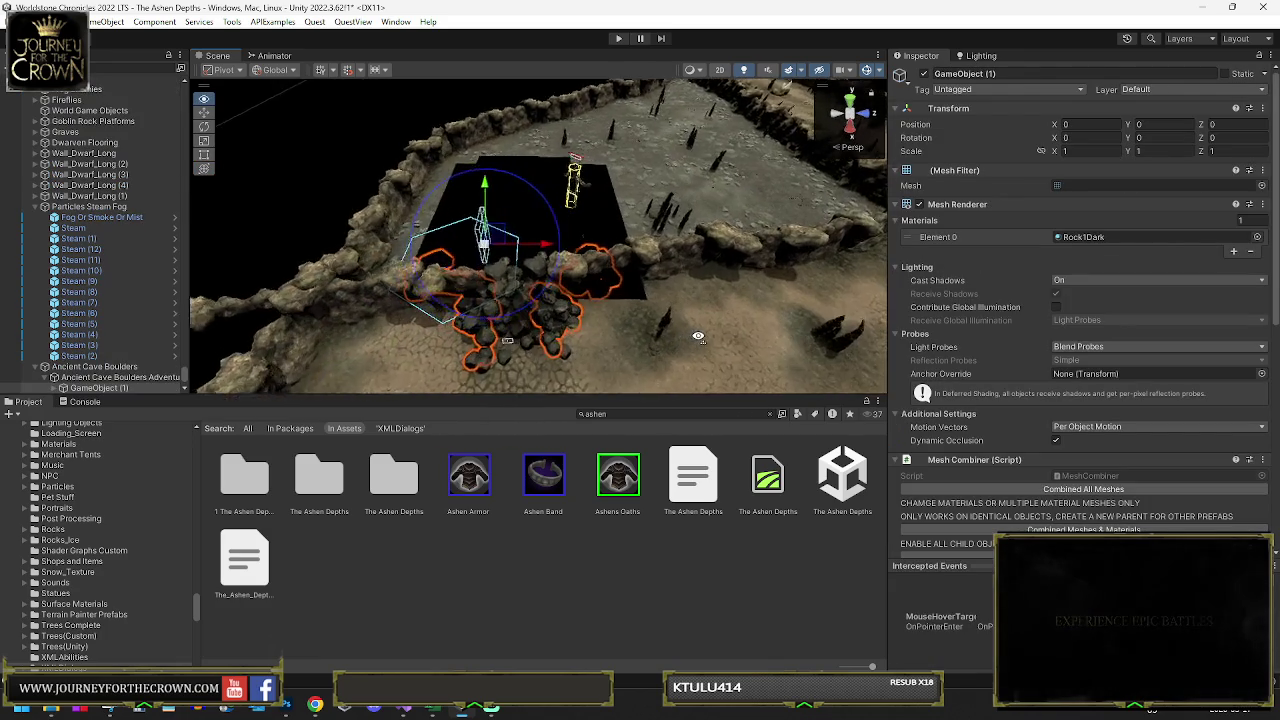
{"action": "left_click", "coordinate": [100, 366]}
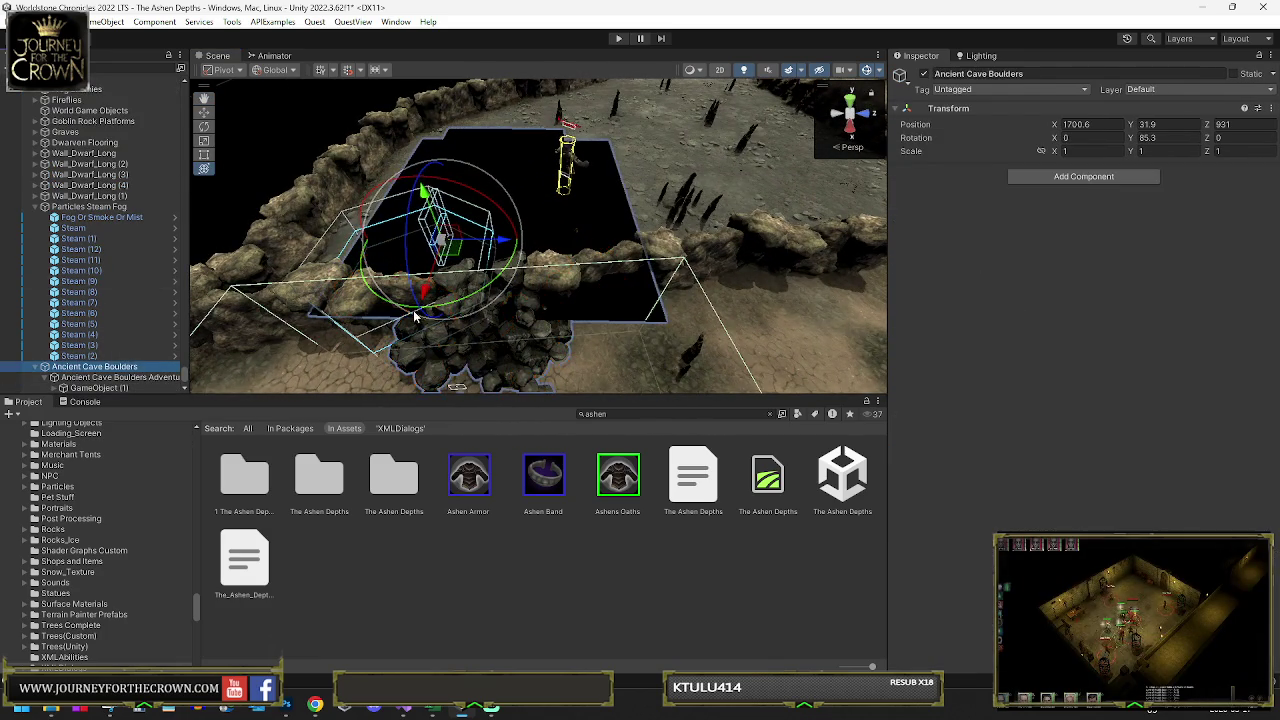
{"action": "key", "text": "w"}
{"action": "mouse_move", "coordinate": [457, 280]}
{"action": "left_mouse_down"}
{"action": "mouse_move", "coordinate": [557, 377]}
{"action": "mouse_move", "coordinate": [472, 255]}
{"action": "mouse_move", "coordinate": [430, 286]}
{"action": "mouse_move", "coordinate": [447, 255]}
{"action": "mouse_move", "coordinate": [557, 182]}
{"action": "left_mouse_up"}
{"action": "key", "text": "e"}
{"action": "left_click", "coordinate": [557, 182]}
{"action": "left_click", "coordinate": [679, 204]}
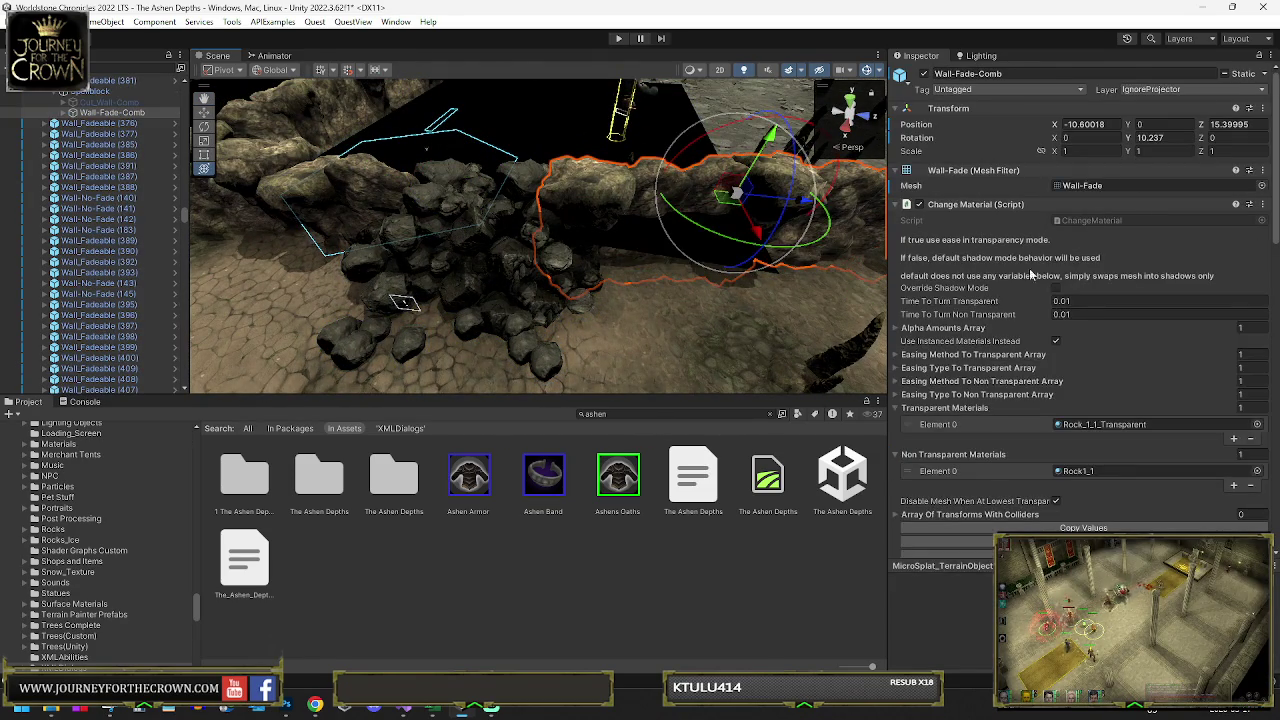
{"action": "left_click", "coordinate": [612, 191]}
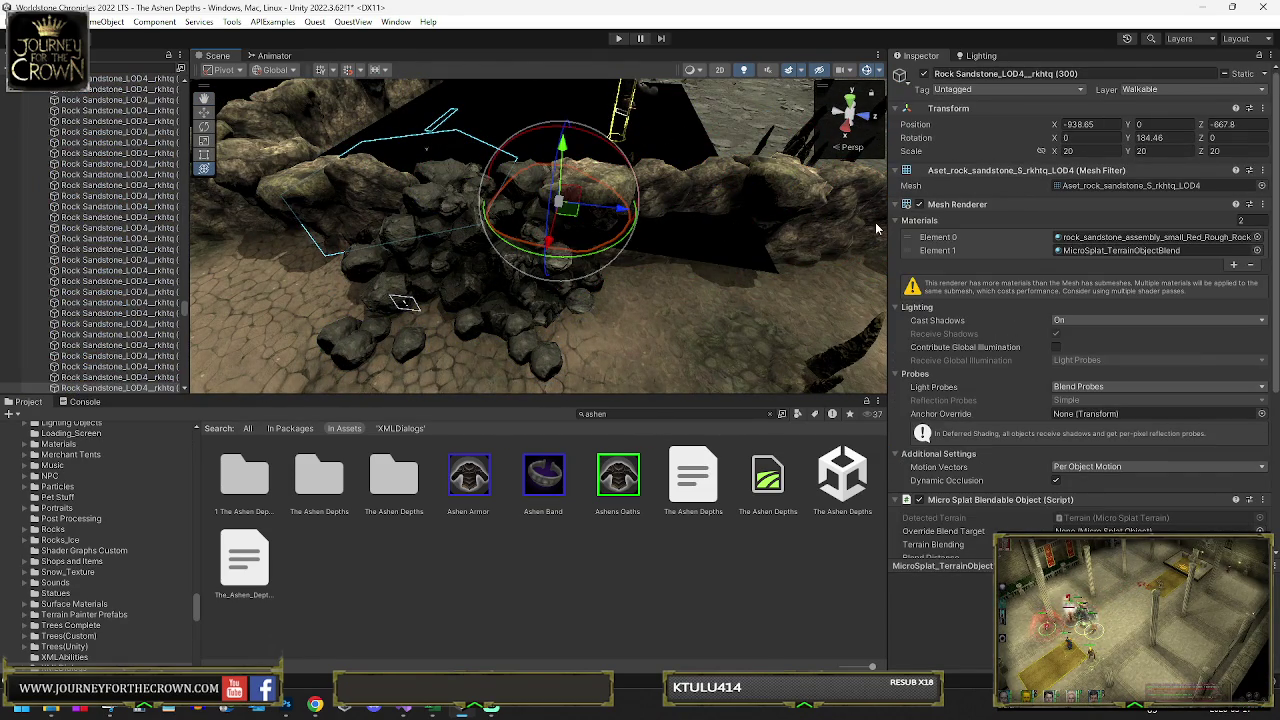
{"action": "left_click", "coordinate": [835, 226]}
{"action": "scroll", "coordinate": [1080, 340], "scroll_direction": "down", "scroll_amount": 5}
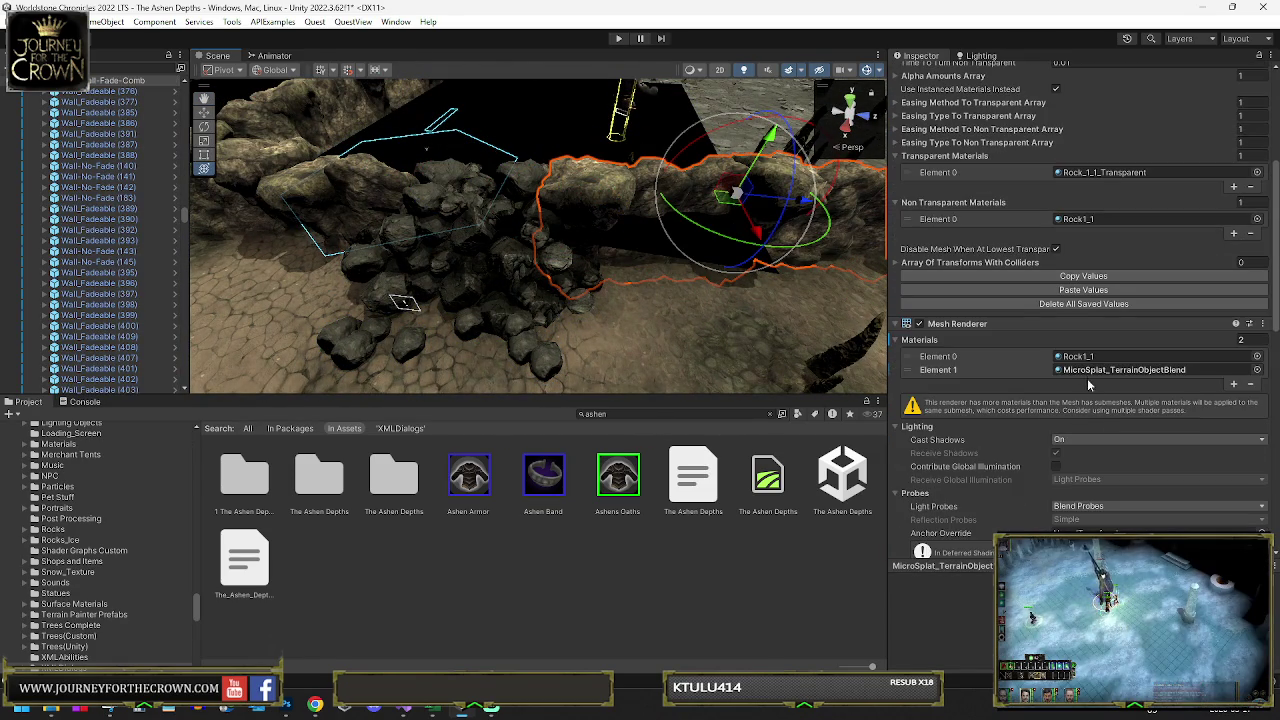
{"action": "left_click", "coordinate": [1075, 357]}
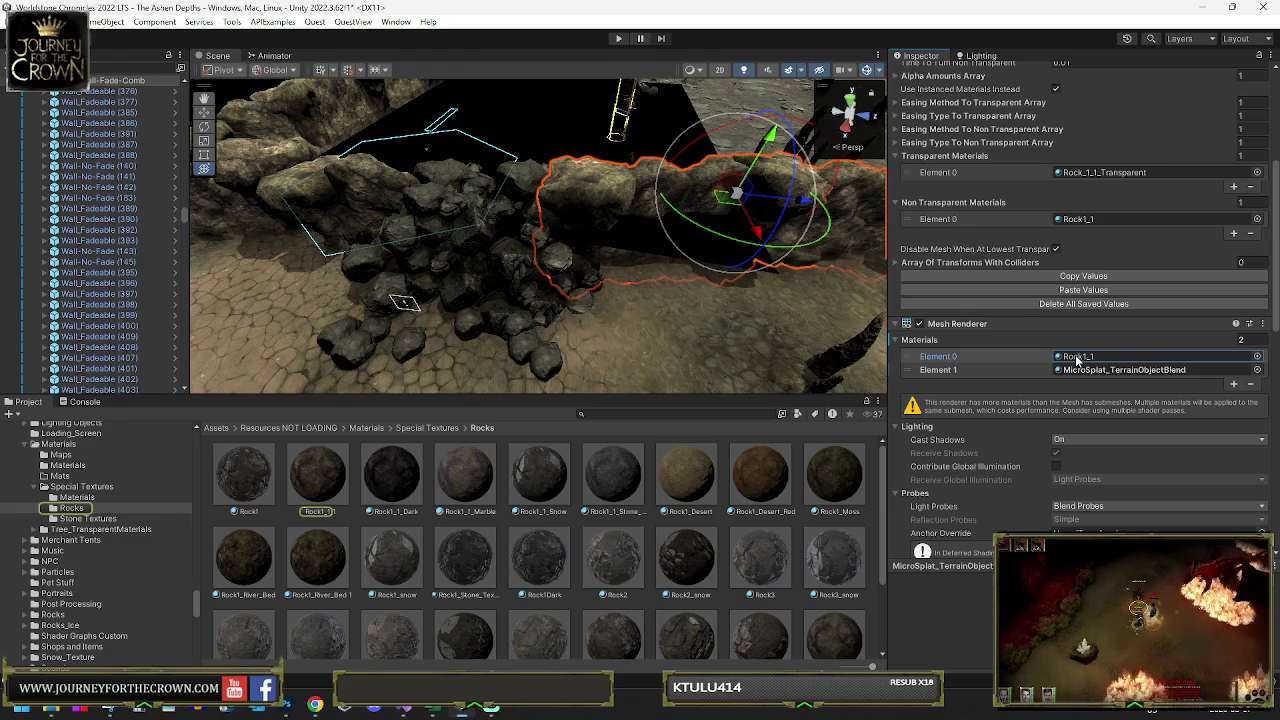
{"action": "left_click", "coordinate": [452, 292]}
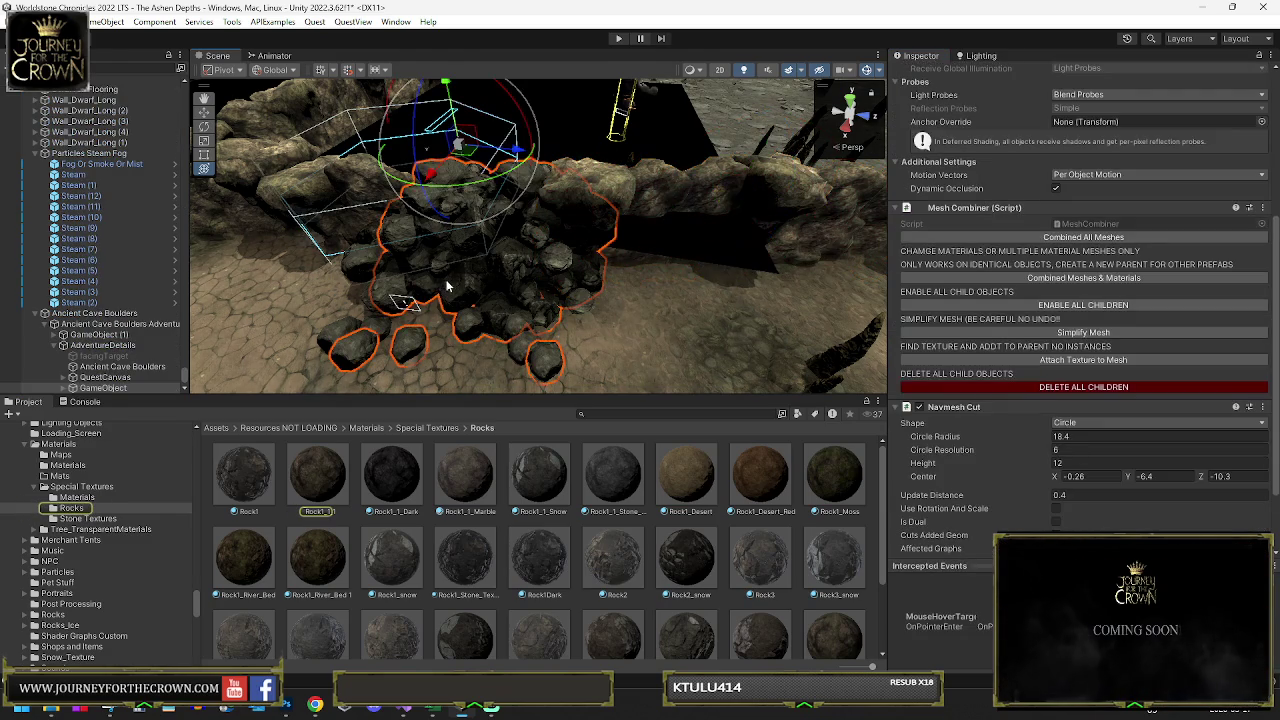
{"action": "left_click_drag", "start_coordinate": [401, 346], "coordinate": [460, 285]}
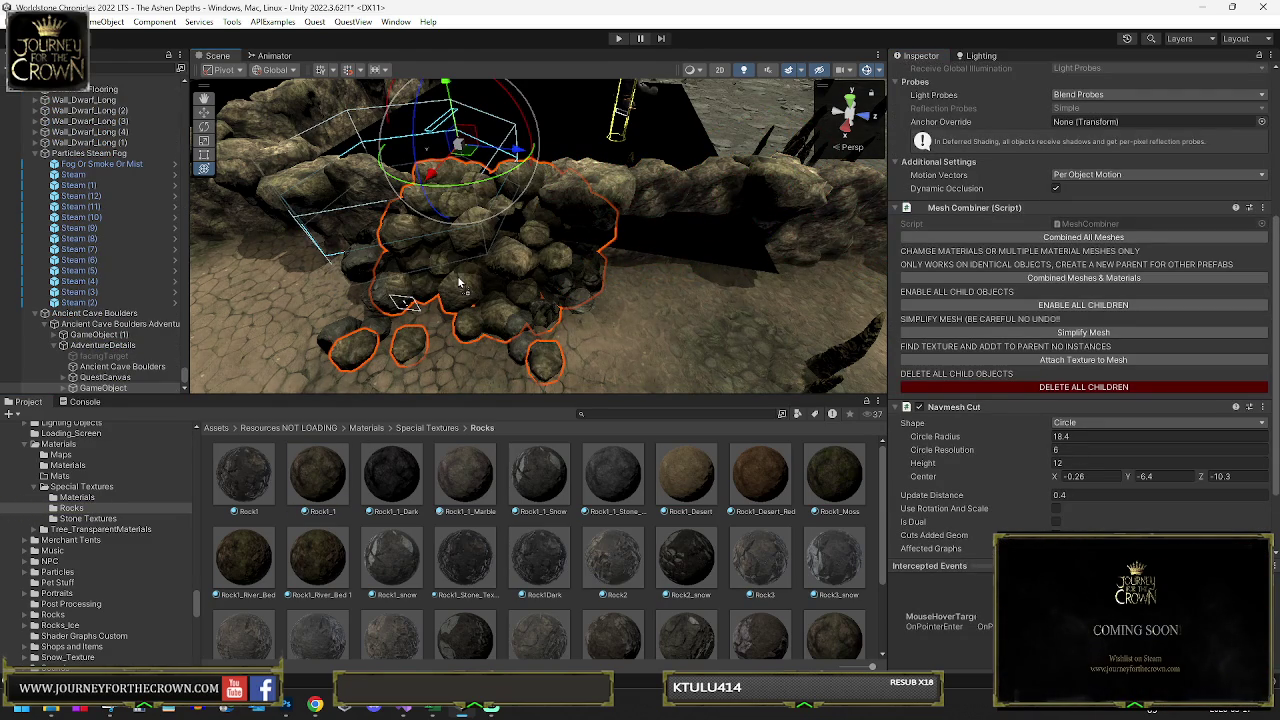
{"action": "left_click", "coordinate": [357, 271]}
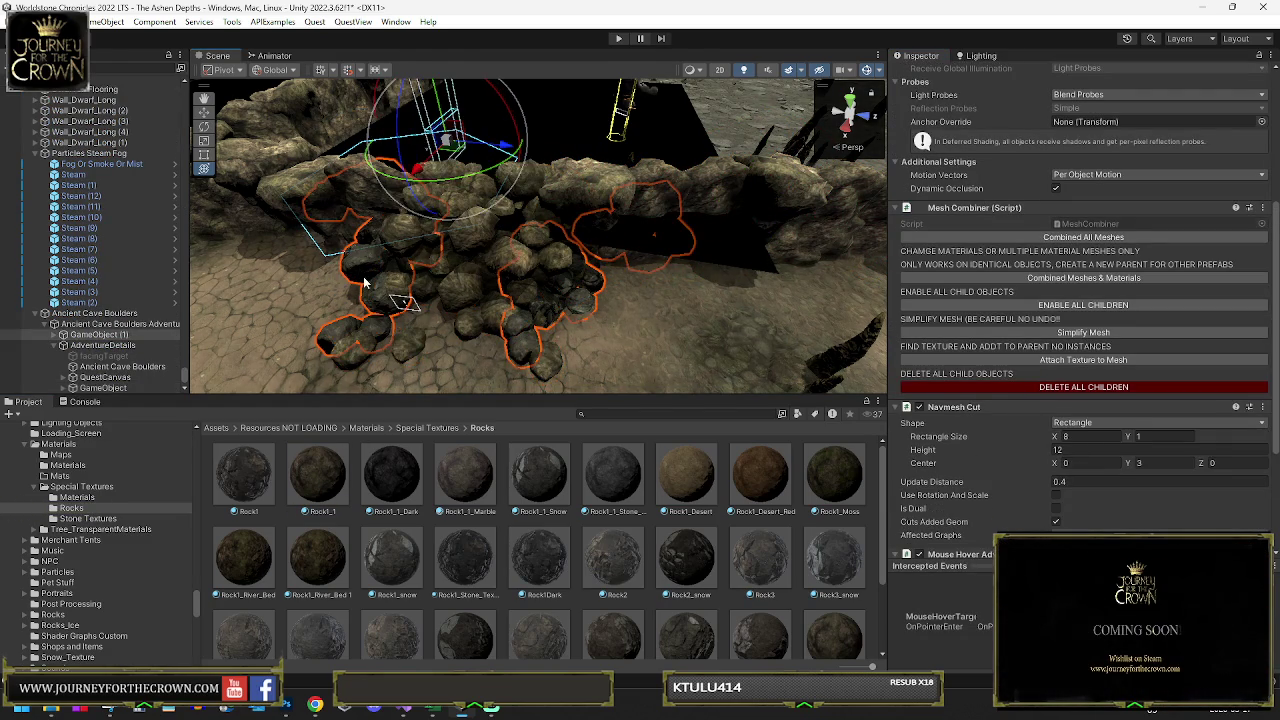
{"action": "left_click_drag", "start_coordinate": [338, 480], "coordinate": [365, 283]}
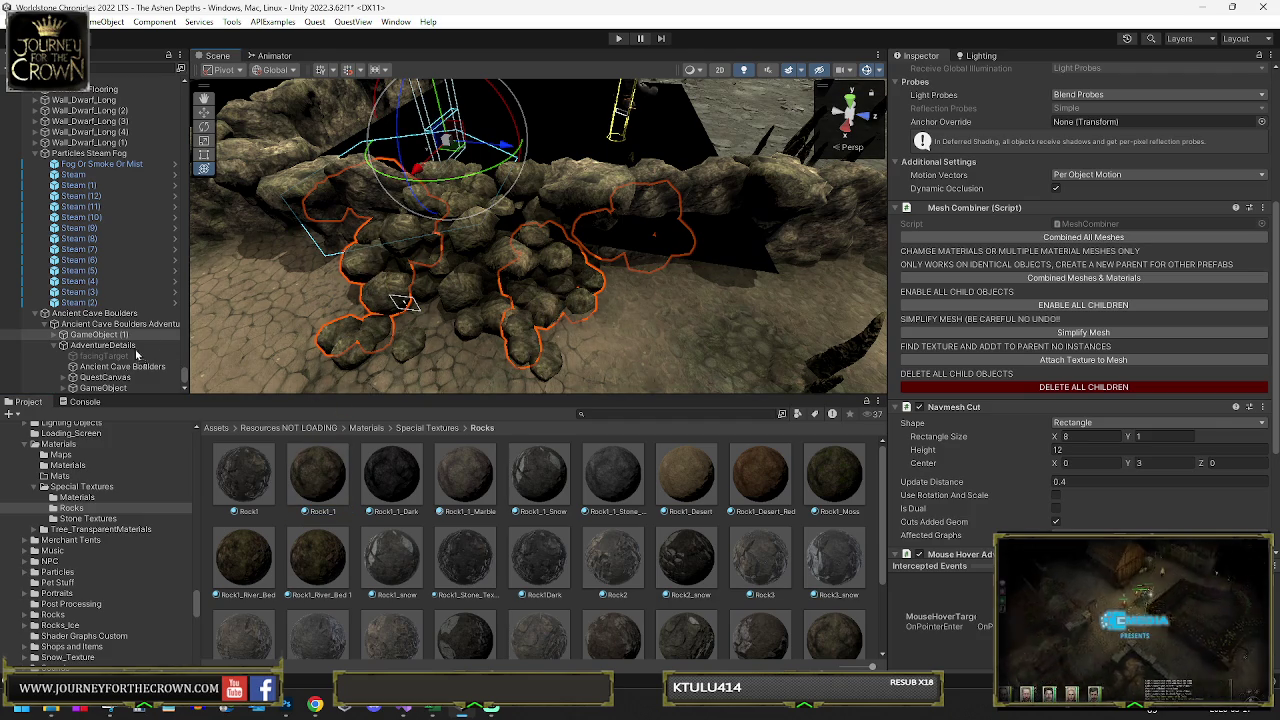
{"action": "scroll", "coordinate": [110, 357], "scroll_direction": "down", "scroll_amount": 1}
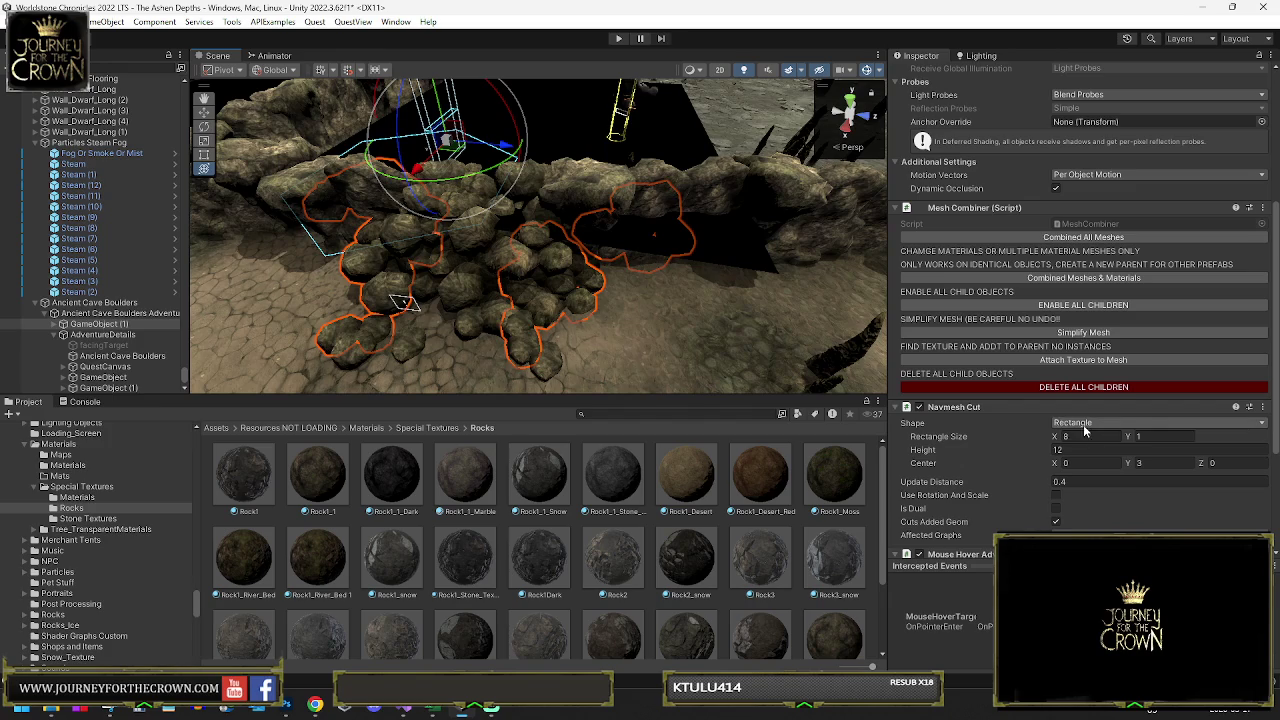
- Widen the rectangular navmesh cut to 9.1 and compare the scene with the pile hidden
{"action": "left_click_drag", "start_coordinate": [1055, 440], "coordinate": [1057, 442]}
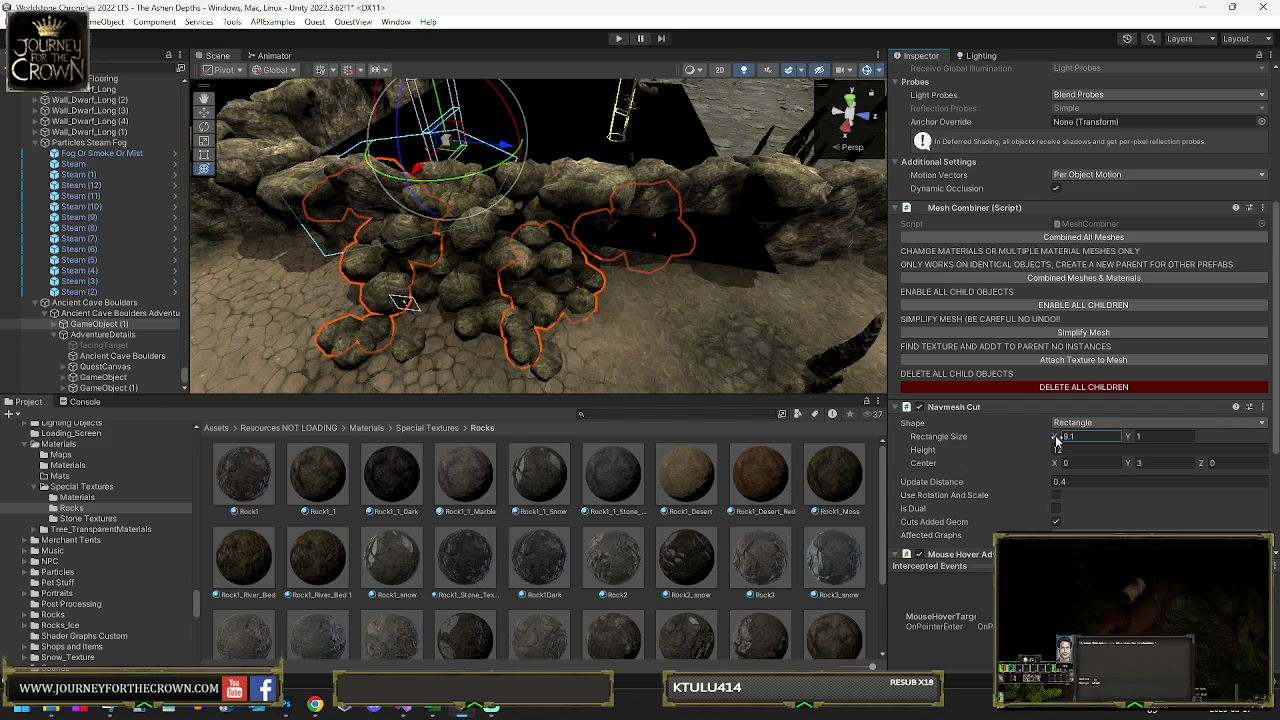
{"action": "mouse_move", "coordinate": [710, 265]}
{"action": "left_mouse_down"}
{"action": "mouse_move", "coordinate": [666, 194]}
{"action": "mouse_move", "coordinate": [809, 256]}
{"action": "mouse_move", "coordinate": [783, 266]}
{"action": "left_mouse_up"}
{"action": "scroll", "coordinate": [783, 266], "scroll_direction": "down", "scroll_amount": 1}
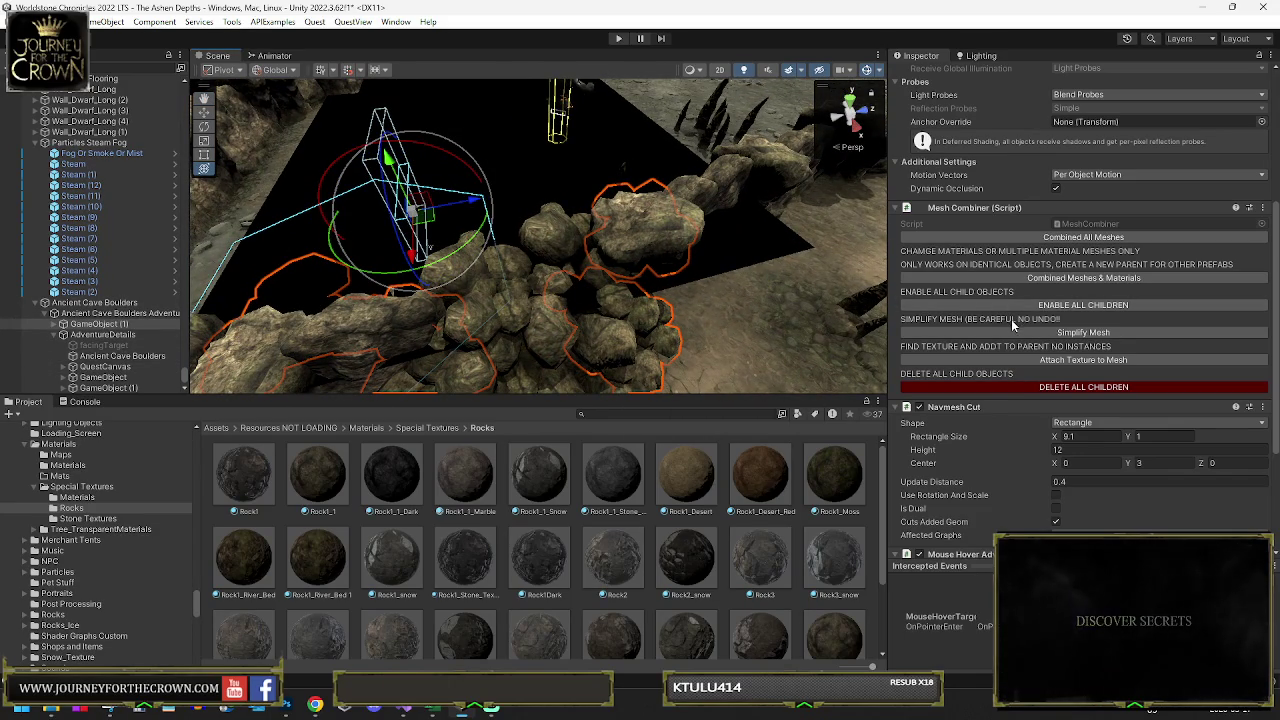
{"action": "left_click_drag", "start_coordinate": [560, 278], "coordinate": [330, 290]}
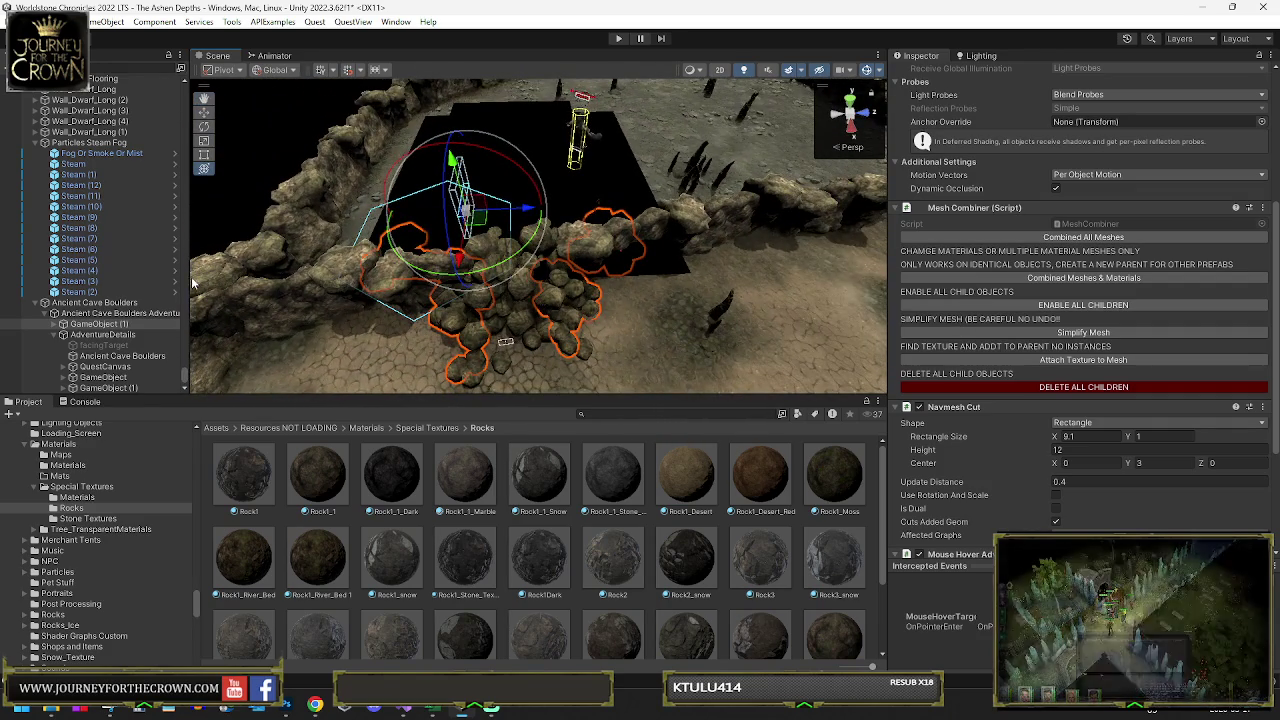
{"action": "scroll", "coordinate": [1013, 137], "scroll_direction": "up", "scroll_amount": 5}
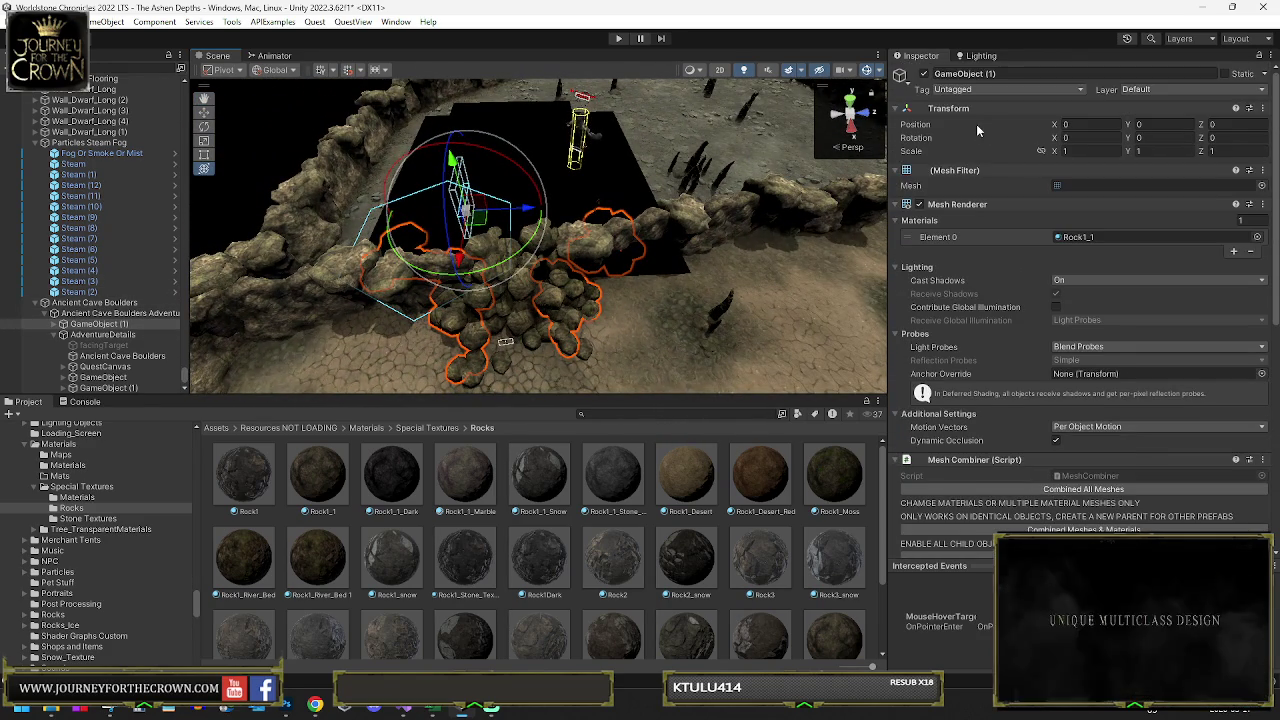
{"action": "left_click", "coordinate": [925, 75]}
{"action": "left_click", "coordinate": [925, 75]}
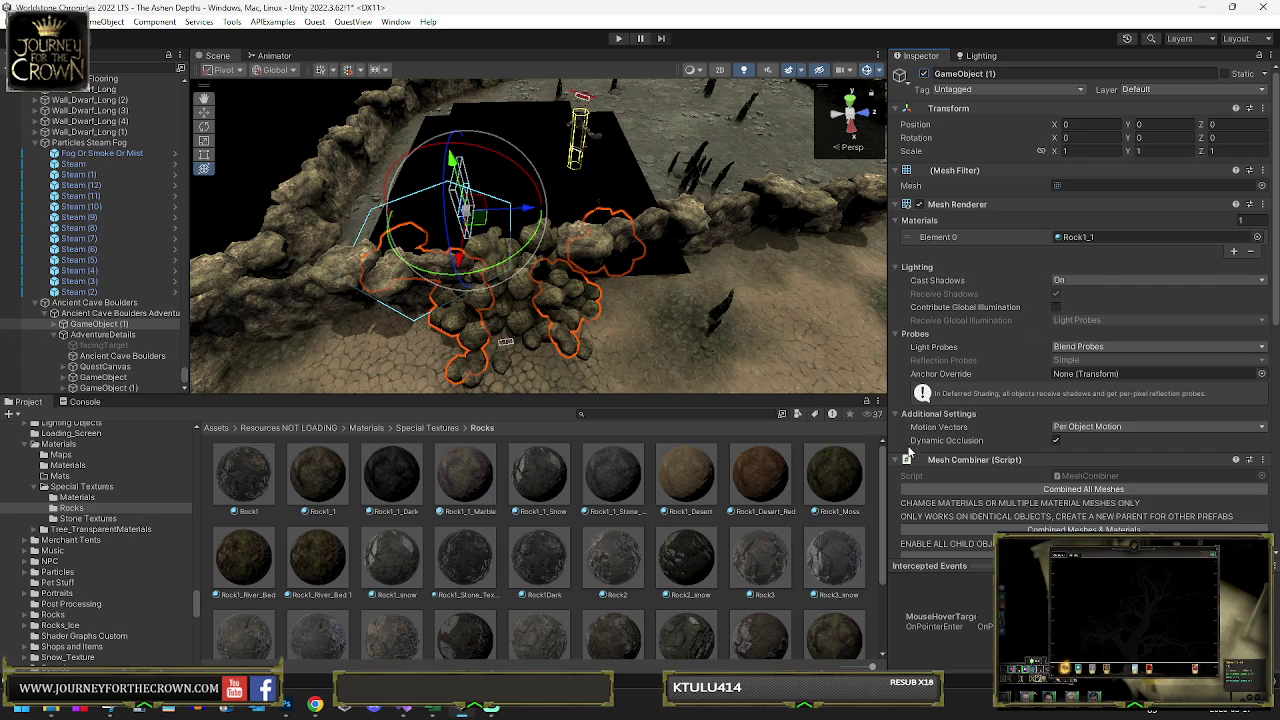
{"action": "left_click", "coordinate": [915, 460]}
{"action": "scroll", "coordinate": [925, 445], "scroll_direction": "down", "scroll_amount": 5}
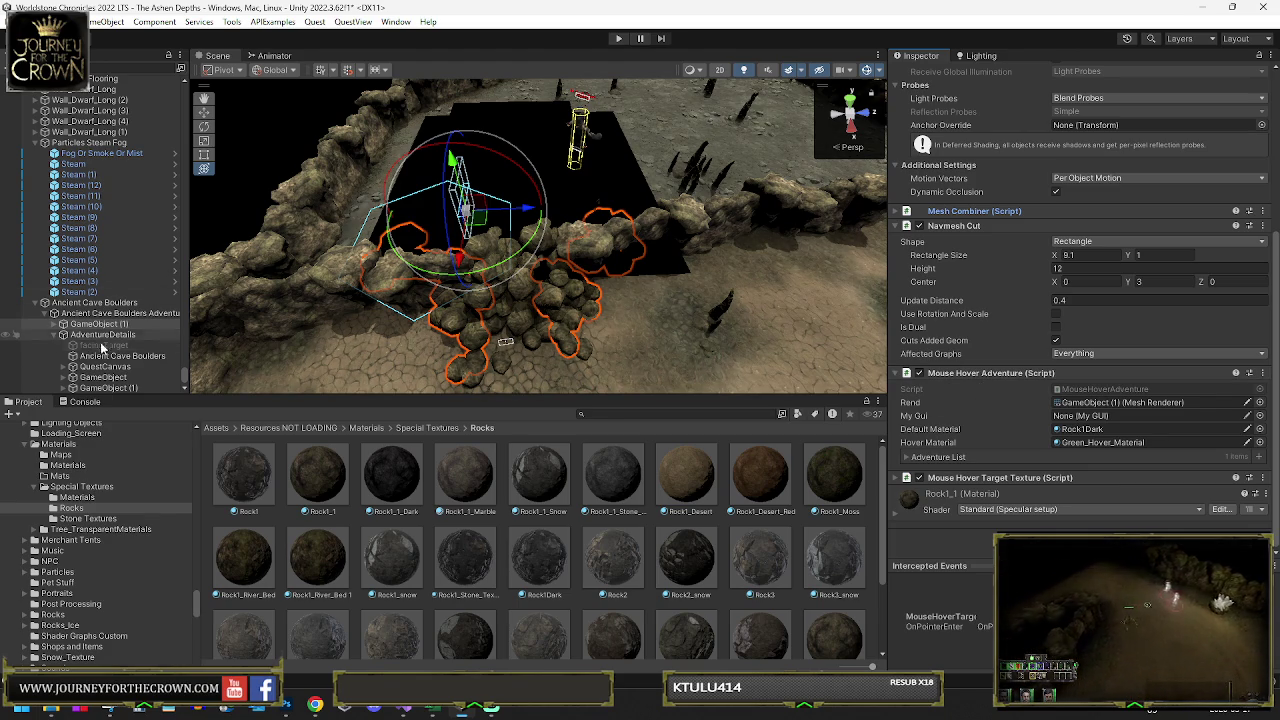
- On the other GameObject, shift the cut's centre X to about 9.5 and set radius 20
{"action": "left_click", "coordinate": [104, 377]}
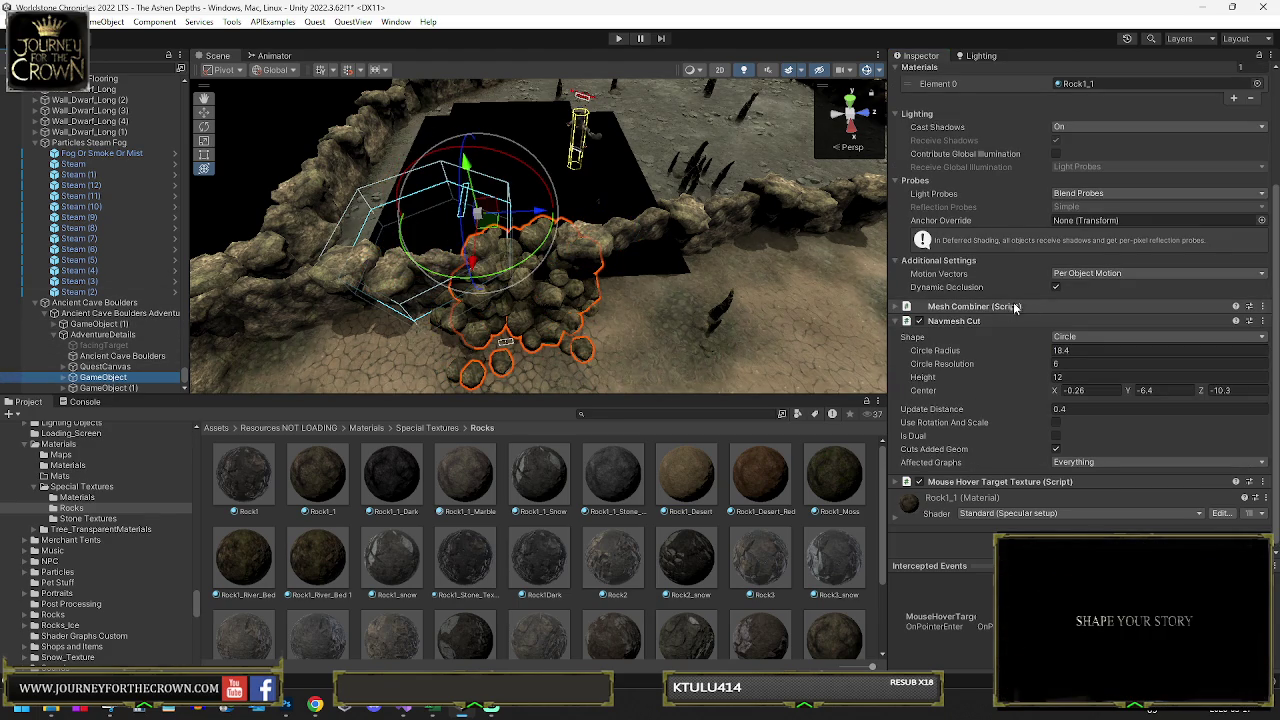
{"action": "mouse_move", "coordinate": [1056, 392]}
{"action": "left_mouse_down"}
{"action": "mouse_move", "coordinate": [1275, 390]}
{"action": "mouse_move", "coordinate": [150, 378]}
{"action": "mouse_move", "coordinate": [325, 359]}
{"action": "mouse_move", "coordinate": [314, 358]}
{"action": "left_mouse_up"}
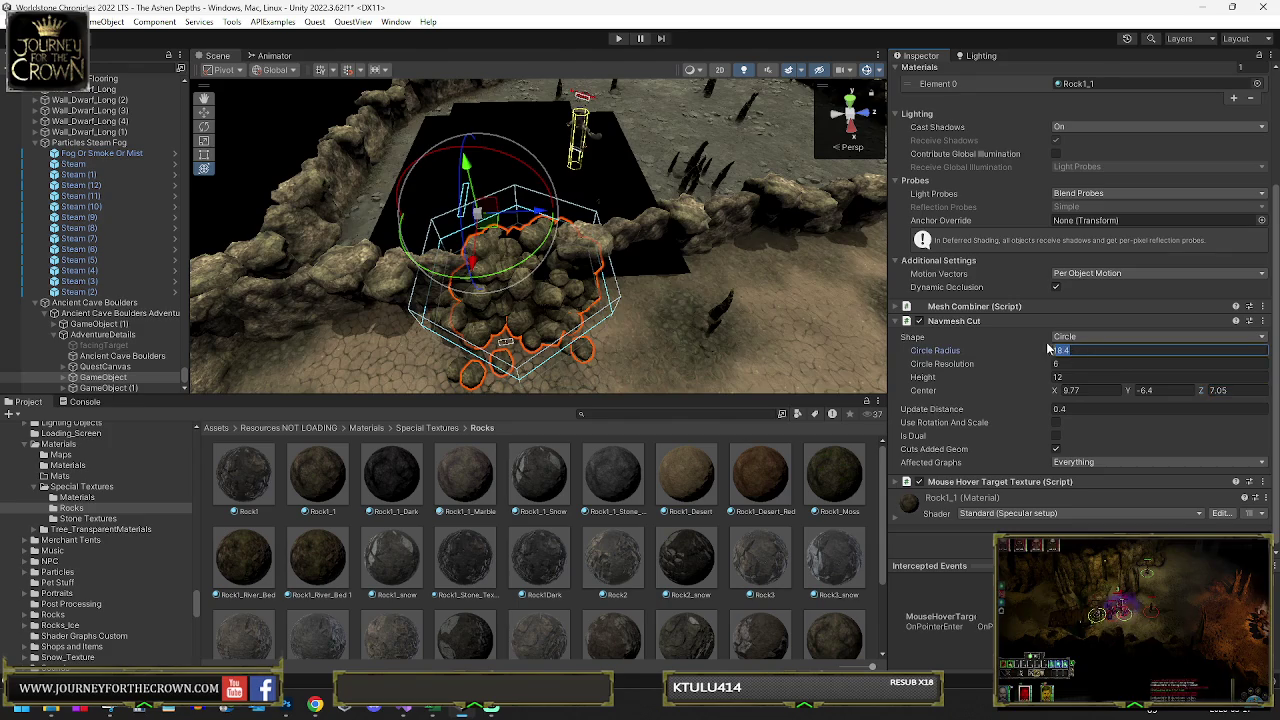
{"action": "type", "text": "20"}
{"action": "mouse_move", "coordinate": [637, 262]}
{"action": "left_mouse_down"}
{"action": "mouse_move", "coordinate": [350, 300]}
{"action": "mouse_move", "coordinate": [517, 260]}
{"action": "left_mouse_up"}
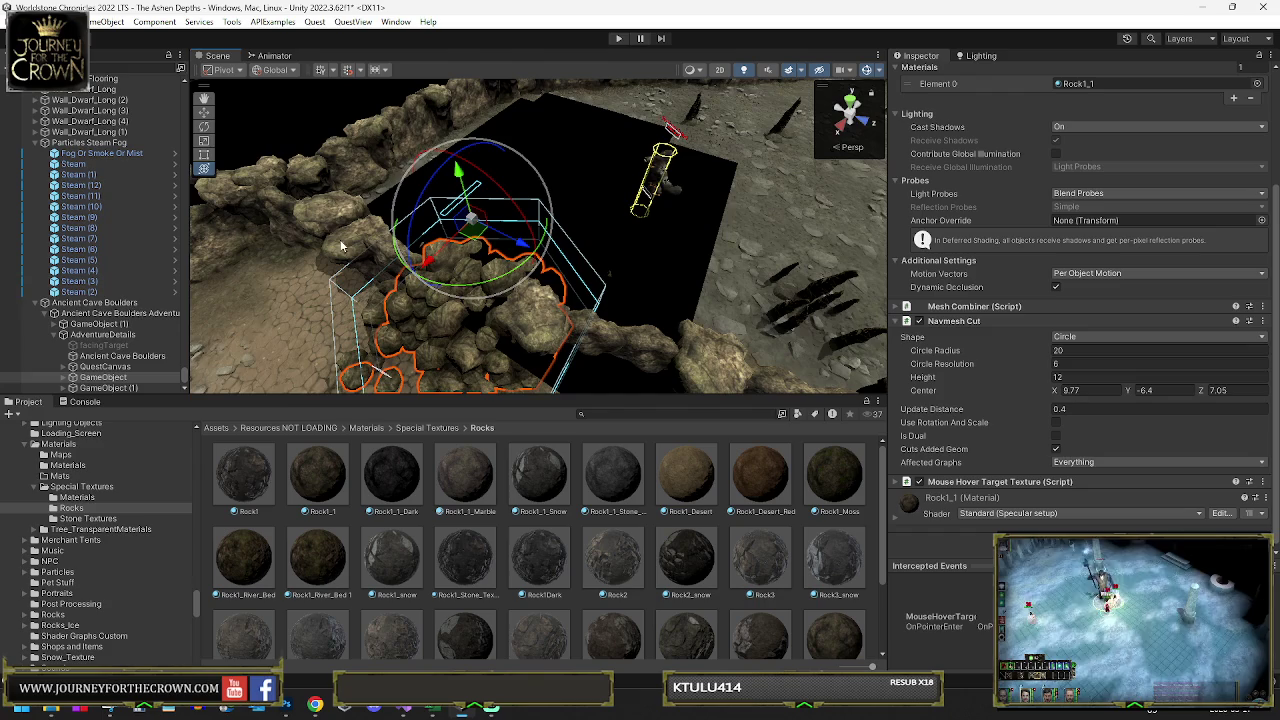
{"action": "left_click", "coordinate": [100, 377]}
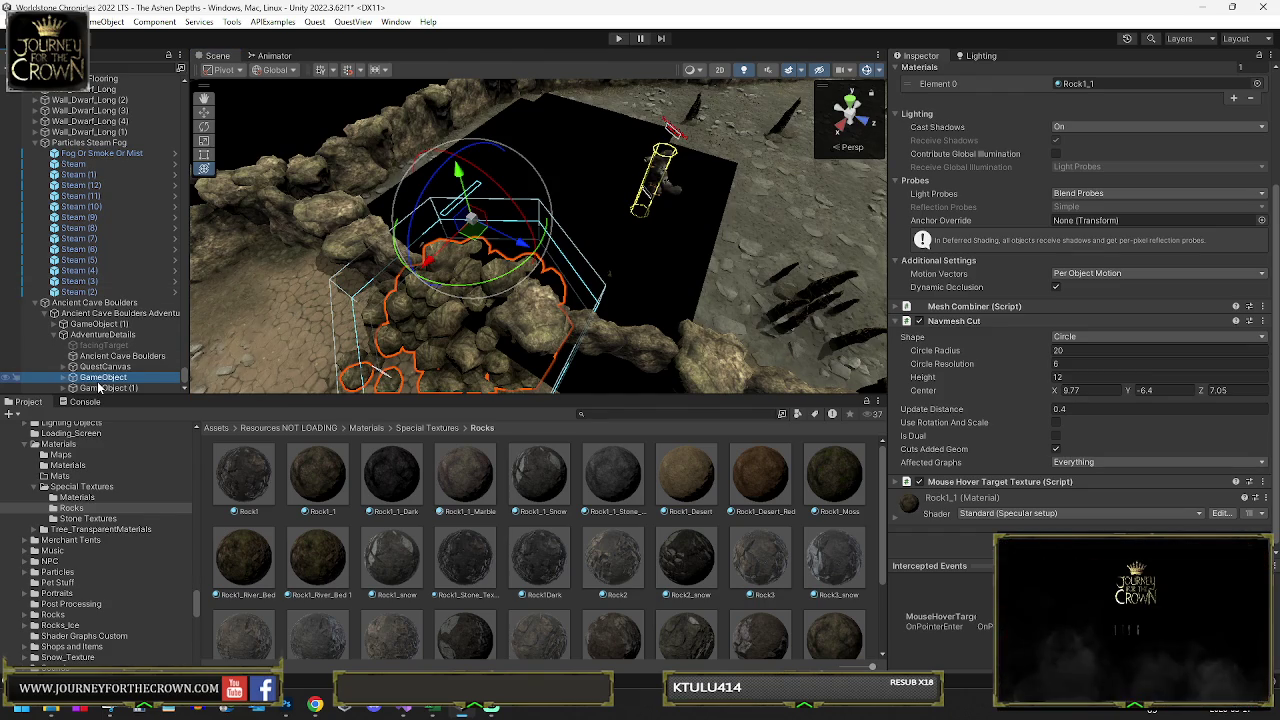
{"action": "left_click", "coordinate": [101, 388]}
{"action": "mouse_move", "coordinate": [503, 263]}
{"action": "left_mouse_down"}
{"action": "mouse_move", "coordinate": [511, 168]}
{"action": "mouse_move", "coordinate": [497, 200]}
{"action": "left_mouse_up"}
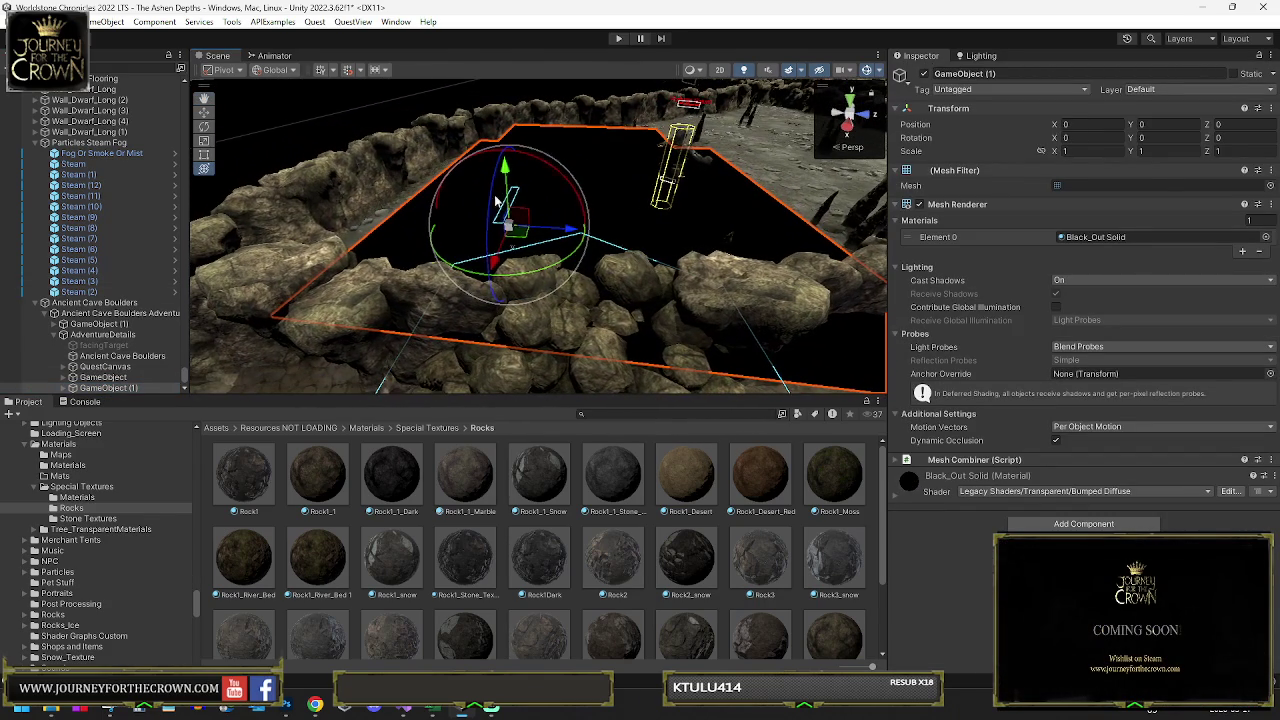
- Make GameObject (1)'s navmesh cut a circle of radius 10 centred at X 18.88
{"action": "left_click", "coordinate": [92, 326]}
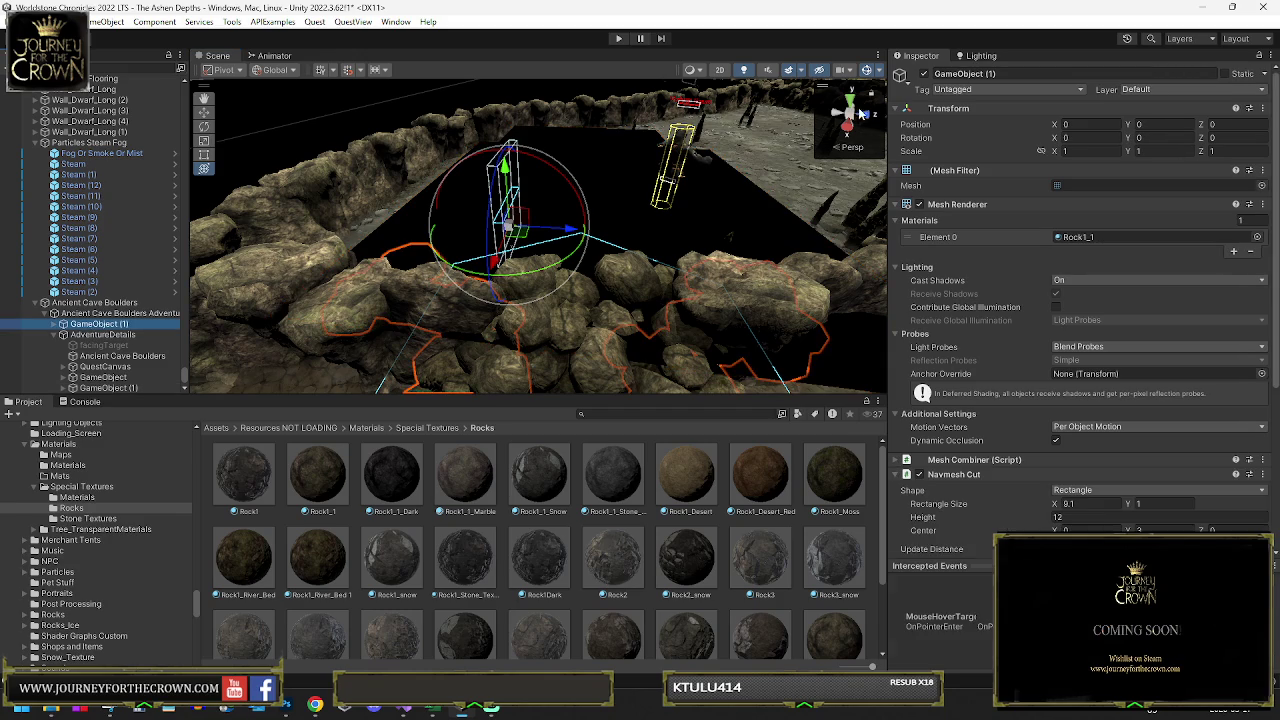
{"action": "left_click", "coordinate": [923, 74]}
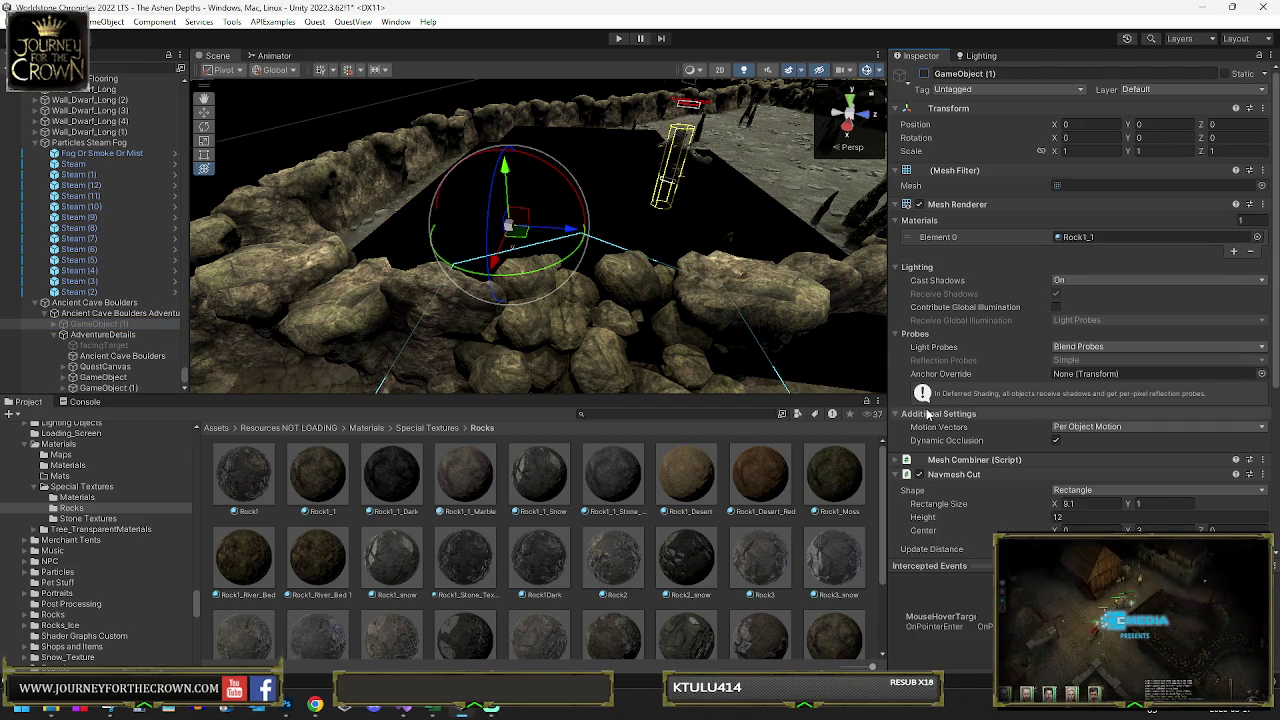
{"action": "left_click", "coordinate": [1090, 490]}
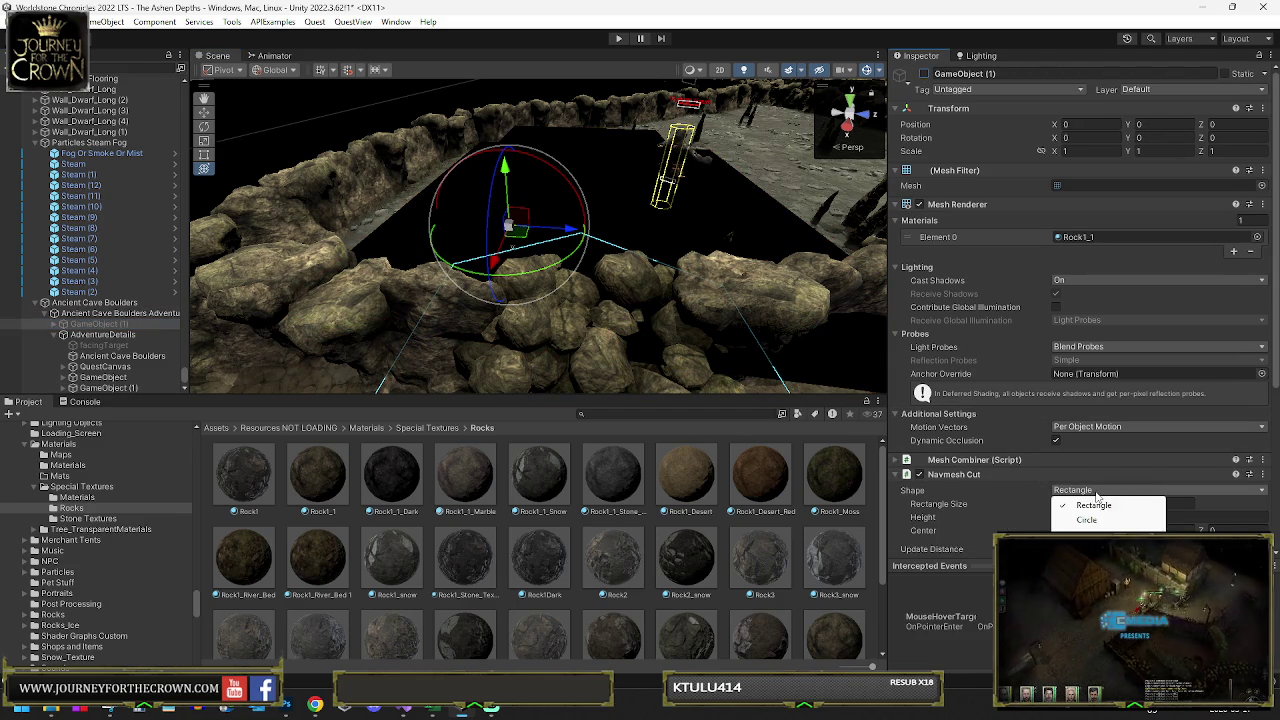
{"action": "left_click", "coordinate": [1087, 520]}
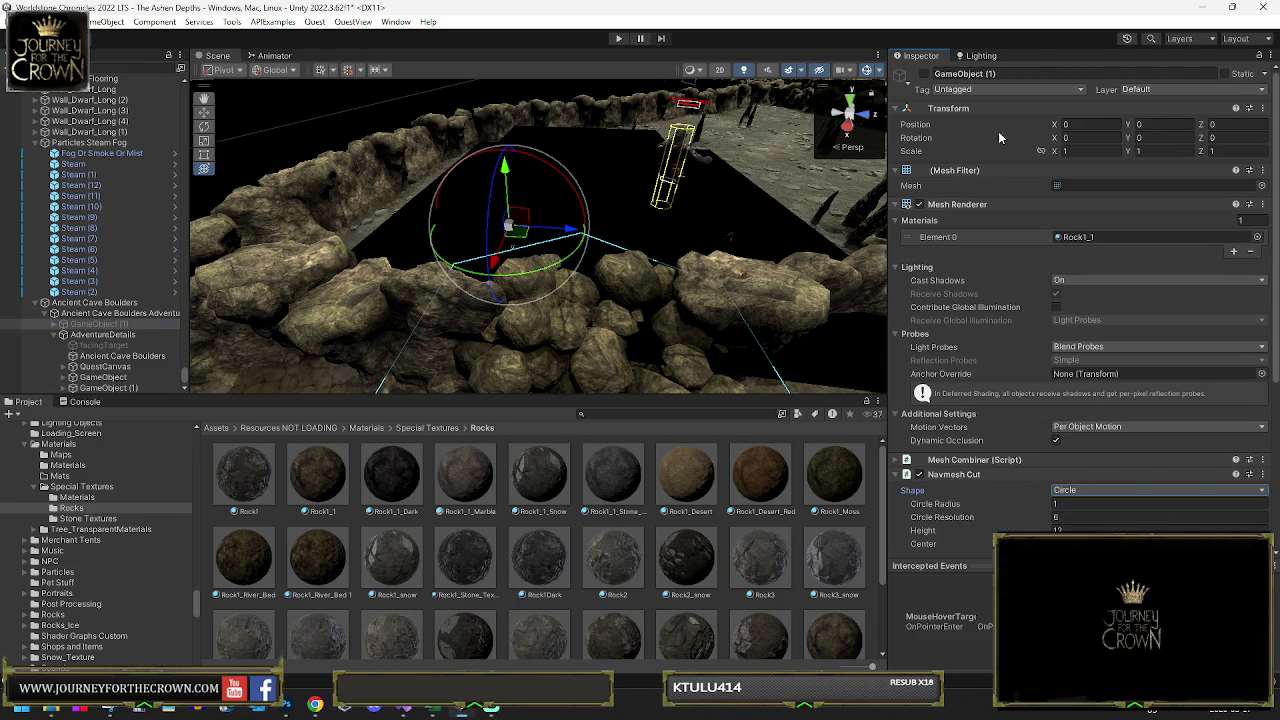
{"action": "key", "text": "f"}
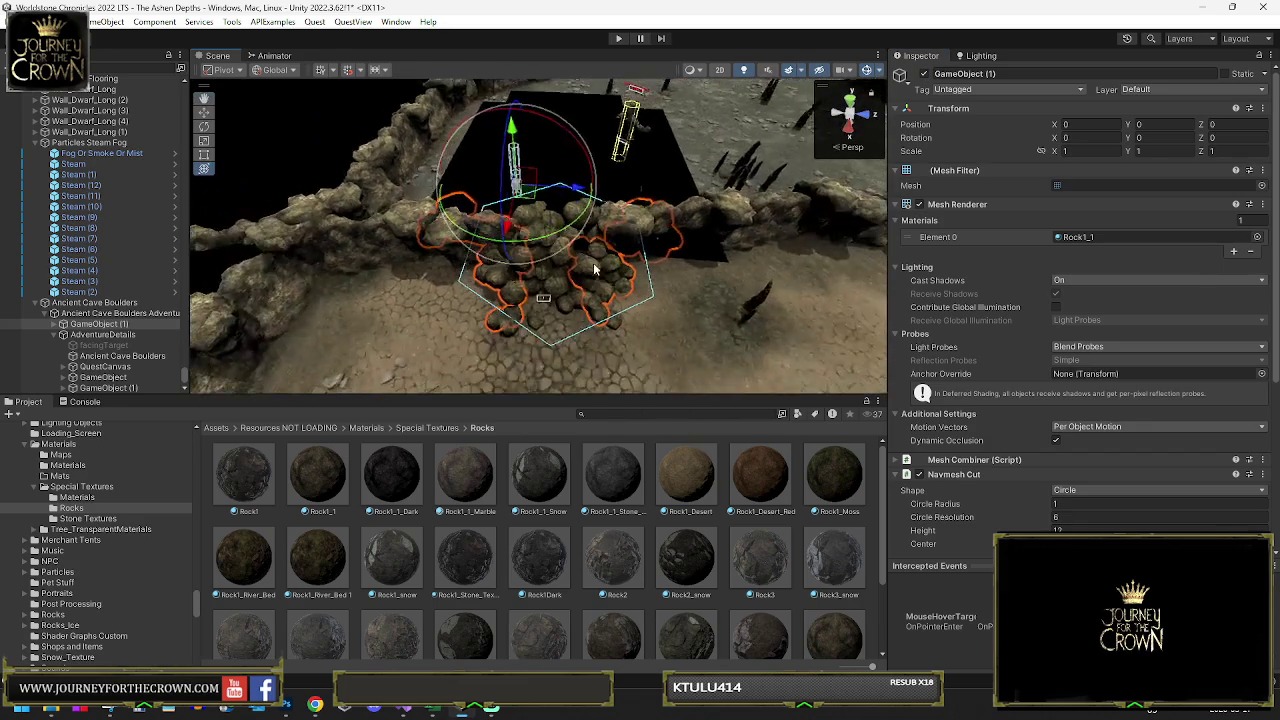
{"action": "scroll", "coordinate": [1078, 506], "scroll_direction": "down", "scroll_amount": 3}
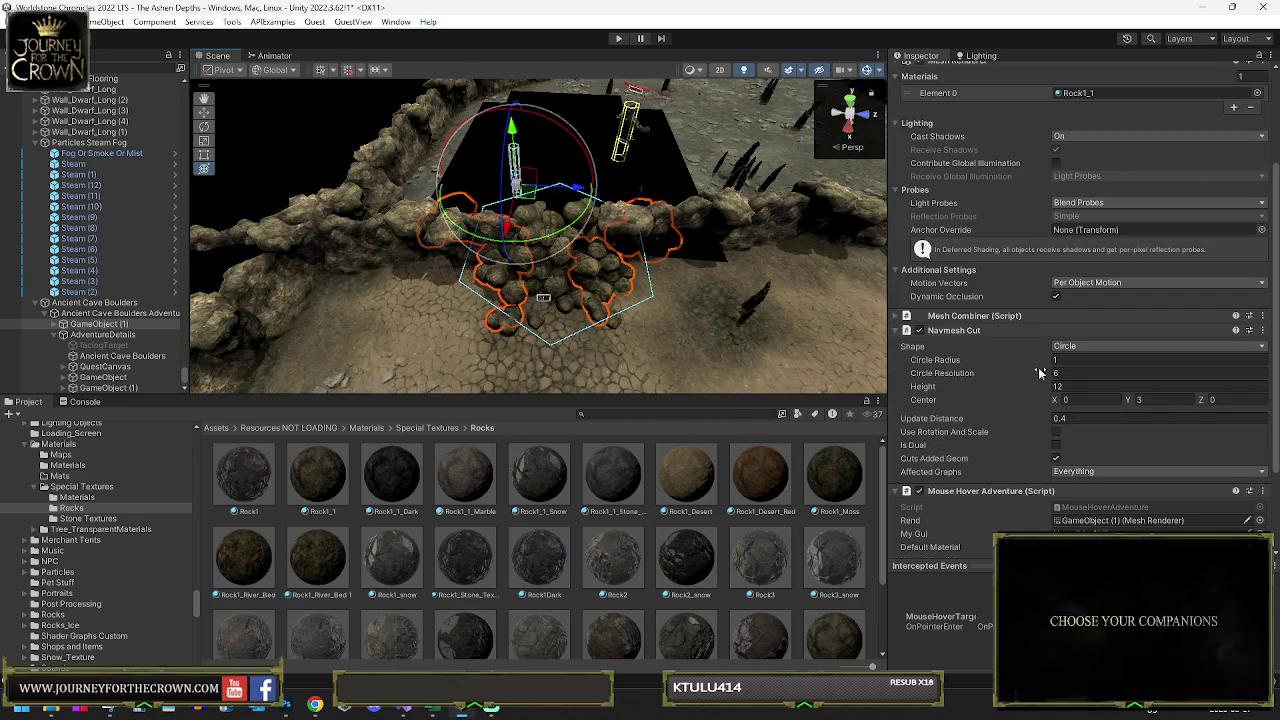
{"action": "type", "text": "0"}
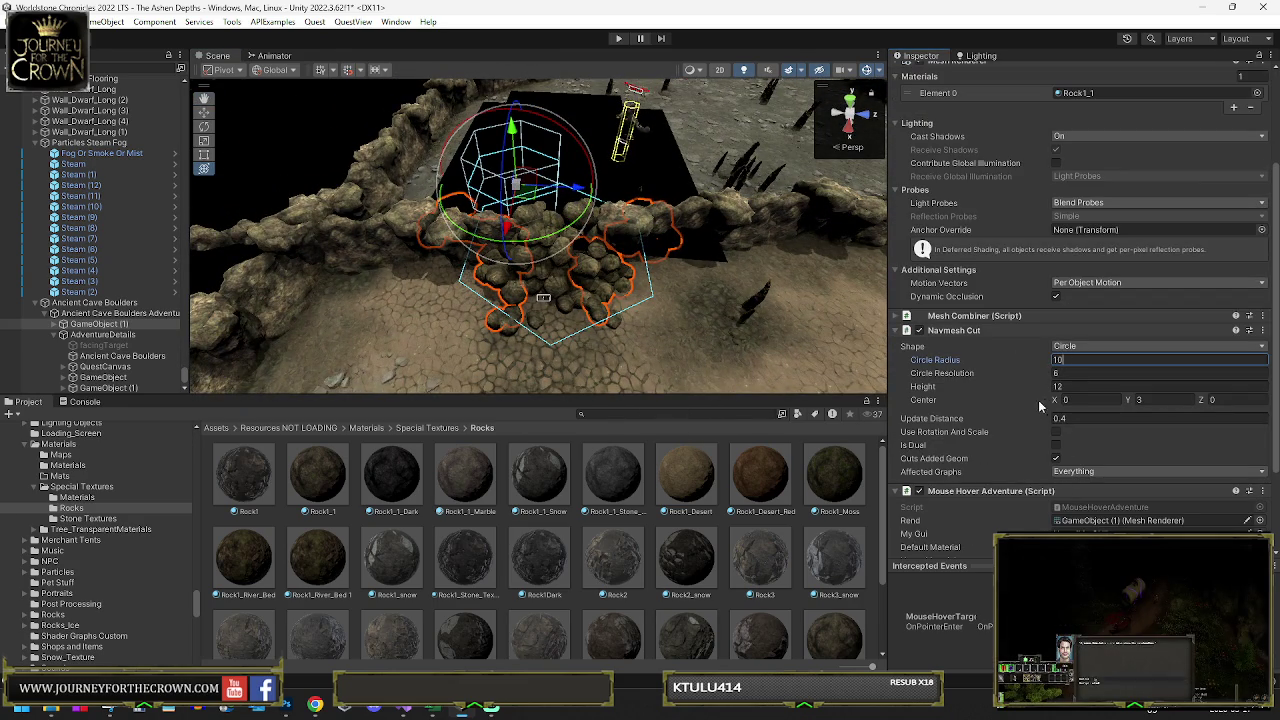
{"action": "left_click_drag", "start_coordinate": [1056, 404], "coordinate": [1183, 402]}
{"action": "left_click_drag", "start_coordinate": [696, 285], "coordinate": [663, 343]}
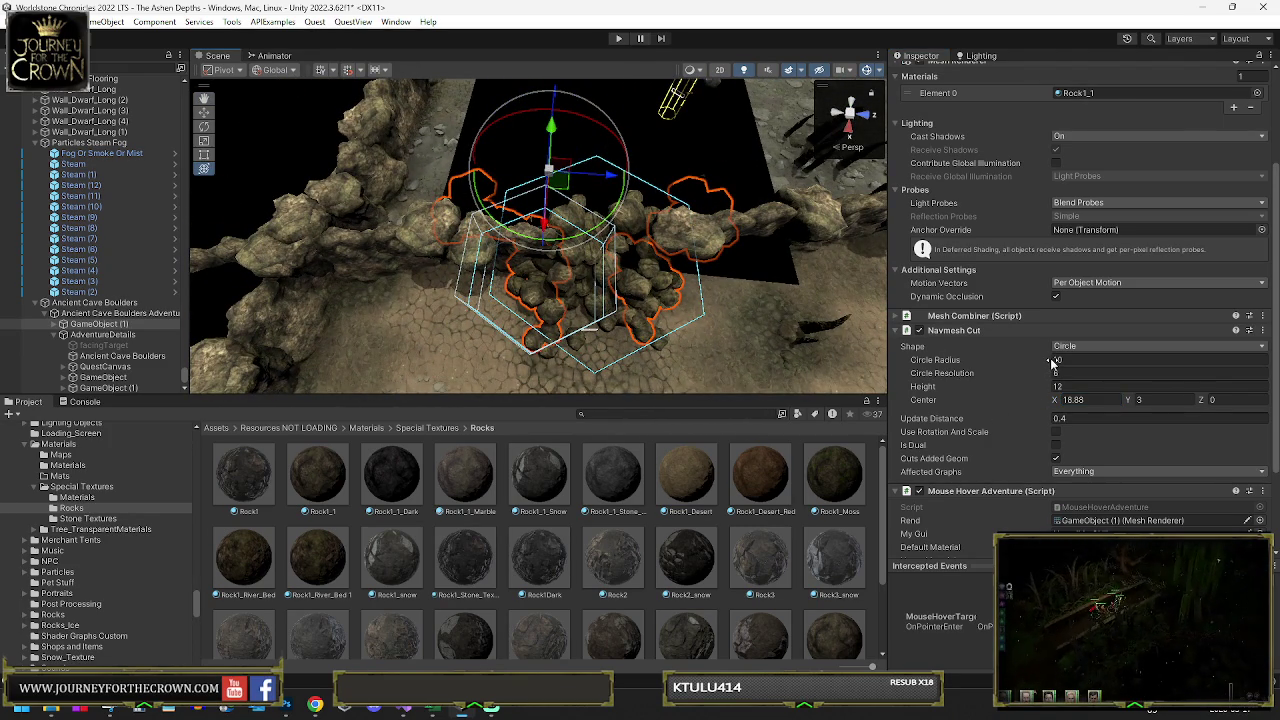
{"action": "right_click", "coordinate": [948, 334]}
- Duplicate the Navmesh Cut as a new component and slide its centre Z to about 20.5
{"action": "left_click", "coordinate": [998, 437]}
{"action": "right_click", "coordinate": [956, 338]}
{"action": "left_click", "coordinate": [1008, 453]}
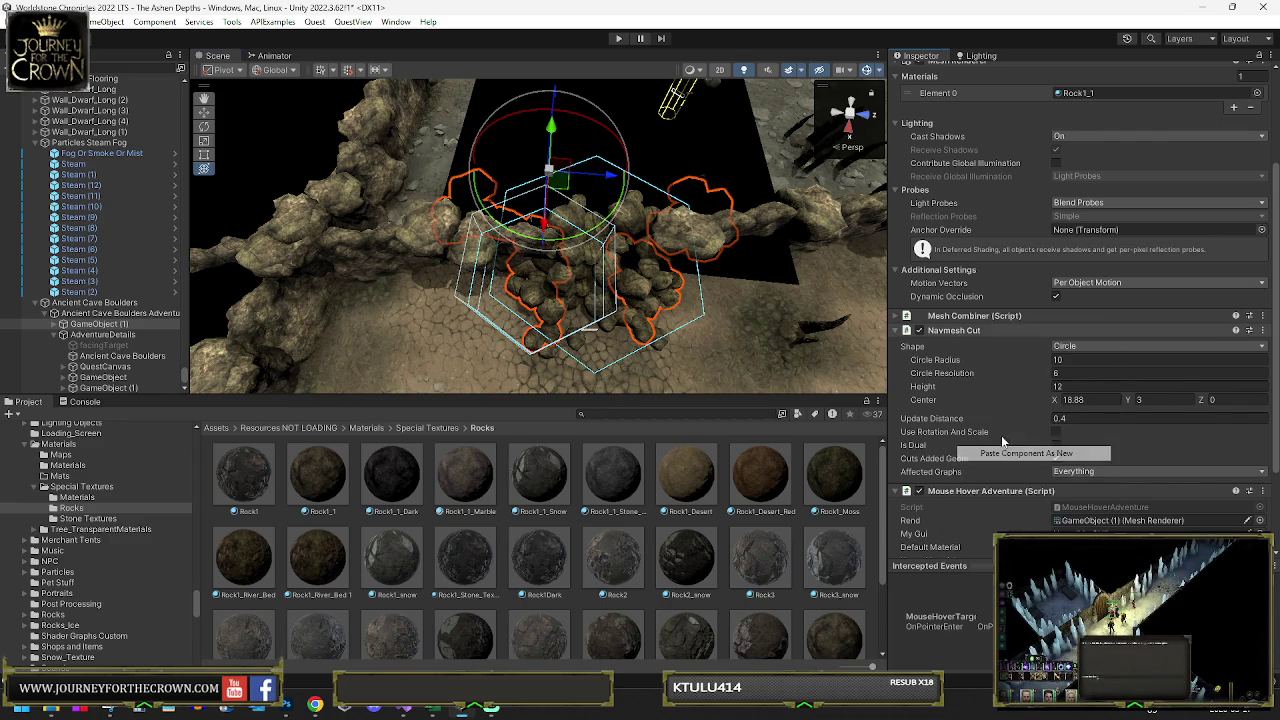
{"action": "left_click", "coordinate": [1215, 399]}
{"action": "type", "text": "6.66"}
{"action": "mouse_move", "coordinate": [130, 404]}
{"action": "left_mouse_down"}
{"action": "mouse_move", "coordinate": [374, 366]}
{"action": "mouse_move", "coordinate": [277, 272]}
{"action": "left_mouse_up"}
- Set the first cut's radius to 6.2 with centre Z about 18.3
{"action": "left_click_drag", "start_coordinate": [586, 254], "coordinate": [756, 287]}
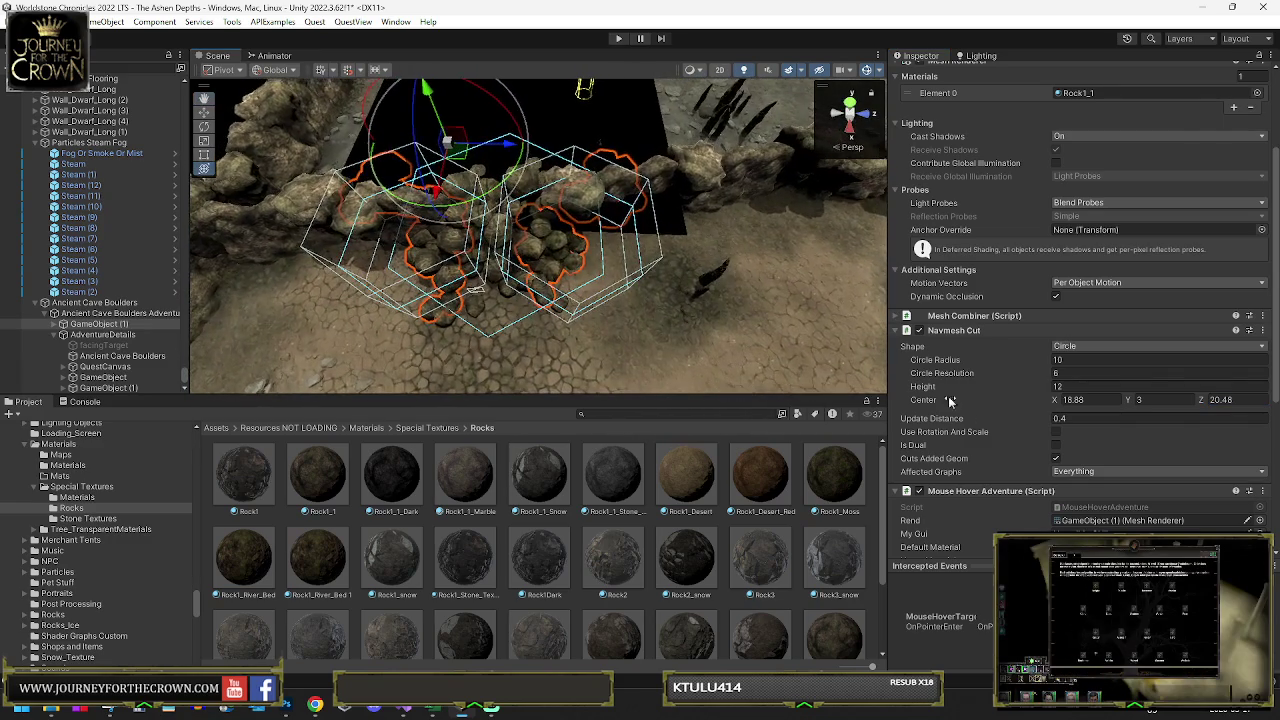
{"action": "left_click", "coordinate": [1083, 359]}
{"action": "type", "text": "5"}
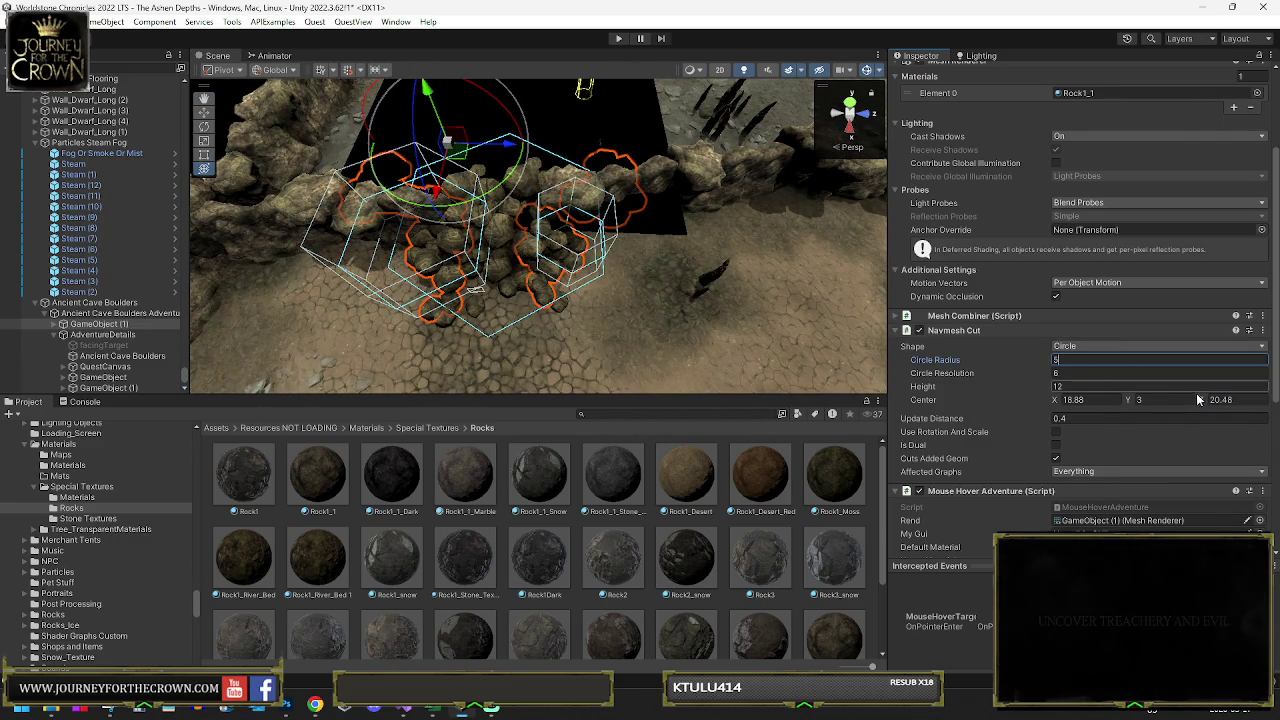
{"action": "left_click_drag", "start_coordinate": [1199, 397], "coordinate": [1155, 401]}
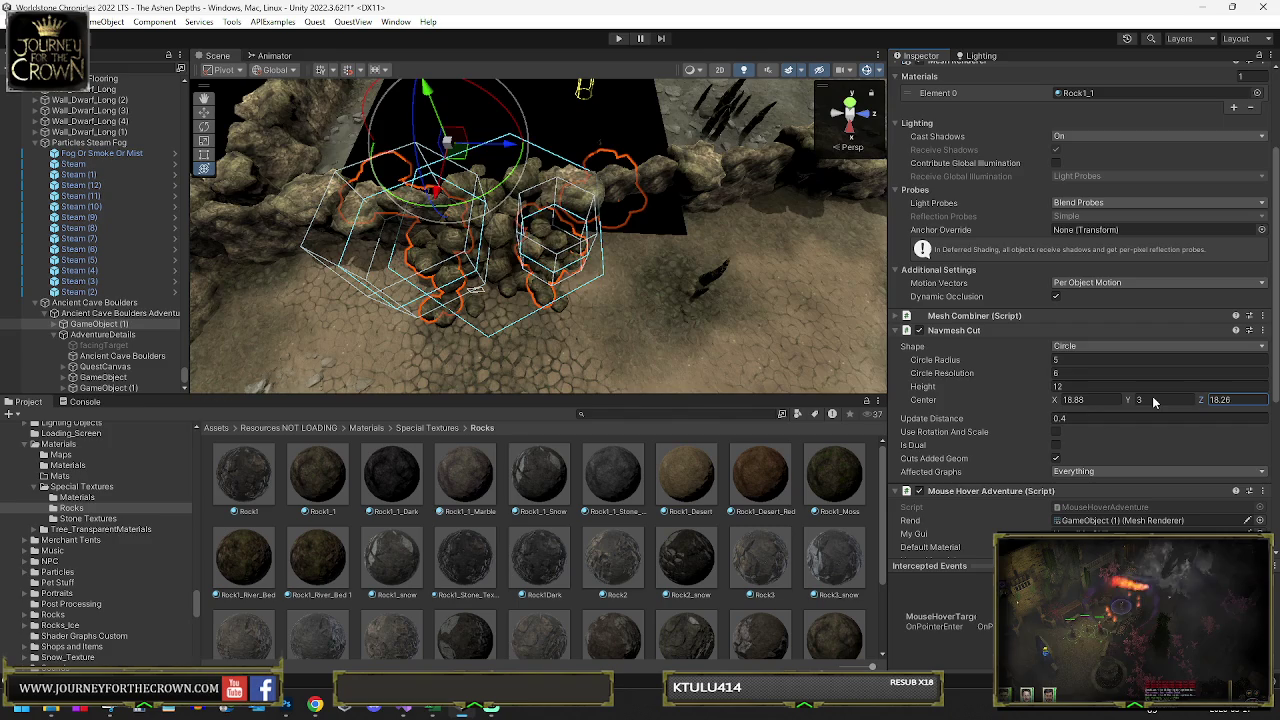
{"action": "left_click_drag", "start_coordinate": [1052, 362], "coordinate": [1070, 362]}
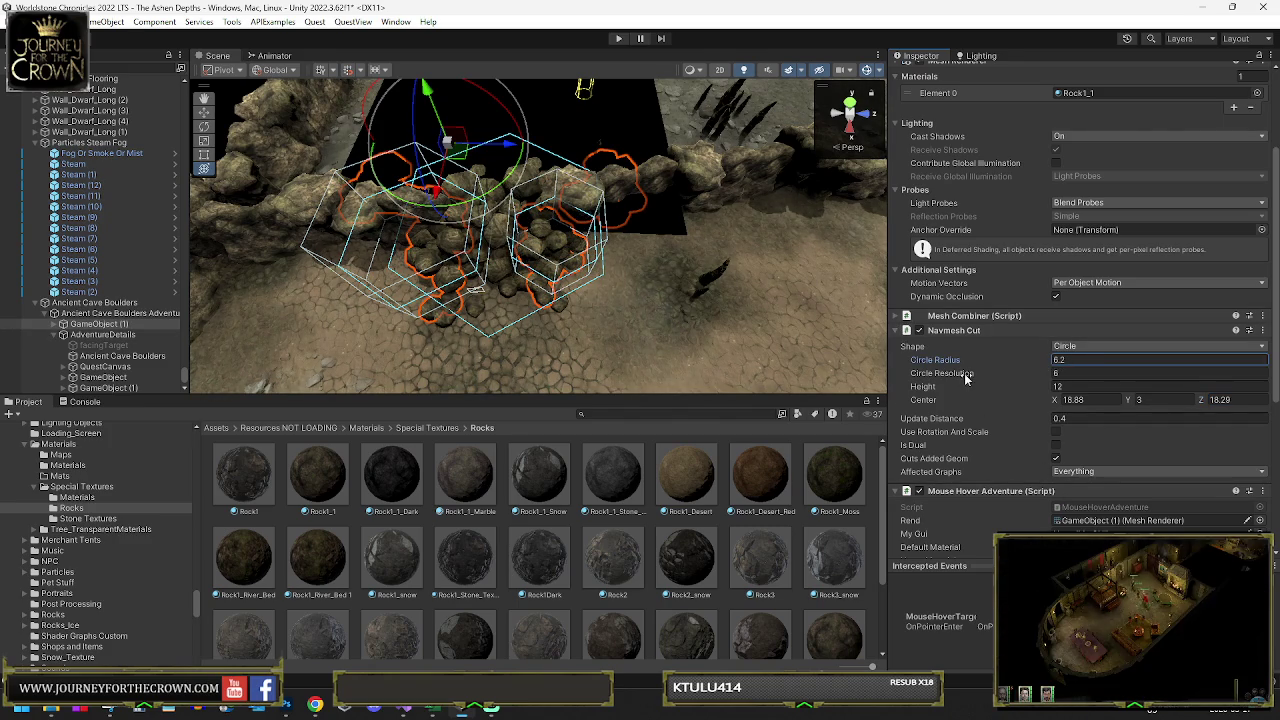
- Give the second cut radius 6.33 and bring its centre Z to about 0.04
{"action": "scroll", "coordinate": [1000, 400], "scroll_direction": "down", "scroll_amount": 5}
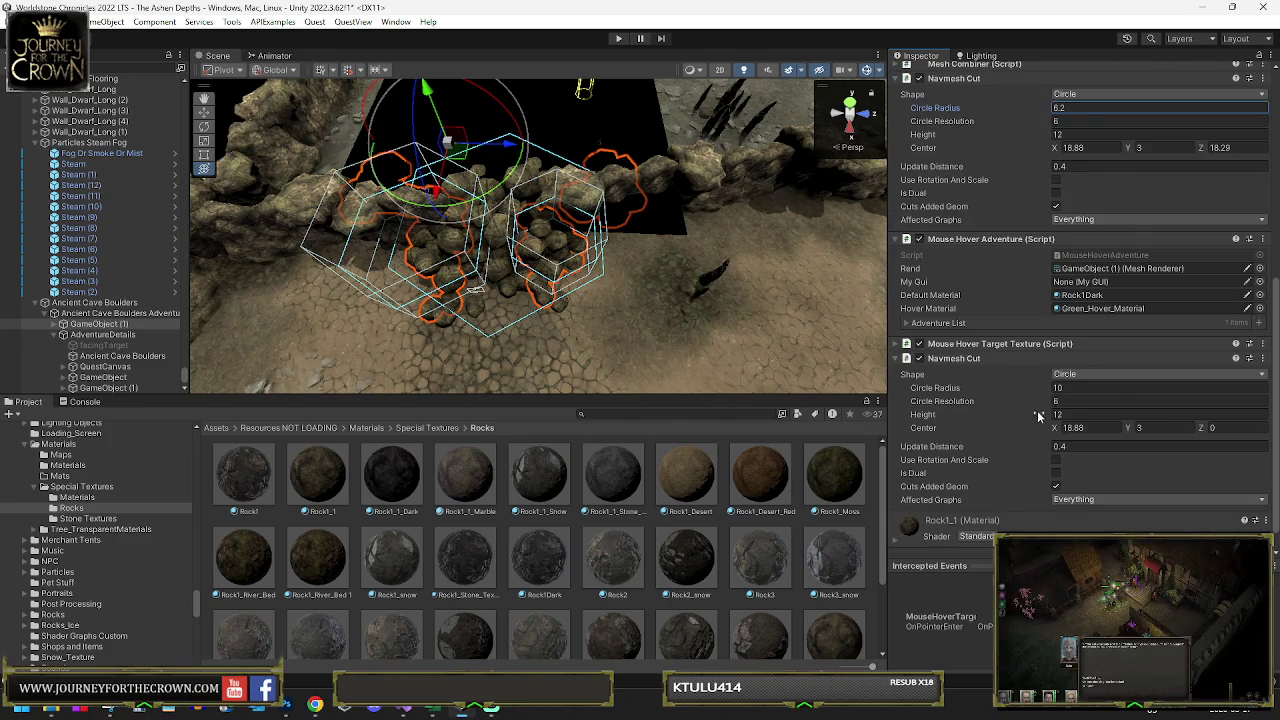
{"action": "left_click", "coordinate": [1070, 388]}
{"action": "type", "text": "5"}
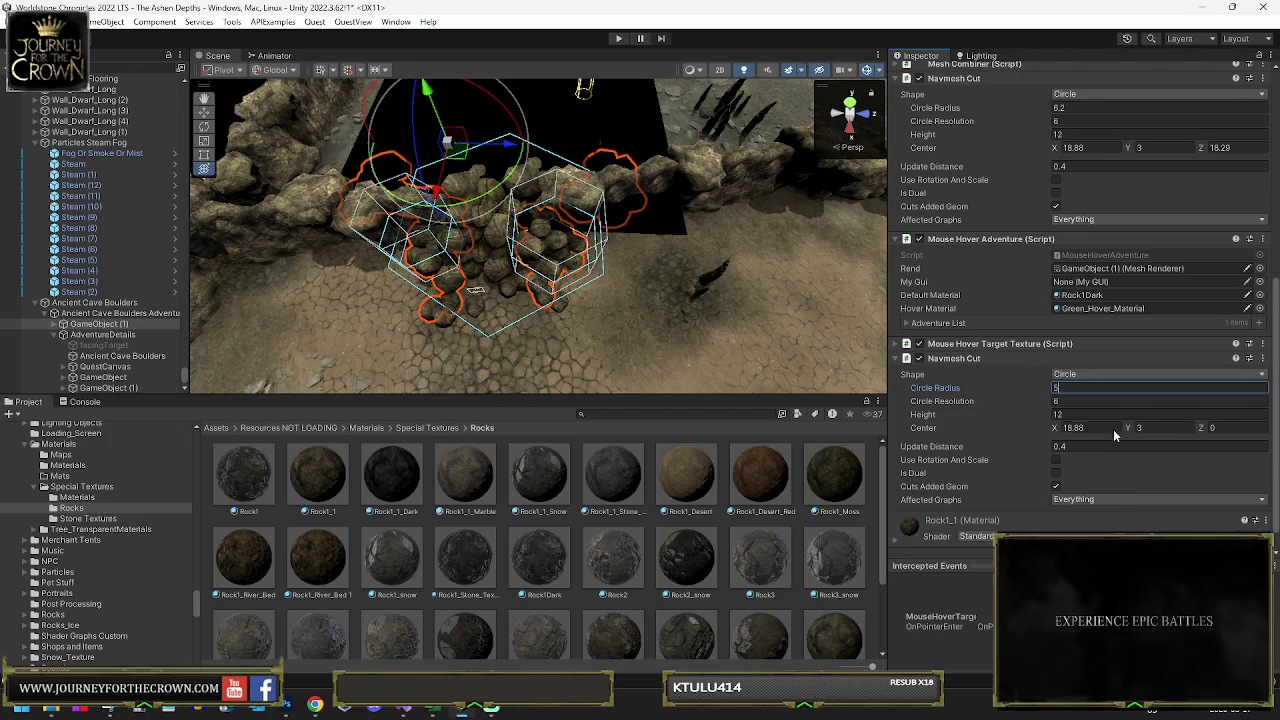
{"action": "type", "text": "2.39"}
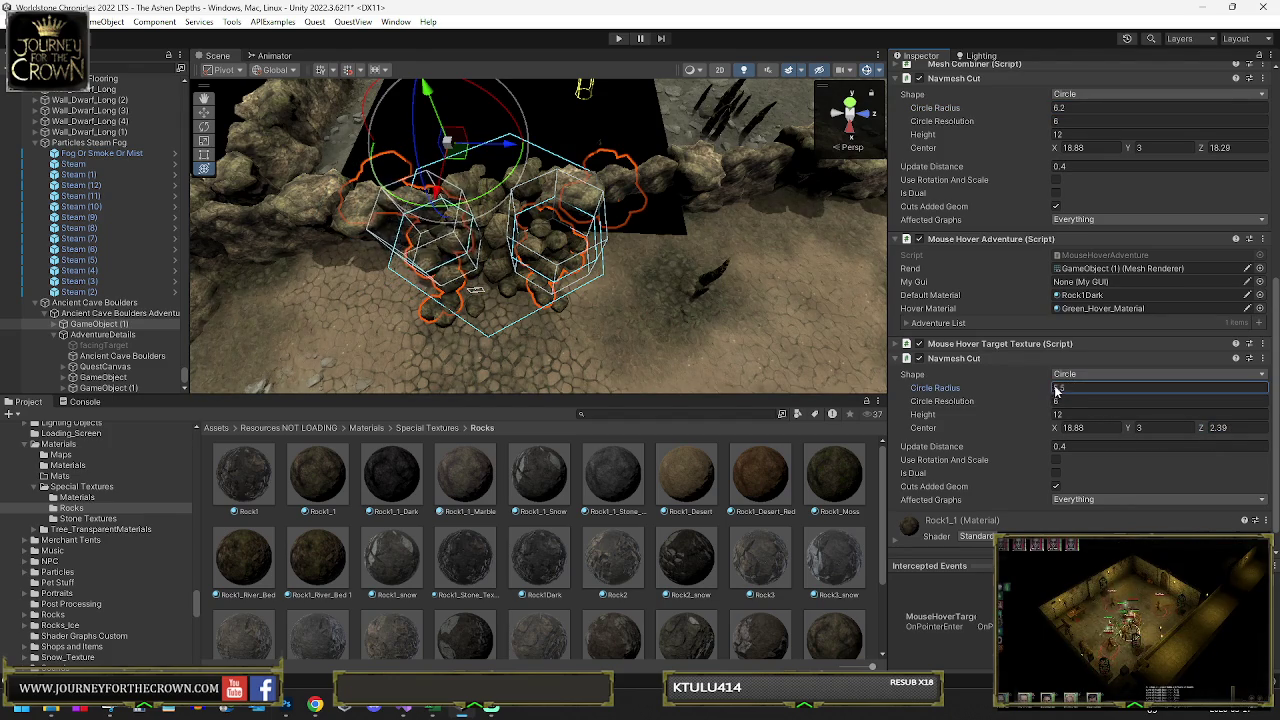
{"action": "type", "text": "6.33"}
{"action": "left_click_drag", "start_coordinate": [500, 250], "coordinate": [650, 292]}
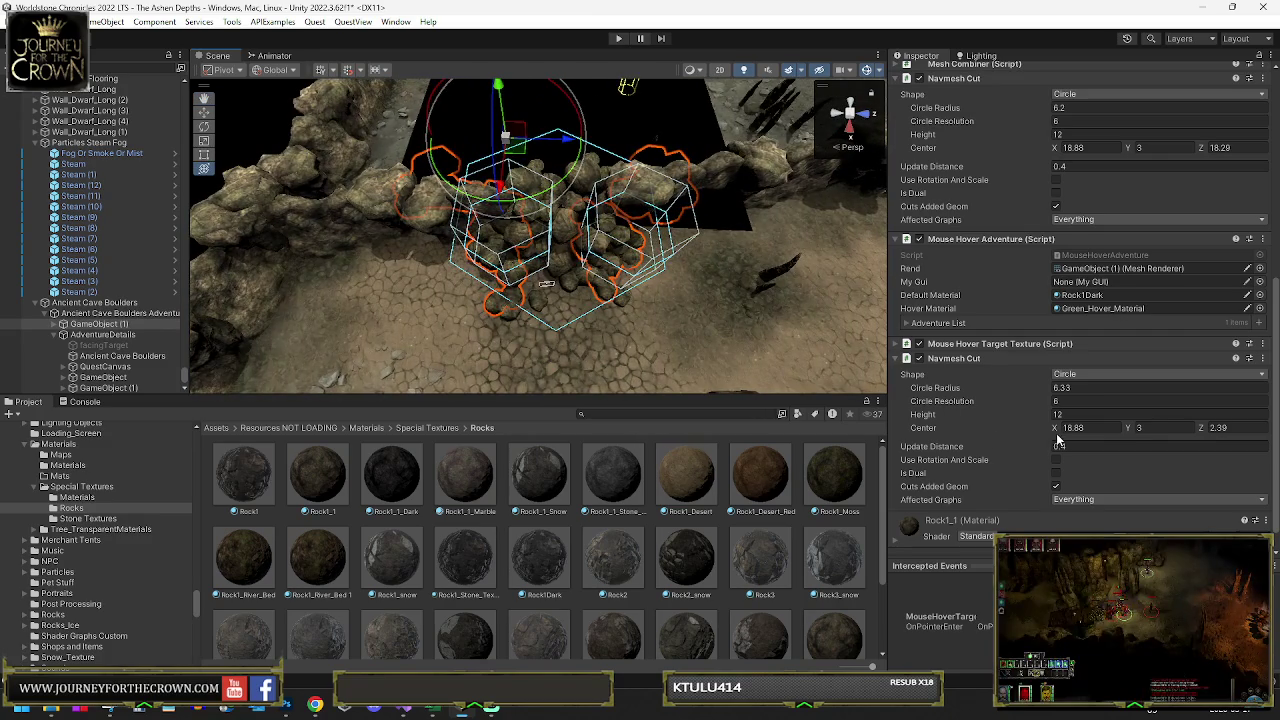
{"action": "left_click_drag", "start_coordinate": [1203, 430], "coordinate": [1176, 426]}
{"action": "mouse_move", "coordinate": [787, 325]}
{"action": "left_mouse_down"}
{"action": "mouse_move", "coordinate": [551, 288]}
{"action": "mouse_move", "coordinate": [560, 314]}
{"action": "mouse_move", "coordinate": [628, 310]}
{"action": "mouse_move", "coordinate": [615, 302]}
{"action": "mouse_move", "coordinate": [655, 276]}
{"action": "left_mouse_up"}
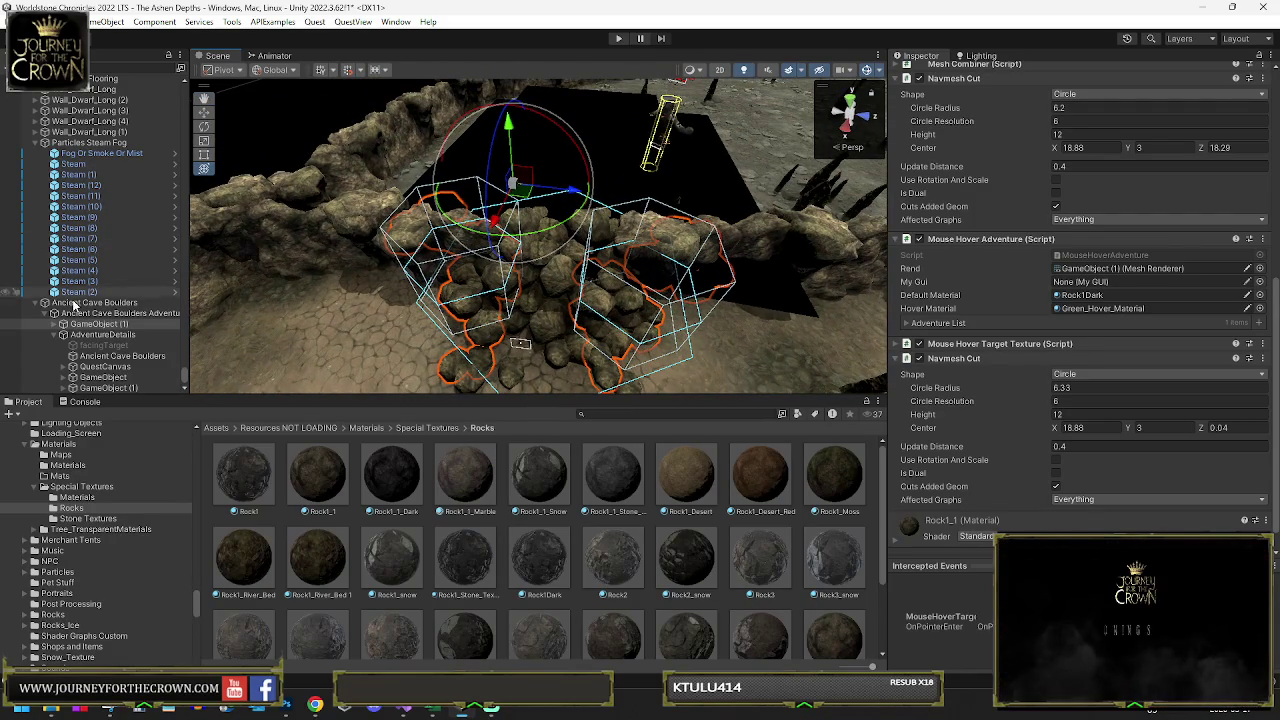
{"action": "scroll", "coordinate": [957, 127], "scroll_direction": "up", "scroll_amount": 3}
{"action": "left_click_drag", "start_coordinate": [695, 219], "coordinate": [160, 268]}
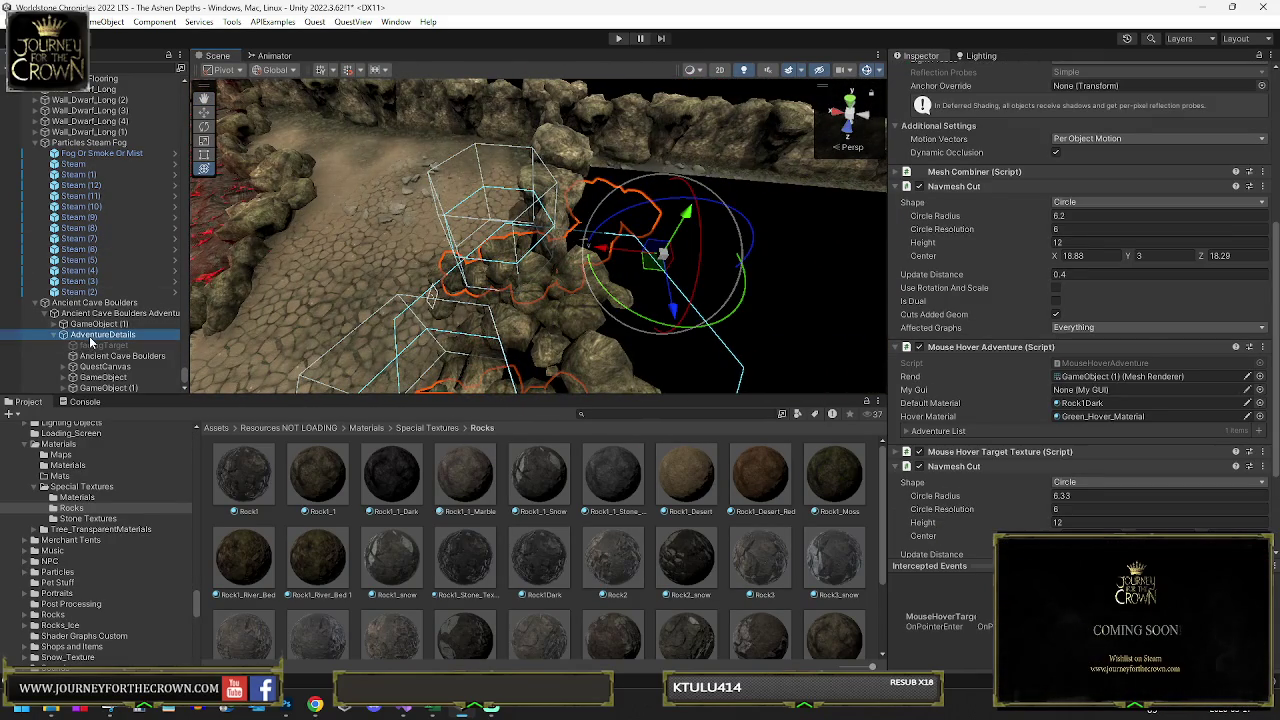
- Deactivate the AdventureDetails object and select GameObject (1)
{"action": "left_click", "coordinate": [92, 335]}
{"action": "left_click", "coordinate": [925, 74]}
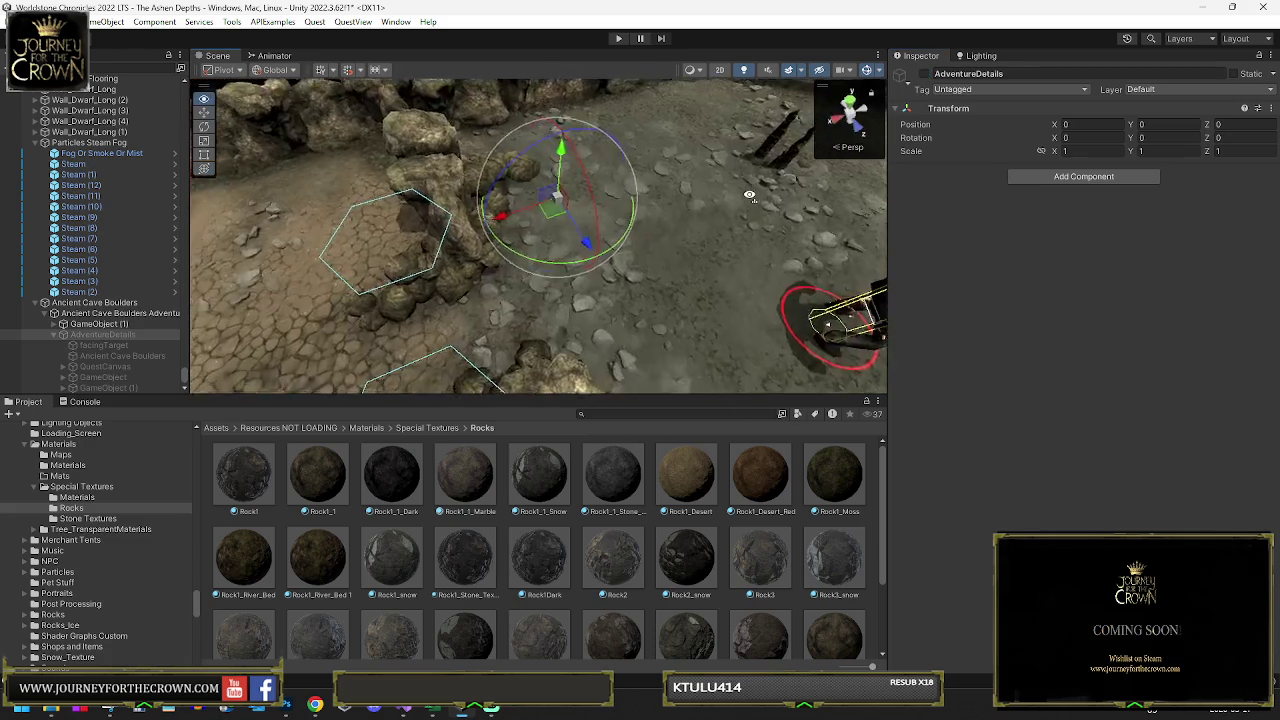
{"action": "left_click", "coordinate": [110, 325]}
{"action": "mouse_move", "coordinate": [560, 200]}
{"action": "left_mouse_down"}
{"action": "mouse_move", "coordinate": [643, 110]}
{"action": "mouse_move", "coordinate": [740, 180]}
{"action": "left_mouse_up"}
{"action": "scroll", "coordinate": [1078, 459], "scroll_direction": "down", "scroll_amount": 3}
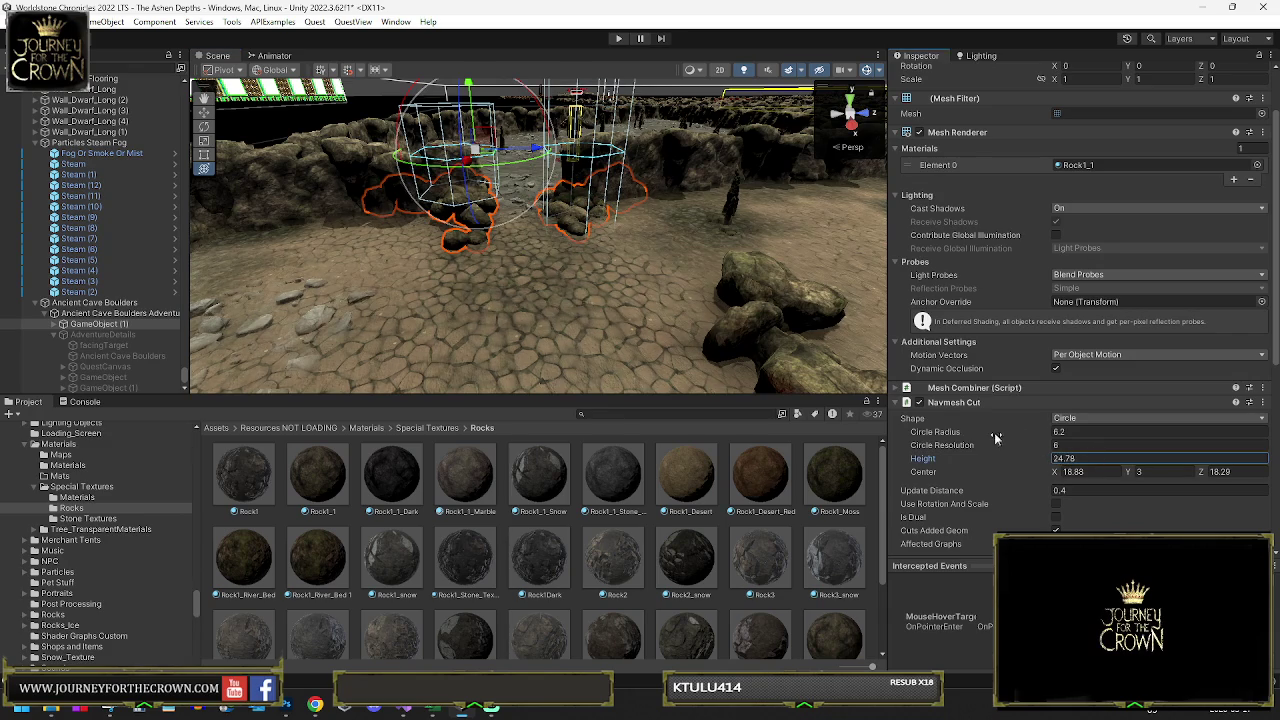
- Move the first Navmesh Cut below the Mouse Hover Target Texture script and expand it
{"action": "left_click", "coordinate": [901, 404]}
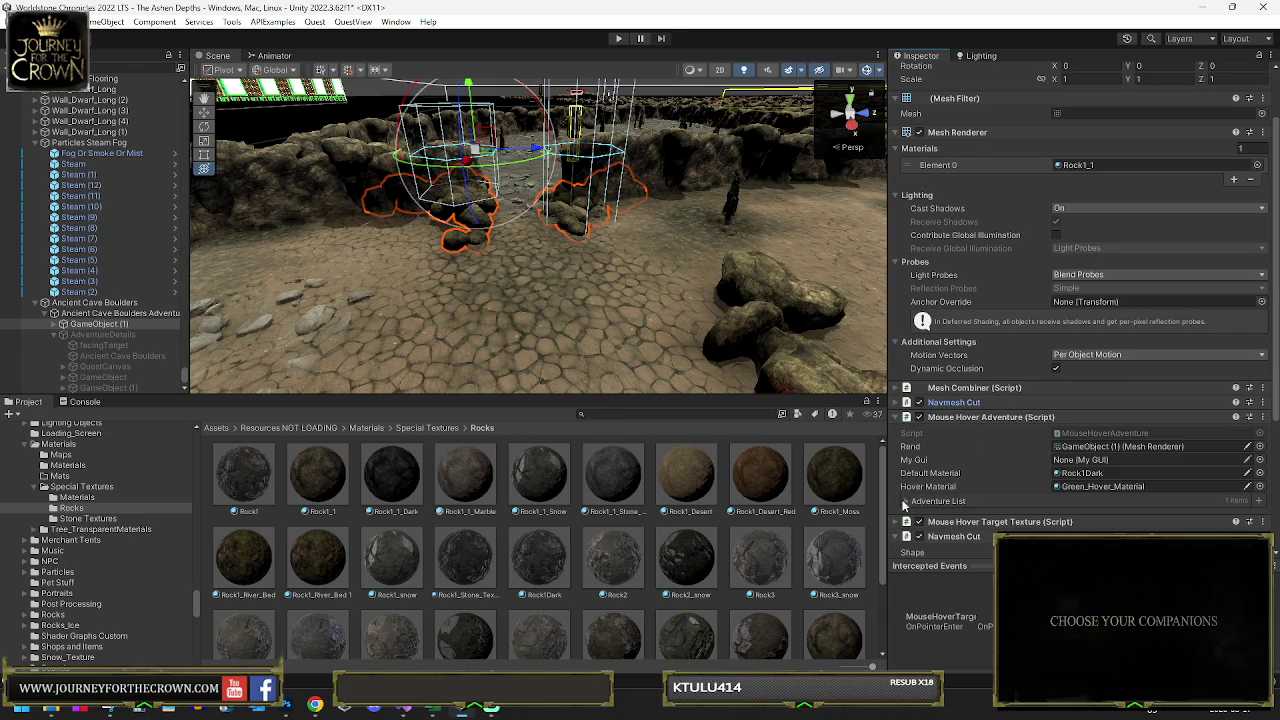
{"action": "scroll", "coordinate": [920, 505], "scroll_direction": "down", "scroll_amount": 3}
{"action": "left_click_drag", "start_coordinate": [932, 392], "coordinate": [948, 337]}
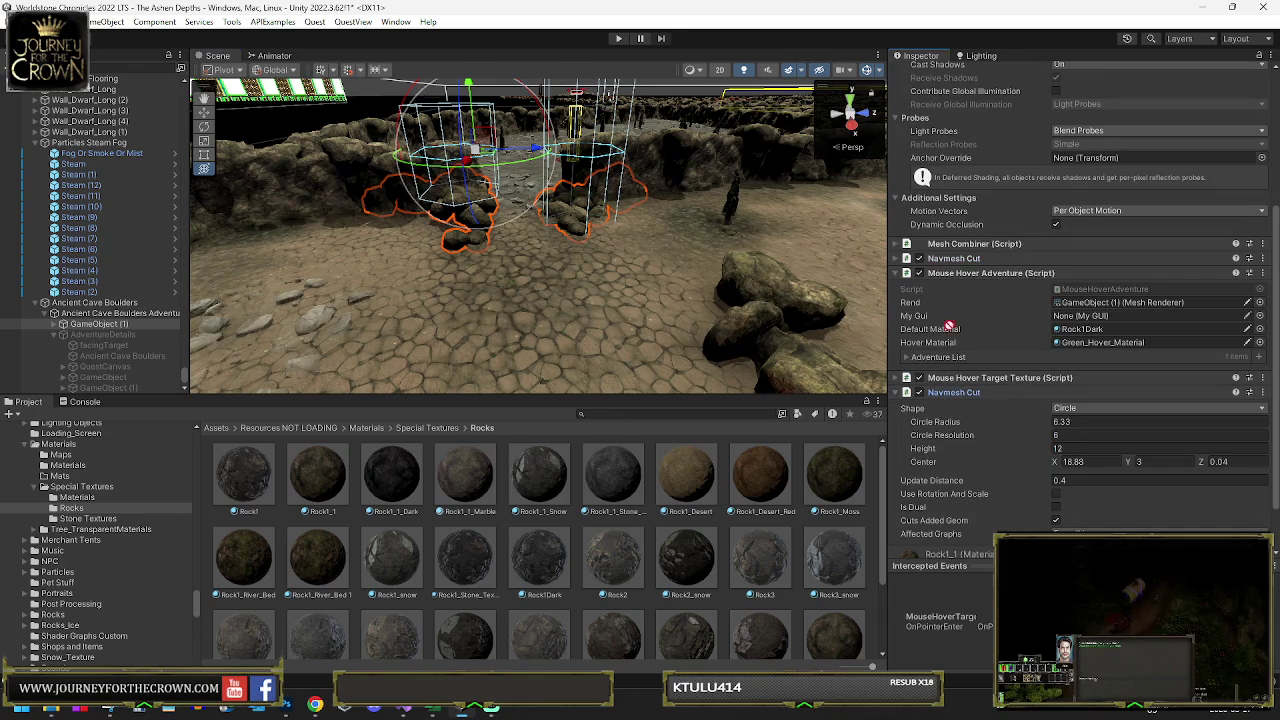
{"action": "left_click_drag", "start_coordinate": [949, 271], "coordinate": [950, 265]}
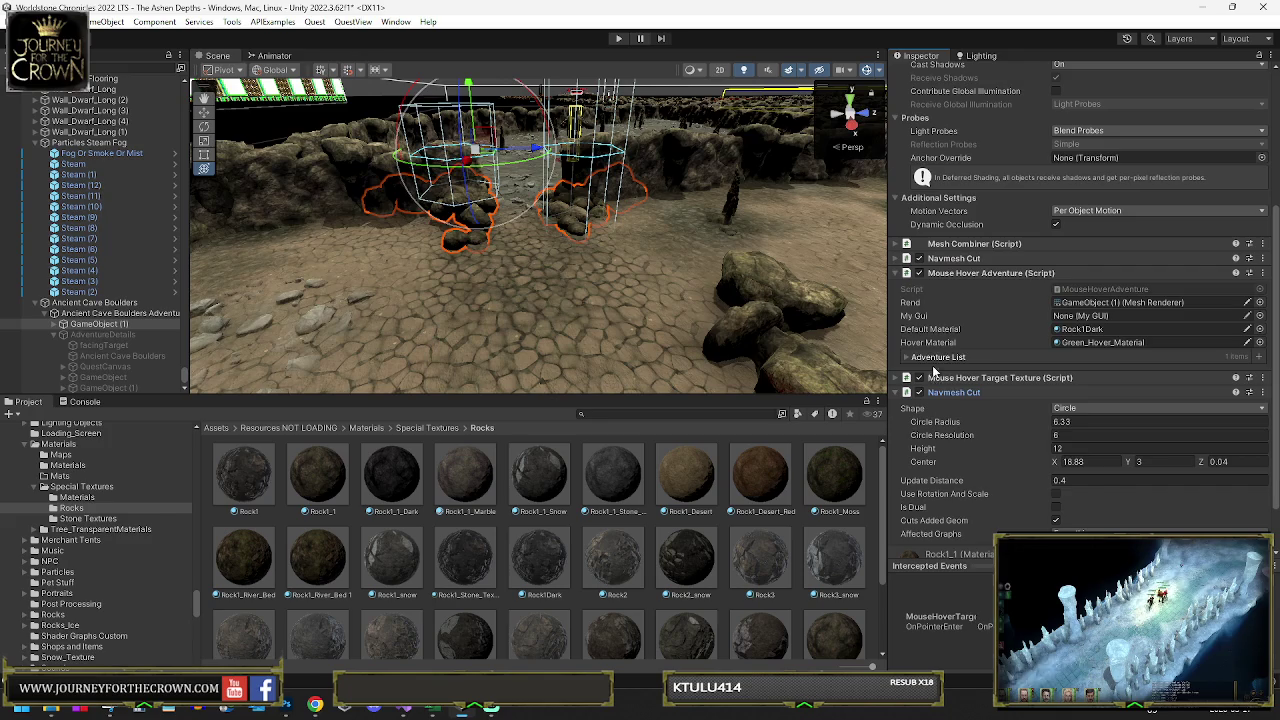
{"action": "right_click", "coordinate": [948, 394]}
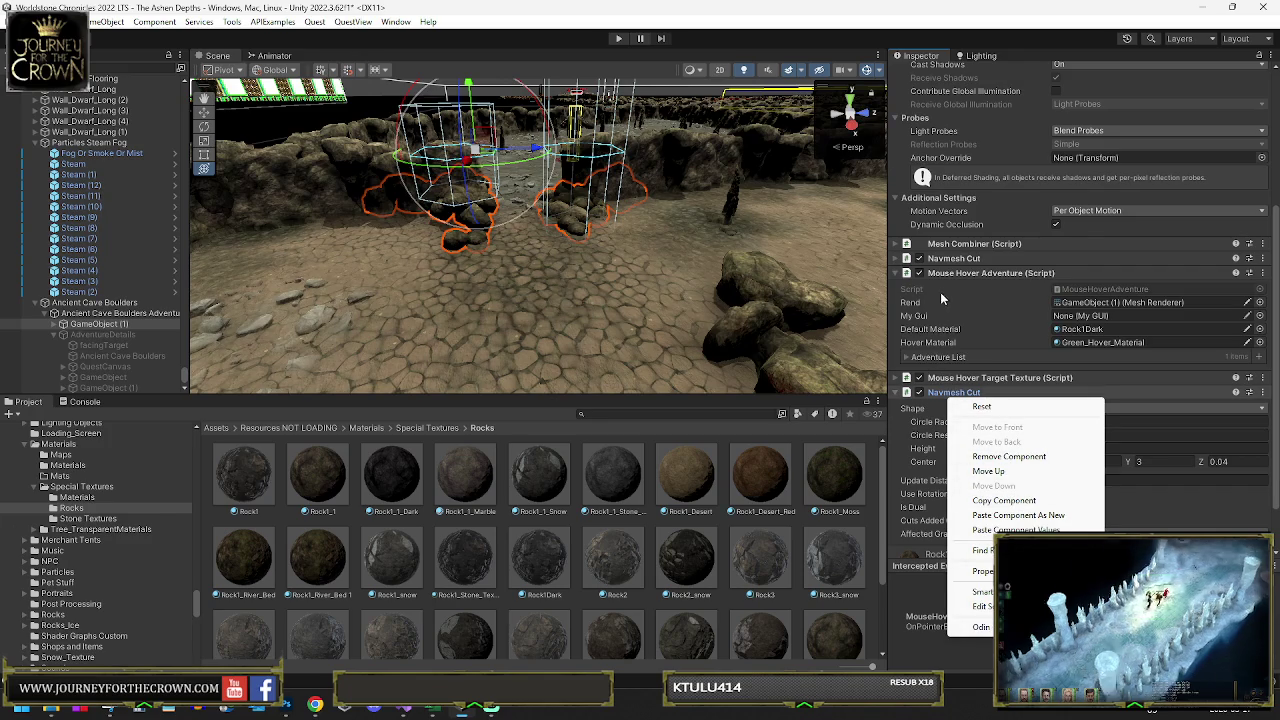
{"action": "right_click", "coordinate": [950, 258]}
{"action": "left_click", "coordinate": [1000, 349]}
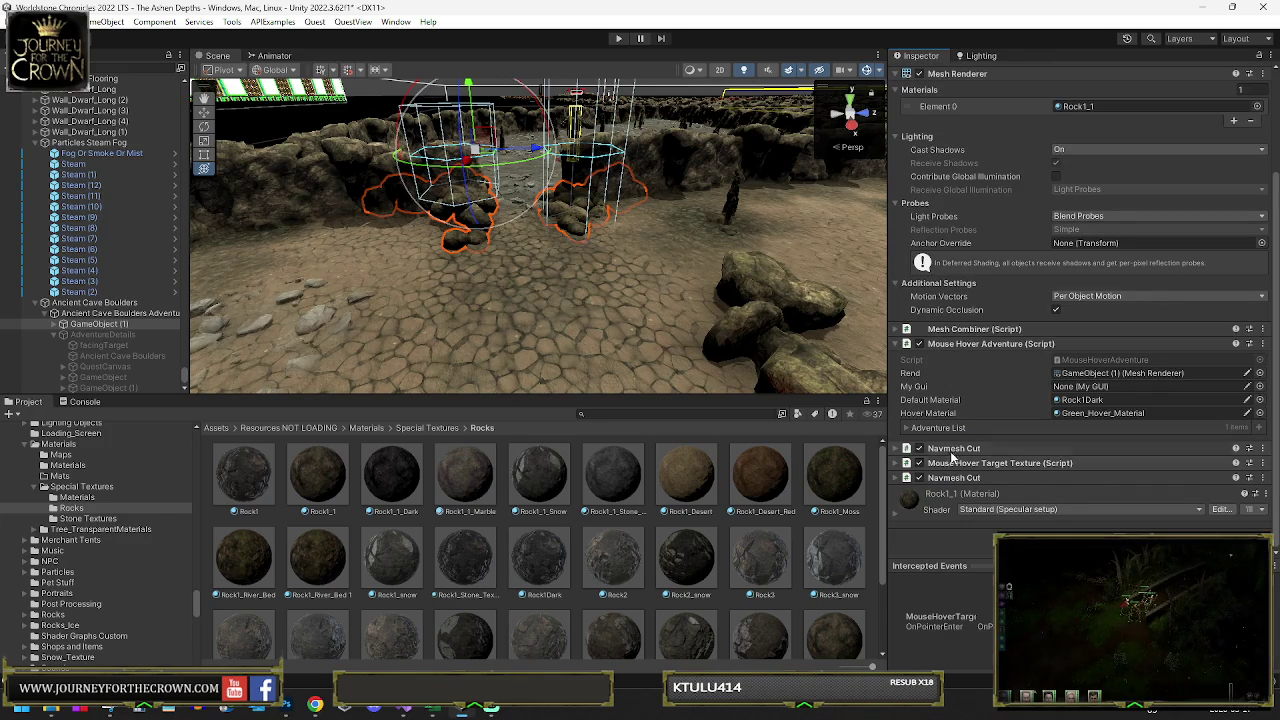
{"action": "right_click", "coordinate": [948, 450]}
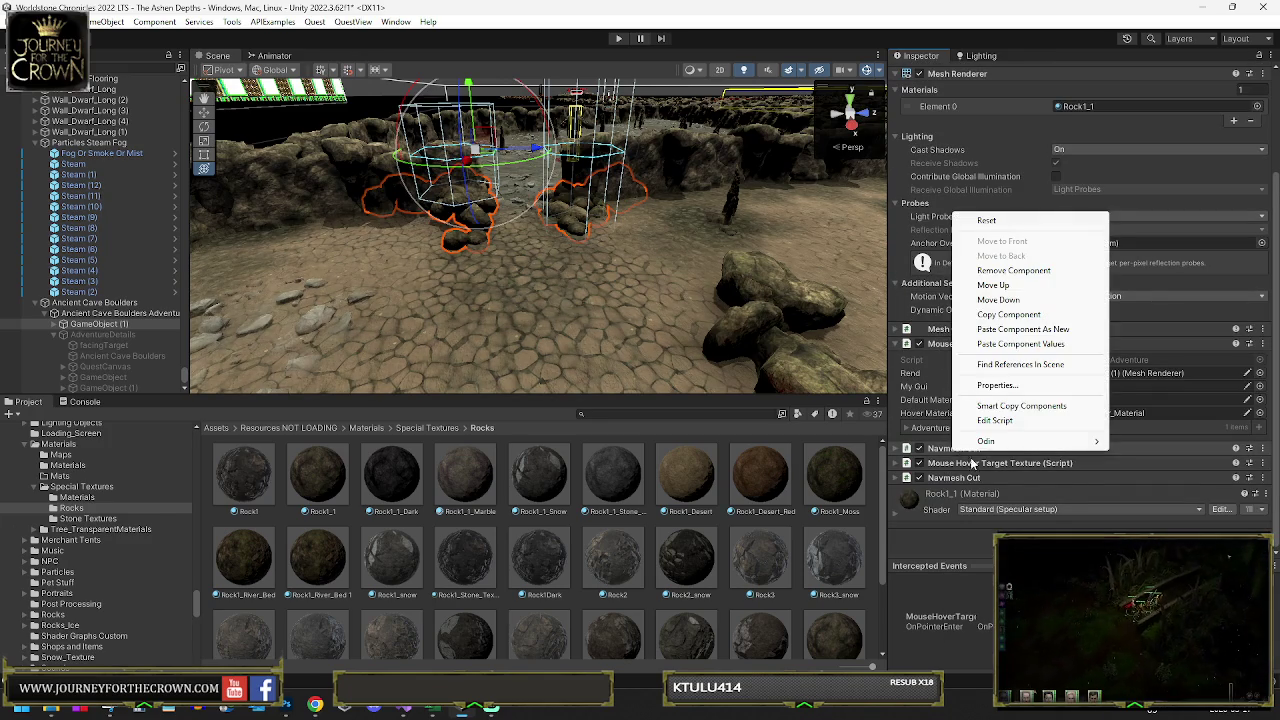
{"action": "left_click", "coordinate": [998, 299]}
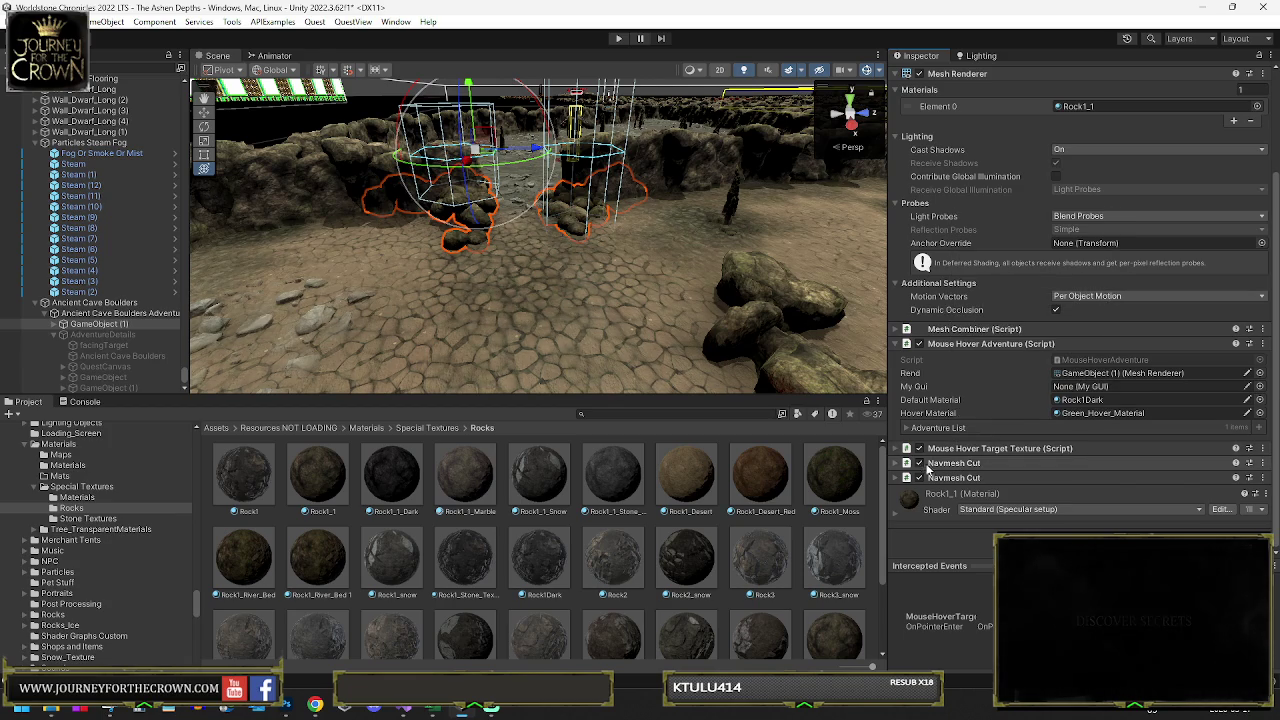
{"action": "left_click", "coordinate": [932, 468]}
{"action": "scroll", "coordinate": [1056, 437], "scroll_direction": "down", "scroll_amount": 2}
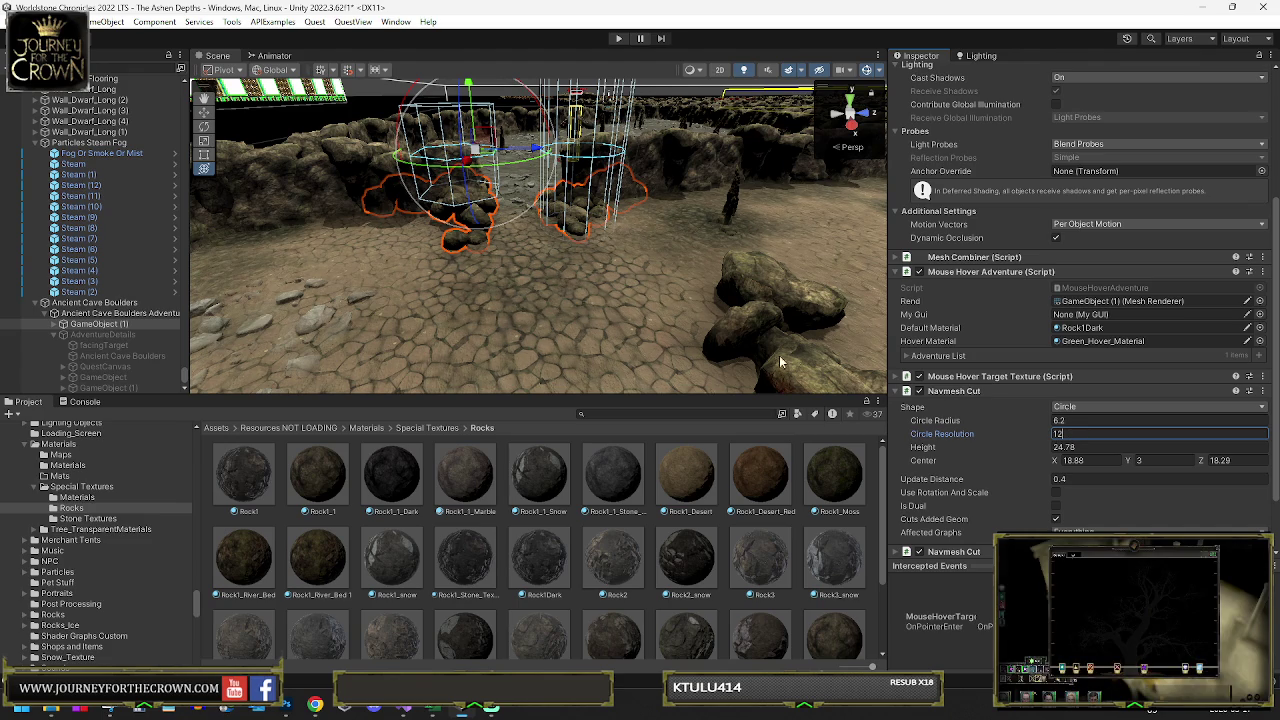
{"action": "mouse_move", "coordinate": [693, 293]}
{"action": "left_mouse_down"}
{"action": "mouse_move", "coordinate": [732, 370]}
{"action": "mouse_move", "coordinate": [760, 390]}
{"action": "left_mouse_up"}
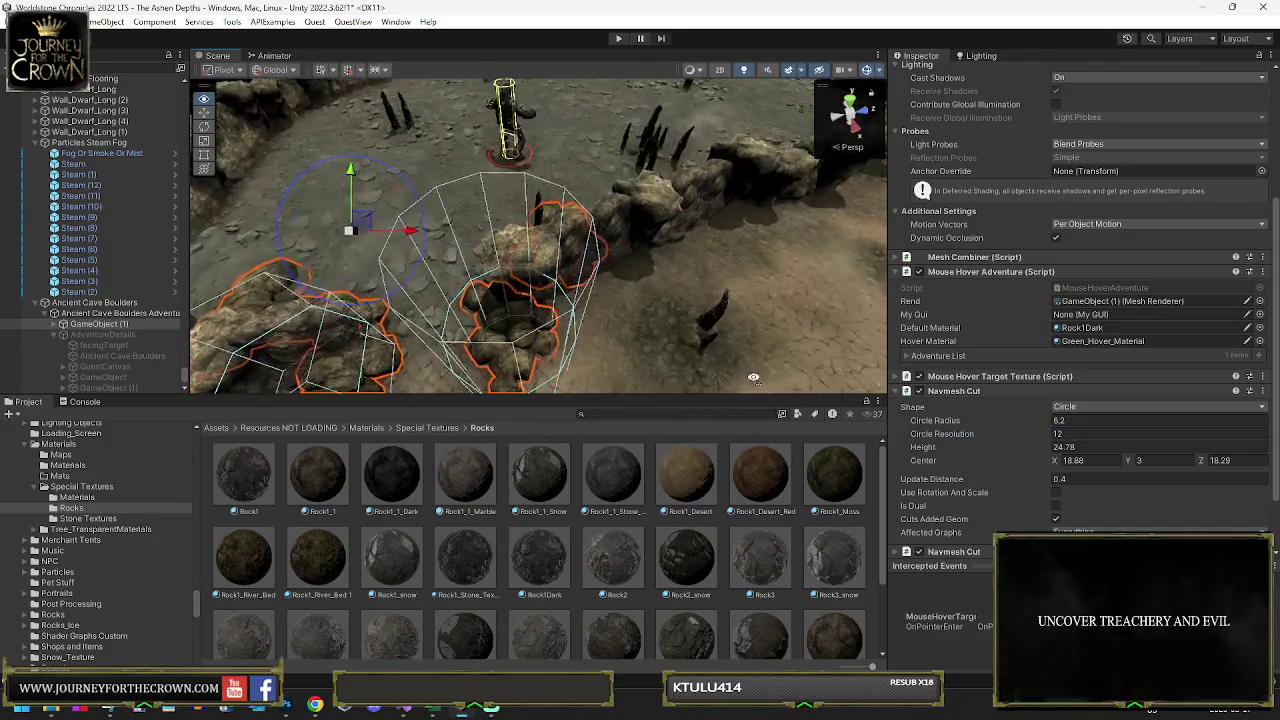
- Try the Custom Mesh cut shape, then return the first Navmesh Cut to Circle
{"action": "left_click", "coordinate": [1099, 407]}
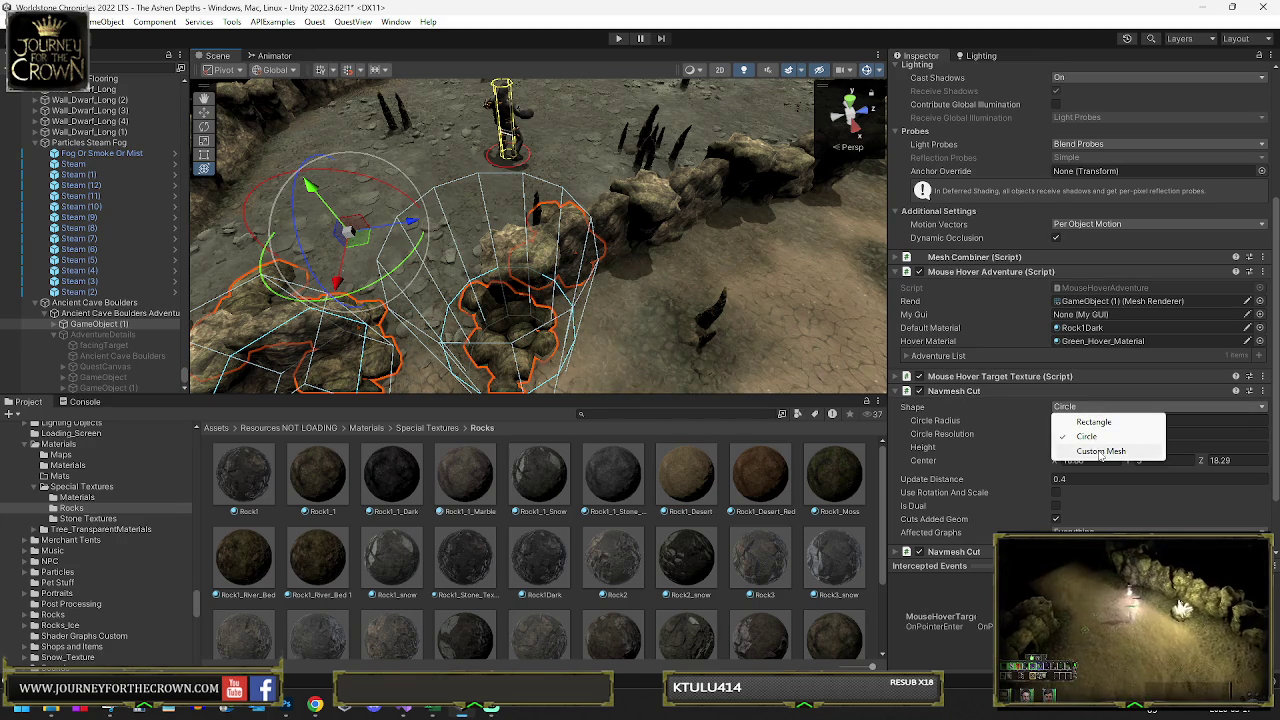
{"action": "left_click", "coordinate": [1100, 451]}
{"action": "left_click_drag", "start_coordinate": [600, 285], "coordinate": [487, 287]}
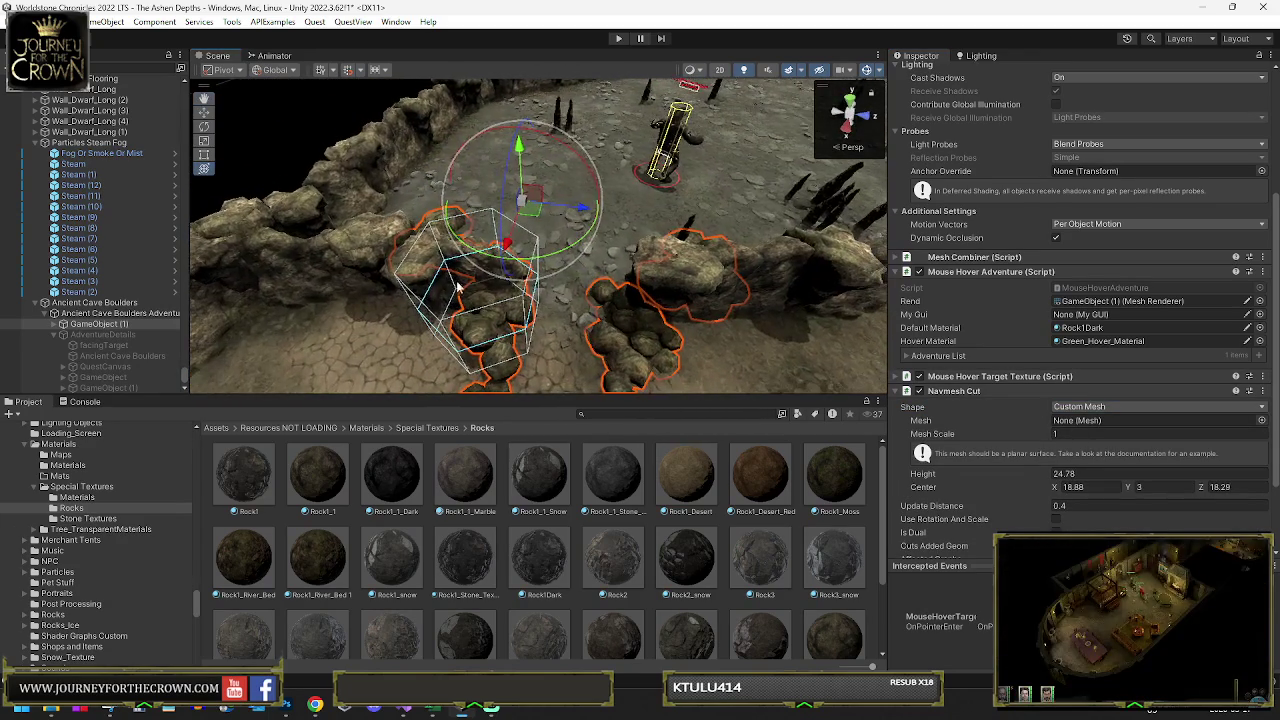
{"action": "left_click", "coordinate": [1120, 407]}
{"action": "left_click", "coordinate": [1075, 422]}
{"action": "left_click", "coordinate": [1100, 408]}
{"action": "left_click", "coordinate": [970, 434]}
- Set circle resolution 6 and expand the second Navmesh Cut's settings
{"action": "left_click", "coordinate": [1063, 434]}
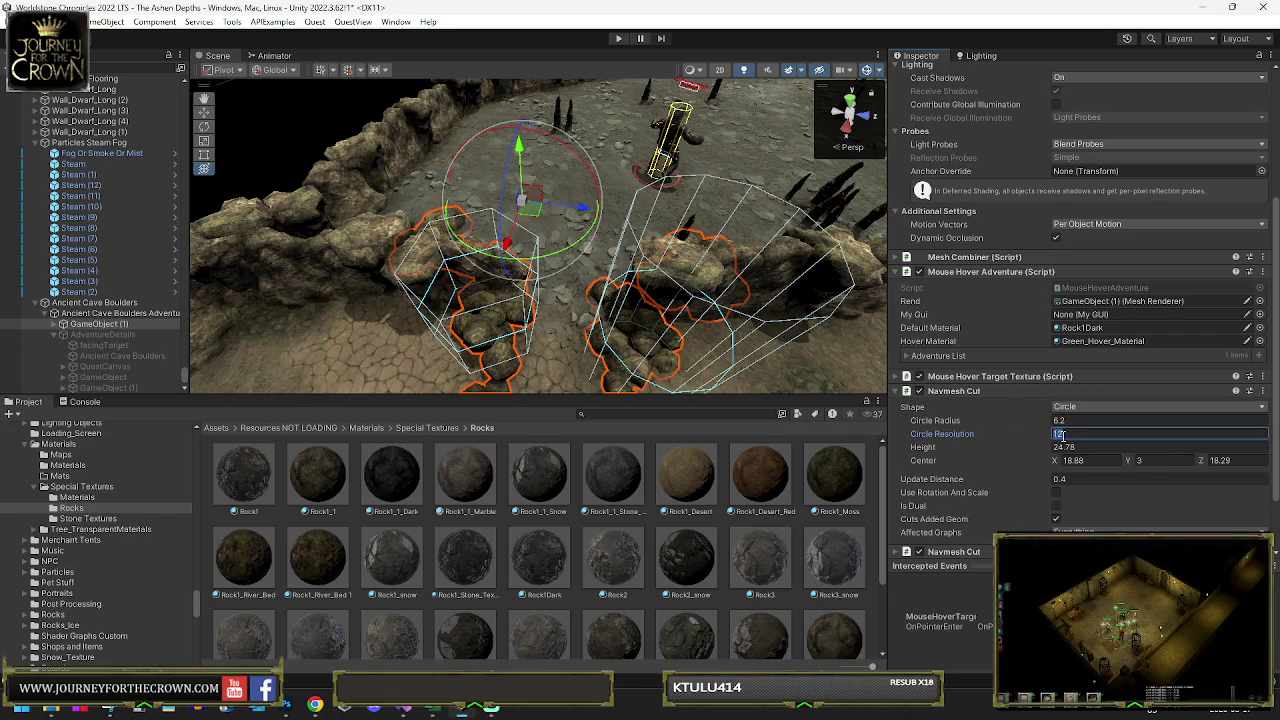
{"action": "type", "text": "6"}
{"action": "left_click_drag", "start_coordinate": [765, 322], "coordinate": [848, 345]}
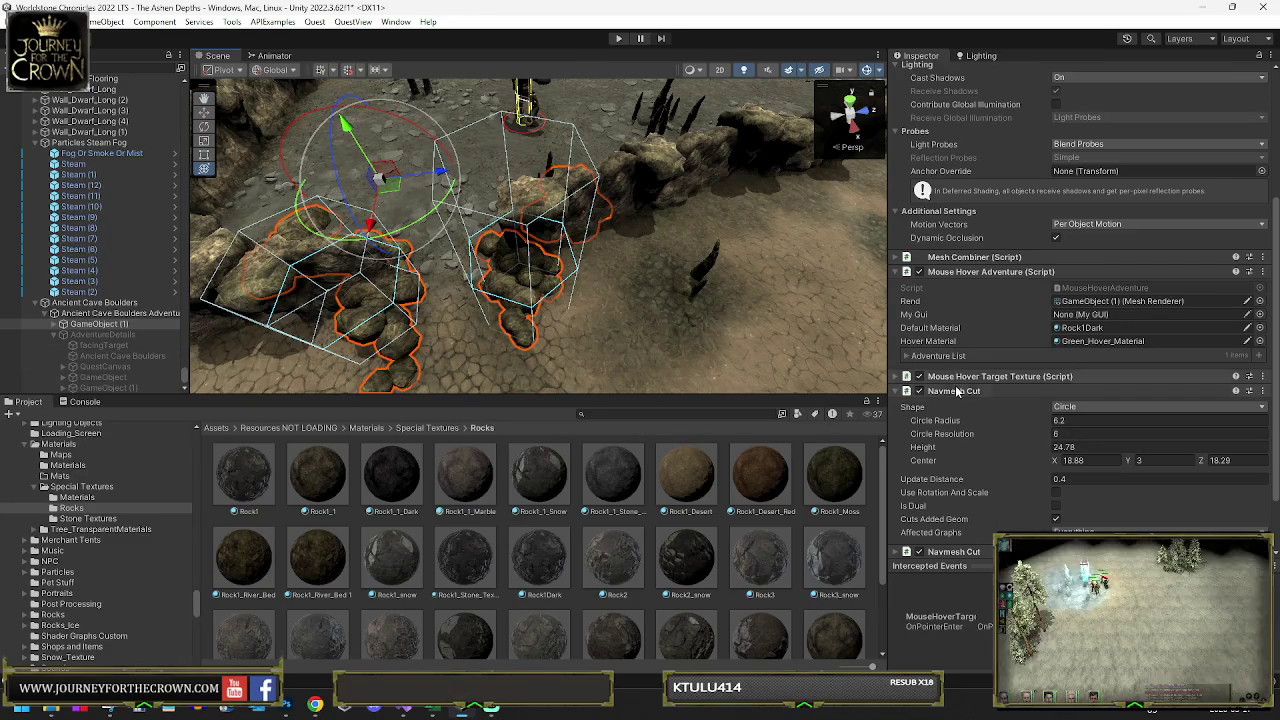
{"action": "scroll", "coordinate": [1065, 375], "scroll_direction": "down", "scroll_amount": 2}
{"action": "left_click", "coordinate": [1066, 362]}
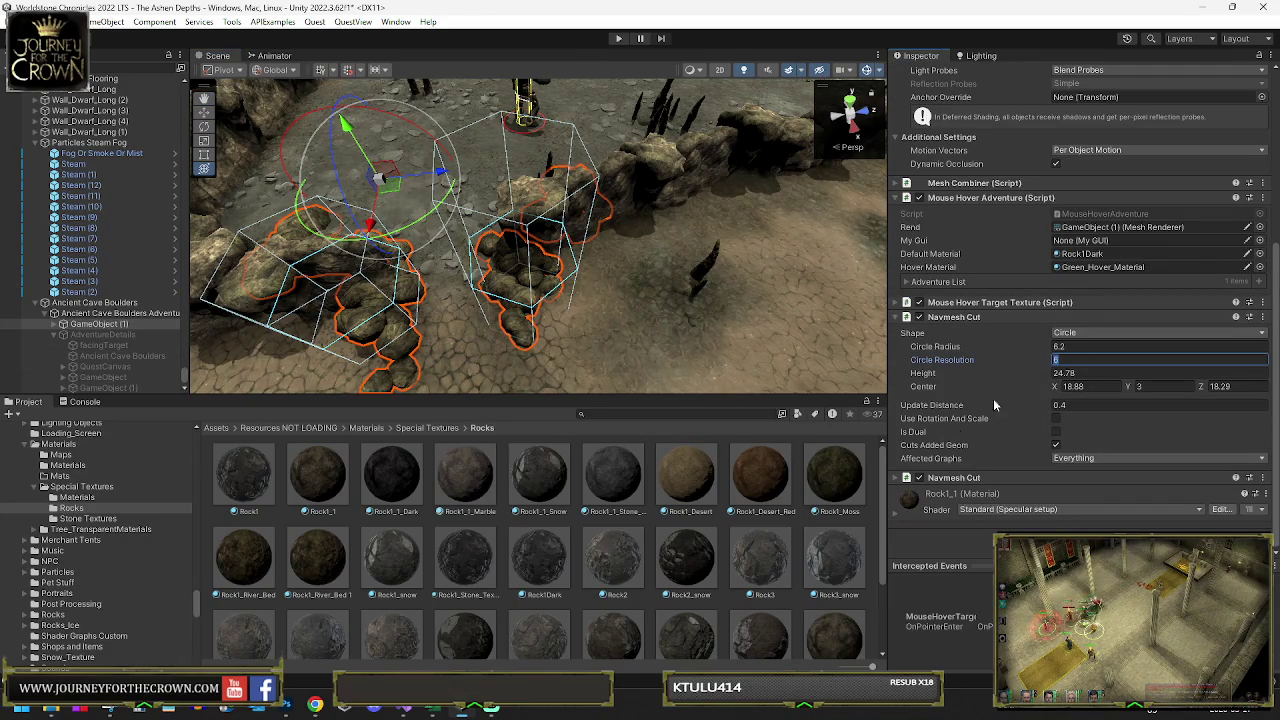
{"action": "left_click", "coordinate": [960, 478]}
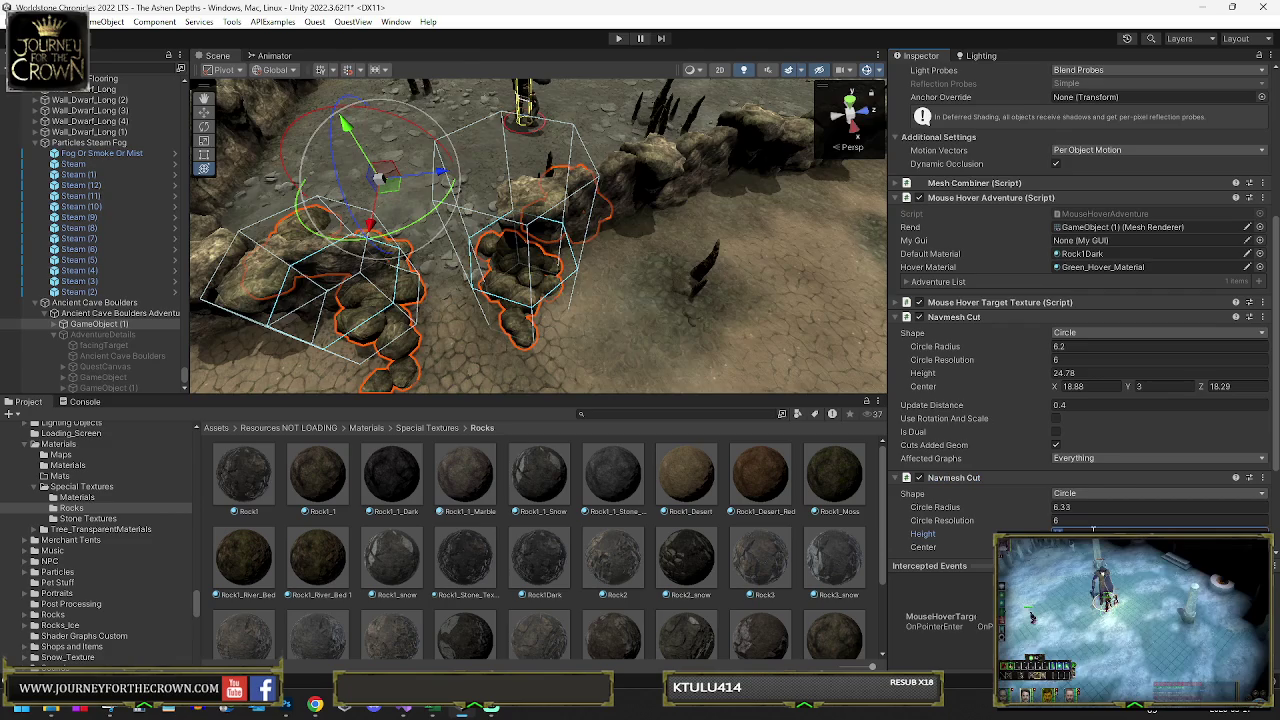
{"action": "type", "text": "1"}
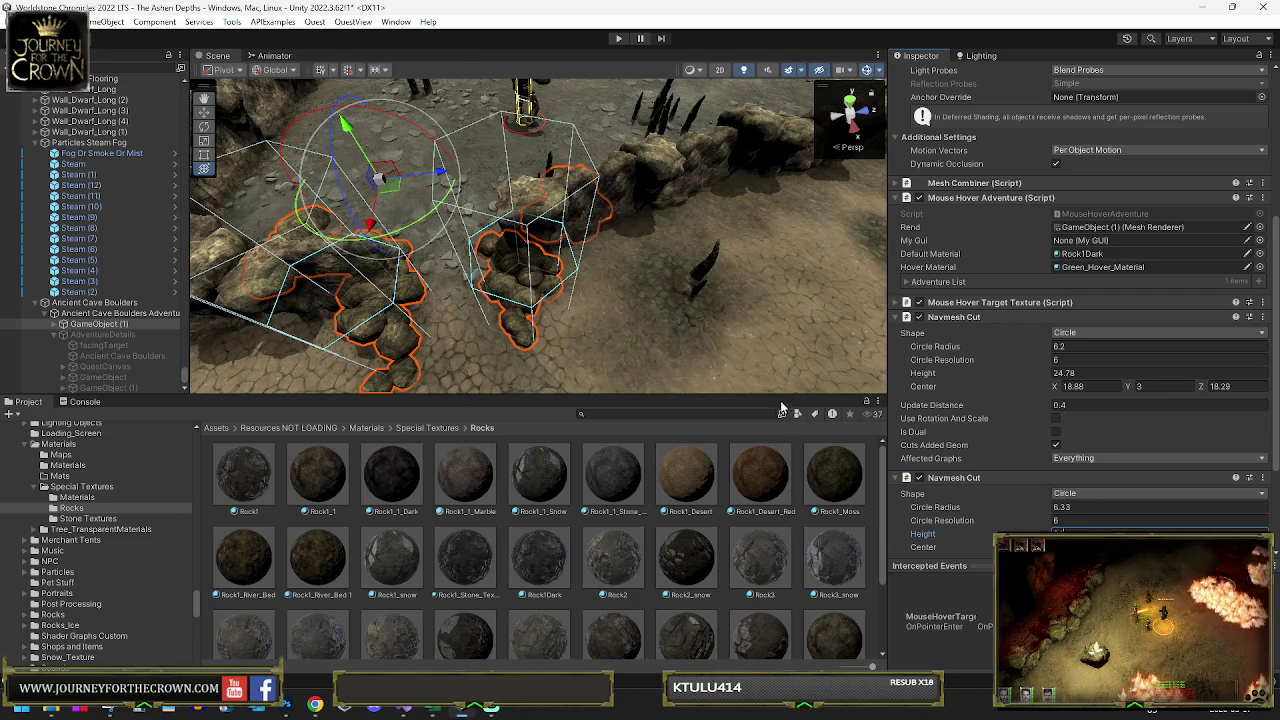
{"action": "mouse_move", "coordinate": [540, 300]}
{"action": "left_mouse_down"}
{"action": "mouse_move", "coordinate": [578, 290]}
{"action": "mouse_move", "coordinate": [578, 273]}
{"action": "left_mouse_up"}
{"action": "mouse_move", "coordinate": [735, 287]}
{"action": "left_mouse_down"}
{"action": "mouse_move", "coordinate": [21, 335]}
{"action": "mouse_move", "coordinate": [68, 380]}
{"action": "mouse_move", "coordinate": [1025, 407]}
{"action": "left_mouse_up"}
{"action": "left_click", "coordinate": [1060, 406]}
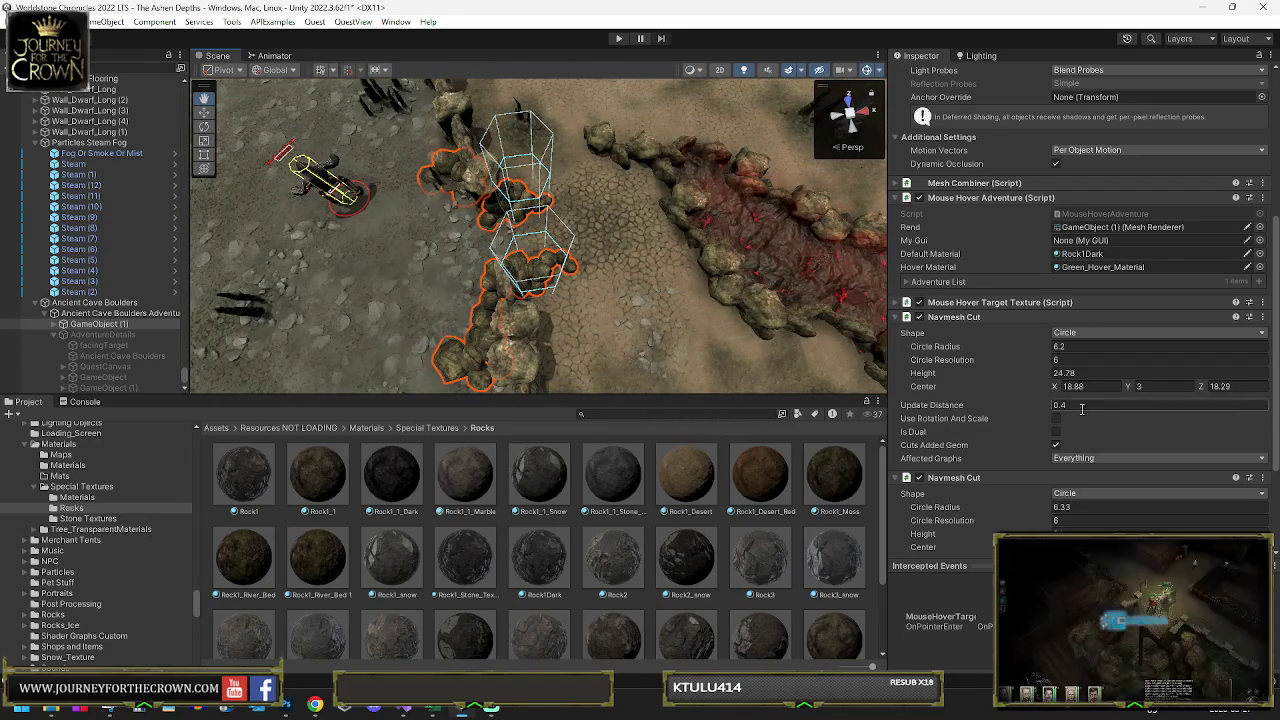
{"action": "left_click_drag", "start_coordinate": [614, 209], "coordinate": [220, 208]}
- Set the circle radius of both navmesh cuts to 10
{"action": "left_click", "coordinate": [1073, 347]}
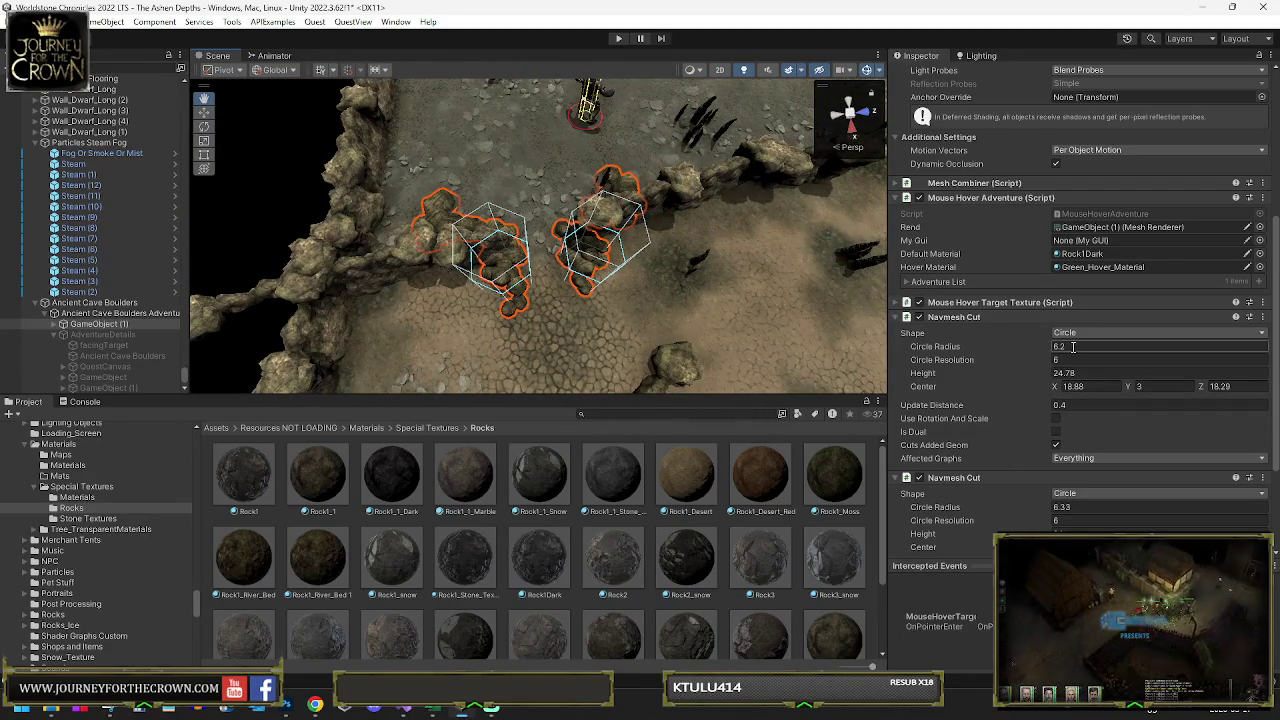
{"action": "type", "text": "10"}
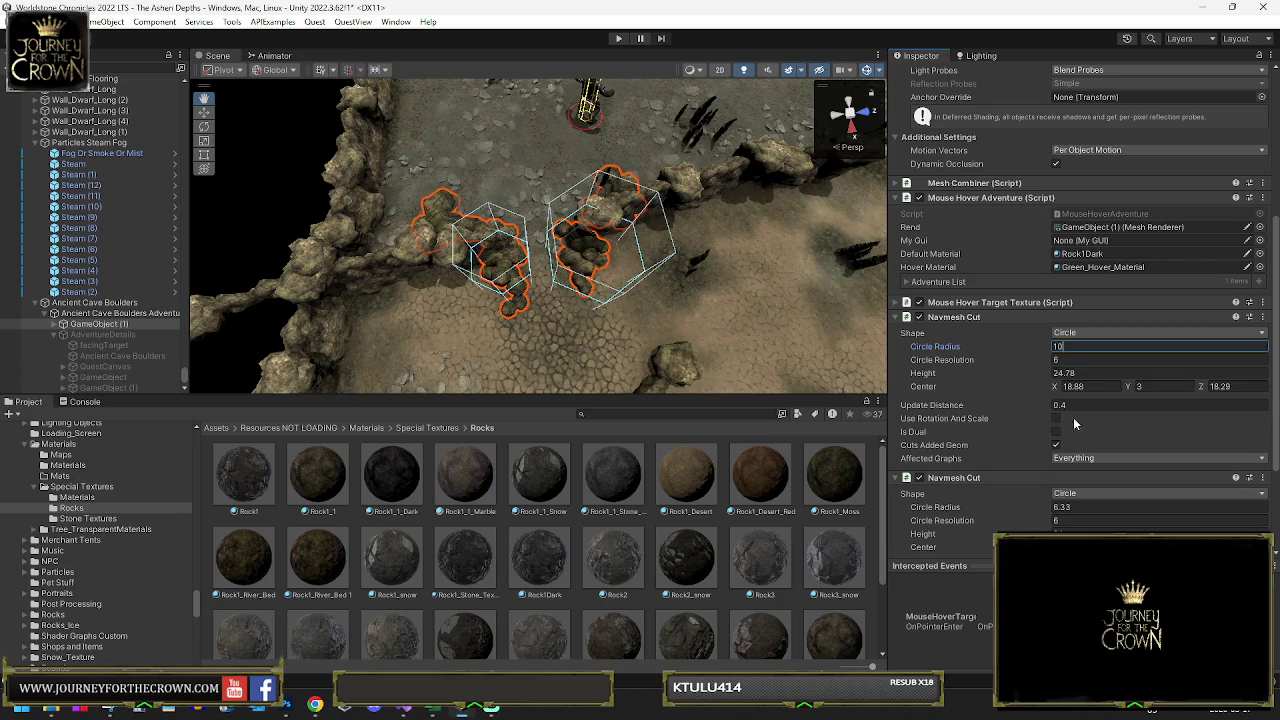
{"action": "left_click", "coordinate": [1077, 507]}
{"action": "type", "text": "10"}
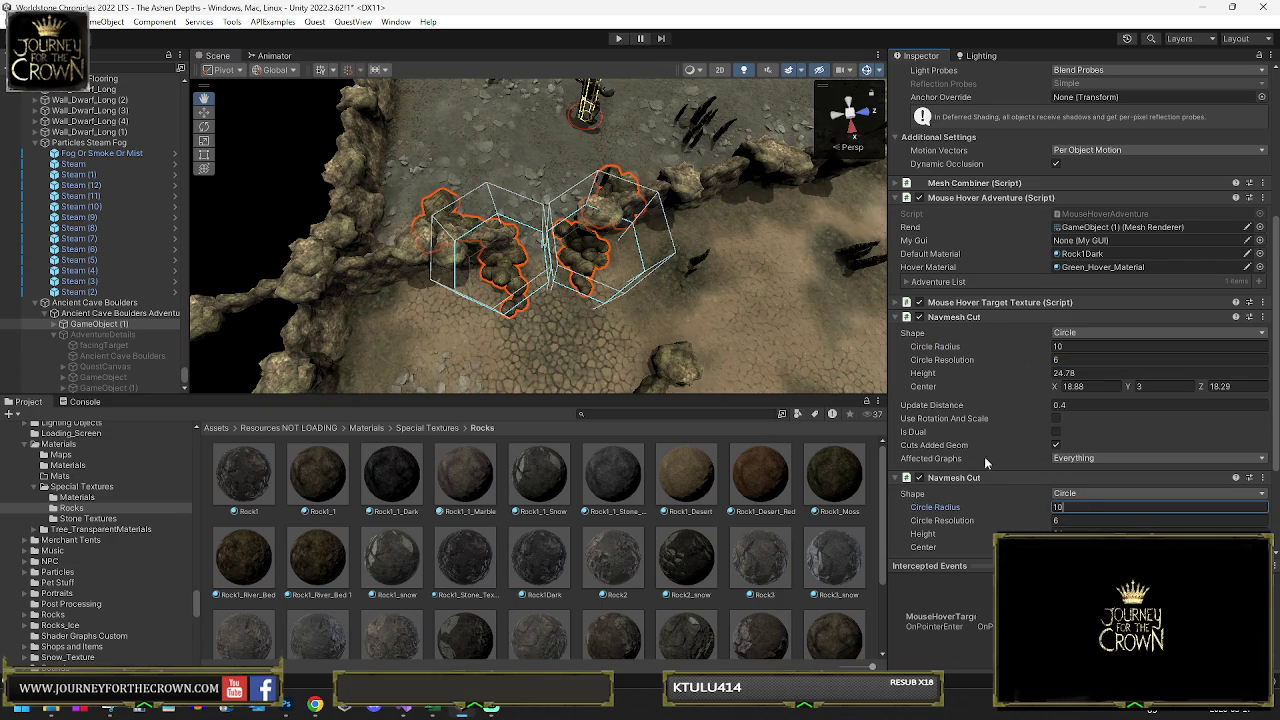
{"action": "key", "text": "Return"}
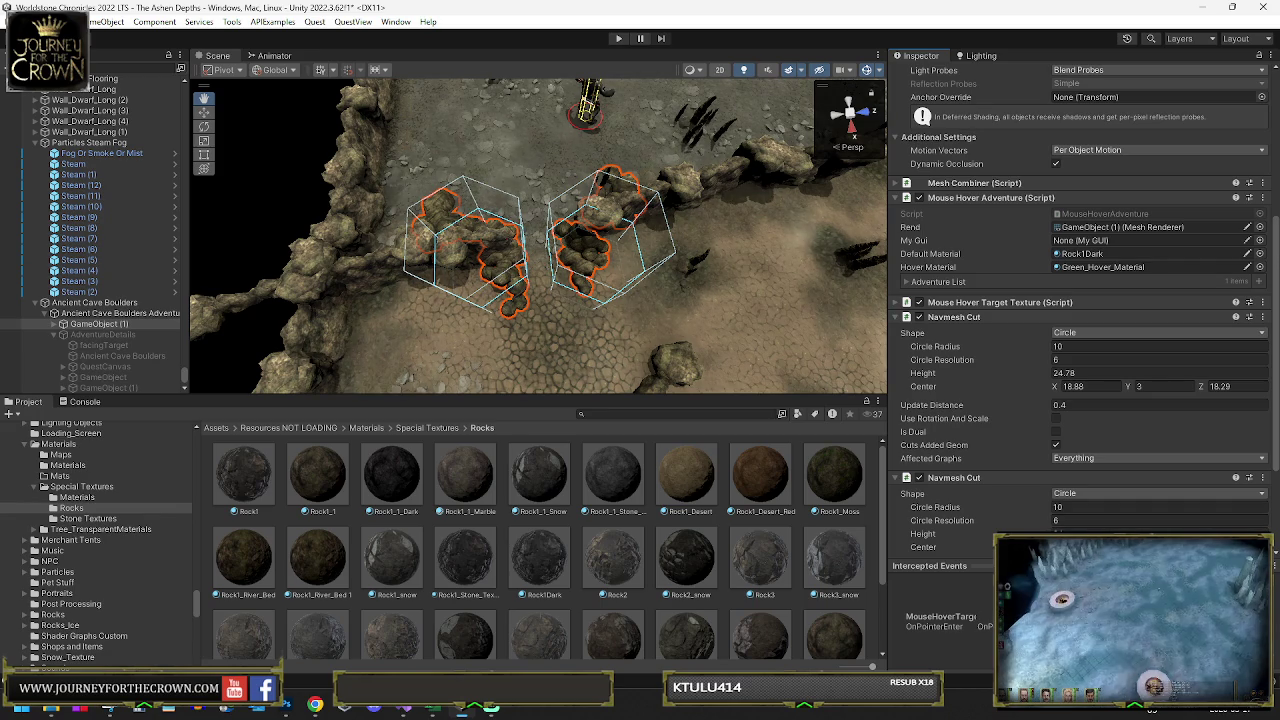
- Shift the first cut's centre to X 15.6 and Z 22.2
{"action": "left_click", "coordinate": [1058, 404]}
{"action": "left_click_drag", "start_coordinate": [1199, 383], "coordinate": [1237, 386]}
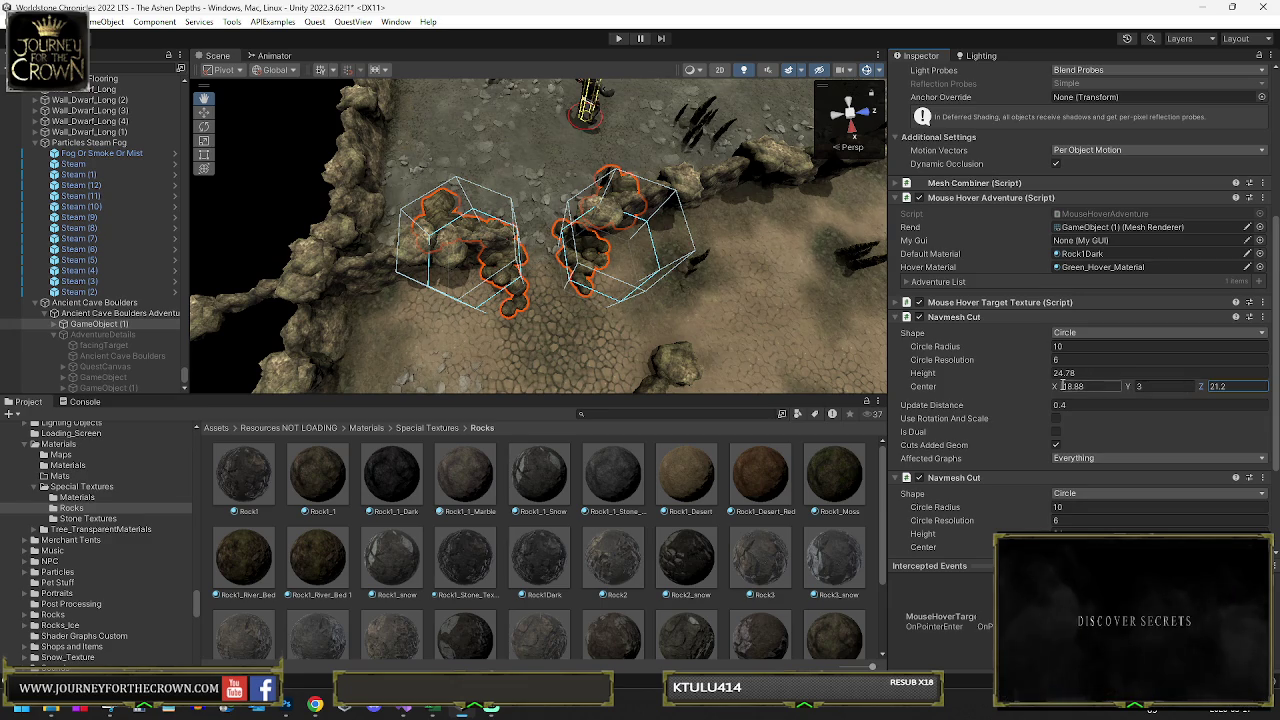
{"action": "left_click_drag", "start_coordinate": [1055, 388], "coordinate": [1036, 385]}
{"action": "mouse_move", "coordinate": [610, 300]}
{"action": "left_mouse_down"}
{"action": "mouse_move", "coordinate": [585, 315]}
{"action": "mouse_move", "coordinate": [648, 258]}
{"action": "mouse_move", "coordinate": [622, 249]}
{"action": "left_mouse_up"}
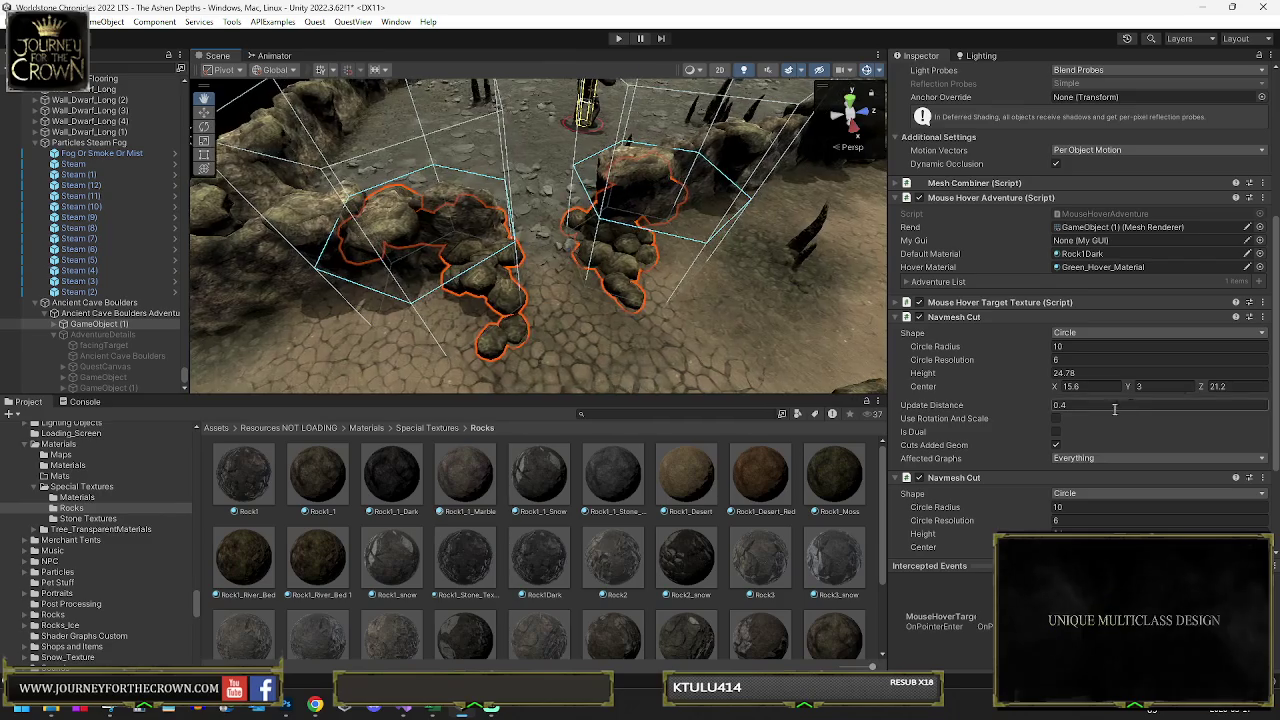
{"action": "left_click_drag", "start_coordinate": [1203, 389], "coordinate": [1209, 388]}
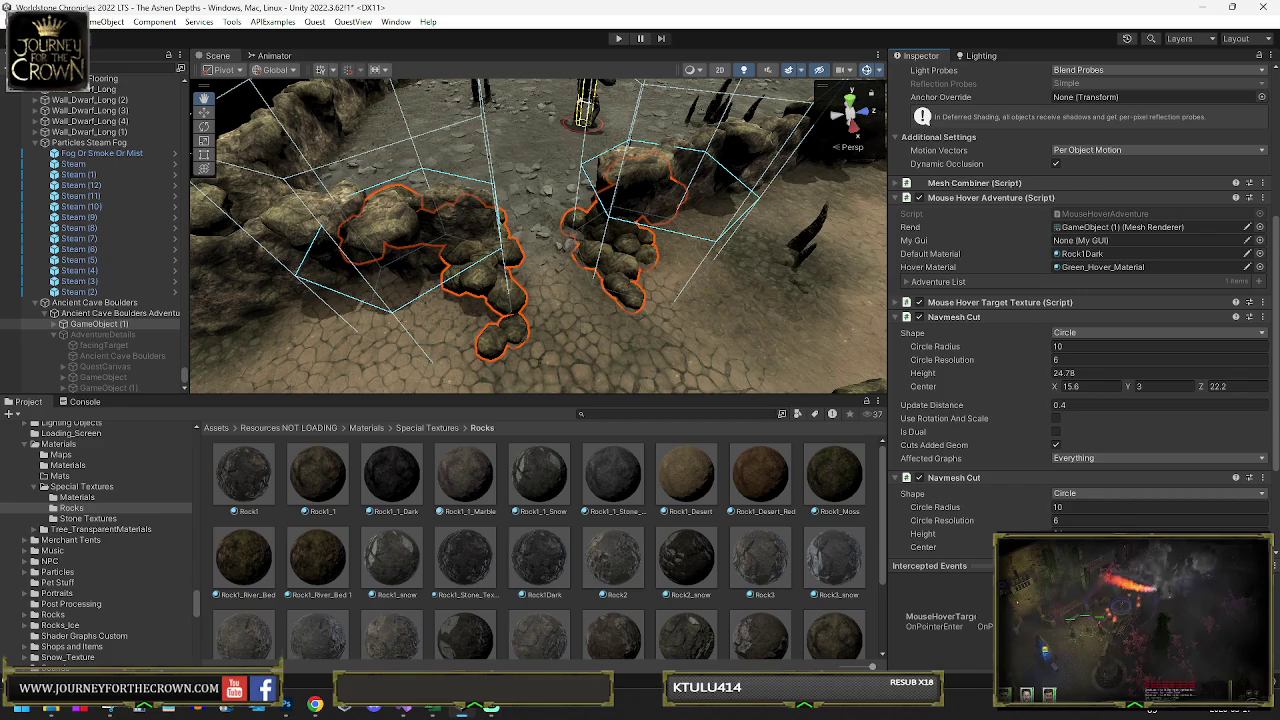
{"action": "left_click", "coordinate": [63, 335]}
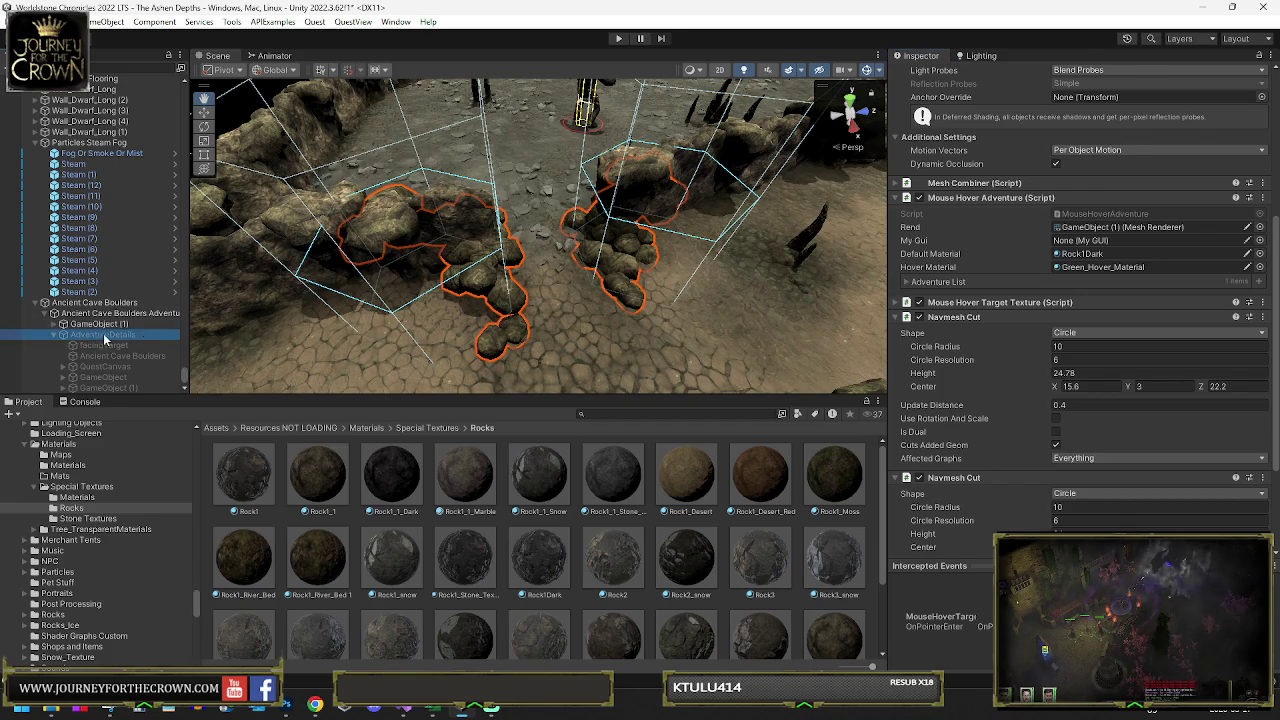
- Reactivate AdventureDetails, hide GameObject (1), and rename Ancient Cave Boulders to Ashen Cave Boulders
{"action": "left_click", "coordinate": [922, 74]}
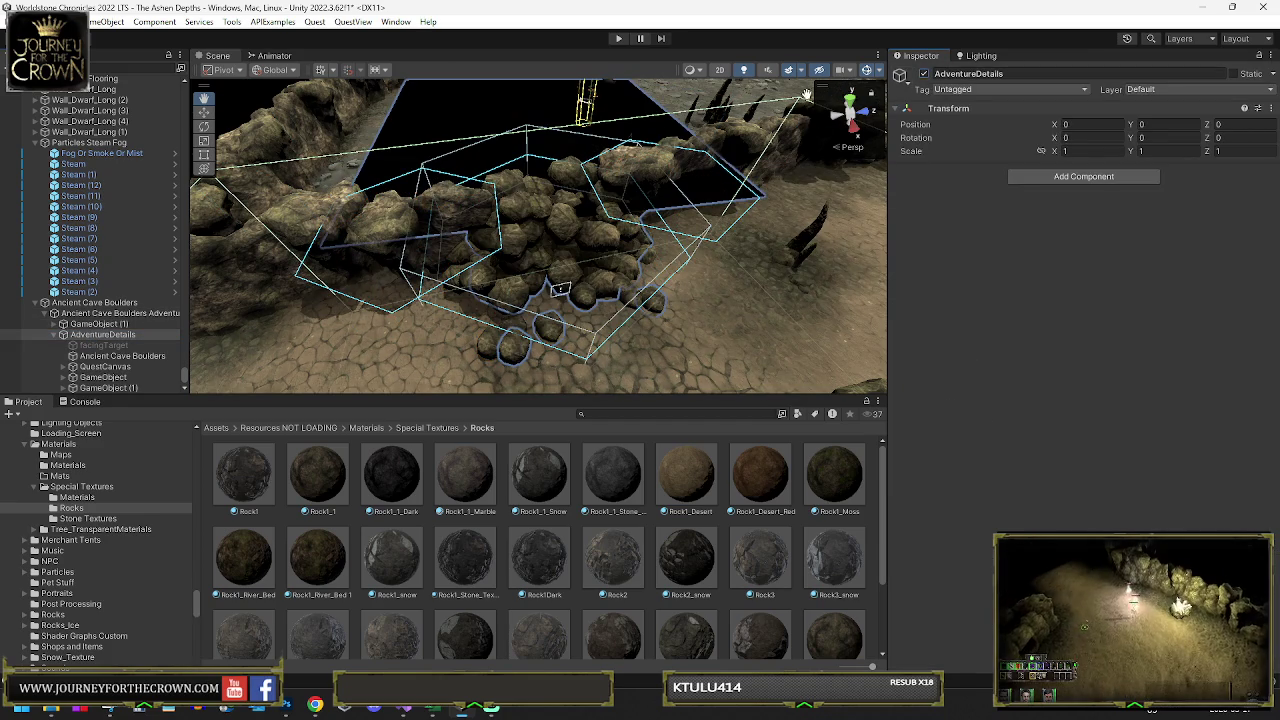
{"action": "left_click", "coordinate": [118, 324]}
{"action": "left_click", "coordinate": [924, 74]}
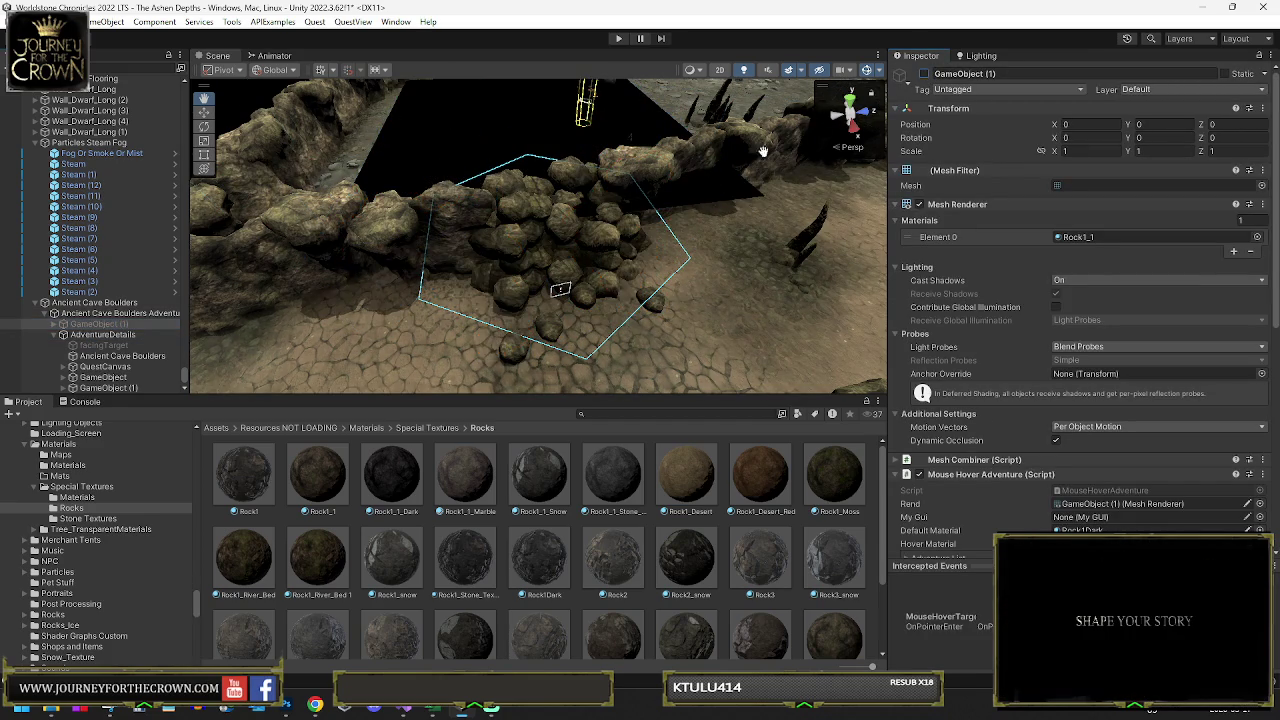
{"action": "left_click_drag", "start_coordinate": [694, 220], "coordinate": [121, 290]}
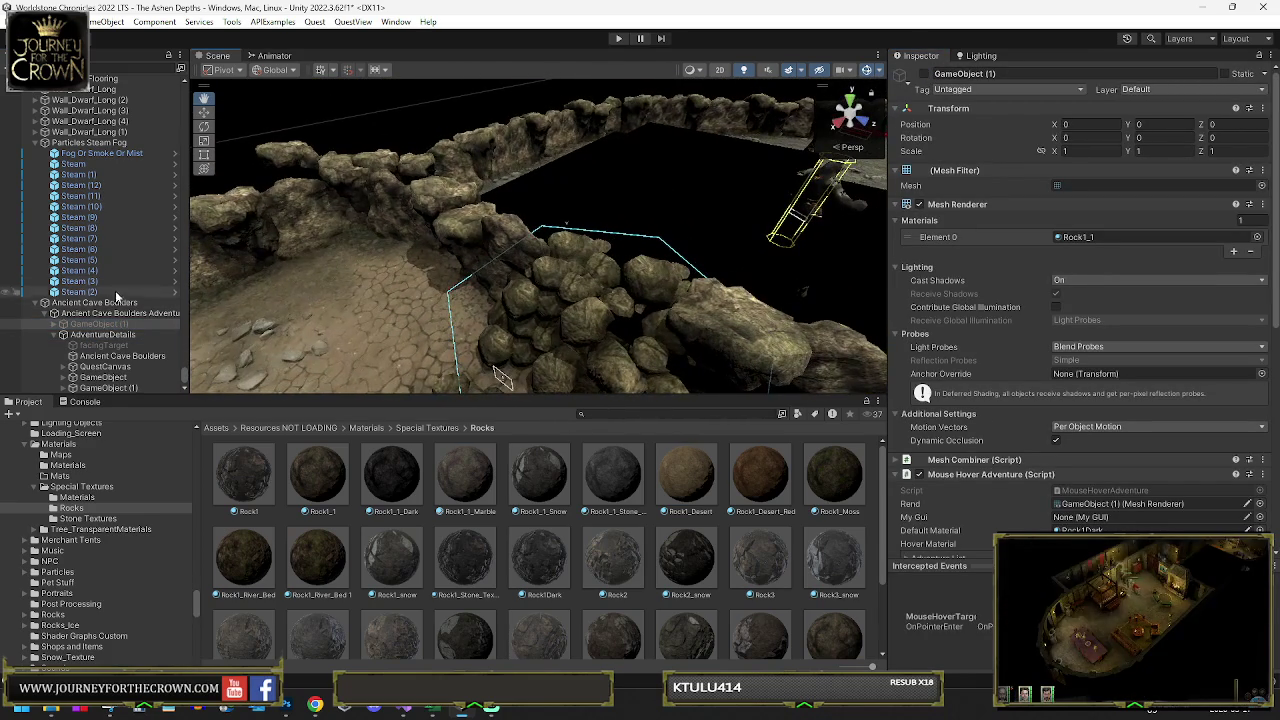
{"action": "left_click", "coordinate": [82, 304]}
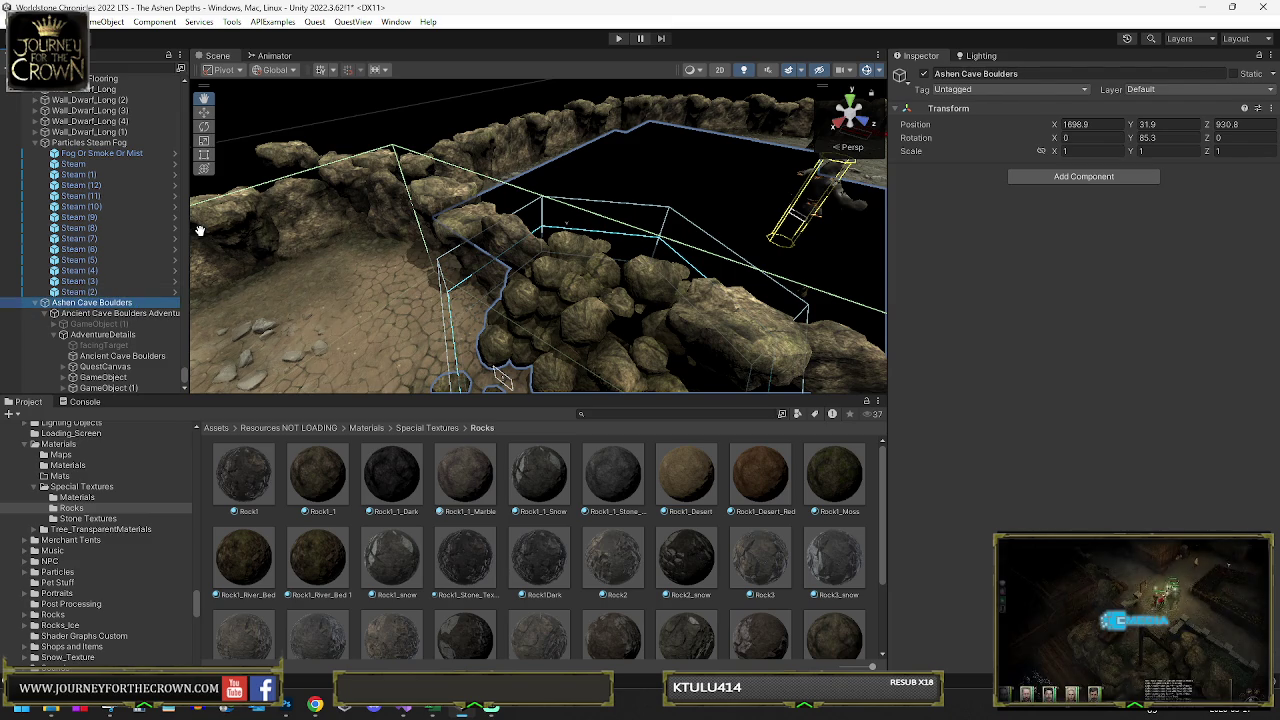
{"action": "left_click", "coordinate": [115, 315]}
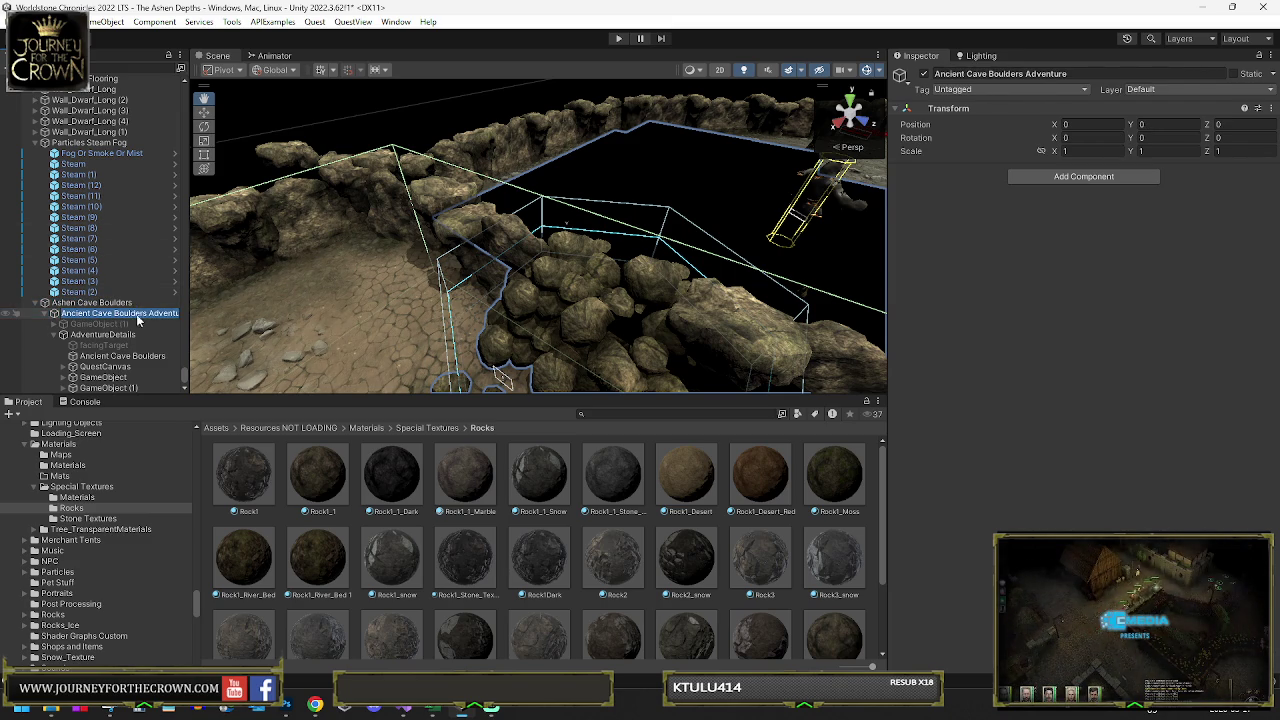
- Rename the adventure object to 'Ashen Cave Boulders Adventure'
{"action": "key", "text": "F2"}
{"action": "type", "text": "Ashen Cave Boulders Adventure"}
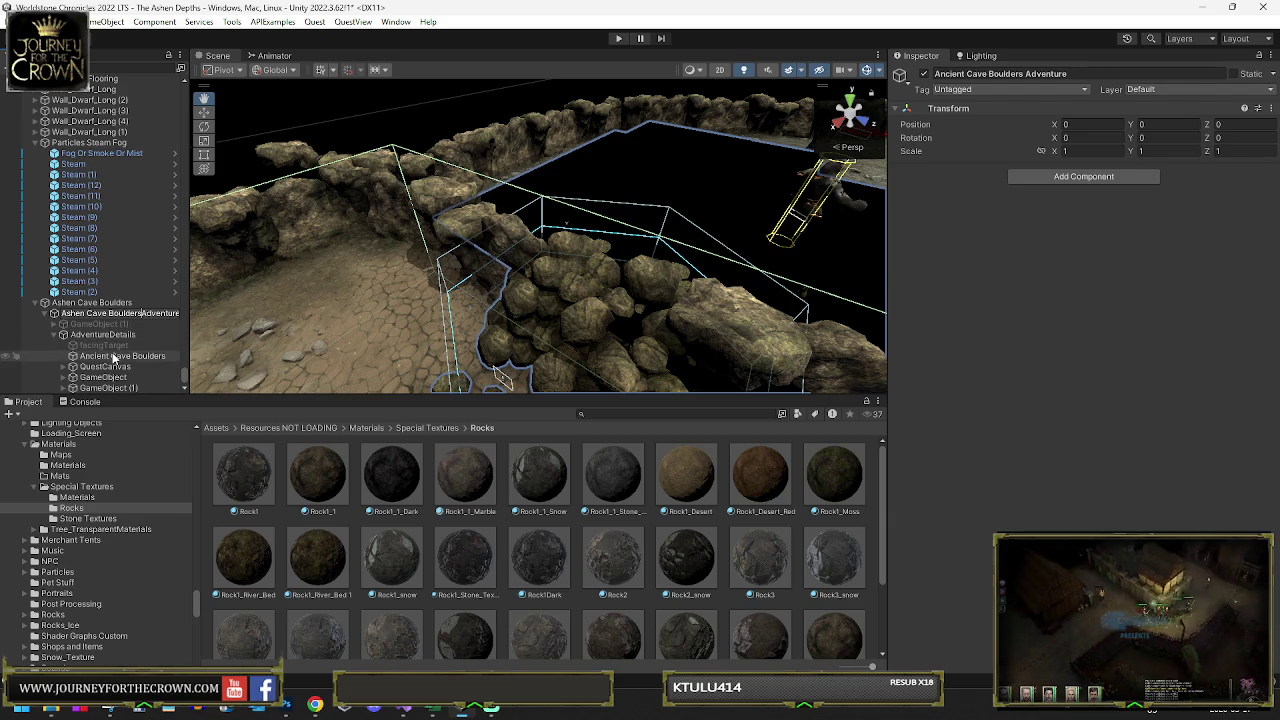
{"action": "left_click", "coordinate": [148, 358]}
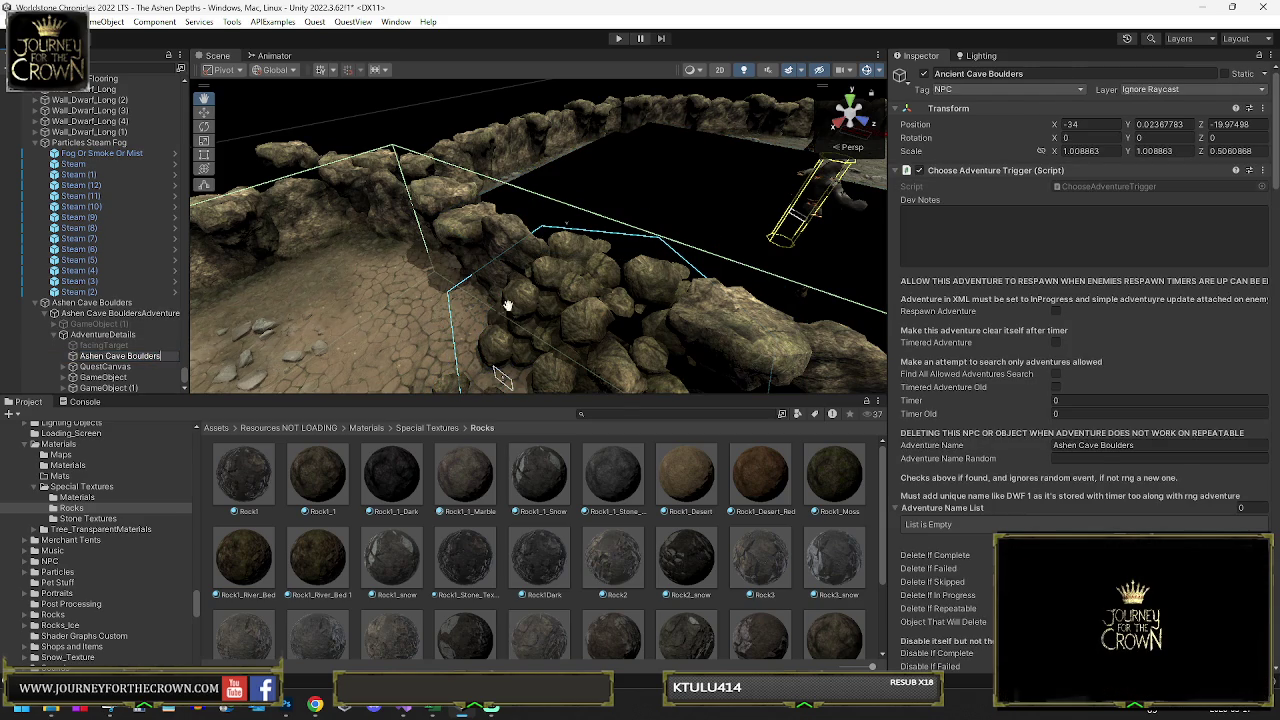
- Assign The Ashen Depths as the boulders adventure's dialog XML file
{"action": "scroll", "coordinate": [1080, 408], "scroll_direction": "down", "scroll_amount": 15}
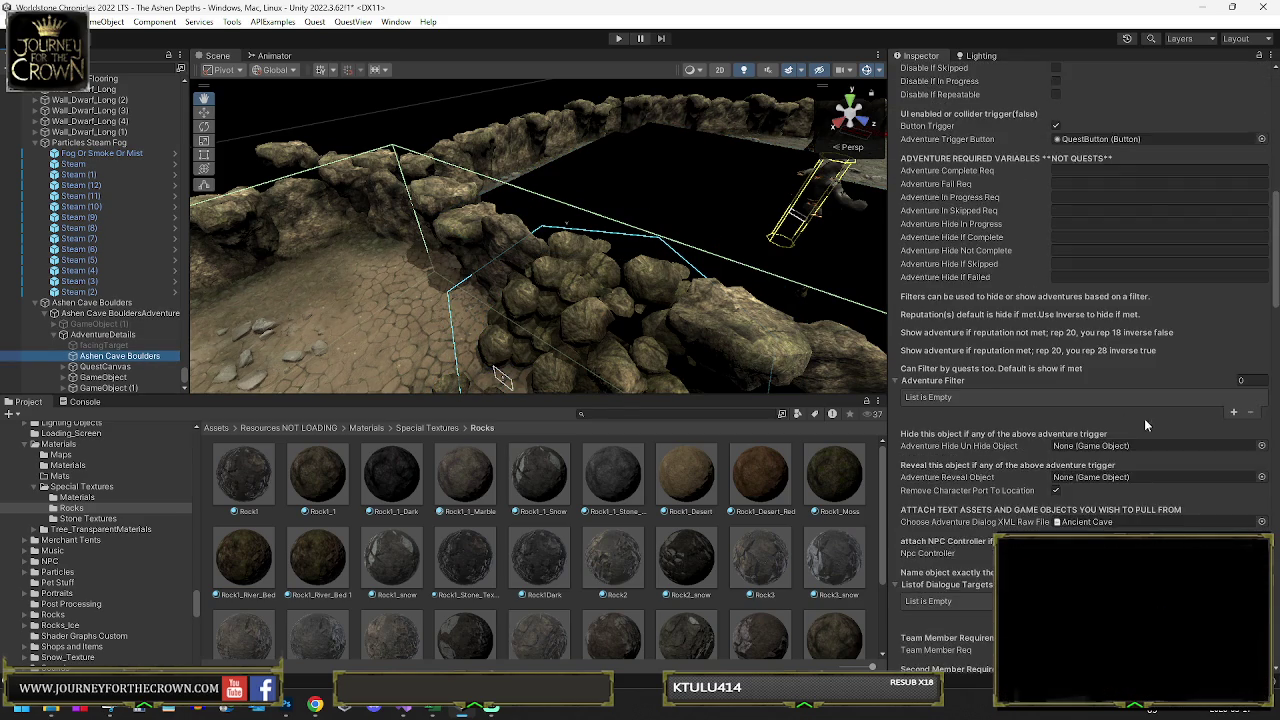
{"action": "left_click", "coordinate": [1261, 378]}
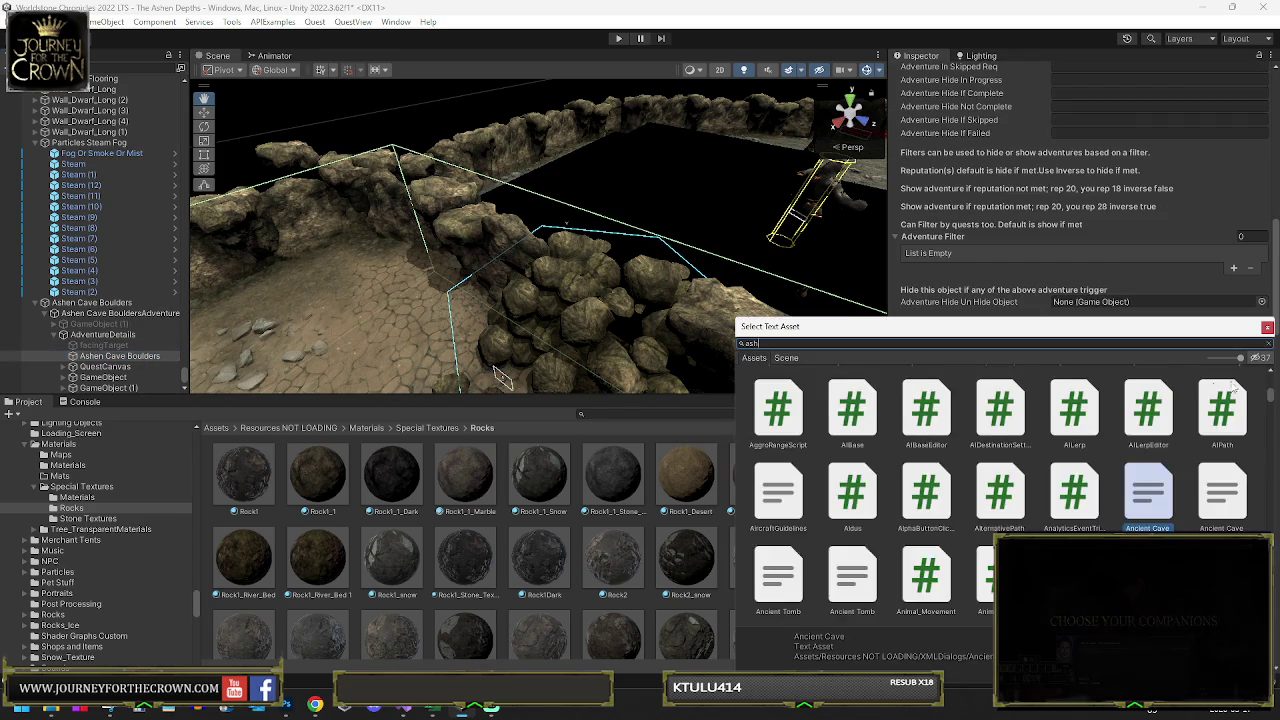
{"action": "type", "text": "ash"}
{"action": "left_click", "coordinate": [1090, 412]}
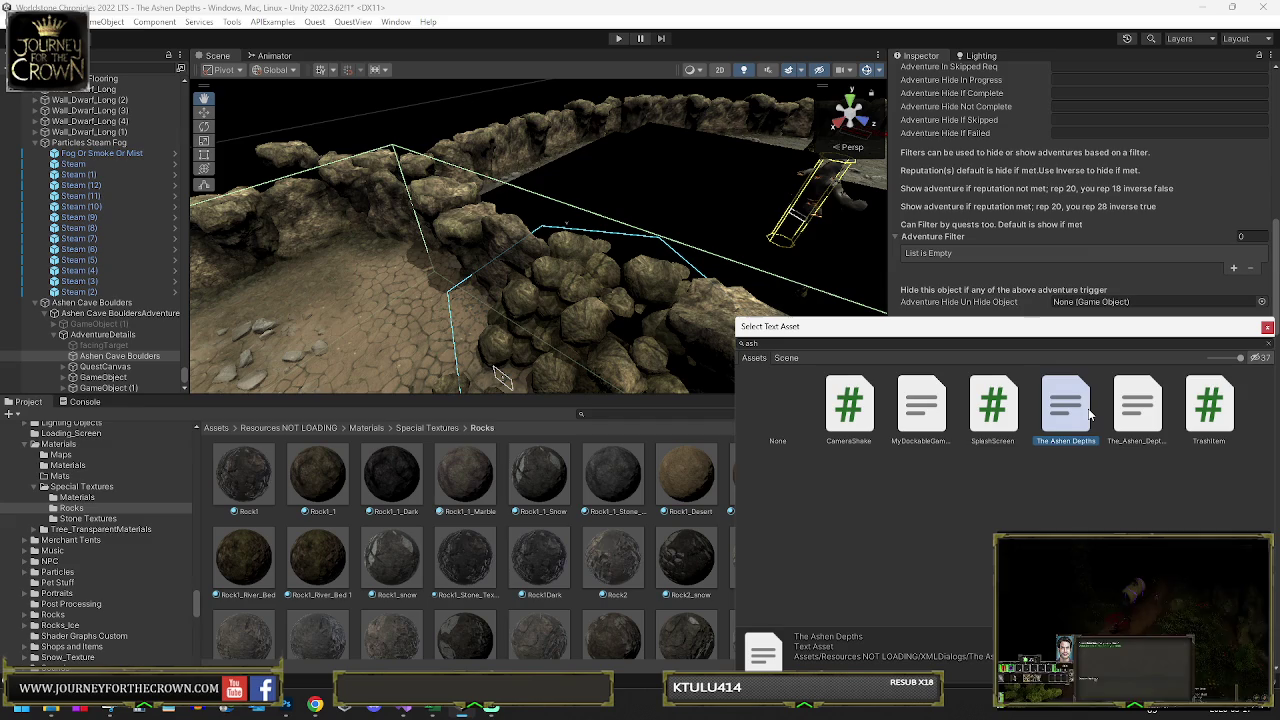
{"action": "double_click", "coordinate": [1090, 412]}
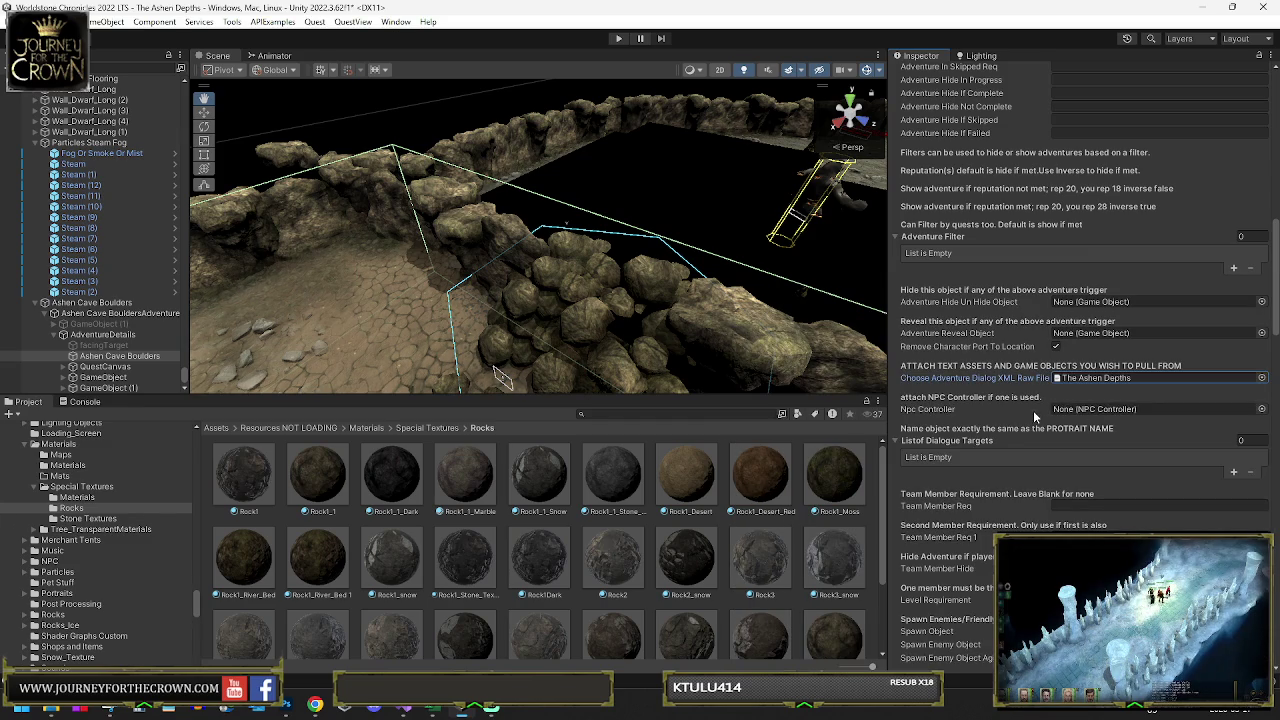
{"action": "mouse_move", "coordinate": [455, 360]}
{"action": "left_mouse_down"}
{"action": "mouse_move", "coordinate": [541, 355]}
{"action": "mouse_move", "coordinate": [563, 294]}
{"action": "mouse_move", "coordinate": [549, 244]}
{"action": "left_mouse_up"}
{"action": "left_click", "coordinate": [480, 166]}
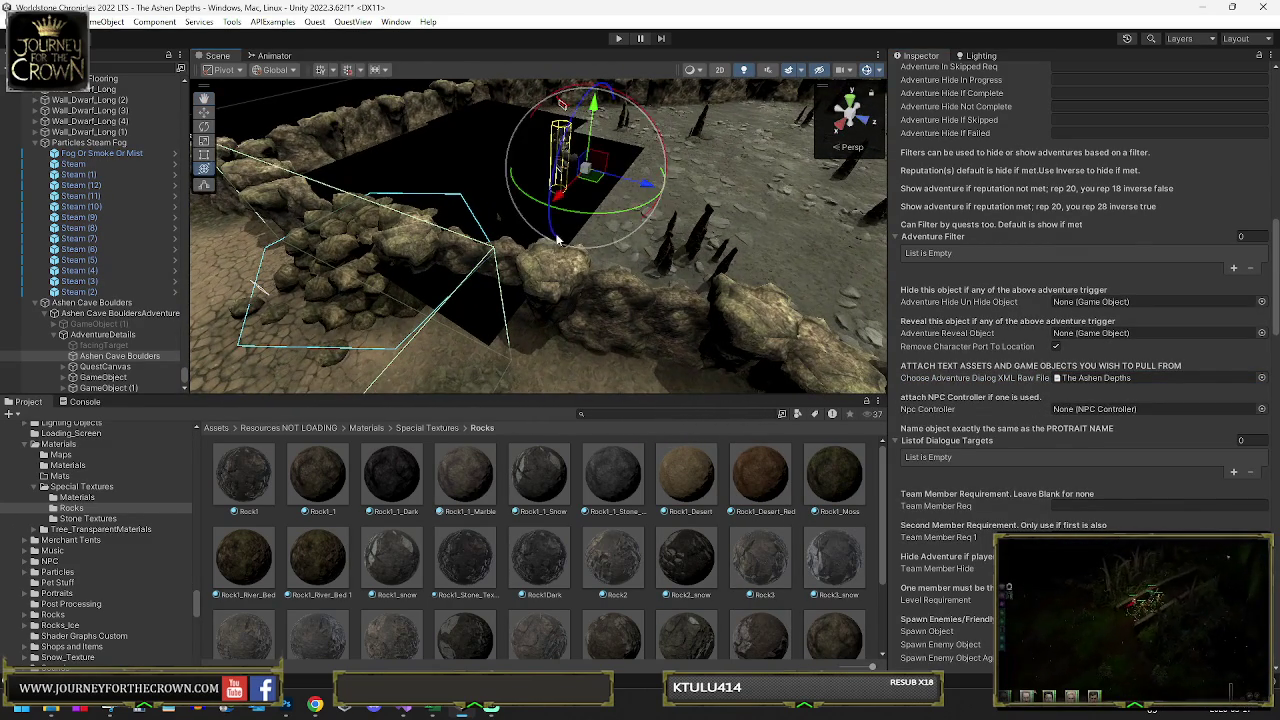
- Rotate the black cover quad slightly around its vertical axis
{"action": "left_click_drag", "start_coordinate": [480, 166], "coordinate": [330, 260]}
{"action": "mouse_move", "coordinate": [408, 242]}
{"action": "left_mouse_down"}
{"action": "mouse_move", "coordinate": [423, 215]}
{"action": "mouse_move", "coordinate": [370, 205]}
{"action": "mouse_move", "coordinate": [405, 188]}
{"action": "mouse_move", "coordinate": [504, 226]}
{"action": "mouse_move", "coordinate": [614, 222]}
{"action": "left_mouse_up"}
{"action": "key", "text": "w"}
{"action": "key", "text": "y"}
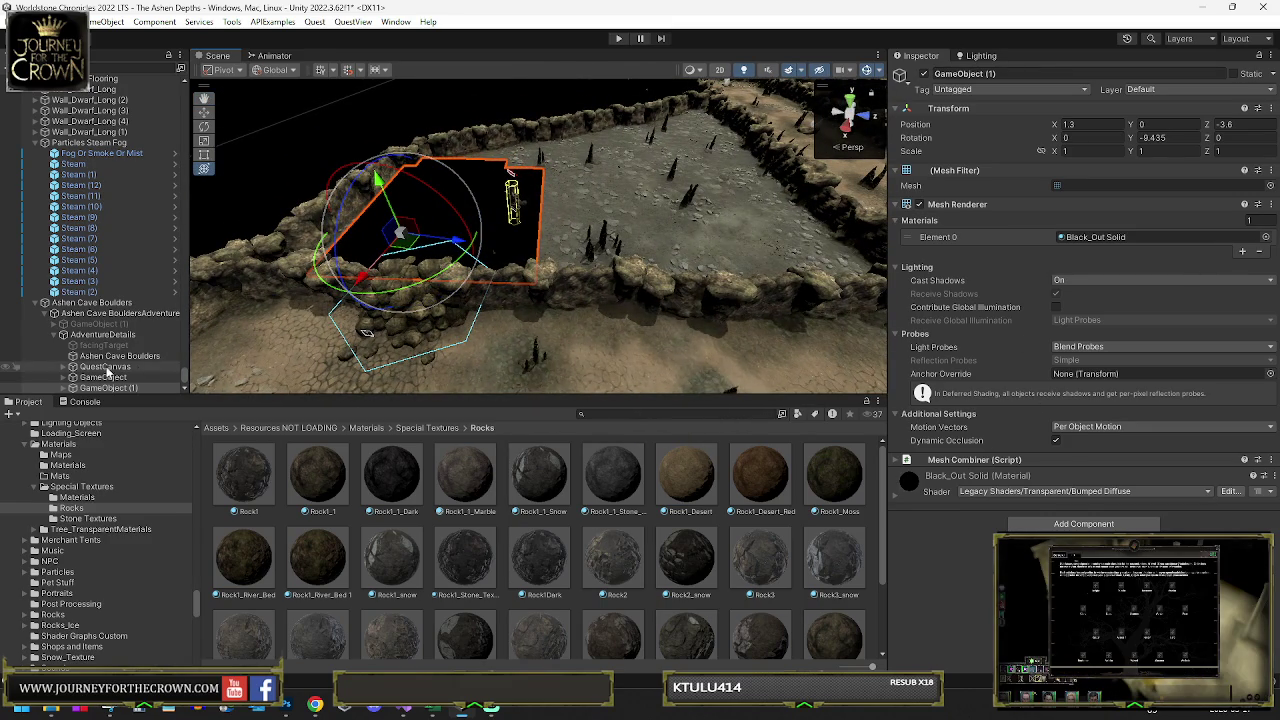
- Re-enable GameObject (1)'s child planes and slide plane y (136) along the cave wall edge
{"action": "left_click", "coordinate": [63, 388]}
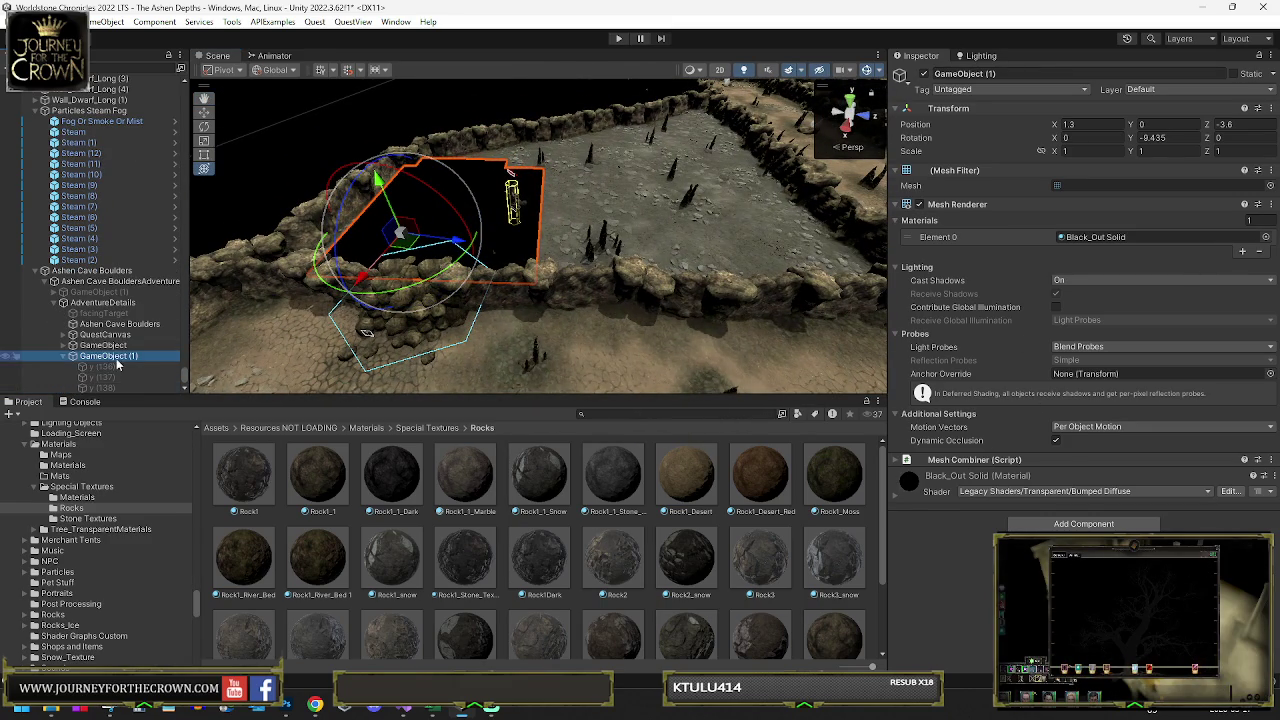
{"action": "left_click", "coordinate": [898, 462]}
{"action": "scroll", "coordinate": [960, 464], "scroll_direction": "down", "scroll_amount": 1}
{"action": "left_click", "coordinate": [1035, 508]}
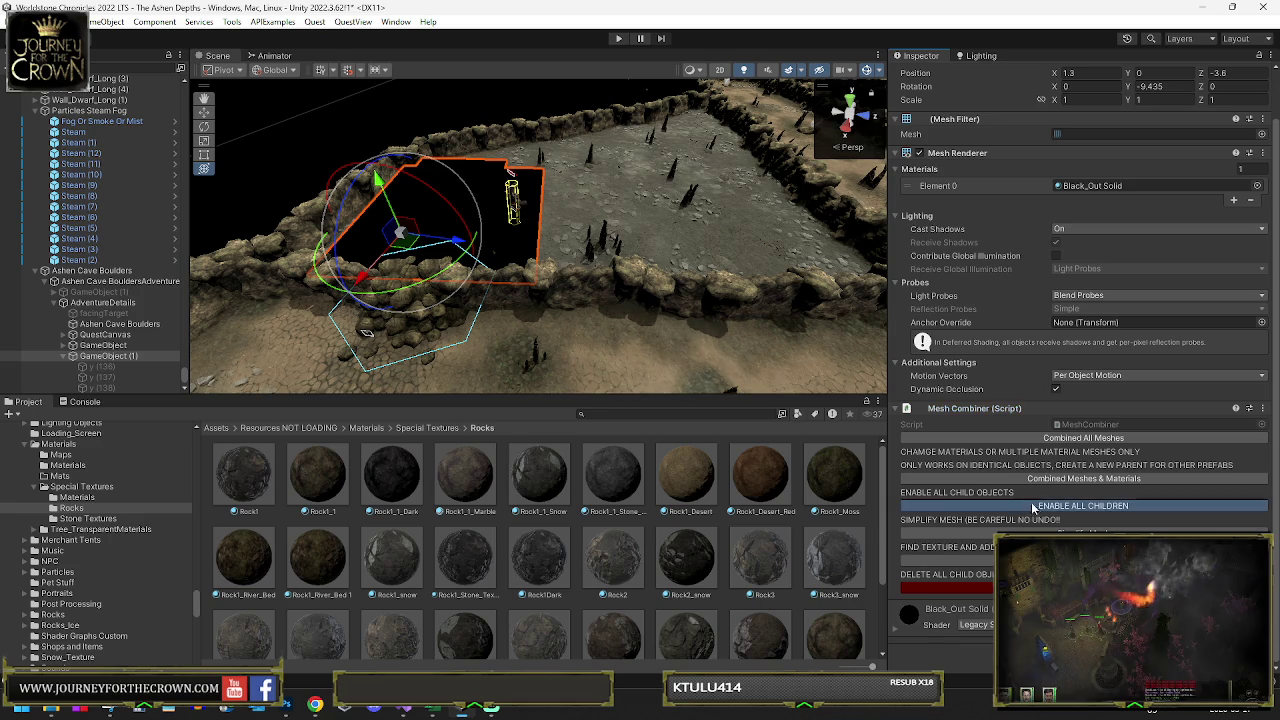
{"action": "left_click", "coordinate": [92, 367]}
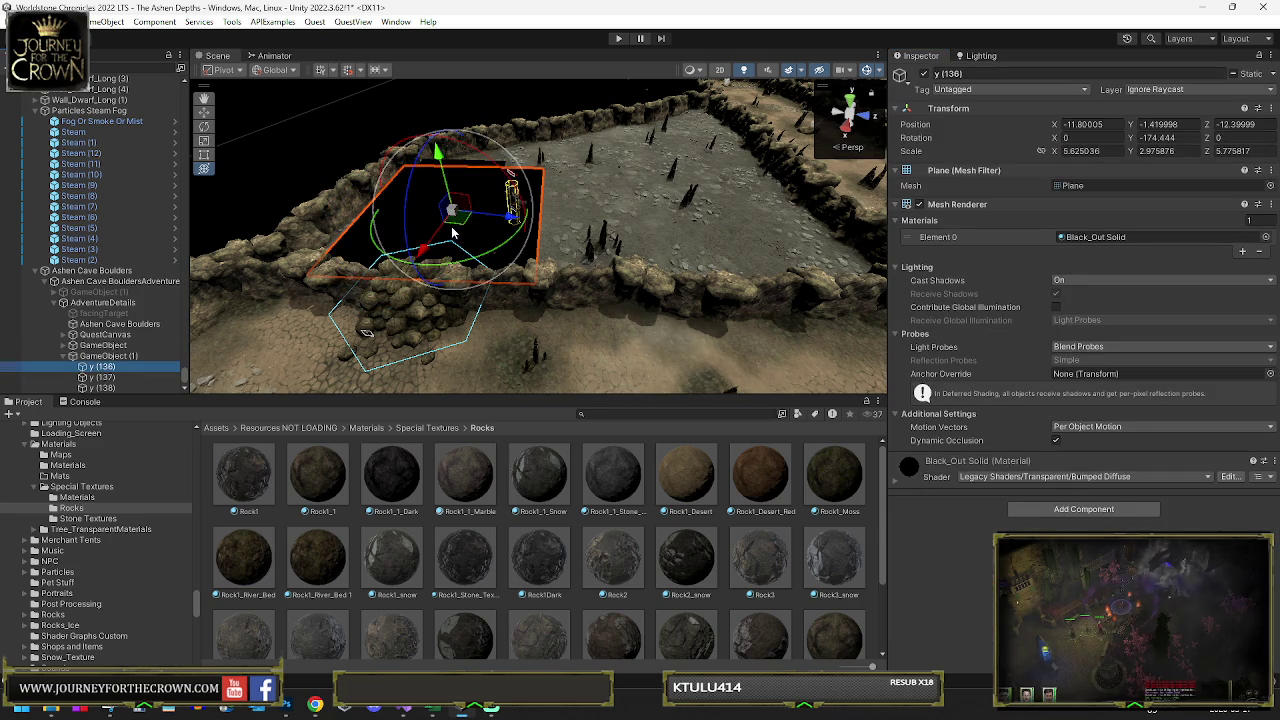
{"action": "mouse_move", "coordinate": [435, 218]}
{"action": "left_mouse_down"}
{"action": "mouse_move", "coordinate": [600, 224]}
{"action": "mouse_move", "coordinate": [625, 240]}
{"action": "mouse_move", "coordinate": [757, 229]}
{"action": "mouse_move", "coordinate": [680, 245]}
{"action": "mouse_move", "coordinate": [575, 237]}
{"action": "mouse_move", "coordinate": [596, 186]}
{"action": "mouse_move", "coordinate": [697, 119]}
{"action": "left_mouse_up"}
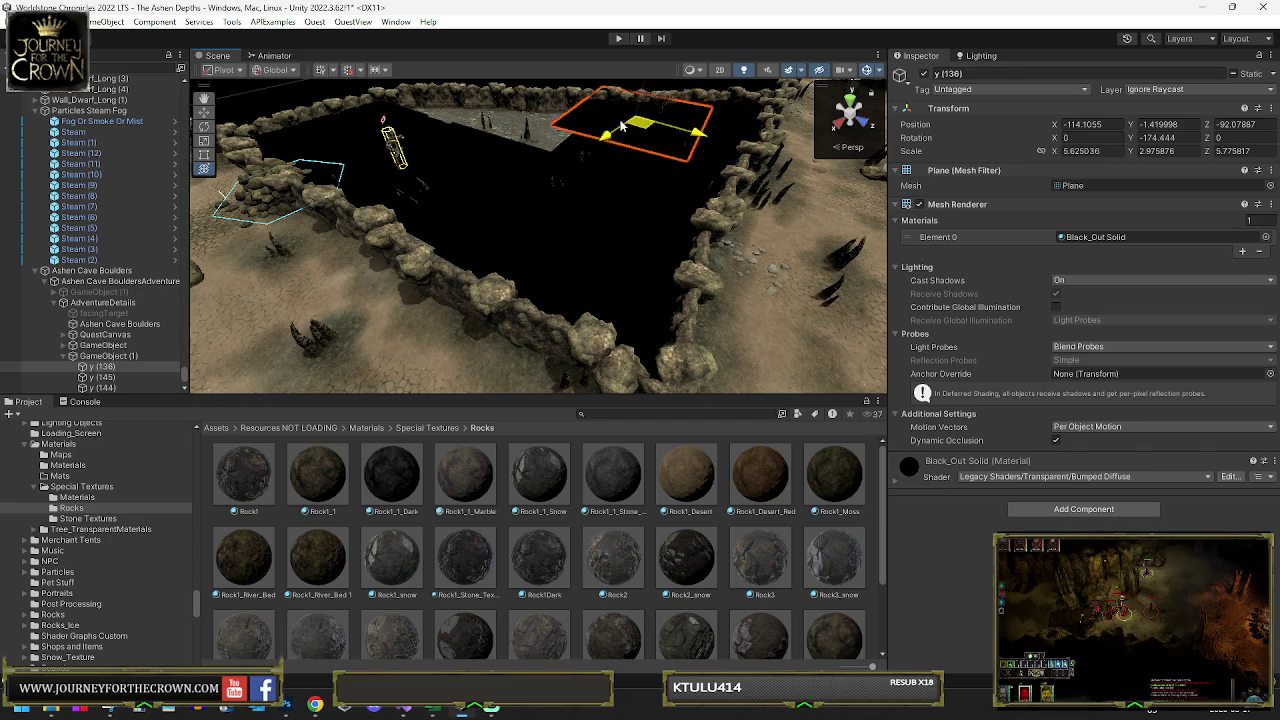
{"action": "left_click_drag", "start_coordinate": [557, 141], "coordinate": [445, 116]}
- Combine all of GameObject (1)'s child planes into one mesh
{"action": "left_click", "coordinate": [100, 356]}
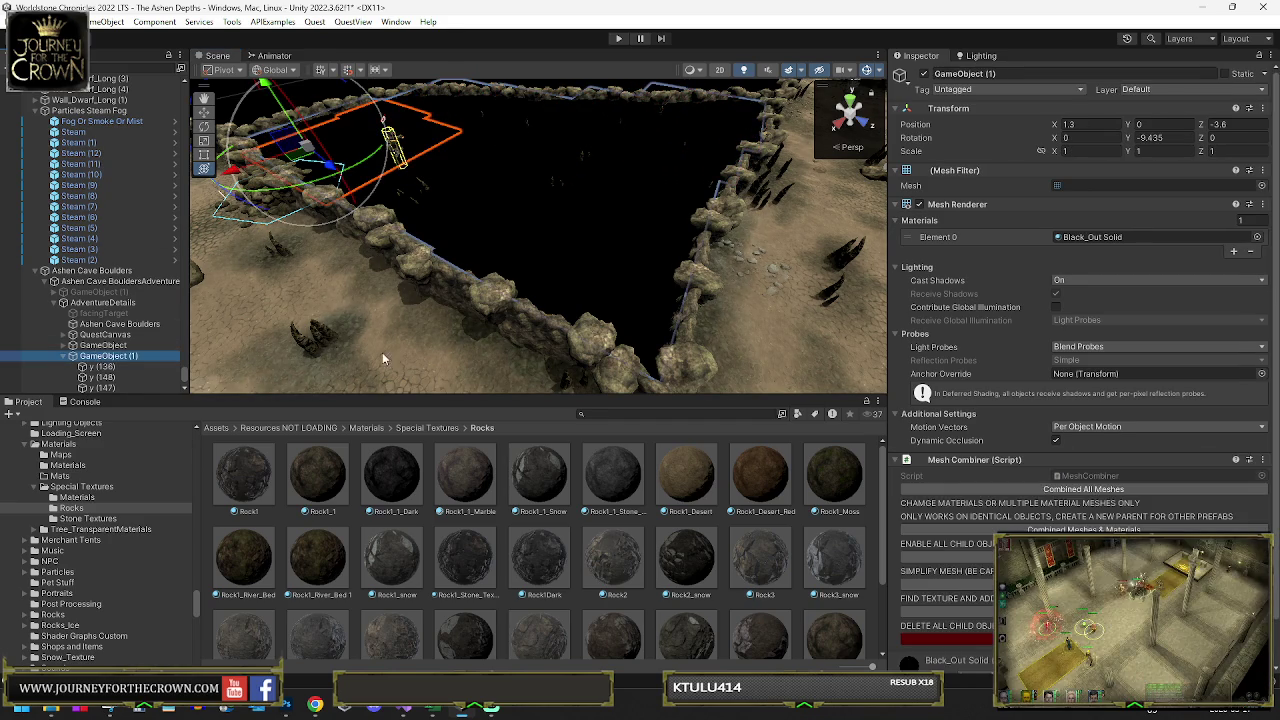
{"action": "left_click", "coordinate": [997, 492]}
{"action": "mouse_move", "coordinate": [400, 220]}
{"action": "left_mouse_down"}
{"action": "mouse_move", "coordinate": [703, 204]}
{"action": "mouse_move", "coordinate": [610, 224]}
{"action": "left_mouse_up"}
- Select the Mudforge Golem in the cave scene
{"action": "key", "text": "y"}
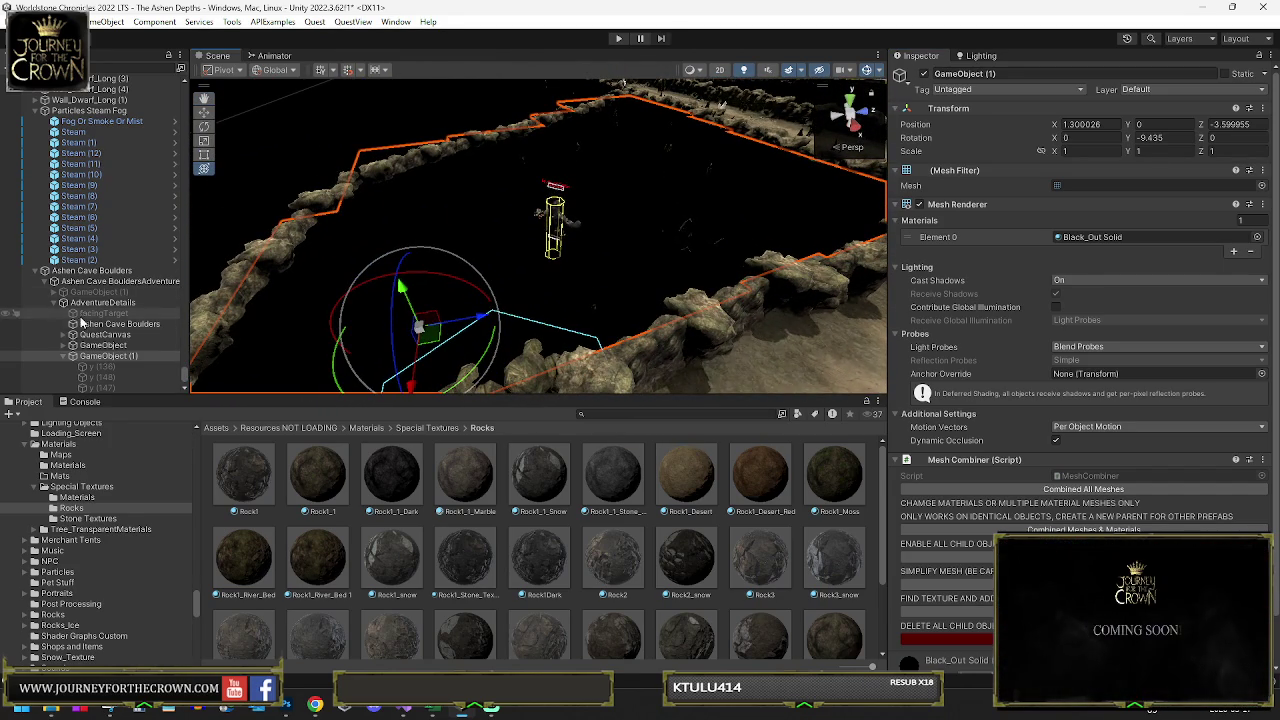
{"action": "scroll", "coordinate": [65, 362], "scroll_direction": "up", "scroll_amount": 2}
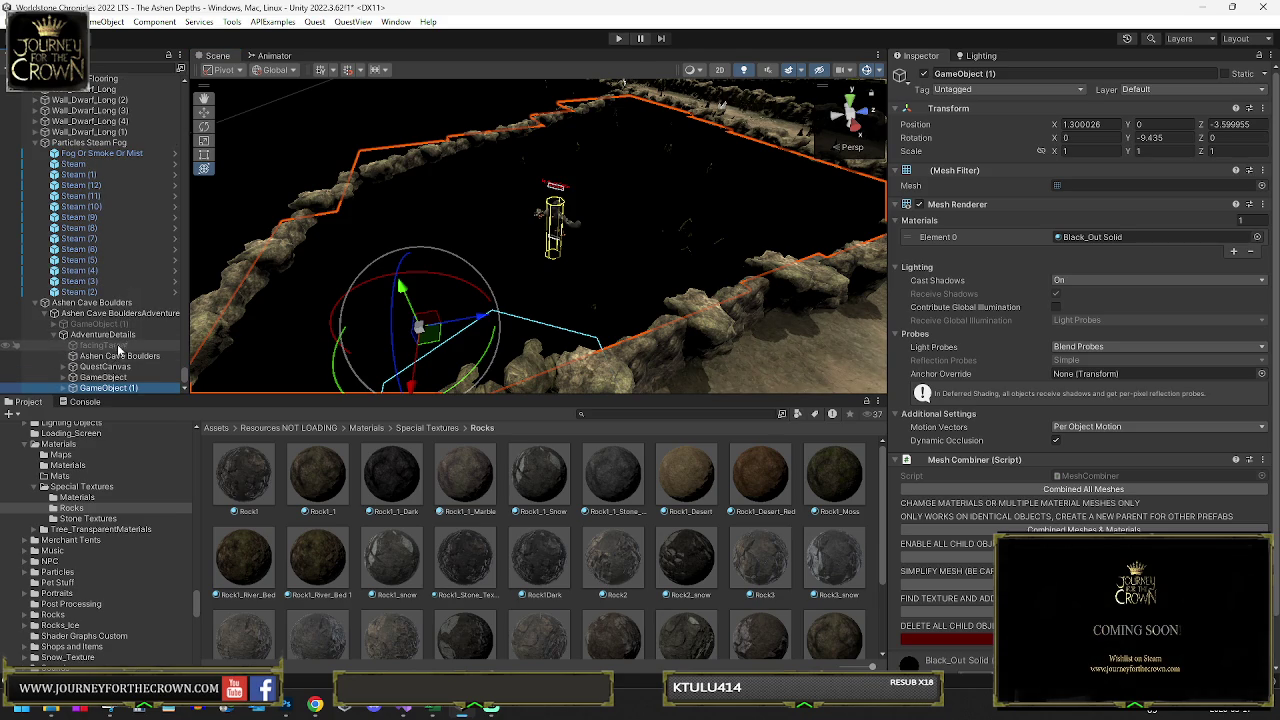
{"action": "mouse_move", "coordinate": [546, 286]}
{"action": "left_mouse_down"}
{"action": "mouse_move", "coordinate": [701, 313]}
{"action": "mouse_move", "coordinate": [590, 265]}
{"action": "mouse_move", "coordinate": [530, 218]}
{"action": "left_mouse_up"}
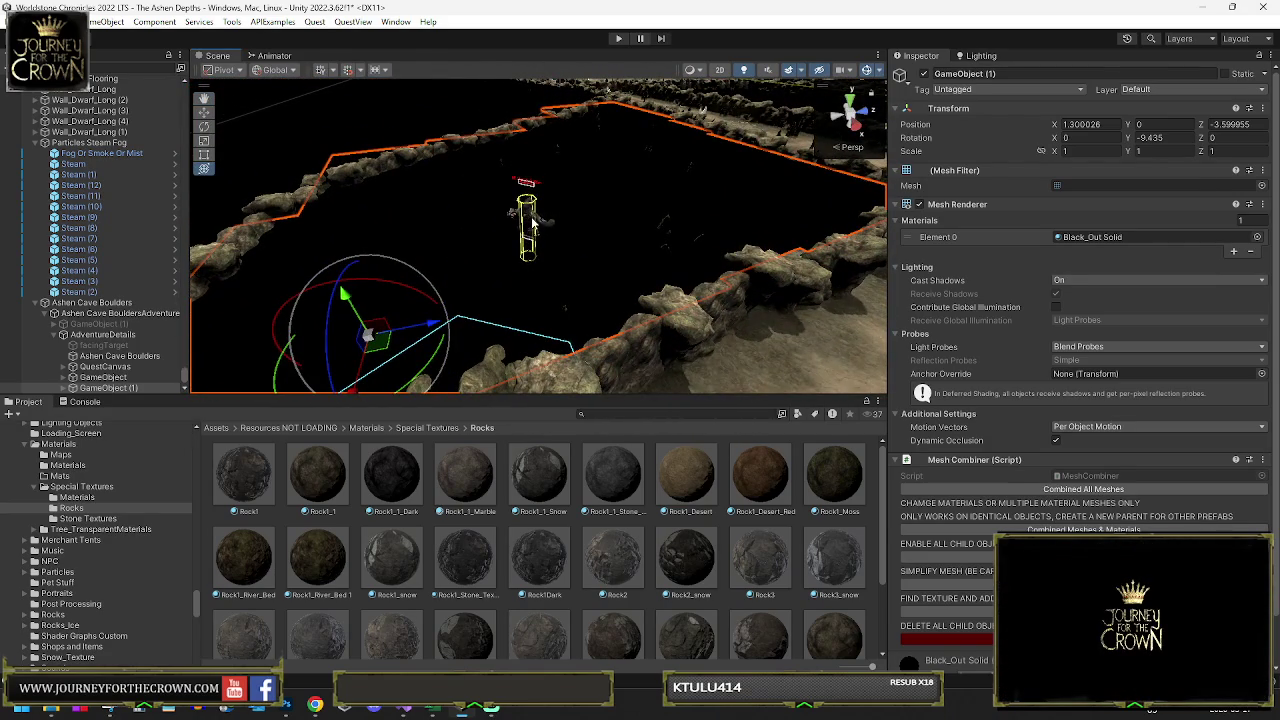
{"action": "left_click", "coordinate": [533, 226]}
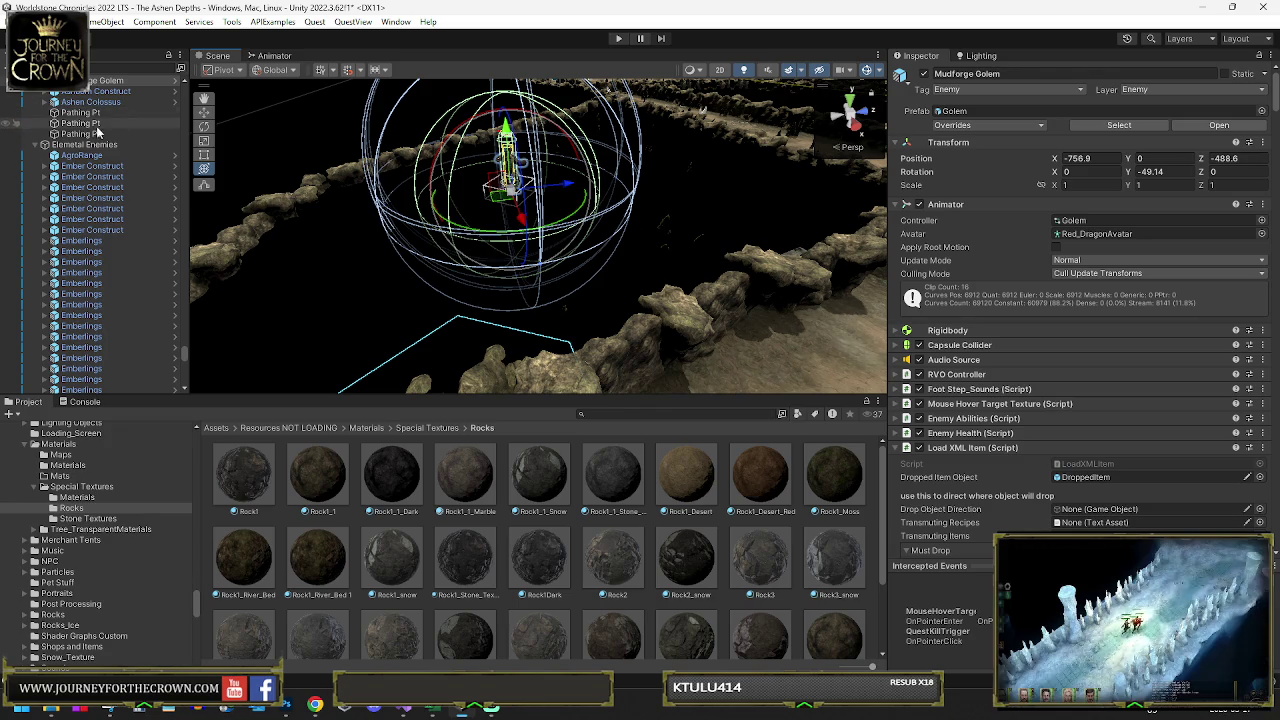
- Wrap Mudforge Golem and AgroRange (1) in a new empty parent named 'Mudforge Golem Enemy'
{"action": "scroll", "coordinate": [60, 150], "scroll_direction": "up", "scroll_amount": 3}
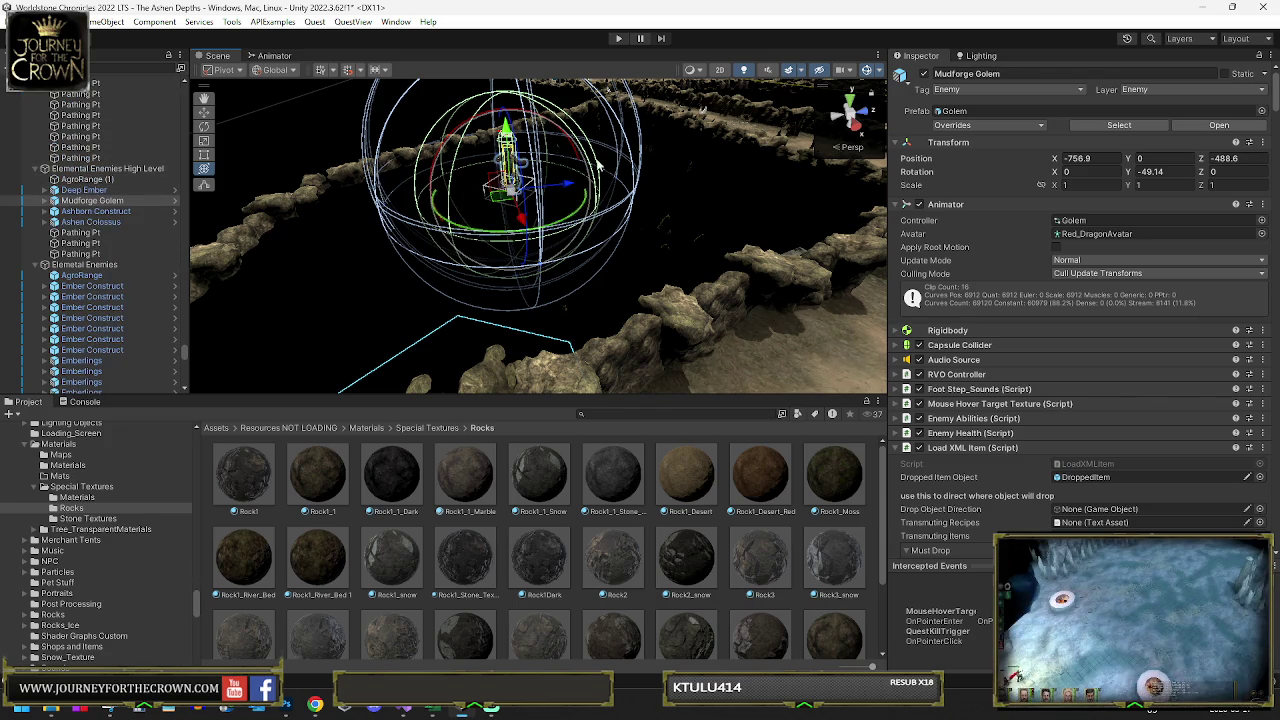
{"action": "left_click", "coordinate": [86, 181], "text": "ctrl"}
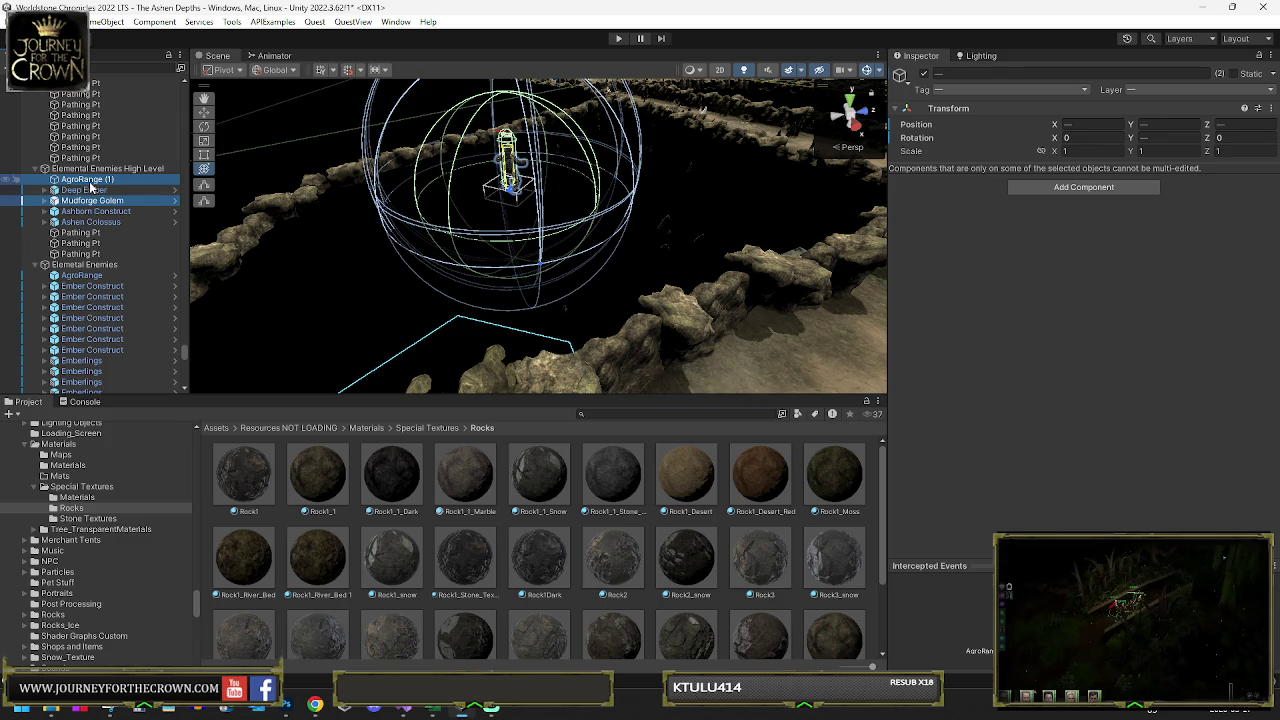
{"action": "right_click", "coordinate": [88, 181]}
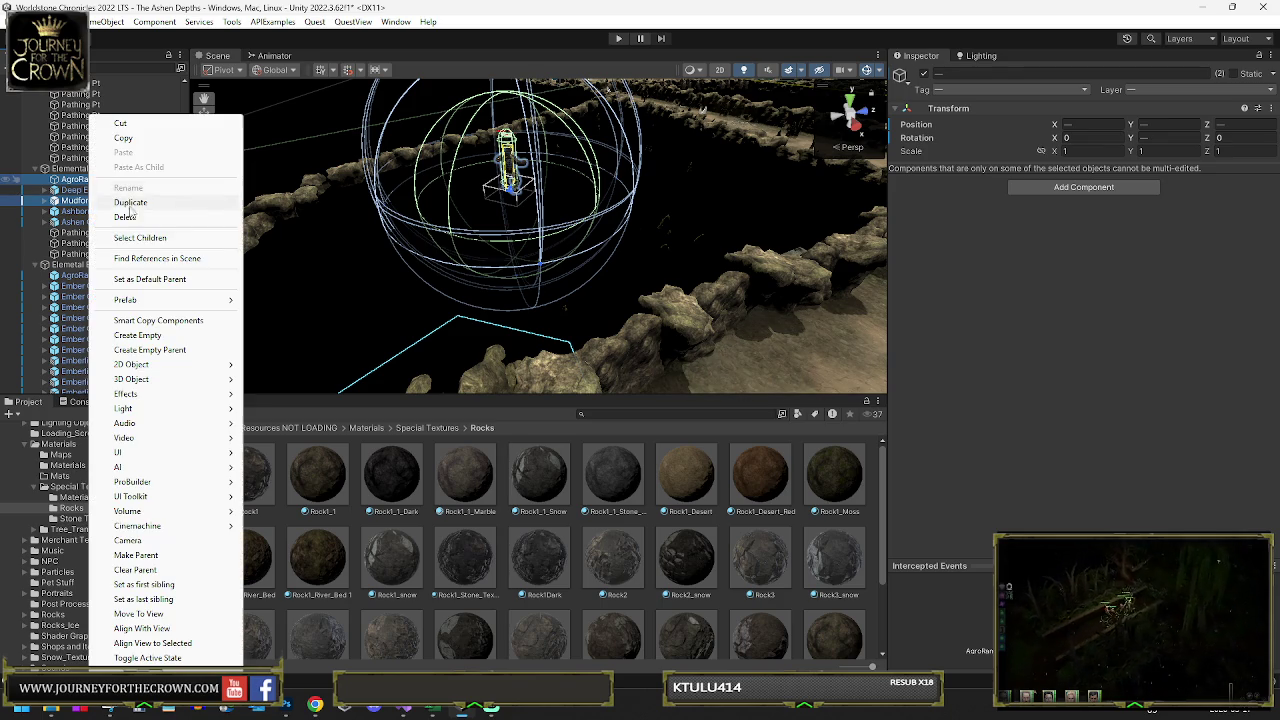
{"action": "left_click", "coordinate": [155, 352]}
{"action": "type", "text": "Mudfor"}
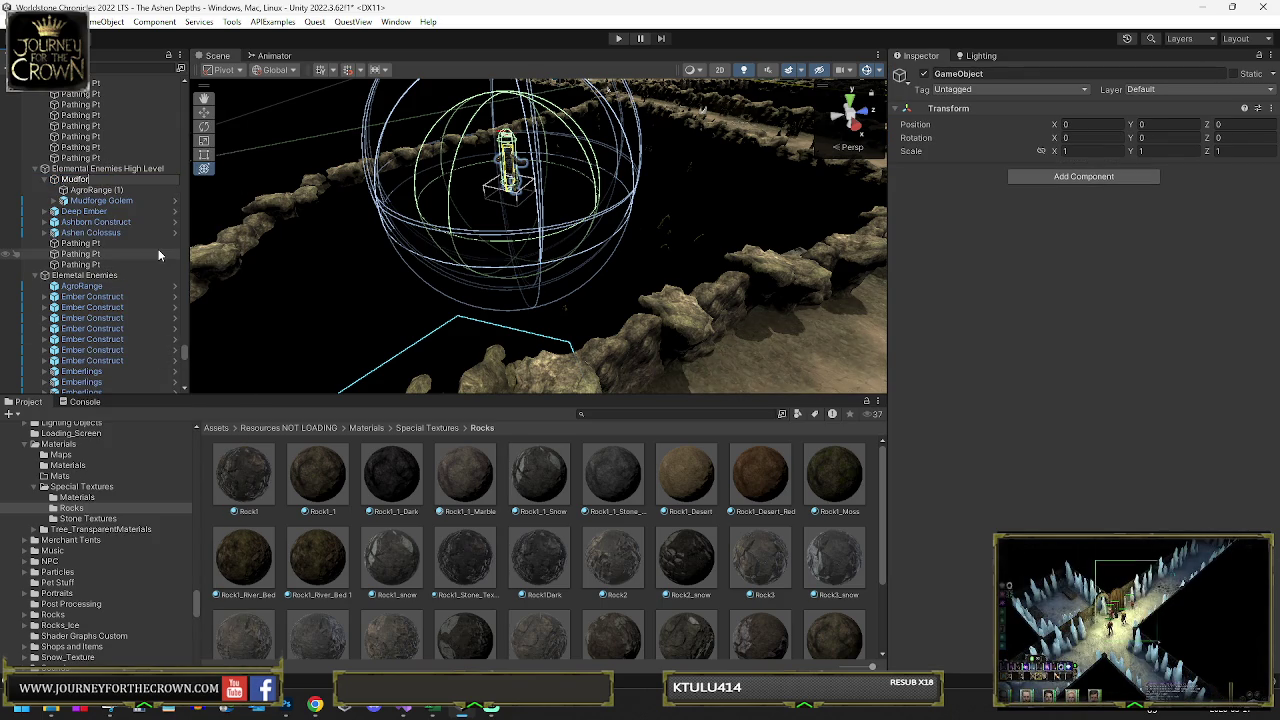
{"action": "type", "text": "ge"}
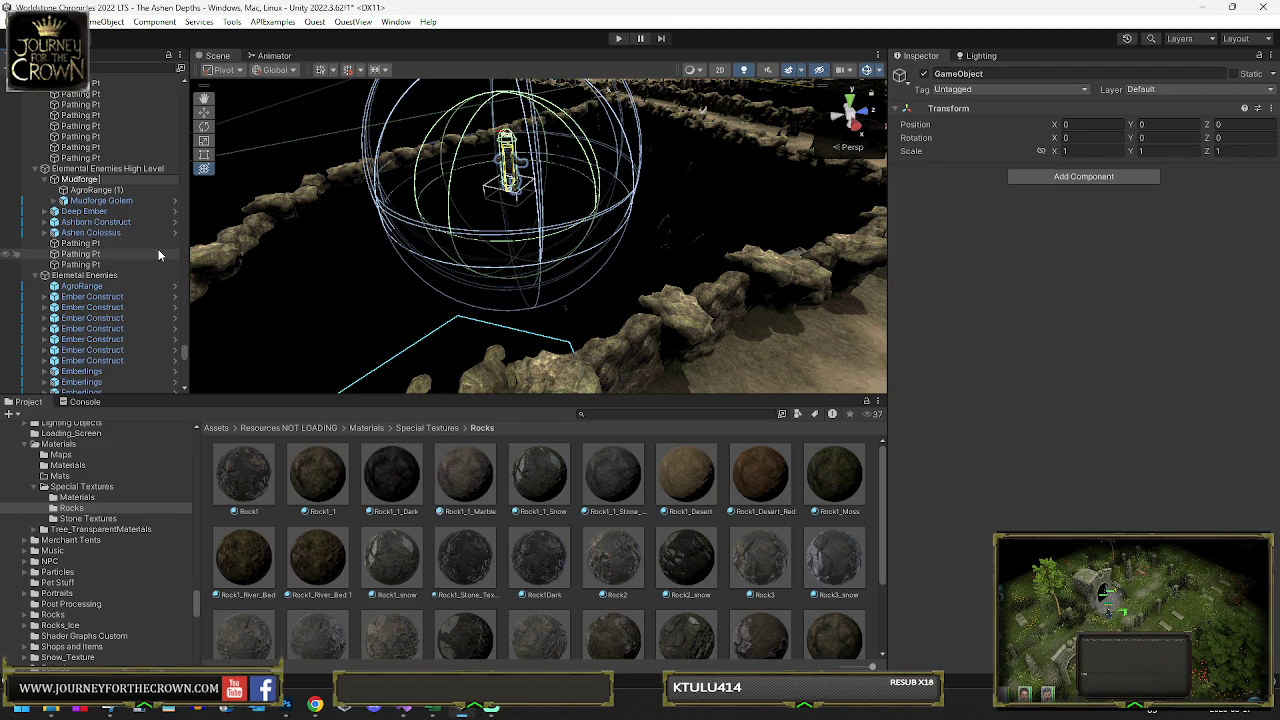
{"action": "type", "text": " Golem Enemy"}
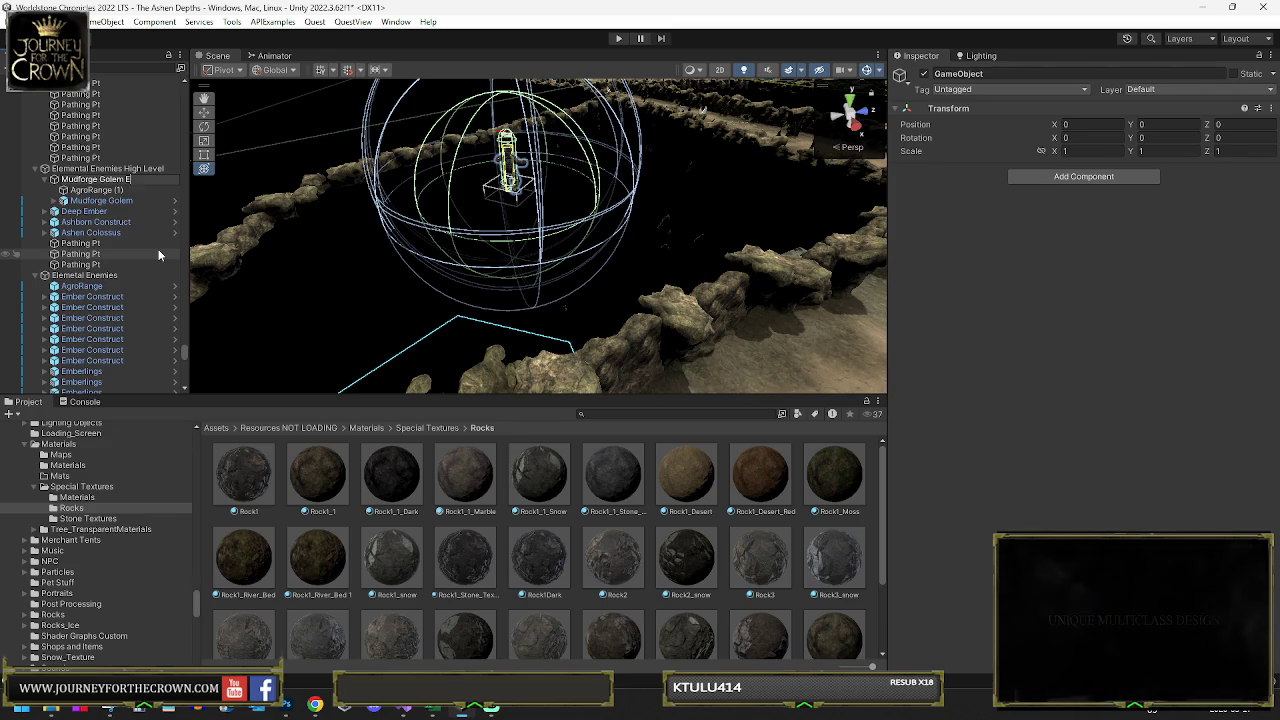
{"action": "key", "text": "Return"}
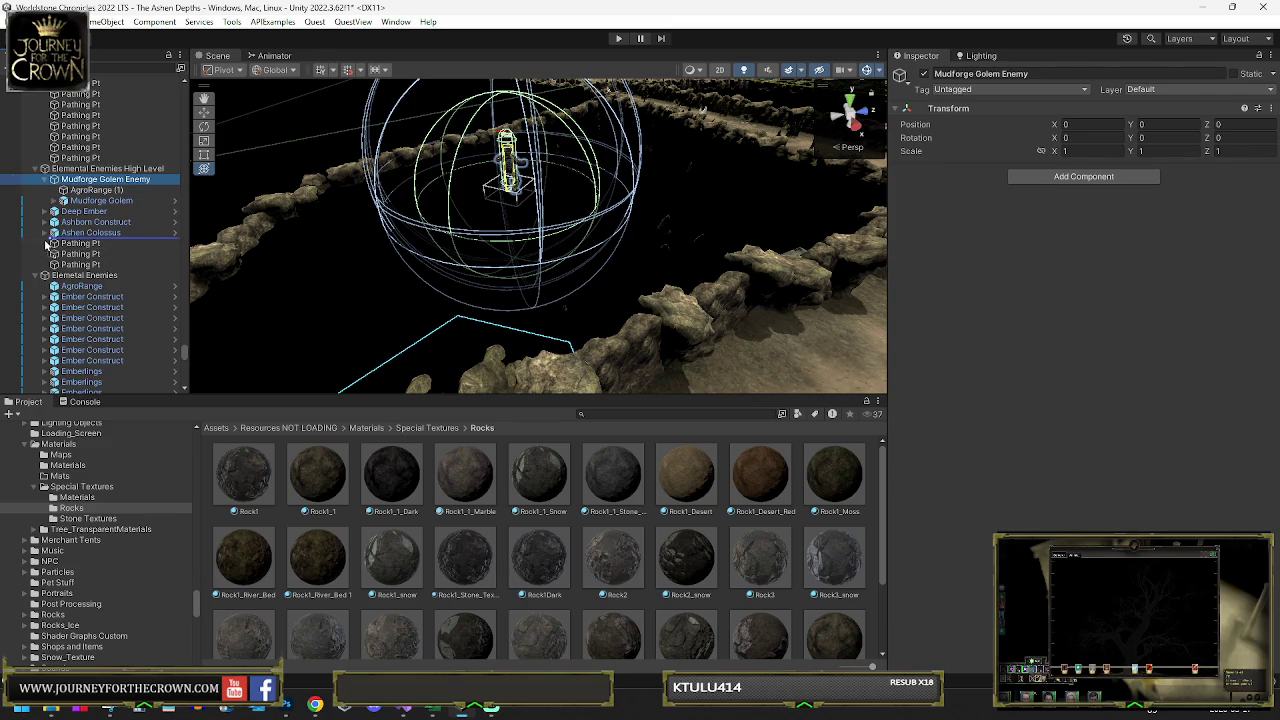
- Collapse the Elemental Enemies High Level and Elemetal Enemies groups in the hierarchy
{"action": "left_click", "coordinate": [35, 170]}
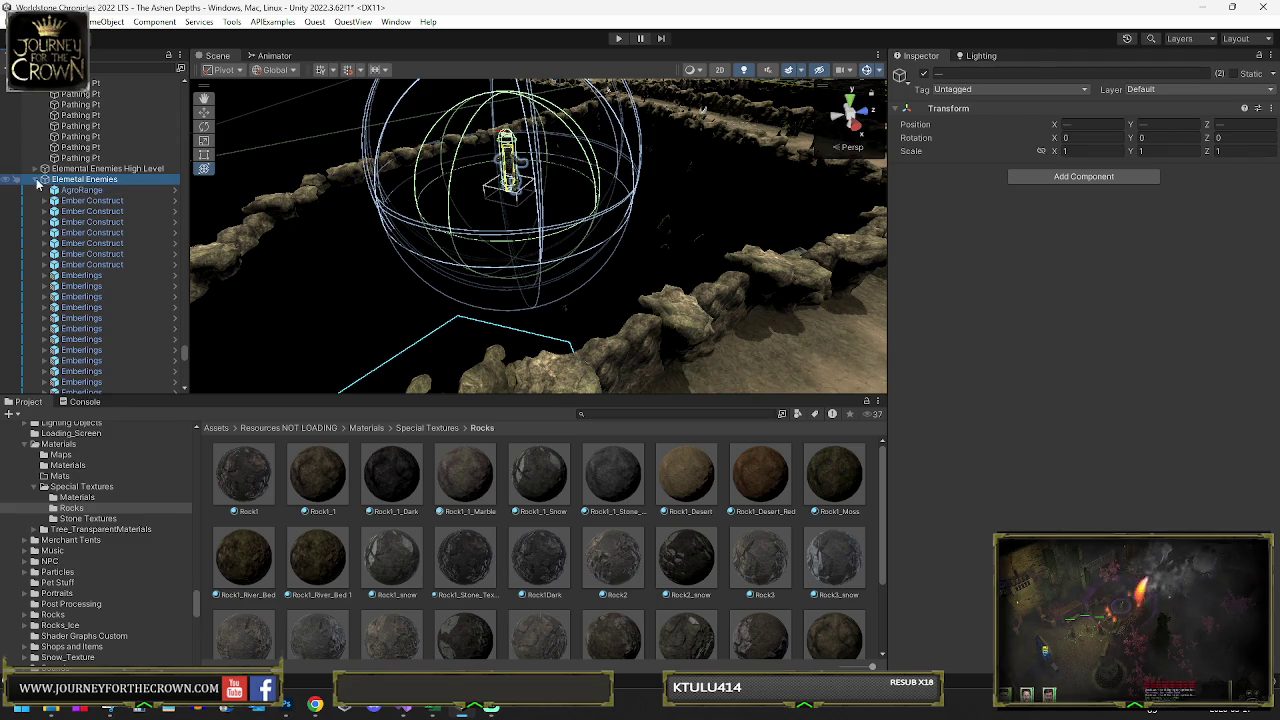
{"action": "left_click", "coordinate": [35, 179]}
{"action": "left_click", "coordinate": [61, 190]}
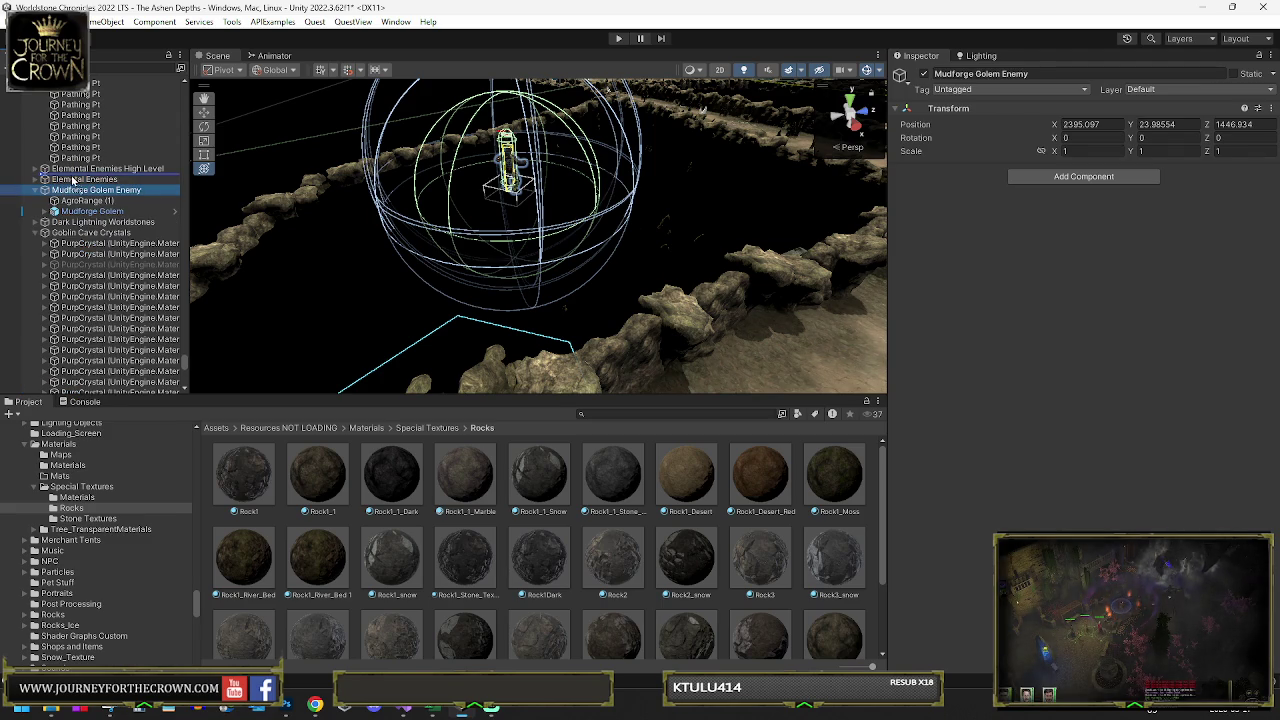
{"action": "left_click", "coordinate": [79, 170]}
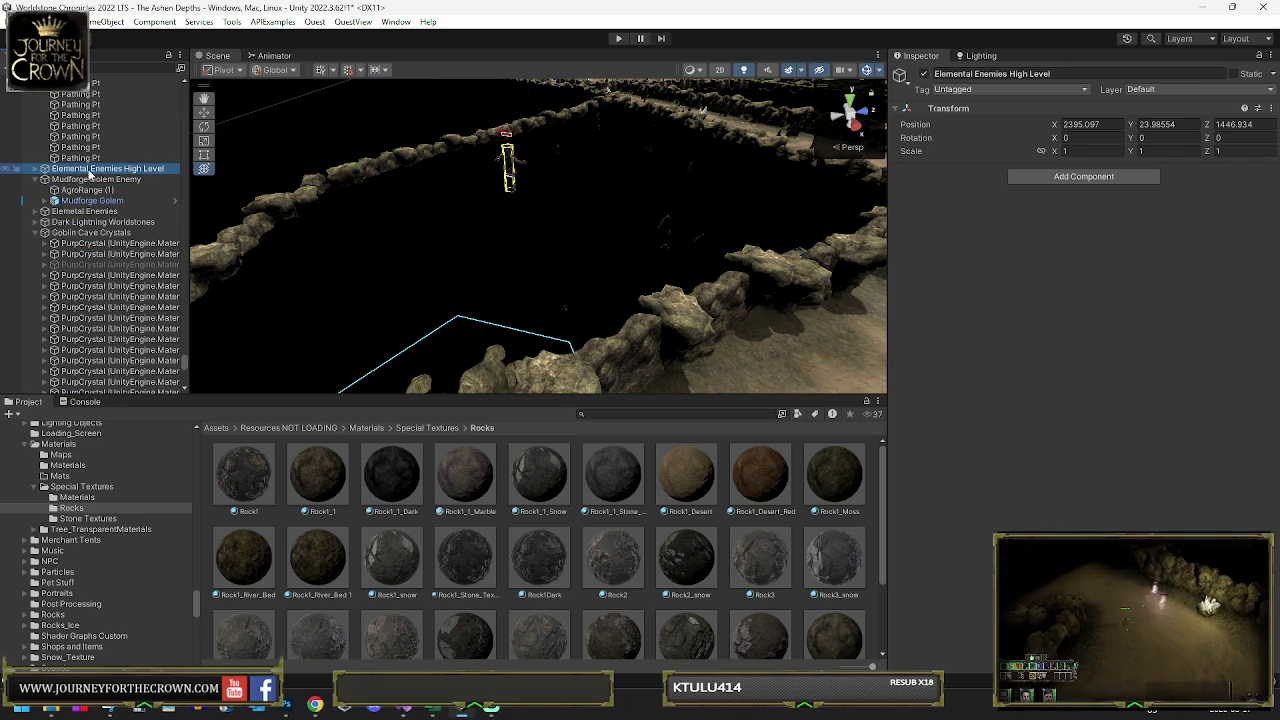
- Replace AgroRange (1)'s box collider with a sphere collider
{"action": "left_click", "coordinate": [85, 190]}
{"action": "mouse_move", "coordinate": [276, 207]}
{"action": "left_mouse_down"}
{"action": "mouse_move", "coordinate": [607, 206]}
{"action": "mouse_move", "coordinate": [599, 218]}
{"action": "left_mouse_up"}
{"action": "key", "text": "f"}
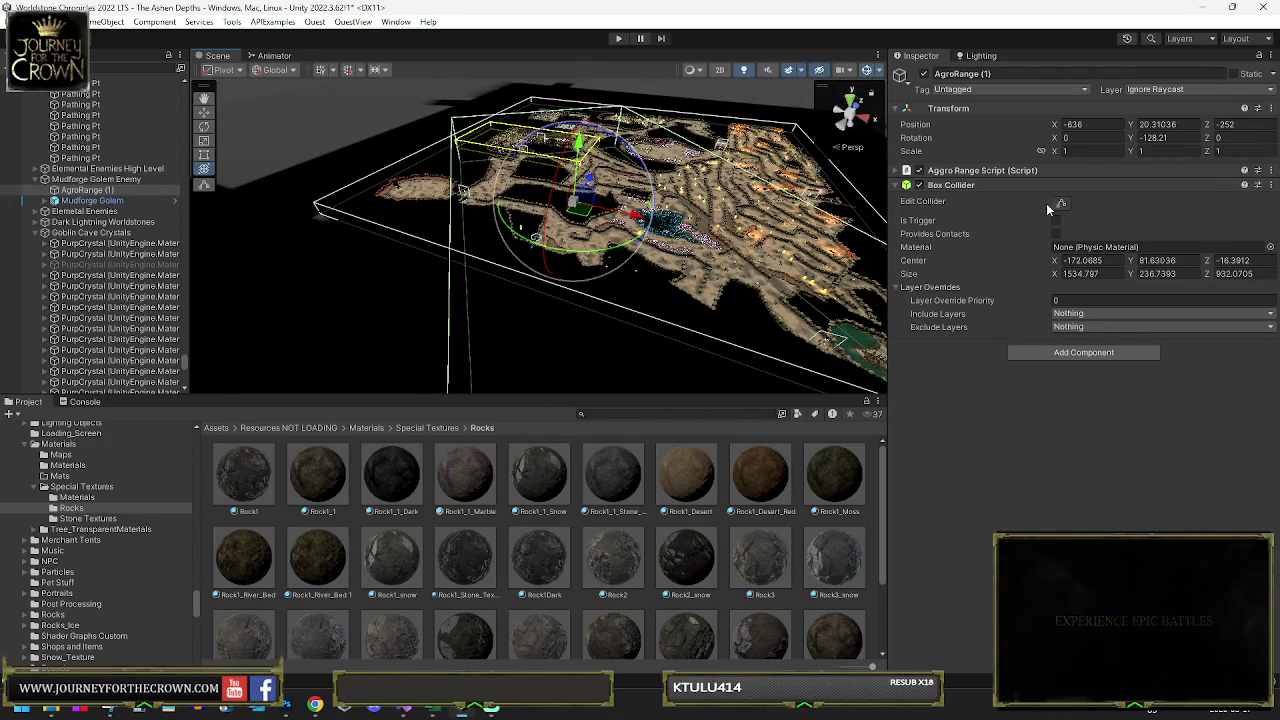
{"action": "right_click", "coordinate": [955, 185]}
{"action": "left_click", "coordinate": [1020, 244]}
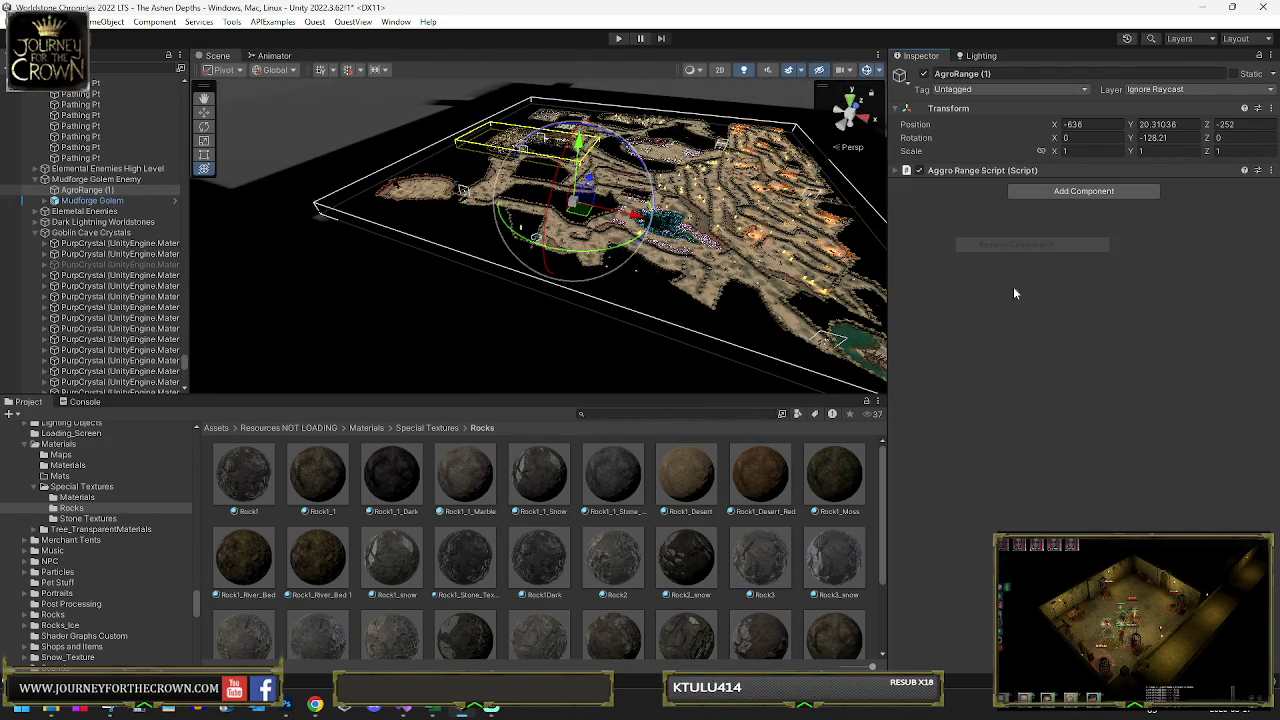
{"action": "left_click", "coordinate": [1072, 191]}
{"action": "type", "text": "sphere"}
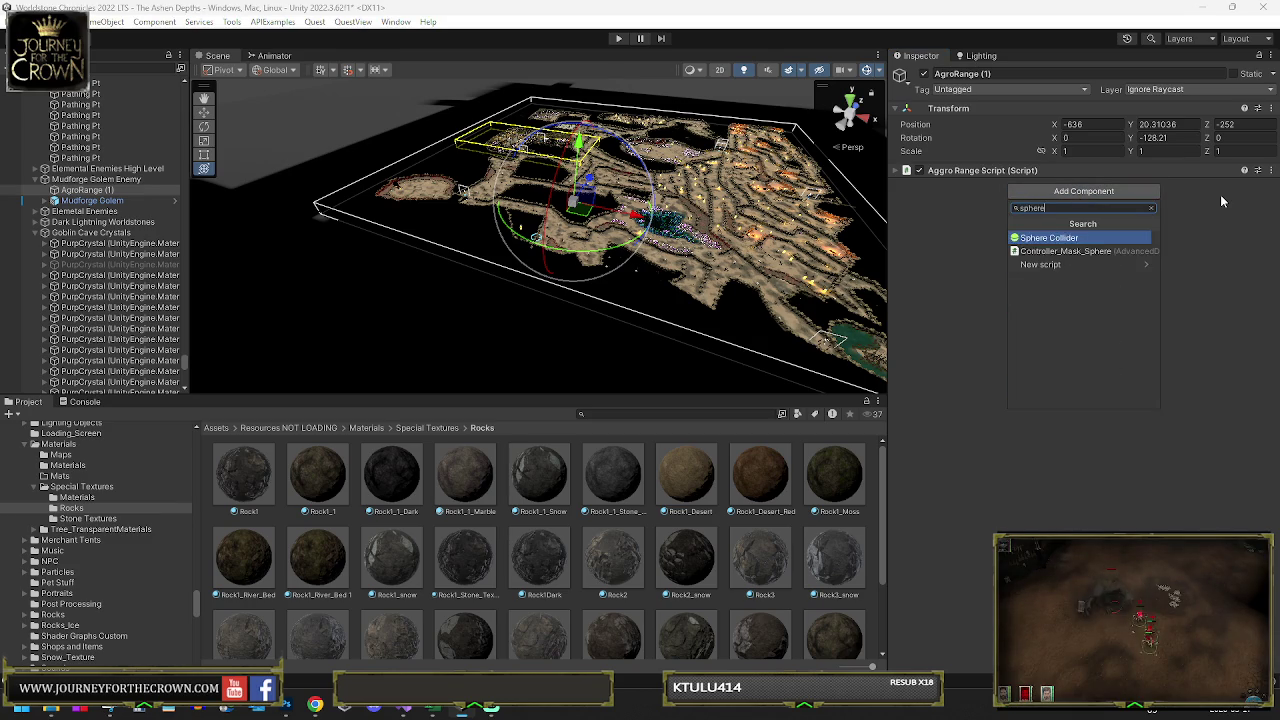
{"action": "key", "text": "Return"}
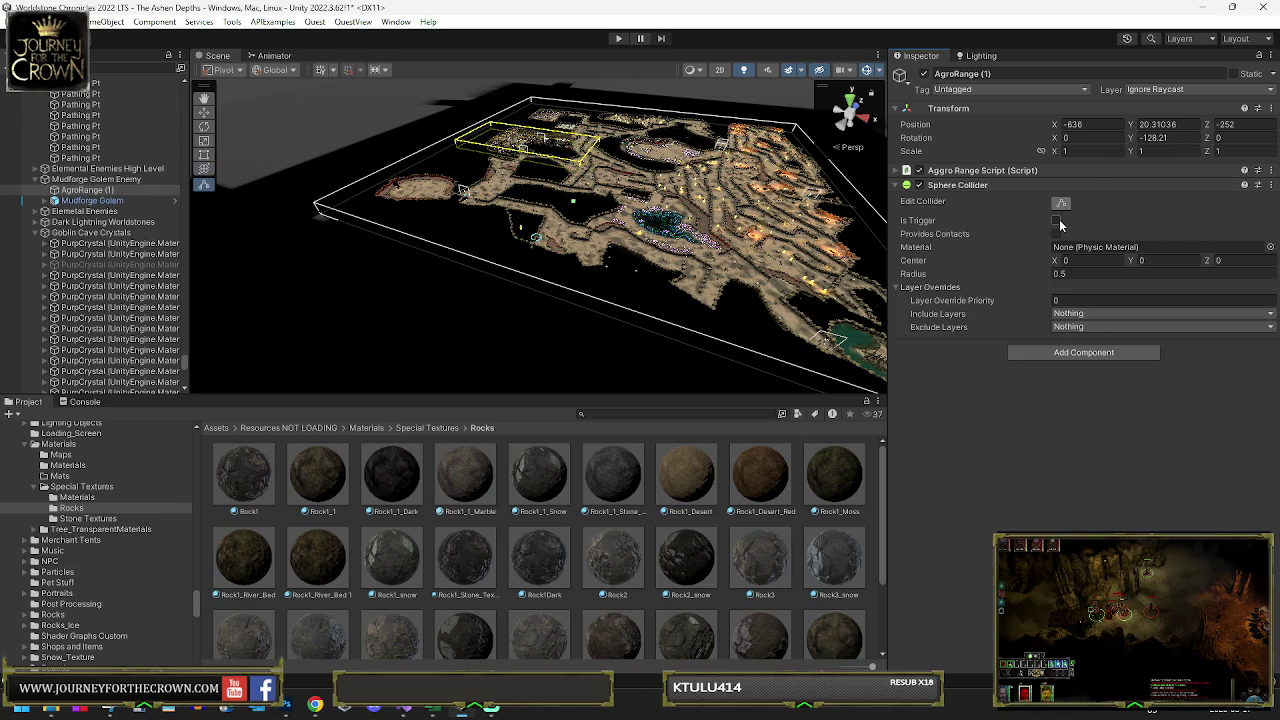
- Set the sphere collider's radius to 300
{"action": "left_click", "coordinate": [1089, 274]}
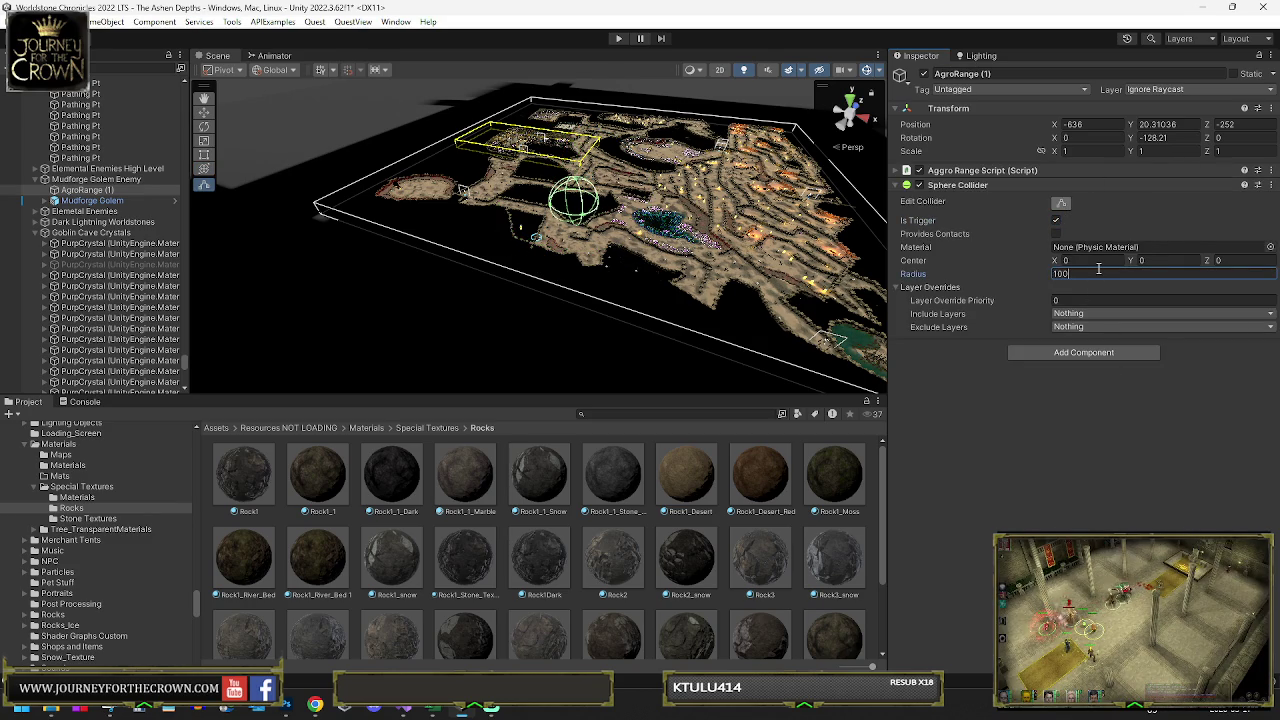
{"action": "key", "text": "BackSpace"}
{"action": "key", "text": "BackSpace"}
{"action": "key", "text": "BackSpace"}
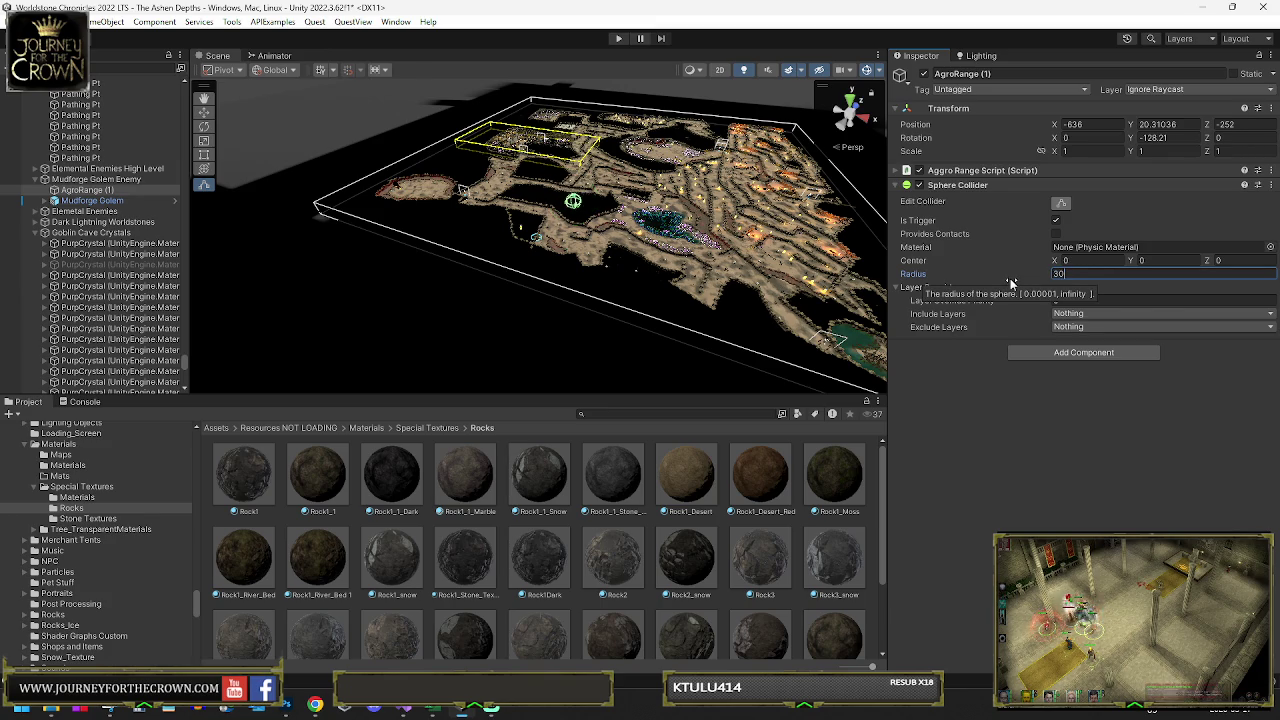
{"action": "type", "text": "300y"}
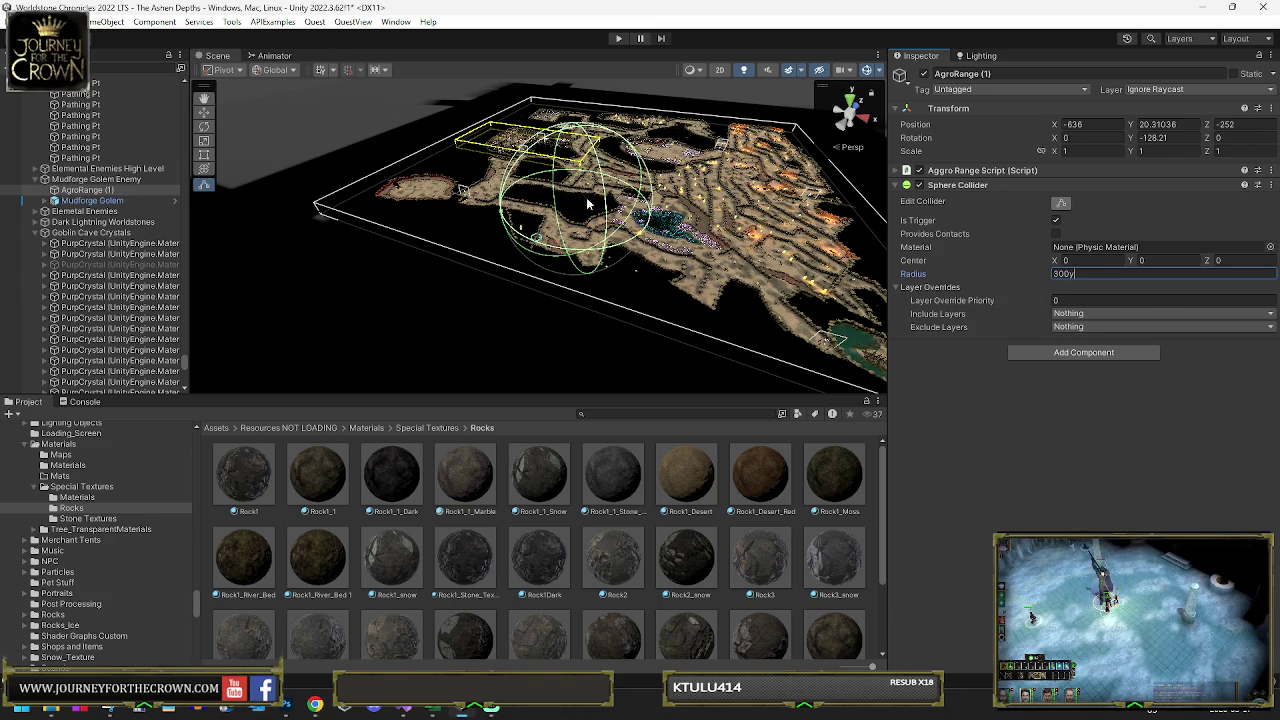
{"action": "key", "text": "BackSpace"}
{"action": "key", "text": "Return"}
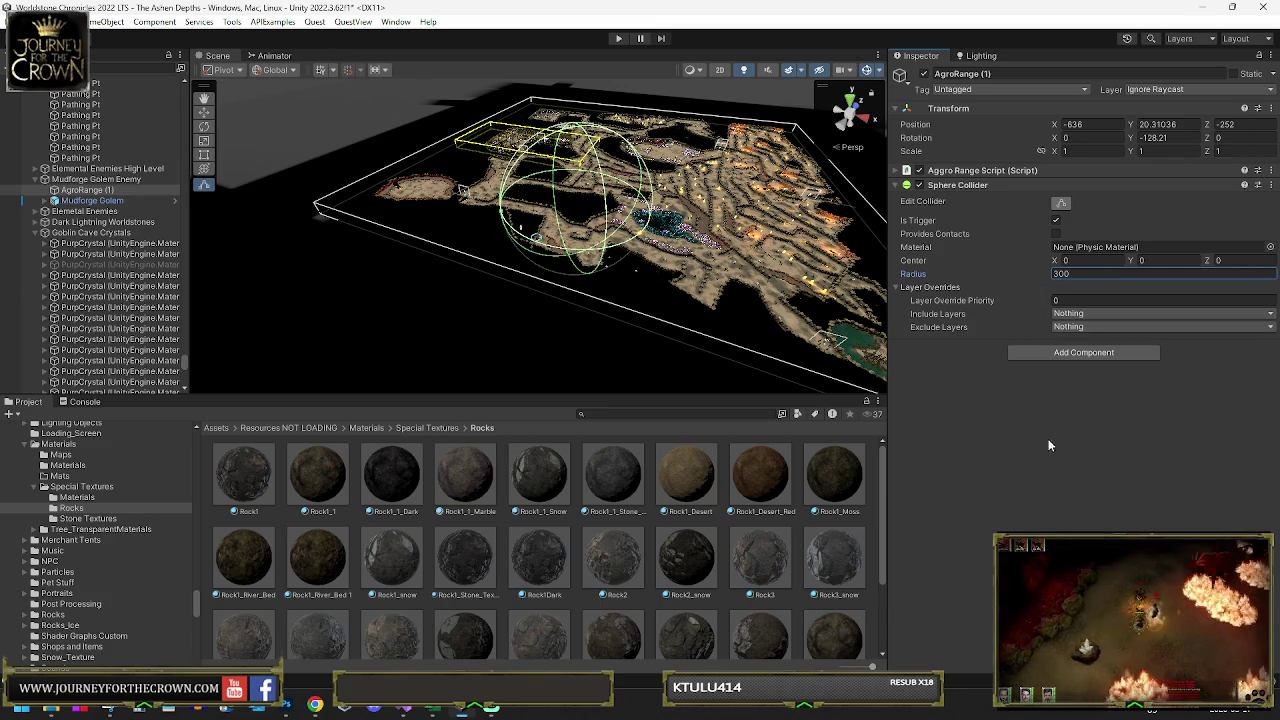
- Move AgroRange (1) to a new spot on the cave map, around X -748, Z -455
{"action": "scroll", "coordinate": [640, 270], "scroll_direction": "up", "scroll_amount": 3}
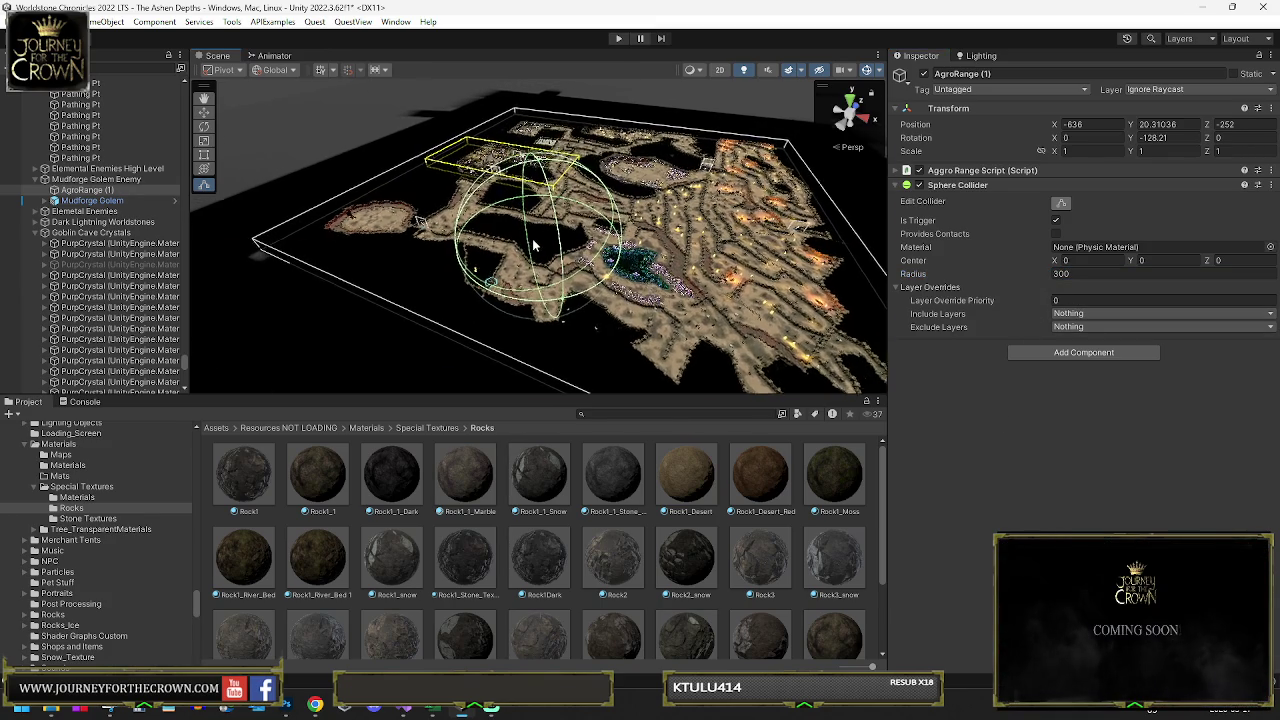
{"action": "key", "text": "y"}
{"action": "mouse_move", "coordinate": [542, 245]}
{"action": "left_mouse_down"}
{"action": "mouse_move", "coordinate": [491, 263]}
{"action": "mouse_move", "coordinate": [497, 272]}
{"action": "mouse_move", "coordinate": [500, 258]}
{"action": "mouse_move", "coordinate": [343, 227]}
{"action": "mouse_move", "coordinate": [760, 265]}
{"action": "left_mouse_up"}
{"action": "key", "text": "f"}
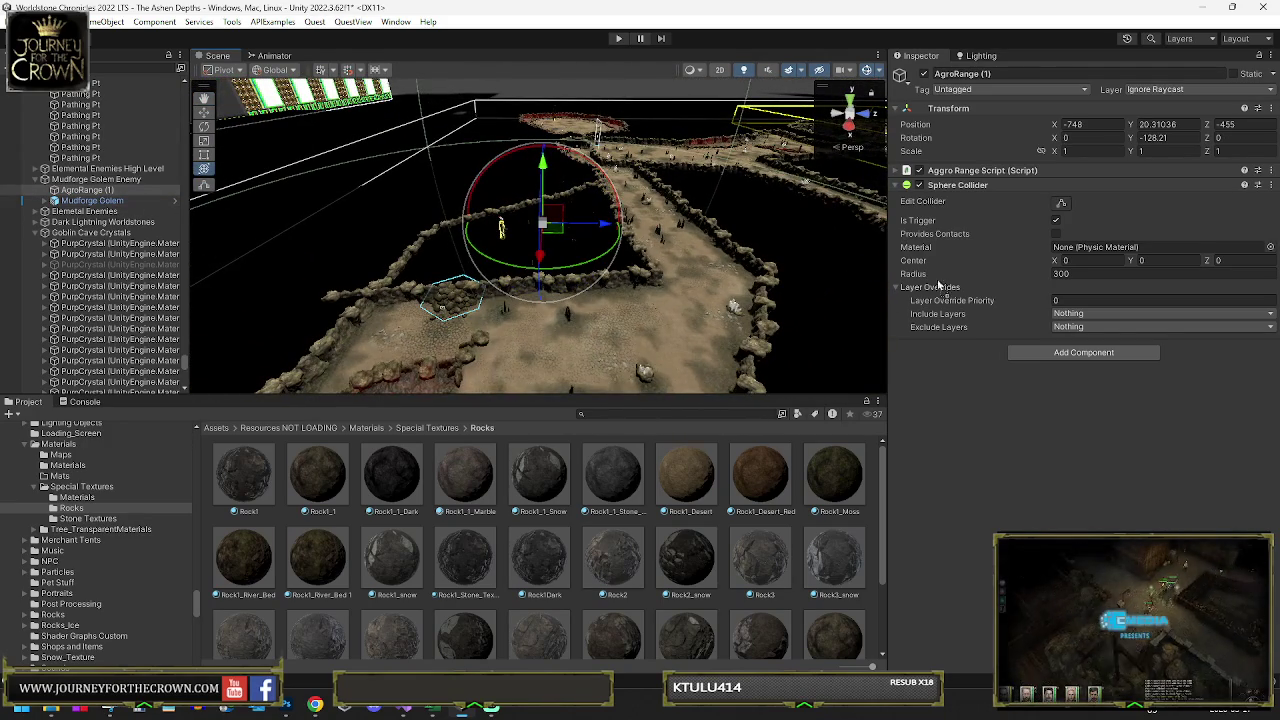
{"action": "left_click", "coordinate": [901, 172]}
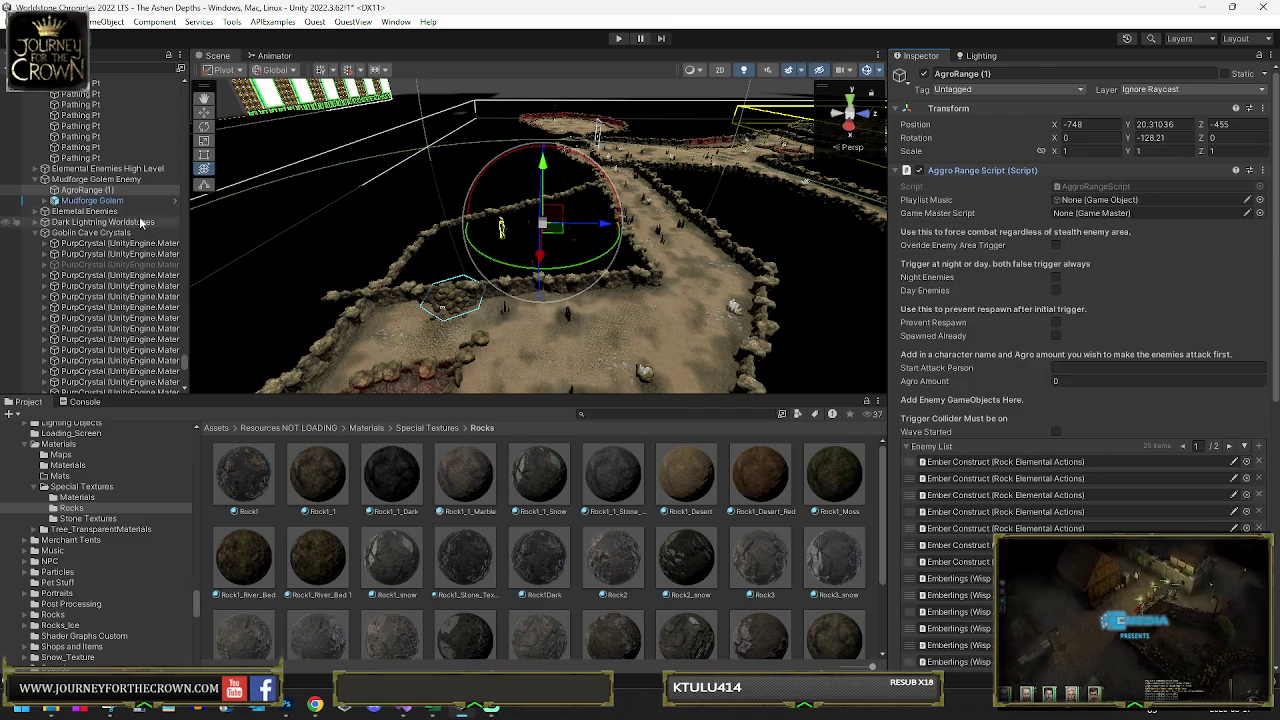
- Put Mudforge Golem in the first Enemy List slot and delete every Ember Construct and Emberlings entry
{"action": "left_click", "coordinate": [957, 463]}
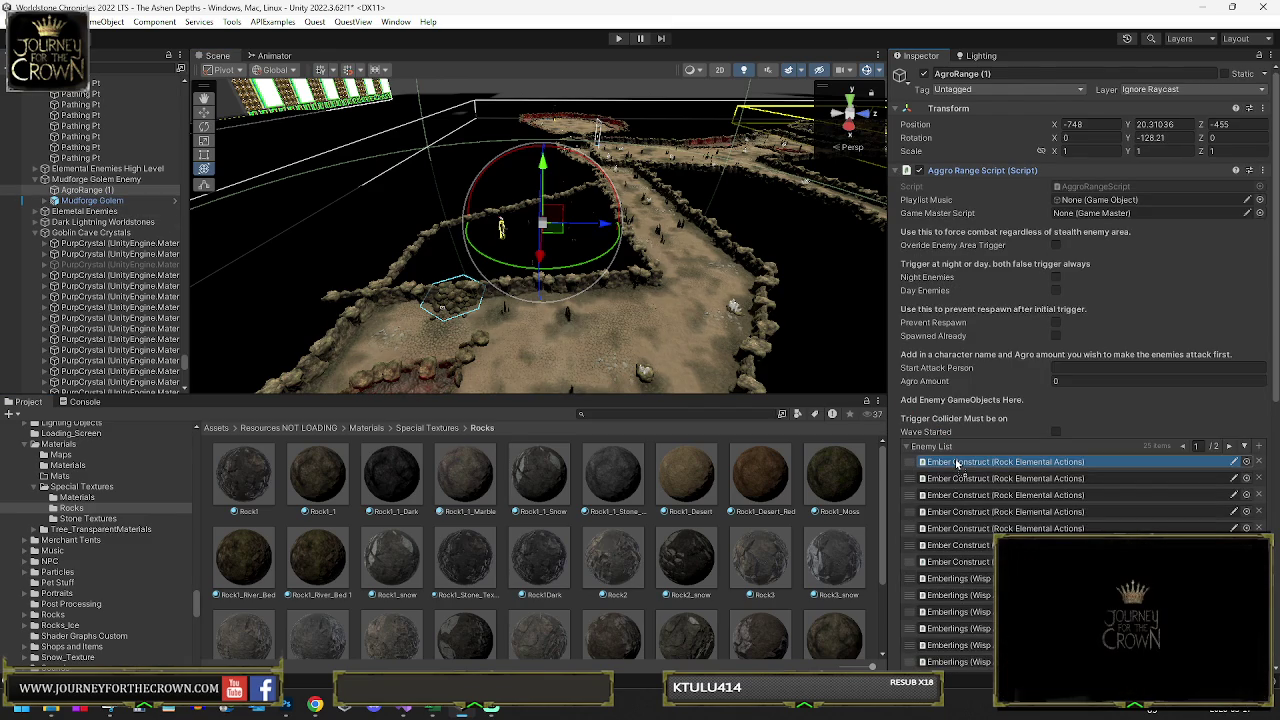
{"action": "left_click_drag", "start_coordinate": [957, 463], "coordinate": [960, 463]}
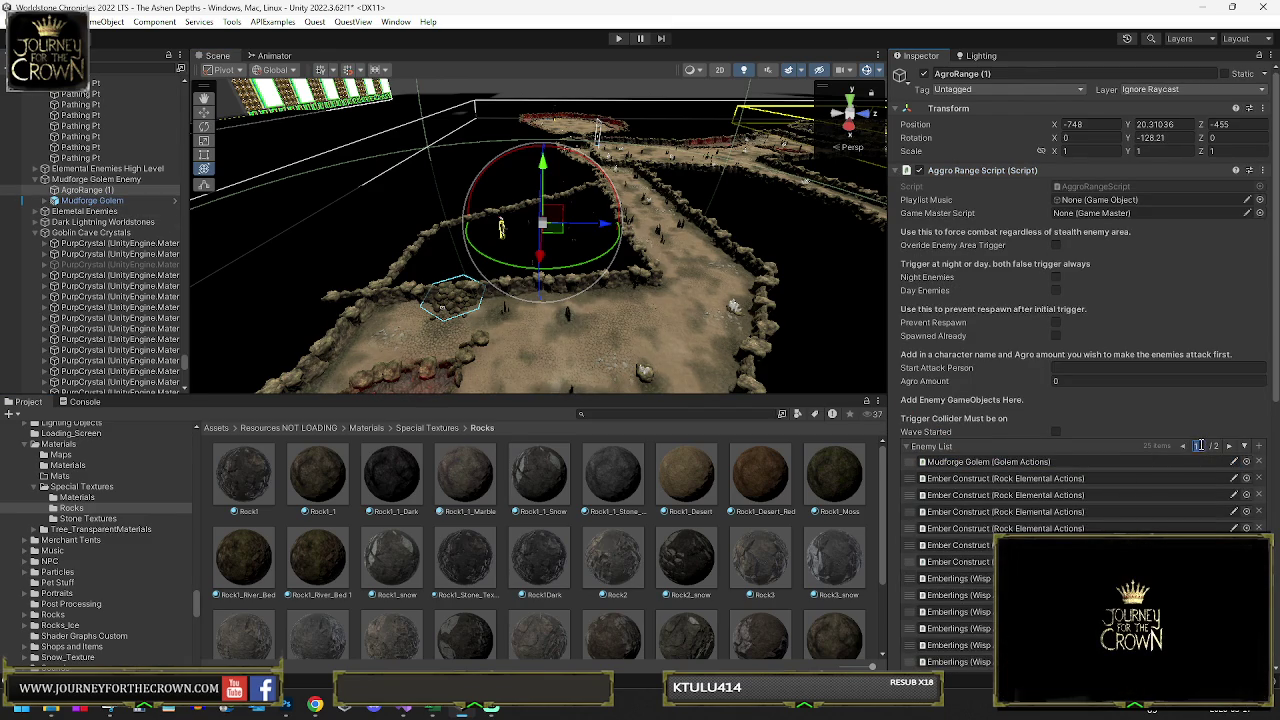
{"action": "scroll", "coordinate": [1184, 448], "scroll_direction": "down", "scroll_amount": 3}
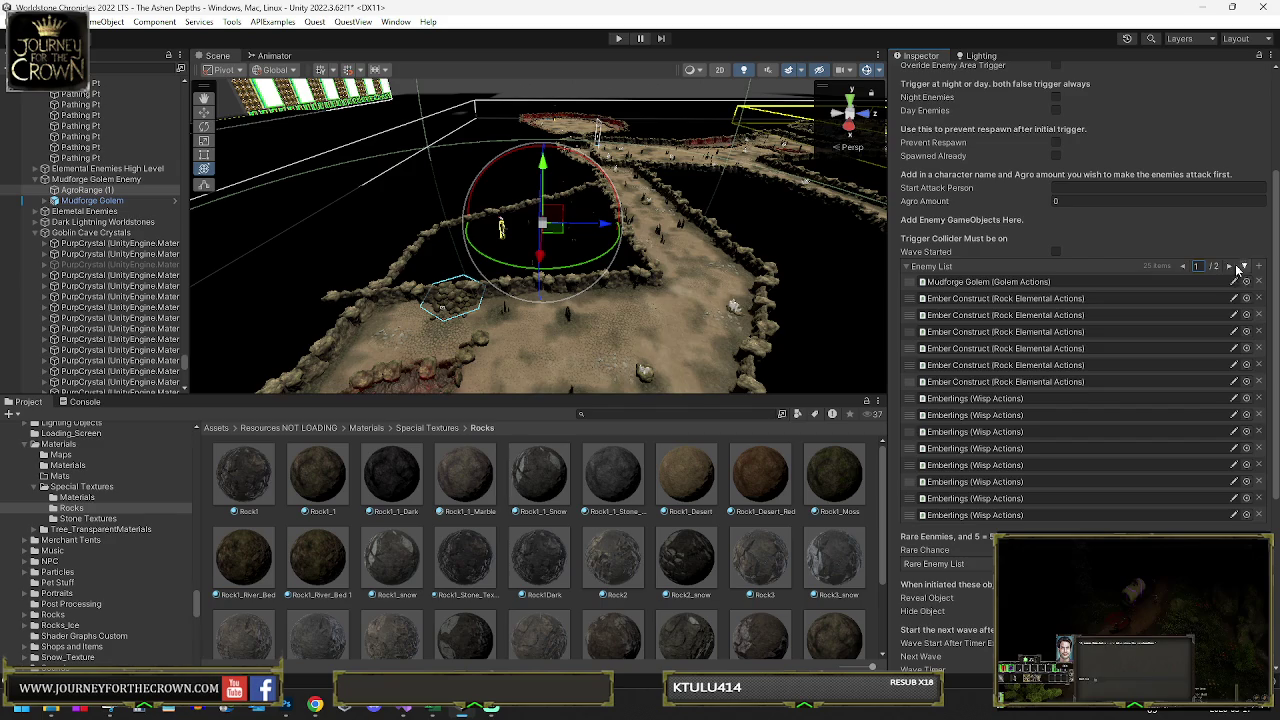
{"action": "triple_click", "coordinate": [1259, 298]}
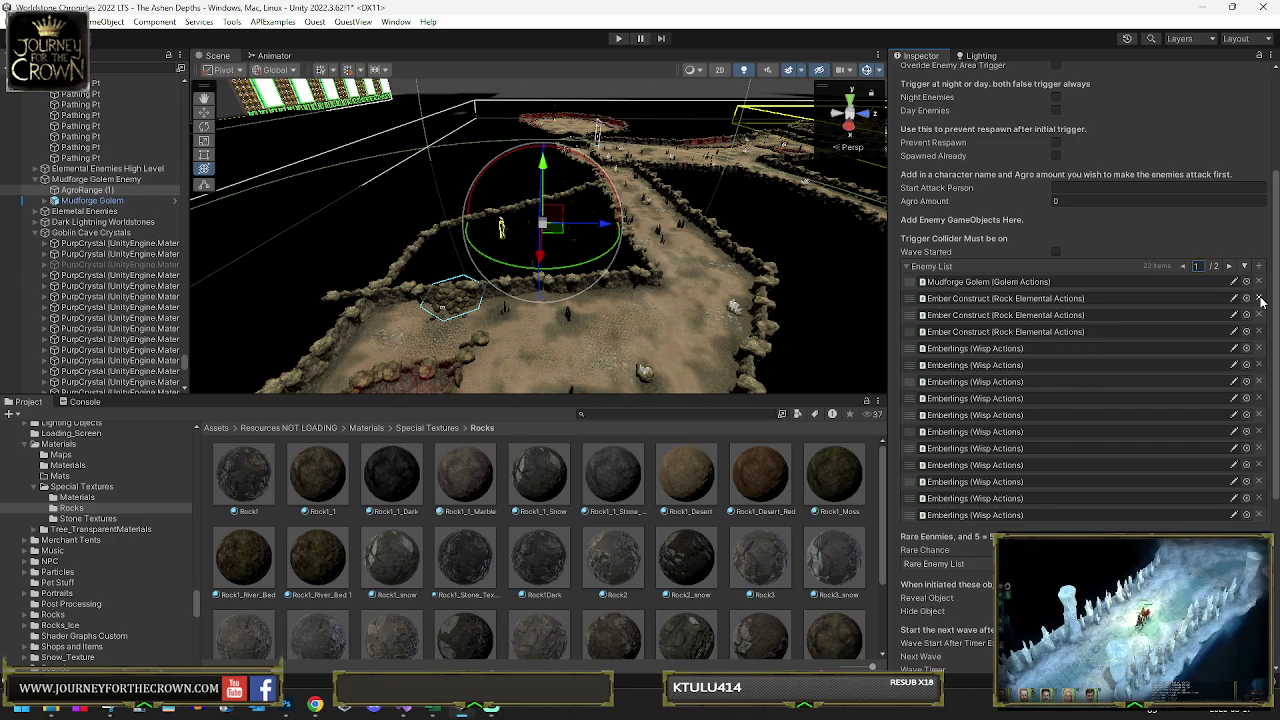
{"action": "triple_click", "coordinate": [1259, 298]}
{"action": "triple_click", "coordinate": [1259, 298]}
{"action": "triple_click", "coordinate": [1259, 298]}
{"action": "triple_click", "coordinate": [1259, 298]}
{"action": "triple_click", "coordinate": [1259, 298]}
{"action": "double_click", "coordinate": [1259, 298]}
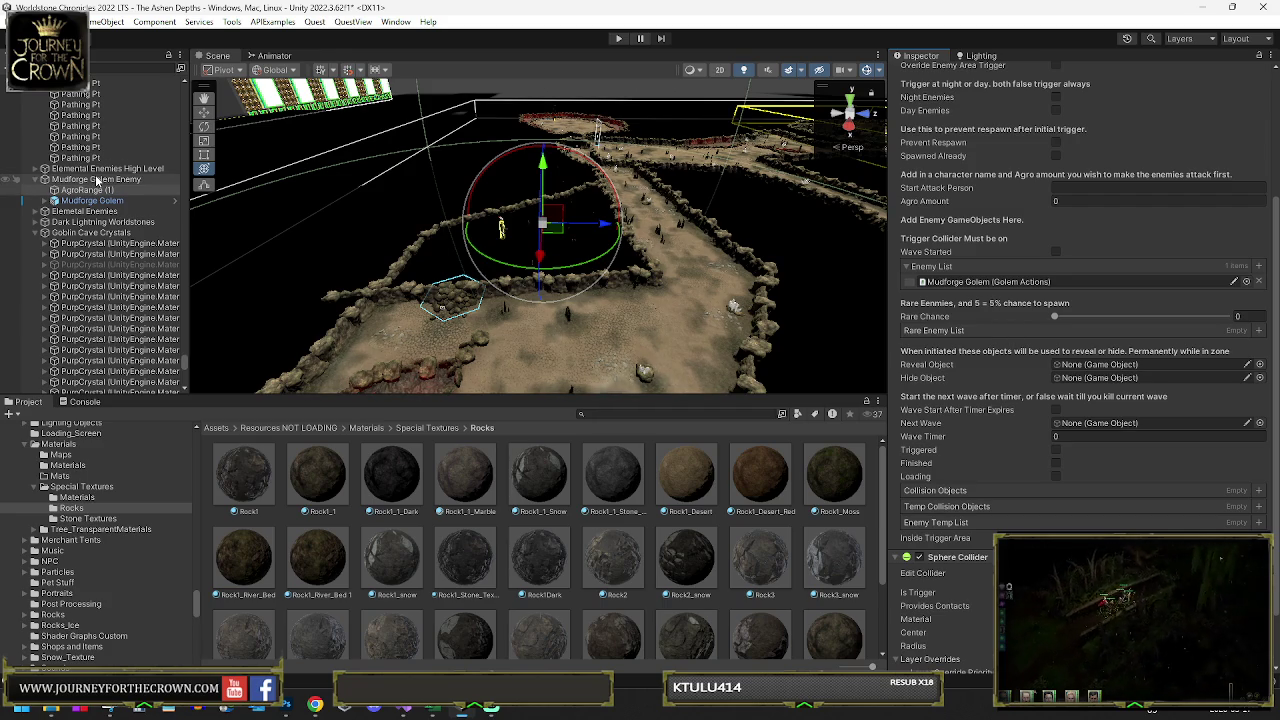
{"action": "left_click", "coordinate": [36, 233]}
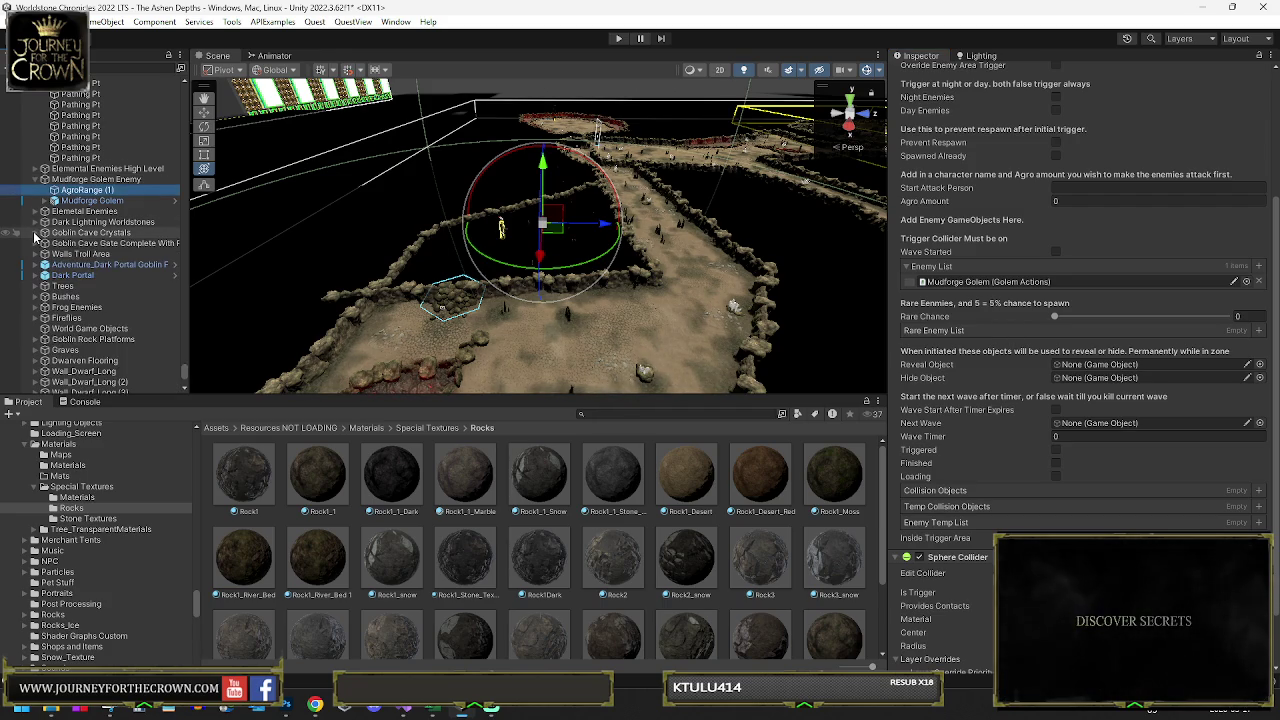
- Select the rock pile and then the golem in the cave scene
{"action": "left_click_drag", "start_coordinate": [335, 235], "coordinate": [410, 285]}
{"action": "left_click", "coordinate": [430, 290]}
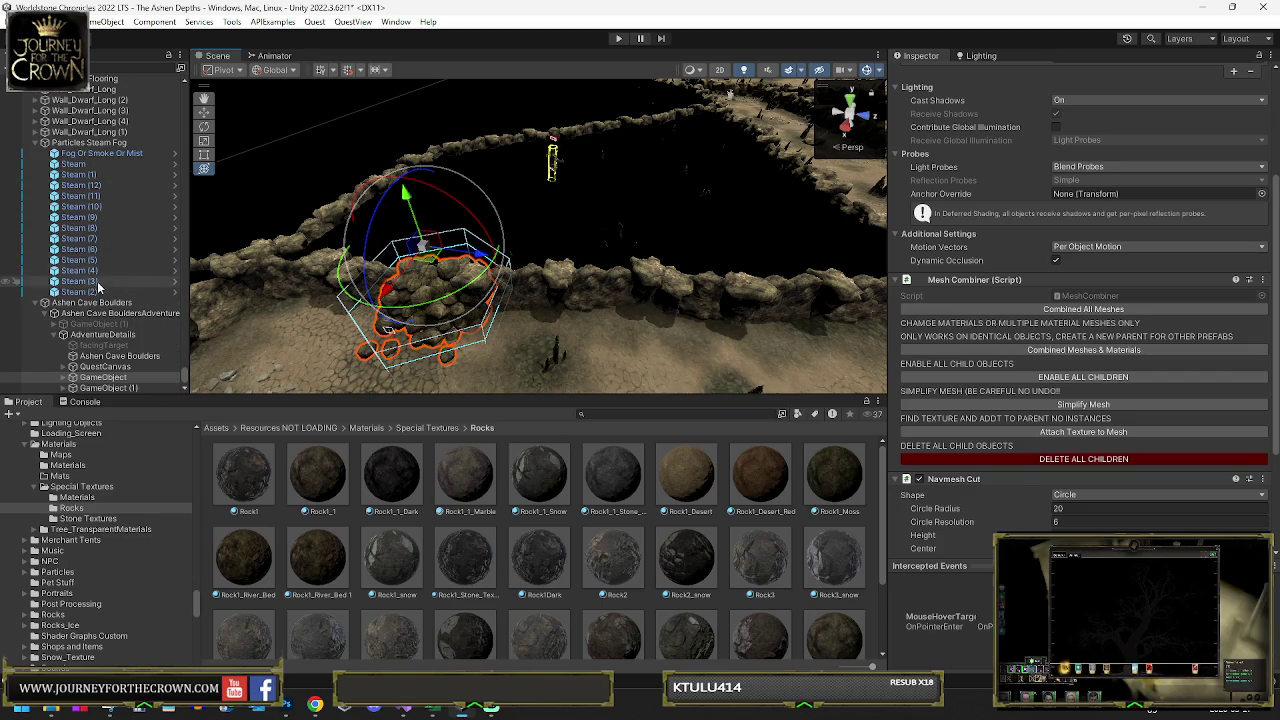
{"action": "scroll", "coordinate": [111, 215], "scroll_direction": "up", "scroll_amount": 3}
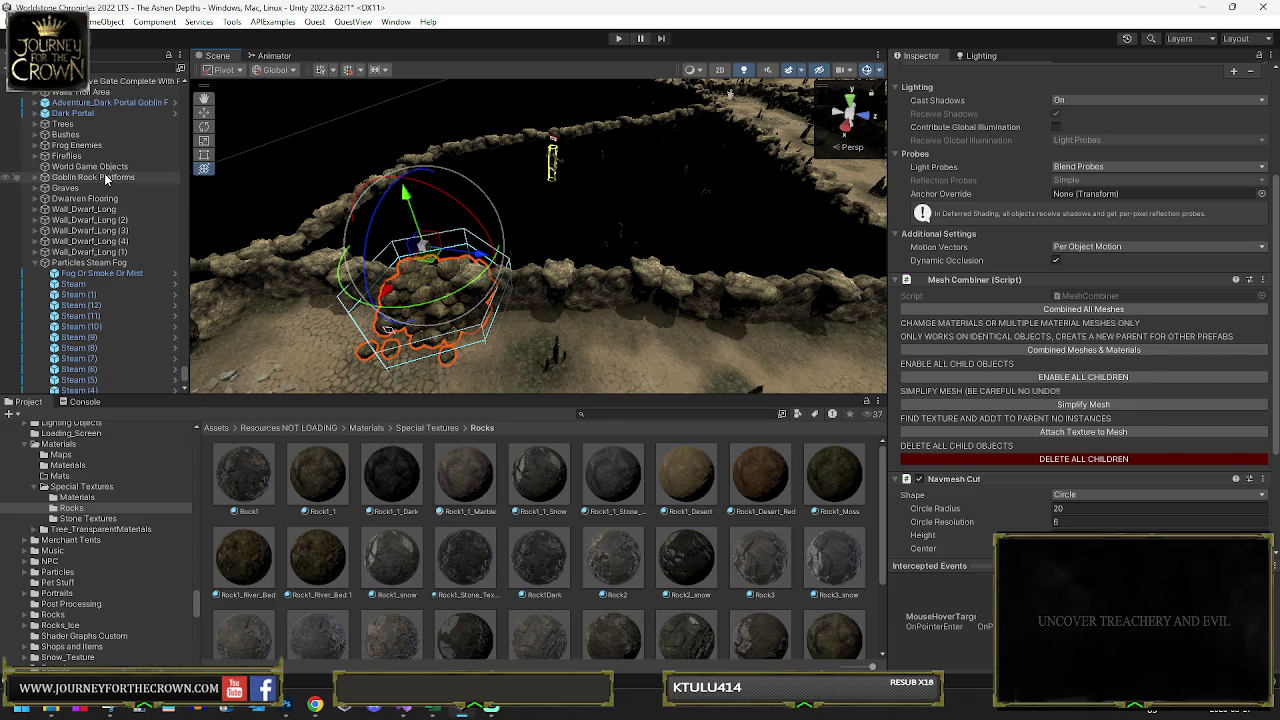
{"action": "left_click", "coordinate": [553, 165]}
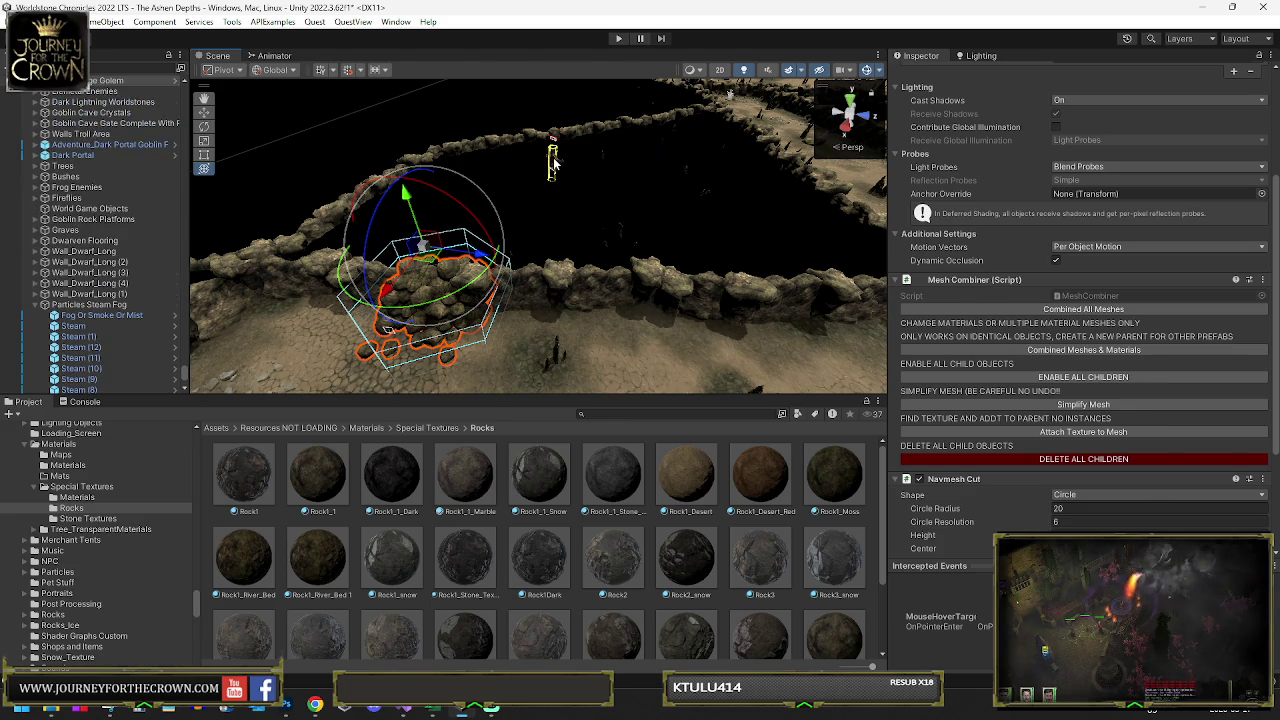
{"action": "scroll", "coordinate": [105, 140], "scroll_direction": "up", "scroll_amount": 2}
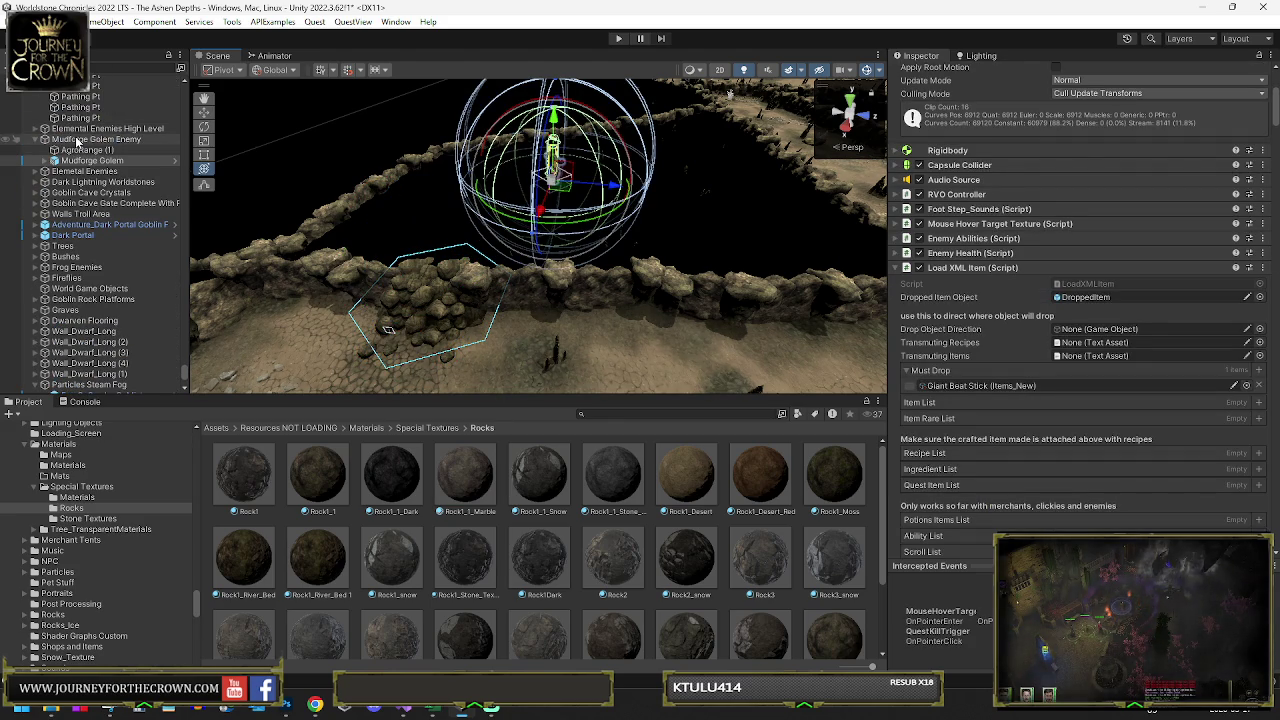
{"action": "scroll", "coordinate": [85, 300], "scroll_direction": "down", "scroll_amount": 3}
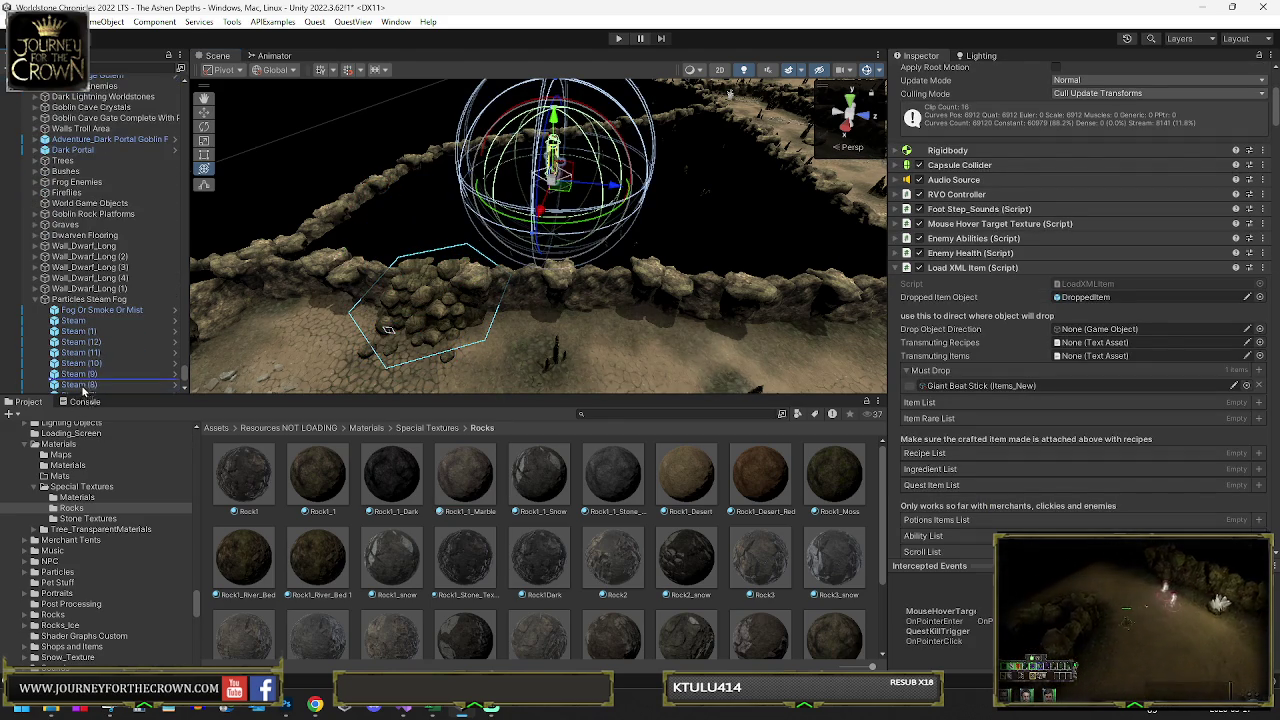
{"action": "scroll", "coordinate": [85, 300], "scroll_direction": "down", "scroll_amount": 4}
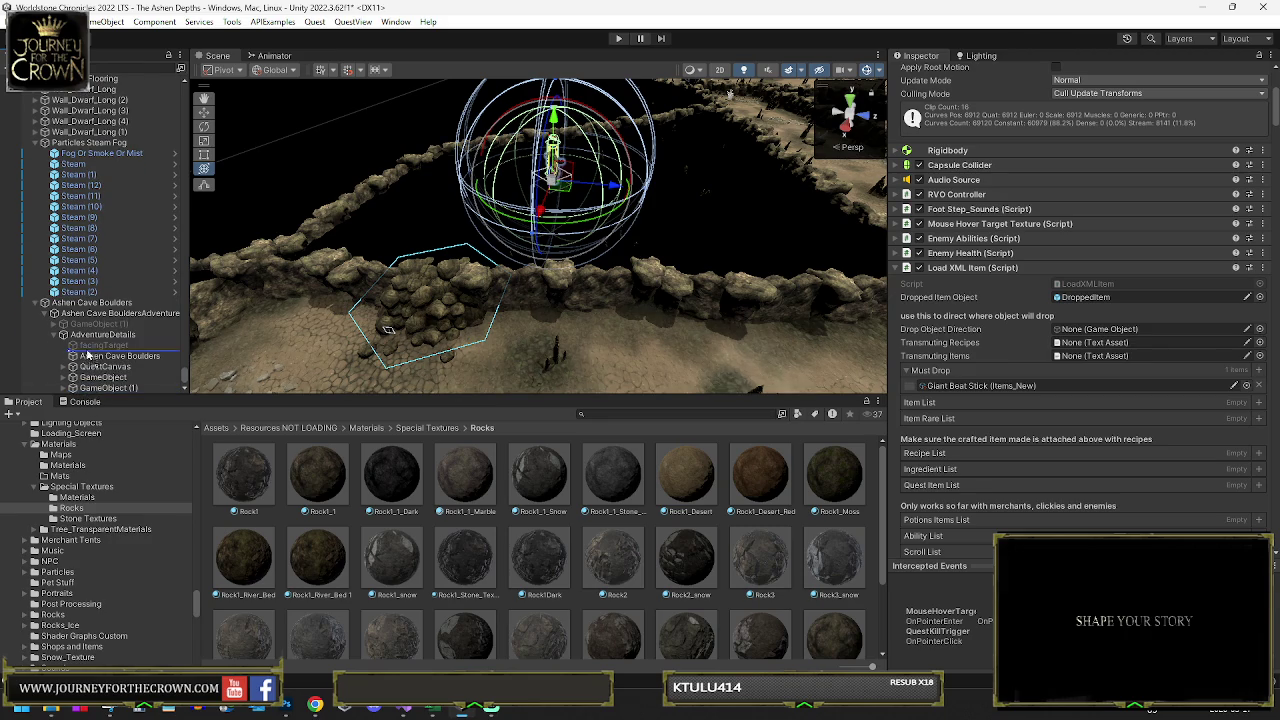
{"action": "scroll", "coordinate": [90, 360], "scroll_direction": "down", "scroll_amount": 2}
- Move Mudforge Golem Enemy under Ashen Cave BouldersAdventure and select it with GameObject (1)
{"action": "left_click", "coordinate": [79, 388]}
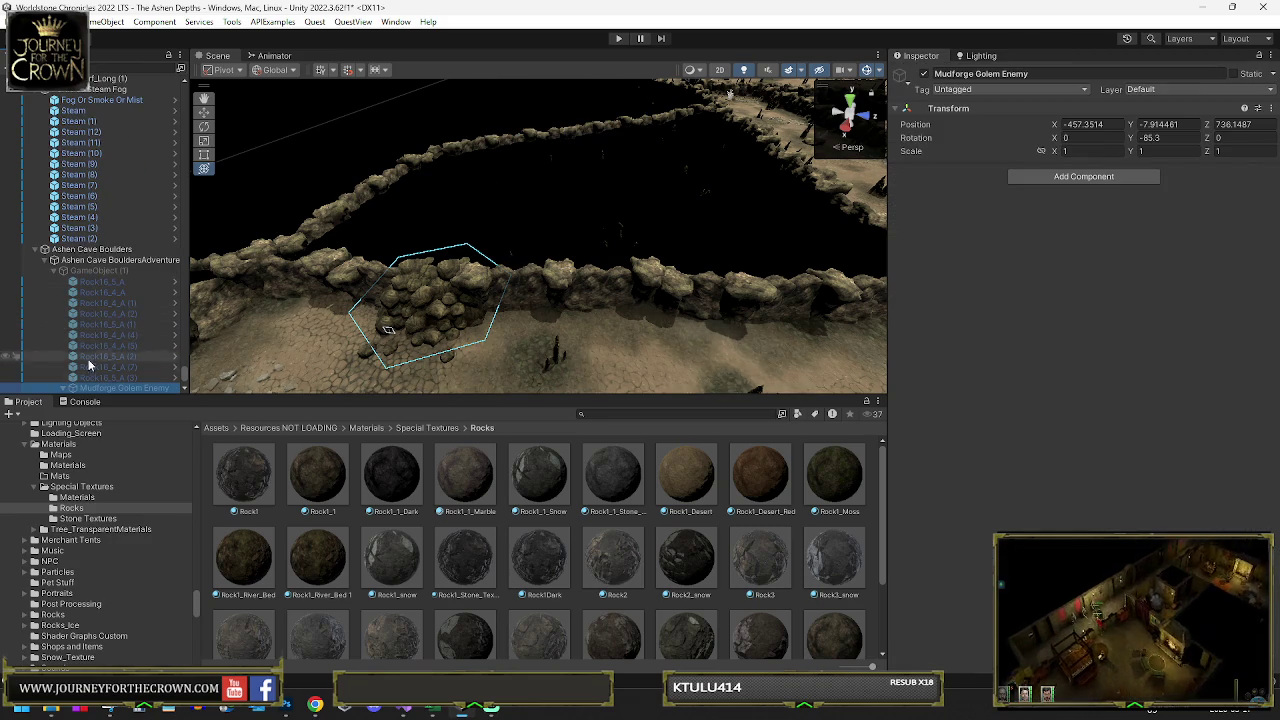
{"action": "scroll", "coordinate": [80, 380], "scroll_direction": "down", "scroll_amount": 3}
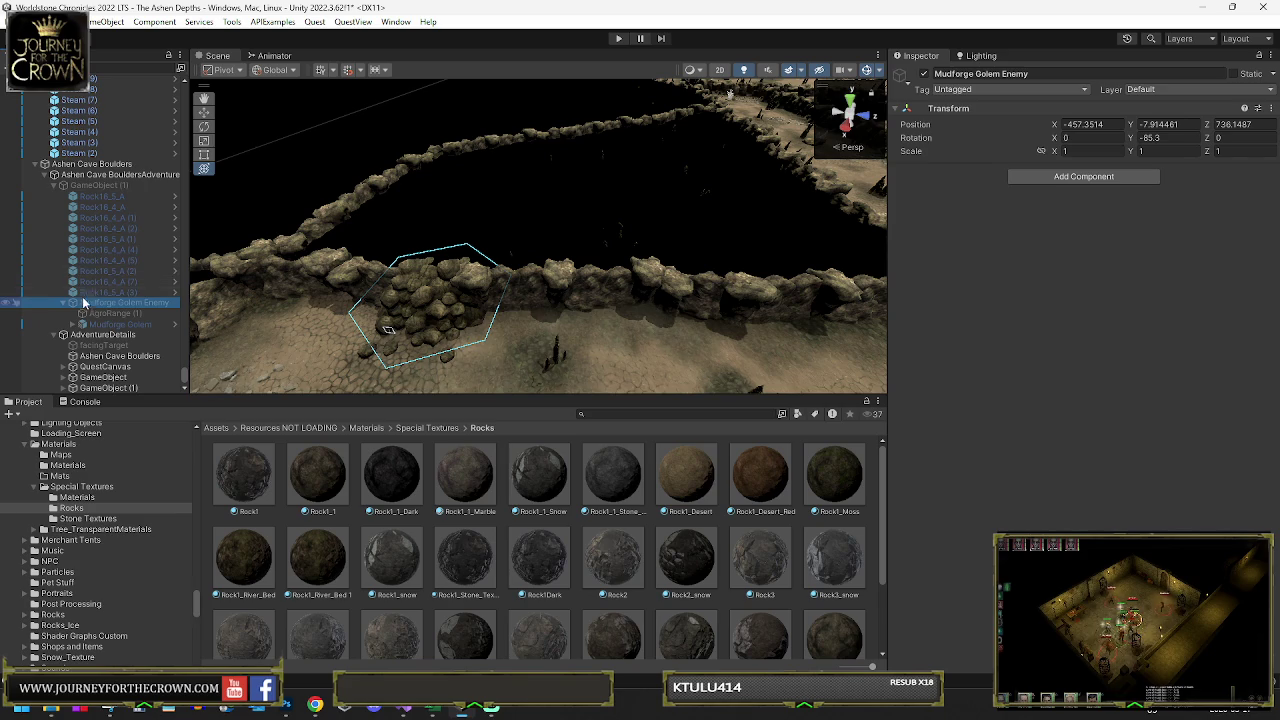
{"action": "left_click_drag", "start_coordinate": [88, 252], "coordinate": [90, 180]}
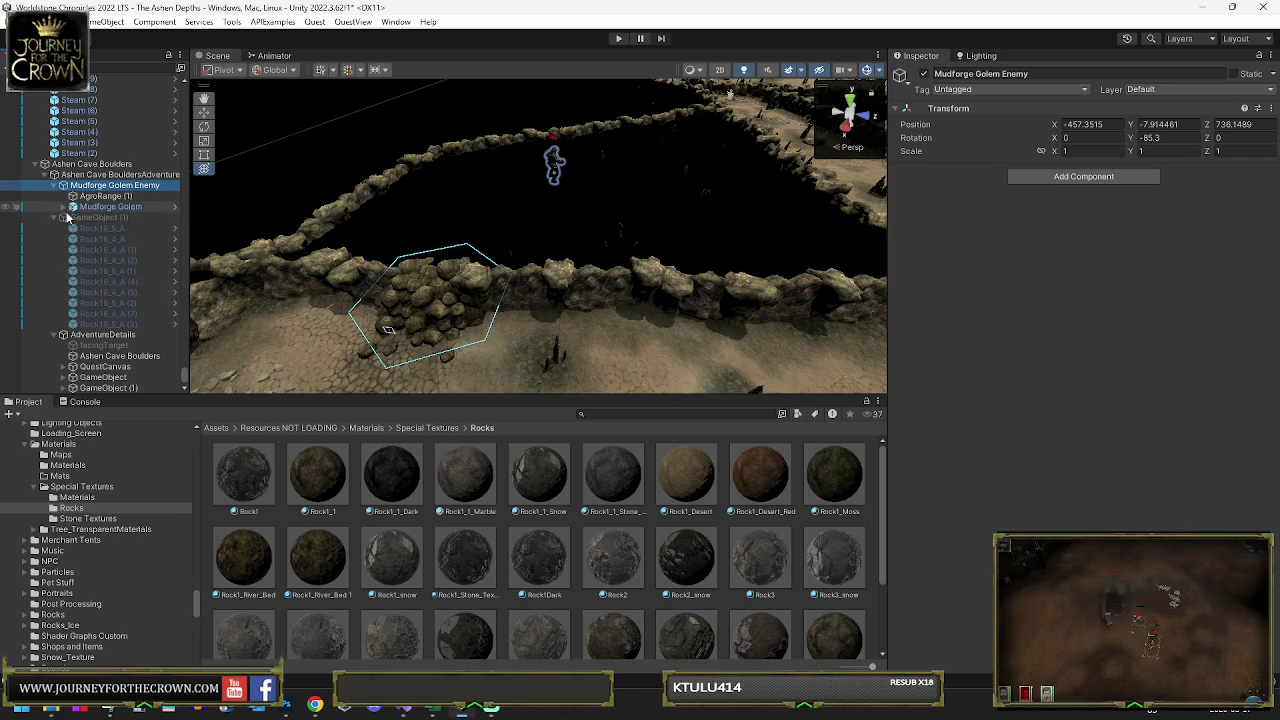
{"action": "left_click", "coordinate": [90, 217]}
{"action": "left_click", "coordinate": [100, 186], "text": "ctrl"}
{"action": "right_click", "coordinate": [100, 188]}
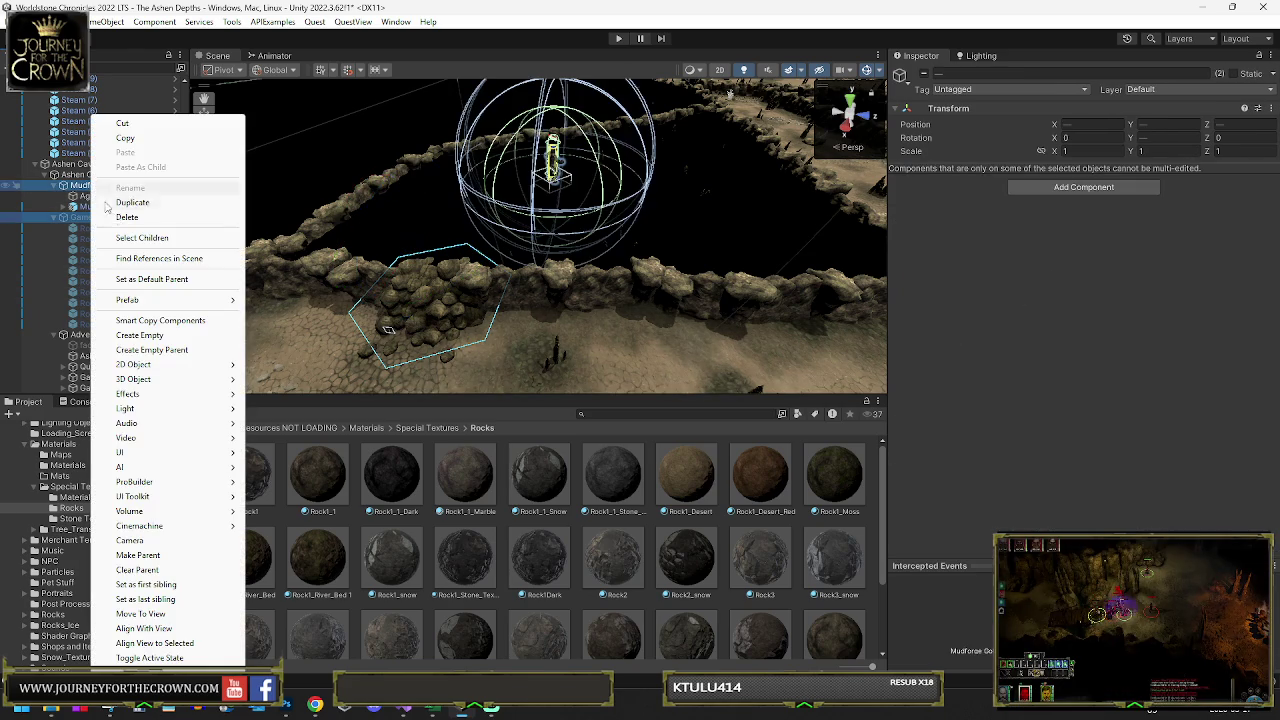
- Group the golem and rock pile under a new empty parent named 'Hidden Objects'
{"action": "left_click", "coordinate": [150, 350]}
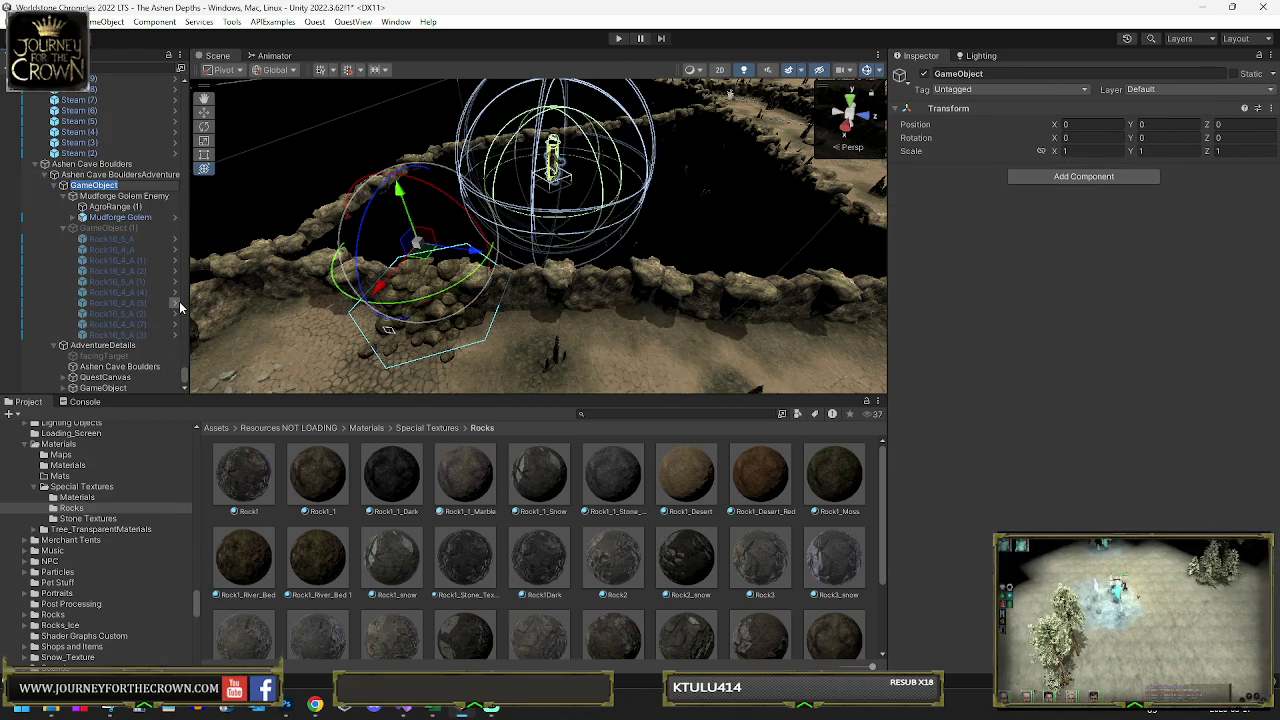
{"action": "type", "text": "Hidde"}
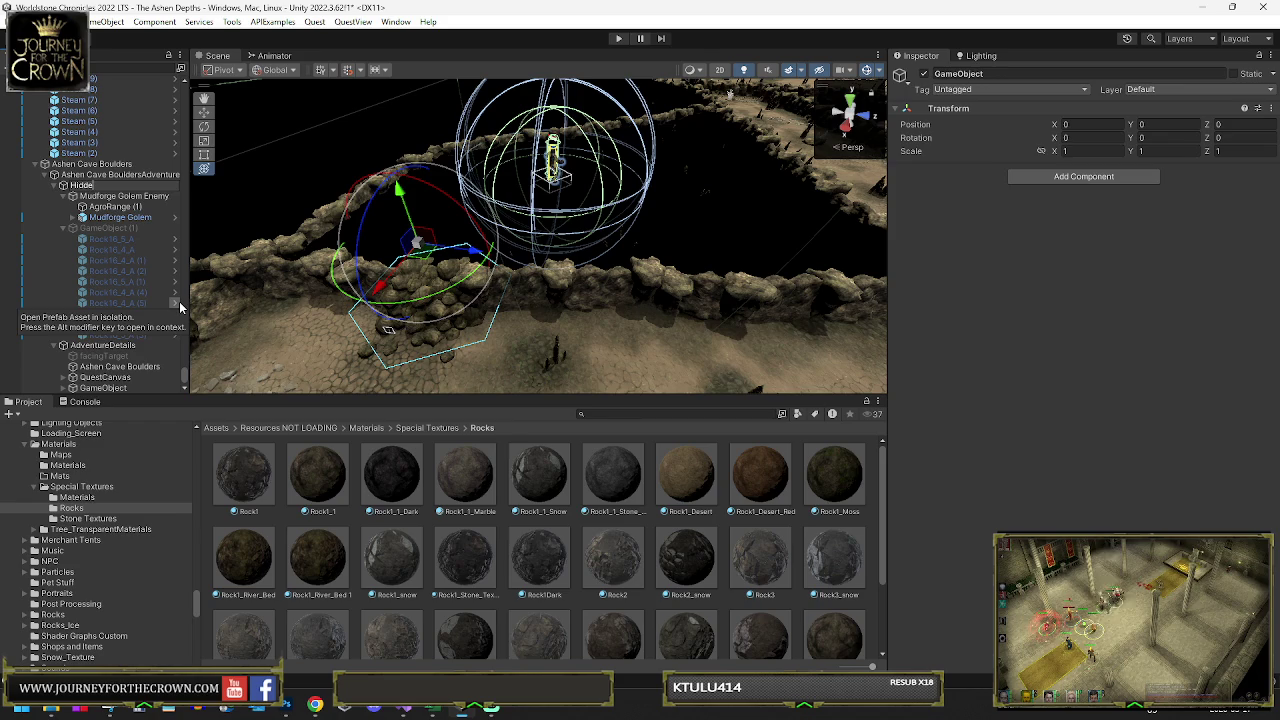
{"action": "type", "text": "n Objects"}
{"action": "key", "text": "Return"}
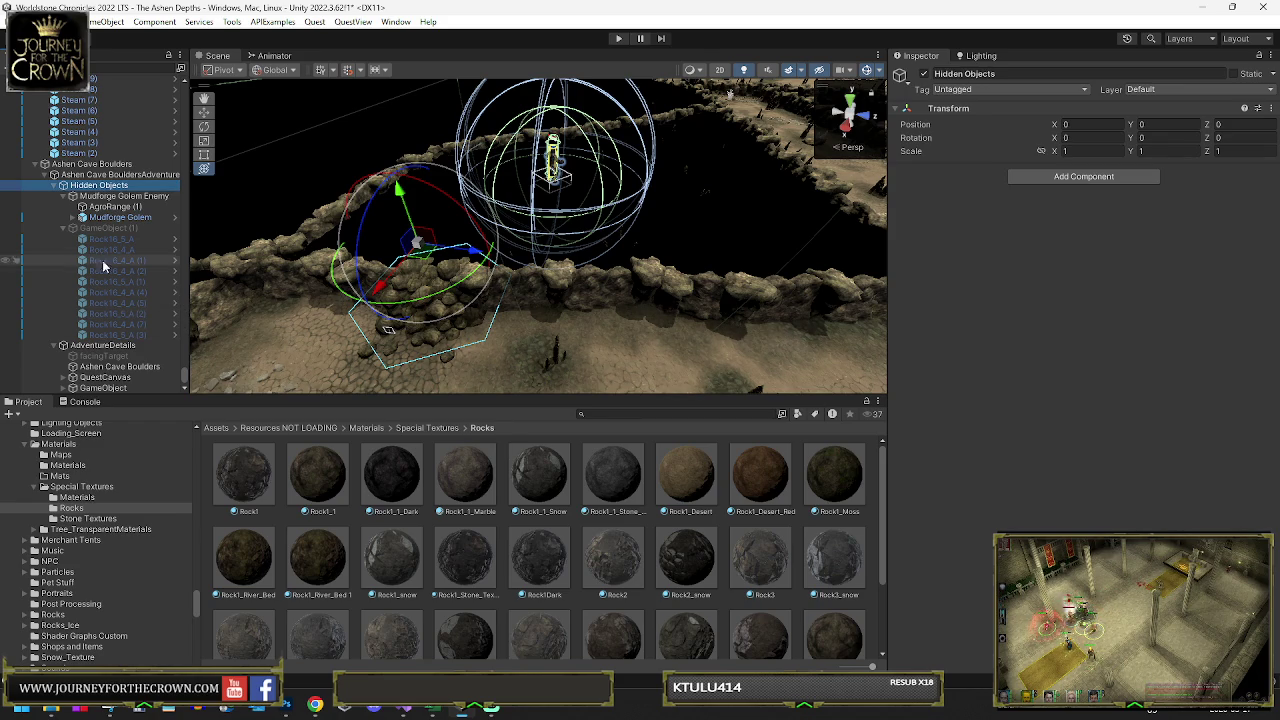
- Deactivate the Hidden Objects group
{"action": "left_click", "coordinate": [64, 228]}
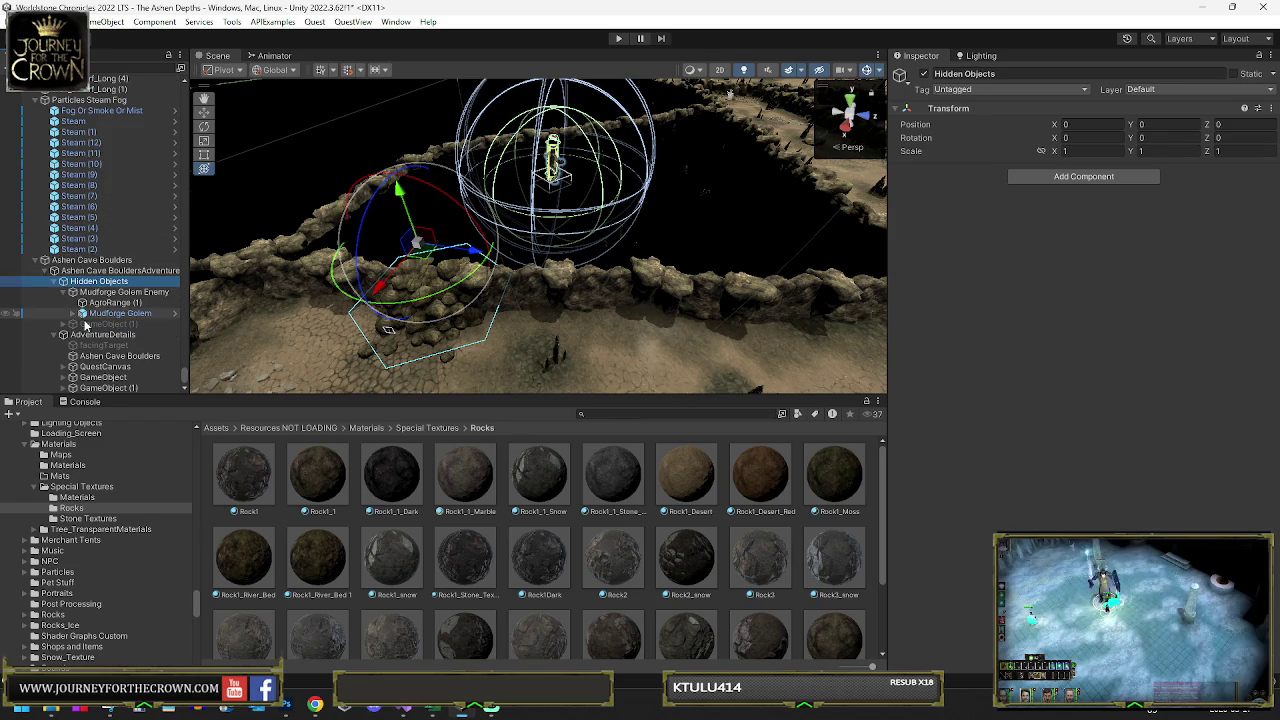
{"action": "left_click", "coordinate": [84, 324]}
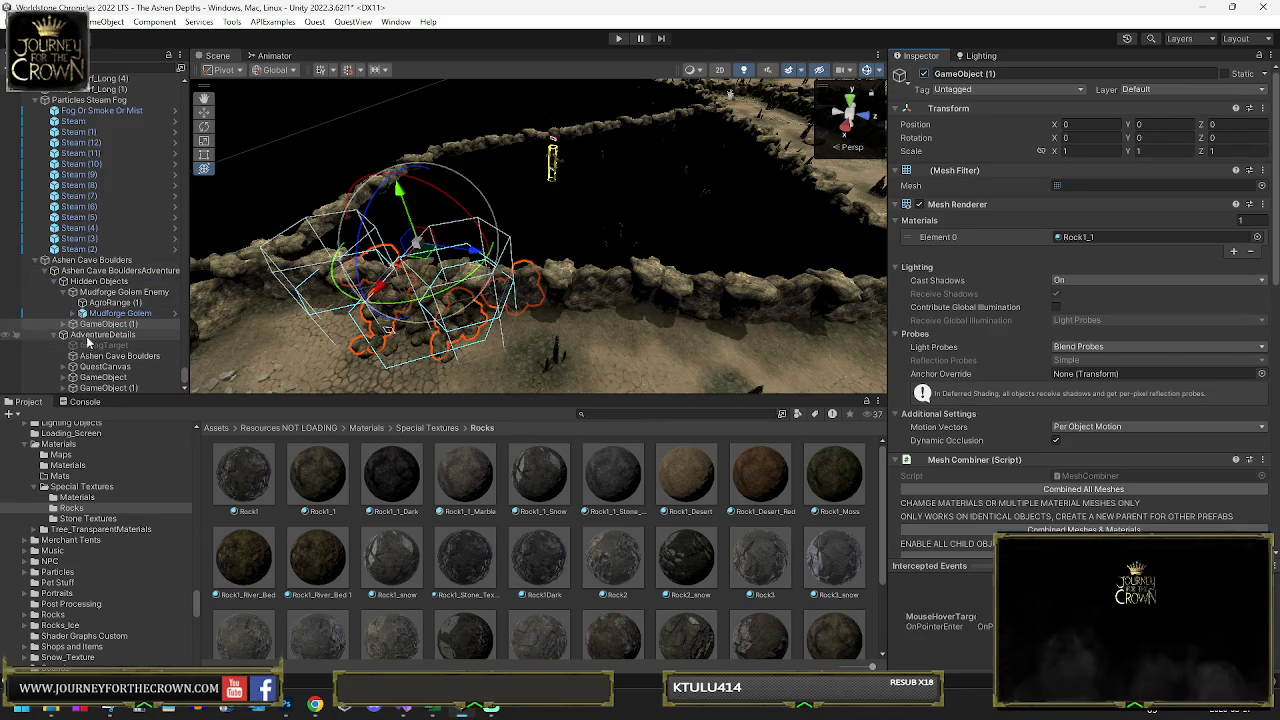
{"action": "left_click", "coordinate": [108, 283]}
{"action": "left_click", "coordinate": [925, 74]}
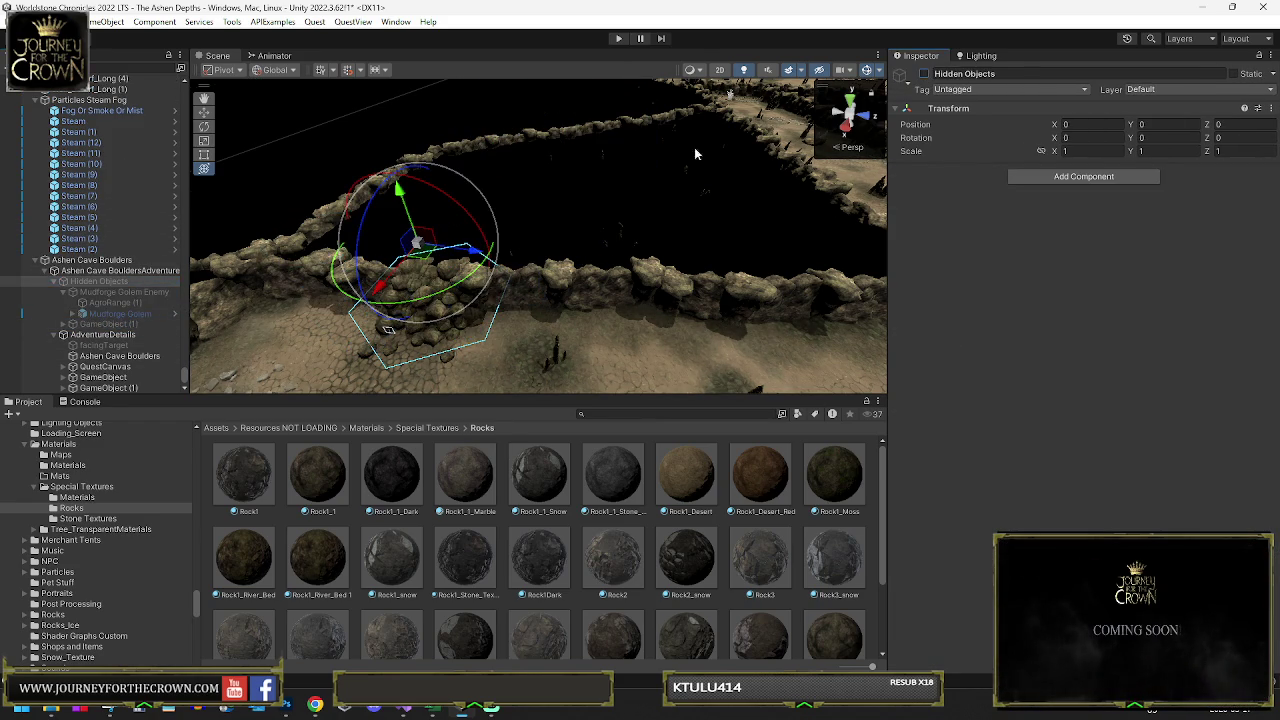
- Assign the Hidden Objects group to Element 0 of the adventure's Hidden Objects list
{"action": "left_click", "coordinate": [115, 356]}
{"action": "scroll", "coordinate": [1023, 380], "scroll_direction": "down", "scroll_amount": 15}
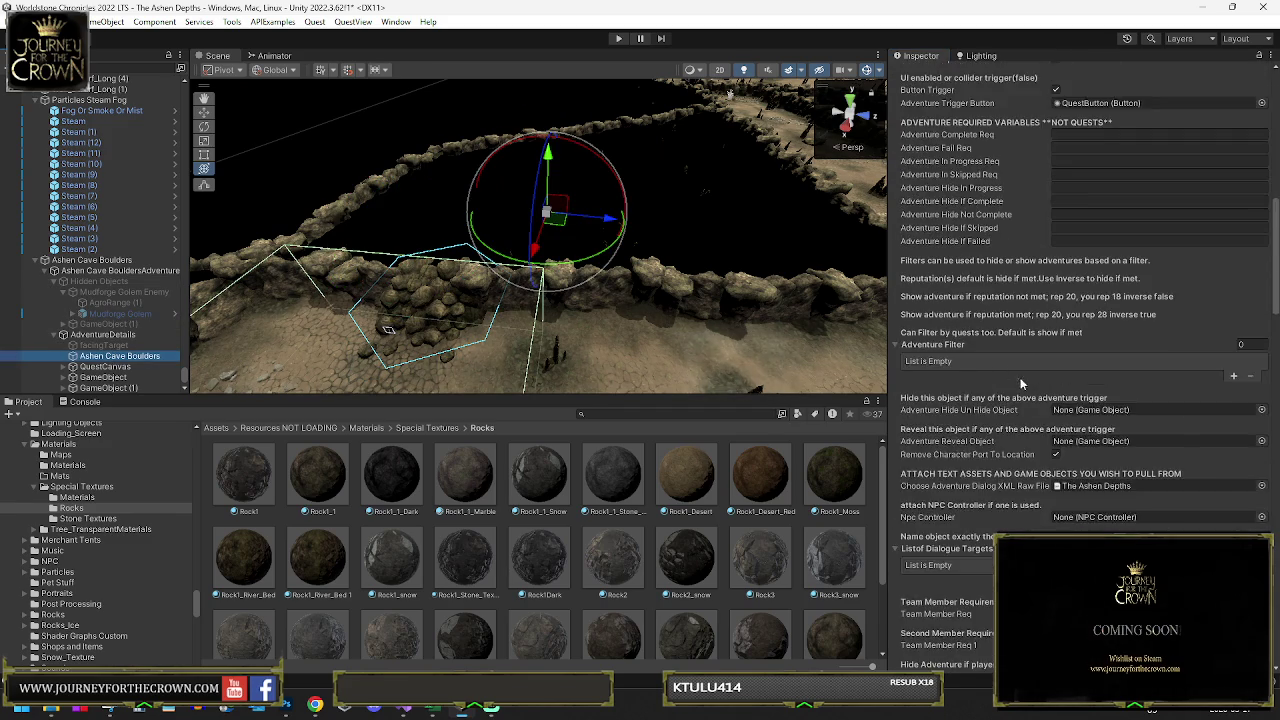
{"action": "scroll", "coordinate": [1023, 380], "scroll_direction": "down", "scroll_amount": 15}
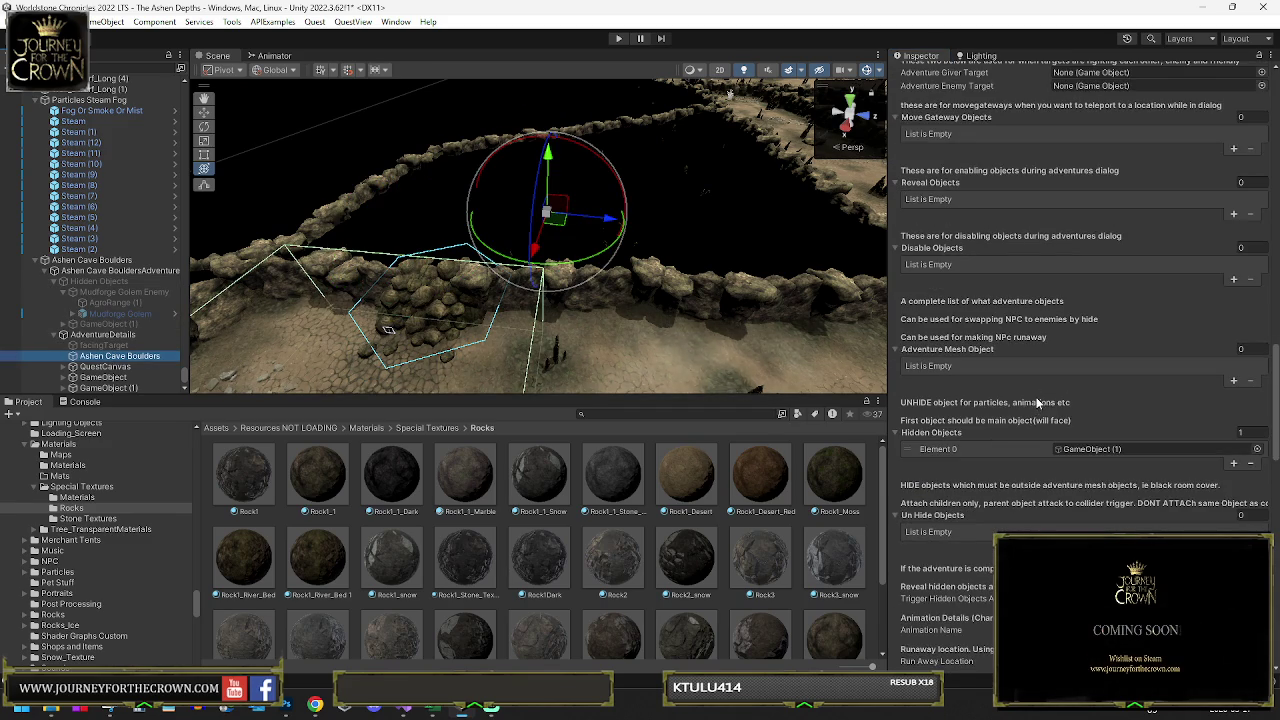
{"action": "left_click", "coordinate": [1100, 449]}
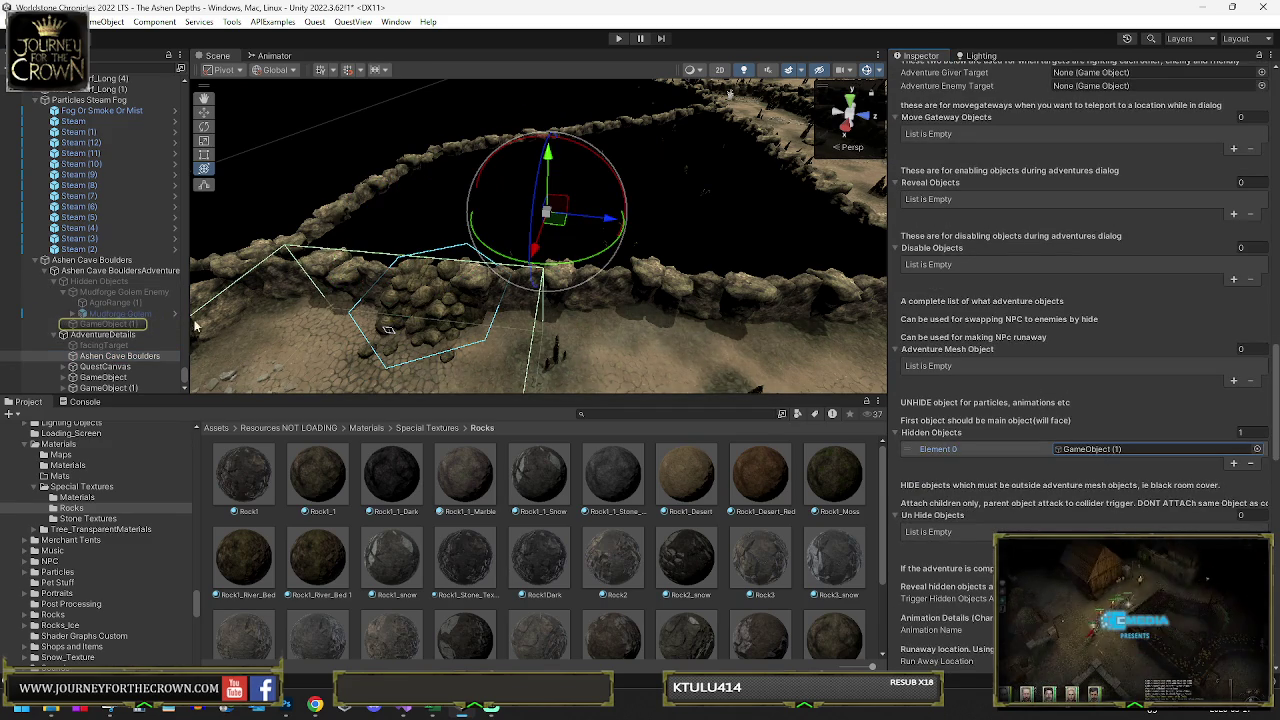
{"action": "mouse_move", "coordinate": [117, 284]}
{"action": "left_mouse_down"}
{"action": "mouse_move", "coordinate": [640, 380]}
{"action": "mouse_move", "coordinate": [1150, 449]}
{"action": "left_mouse_up"}
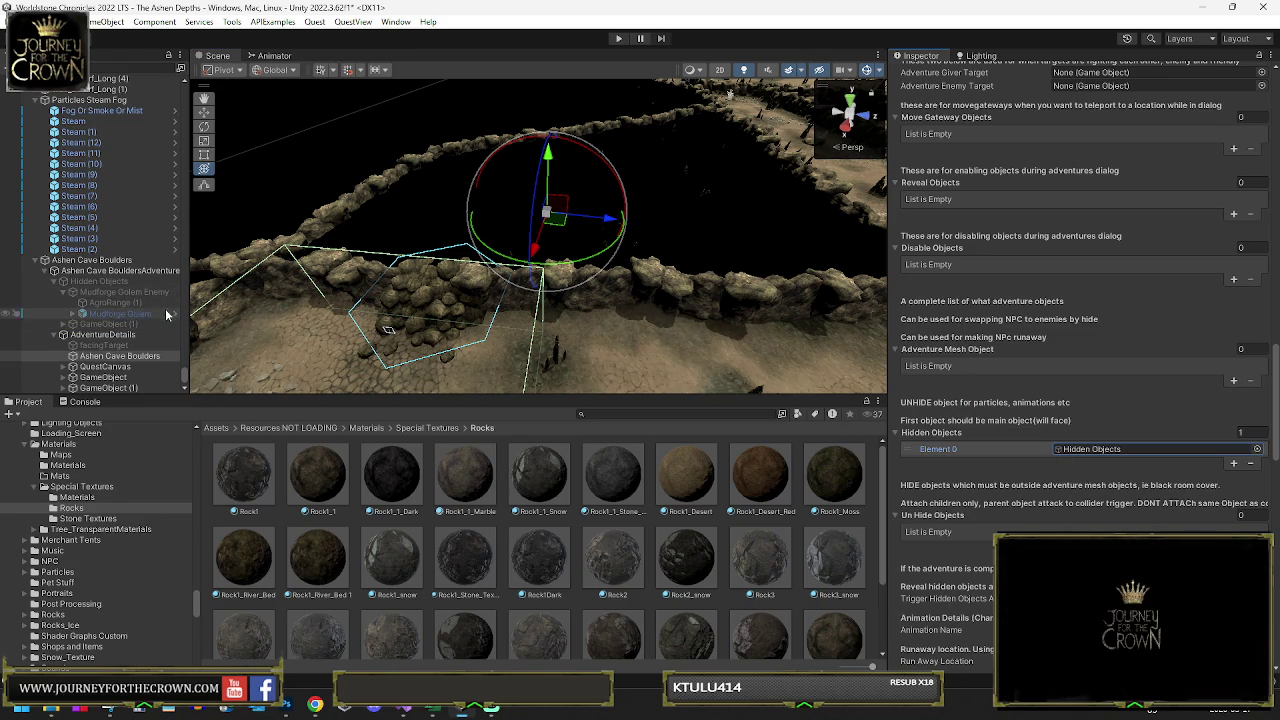
- Set the Mudforge Golem's Golem Actions Level to 50
{"action": "left_click", "coordinate": [113, 314]}
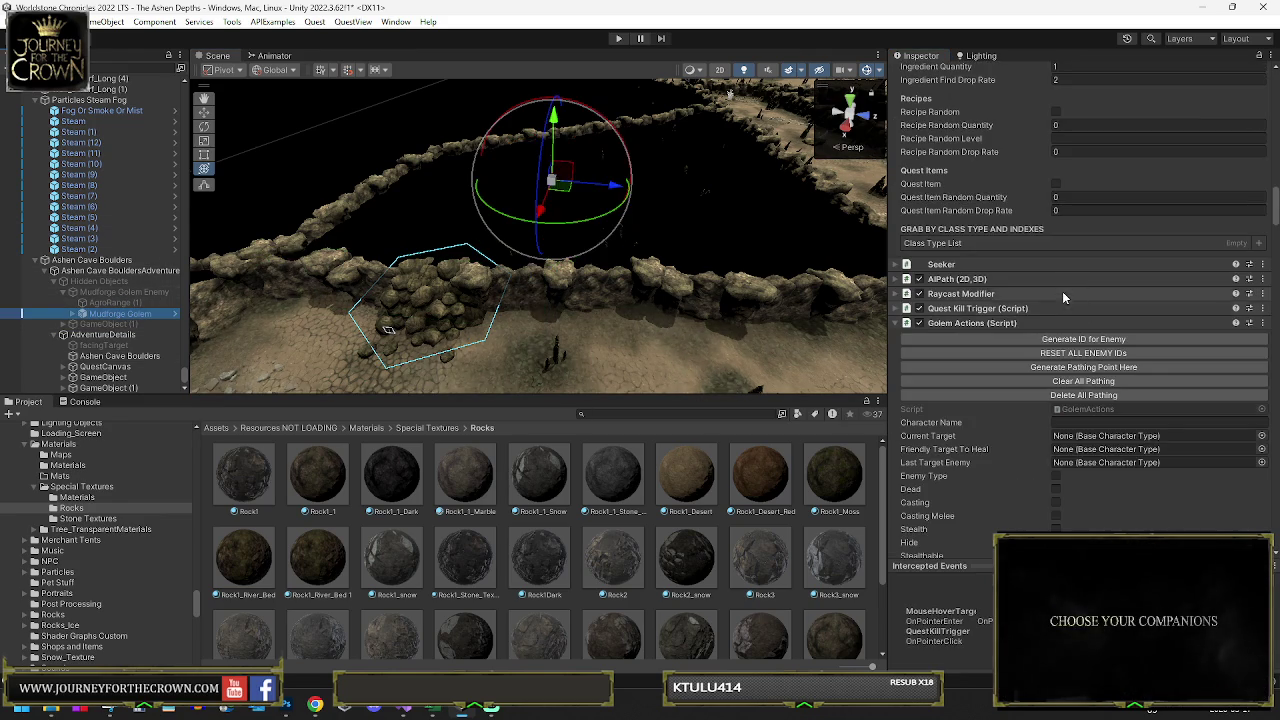
{"action": "scroll", "coordinate": [1061, 316], "scroll_direction": "down", "scroll_amount": 3}
{"action": "scroll", "coordinate": [1061, 316], "scroll_direction": "down", "scroll_amount": 7}
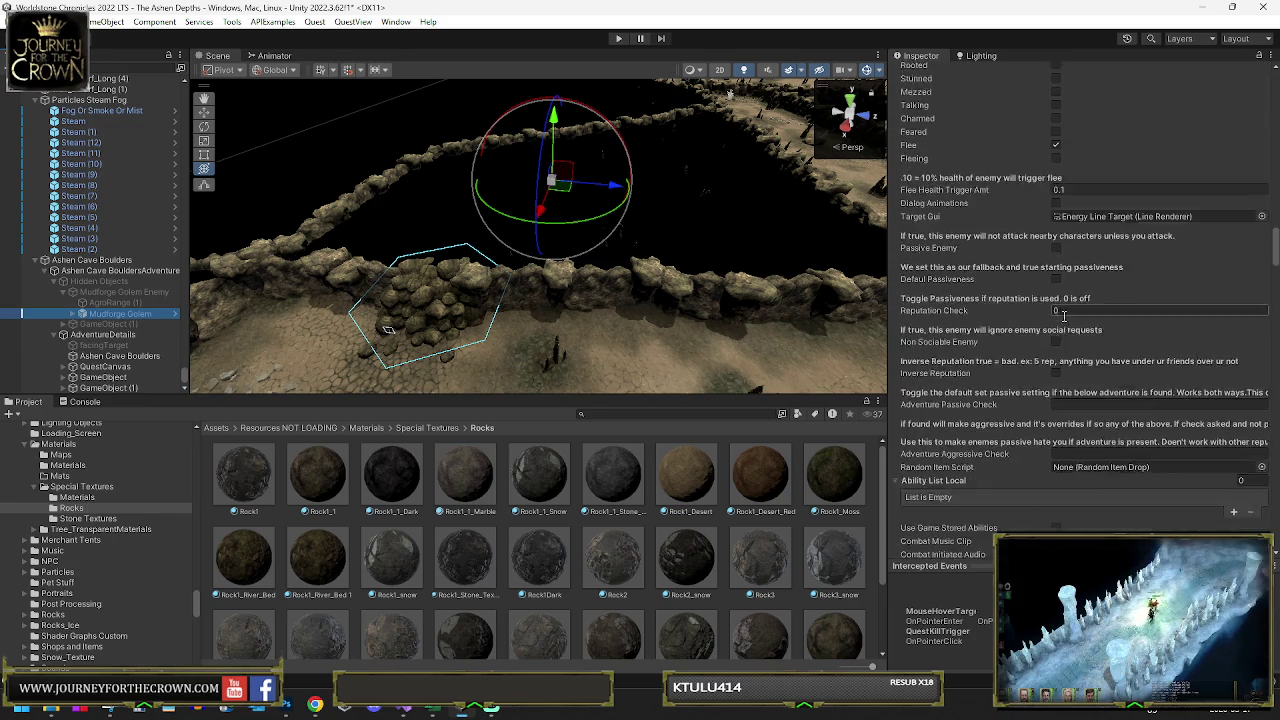
{"action": "scroll", "coordinate": [1063, 320], "scroll_direction": "down", "scroll_amount": 5}
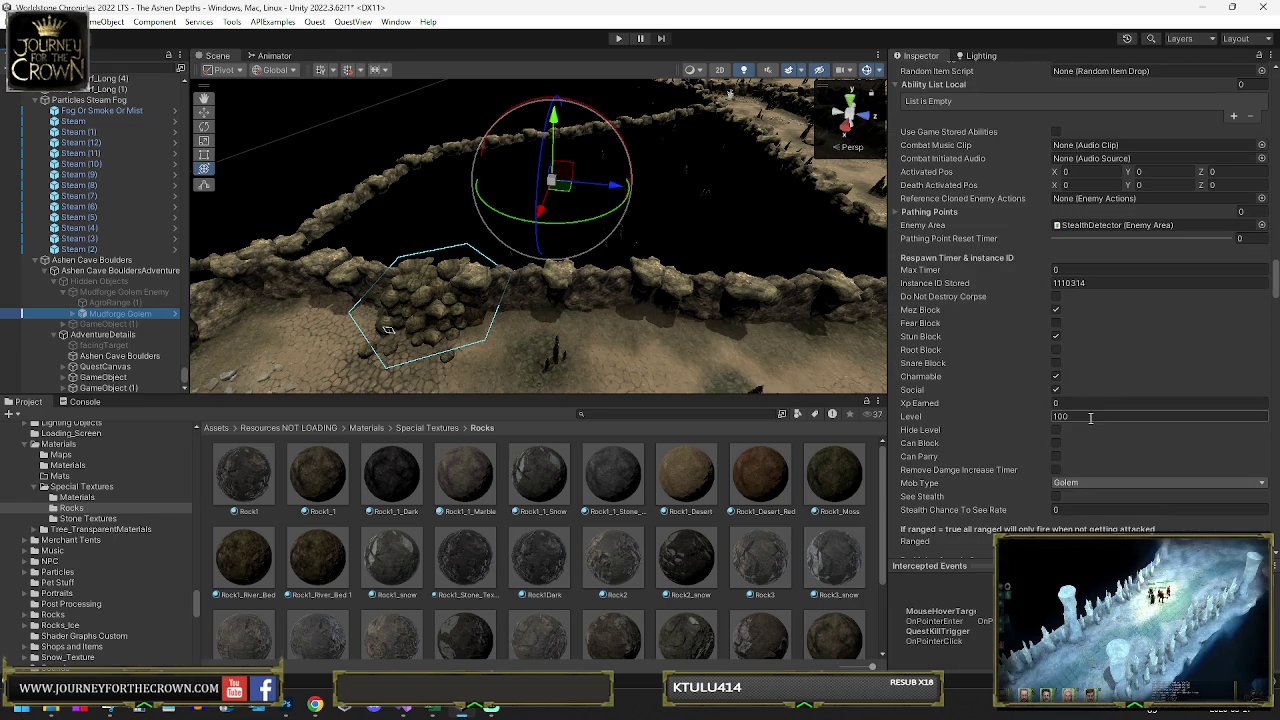
{"action": "left_click", "coordinate": [1089, 417]}
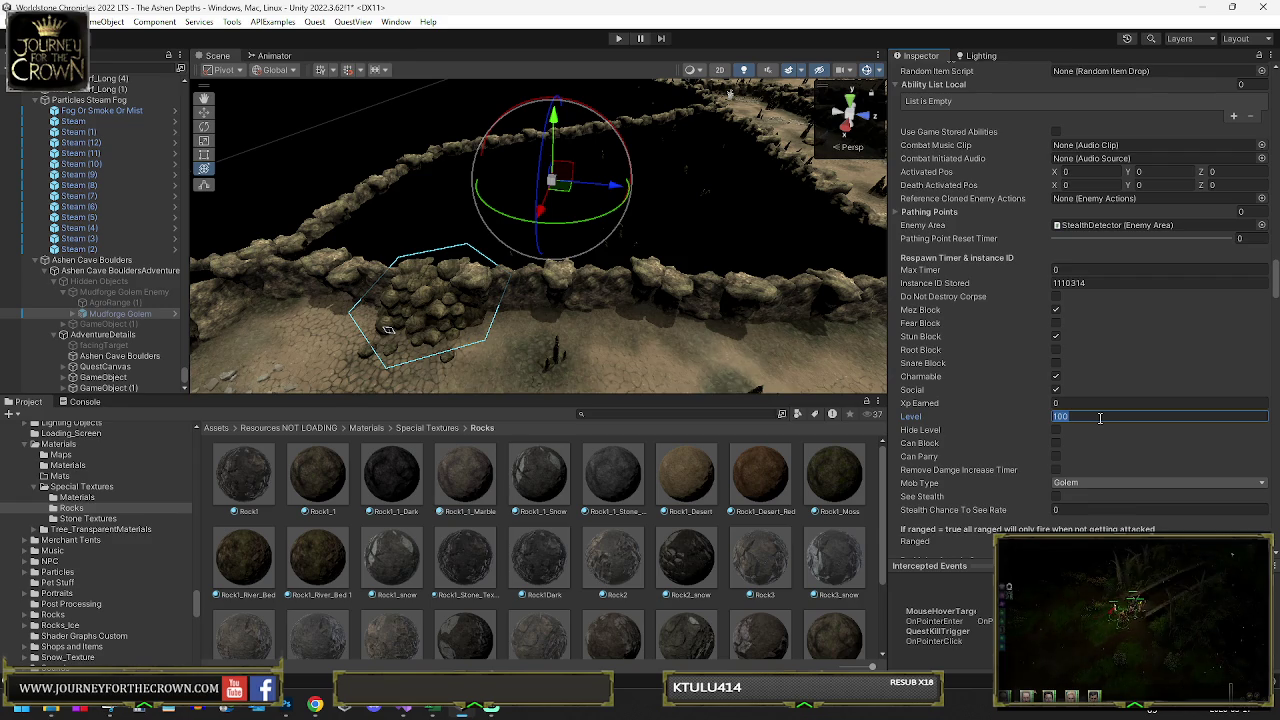
{"action": "type", "text": "55"}
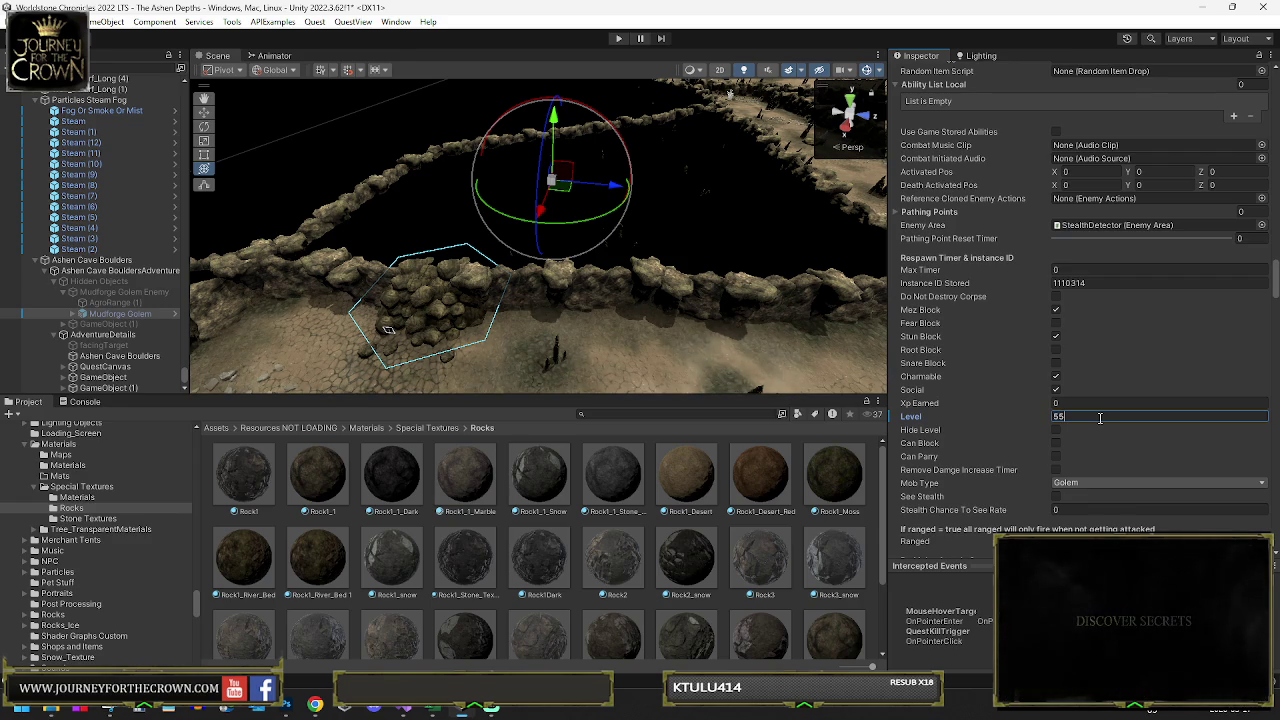
{"action": "key", "text": "BackSpace"}
{"action": "type", "text": "0"}
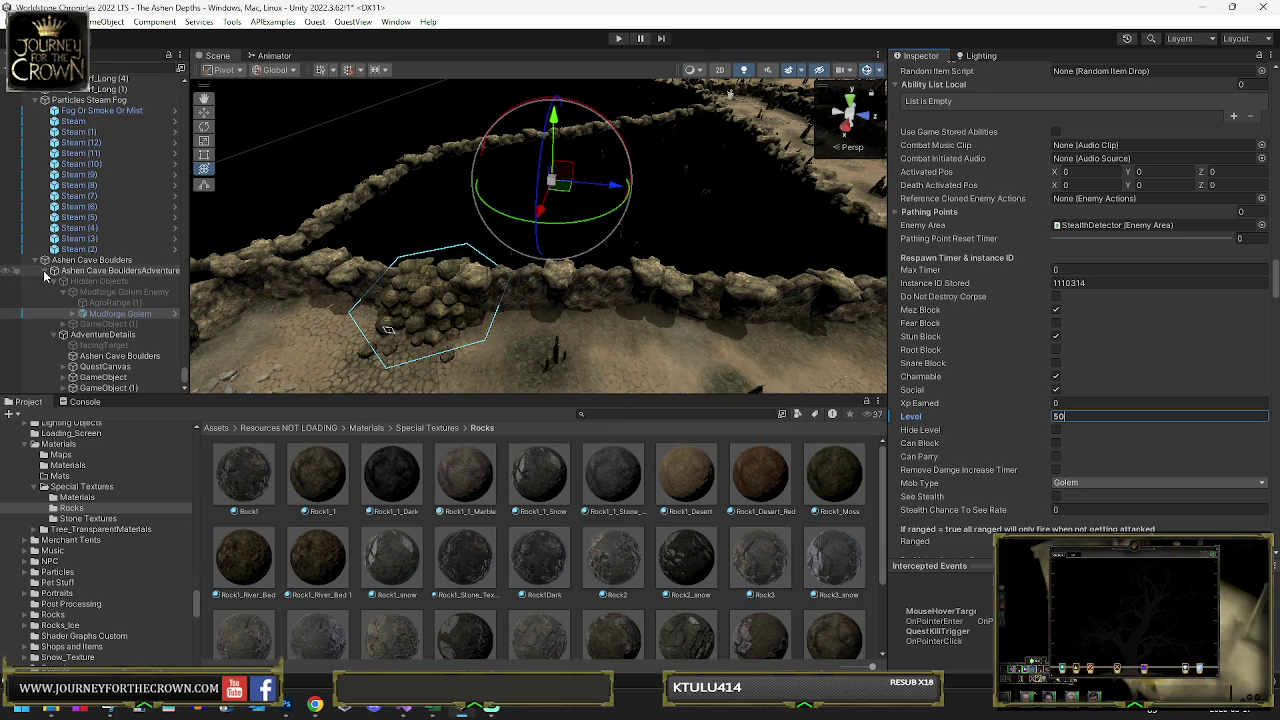
- Nudge the golem slightly right and reactivate the Hidden Objects group
{"action": "left_click", "coordinate": [117, 314]}
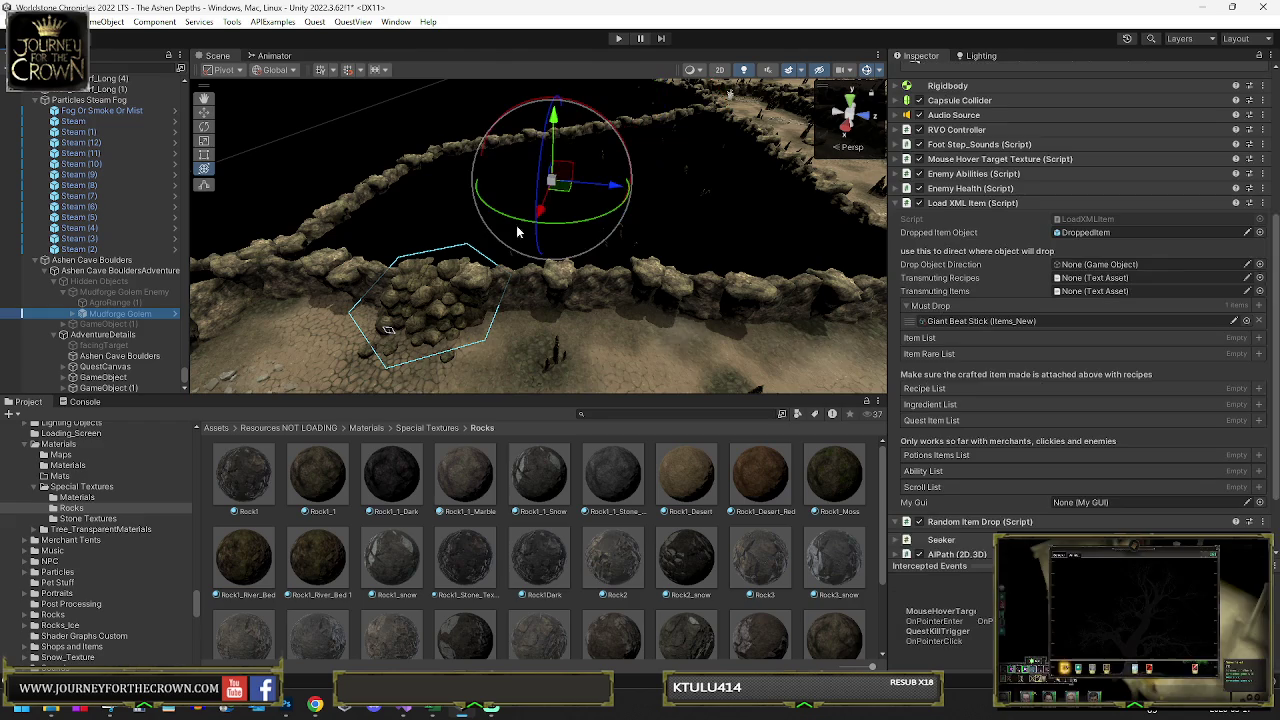
{"action": "left_click_drag", "start_coordinate": [566, 193], "coordinate": [604, 196]}
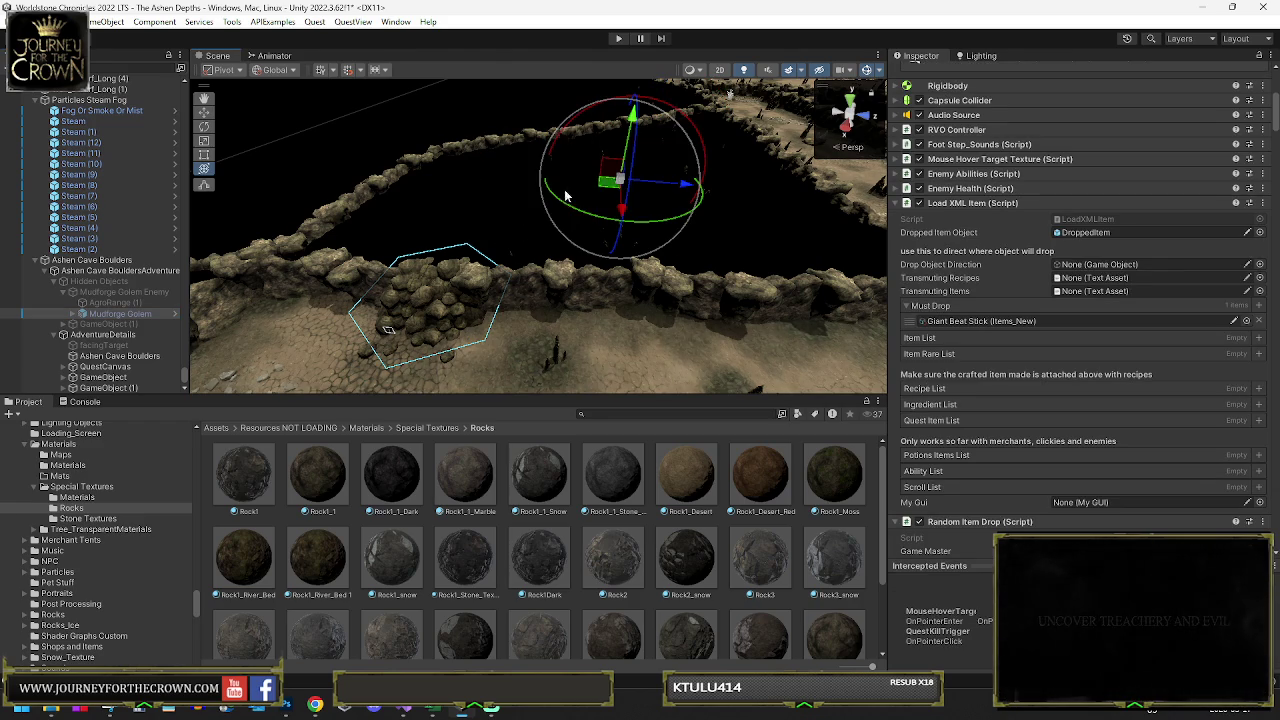
{"action": "left_click", "coordinate": [100, 281]}
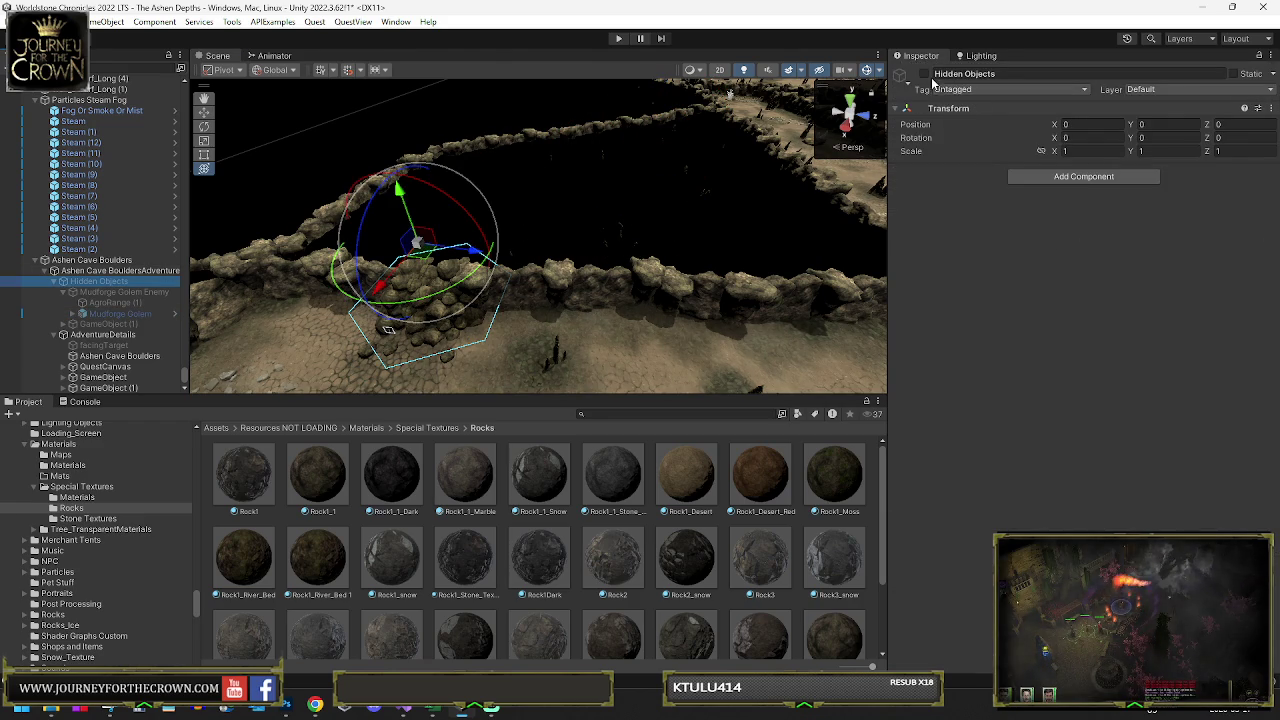
{"action": "left_click", "coordinate": [924, 74]}
{"action": "left_click", "coordinate": [113, 314]}
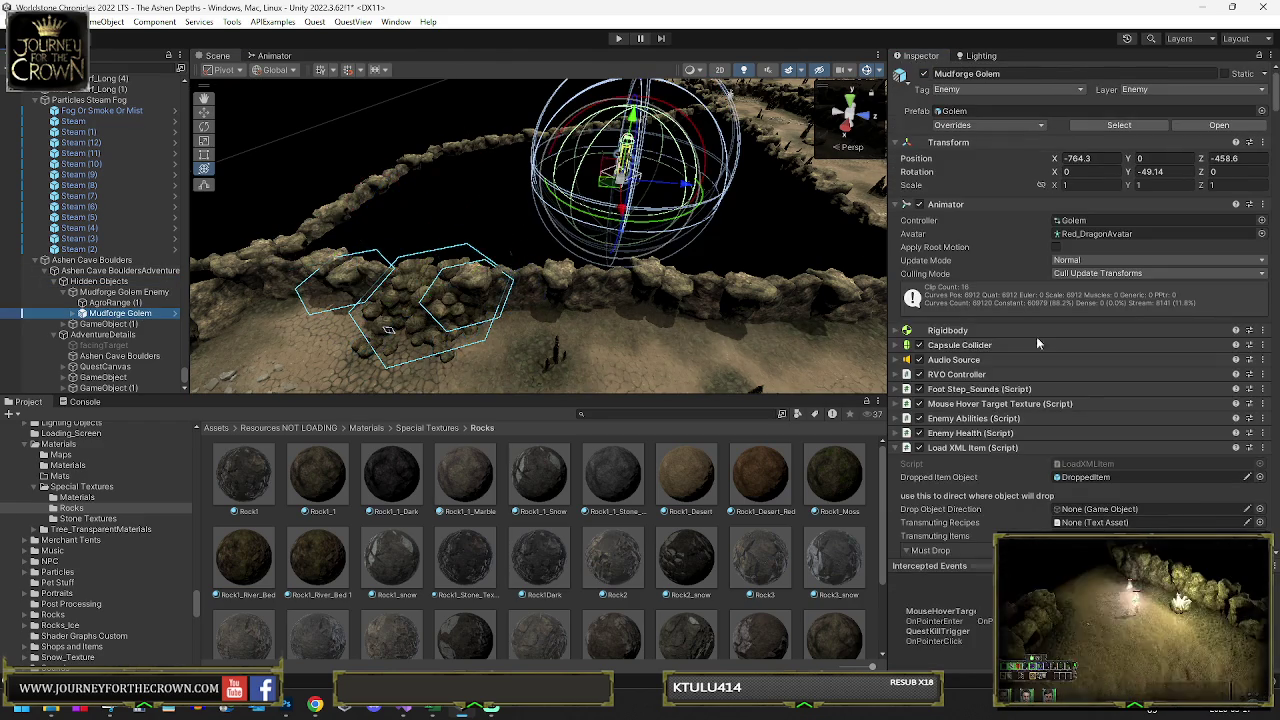
- Collapse the golem's Load XML Item and Random Item Drop settings
{"action": "scroll", "coordinate": [1079, 402], "scroll_direction": "down", "scroll_amount": 5}
{"action": "scroll", "coordinate": [1079, 402], "scroll_direction": "down", "scroll_amount": 5}
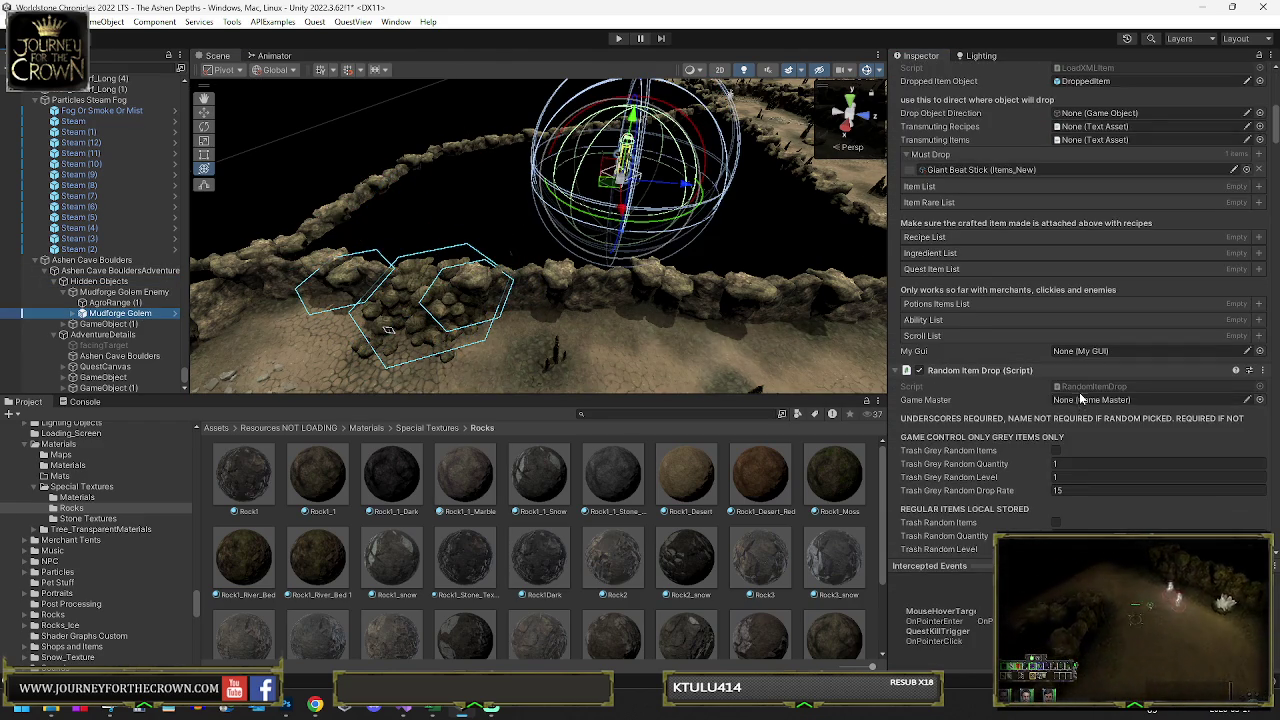
{"action": "scroll", "coordinate": [917, 203], "scroll_direction": "up", "scroll_amount": 7}
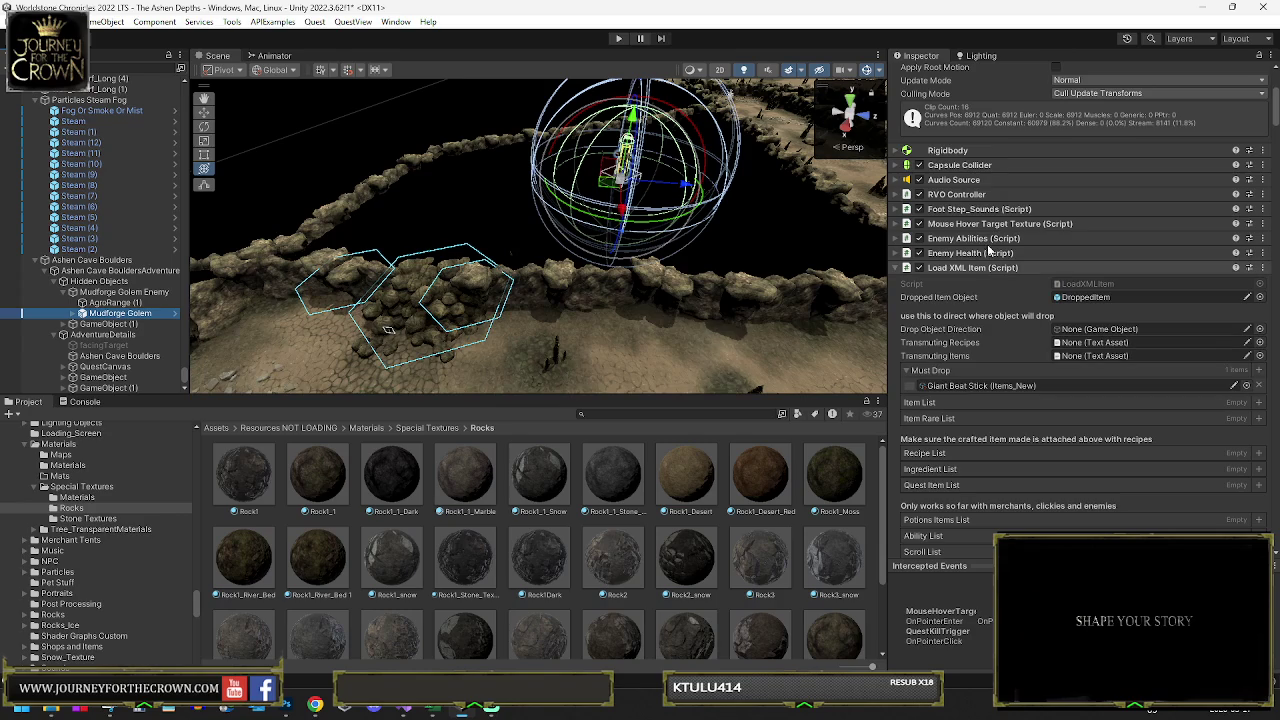
{"action": "left_click", "coordinate": [898, 268]}
{"action": "left_click", "coordinate": [897, 283]}
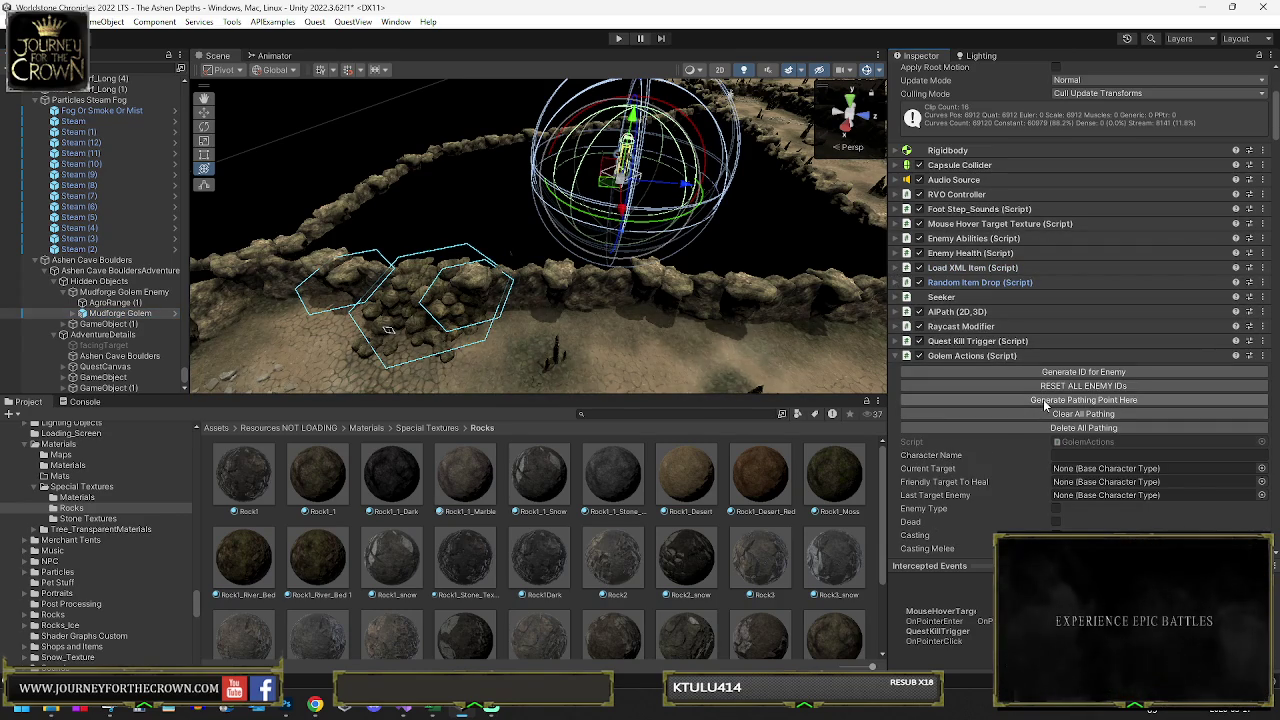
{"action": "scroll", "coordinate": [1030, 398], "scroll_direction": "down", "scroll_amount": 10}
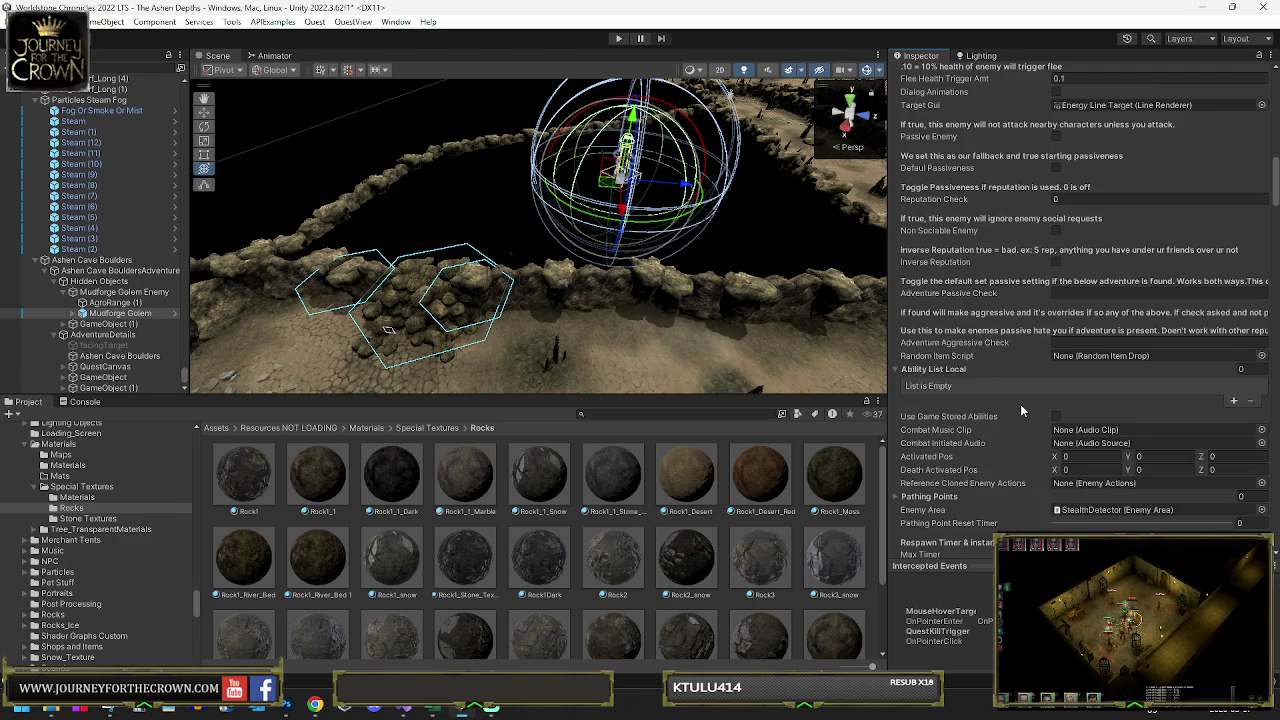
{"action": "scroll", "coordinate": [1025, 398], "scroll_direction": "up", "scroll_amount": 5}
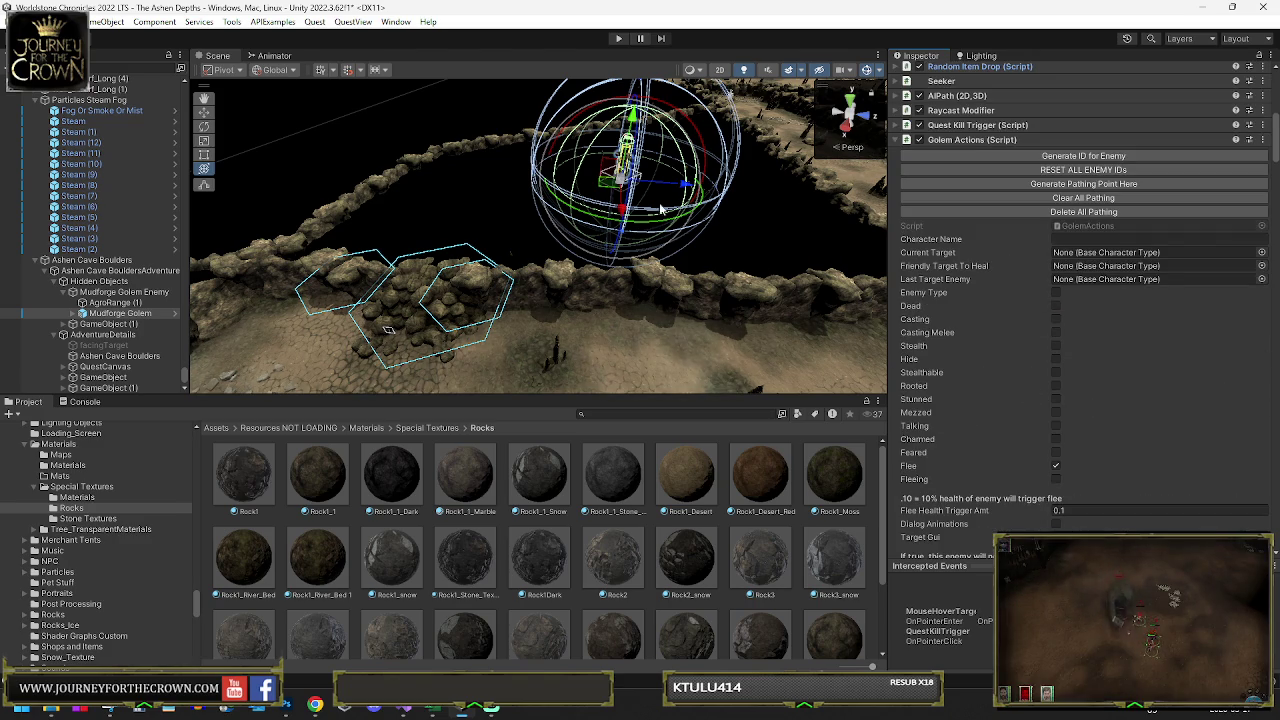
- Generate three pathing points, moving the golem to a different spot between them
{"action": "left_click_drag", "start_coordinate": [628, 172], "coordinate": [688, 152]}
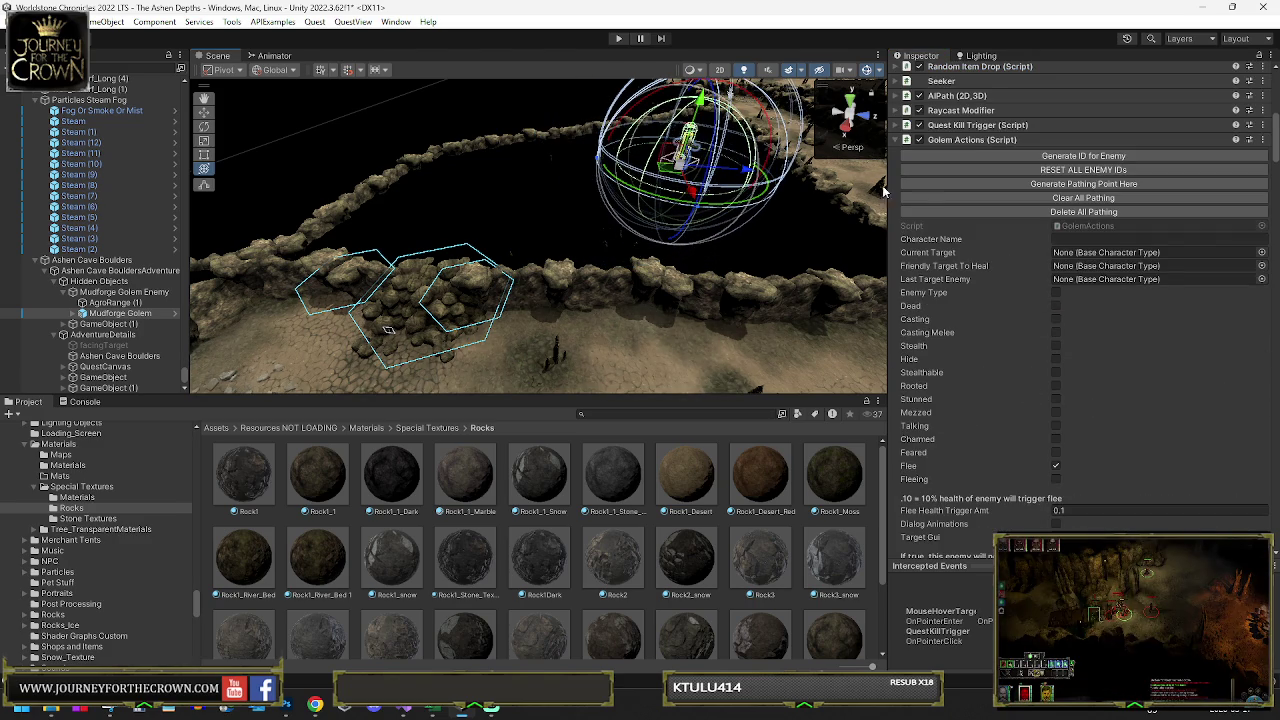
{"action": "left_click", "coordinate": [1027, 184]}
{"action": "mouse_move", "coordinate": [686, 207]}
{"action": "left_mouse_down"}
{"action": "mouse_move", "coordinate": [711, 237]}
{"action": "mouse_move", "coordinate": [591, 190]}
{"action": "mouse_move", "coordinate": [616, 195]}
{"action": "left_mouse_up"}
{"action": "left_click", "coordinate": [1041, 187]}
{"action": "left_click", "coordinate": [1012, 184]}
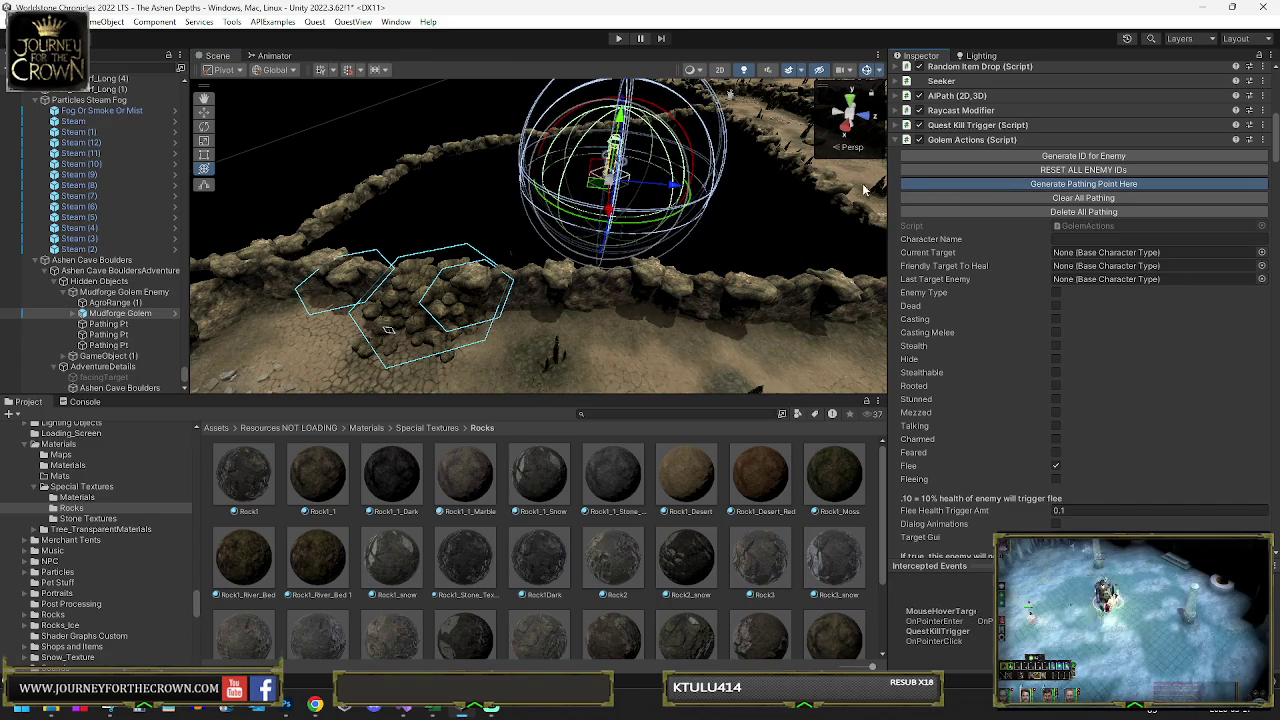
{"action": "scroll", "coordinate": [898, 143], "scroll_direction": "up", "scroll_amount": 8}
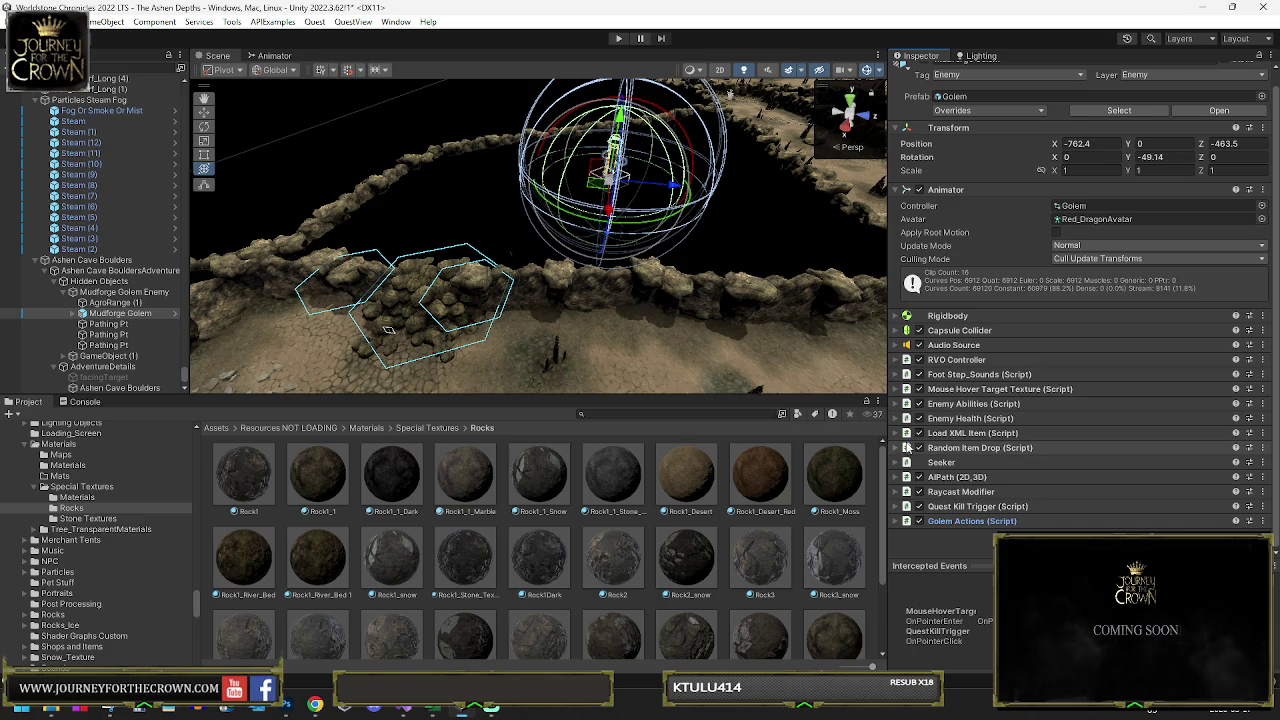
- Expand Load XML Item and browse to Level 1 Items > 1 The Ashen Depths > Dwarf Area
{"action": "left_click", "coordinate": [897, 433]}
{"action": "scroll", "coordinate": [960, 430], "scroll_direction": "down", "scroll_amount": 4}
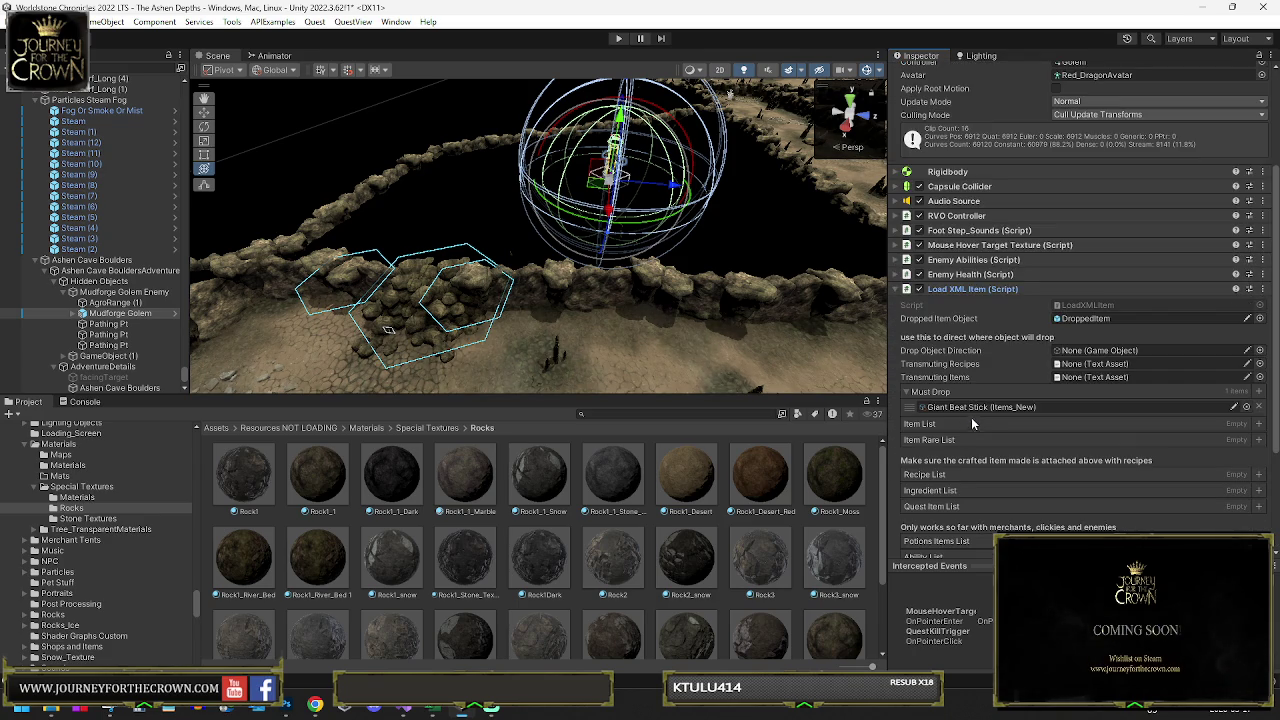
{"action": "left_click", "coordinate": [989, 408]}
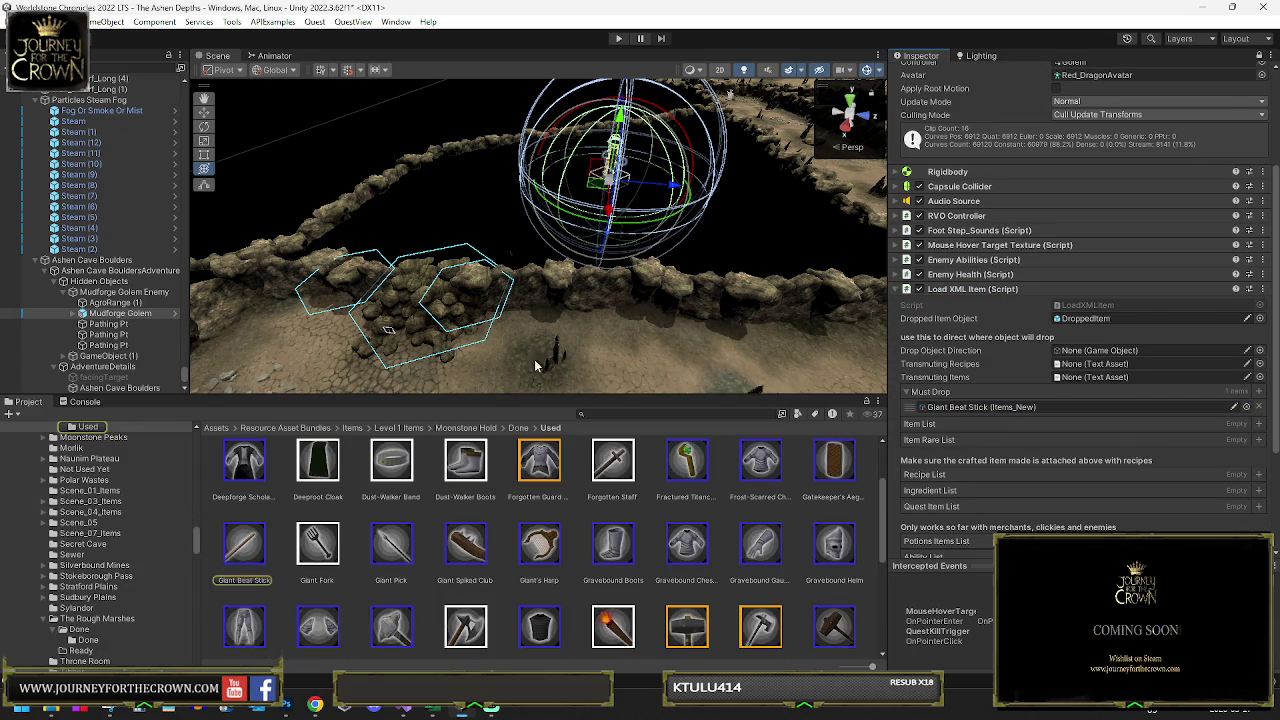
{"action": "left_click", "coordinate": [401, 429]}
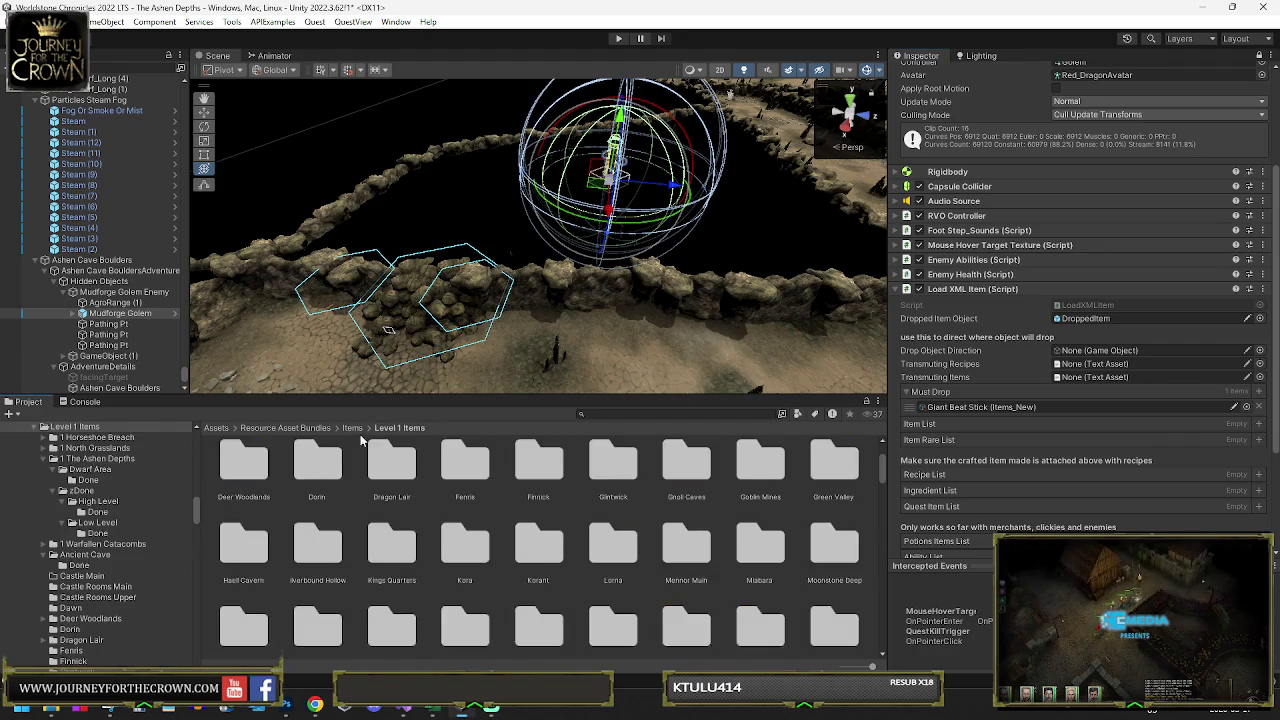
{"action": "double_click", "coordinate": [388, 480]}
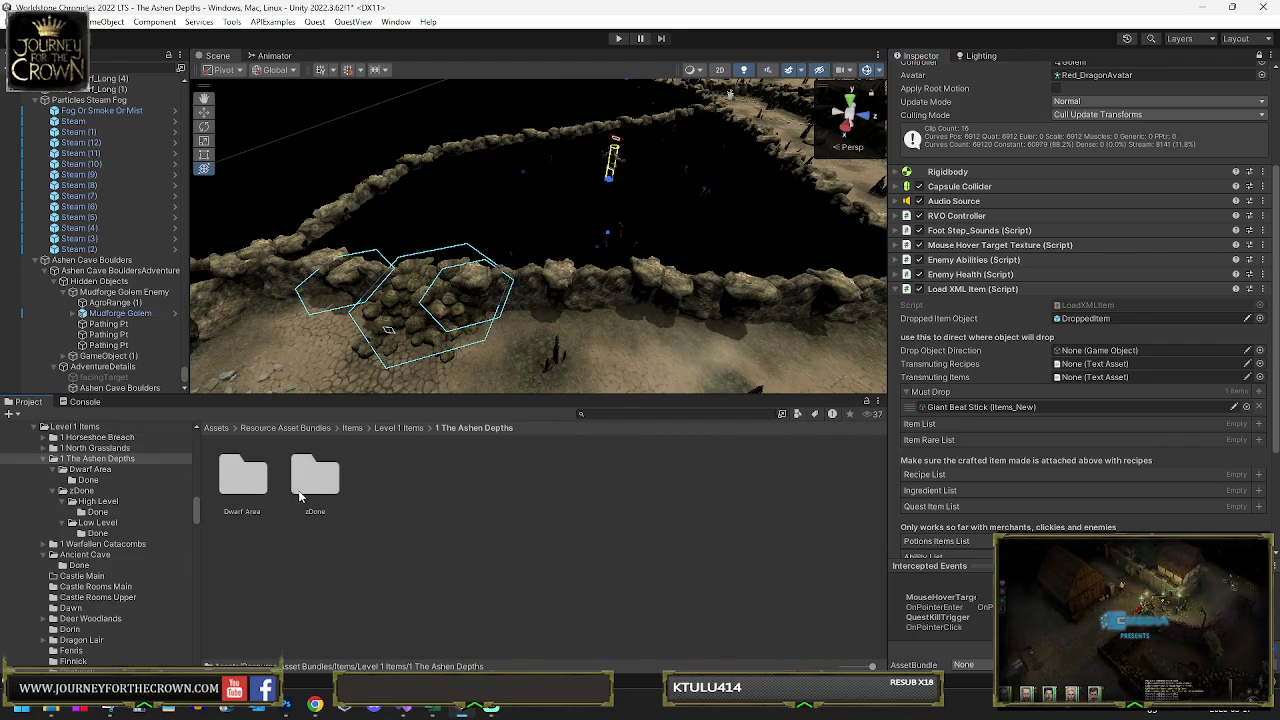
{"action": "double_click", "coordinate": [243, 476]}
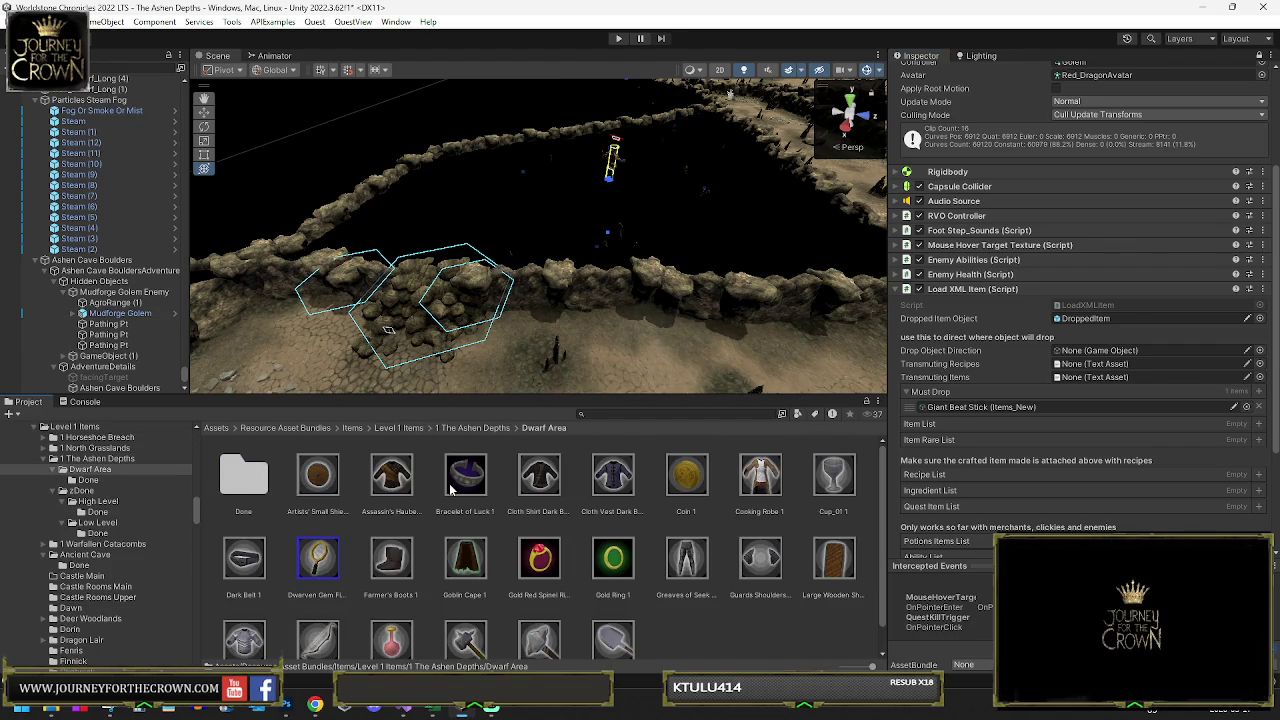
- Drop Dwarven Gem Finder into Must Drop, then undo it so the list stays empty
{"action": "scroll", "coordinate": [465, 484], "scroll_direction": "down", "scroll_amount": 1}
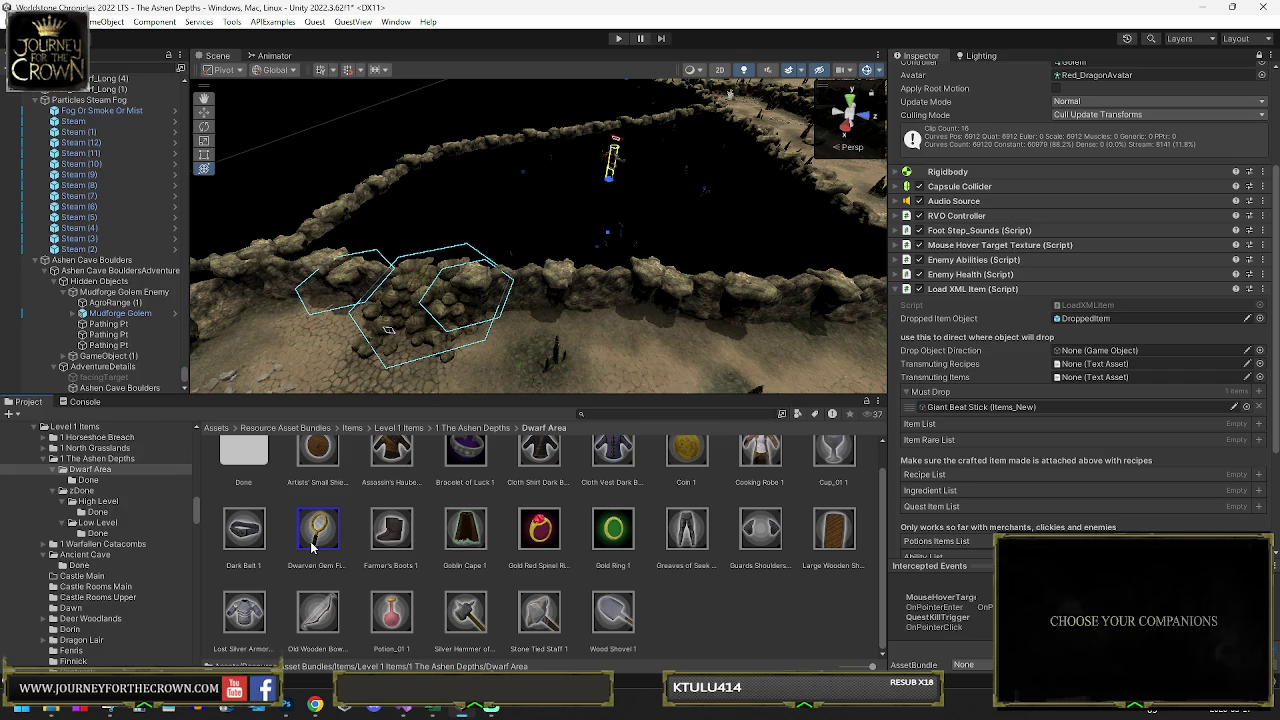
{"action": "left_click_drag", "start_coordinate": [829, 449], "coordinate": [952, 409]}
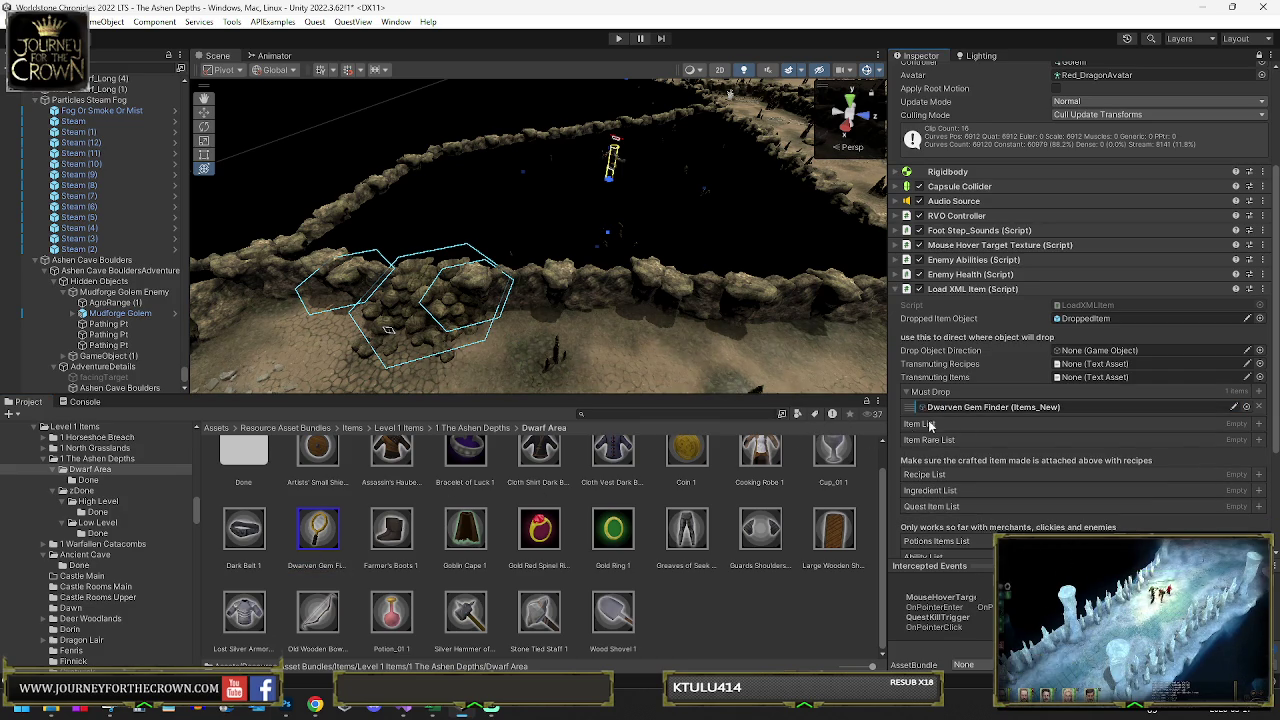
{"action": "key", "text": "ctrl+z"}
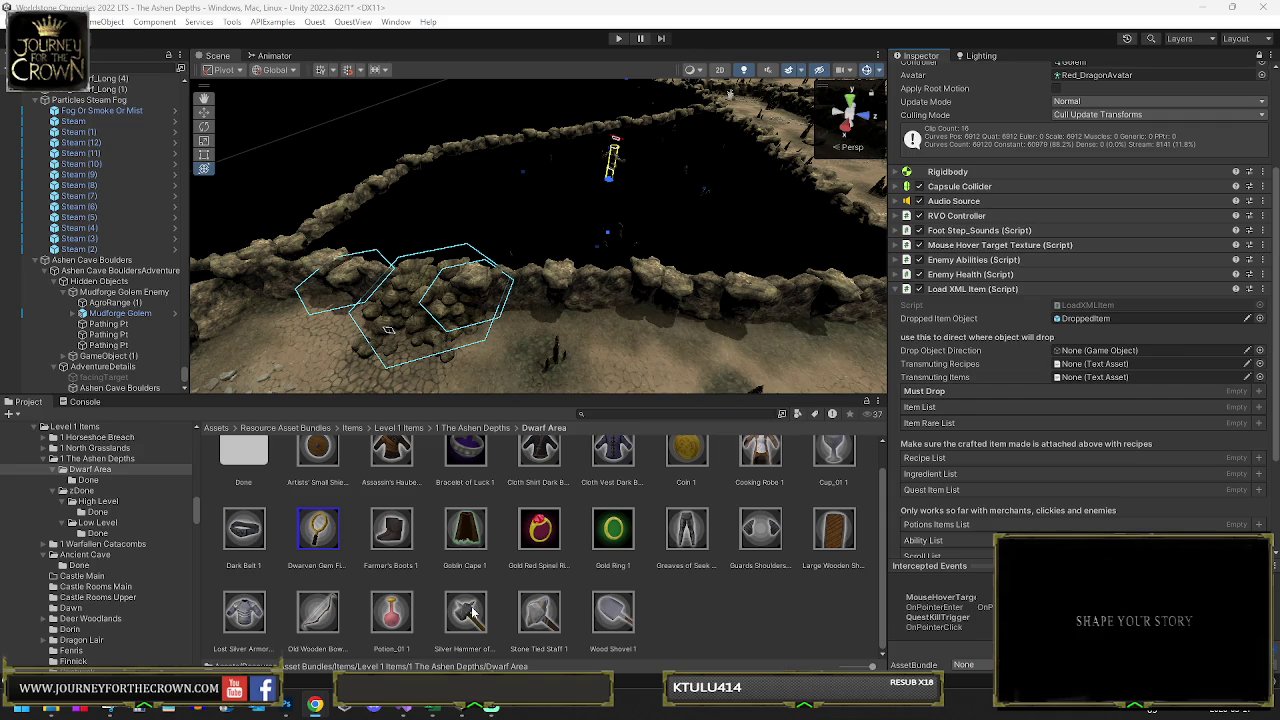
{"action": "scroll", "coordinate": [395, 480], "scroll_direction": "up", "scroll_amount": 1}
- Browse from 1 The Ashen Depths into the zDone > Low Level items folder
{"action": "left_click", "coordinate": [487, 428]}
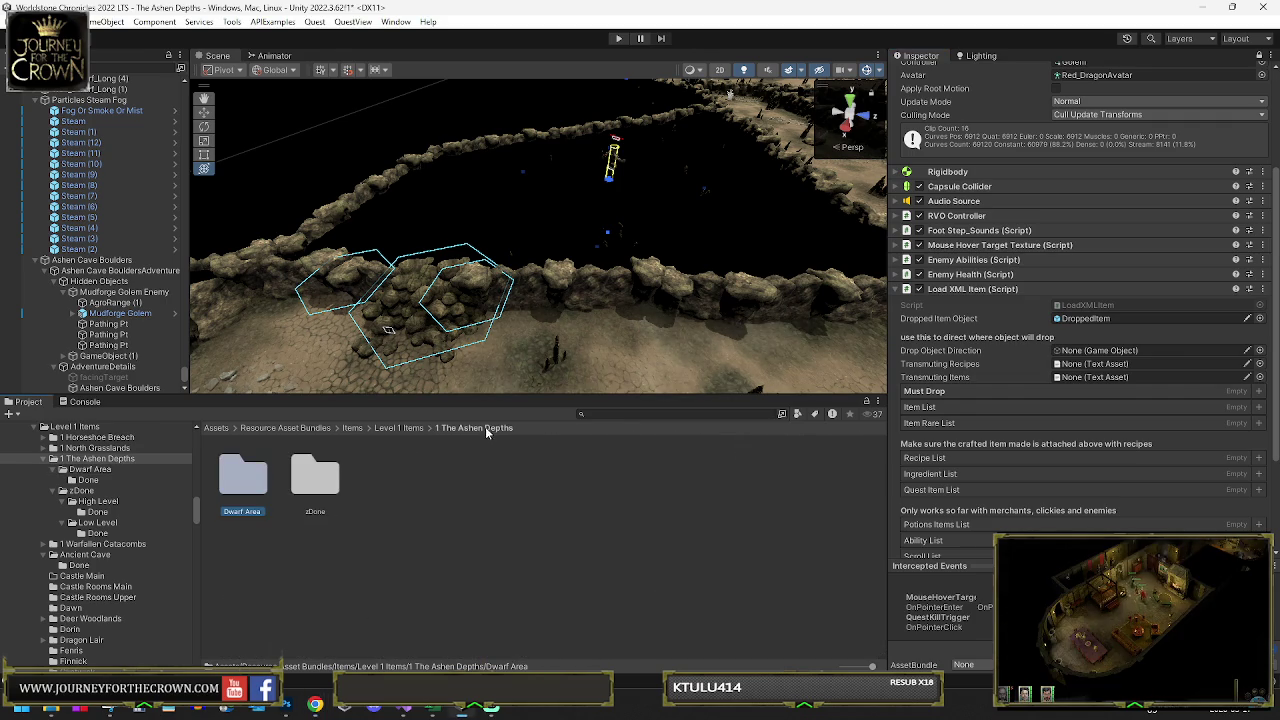
{"action": "left_click", "coordinate": [323, 484]}
{"action": "double_click", "coordinate": [323, 484]}
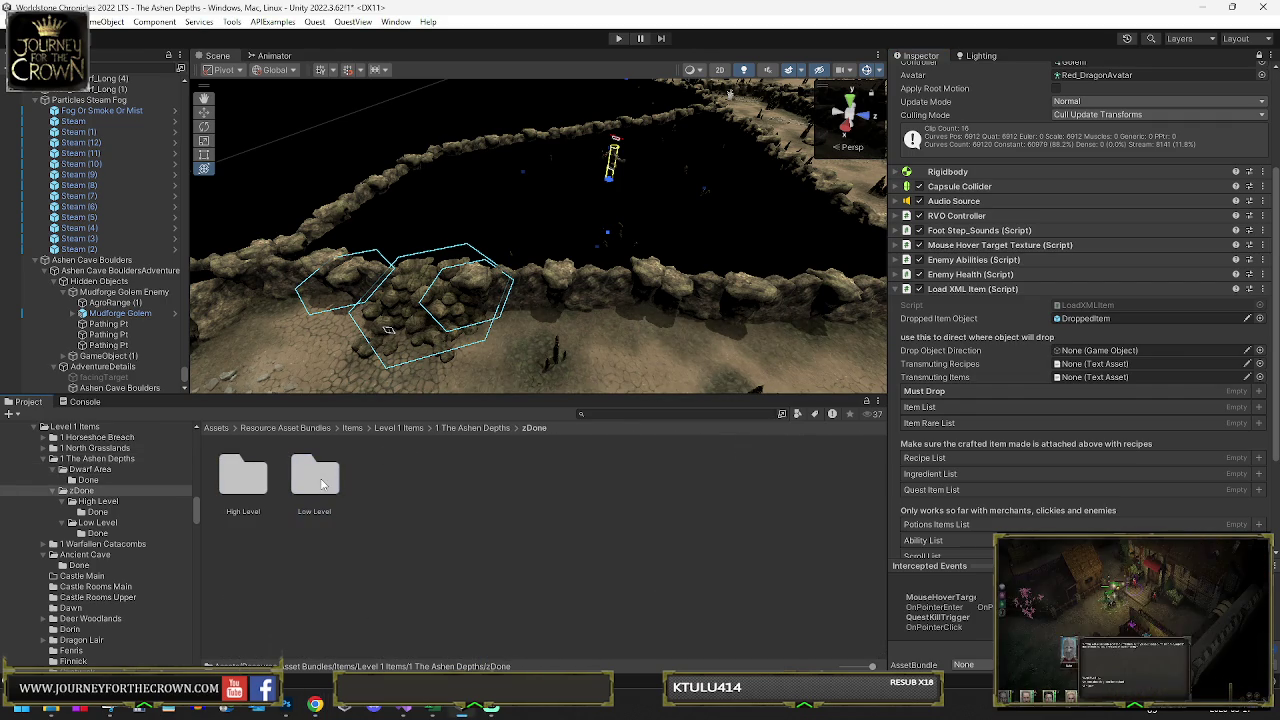
{"action": "double_click", "coordinate": [253, 485]}
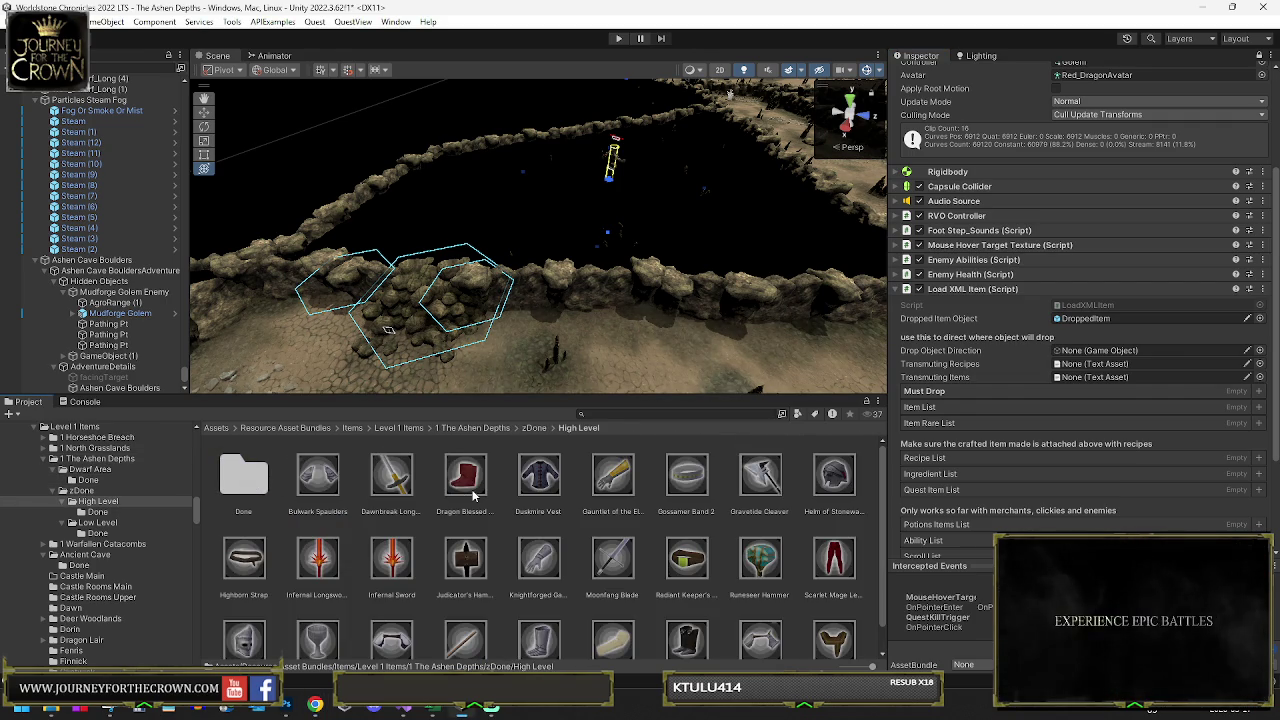
{"action": "left_click", "coordinate": [98, 522]}
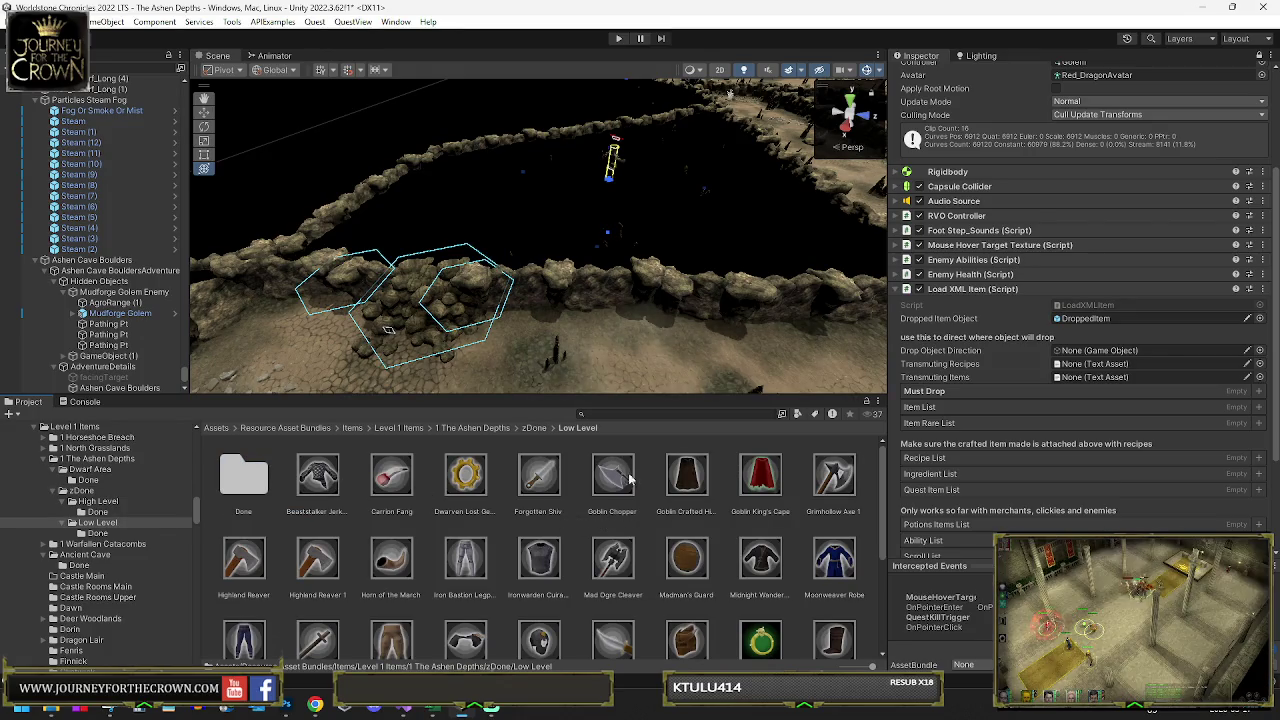
{"action": "scroll", "coordinate": [683, 476], "scroll_direction": "down", "scroll_amount": 3}
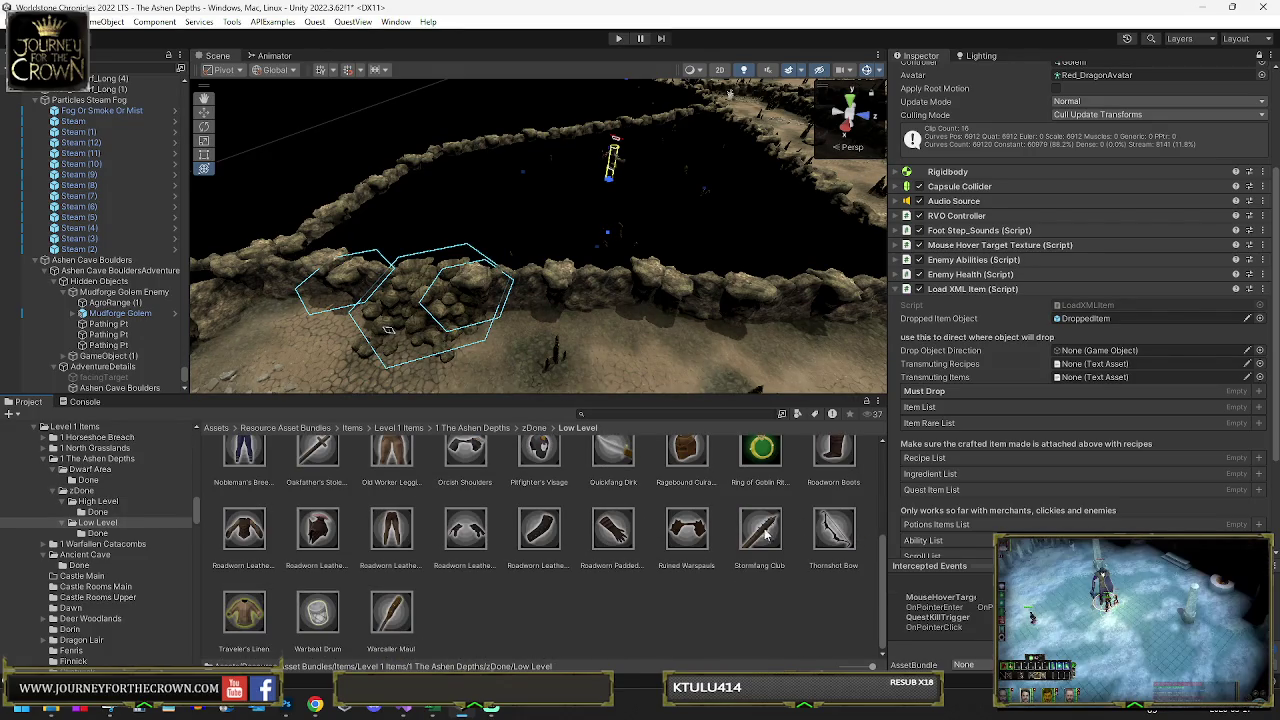
{"action": "scroll", "coordinate": [613, 535], "scroll_direction": "down", "scroll_amount": 3}
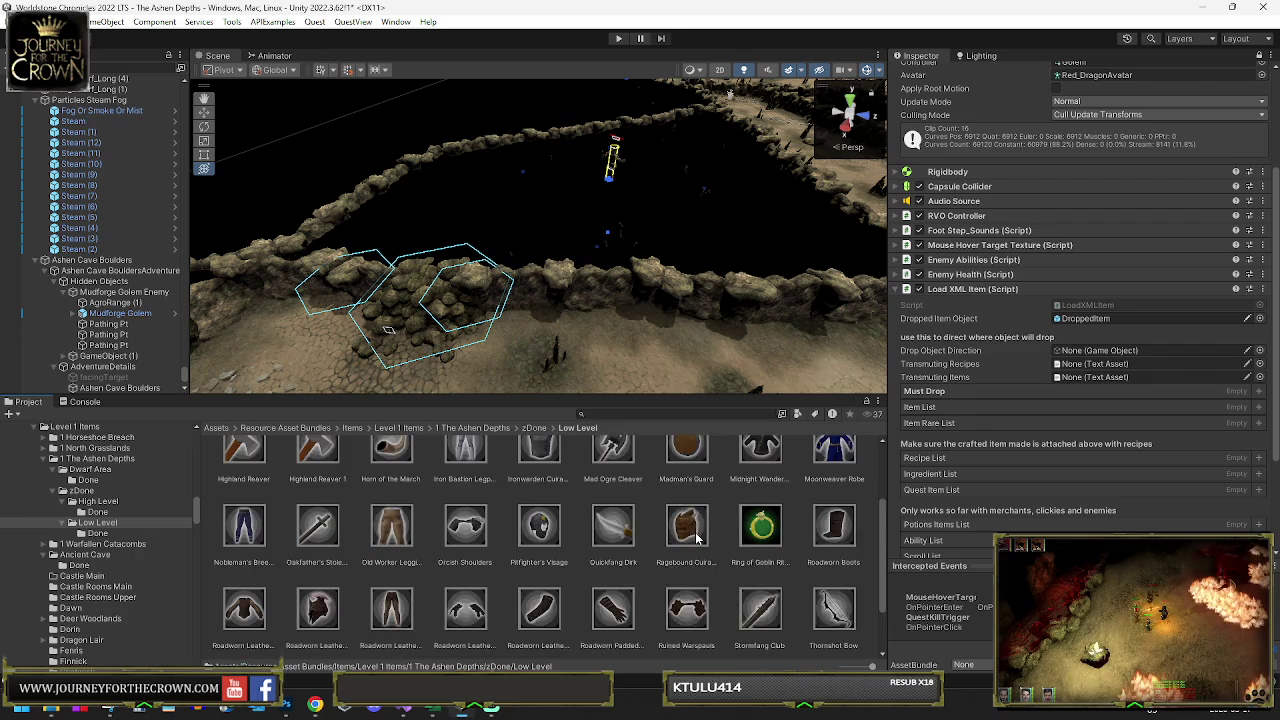
{"action": "scroll", "coordinate": [687, 560], "scroll_direction": "up", "scroll_amount": 2}
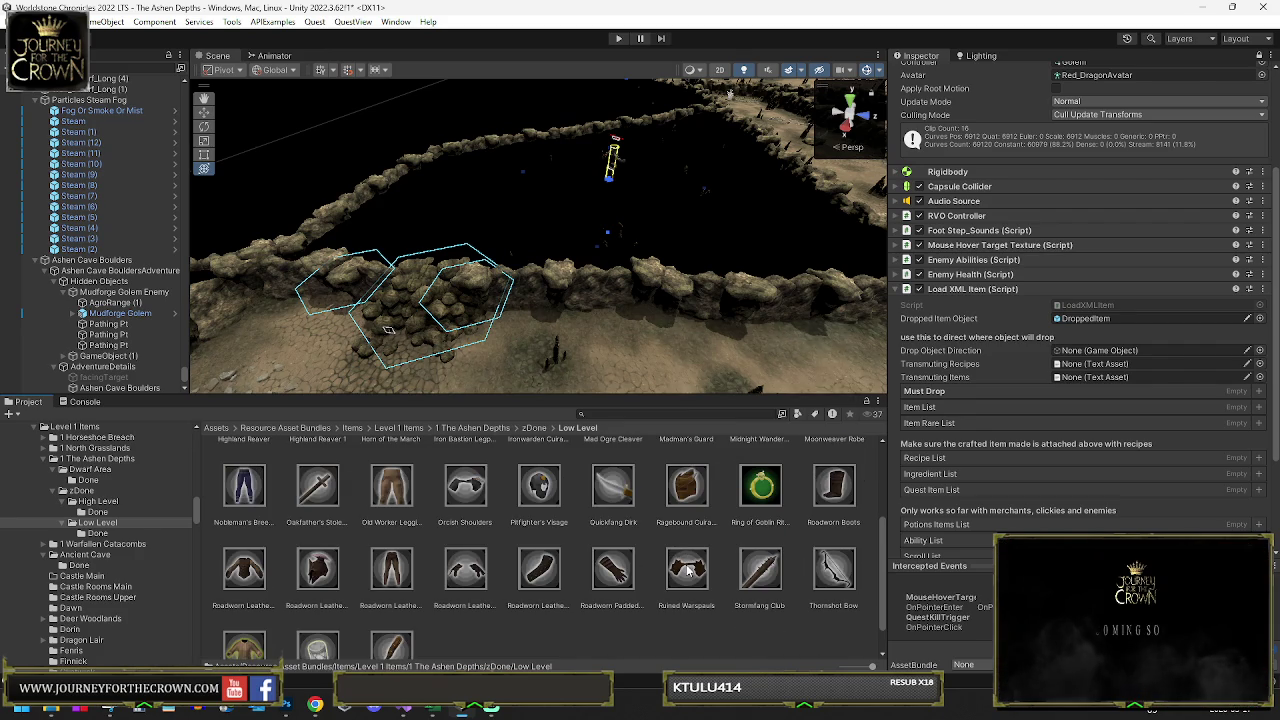
- Drag Ruined Warspauls onto the Mudforge Golem's Item List
{"action": "mouse_move", "coordinate": [687, 570]}
{"action": "left_mouse_down"}
{"action": "mouse_move", "coordinate": [800, 352]}
{"action": "mouse_move", "coordinate": [765, 356]}
{"action": "mouse_move", "coordinate": [918, 402]}
{"action": "left_mouse_up"}
{"action": "scroll", "coordinate": [630, 516], "scroll_direction": "up", "scroll_amount": 2}
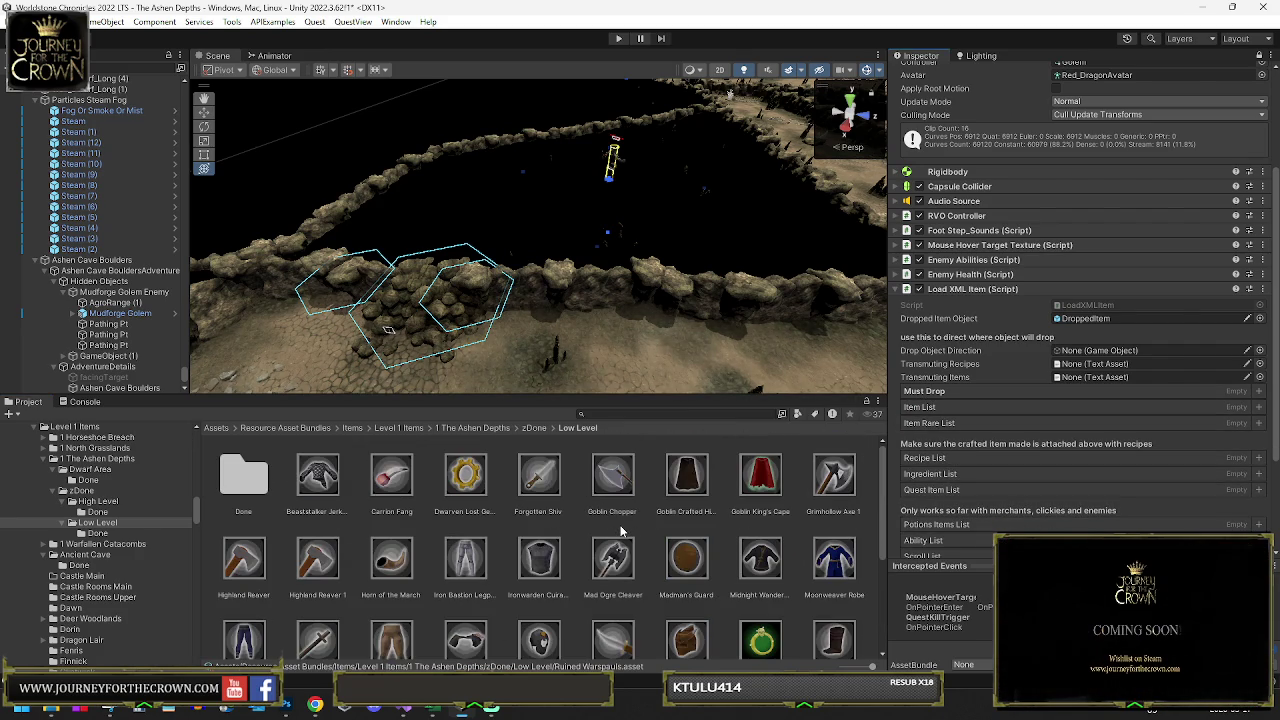
{"action": "scroll", "coordinate": [621, 531], "scroll_direction": "down", "scroll_amount": 2}
{"action": "left_click_drag", "start_coordinate": [680, 543], "coordinate": [930, 408]}
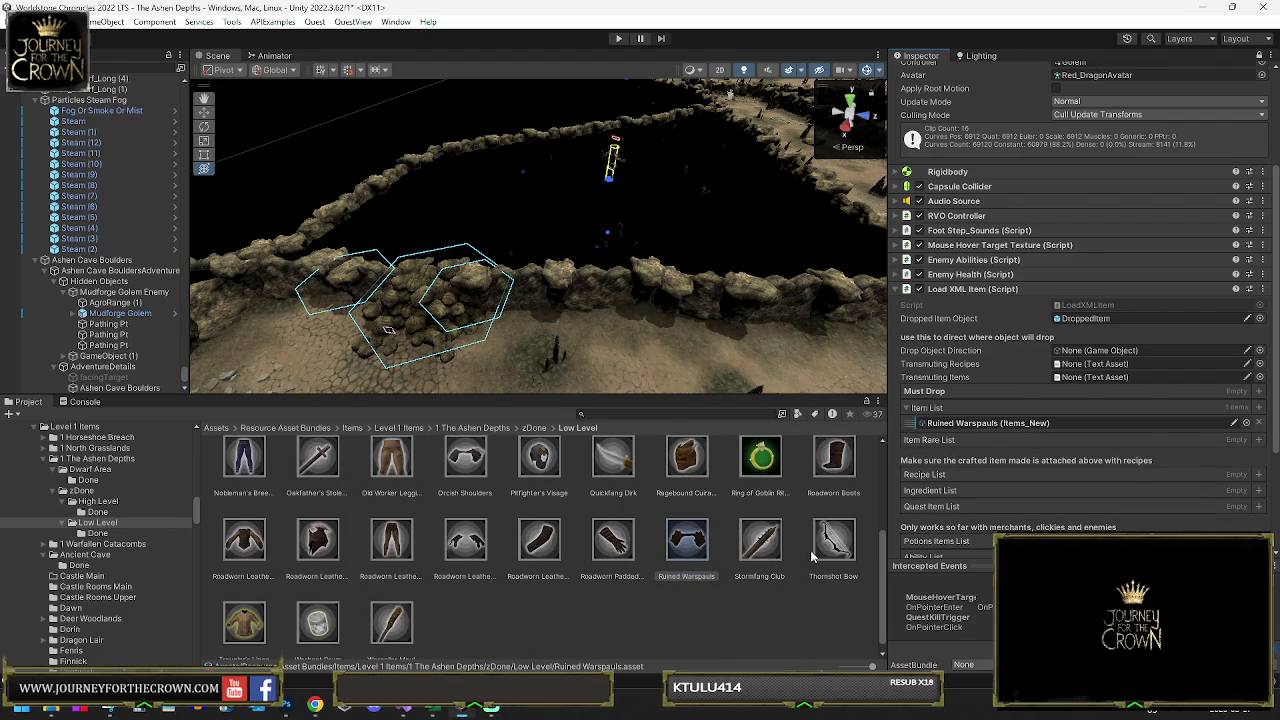
{"action": "scroll", "coordinate": [700, 545], "scroll_direction": "down", "scroll_amount": 1}
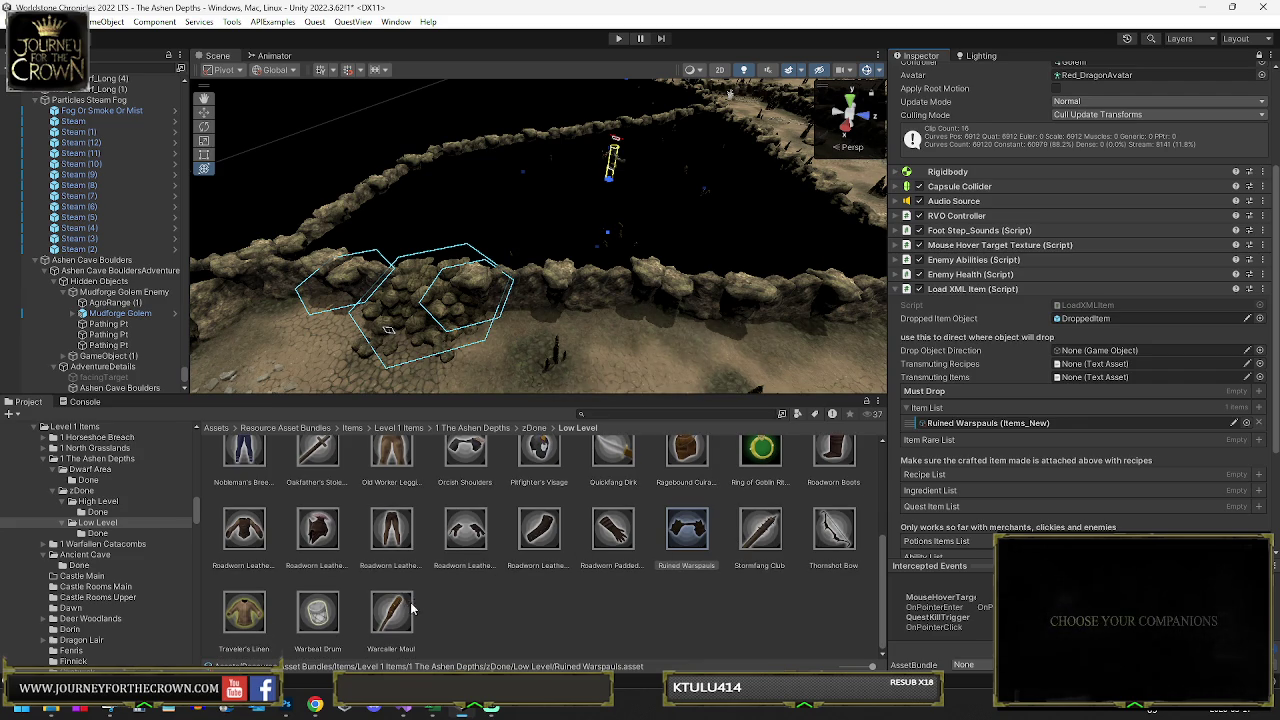
- Browse from zDone back up through 1 The Ashen Depths into the Dwarf Area folder
{"action": "scroll", "coordinate": [405, 603], "scroll_direction": "up", "scroll_amount": 2}
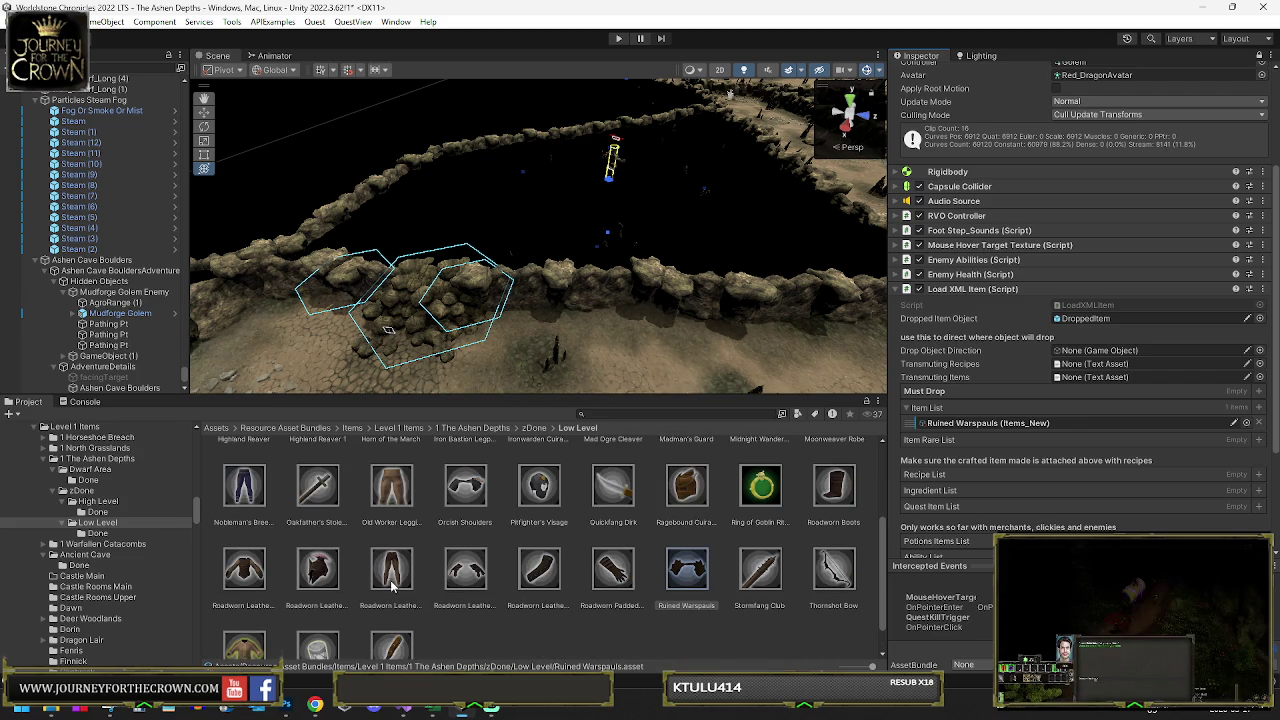
{"action": "scroll", "coordinate": [392, 585], "scroll_direction": "up", "scroll_amount": 2}
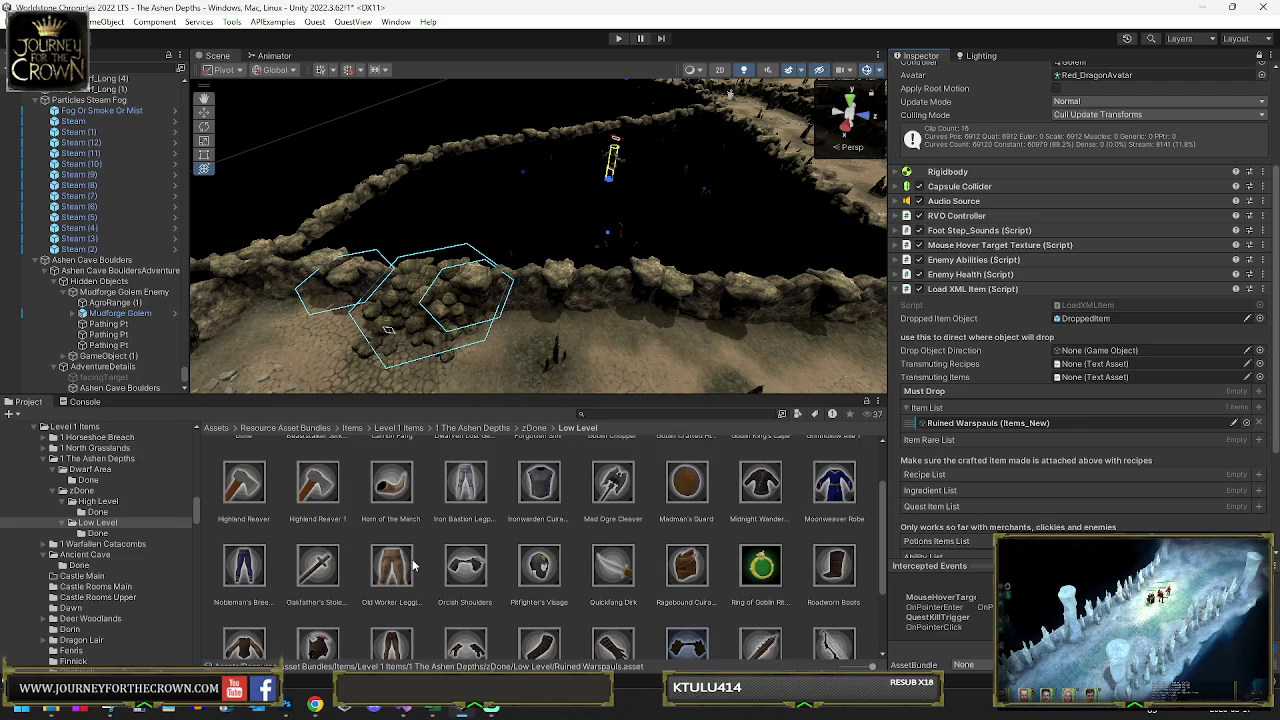
{"action": "scroll", "coordinate": [420, 588], "scroll_direction": "up", "scroll_amount": 2}
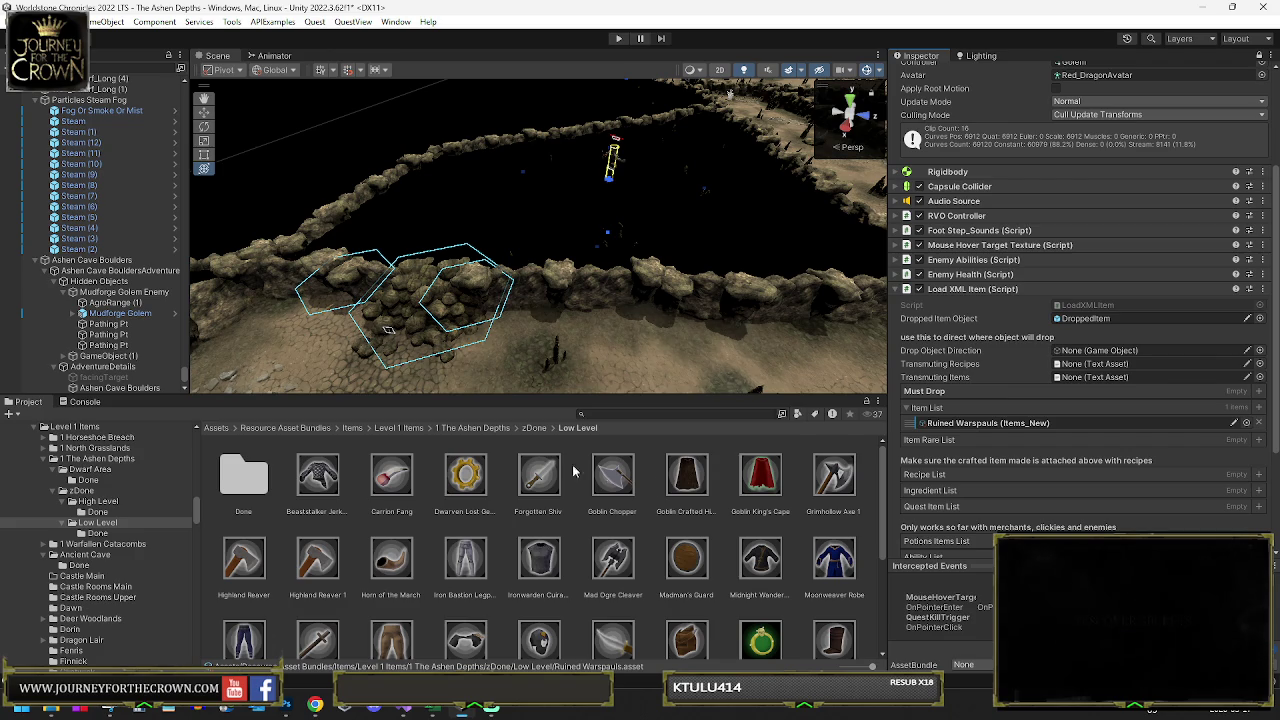
{"action": "left_click", "coordinate": [534, 427]}
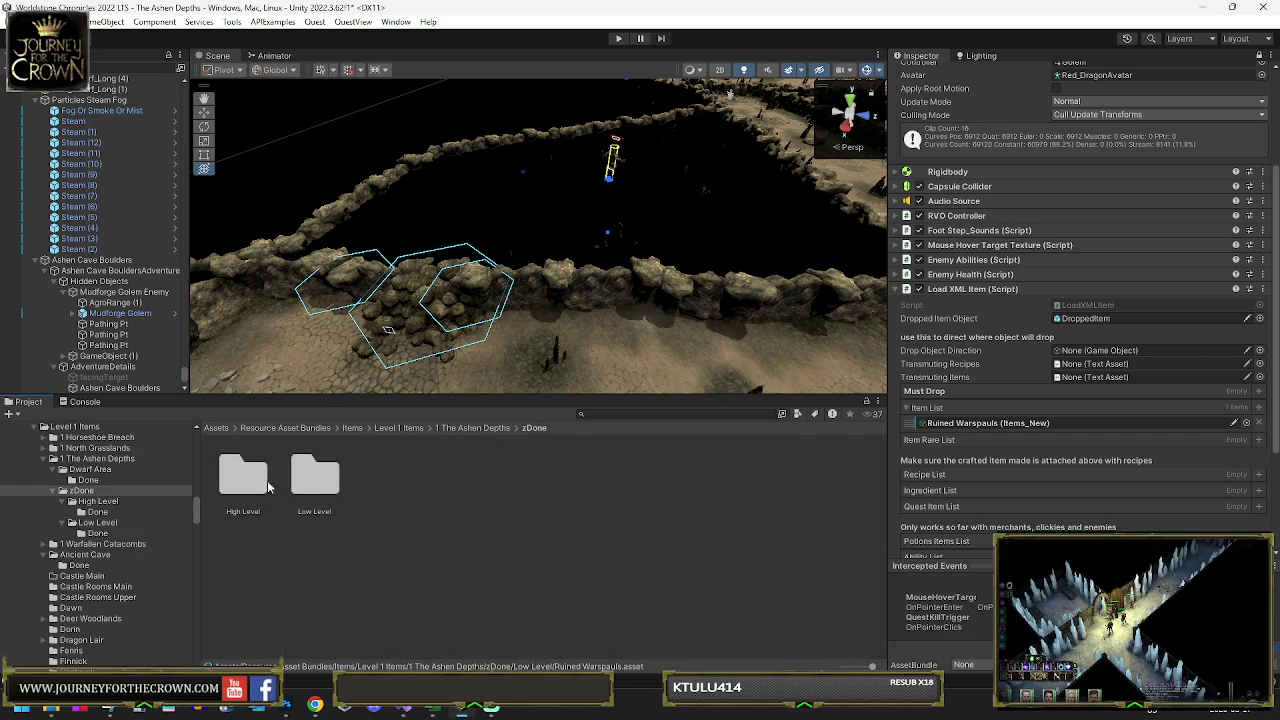
{"action": "double_click", "coordinate": [250, 478]}
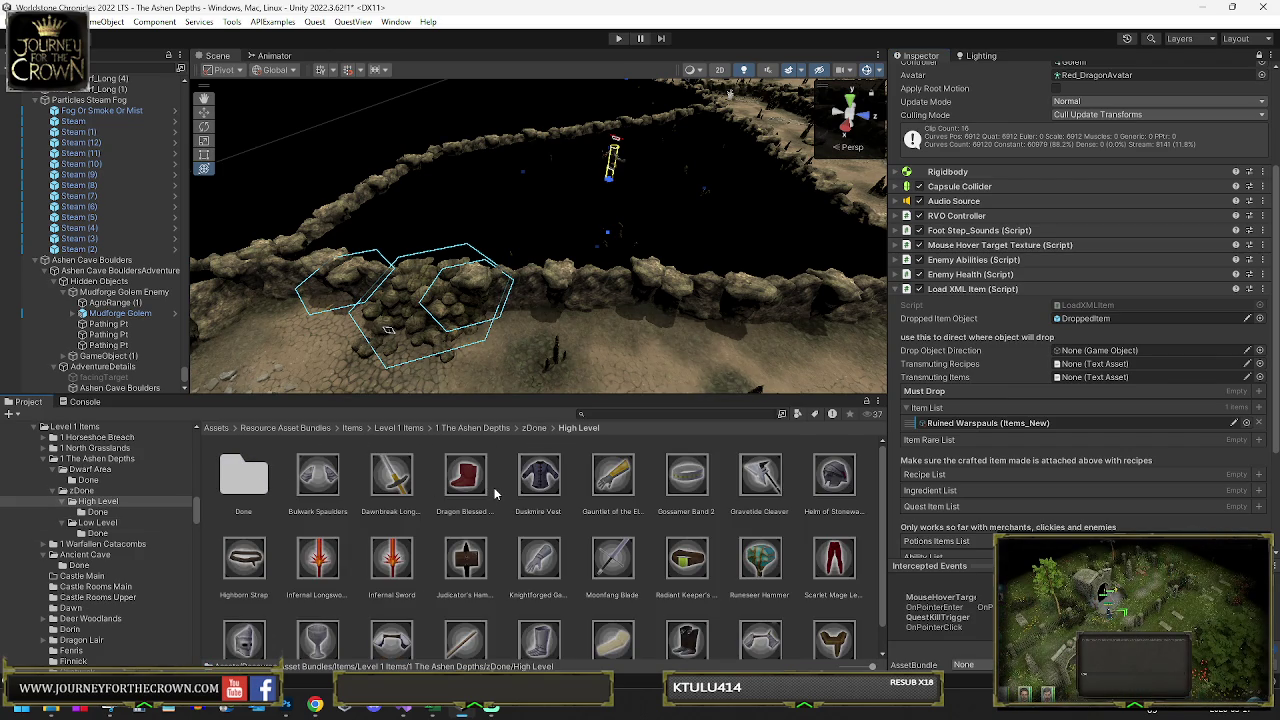
{"action": "scroll", "coordinate": [494, 486], "scroll_direction": "down", "scroll_amount": 1}
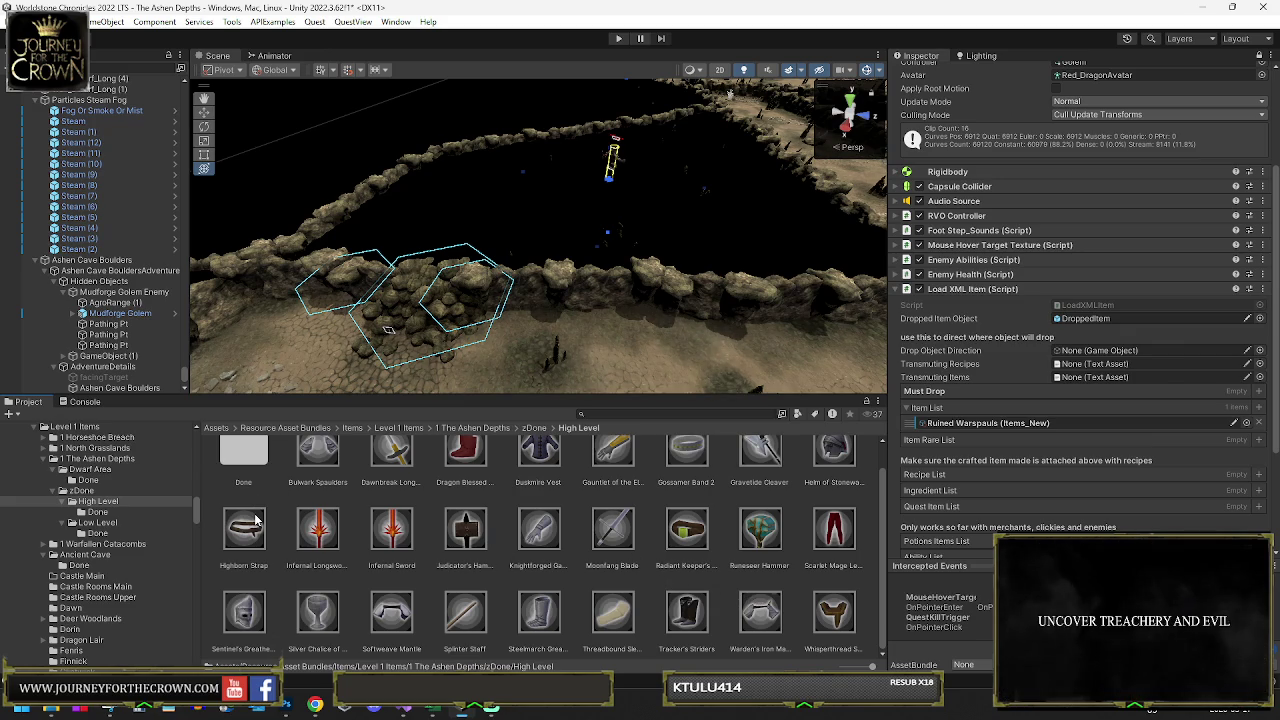
{"action": "left_click", "coordinate": [535, 430]}
{"action": "left_click", "coordinate": [476, 430]}
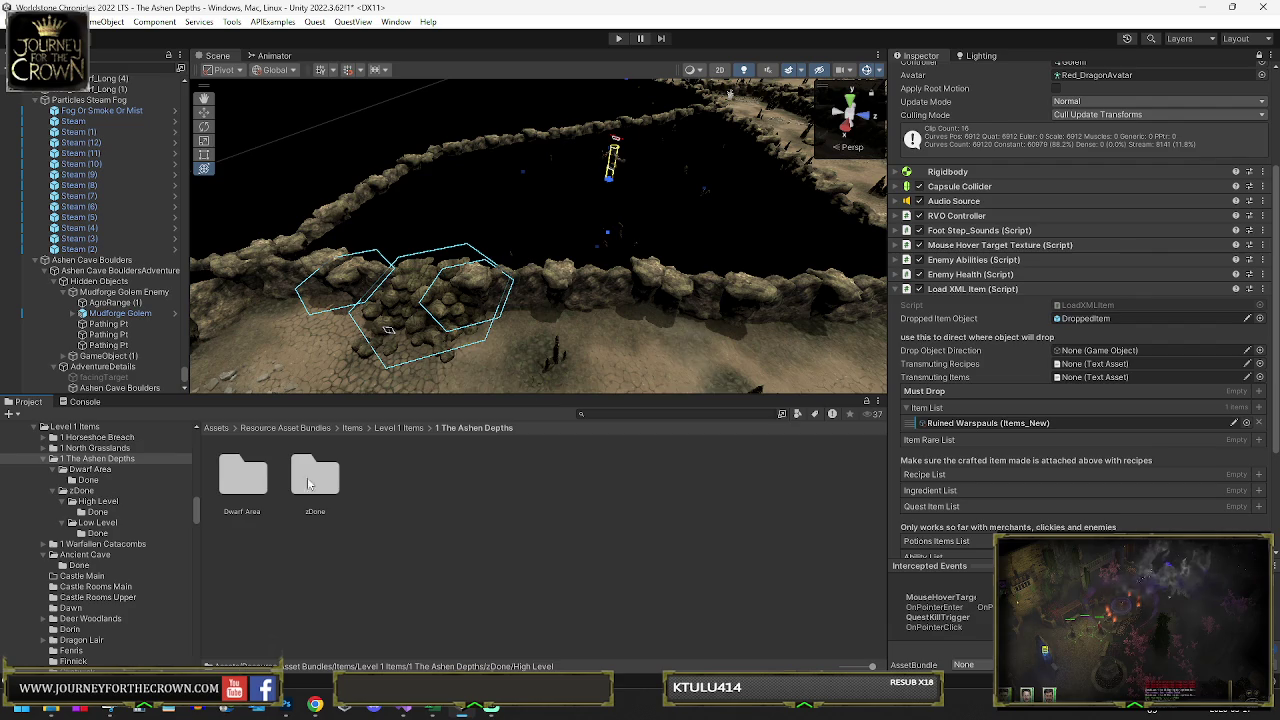
{"action": "double_click", "coordinate": [243, 478]}
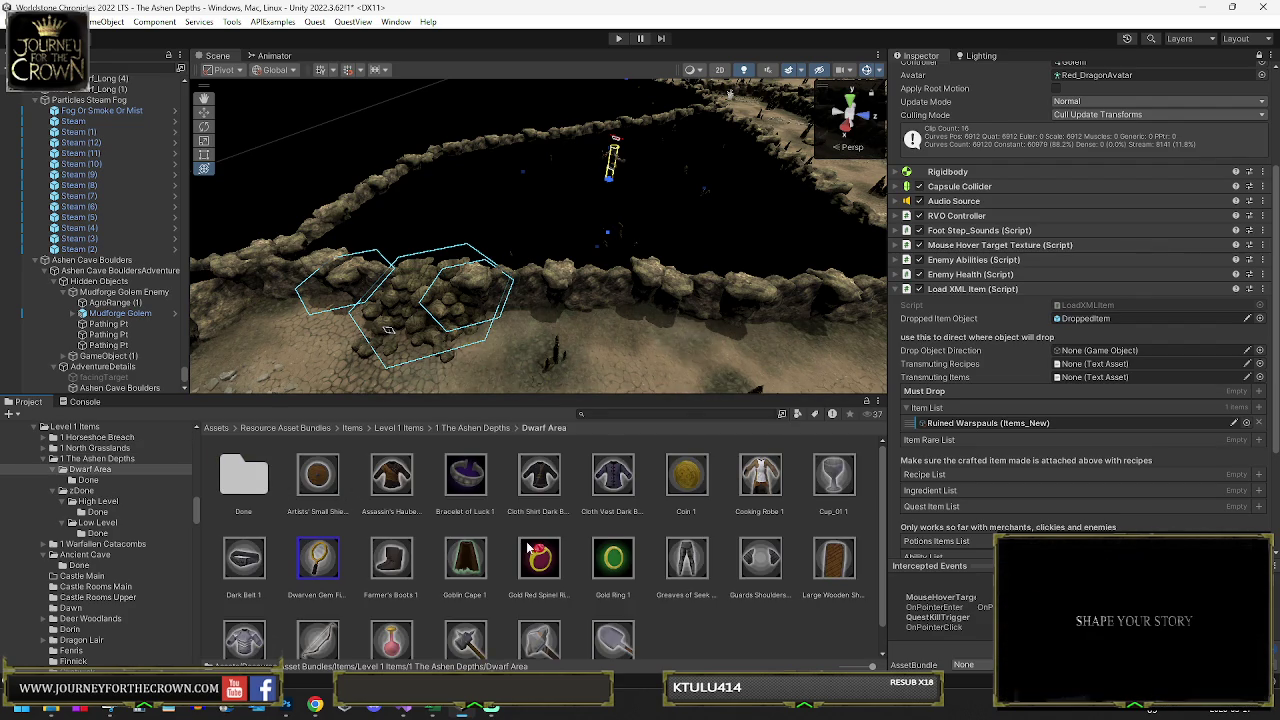
- Add Farmer's Boots 1 to the golem's Item List and select the asset
{"action": "scroll", "coordinate": [530, 550], "scroll_direction": "down", "scroll_amount": 1}
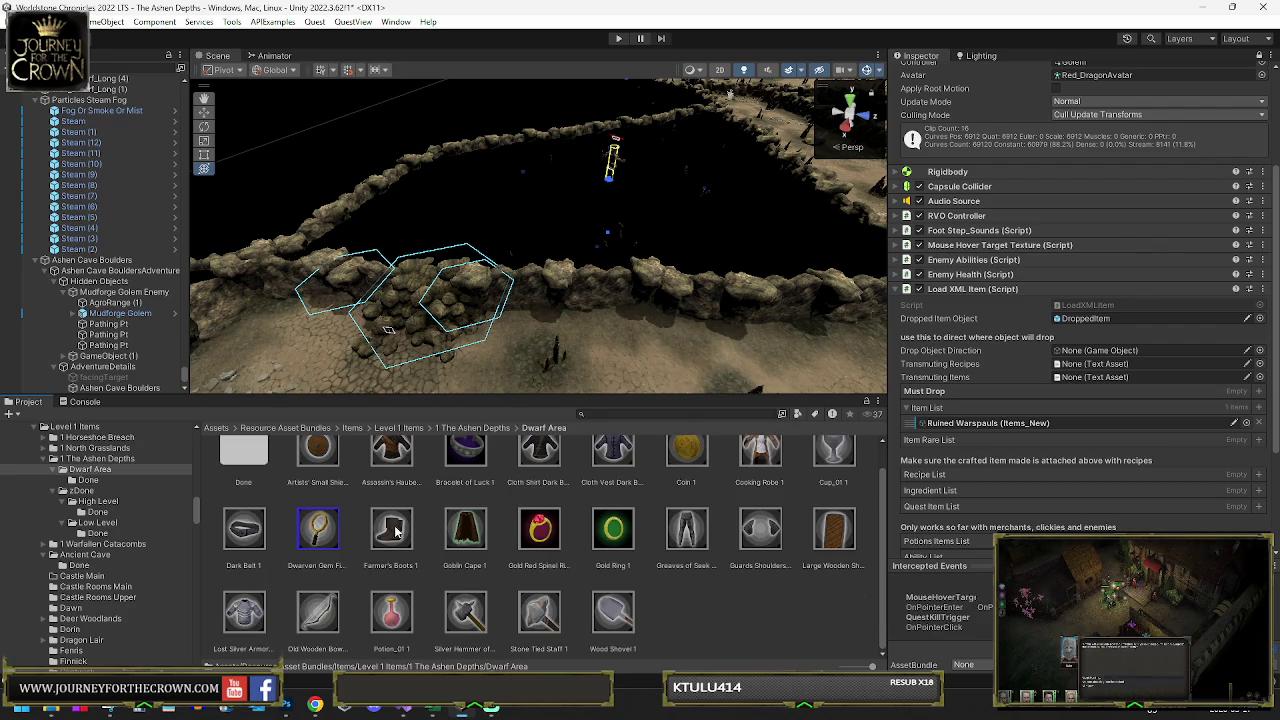
{"action": "mouse_move", "coordinate": [393, 532]}
{"action": "left_mouse_down"}
{"action": "mouse_move", "coordinate": [930, 410]}
{"action": "mouse_move", "coordinate": [935, 421]}
{"action": "left_mouse_up"}
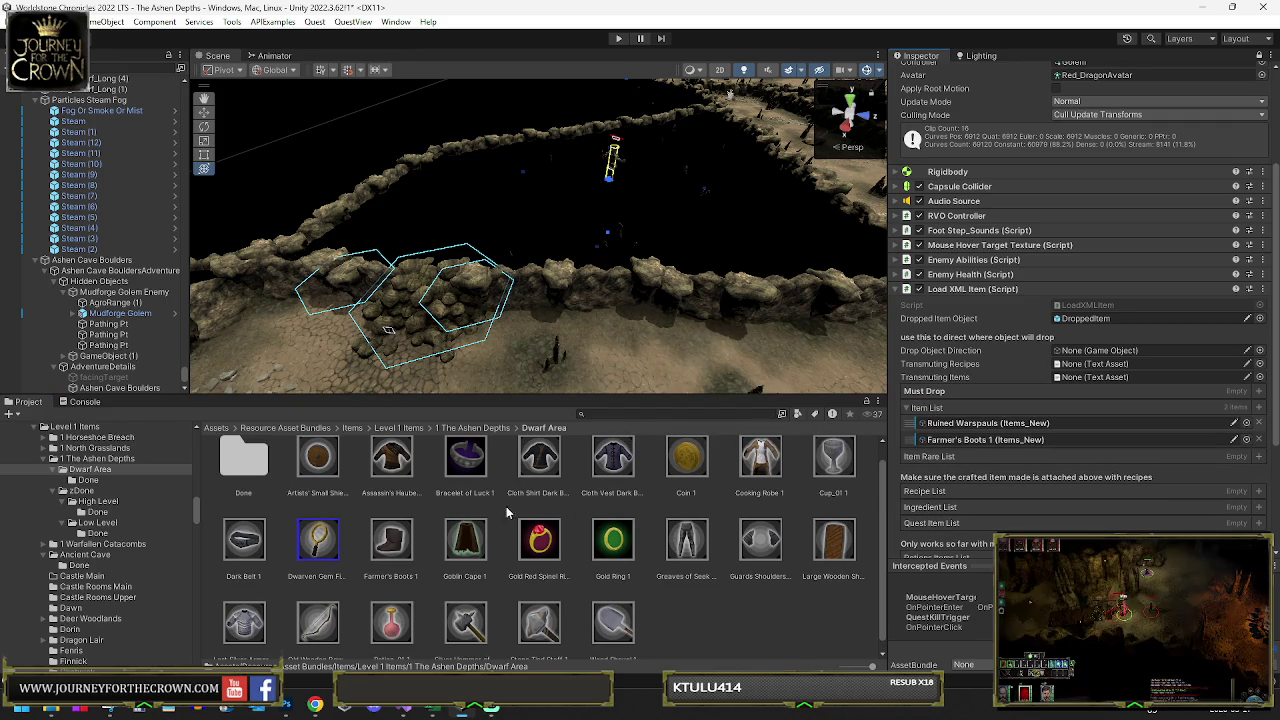
{"action": "left_click", "coordinate": [389, 558]}
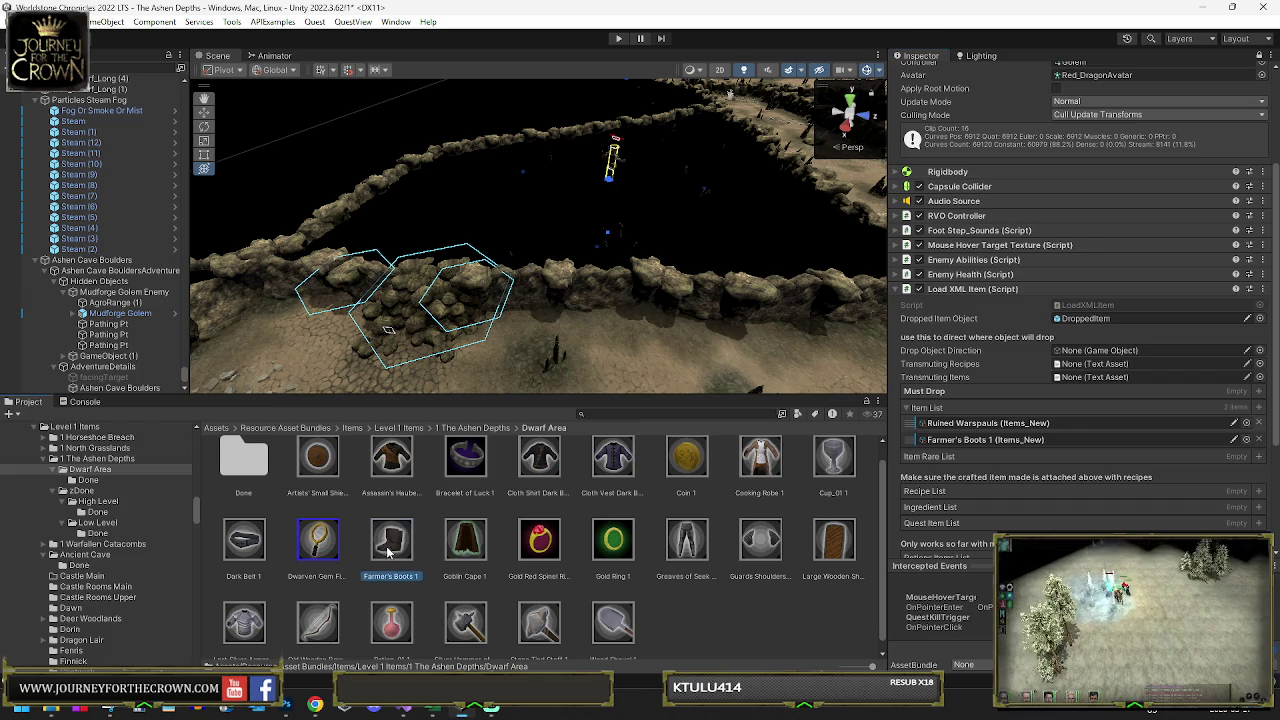
{"action": "left_click", "coordinate": [1240, 38]}
- Make Farmer's Boots 1 Mythical rarity, requiring 125 Intelligence
{"action": "key", "text": "Escape"}
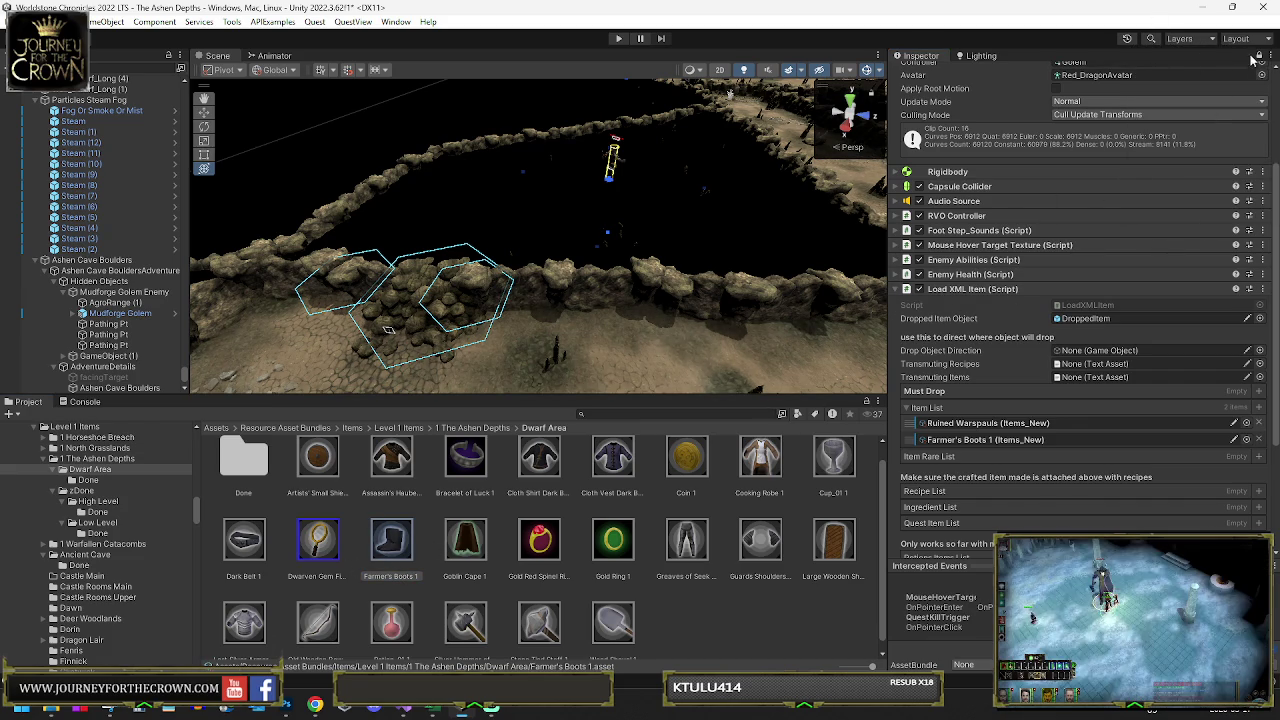
{"action": "left_click", "coordinate": [389, 540]}
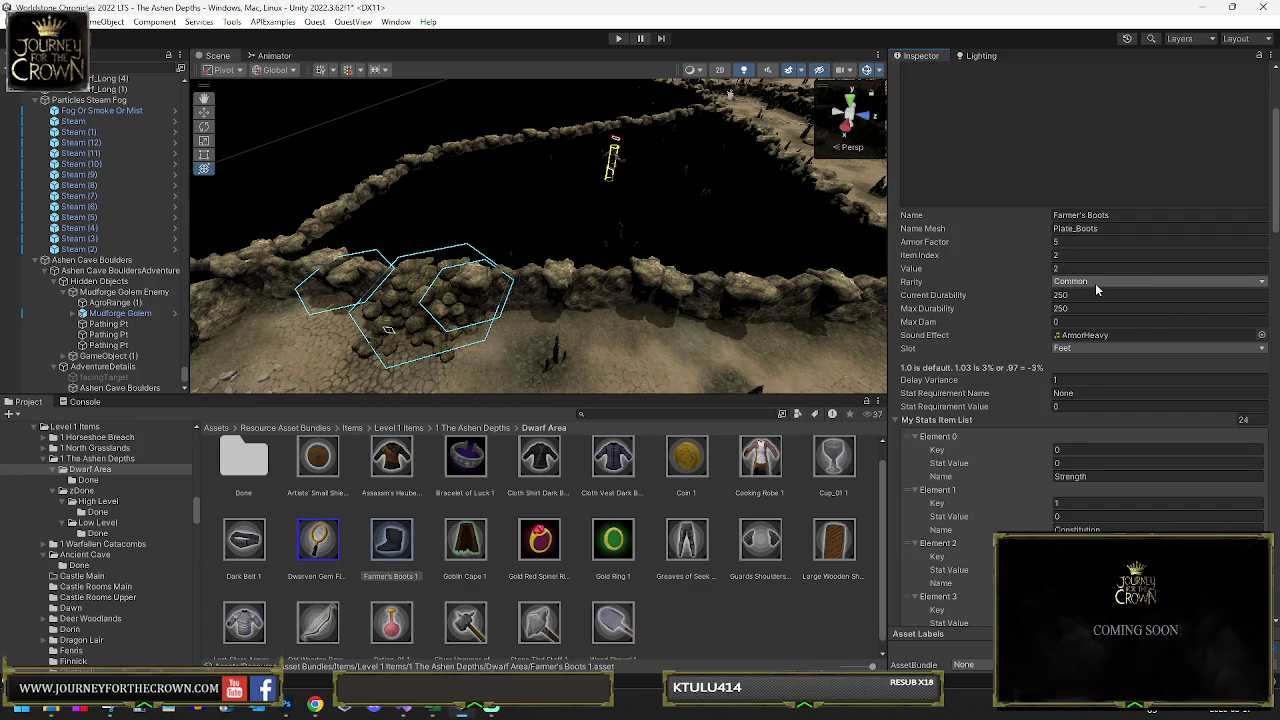
{"action": "left_click", "coordinate": [1100, 281]}
{"action": "left_click", "coordinate": [1104, 355]}
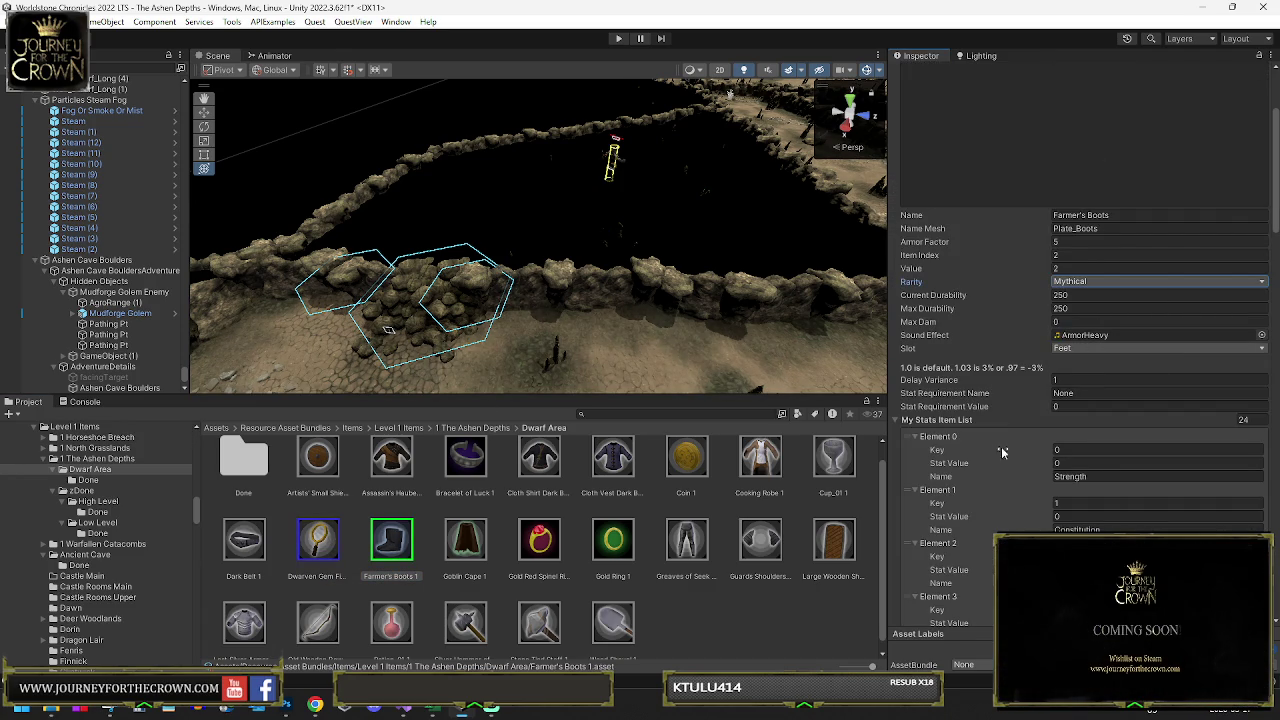
{"action": "left_click", "coordinate": [1100, 390]}
{"action": "type", "text": "Intell"}
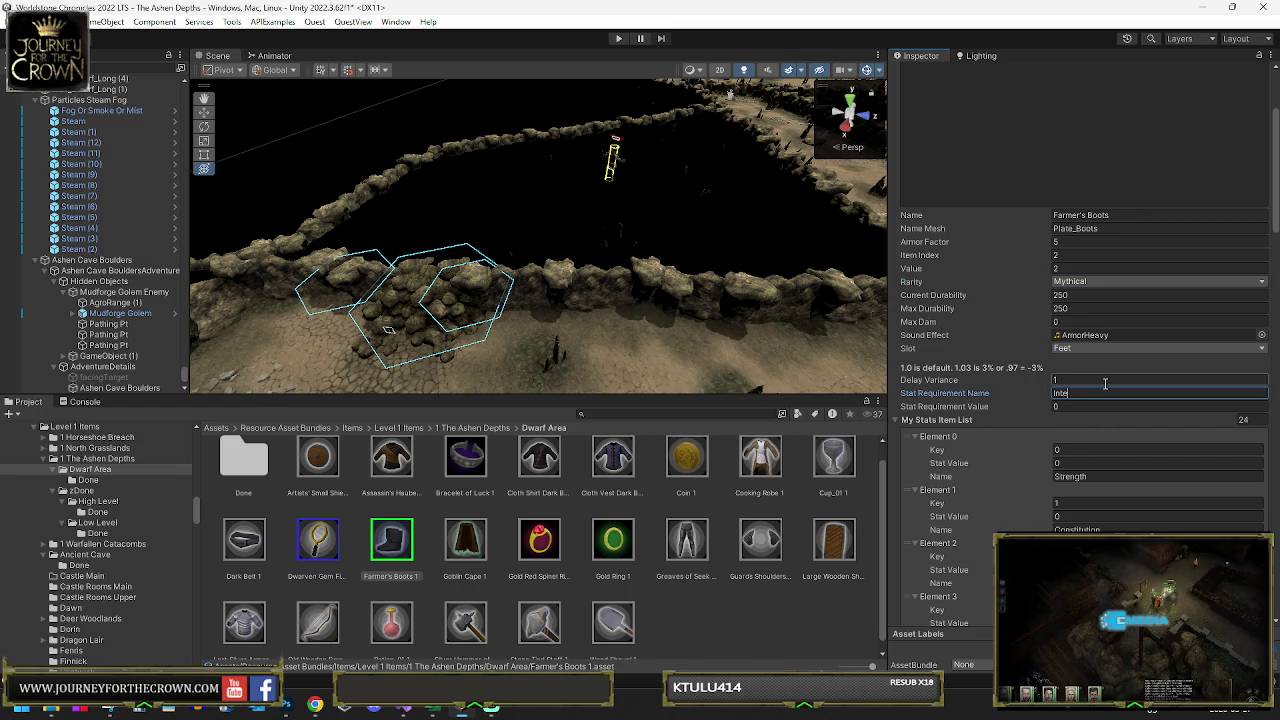
{"action": "type", "text": "igence"}
{"action": "key", "text": "Tab"}
{"action": "type", "text": "125"}
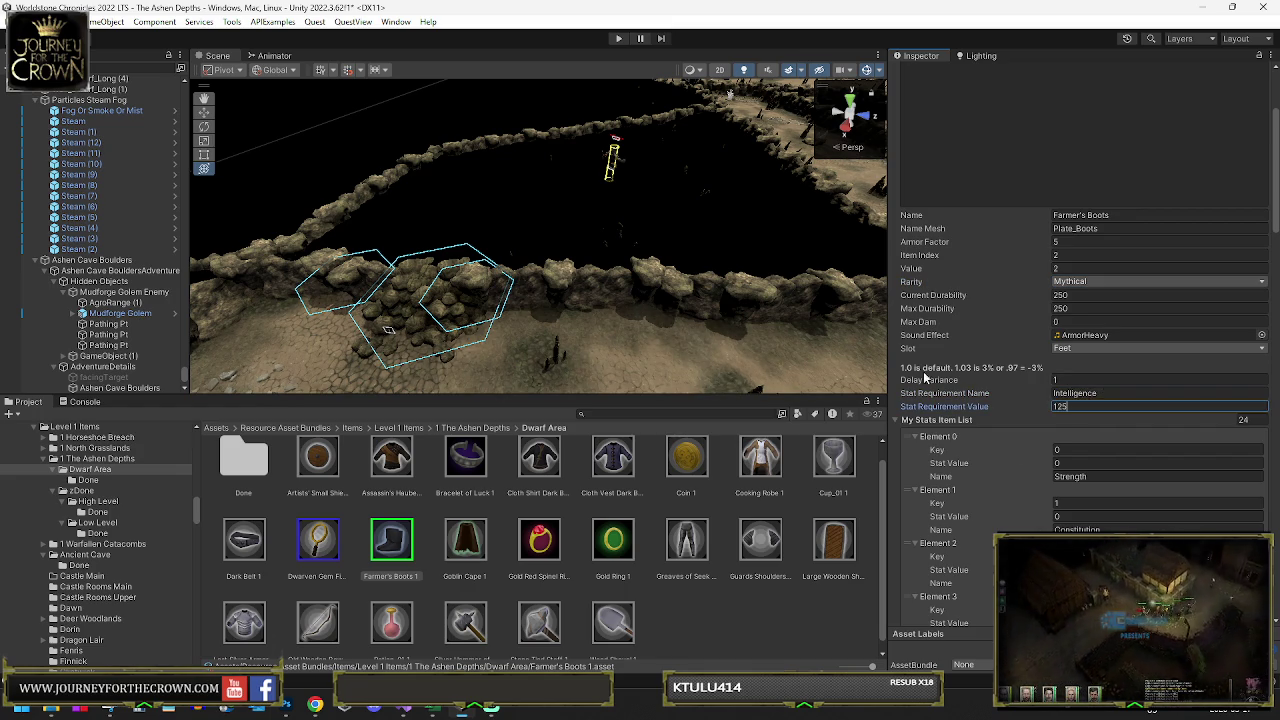
- Give the boots an Intelligence bonus of 62 and a Constitution bonus of 25
{"action": "scroll", "coordinate": [1105, 383], "scroll_direction": "down", "scroll_amount": 3}
{"action": "left_click", "coordinate": [1079, 516]}
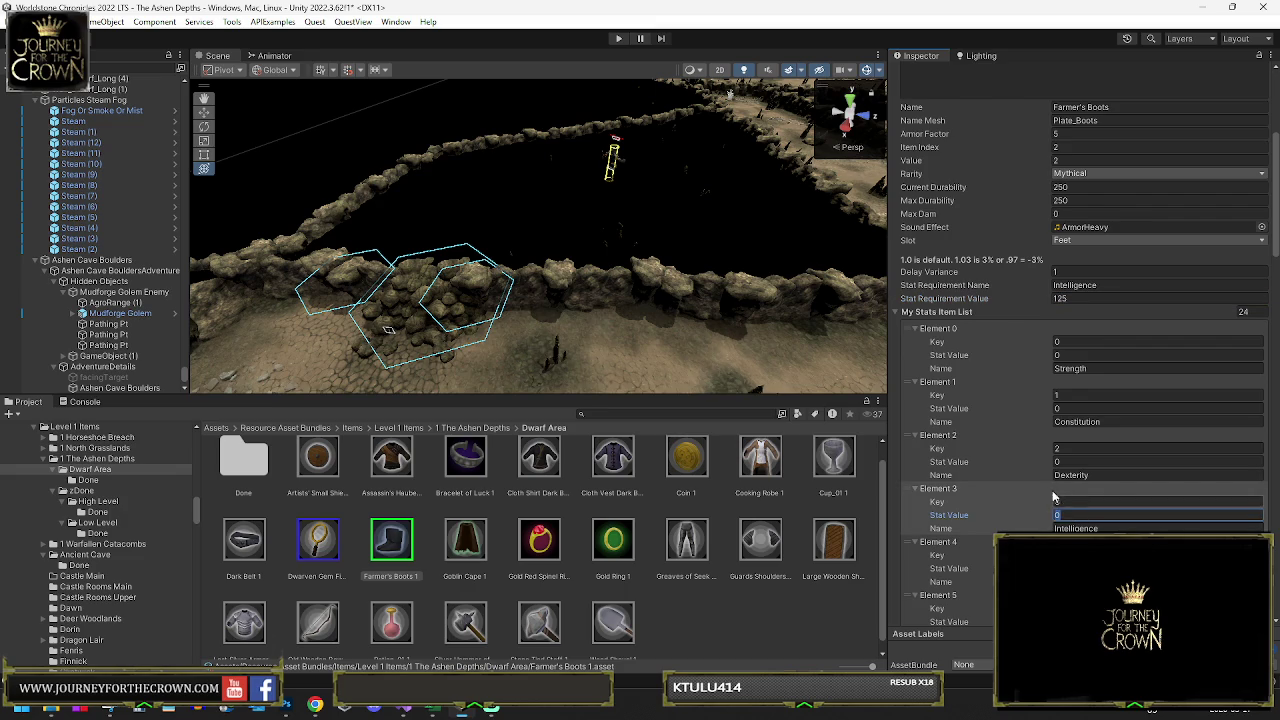
{"action": "type", "text": "42"}
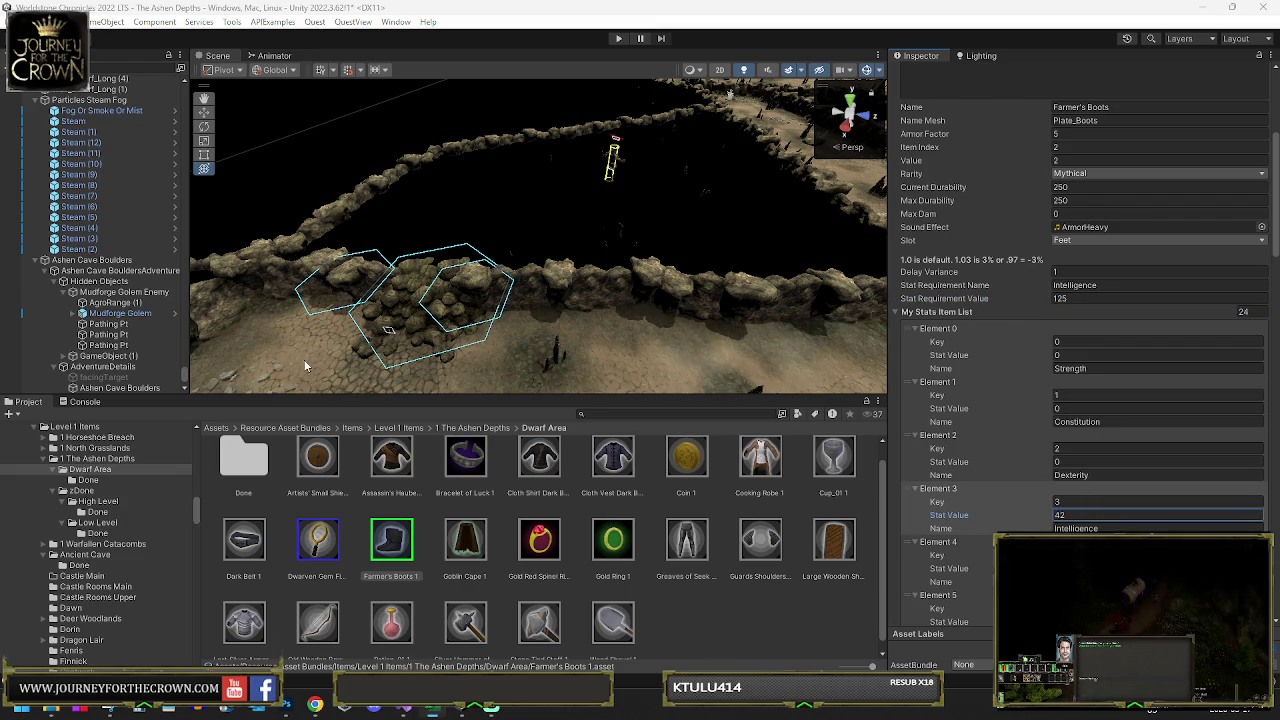
{"action": "left_click", "coordinate": [1038, 502]}
{"action": "type", "text": "6"}
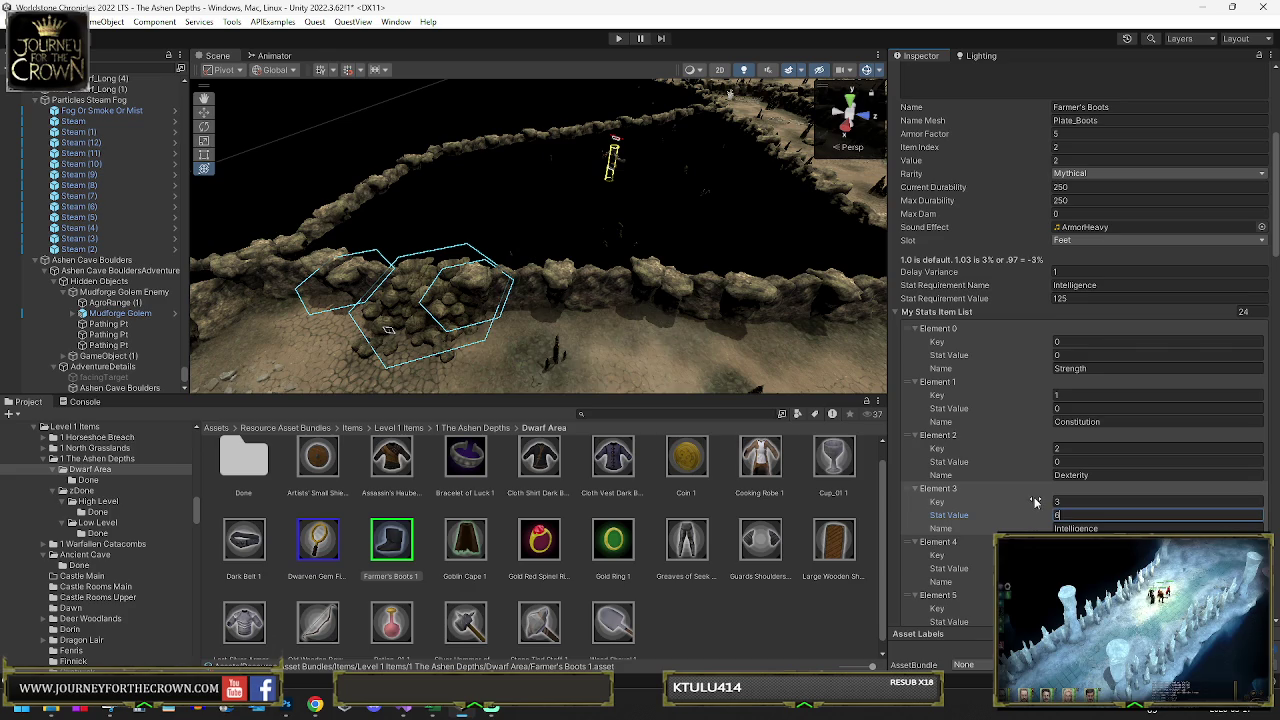
{"action": "left_click", "coordinate": [1060, 408]}
{"action": "type", "text": "25"}
- Keep the boots' value at 120 and set the Armor Factor to 10
{"action": "scroll", "coordinate": [1083, 316], "scroll_direction": "down", "scroll_amount": 3}
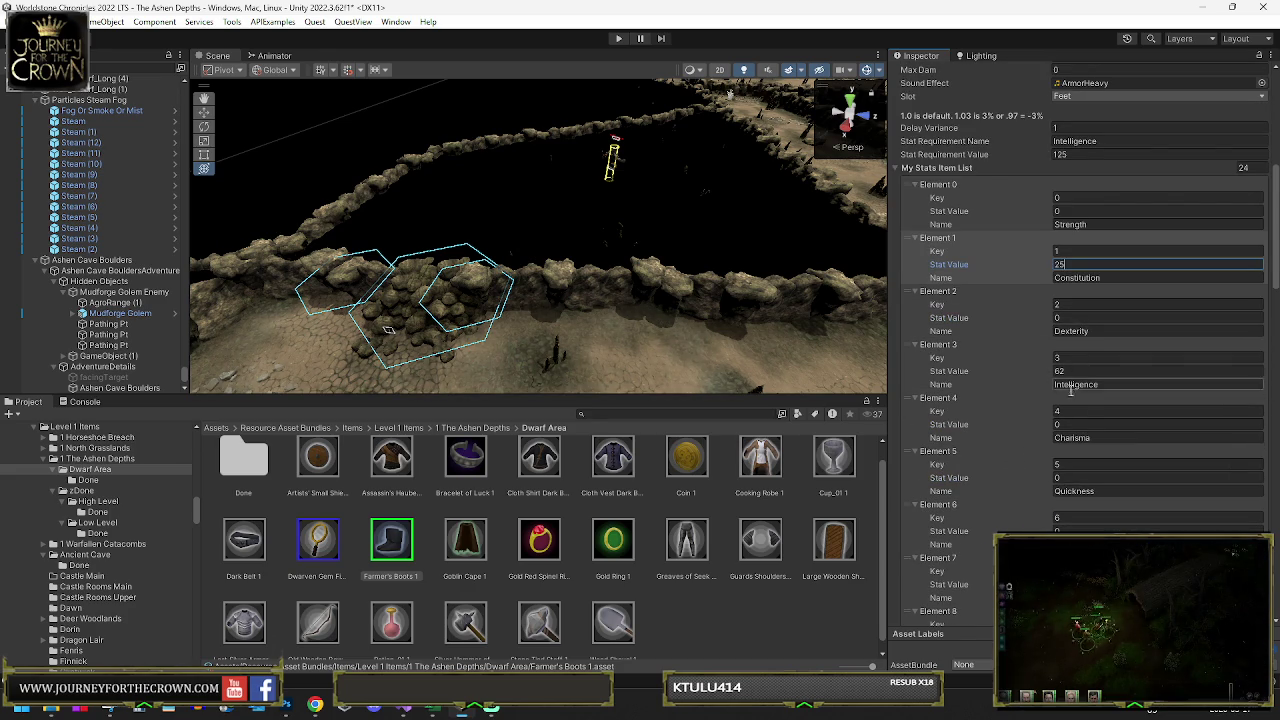
{"action": "scroll", "coordinate": [1094, 303], "scroll_direction": "up", "scroll_amount": 3}
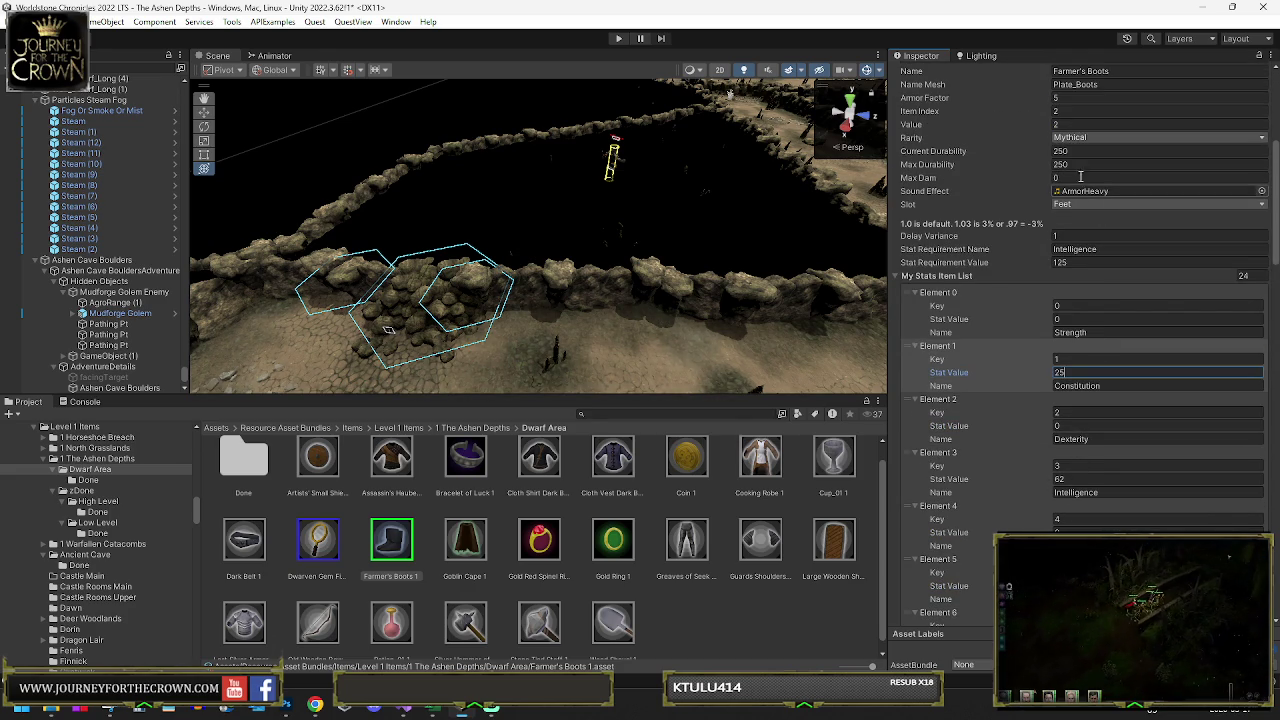
{"action": "left_click", "coordinate": [1083, 124]}
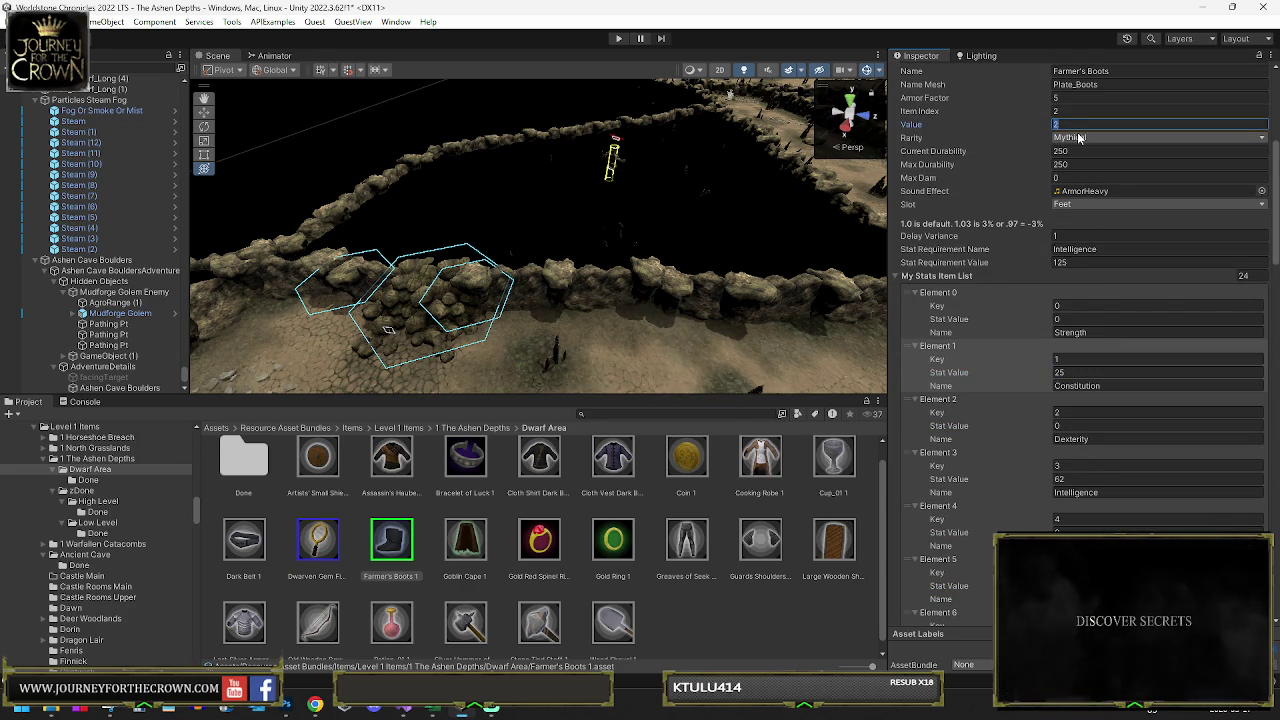
{"action": "type", "text": "120"}
{"action": "key", "text": "shift+Tab"}
{"action": "key", "text": "shift+Tab"}
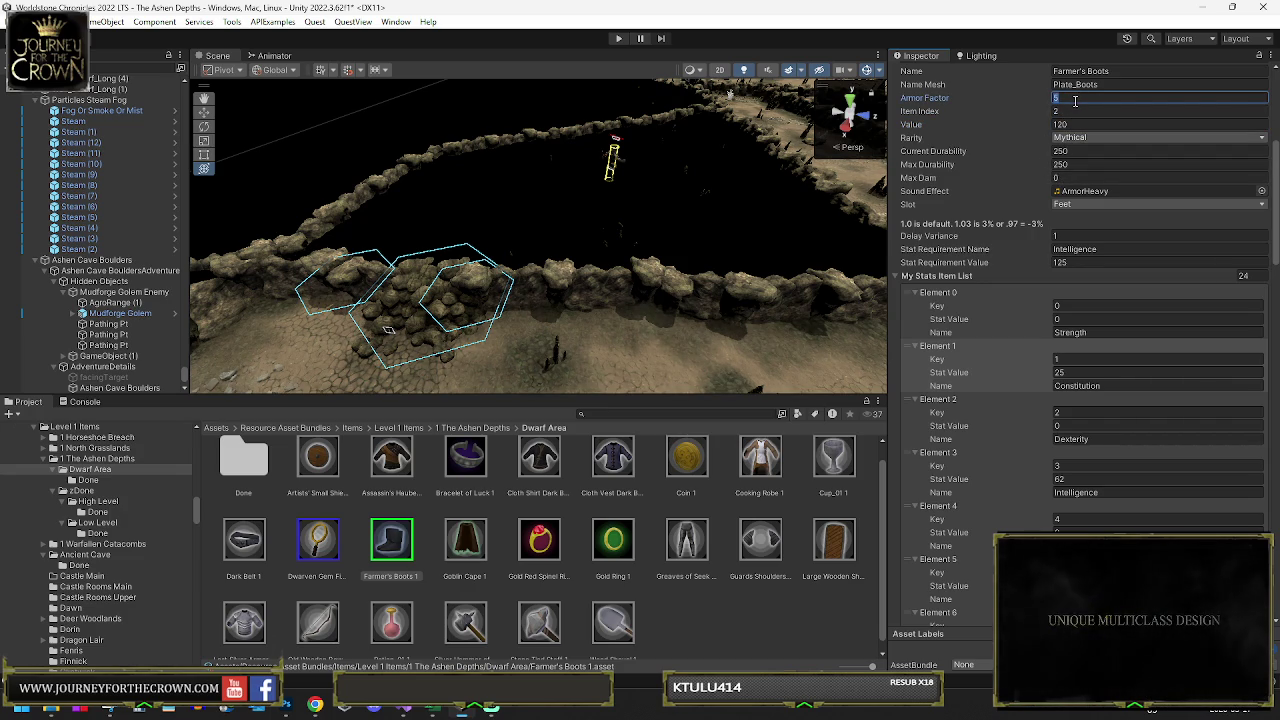
{"action": "type", "text": "10"}
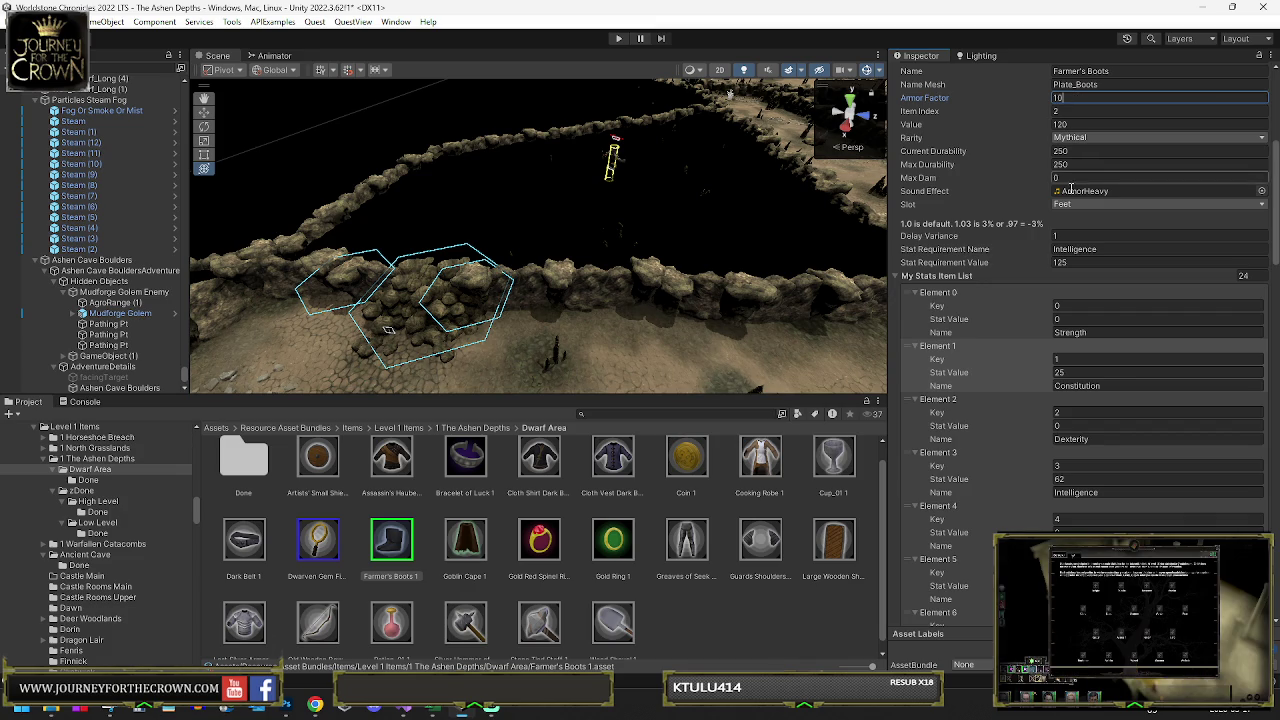
{"action": "scroll", "coordinate": [1091, 288], "scroll_direction": "down", "scroll_amount": 3}
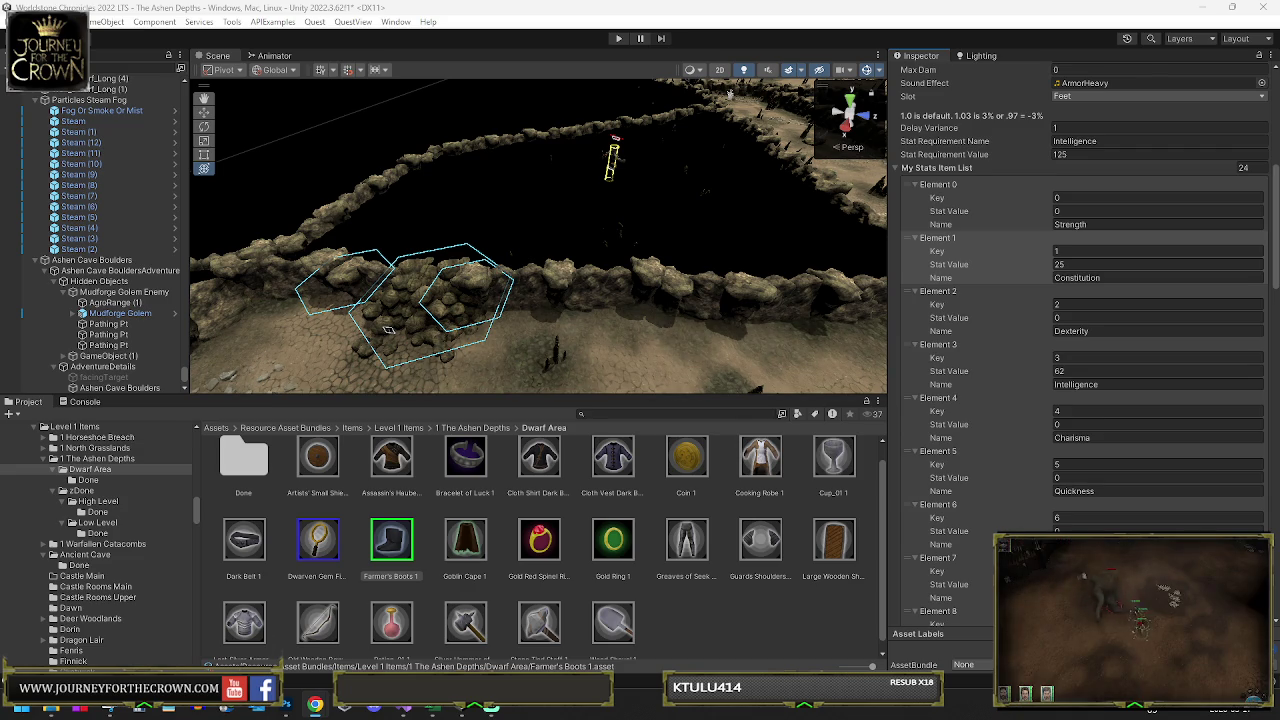
{"action": "left_click", "coordinate": [100, 315]}
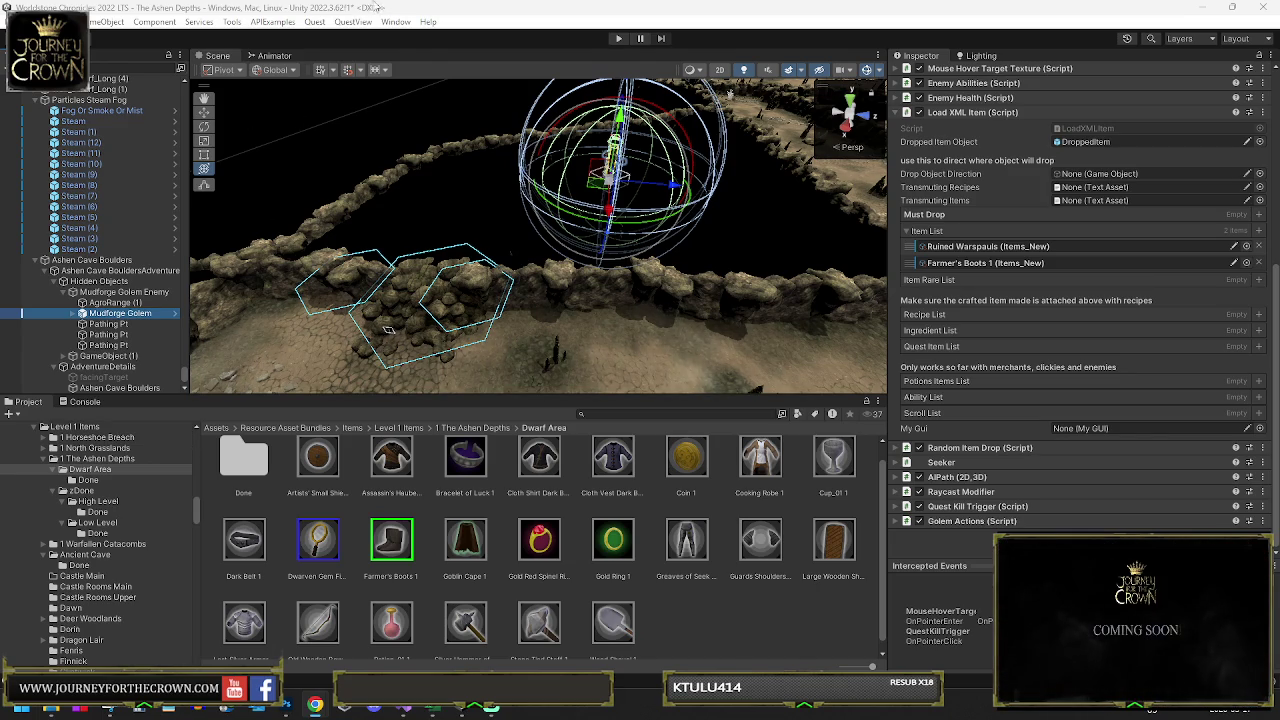
{"action": "scroll", "coordinate": [1106, 353], "scroll_direction": "down", "scroll_amount": 6}
- Set Wisdom to 18 and enter 2 for the Clarity, Poison and Light stat values
{"action": "left_click", "coordinate": [1085, 252]}
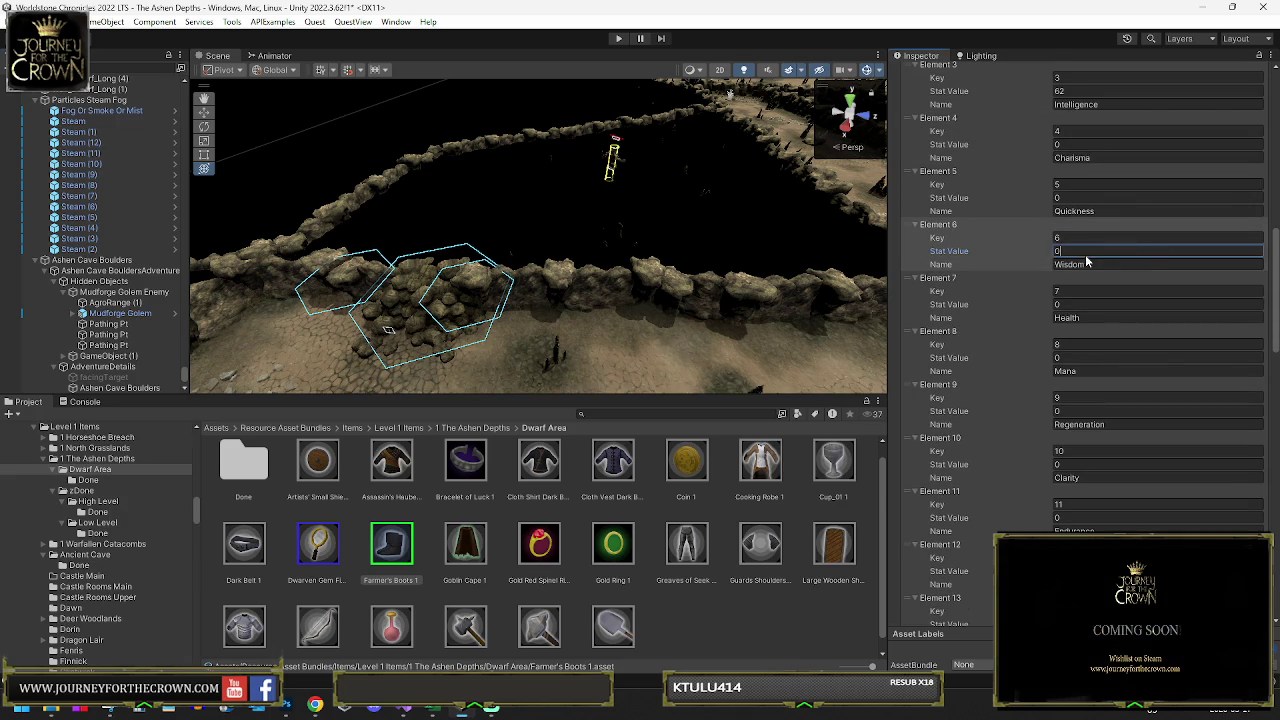
{"action": "type", "text": "18"}
{"action": "left_click", "coordinate": [1150, 464]}
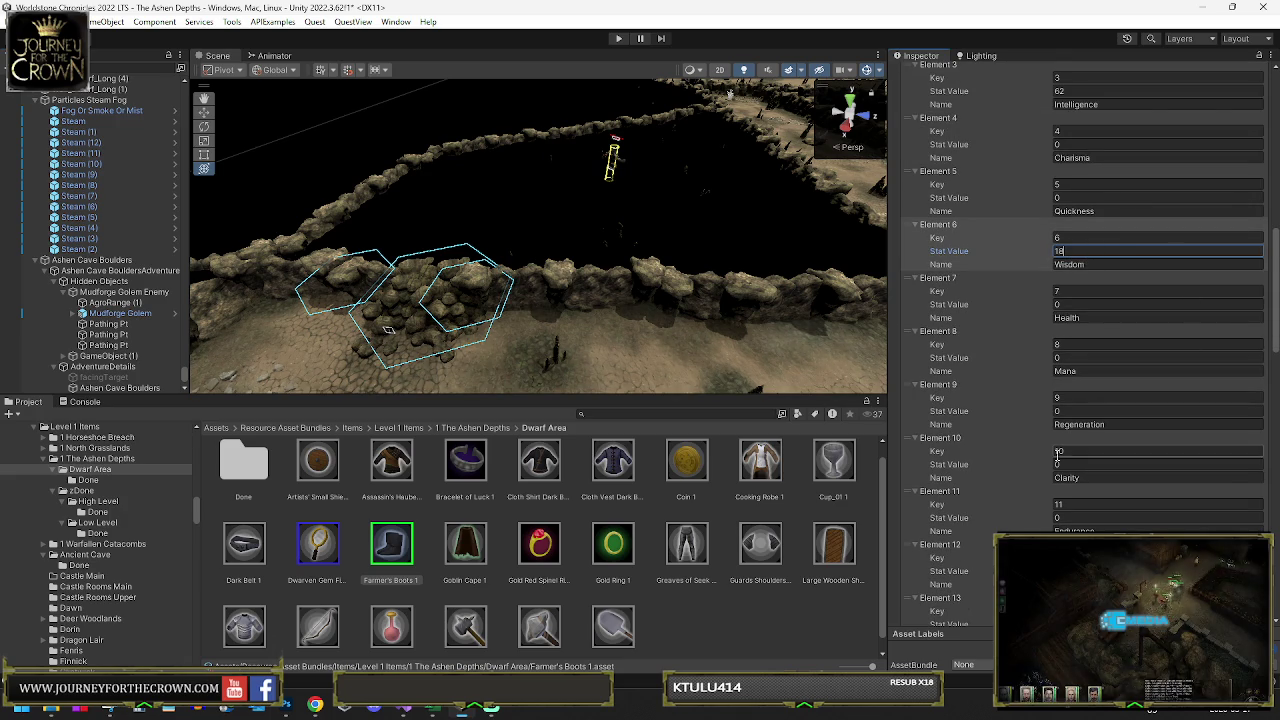
{"action": "type", "text": "2"}
{"action": "scroll", "coordinate": [1150, 464], "scroll_direction": "down", "scroll_amount": 2}
{"action": "left_click", "coordinate": [1150, 463]}
{"action": "type", "text": "2"}
{"action": "scroll", "coordinate": [1148, 385], "scroll_direction": "down", "scroll_amount": 8}
{"action": "left_click", "coordinate": [1060, 475]}
{"action": "type", "text": "2"}
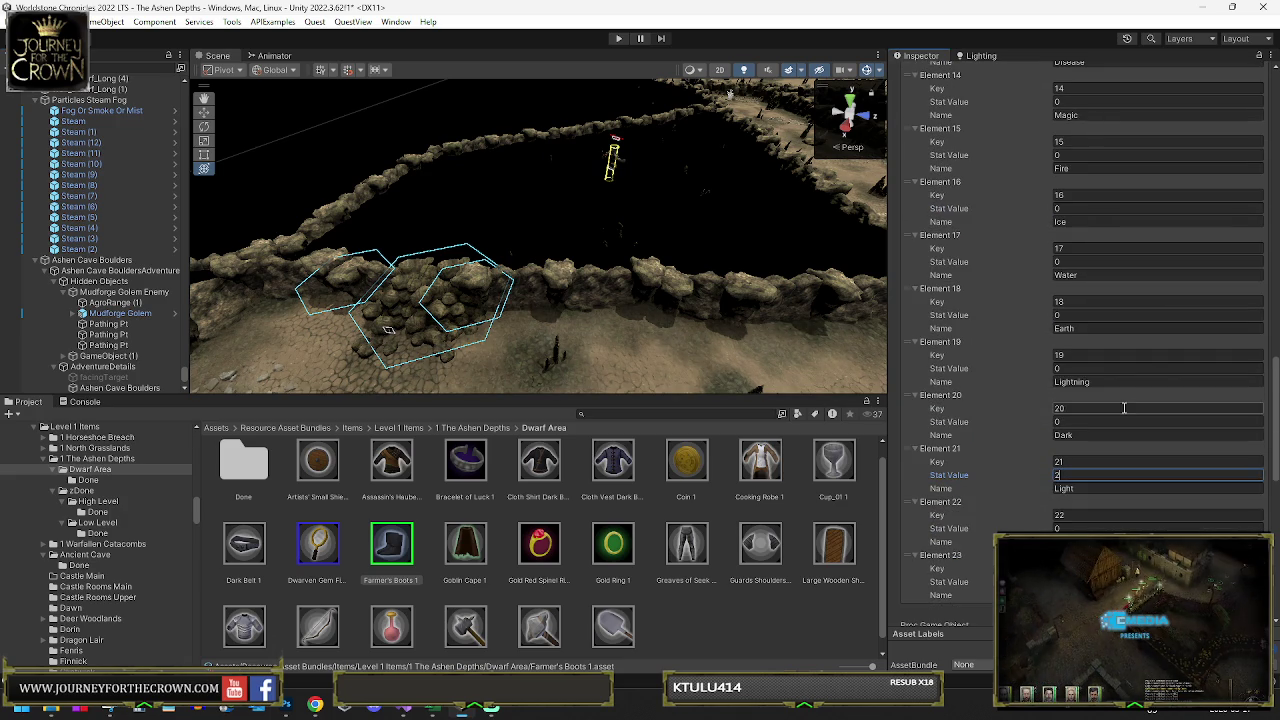
- Set the Earth stat to 5, Dark to 2 and Stamina to 10
{"action": "left_click", "coordinate": [1093, 315]}
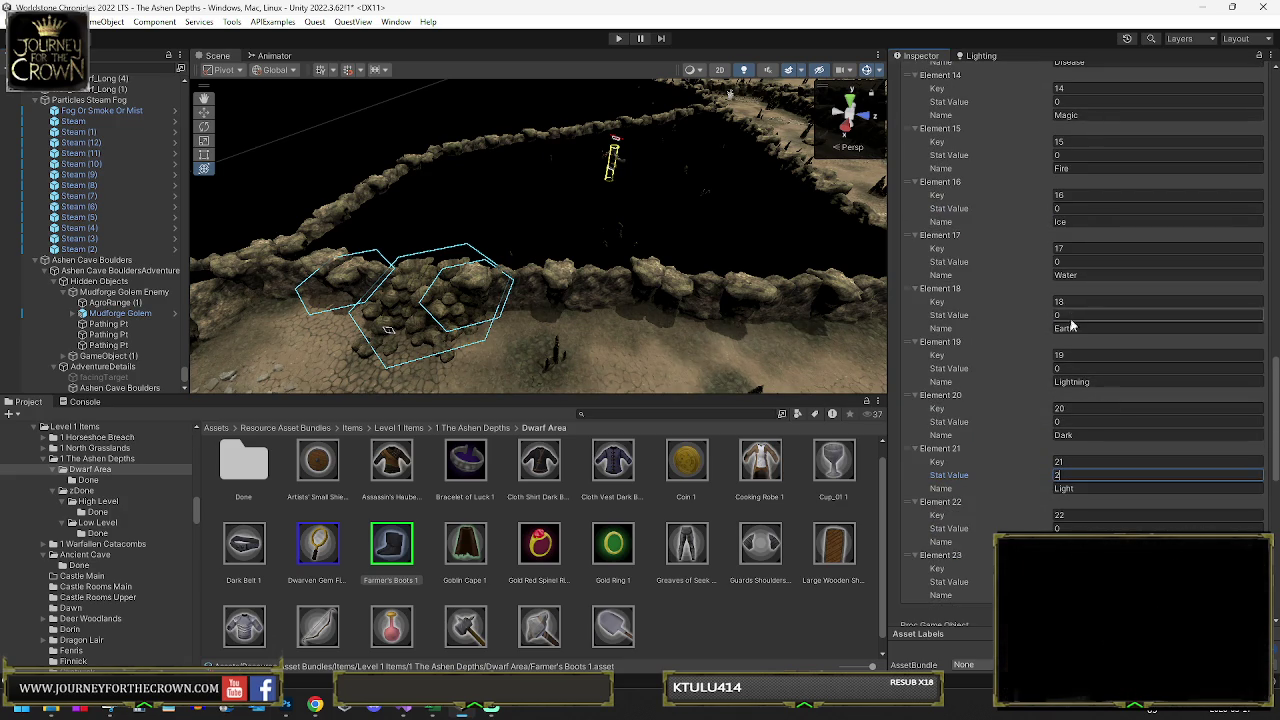
{"action": "type", "text": "5"}
{"action": "scroll", "coordinate": [1093, 352], "scroll_direction": "down", "scroll_amount": 2}
{"action": "left_click", "coordinate": [1086, 366]}
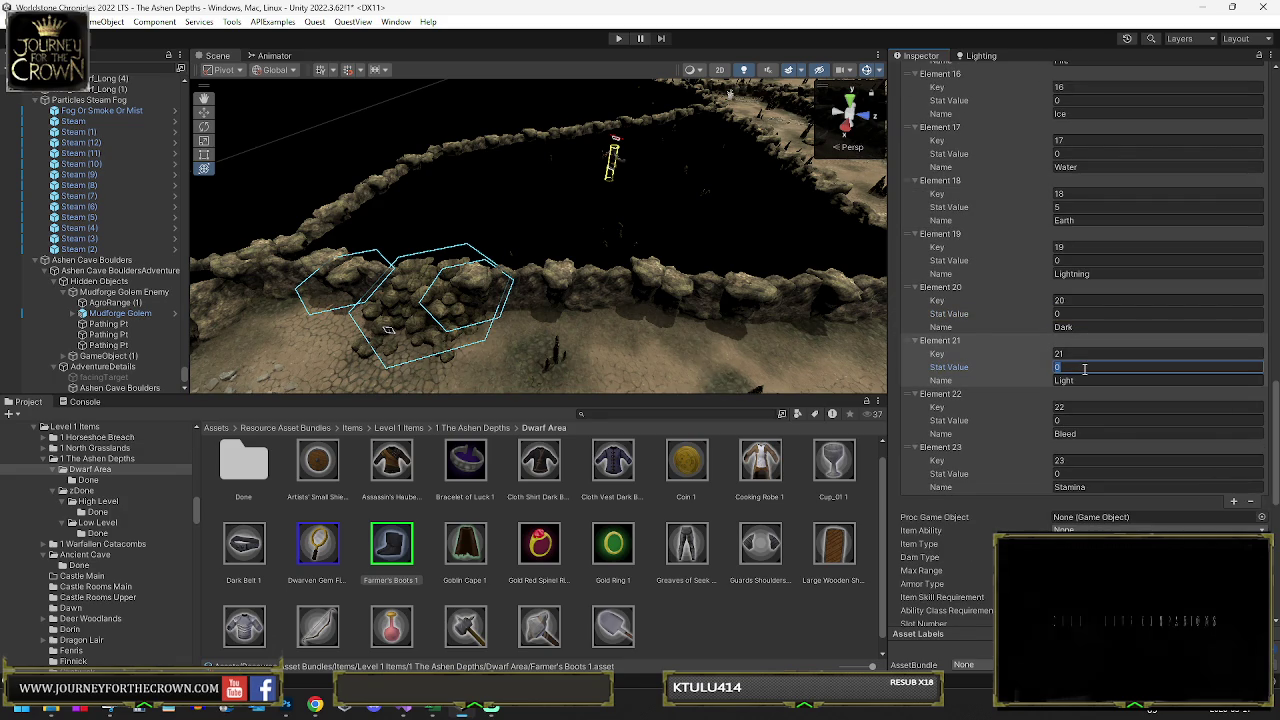
{"action": "left_click", "coordinate": [1084, 313]}
{"action": "type", "text": "2"}
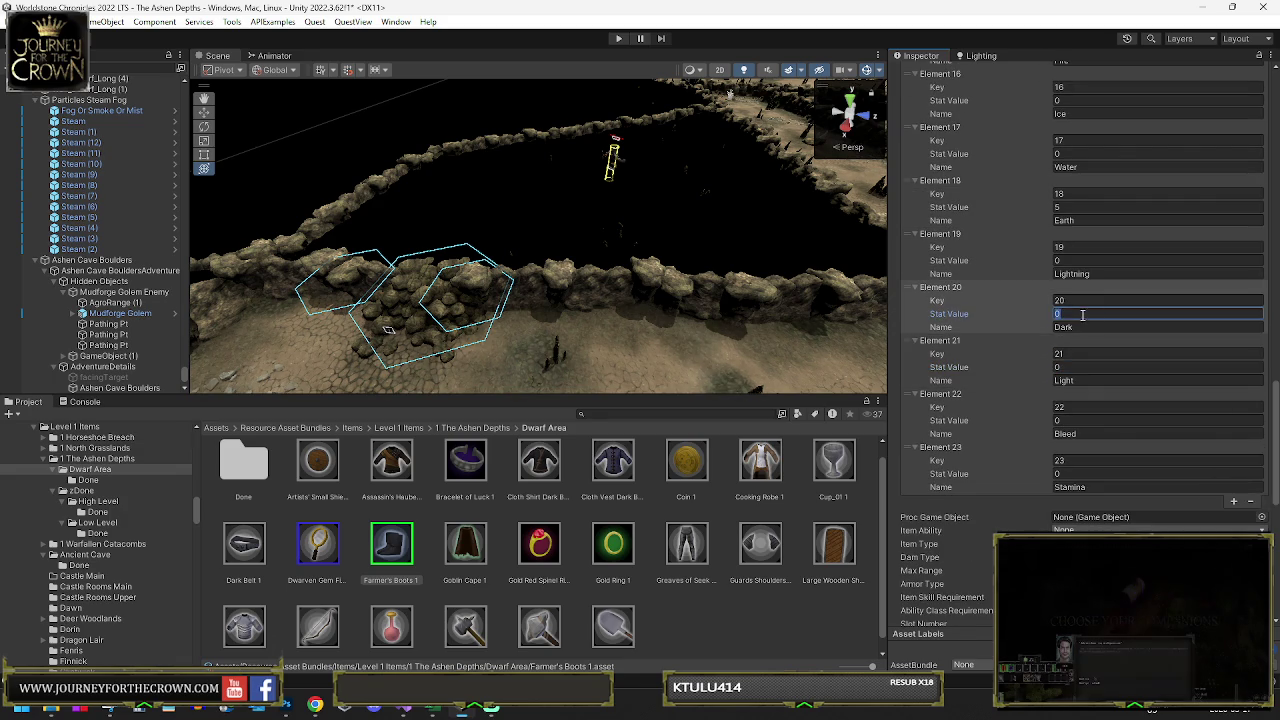
{"action": "scroll", "coordinate": [1085, 400], "scroll_direction": "down", "scroll_amount": 3}
{"action": "left_click", "coordinate": [1082, 293]}
{"action": "type", "text": "10"}
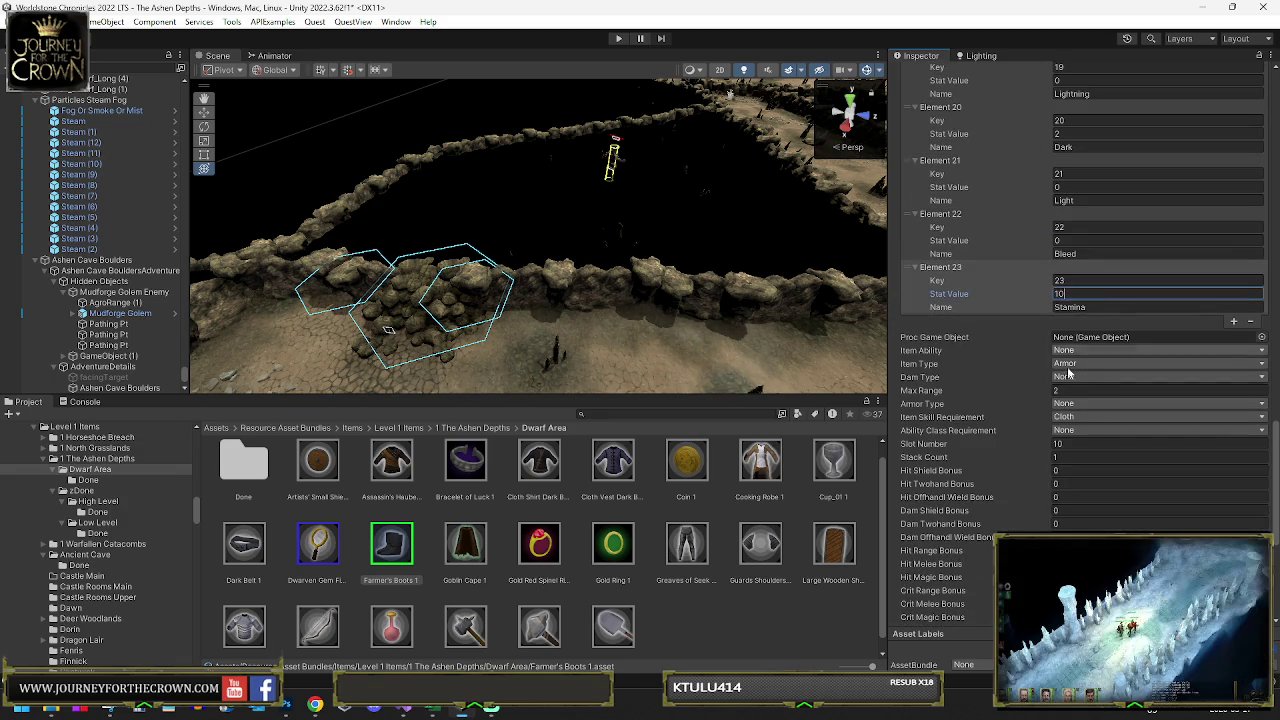
{"action": "scroll", "coordinate": [1071, 356], "scroll_direction": "down", "scroll_amount": 3}
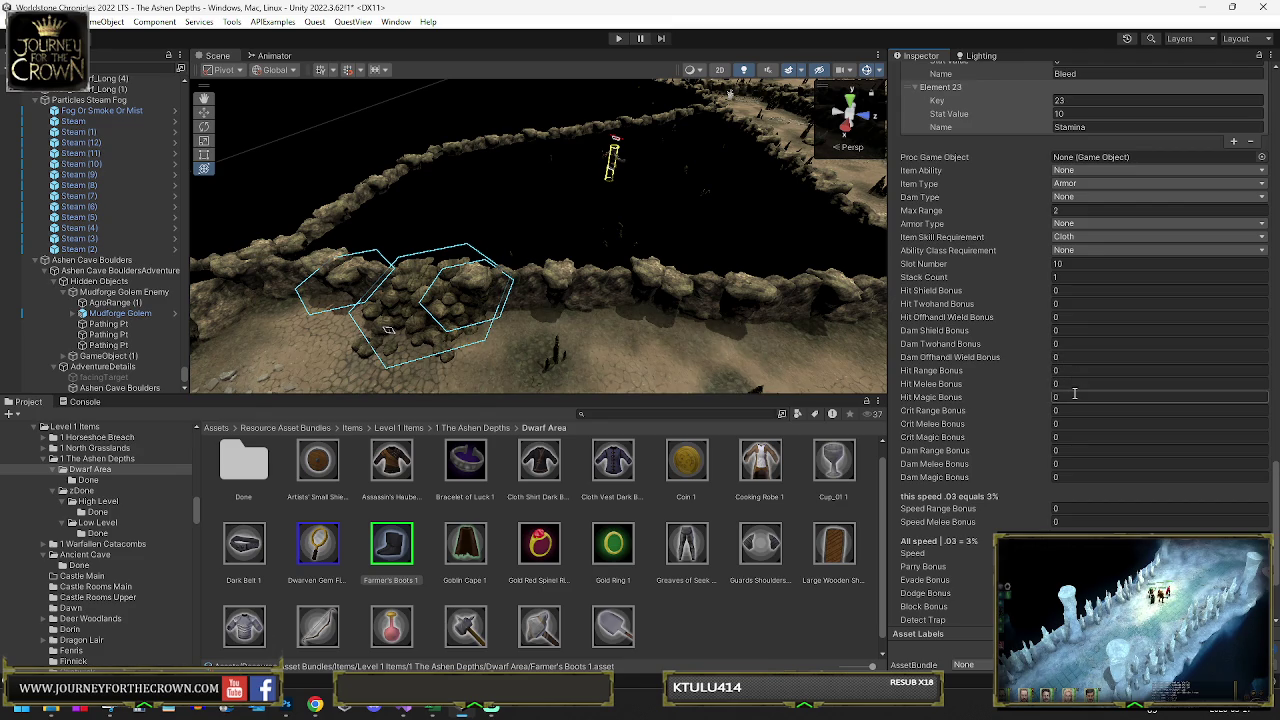
- Set Hit, Crit and Dam Magic Bonus to 2 each and Speed to .02
{"action": "type", "text": "2"}
{"action": "left_click", "coordinate": [1078, 437]}
{"action": "type", "text": "2"}
{"action": "left_click", "coordinate": [1081, 477]}
{"action": "type", "text": "2"}
{"action": "scroll", "coordinate": [1081, 479], "scroll_direction": "down", "scroll_amount": 2}
{"action": "left_click", "coordinate": [1078, 424]}
{"action": "type", "text": ".02"}
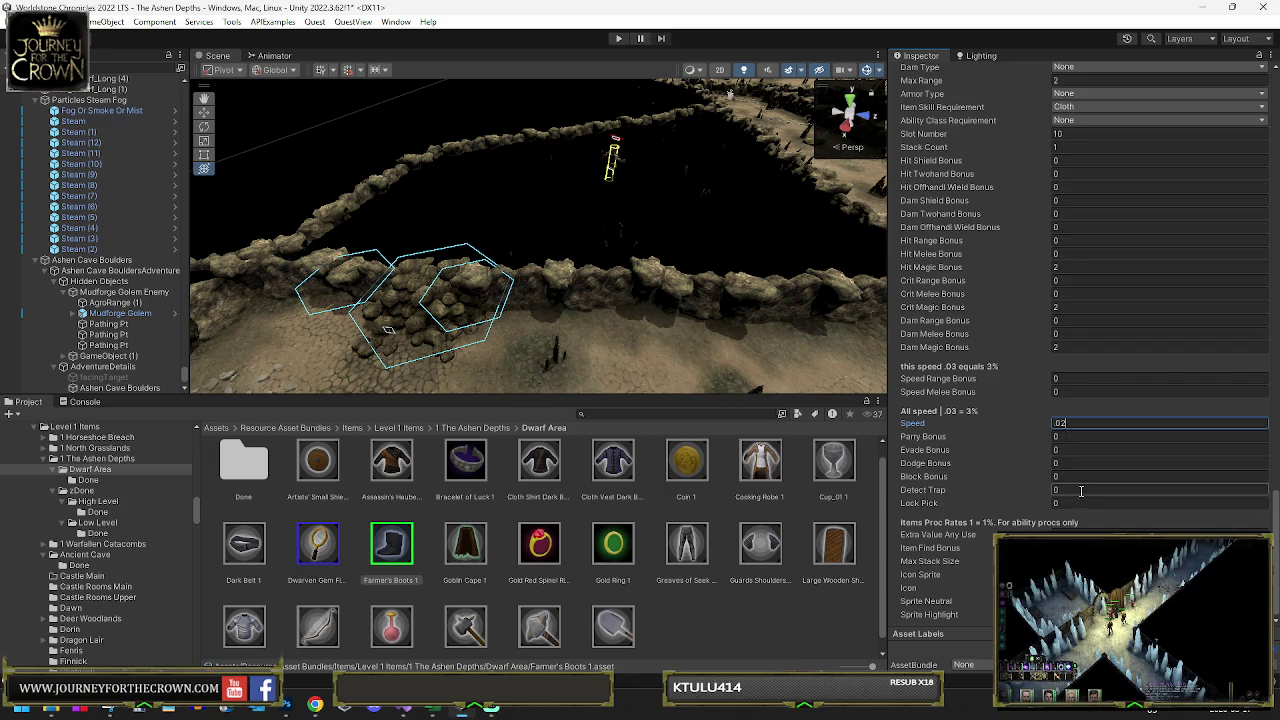
{"action": "scroll", "coordinate": [1079, 489], "scroll_direction": "down", "scroll_amount": 10}
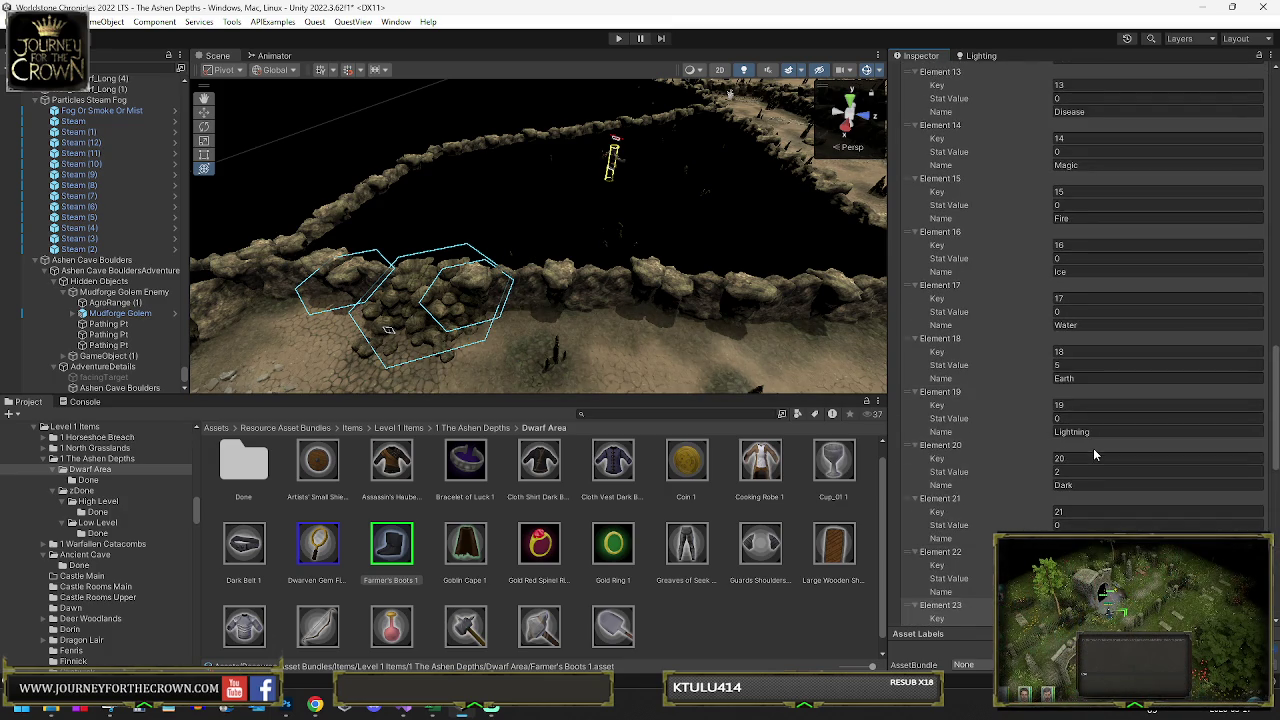
{"action": "scroll", "coordinate": [1094, 453], "scroll_direction": "up", "scroll_amount": 8}
{"action": "scroll", "coordinate": [1115, 438], "scroll_direction": "down", "scroll_amount": 10}
- Choose Aura_of_Clarity from the Item Ability dropdown, leaving the damage type unchanged
{"action": "left_click", "coordinate": [1081, 465]}
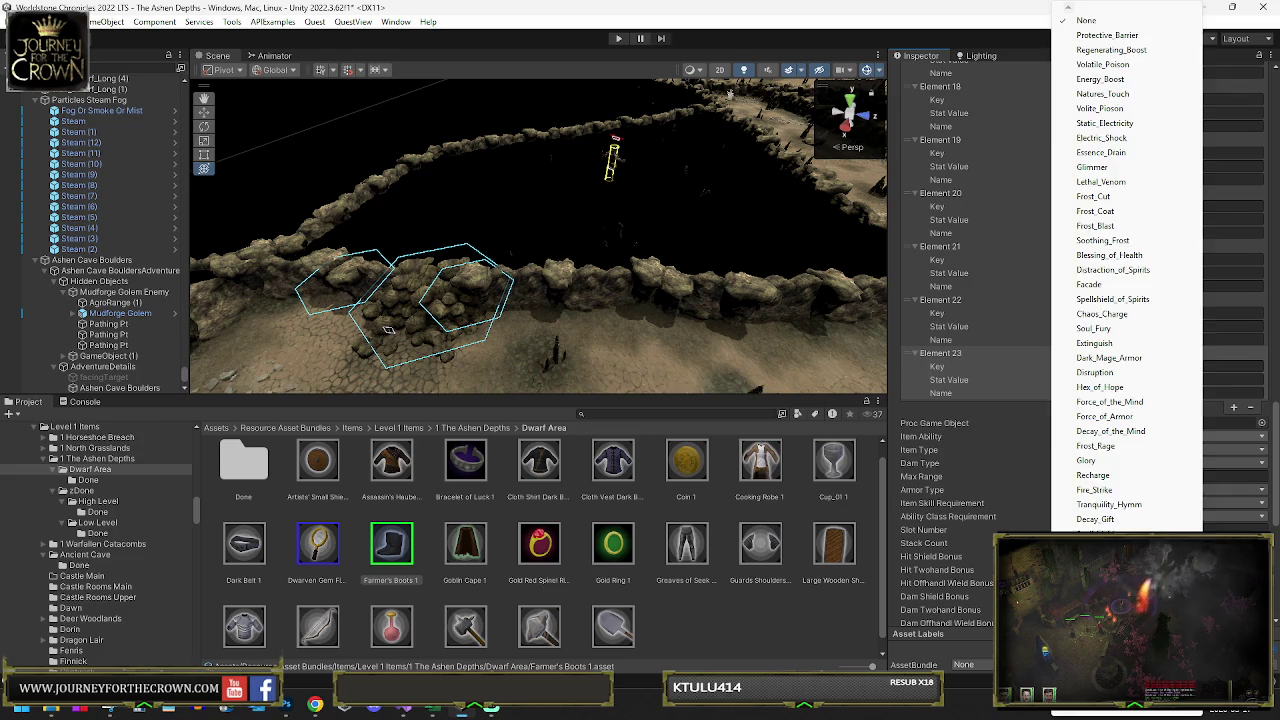
{"action": "left_click", "coordinate": [1081, 465]}
{"action": "left_click", "coordinate": [1091, 436]}
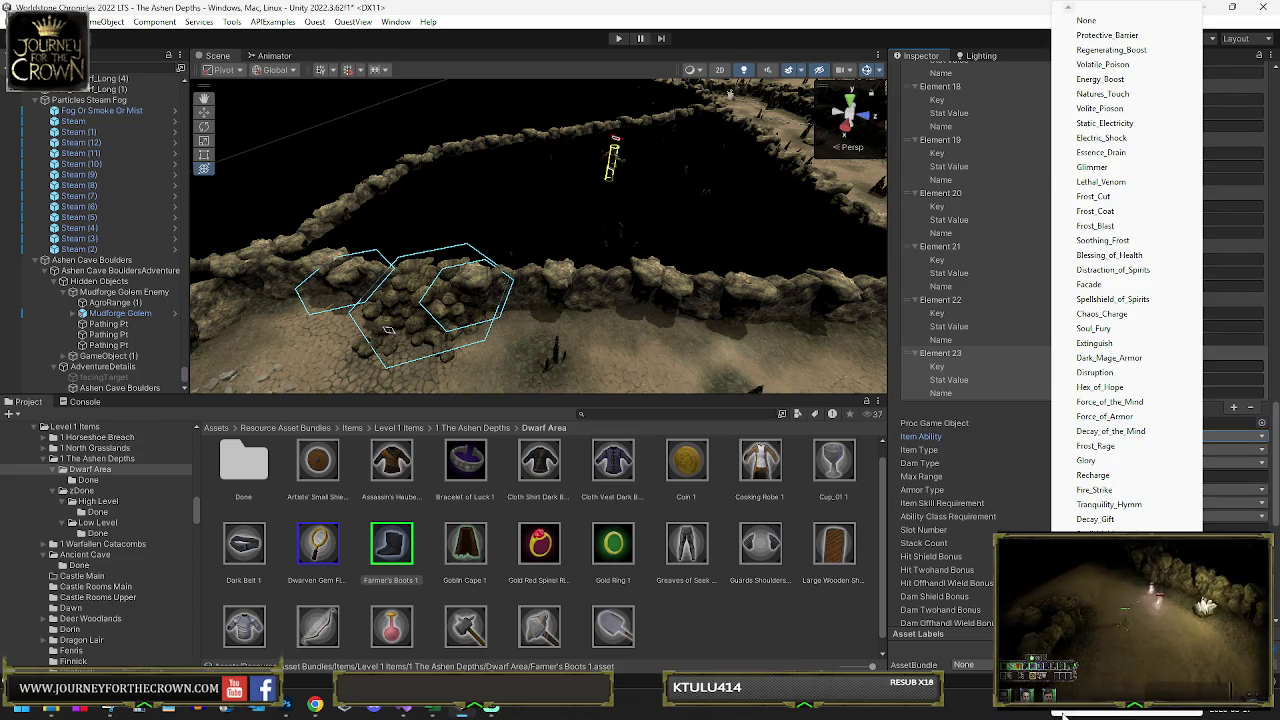
{"action": "scroll", "coordinate": [1063, 715], "scroll_direction": "down", "scroll_amount": 5}
{"action": "scroll", "coordinate": [1063, 715], "scroll_direction": "down", "scroll_amount": 8}
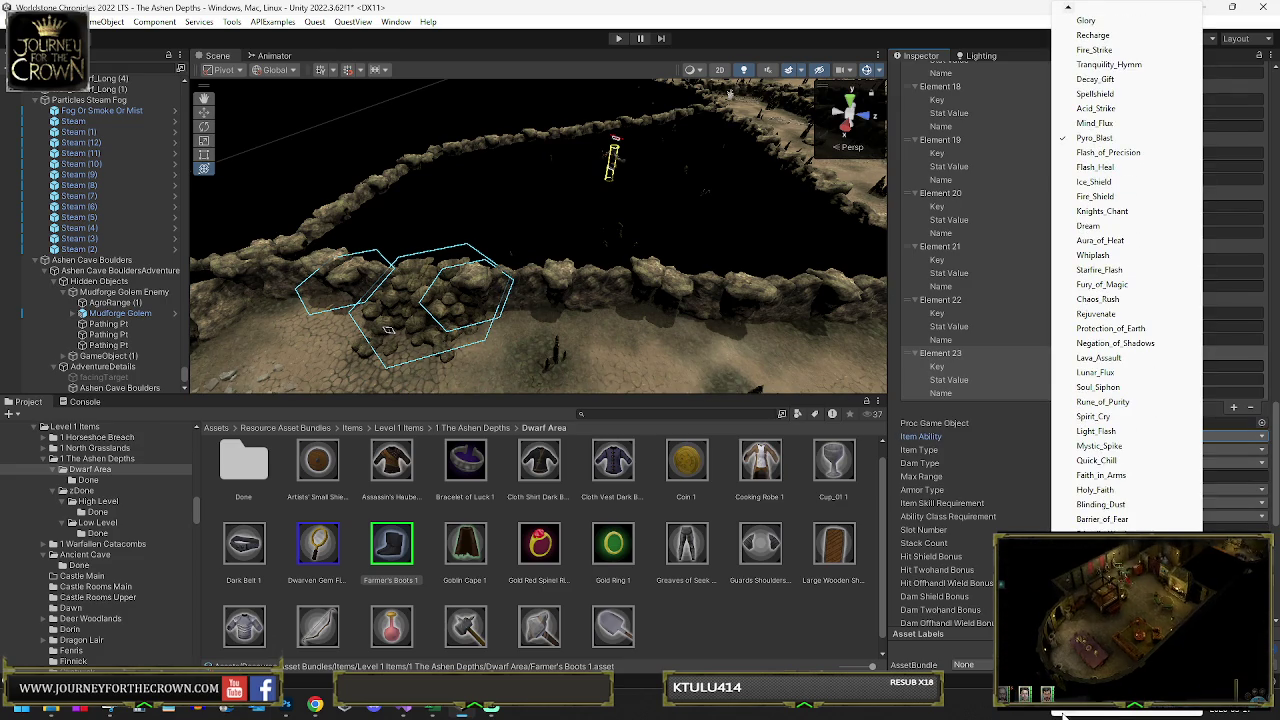
{"action": "scroll", "coordinate": [1063, 715], "scroll_direction": "down", "scroll_amount": 3}
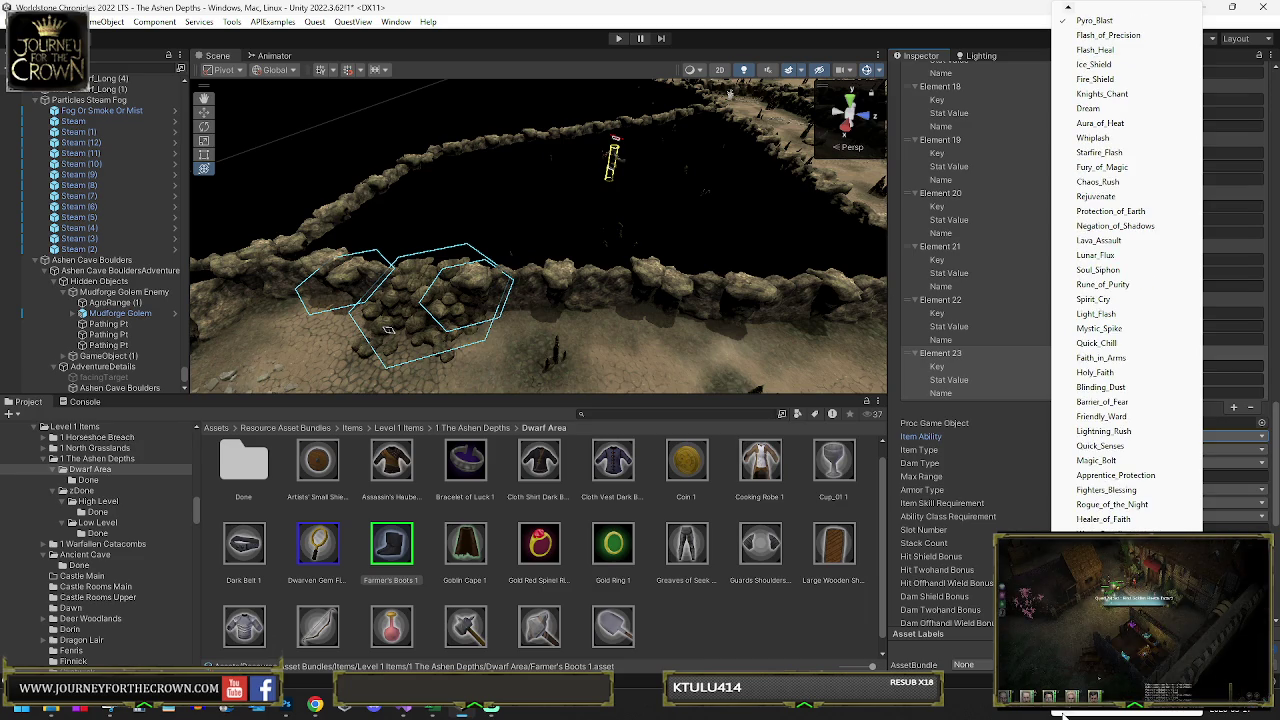
{"action": "scroll", "coordinate": [1063, 715], "scroll_direction": "down", "scroll_amount": 6}
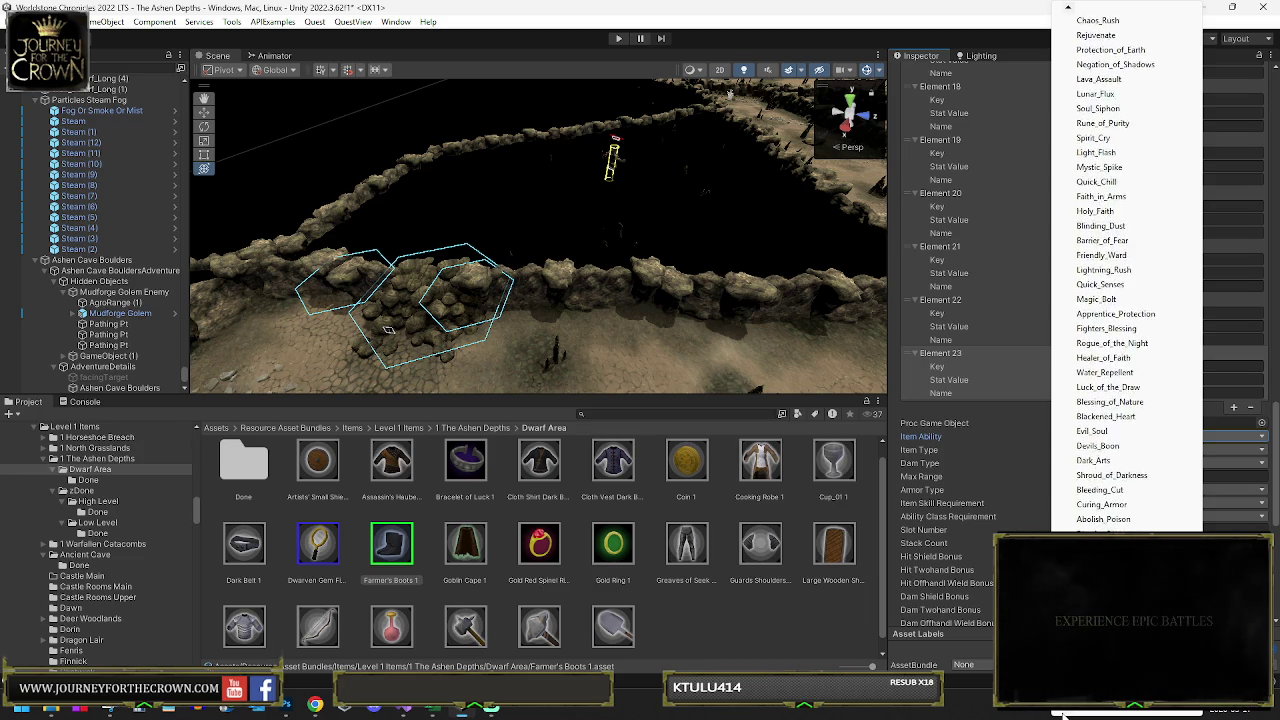
{"action": "scroll", "coordinate": [1063, 715], "scroll_direction": "down", "scroll_amount": 3}
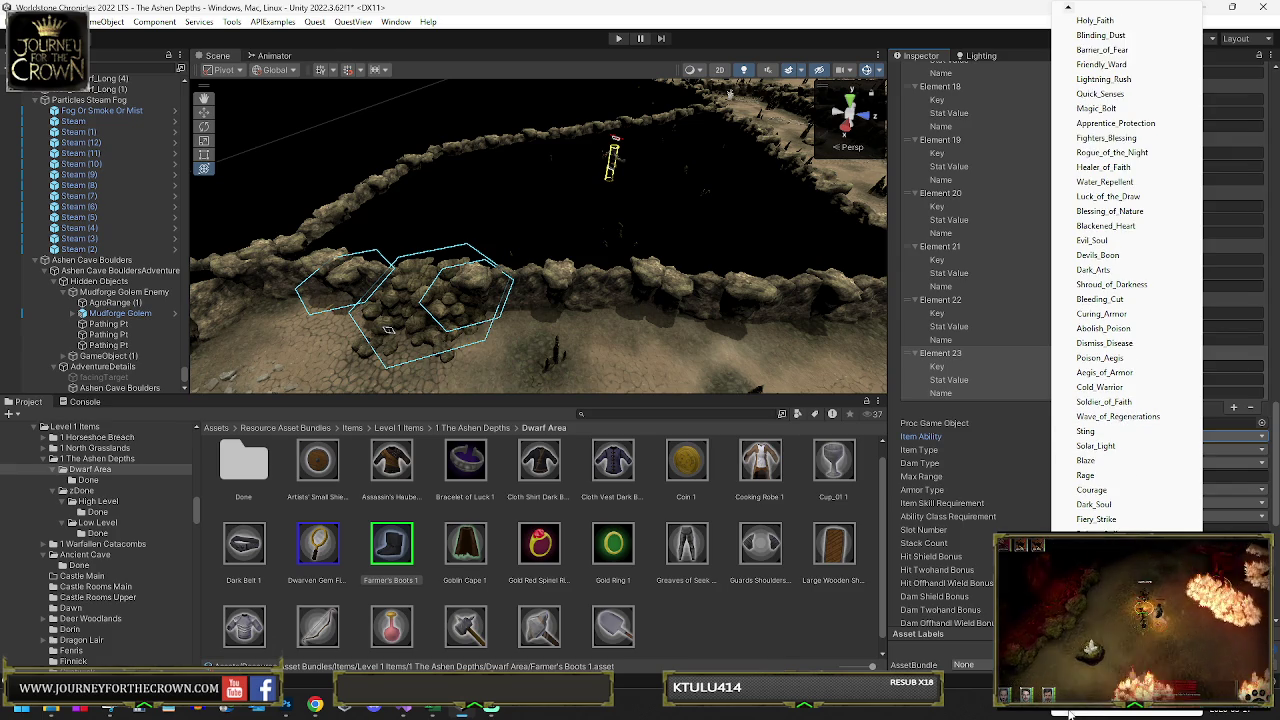
{"action": "mouse_move", "coordinate": [1070, 713]}
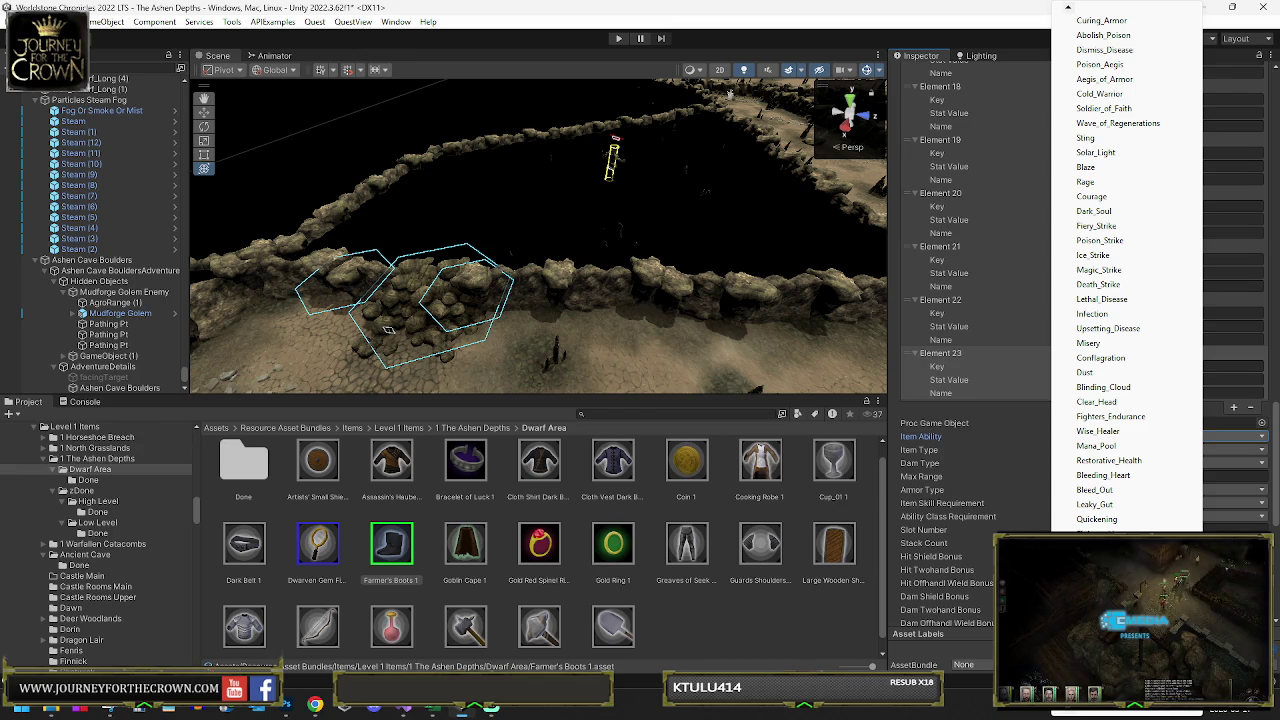
{"action": "scroll", "coordinate": [1081, 713], "scroll_direction": "down", "scroll_amount": 5}
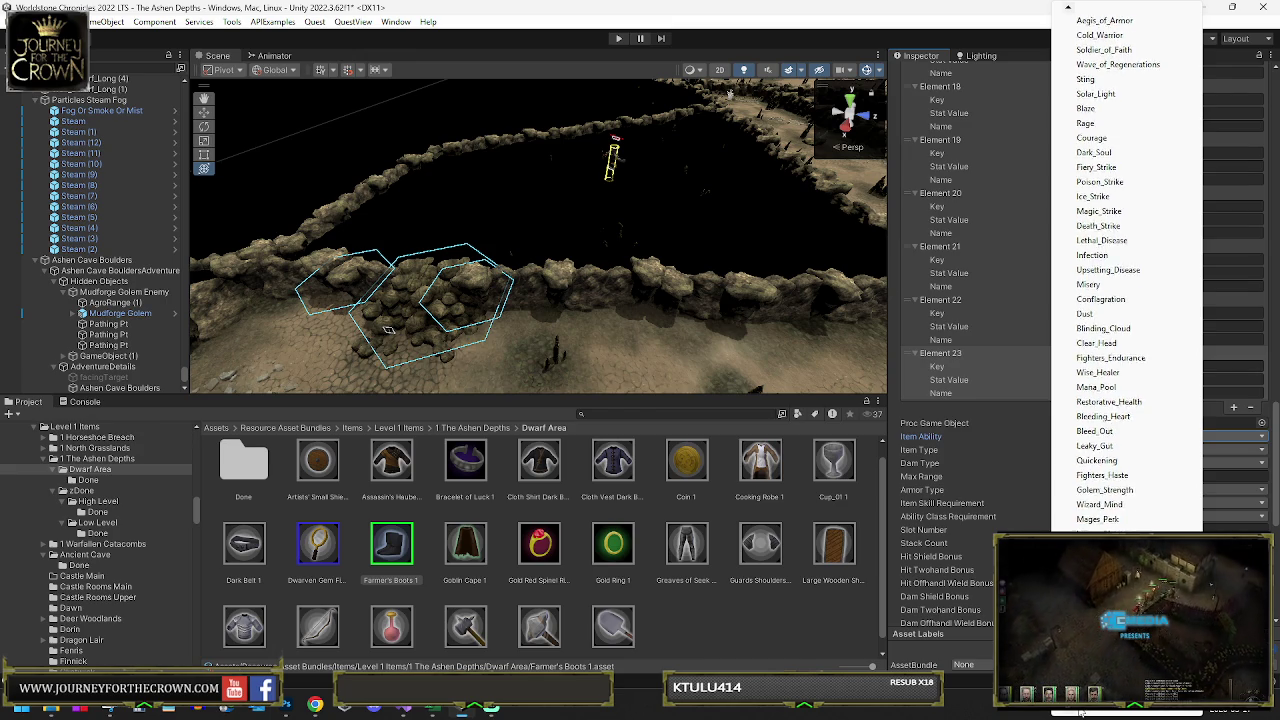
{"action": "scroll", "coordinate": [1081, 713], "scroll_direction": "down", "scroll_amount": 1}
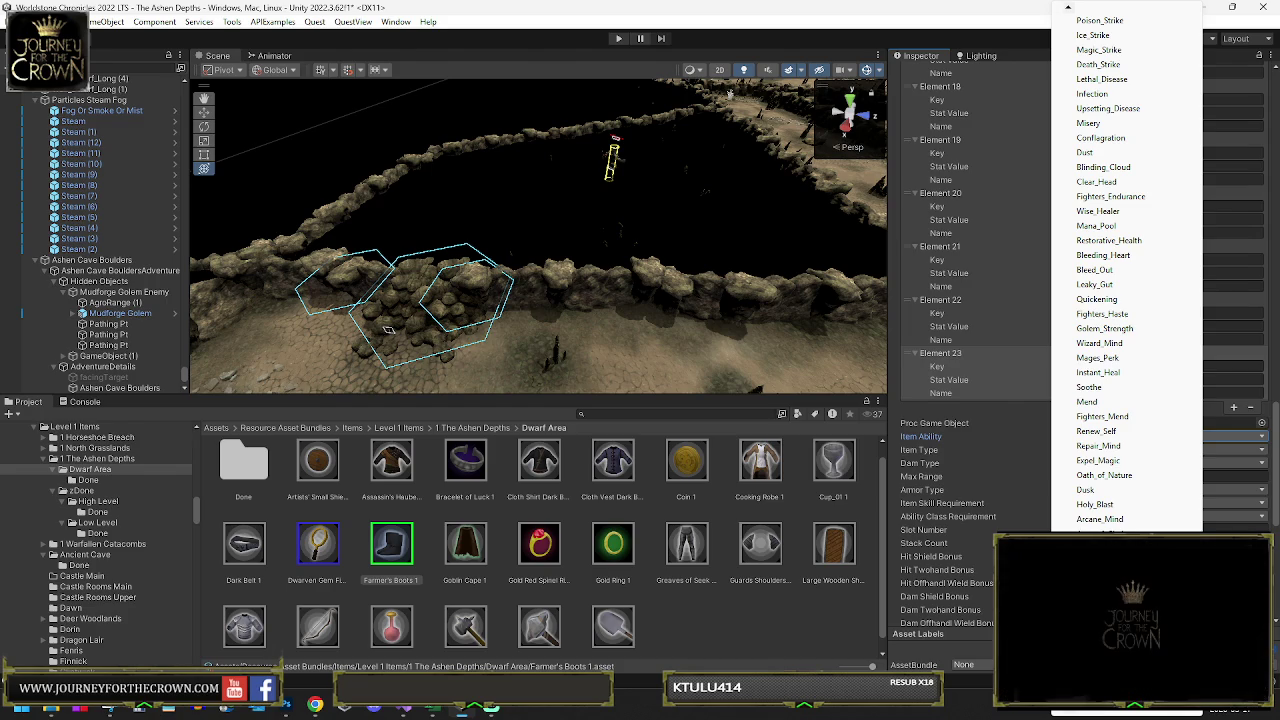
{"action": "left_click", "coordinate": [1105, 532]}
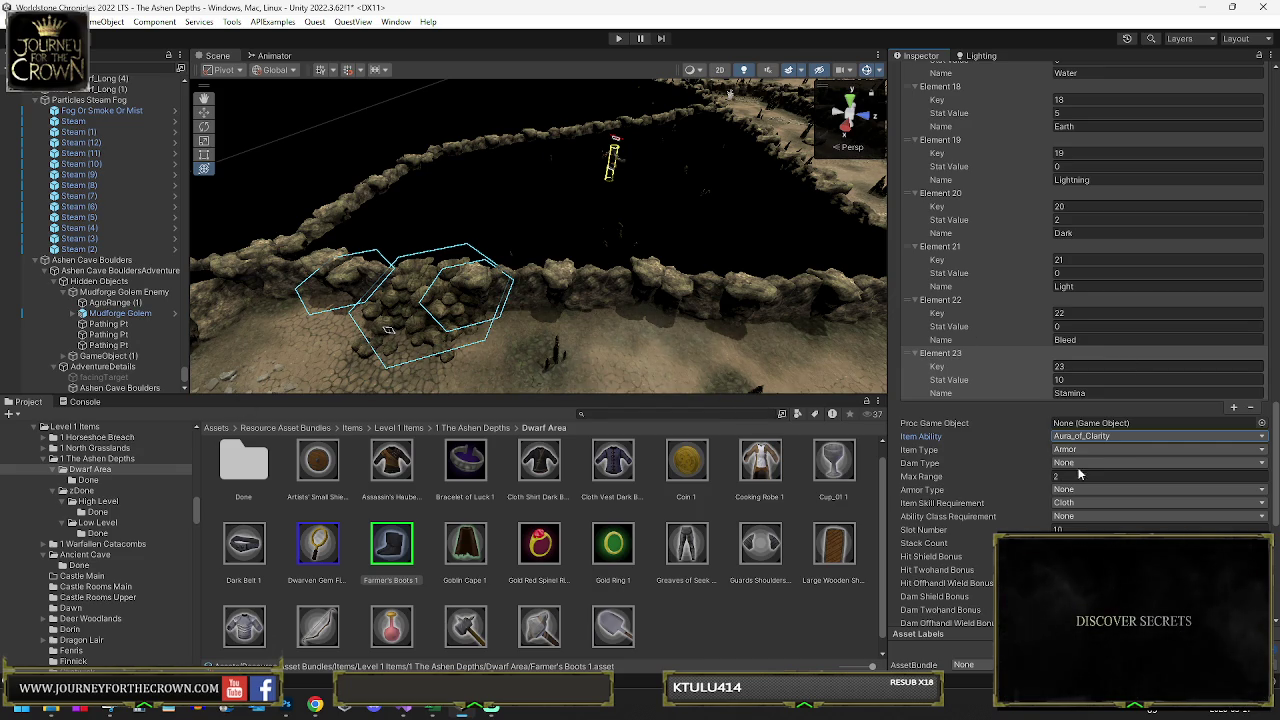
{"action": "scroll", "coordinate": [1102, 463], "scroll_direction": "down", "scroll_amount": 8}
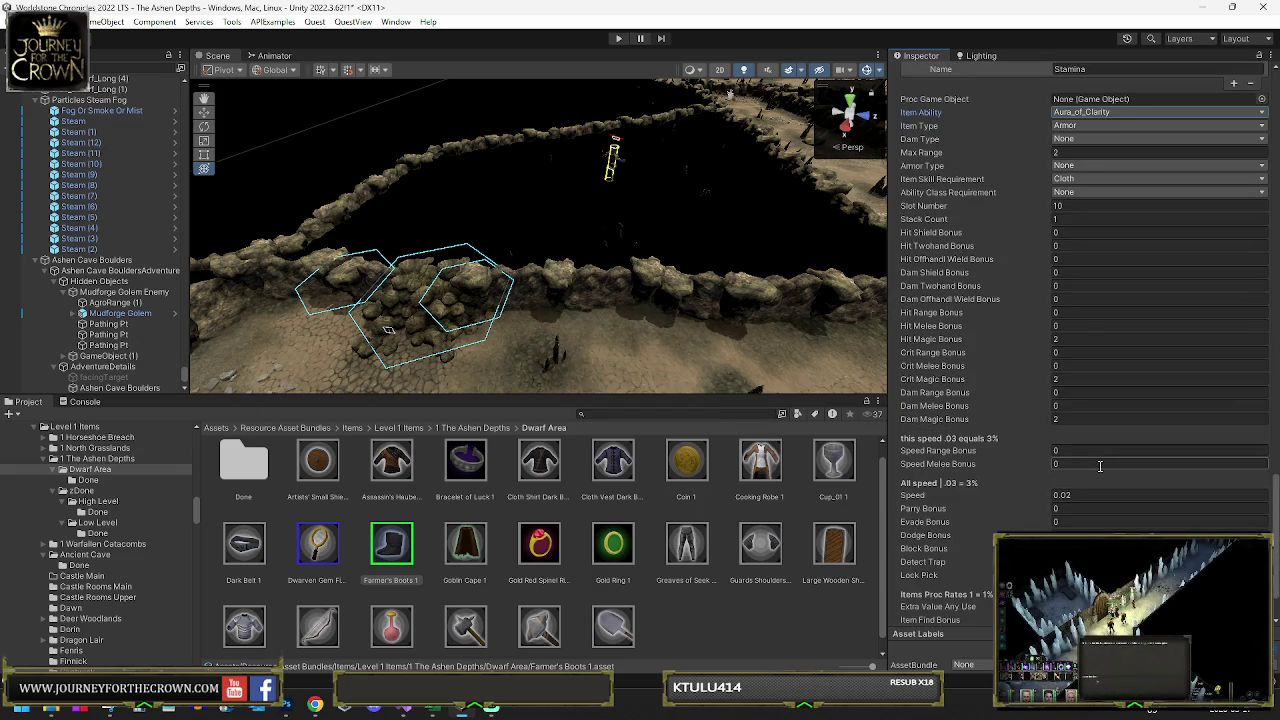
{"action": "scroll", "coordinate": [1099, 467], "scroll_direction": "down", "scroll_amount": 2}
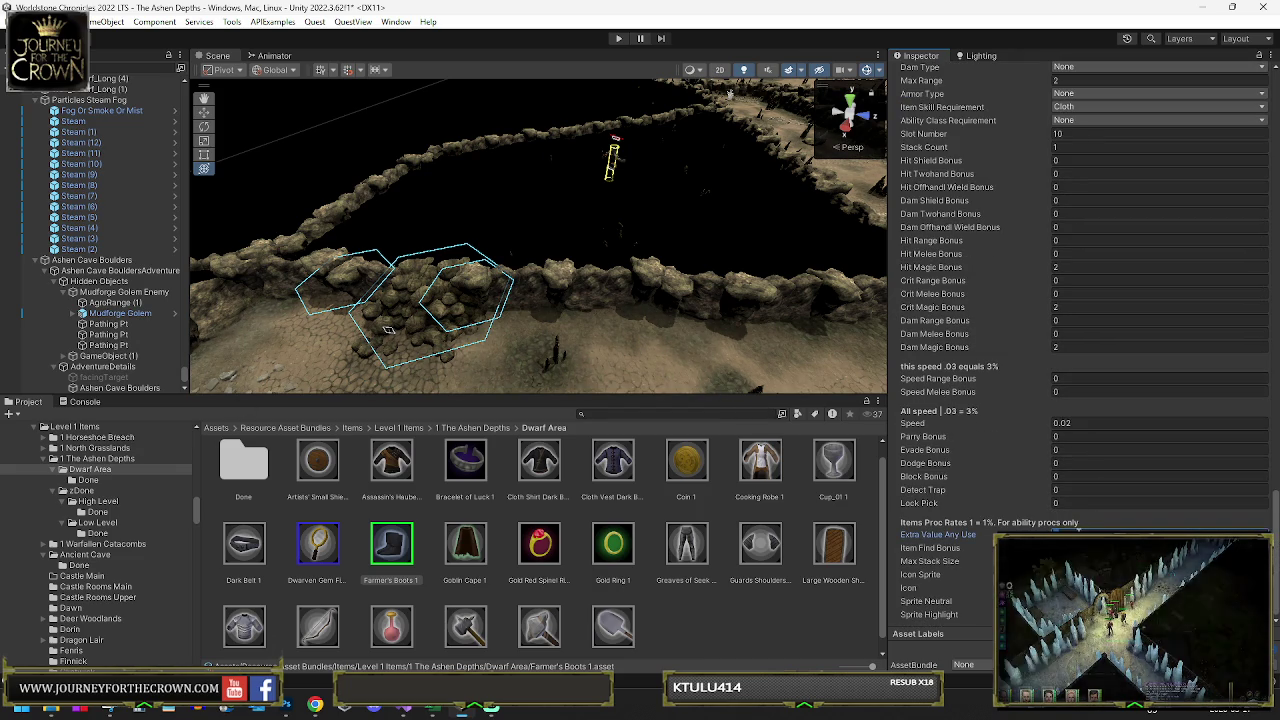
{"action": "scroll", "coordinate": [1109, 420], "scroll_direction": "down", "scroll_amount": 15}
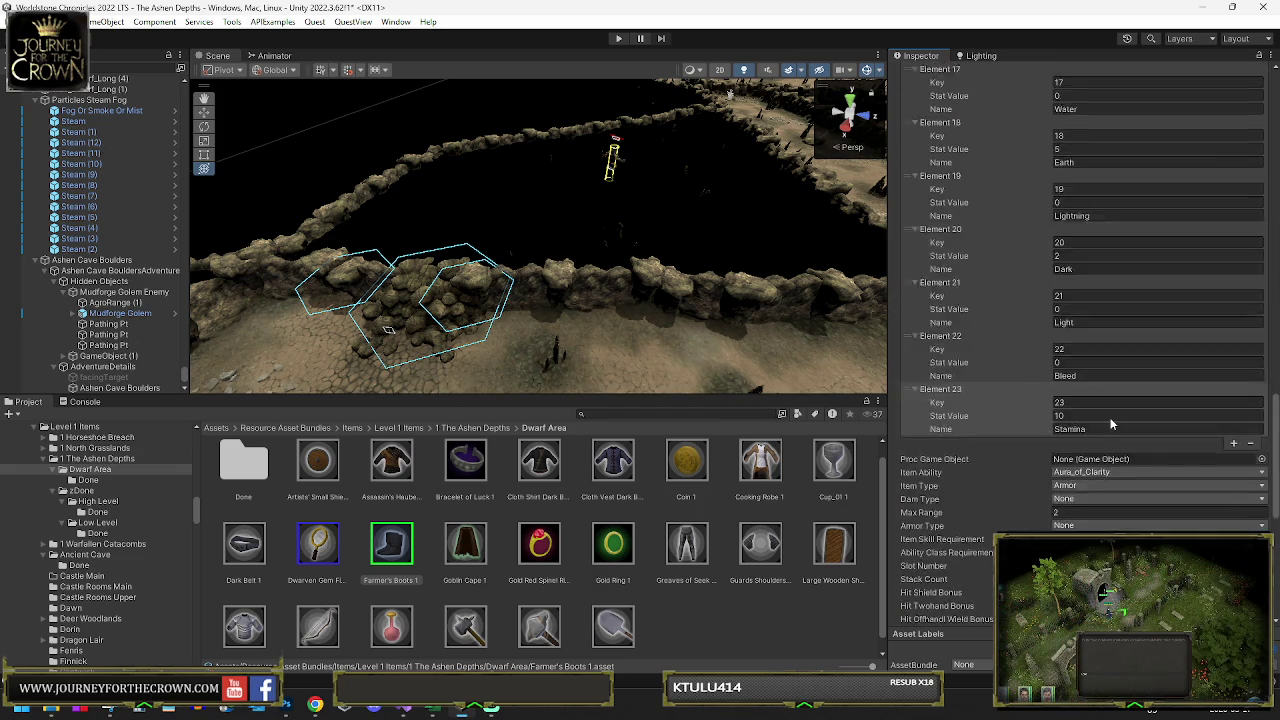
{"action": "scroll", "coordinate": [1104, 432], "scroll_direction": "up", "scroll_amount": 13}
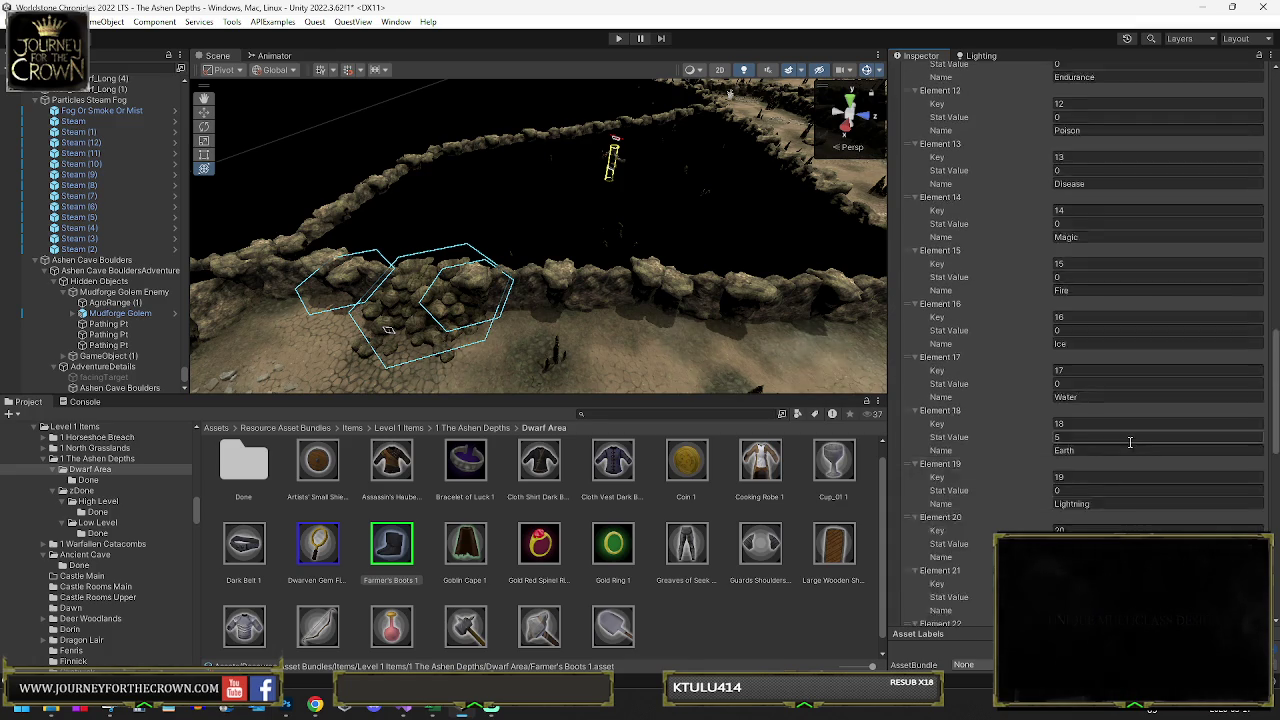
{"action": "scroll", "coordinate": [1168, 451], "scroll_direction": "up", "scroll_amount": 10}
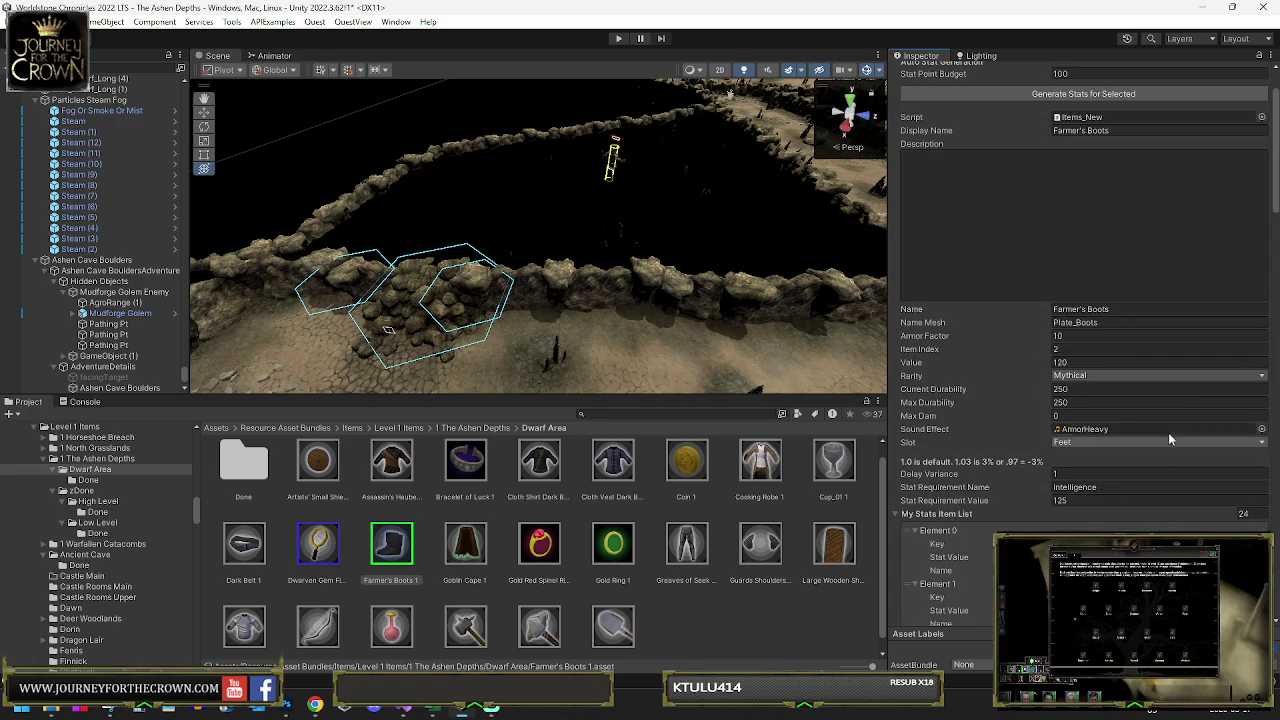
{"action": "left_click", "coordinate": [1122, 197]}
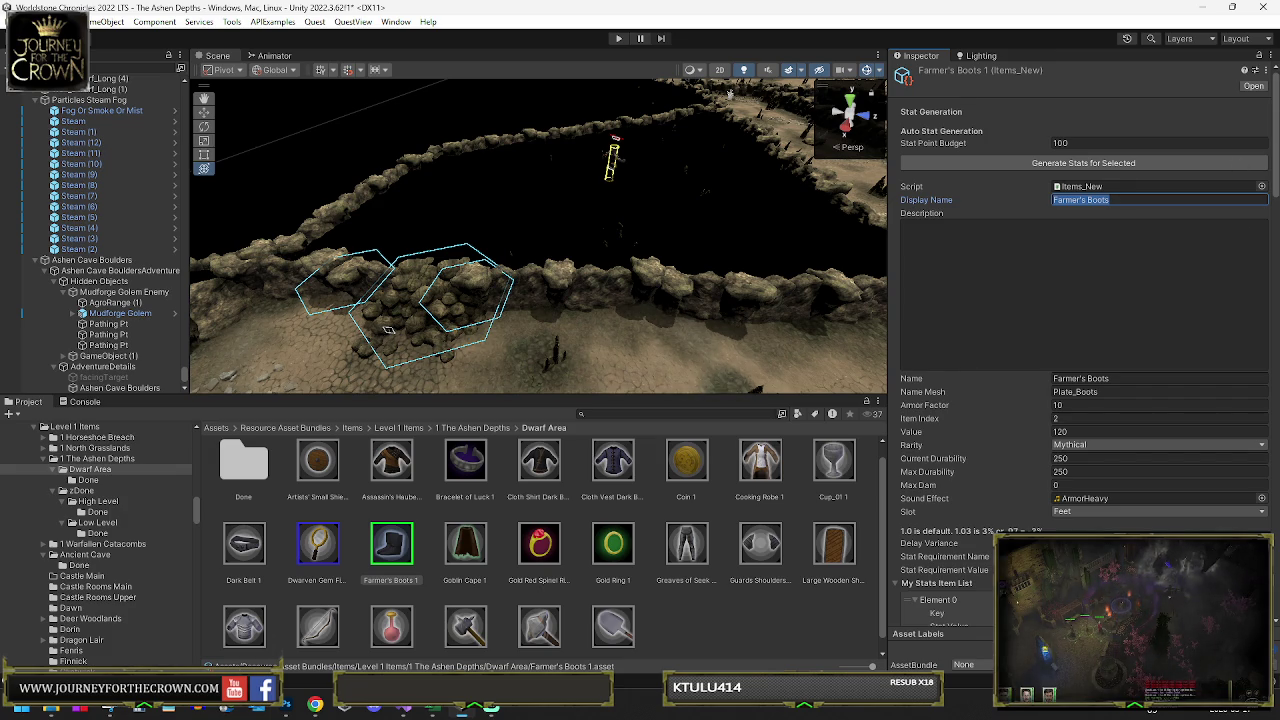
{"action": "key", "text": "End"}
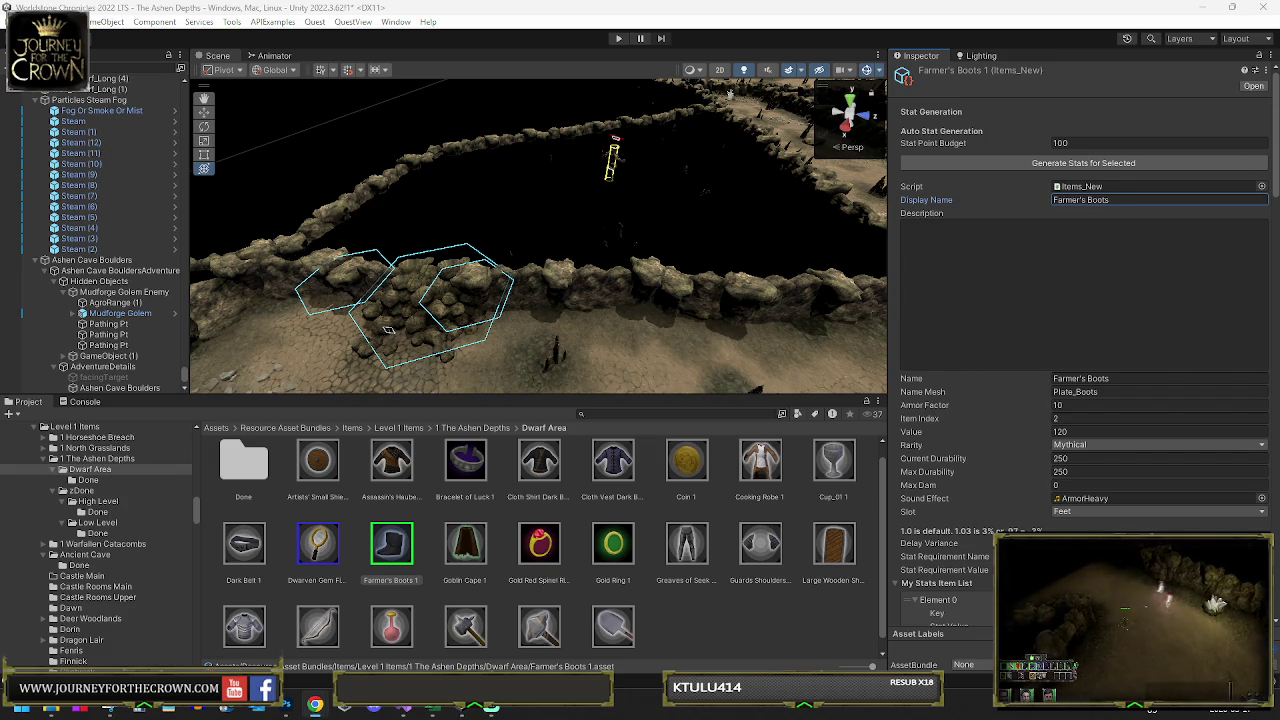
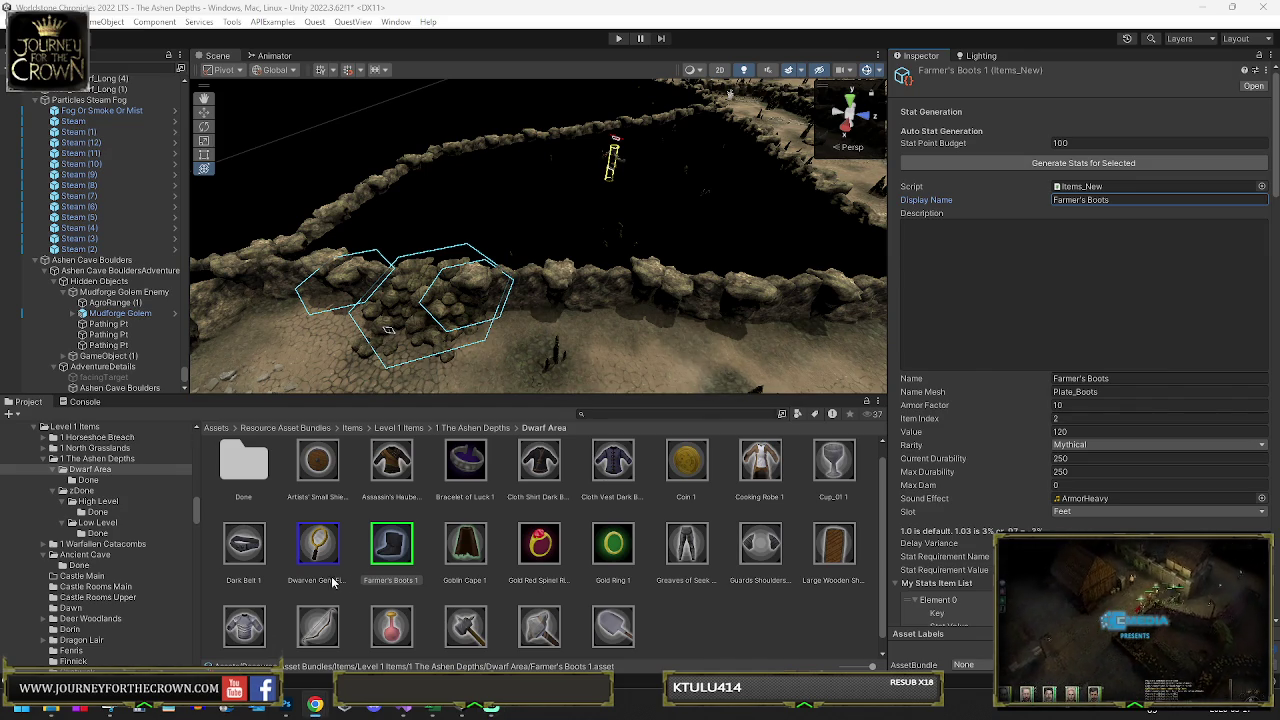
- Rename the Farmer's Boots asset and its Display Name to Ashen Insight Boots
{"action": "left_click", "coordinate": [391, 581]}
{"action": "type", "text": "Ashen Insight Boots"}
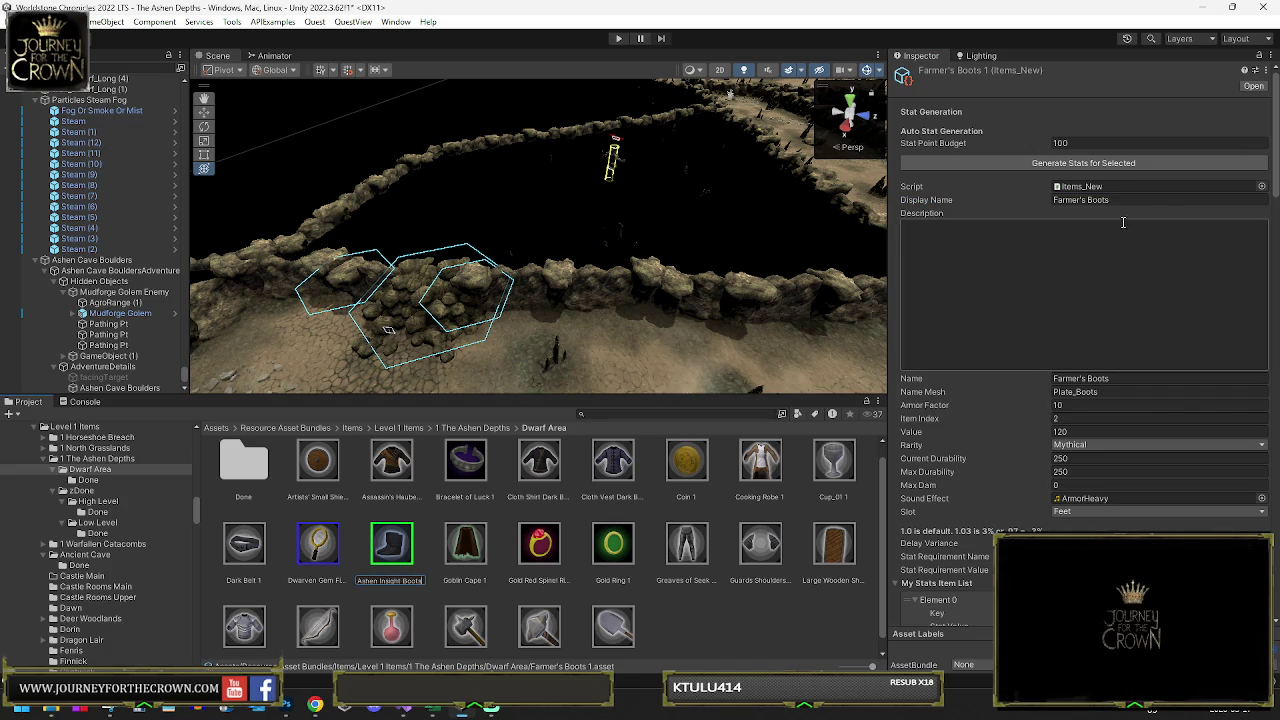
{"action": "key", "text": "Return"}
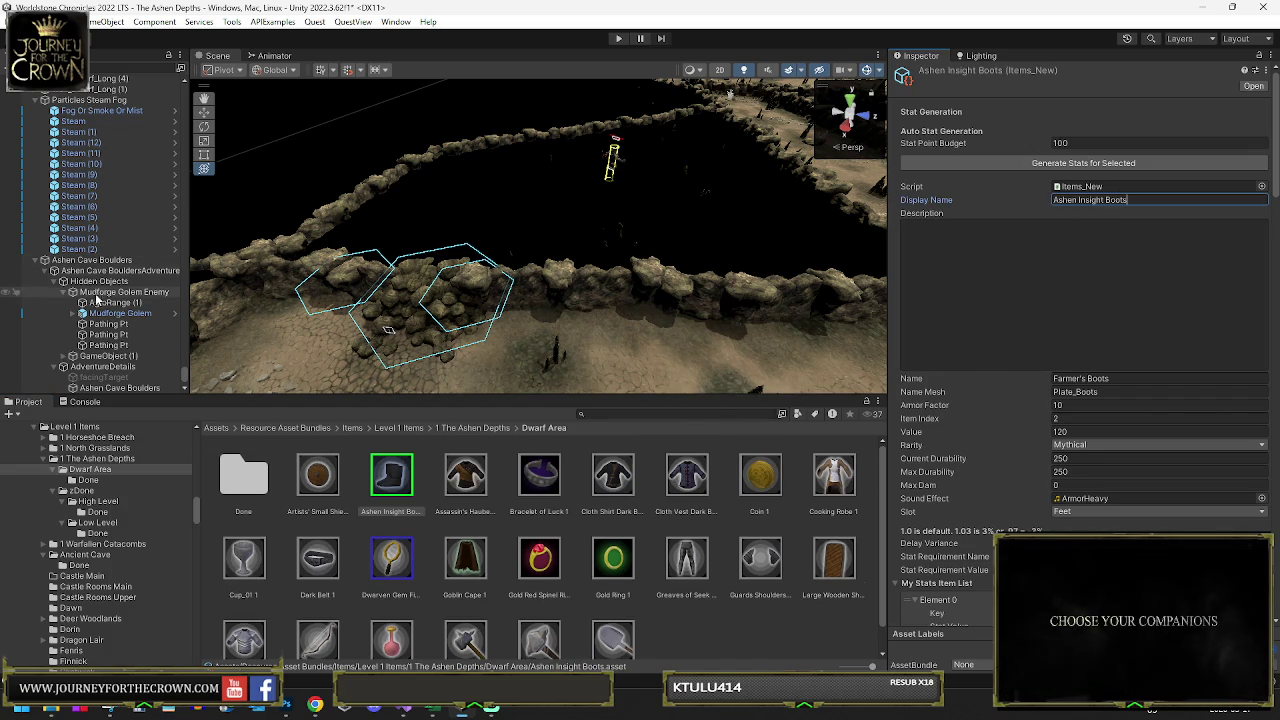
{"action": "left_click", "coordinate": [401, 484]}
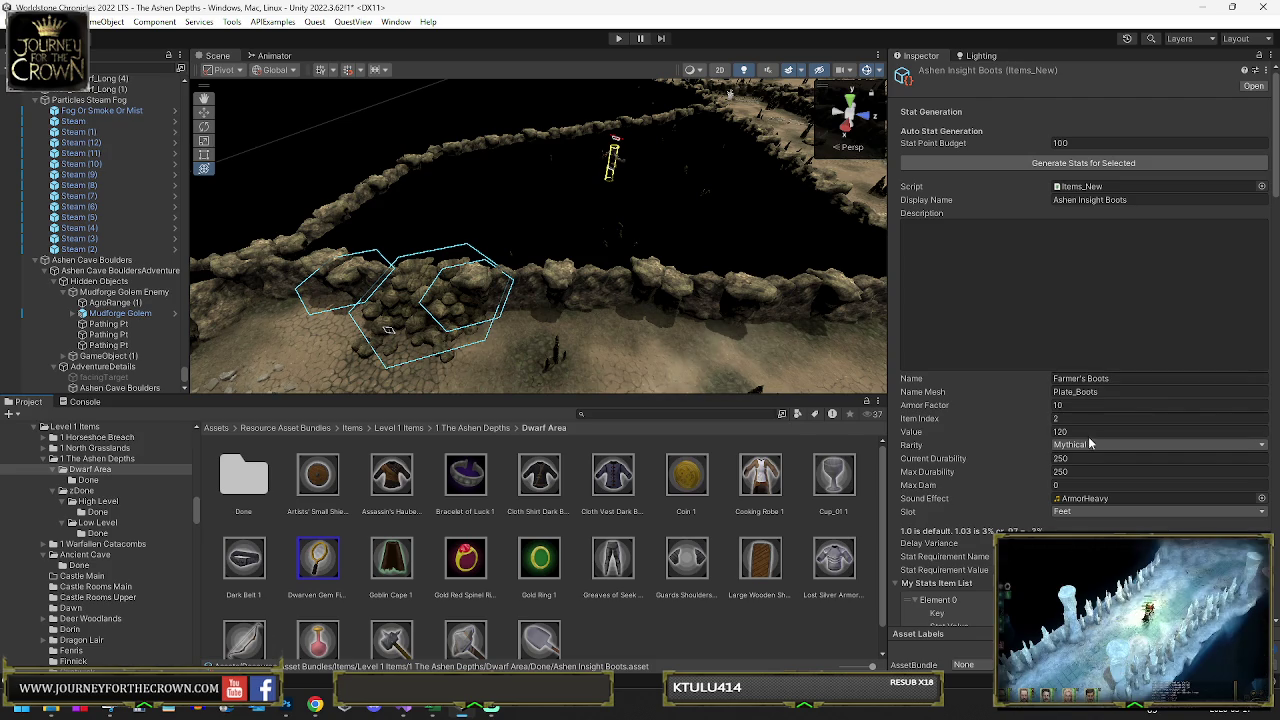
- Set Current and Max Durability to 175, then select the Mudforge Golem to view its drops
{"action": "type", "text": "1"}
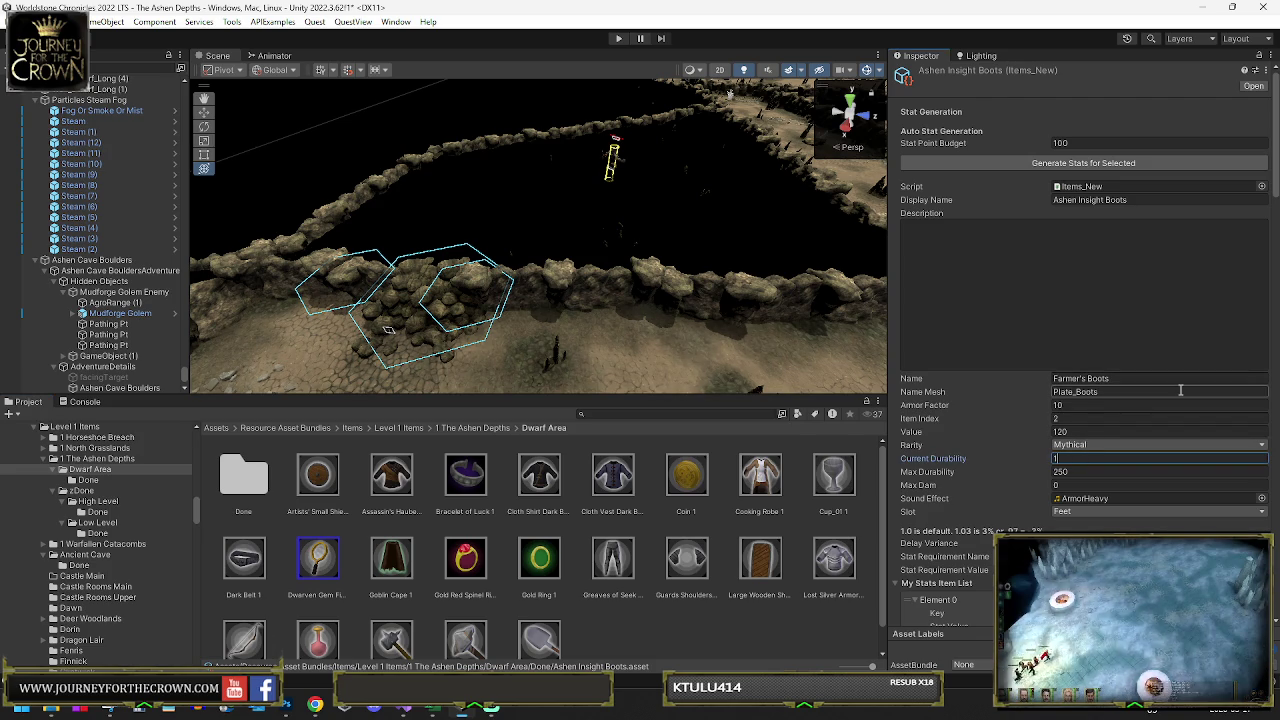
{"action": "key", "text": "Tab"}
{"action": "type", "text": "175"}
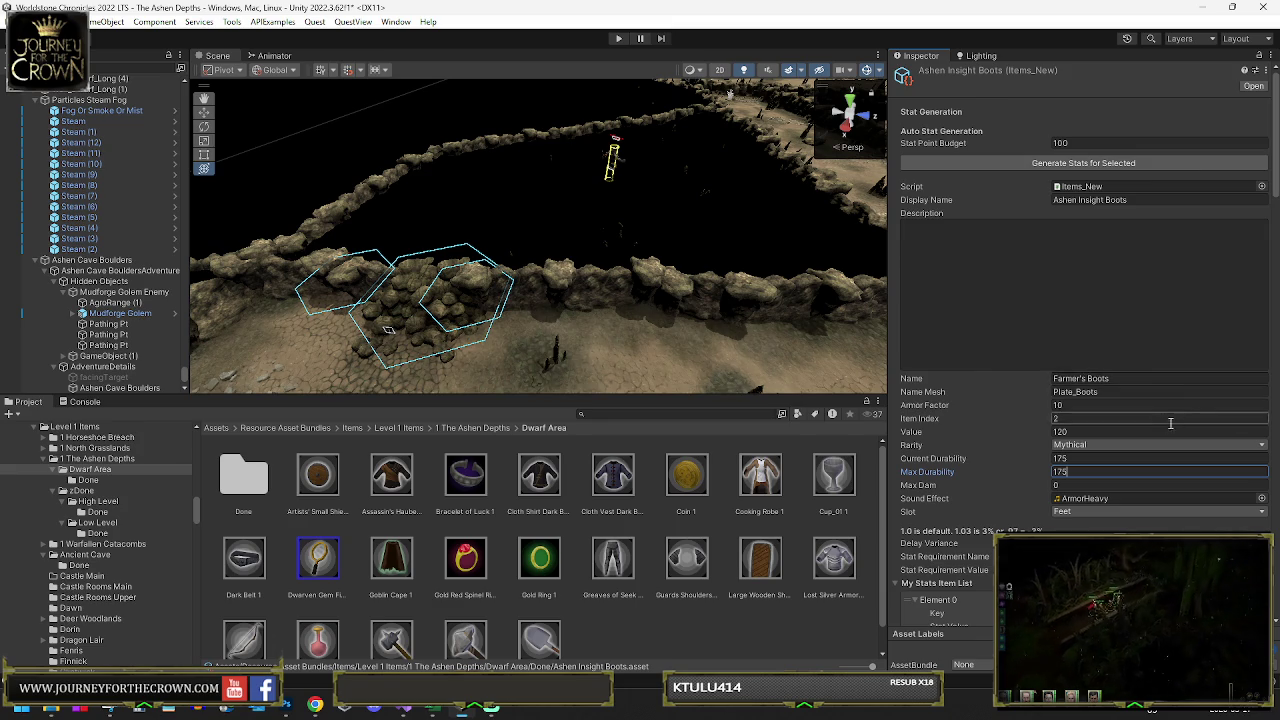
{"action": "scroll", "coordinate": [1143, 438], "scroll_direction": "down", "scroll_amount": 3}
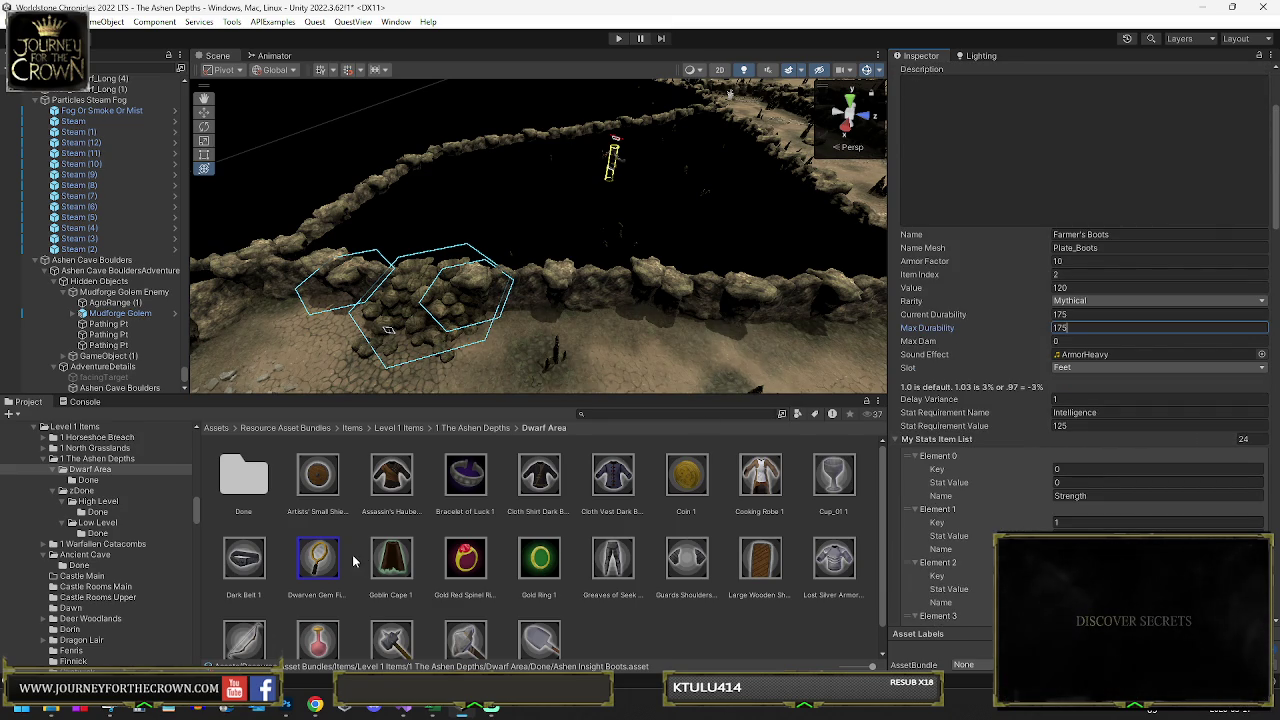
{"action": "left_click", "coordinate": [115, 315]}
{"action": "scroll", "coordinate": [971, 430], "scroll_direction": "down", "scroll_amount": 3}
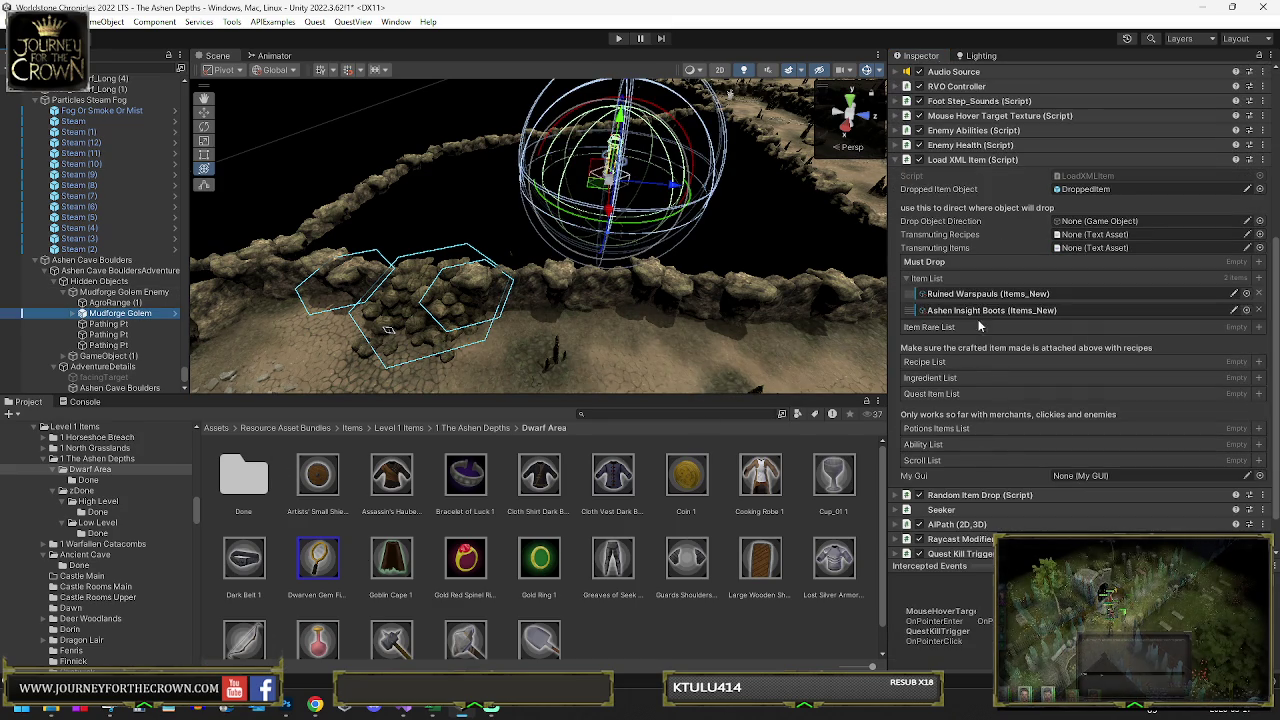
- Ping the Ruined Warspauls asset from the drop list and set its Rarity to Legendary
{"action": "left_click", "coordinate": [988, 310]}
{"action": "left_click", "coordinate": [985, 294]}
{"action": "left_click", "coordinate": [706, 543]}
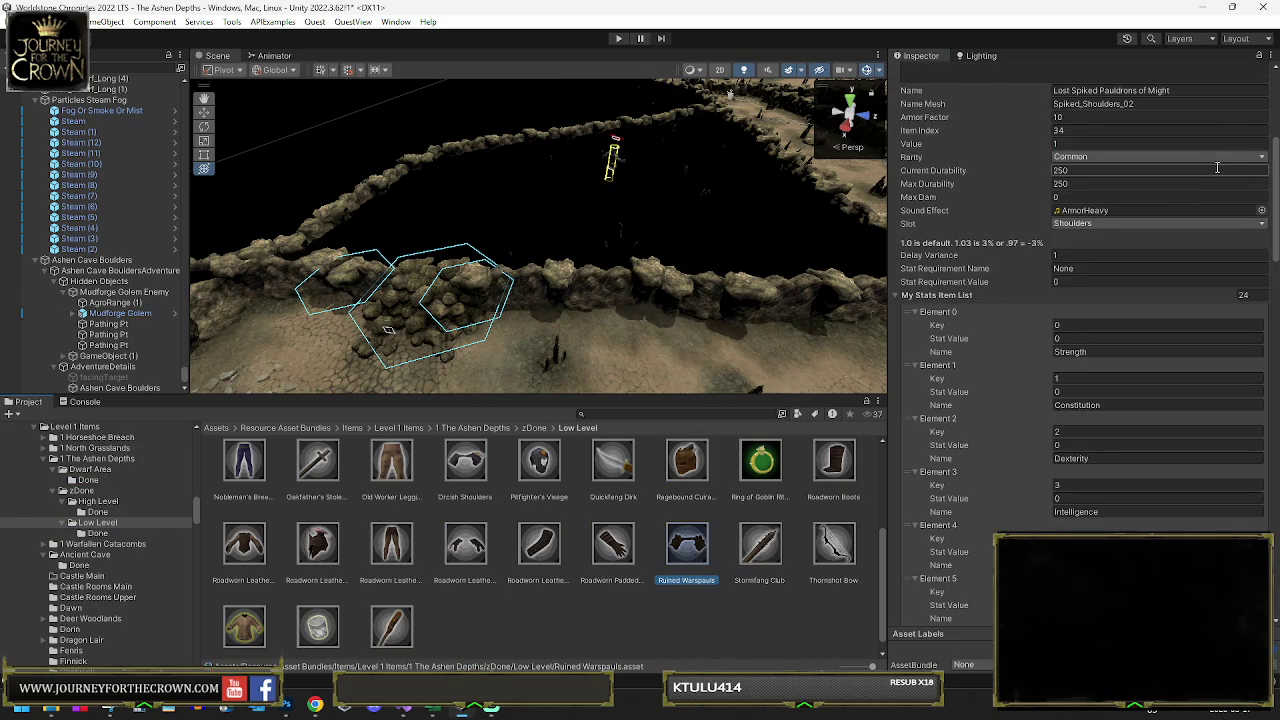
{"action": "left_click", "coordinate": [1102, 157]}
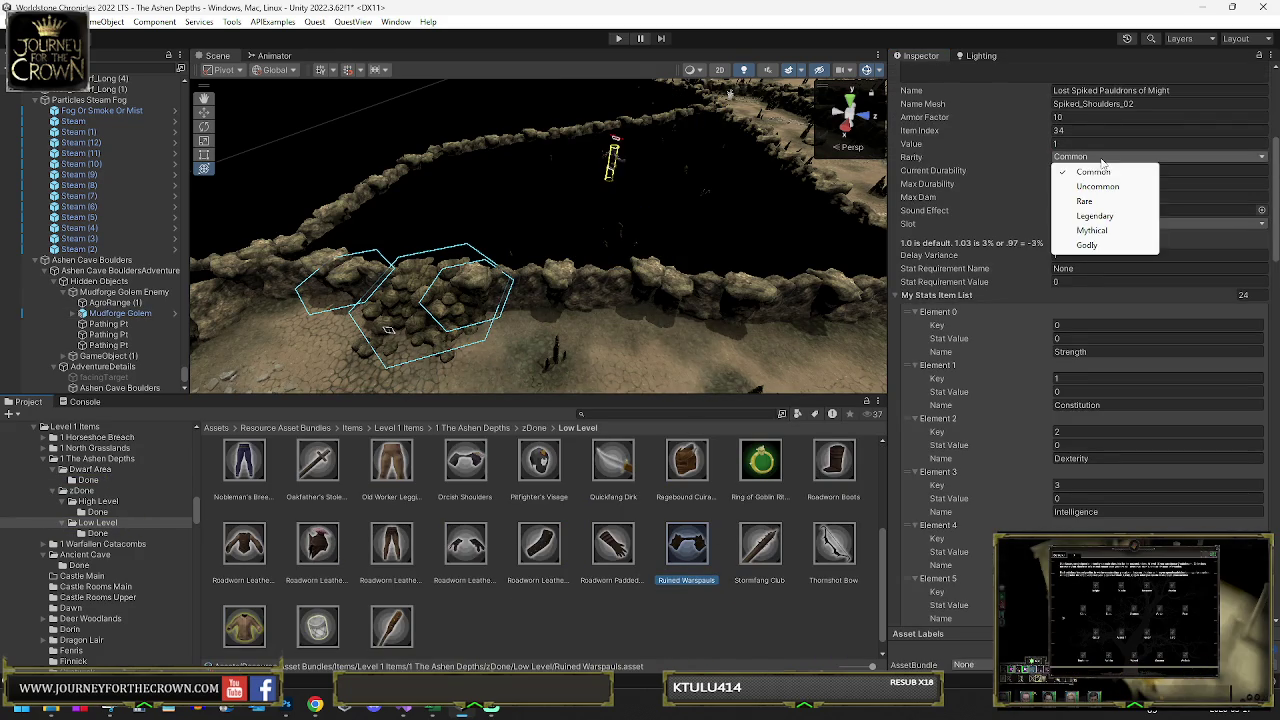
{"action": "left_click", "coordinate": [1097, 215]}
{"action": "scroll", "coordinate": [1105, 210], "scroll_direction": "up", "scroll_amount": 4}
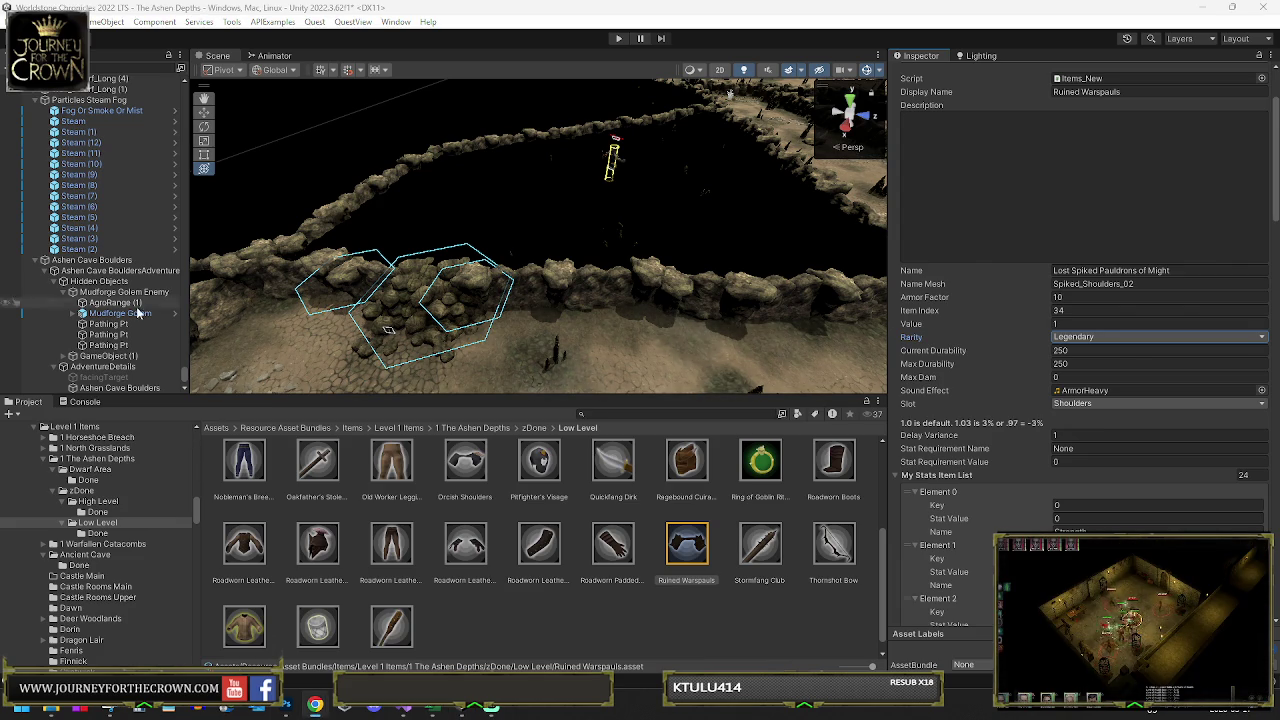
- Rename the item's Display Name and asset file to Earthrender Mantle
{"action": "type", "text": "Earthrender Mantle"}
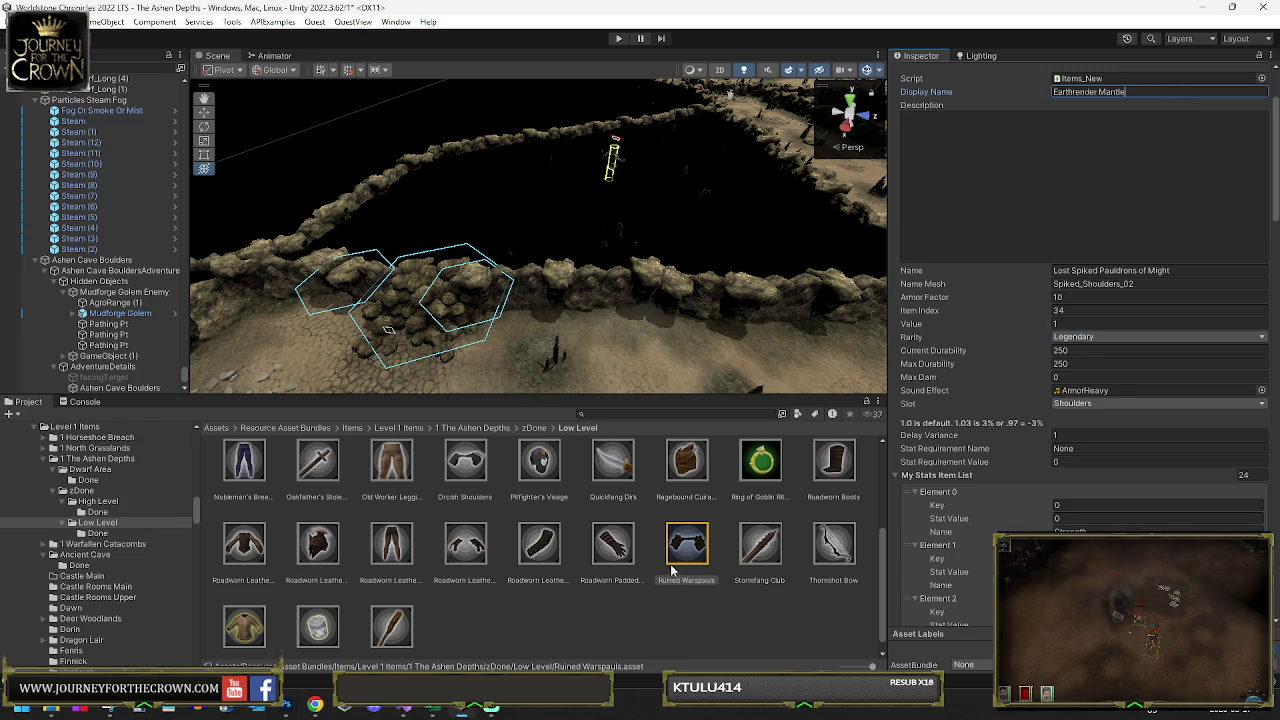
{"action": "left_click", "coordinate": [684, 581]}
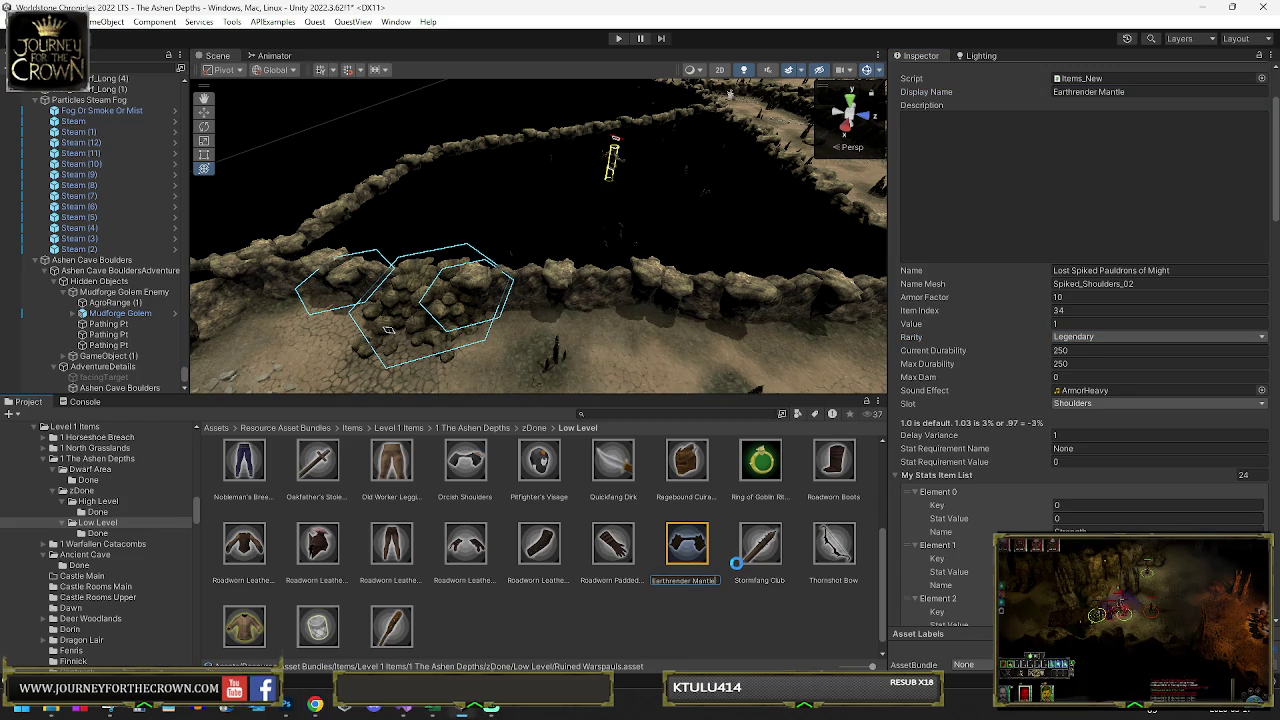
{"action": "scroll", "coordinate": [1100, 340], "scroll_direction": "down", "scroll_amount": 3}
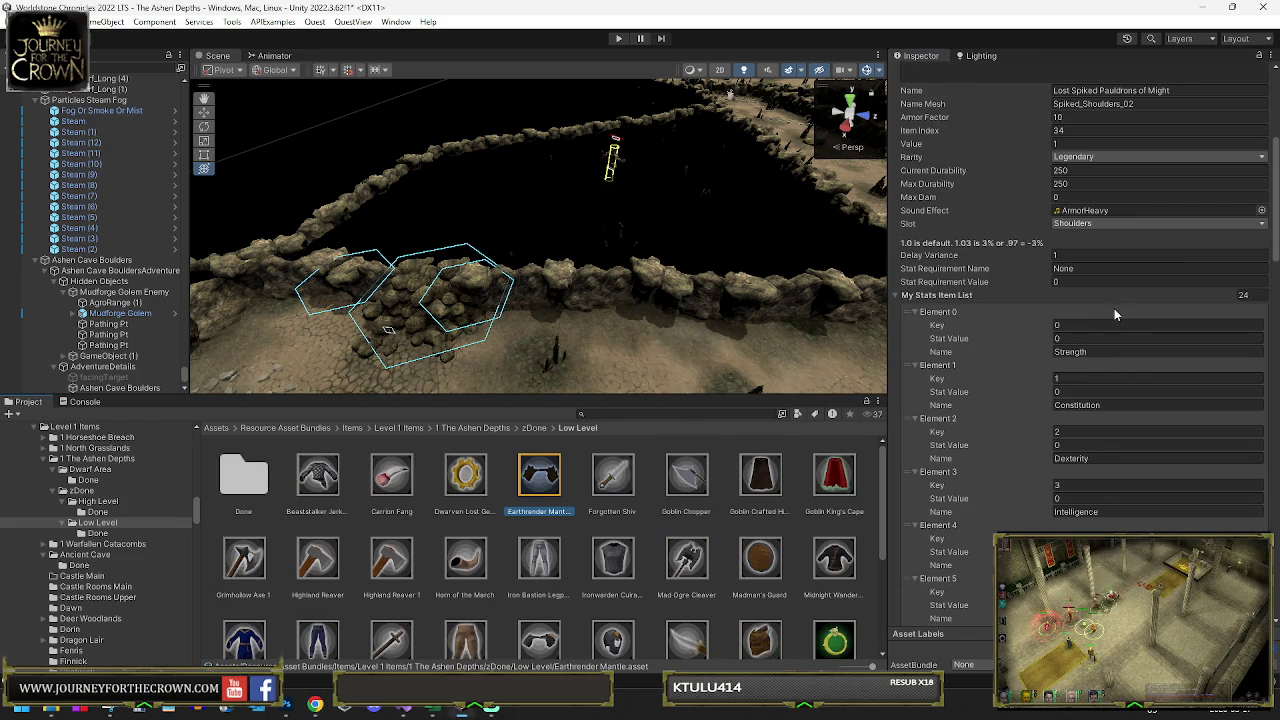
- Enter the primary stat values, setting Strength and Wisdom to 25
{"action": "scroll", "coordinate": [1092, 442], "scroll_direction": "down", "scroll_amount": 3}
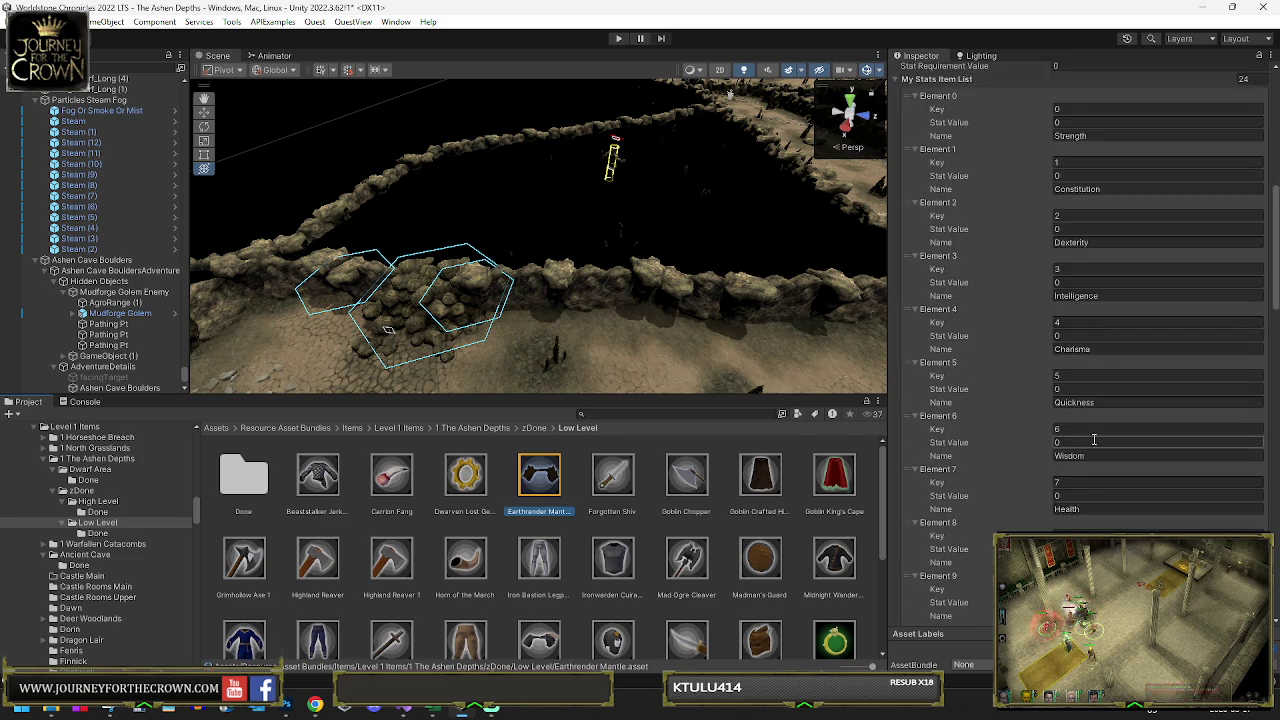
{"action": "scroll", "coordinate": [1092, 442], "scroll_direction": "down", "scroll_amount": 14}
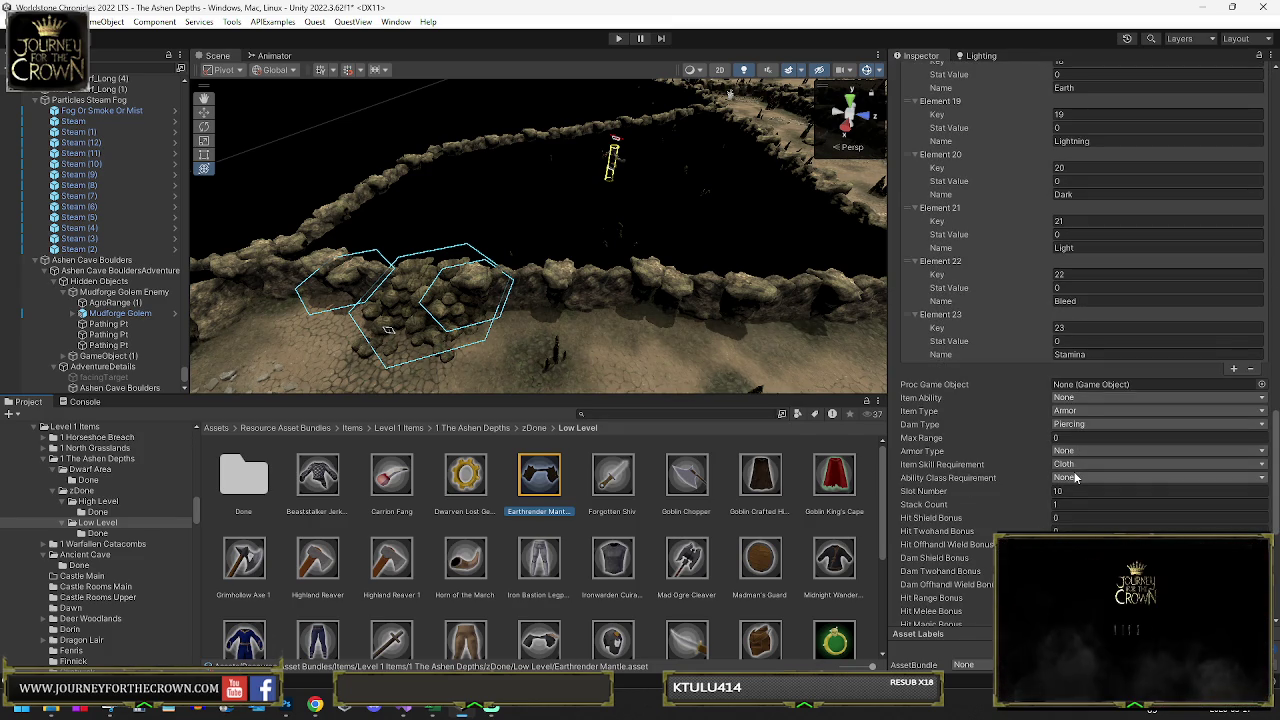
{"action": "scroll", "coordinate": [1093, 453], "scroll_direction": "up", "scroll_amount": 10}
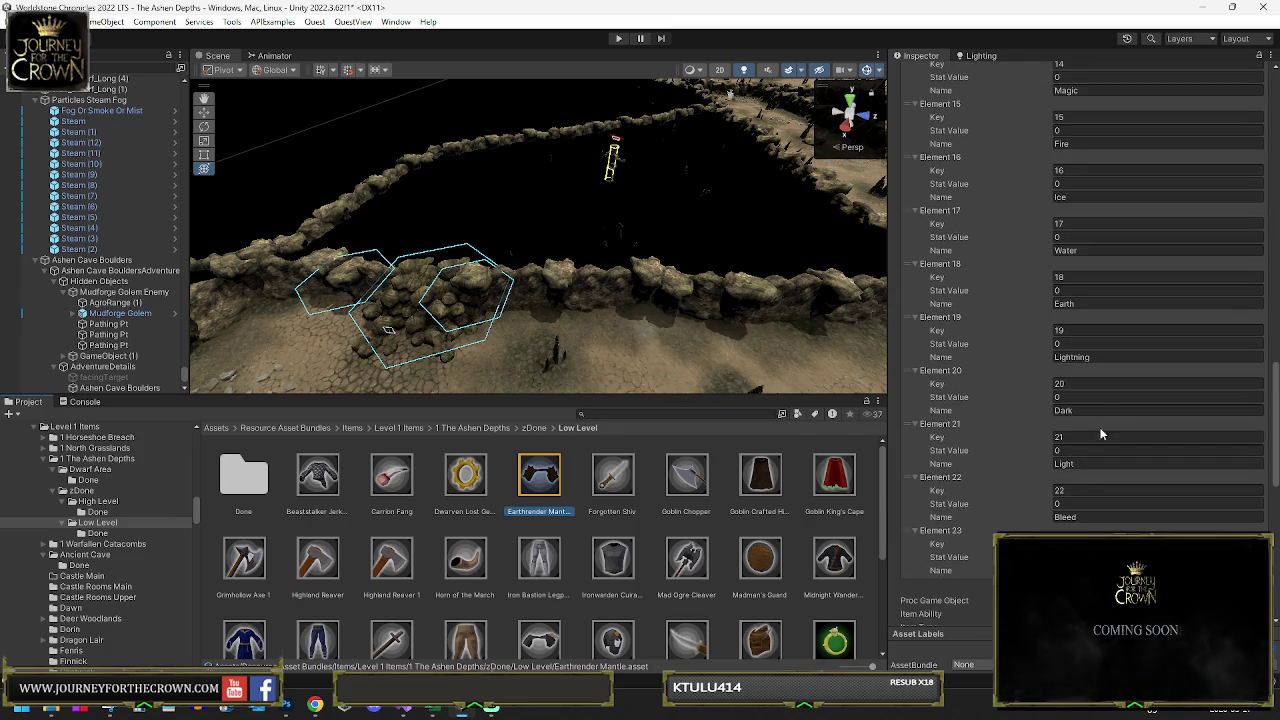
{"action": "scroll", "coordinate": [1095, 340], "scroll_direction": "up", "scroll_amount": 7}
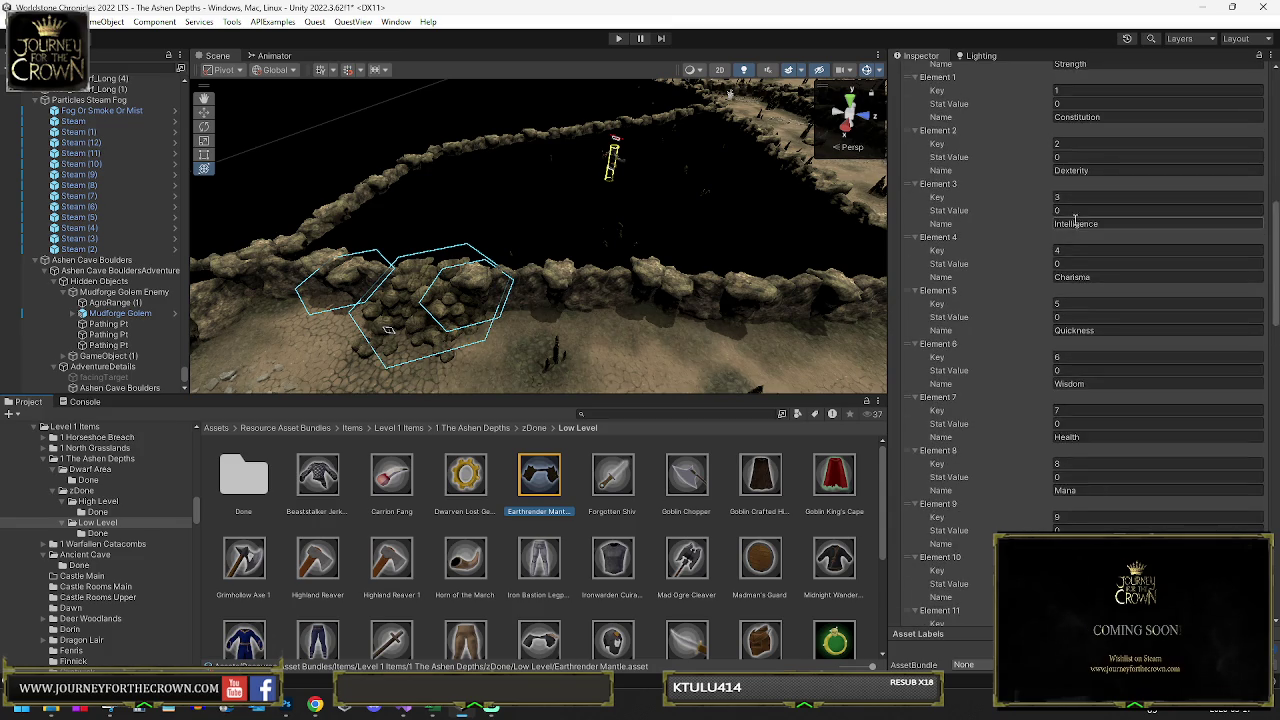
{"action": "left_click", "coordinate": [1070, 230]}
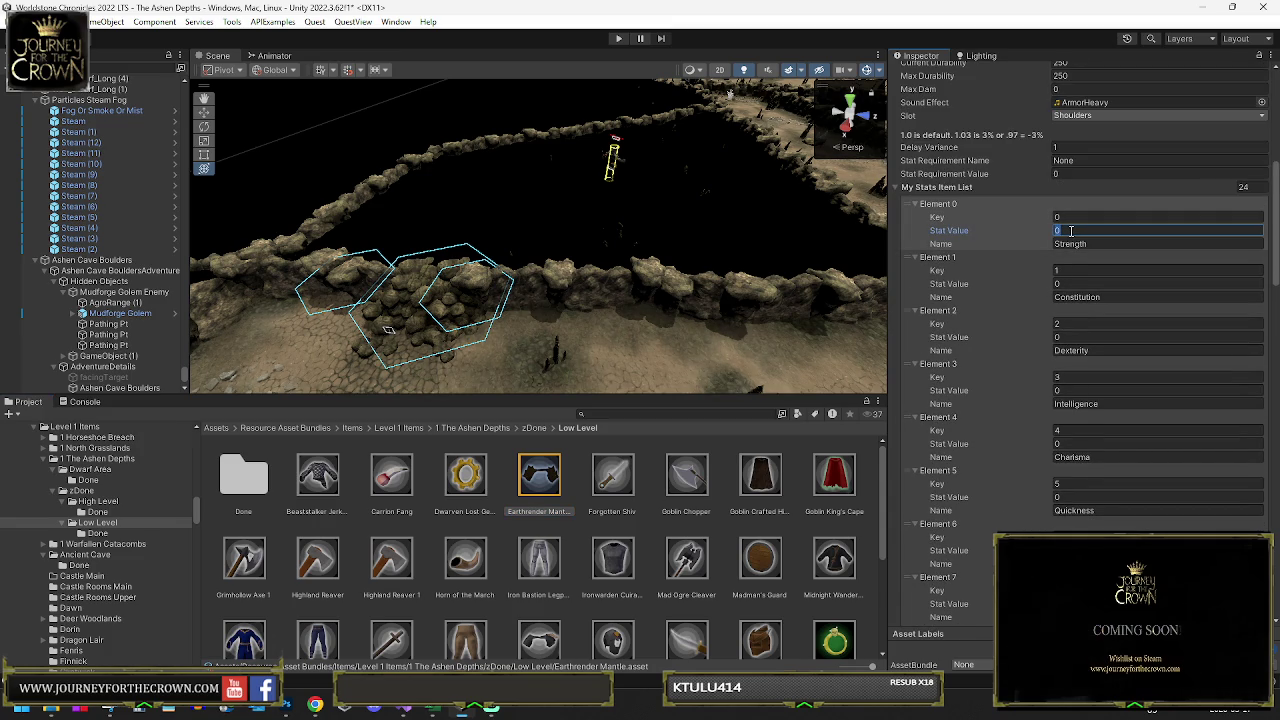
{"action": "type", "text": "25"}
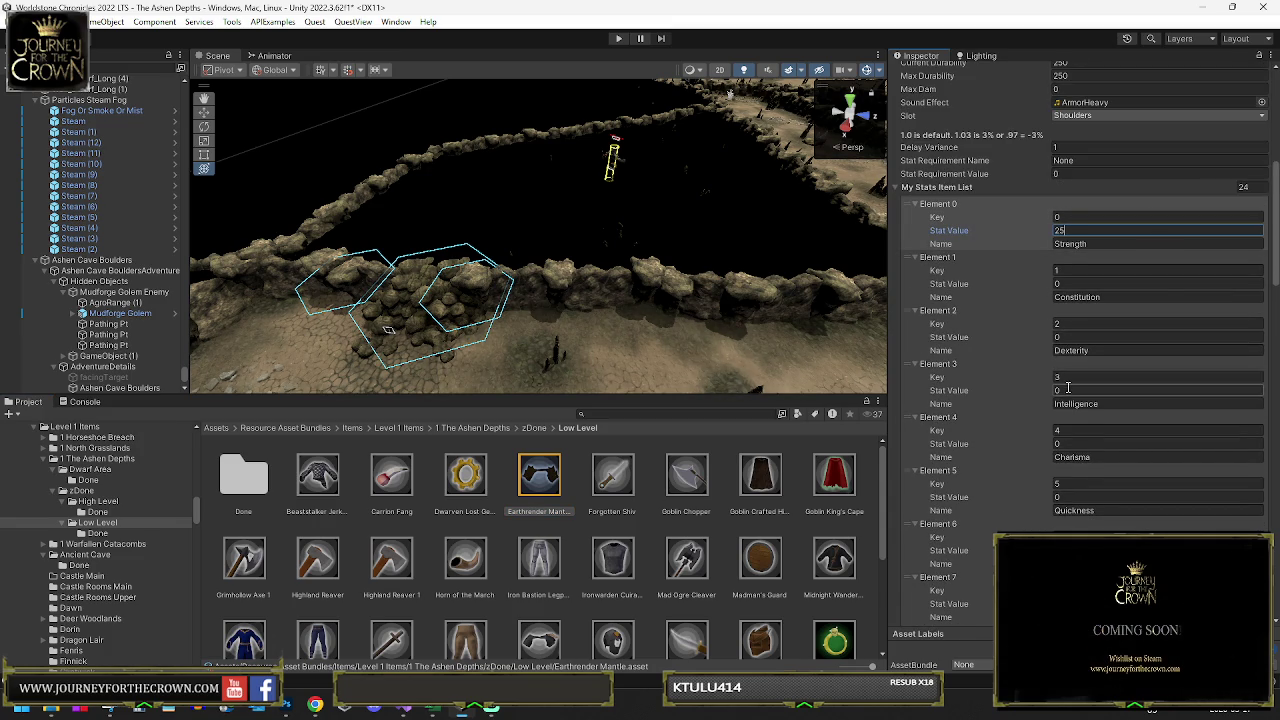
{"action": "left_click", "coordinate": [1070, 389]}
{"action": "left_click", "coordinate": [1067, 549]}
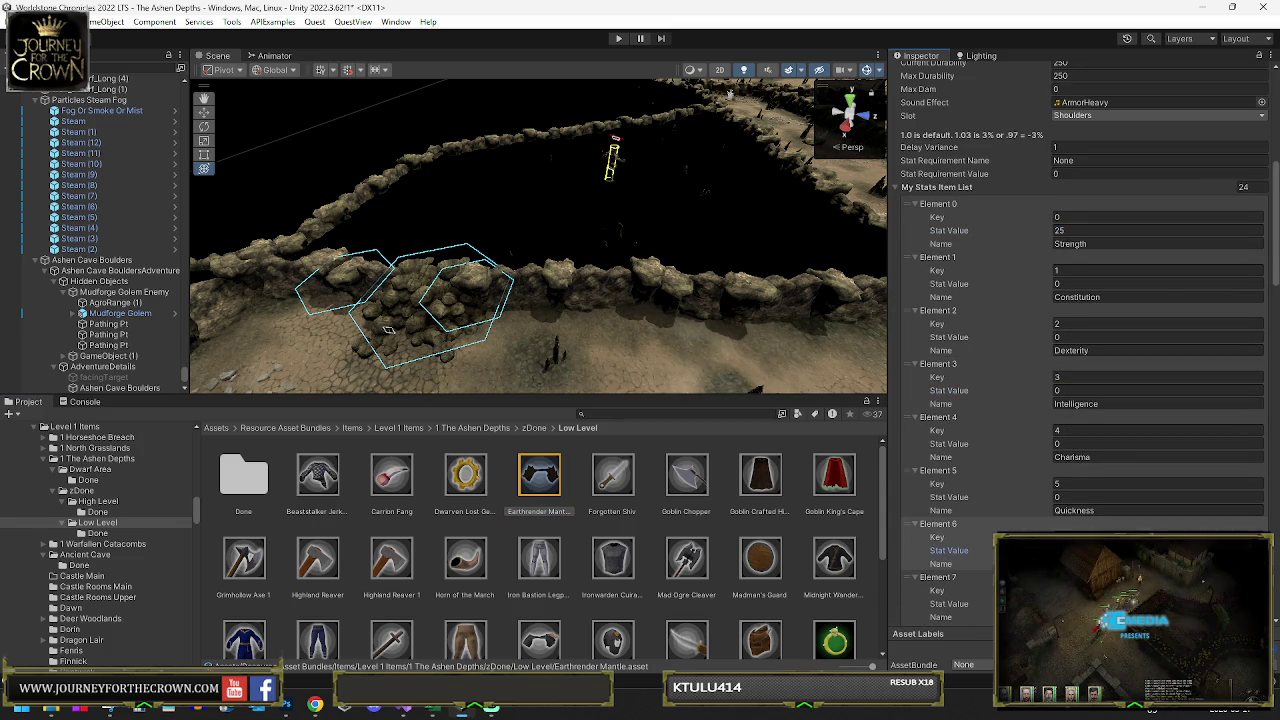
{"action": "type", "text": "25"}
{"action": "scroll", "coordinate": [1083, 451], "scroll_direction": "down", "scroll_amount": 4}
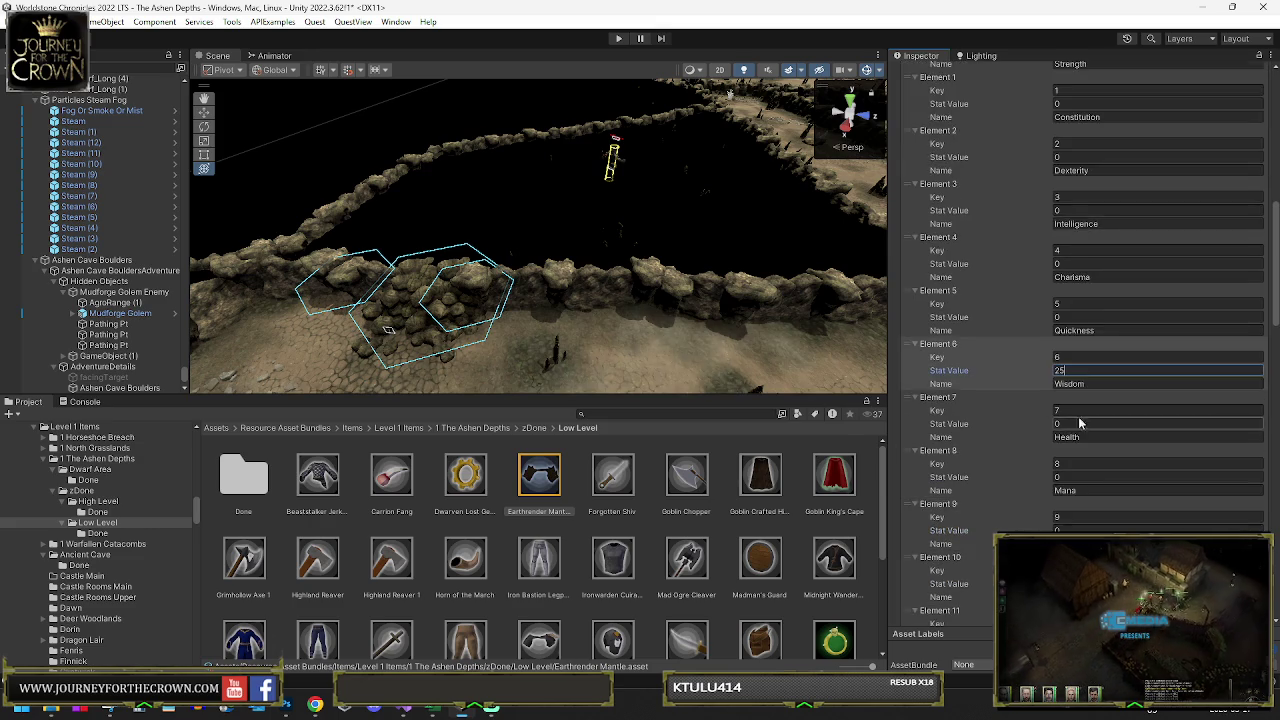
{"action": "left_click", "coordinate": [1083, 451]}
{"action": "type", "text": "25"}
{"action": "scroll", "coordinate": [1083, 451], "scroll_direction": "down", "scroll_amount": 1}
{"action": "scroll", "coordinate": [1083, 451], "scroll_direction": "down", "scroll_amount": 3}
{"action": "left_click", "coordinate": [1078, 383]}
{"action": "type", "text": "25"}
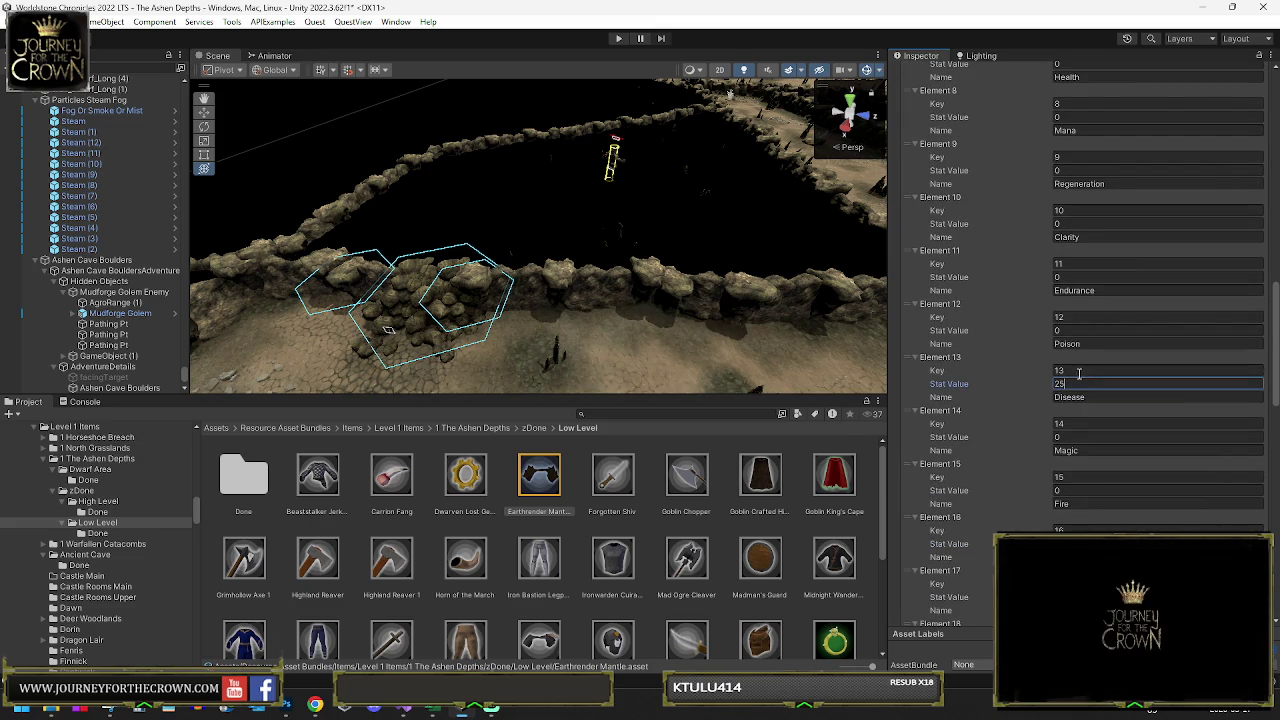
{"action": "left_click", "coordinate": [1080, 277]}
{"action": "type", "text": "1"}
{"action": "scroll", "coordinate": [1070, 443], "scroll_direction": "down", "scroll_amount": 3}
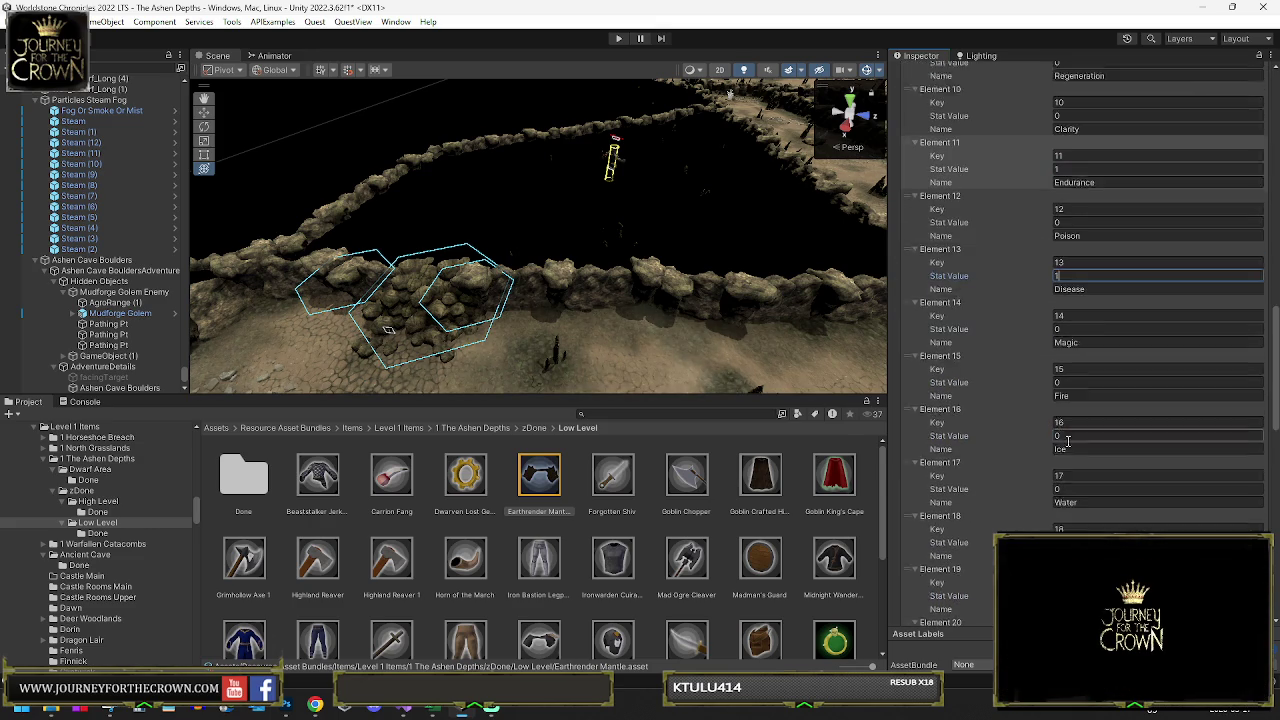
- Set the Fire stat to 2, Earth to 4 and Stamina to 7
{"action": "left_click", "coordinate": [1069, 346]}
{"action": "type", "text": "2"}
{"action": "left_click", "coordinate": [1067, 507]}
{"action": "scroll", "coordinate": [1078, 508], "scroll_direction": "down", "scroll_amount": 3}
{"action": "left_click", "coordinate": [1064, 486]}
{"action": "type", "text": "4"}
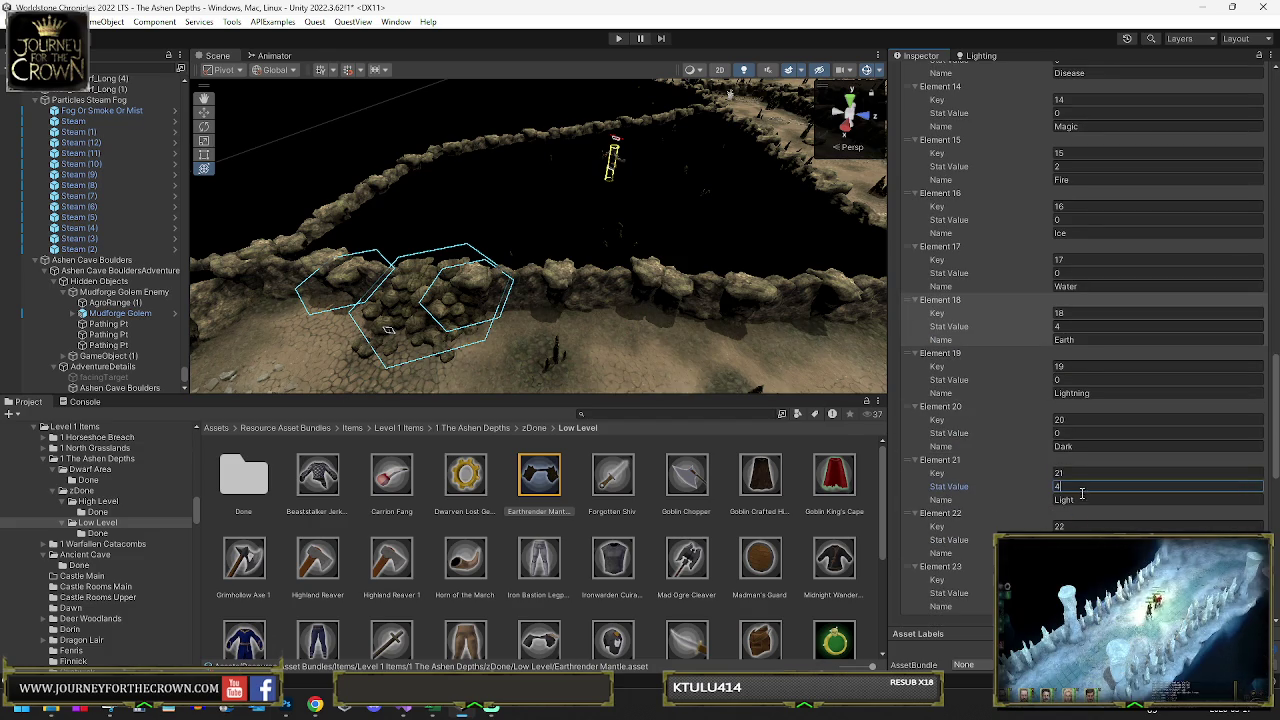
{"action": "scroll", "coordinate": [1081, 489], "scroll_direction": "down", "scroll_amount": 3}
{"action": "left_click", "coordinate": [1072, 413]}
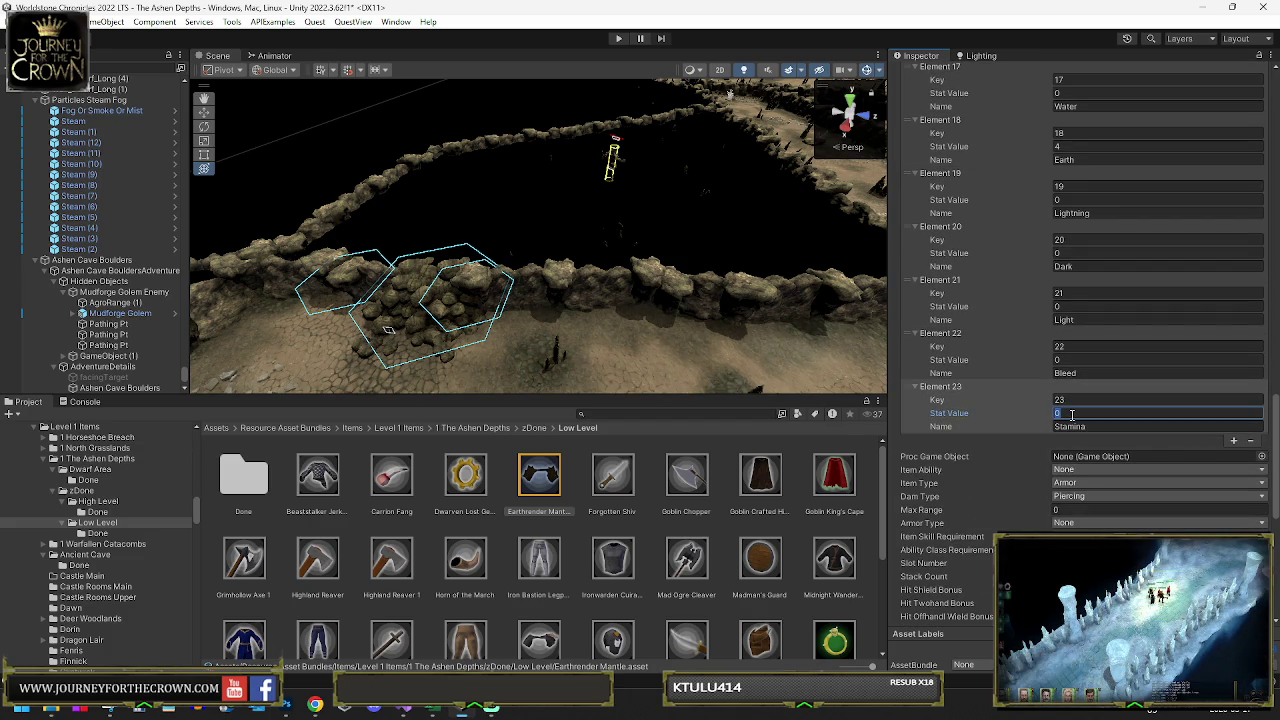
{"action": "type", "text": "7"}
{"action": "scroll", "coordinate": [1072, 445], "scroll_direction": "down", "scroll_amount": 4}
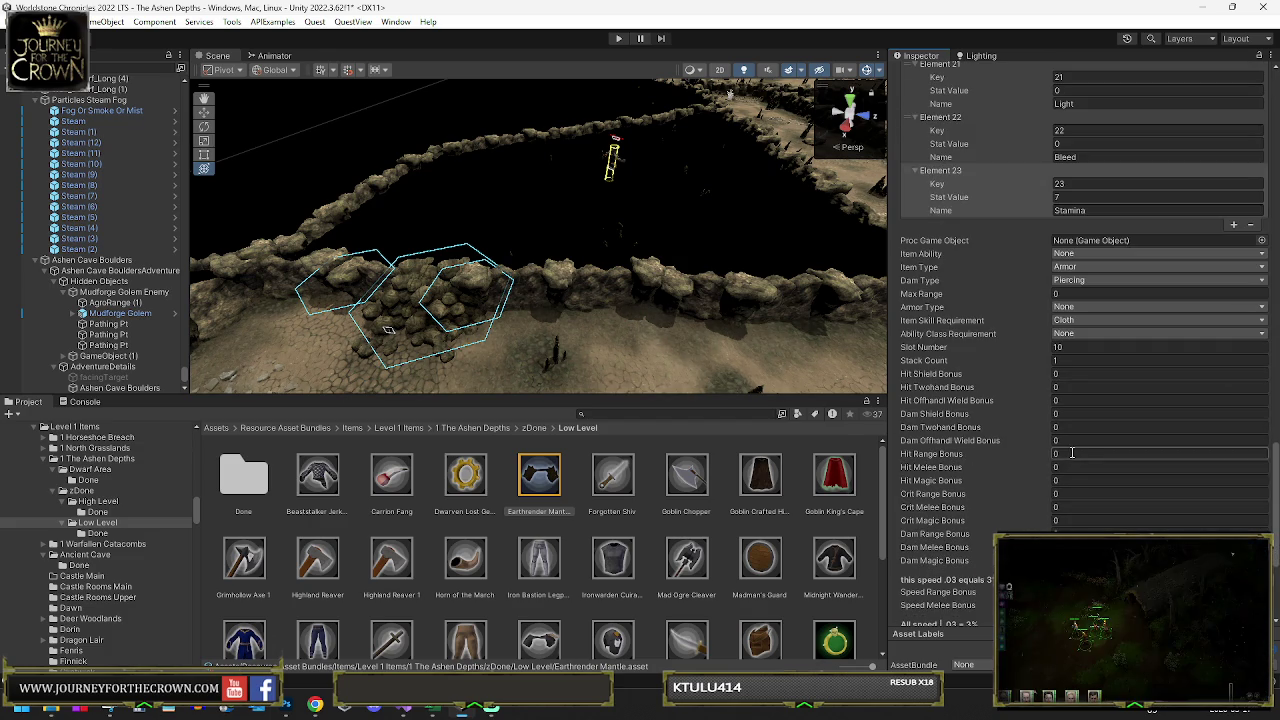
- Set the melee and magic Hit and Crit bonuses to 1 each
{"action": "left_click", "coordinate": [1062, 467]}
{"action": "type", "text": "1"}
{"action": "left_click", "coordinate": [1062, 480]}
{"action": "type", "text": "1"}
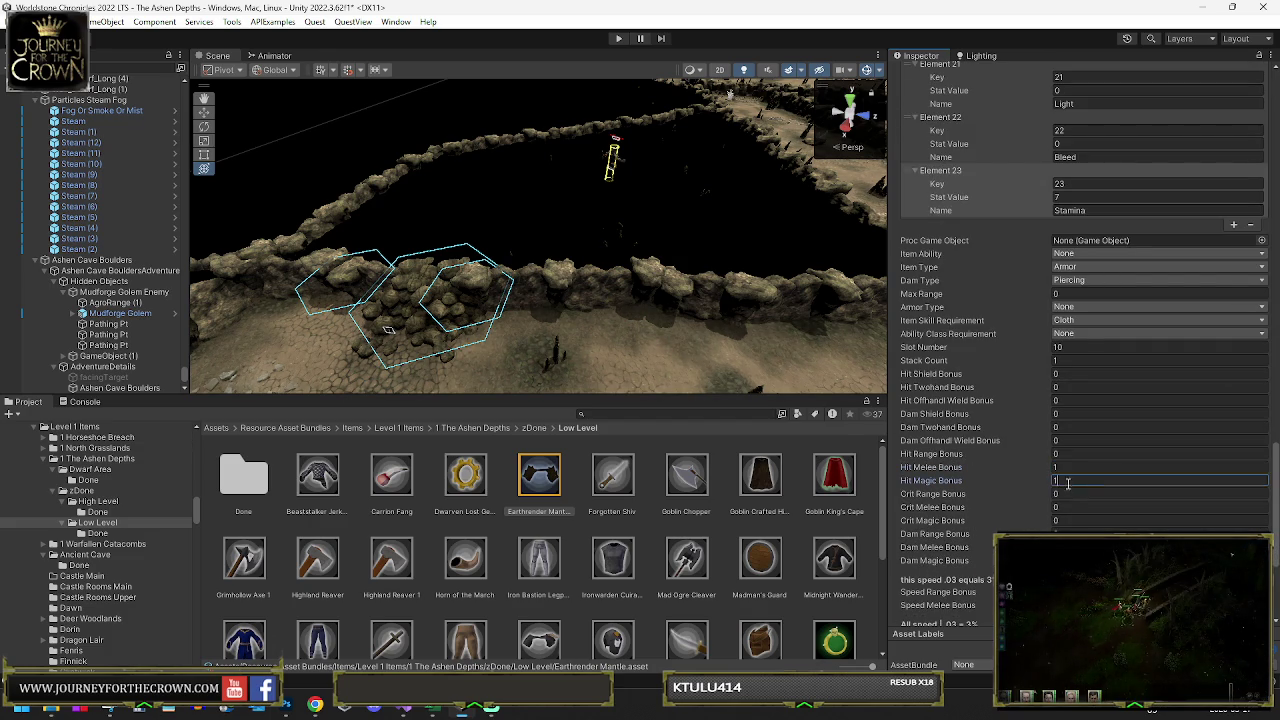
{"action": "left_click", "coordinate": [1067, 507]}
{"action": "type", "text": "1"}
{"action": "left_click", "coordinate": [1067, 520]}
{"action": "type", "text": "1"}
- Set the Dam Magic Bonus and the Parry Bonus to 2 each
{"action": "scroll", "coordinate": [1070, 520], "scroll_direction": "down", "scroll_amount": 2}
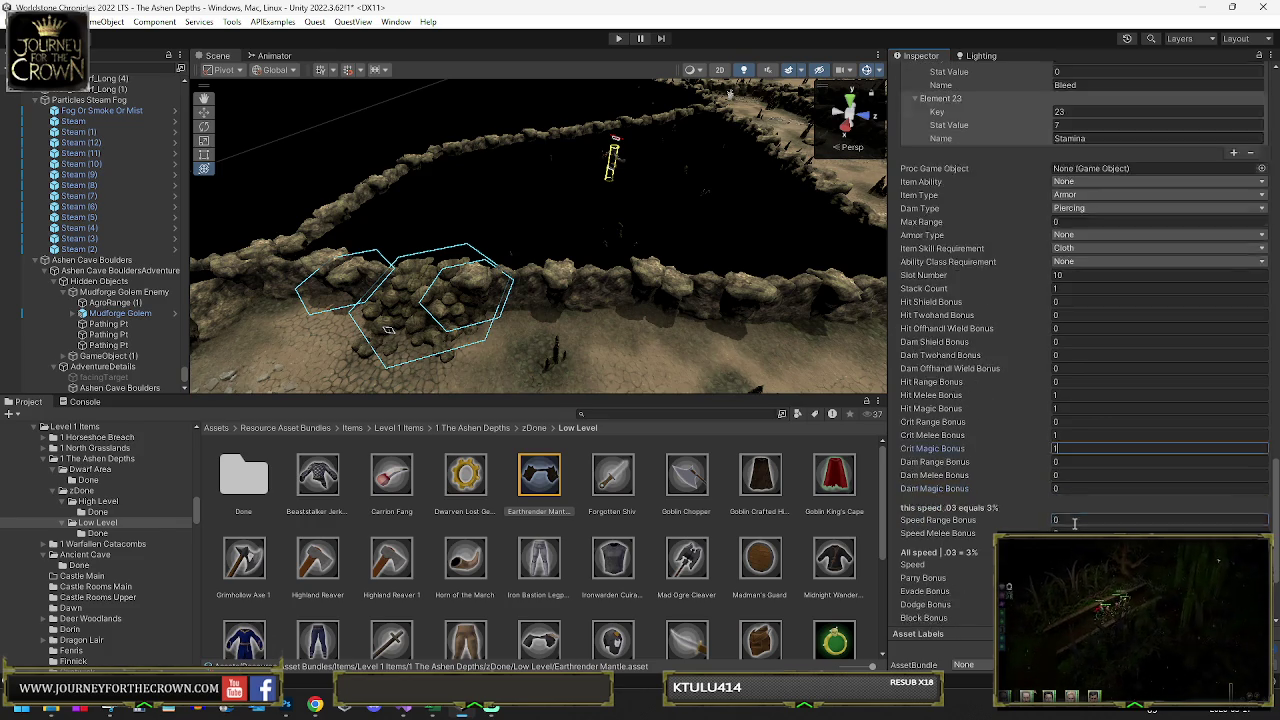
{"action": "left_click", "coordinate": [1075, 440]}
{"action": "left_click", "coordinate": [1070, 451]}
{"action": "type", "text": "2"}
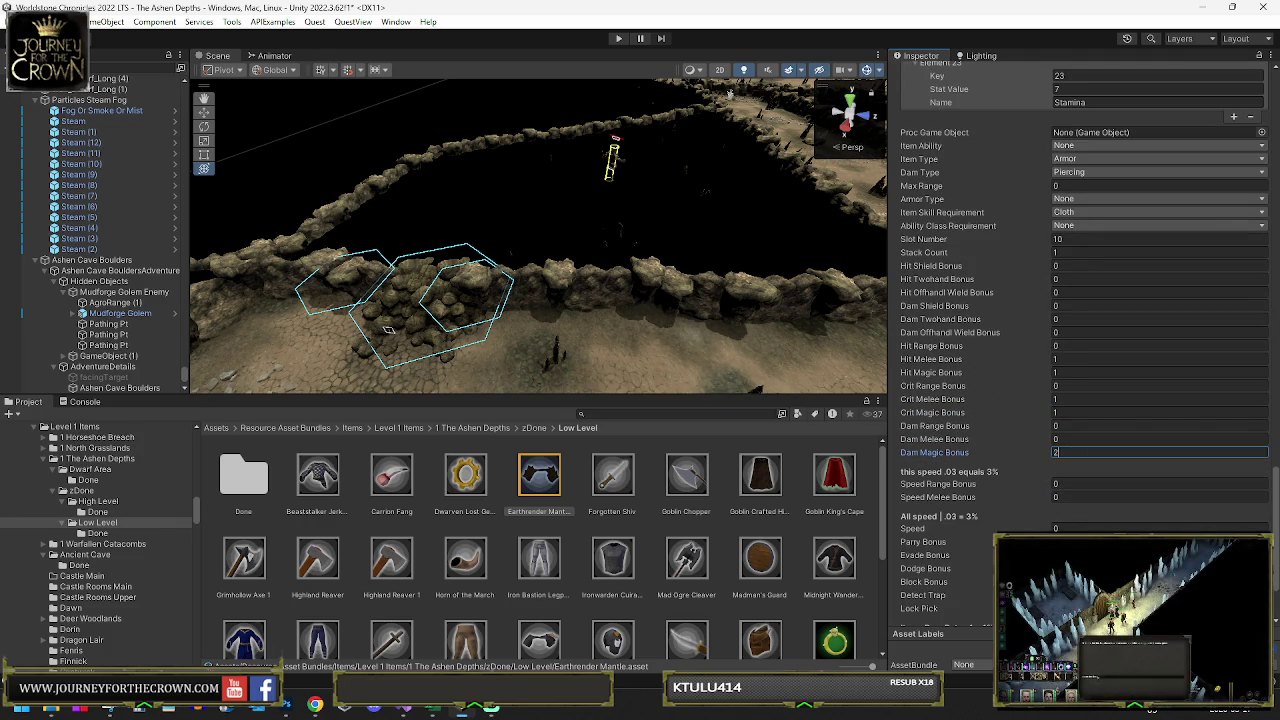
{"action": "left_click", "coordinate": [1075, 541]}
{"action": "scroll", "coordinate": [1076, 510], "scroll_direction": "down", "scroll_amount": 2}
{"action": "type", "text": "2"}
{"action": "left_click", "coordinate": [1072, 531]}
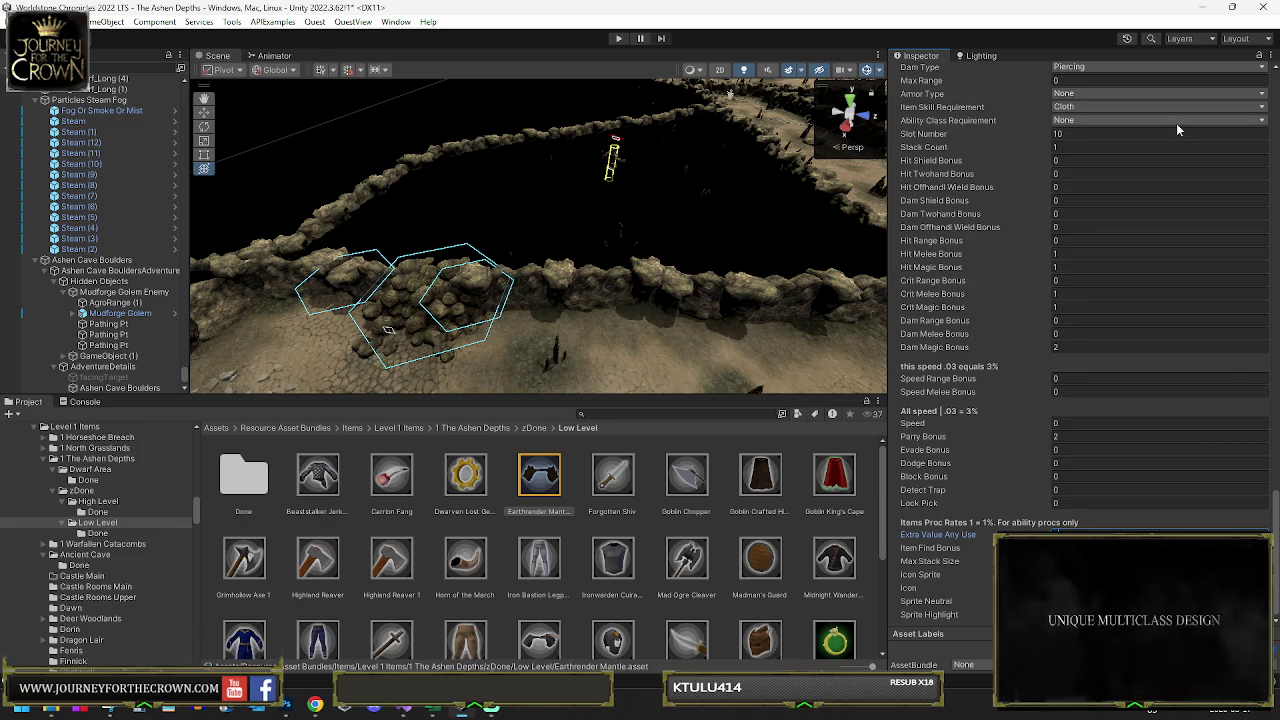
{"action": "scroll", "coordinate": [1132, 259], "scroll_direction": "up", "scroll_amount": 4}
- Choose Golem_Strength from the Item Ability dropdown list
{"action": "left_click", "coordinate": [1116, 258]}
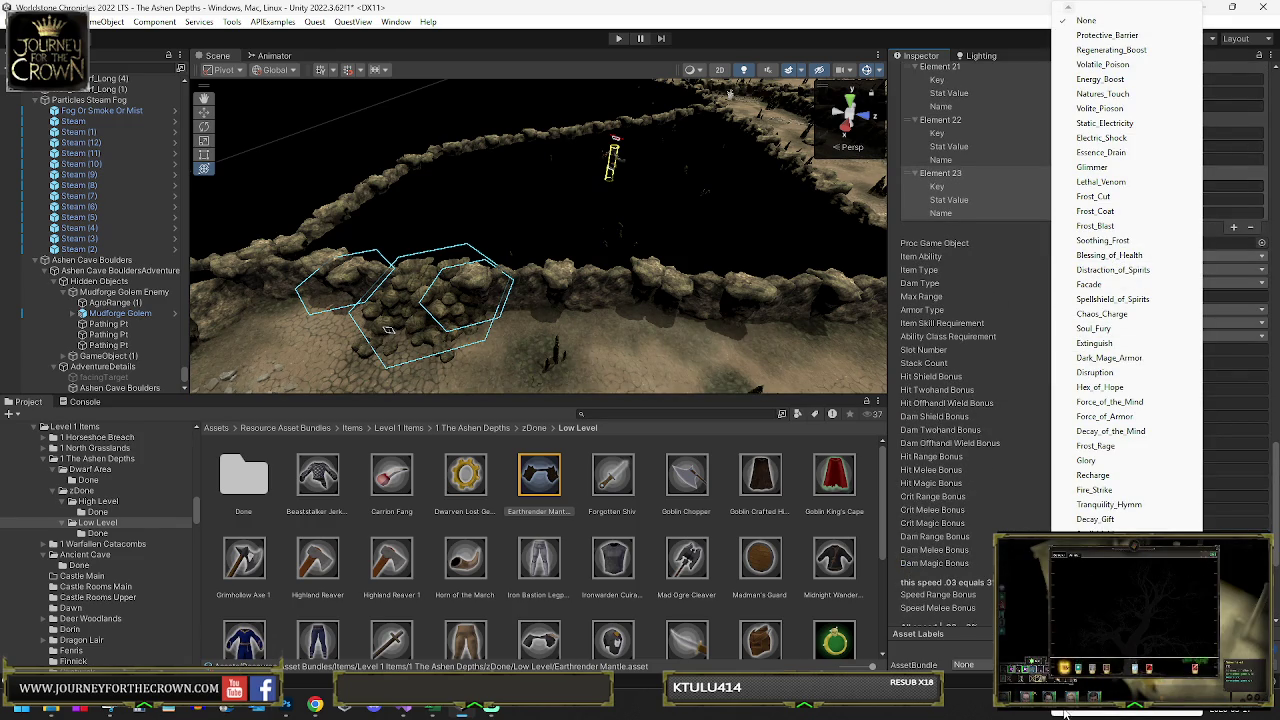
{"action": "scroll", "coordinate": [1065, 714], "scroll_direction": "down", "scroll_amount": 10}
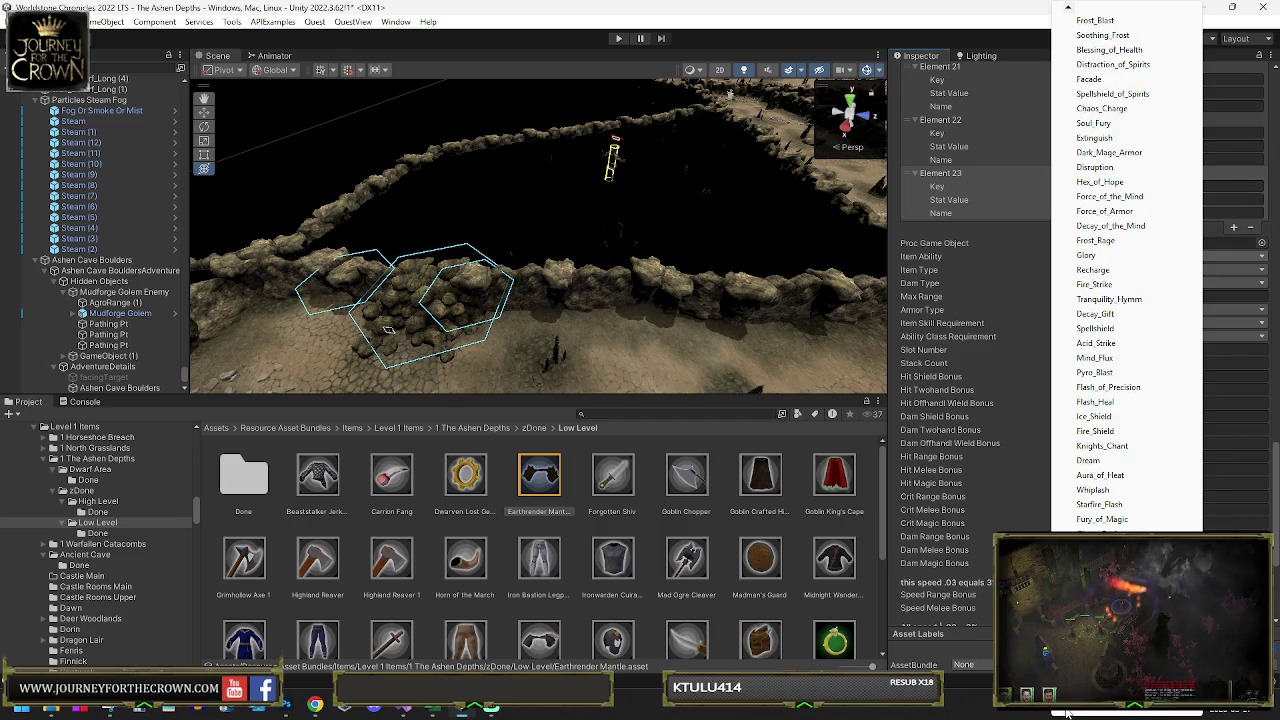
{"action": "scroll", "coordinate": [1066, 714], "scroll_direction": "down", "scroll_amount": 6}
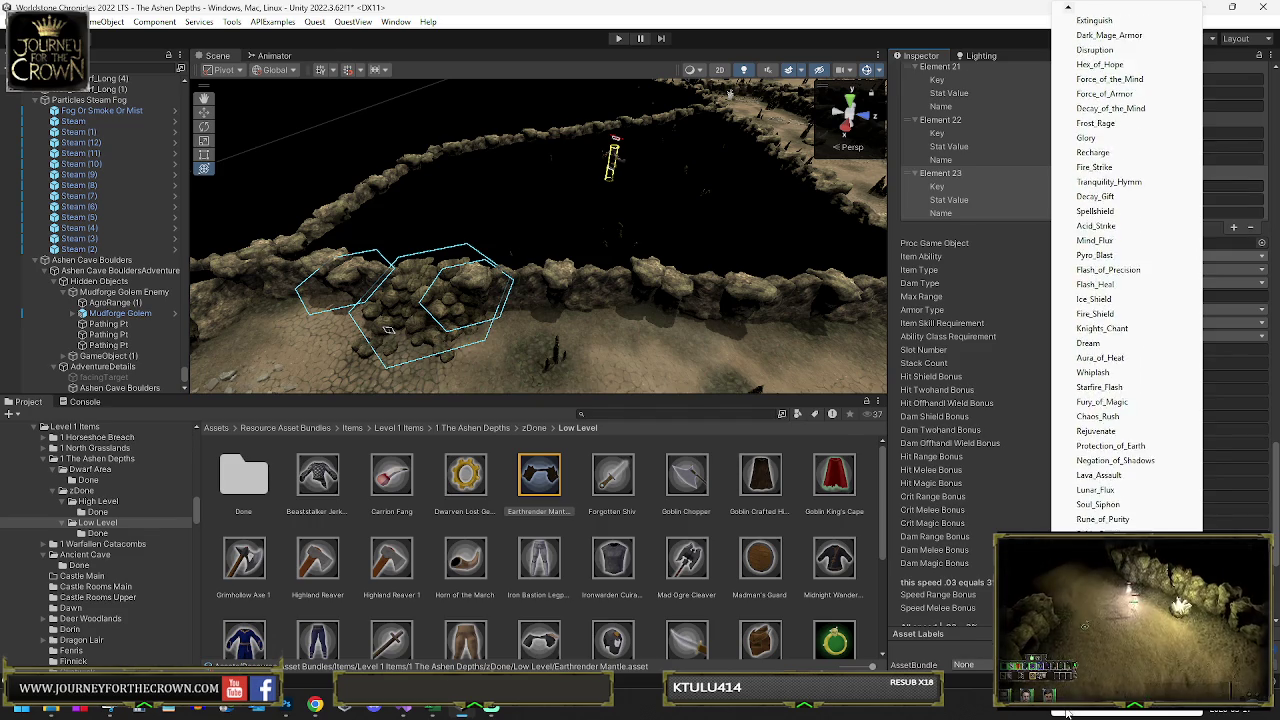
{"action": "scroll", "coordinate": [1066, 714], "scroll_direction": "down", "scroll_amount": 5}
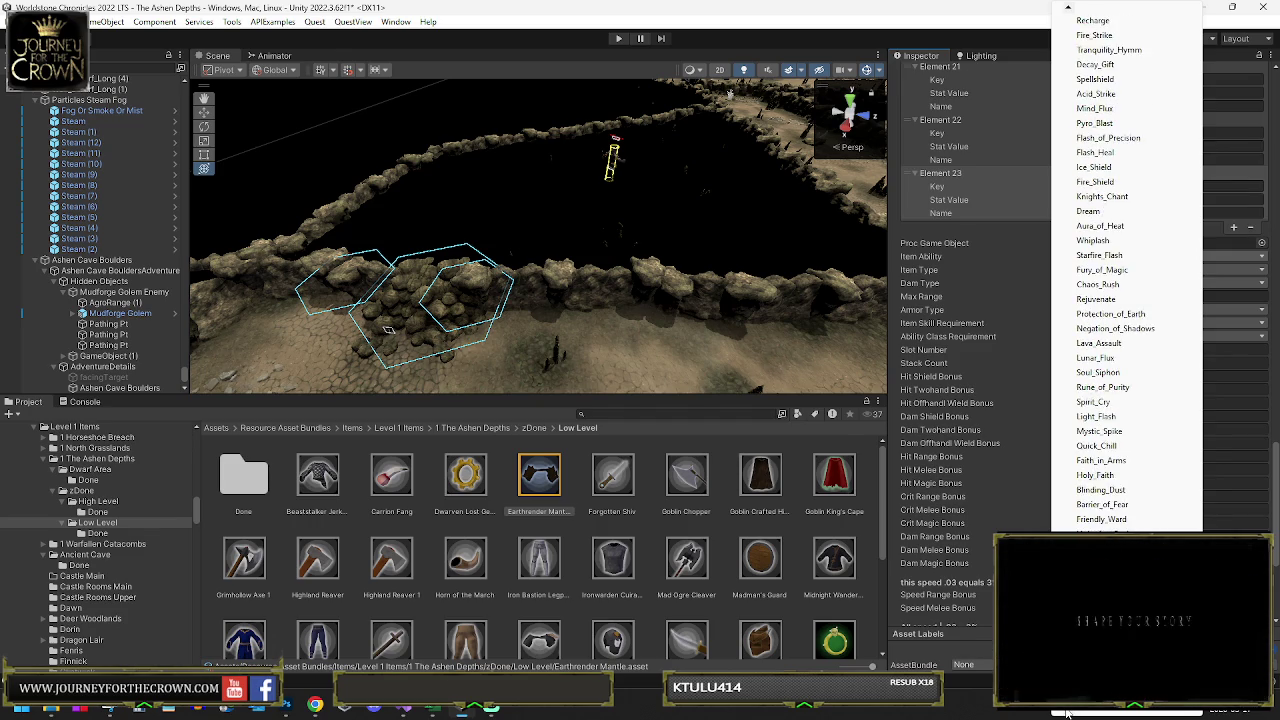
{"action": "scroll", "coordinate": [1066, 714], "scroll_direction": "down", "scroll_amount": 2}
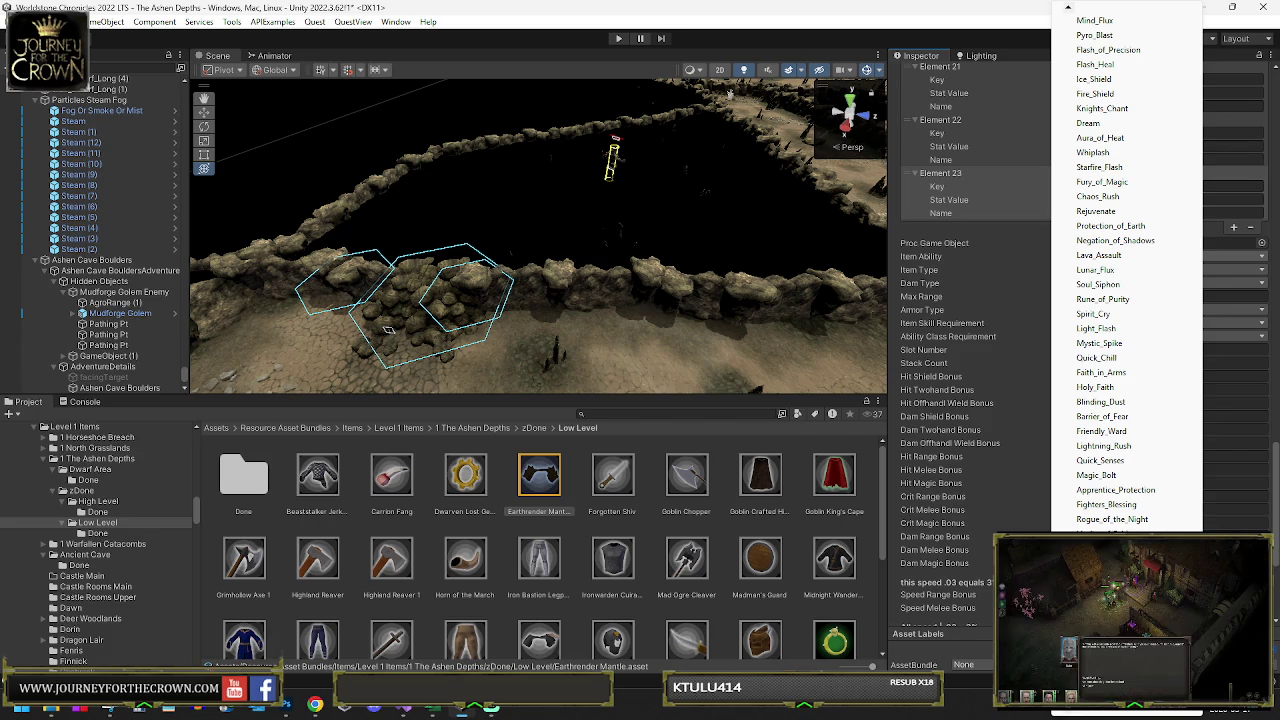
{"action": "scroll", "coordinate": [1070, 713], "scroll_direction": "down", "scroll_amount": 11}
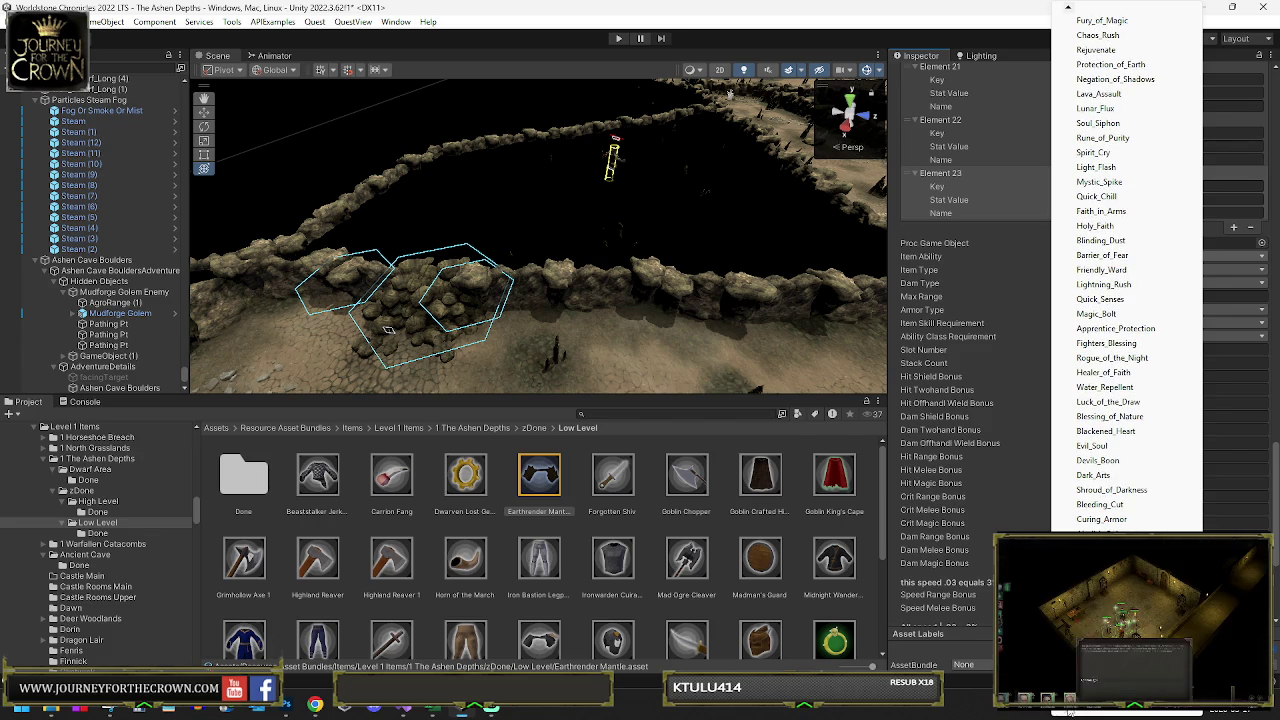
{"action": "scroll", "coordinate": [1070, 713], "scroll_direction": "down", "scroll_amount": 15}
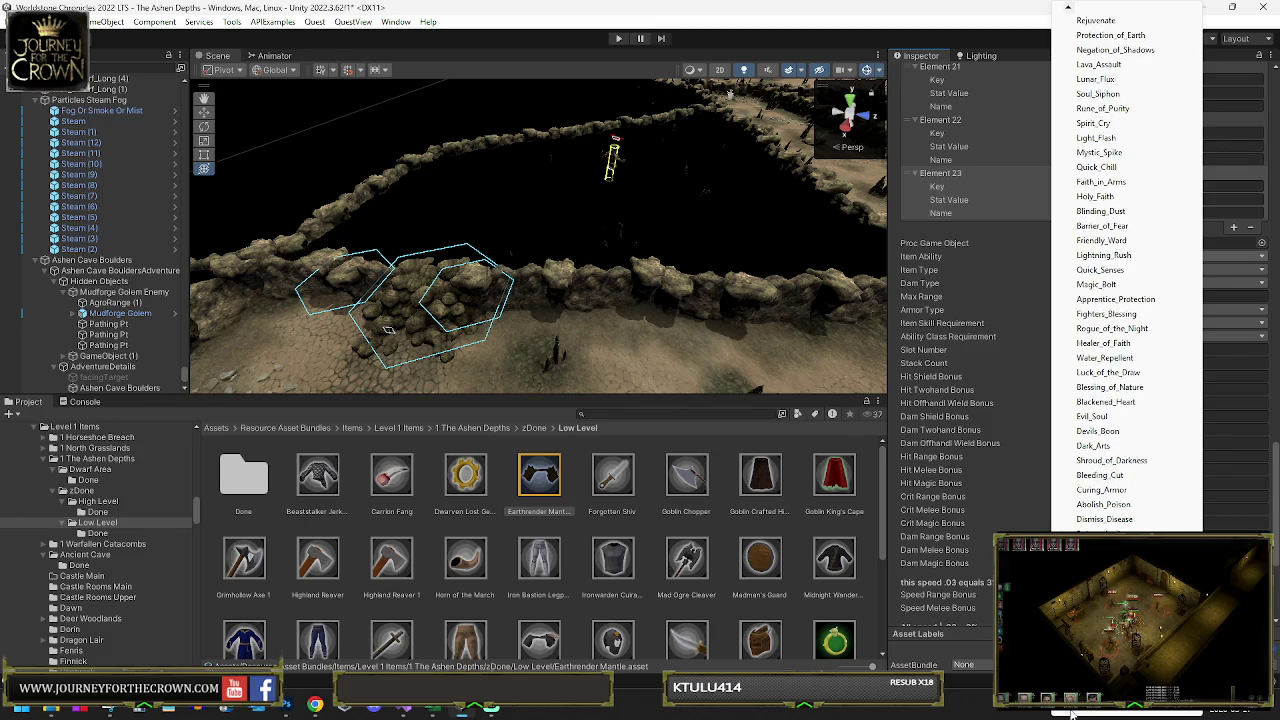
{"action": "scroll", "coordinate": [1072, 713], "scroll_direction": "down", "scroll_amount": 8}
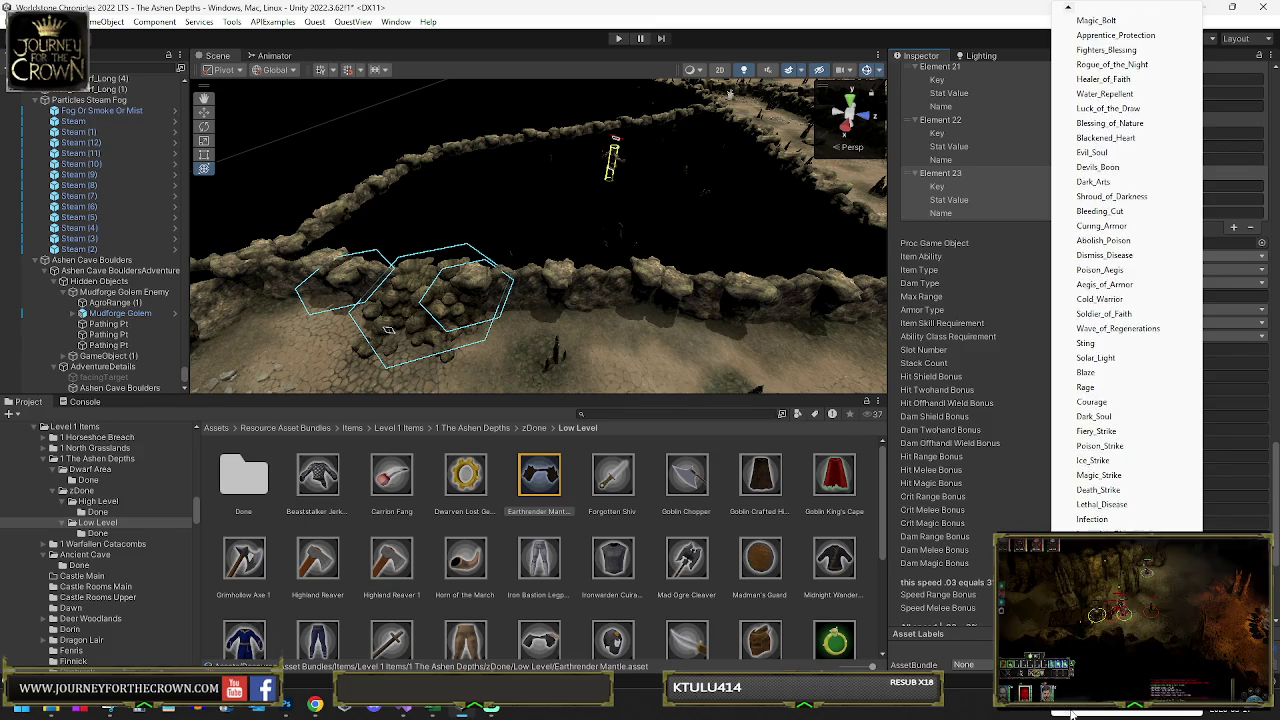
{"action": "scroll", "coordinate": [1072, 713], "scroll_direction": "down", "scroll_amount": 11}
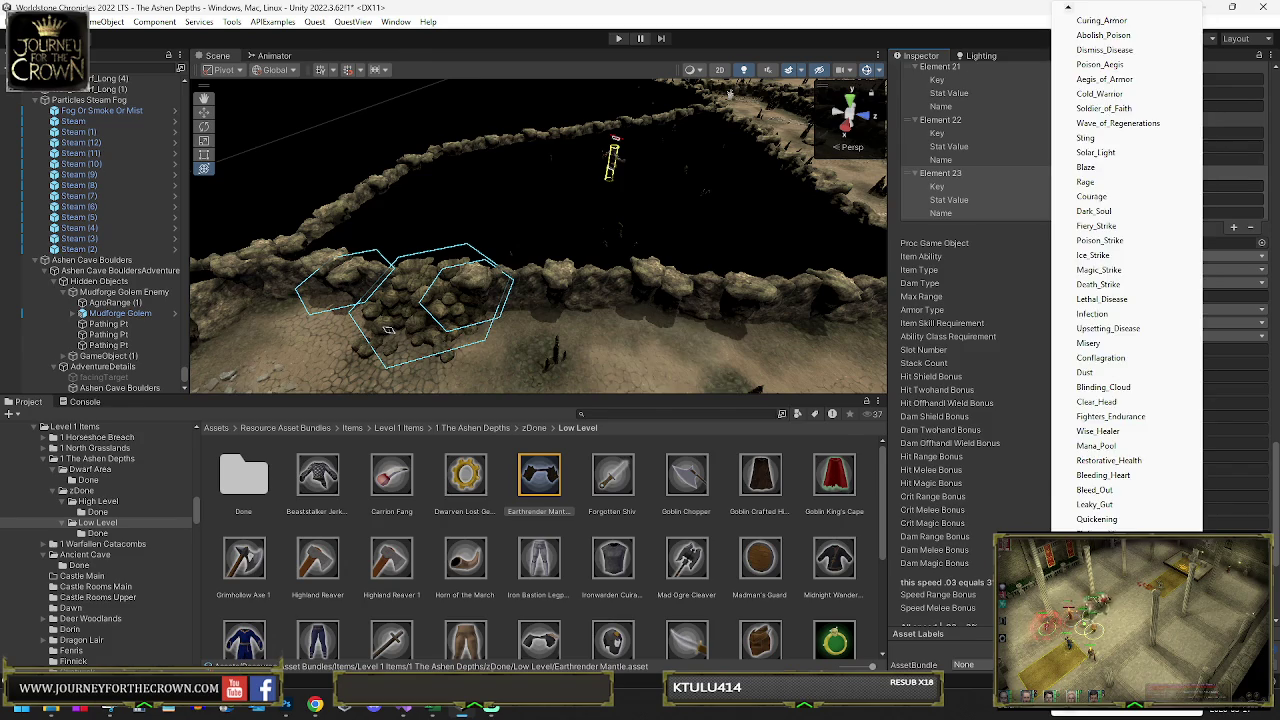
{"action": "left_click", "coordinate": [754, 408]}
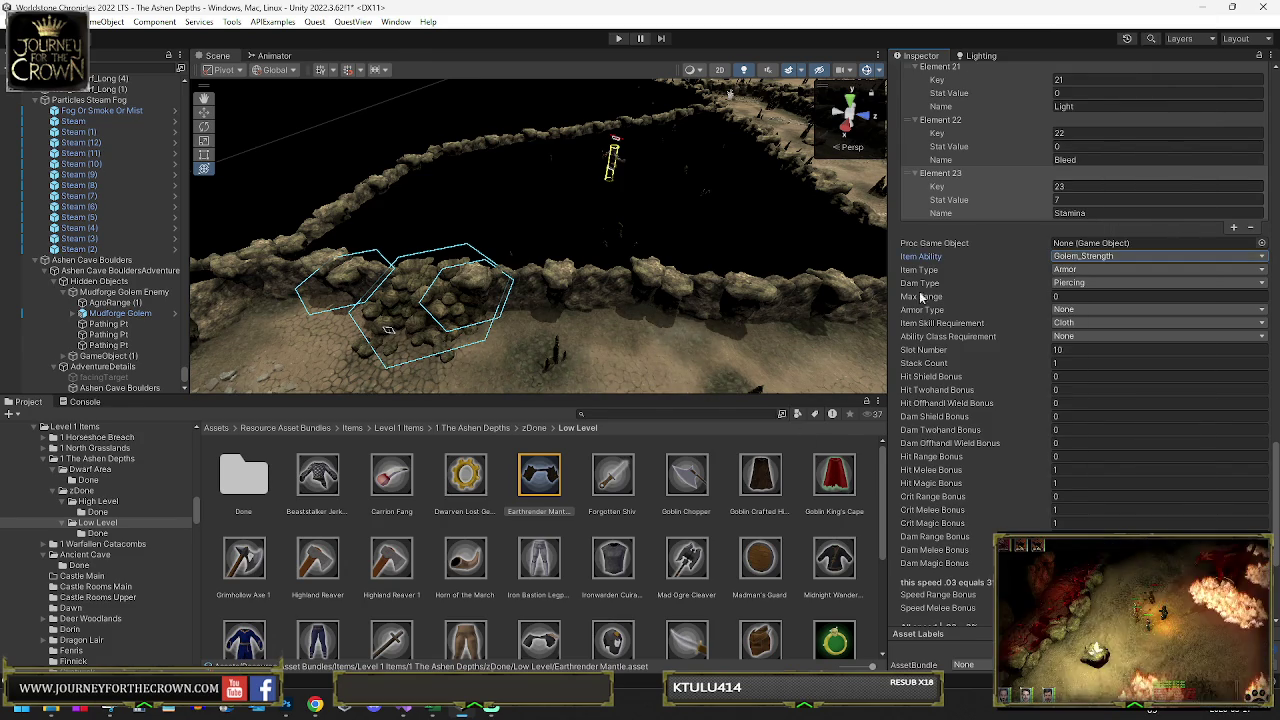
{"action": "scroll", "coordinate": [1094, 292], "scroll_direction": "up", "scroll_amount": 5}
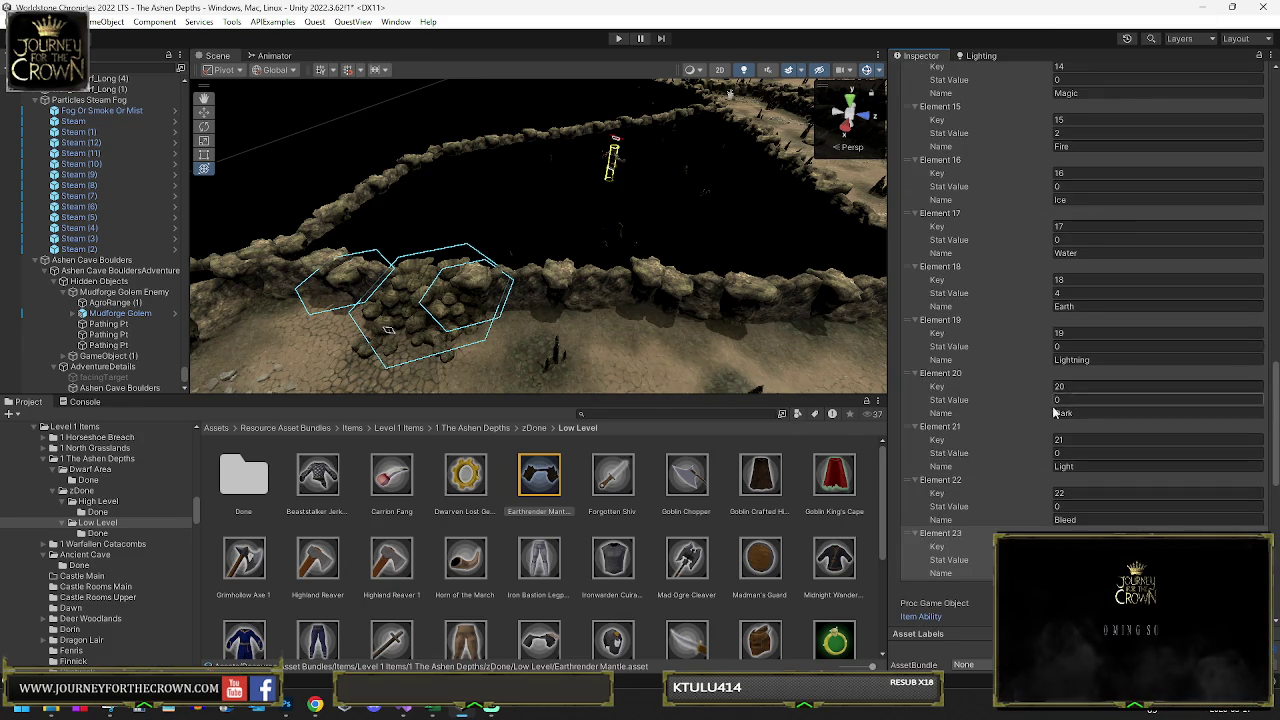
- Set Earthrender Mantle's Health and Mana stats to 65, then file it under Low Level/Done
{"action": "left_click", "coordinate": [1080, 400]}
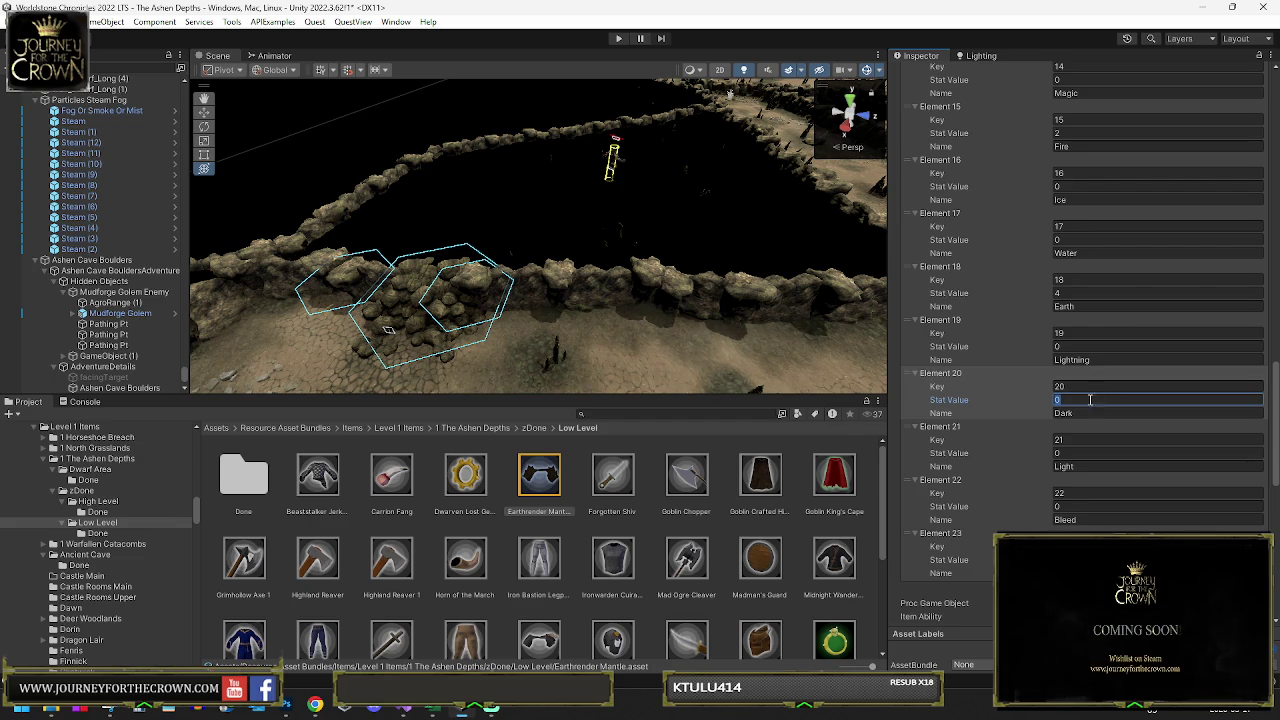
{"action": "scroll", "coordinate": [1095, 380], "scroll_direction": "up", "scroll_amount": 8}
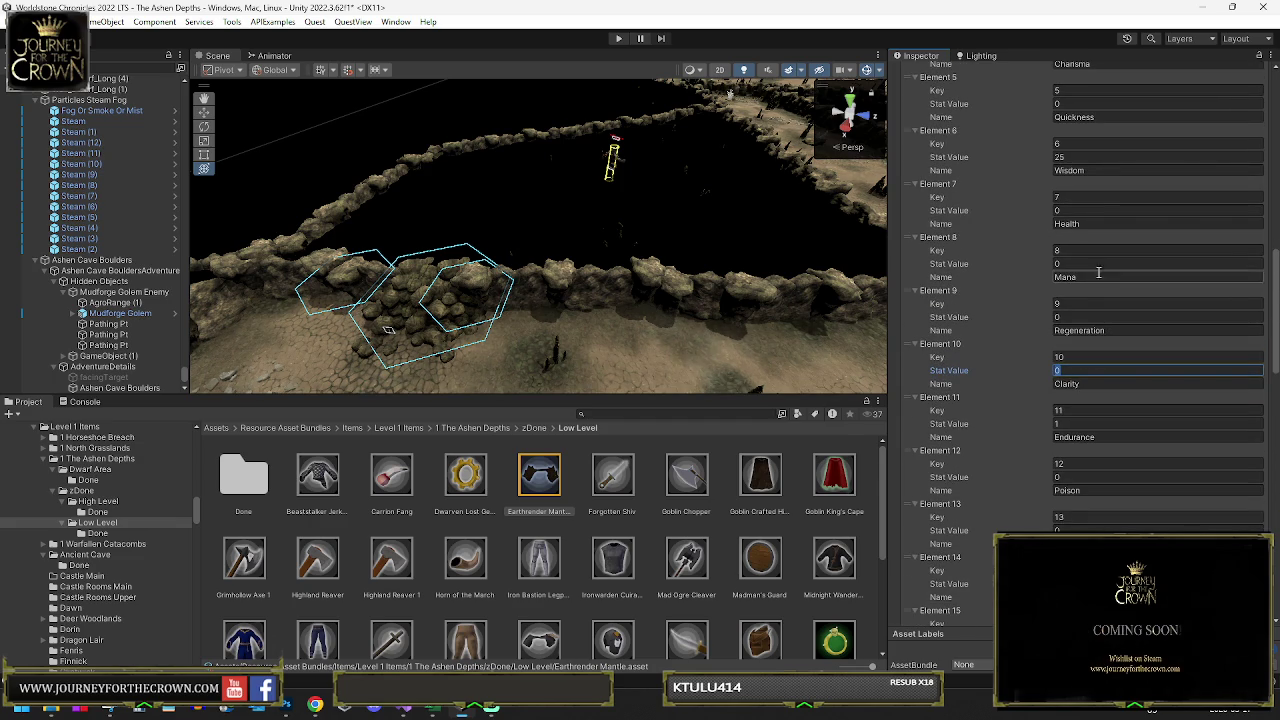
{"action": "left_click", "coordinate": [1077, 210]}
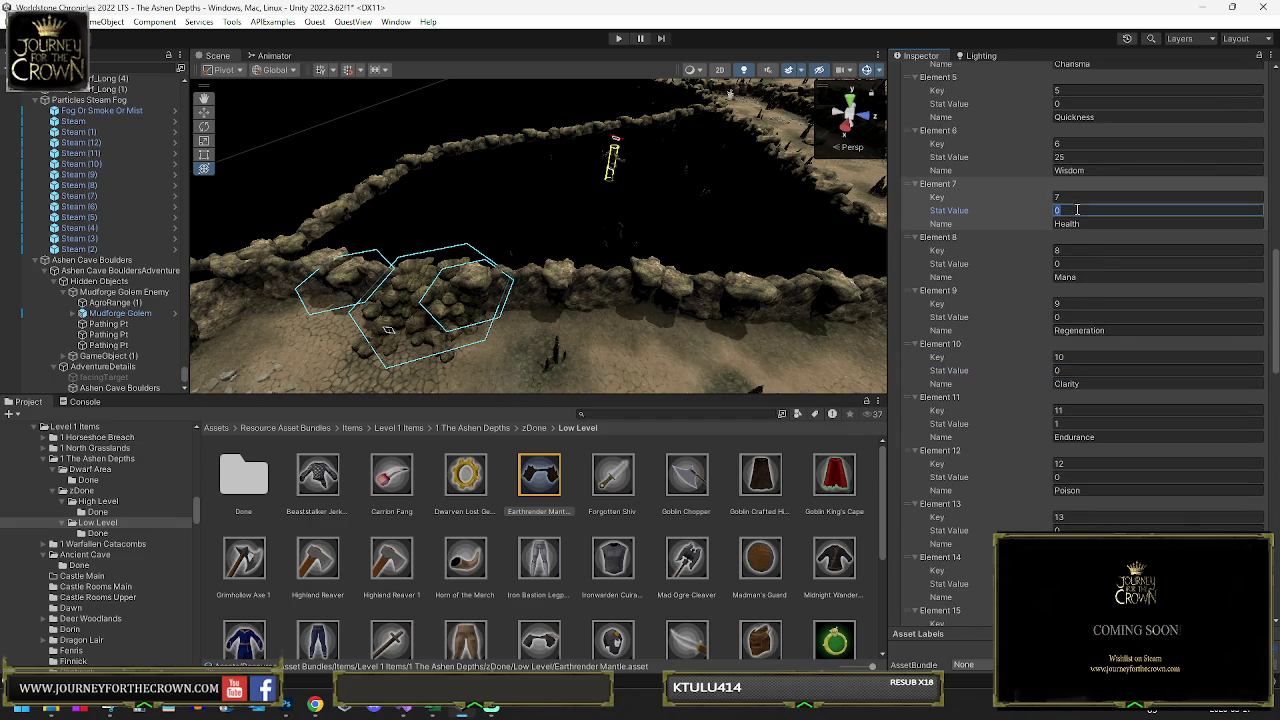
{"action": "type", "text": "65"}
{"action": "left_click", "coordinate": [1061, 263]}
{"action": "type", "text": "65"}
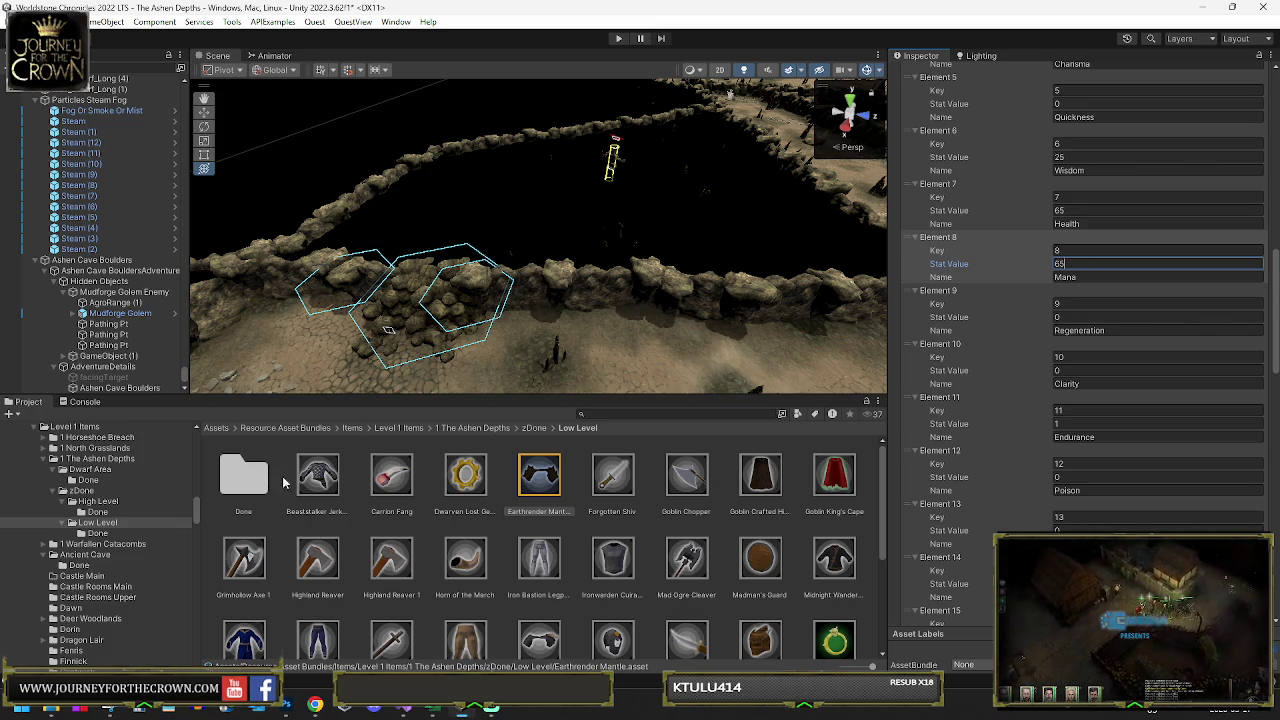
{"action": "left_click", "coordinate": [260, 479]}
{"action": "double_click", "coordinate": [244, 478]}
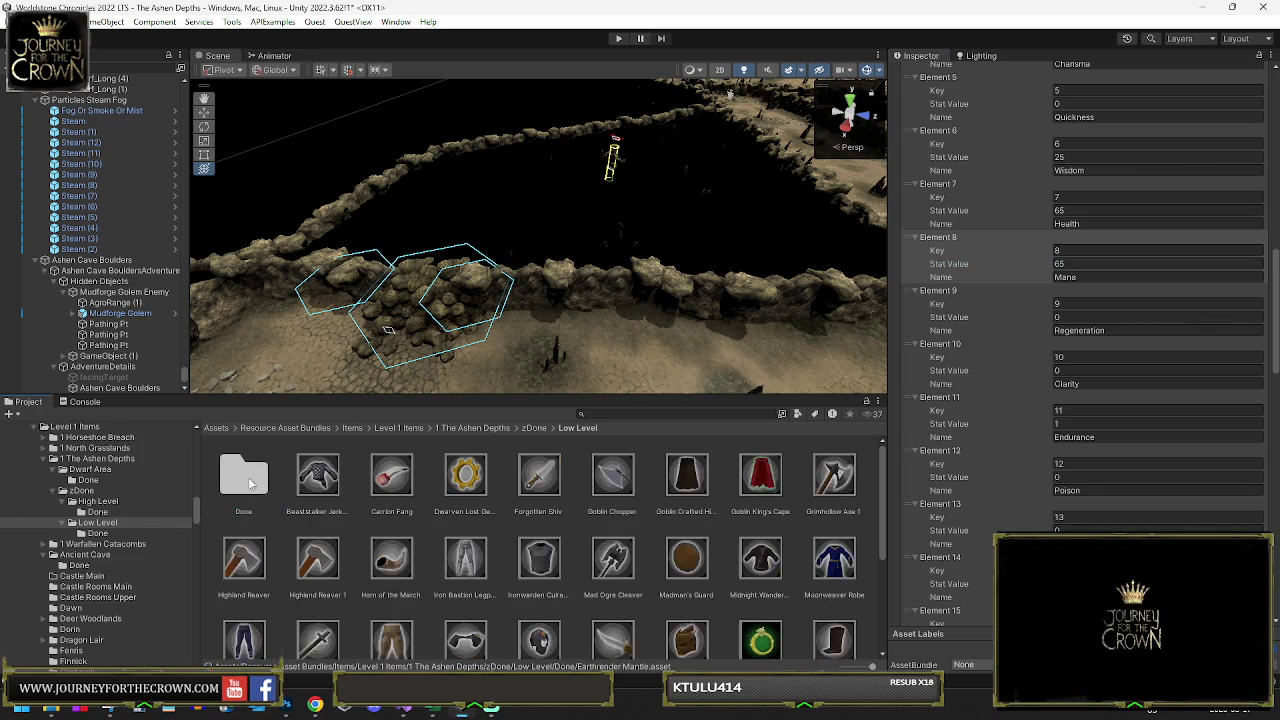
{"action": "left_click", "coordinate": [245, 476]}
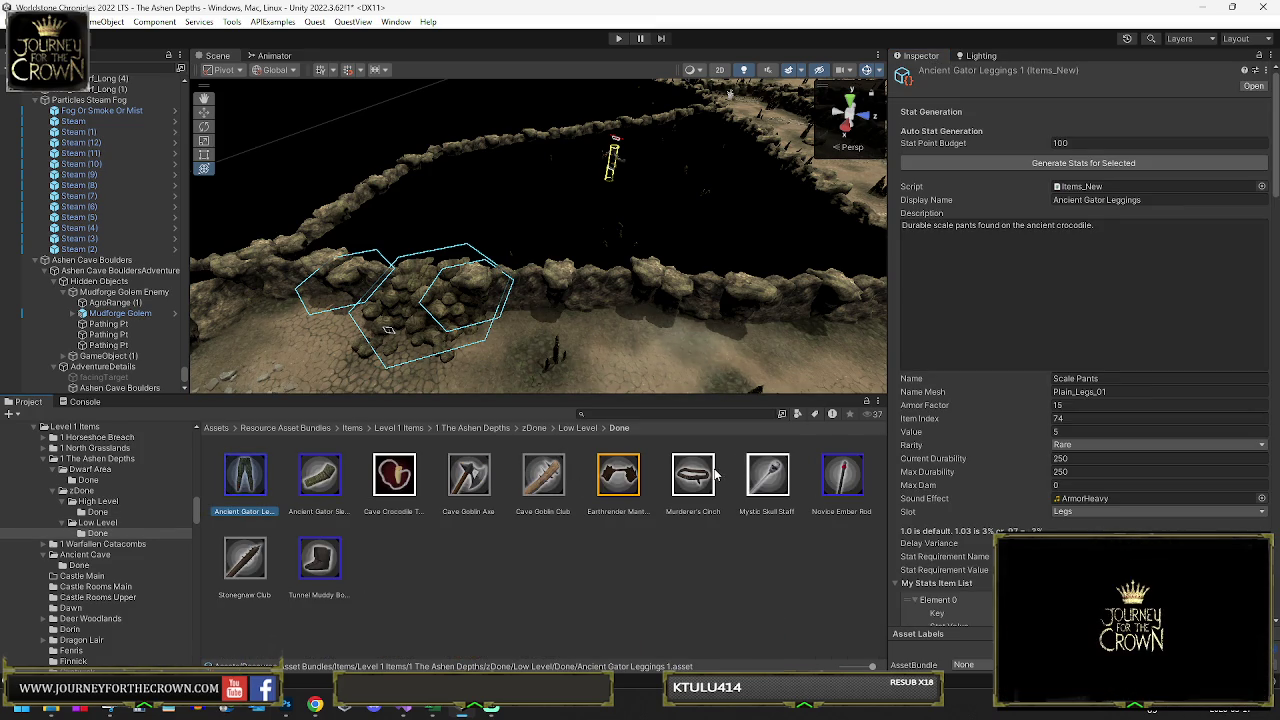
- Ping Ashen Insight Boots from the Mudforge Golem's Must Drop list and drag it into High Level/Done
{"action": "left_click", "coordinate": [624, 470]}
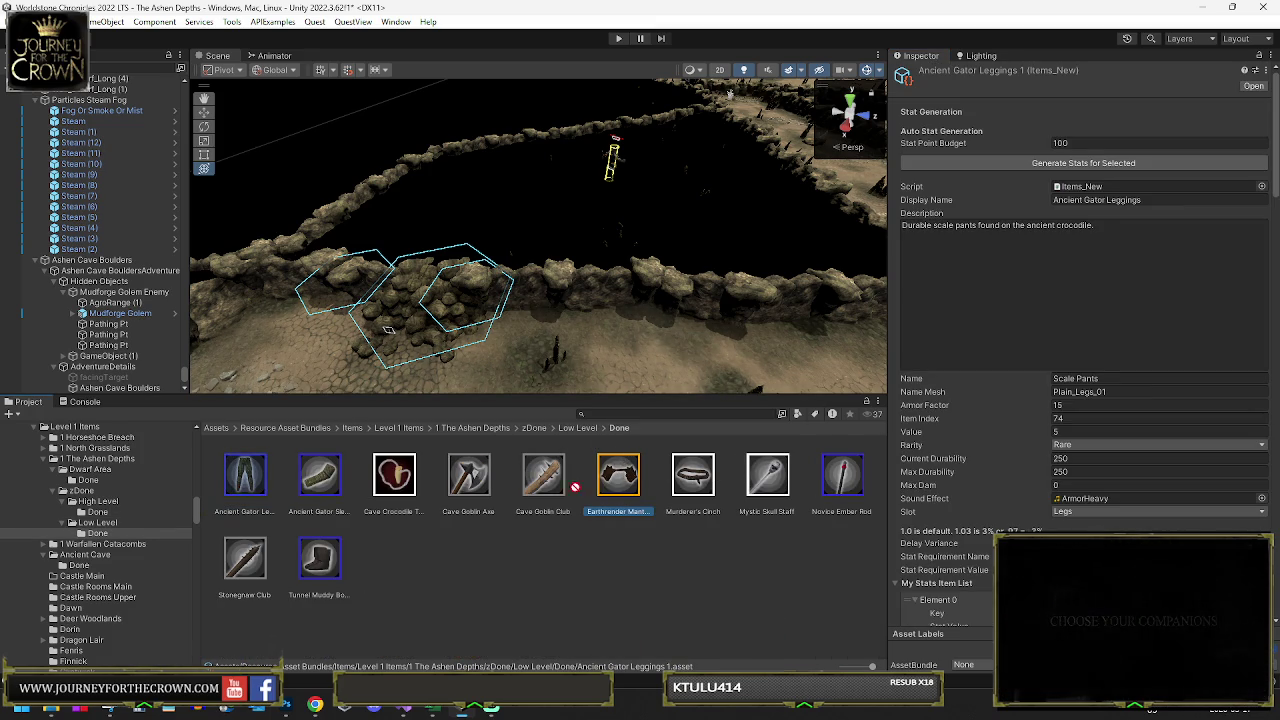
{"action": "left_click", "coordinate": [98, 512]}
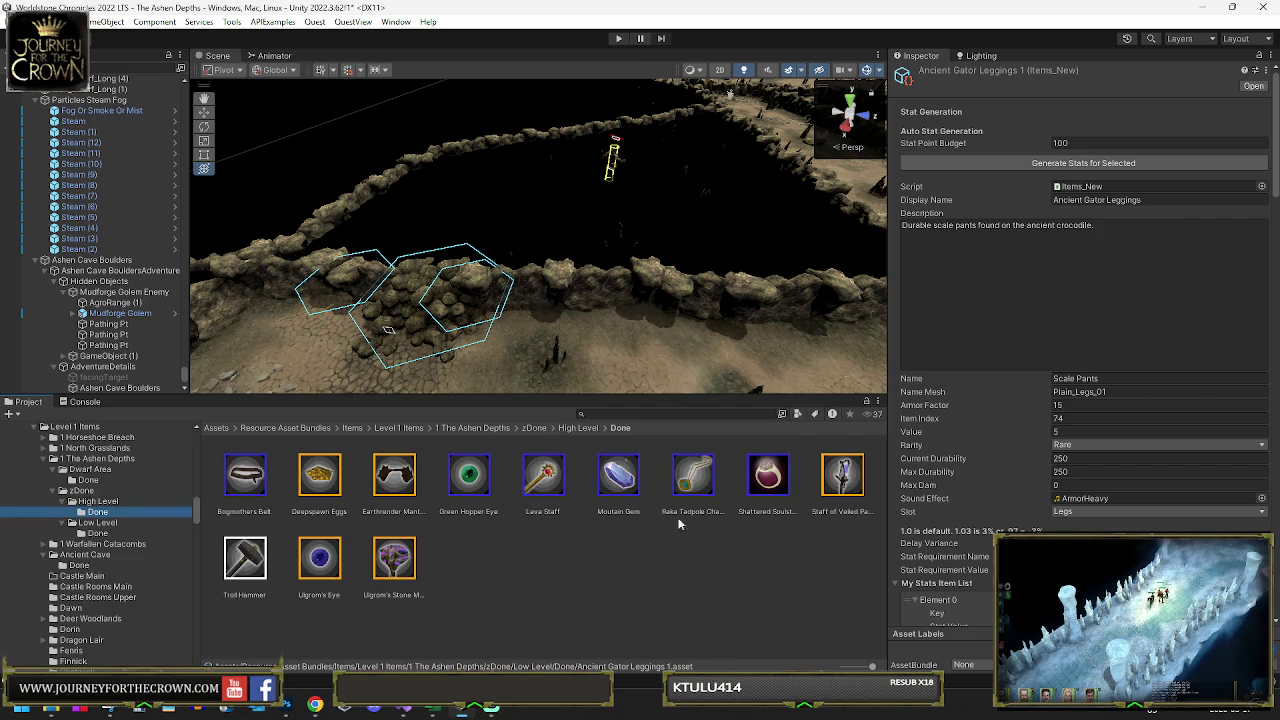
{"action": "left_click", "coordinate": [99, 501]}
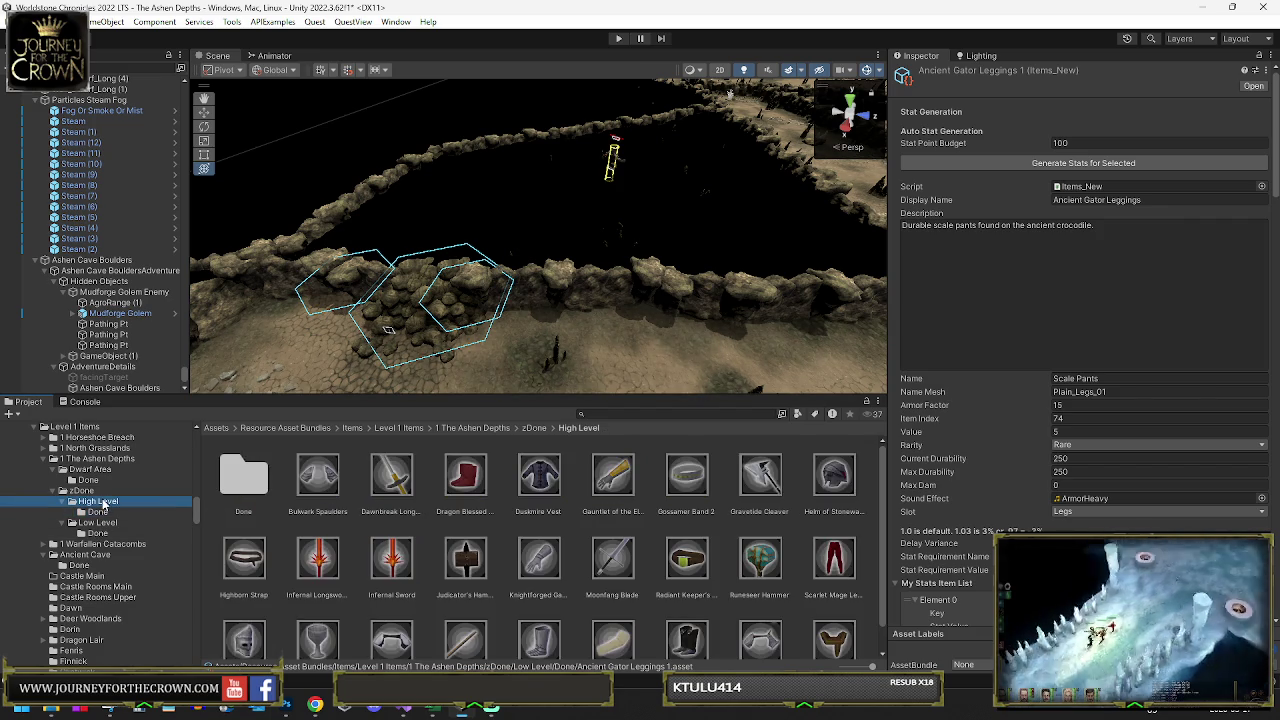
{"action": "scroll", "coordinate": [210, 522], "scroll_direction": "down", "scroll_amount": 2}
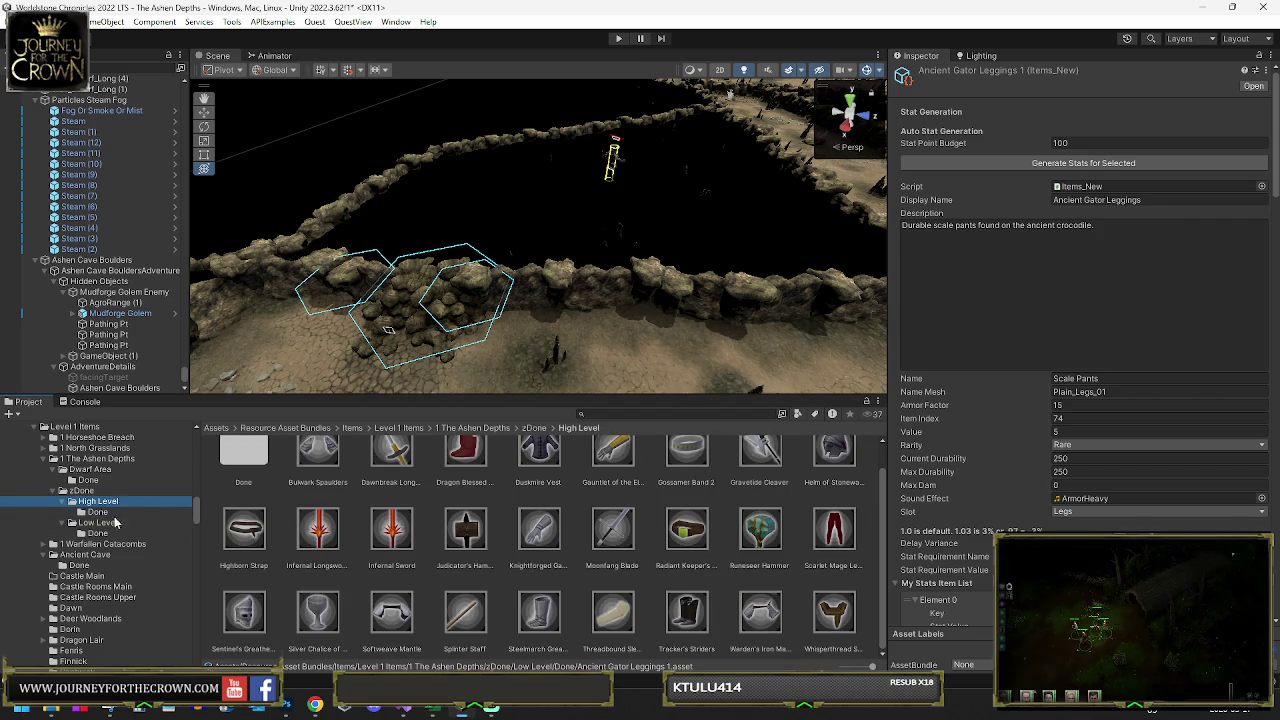
{"action": "left_click", "coordinate": [120, 313]}
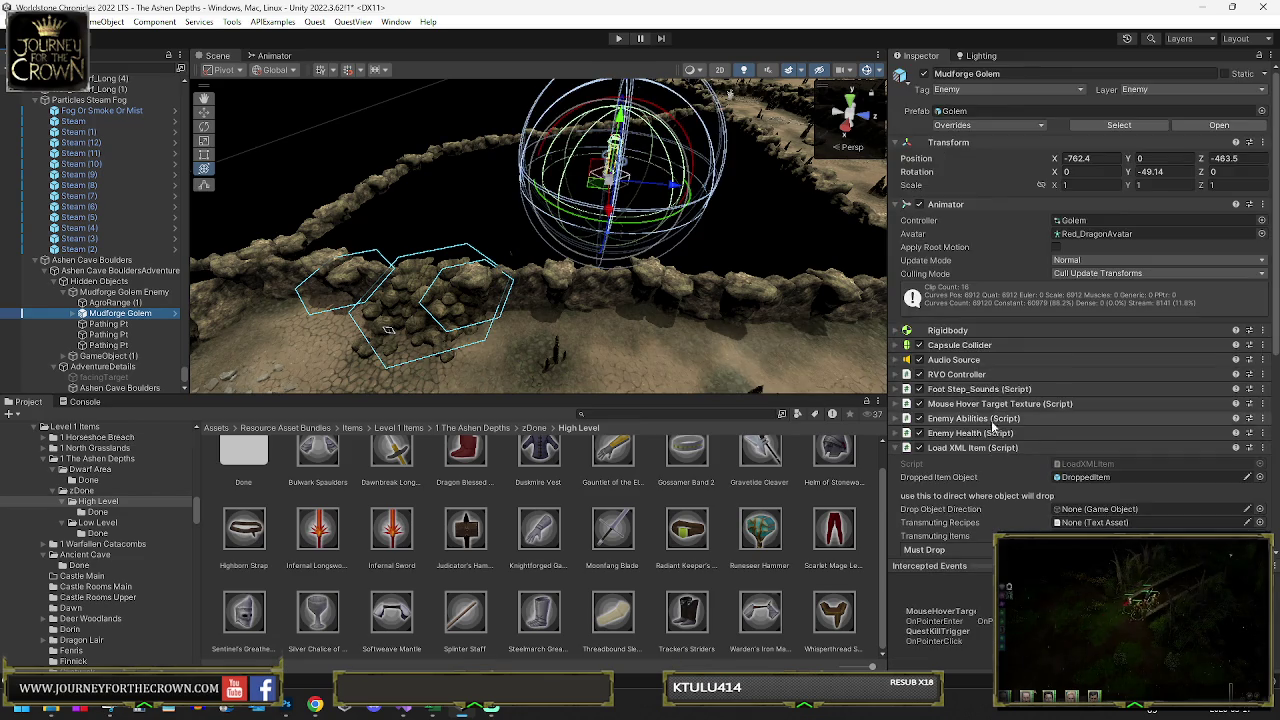
{"action": "scroll", "coordinate": [1000, 415], "scroll_direction": "down", "scroll_amount": 3}
{"action": "left_click", "coordinate": [988, 418]}
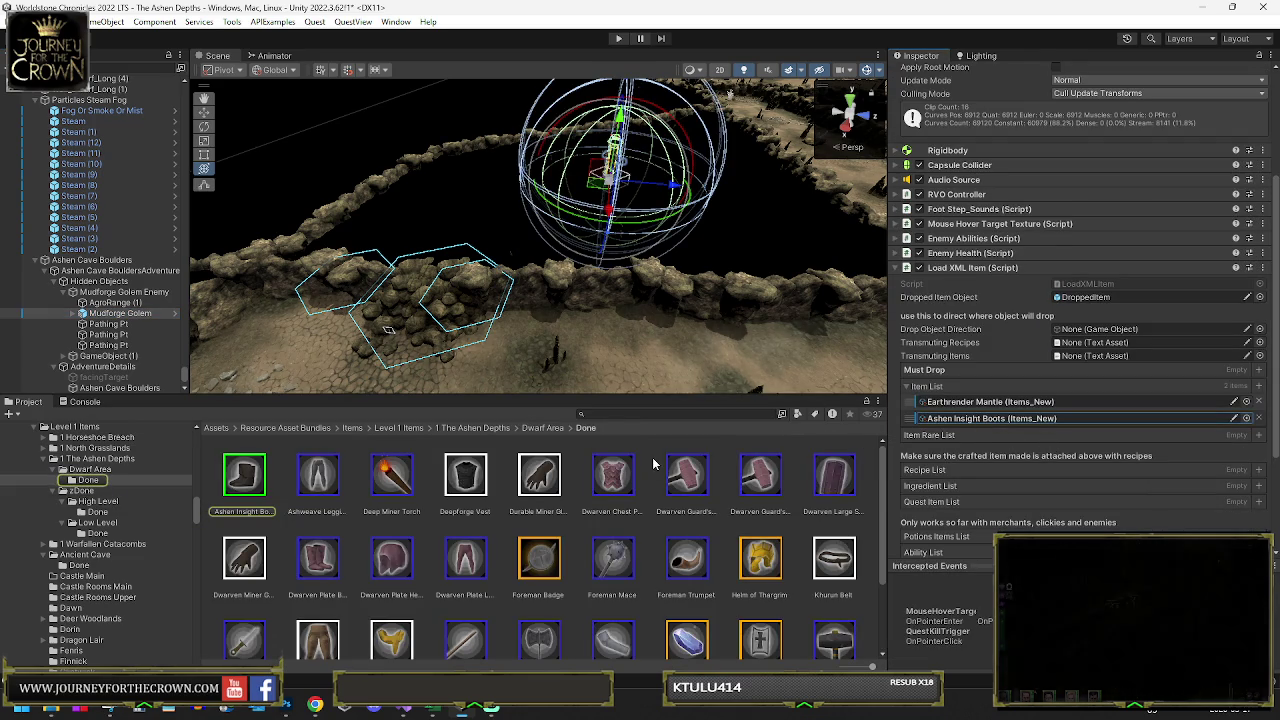
{"action": "mouse_move", "coordinate": [258, 490]}
{"action": "left_mouse_down"}
{"action": "mouse_move", "coordinate": [114, 520]}
{"action": "mouse_move", "coordinate": [110, 508]}
{"action": "left_mouse_up"}
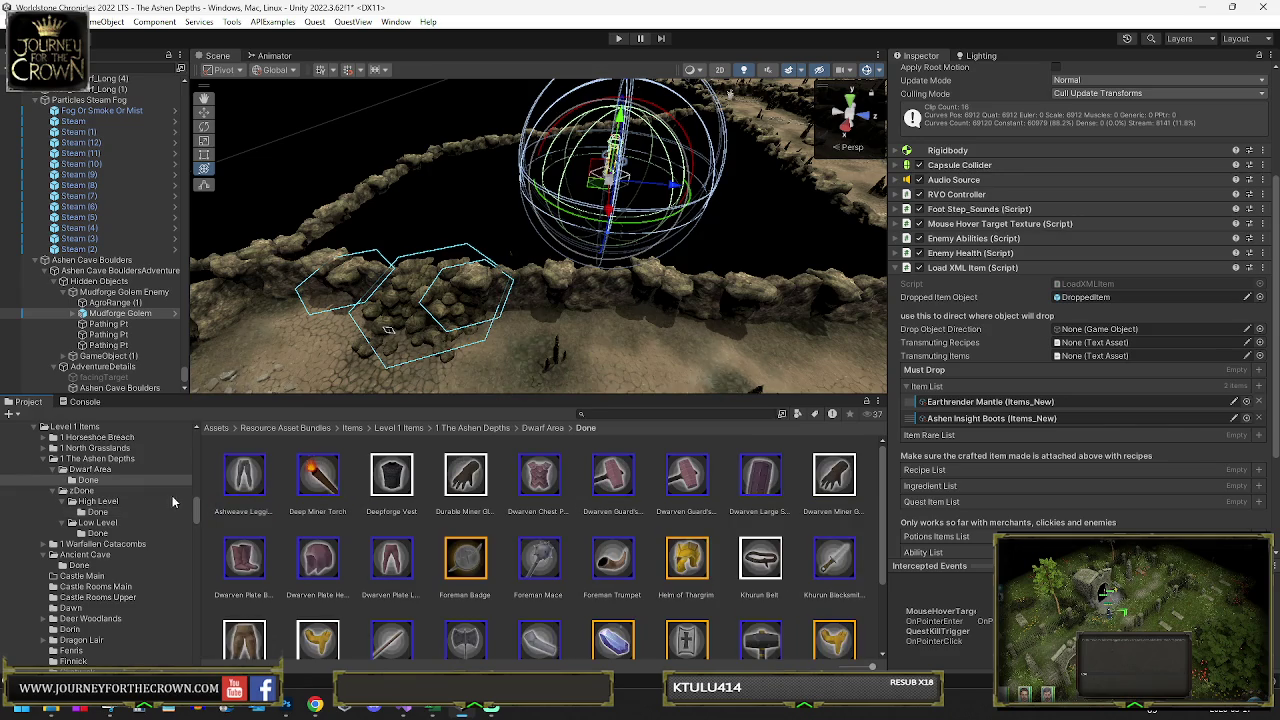
{"action": "left_click", "coordinate": [99, 510]}
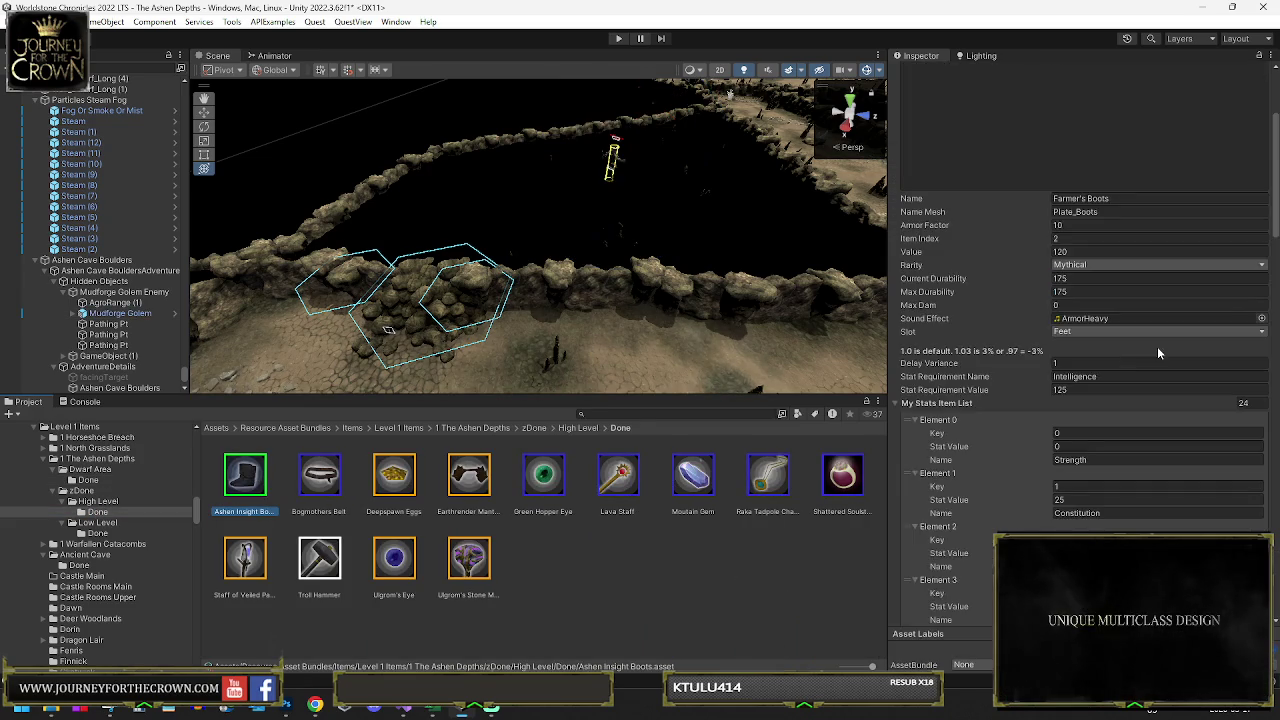
- Give the Ashen Insight Boots 85 Health and 55 Mana
{"action": "scroll", "coordinate": [1167, 370], "scroll_direction": "down", "scroll_amount": 5}
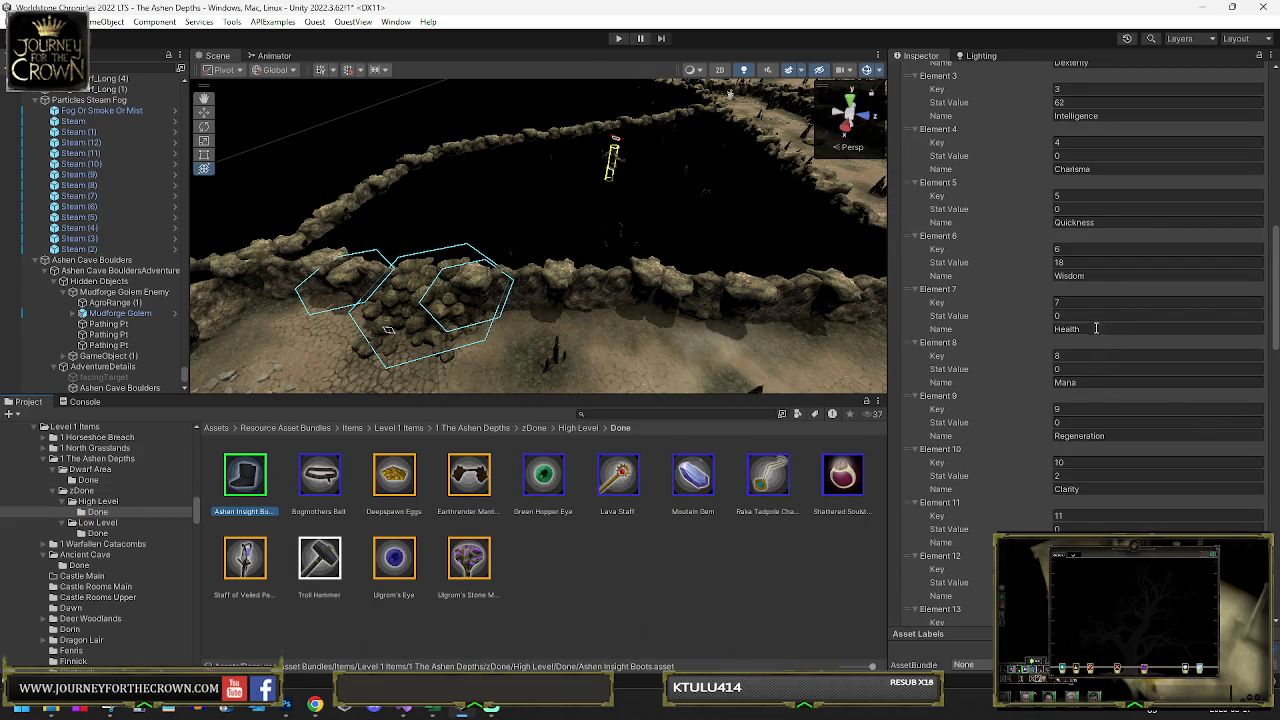
{"action": "left_click", "coordinate": [1096, 315]}
{"action": "type", "text": "85"}
{"action": "left_click", "coordinate": [1082, 369]}
{"action": "type", "text": "55"}
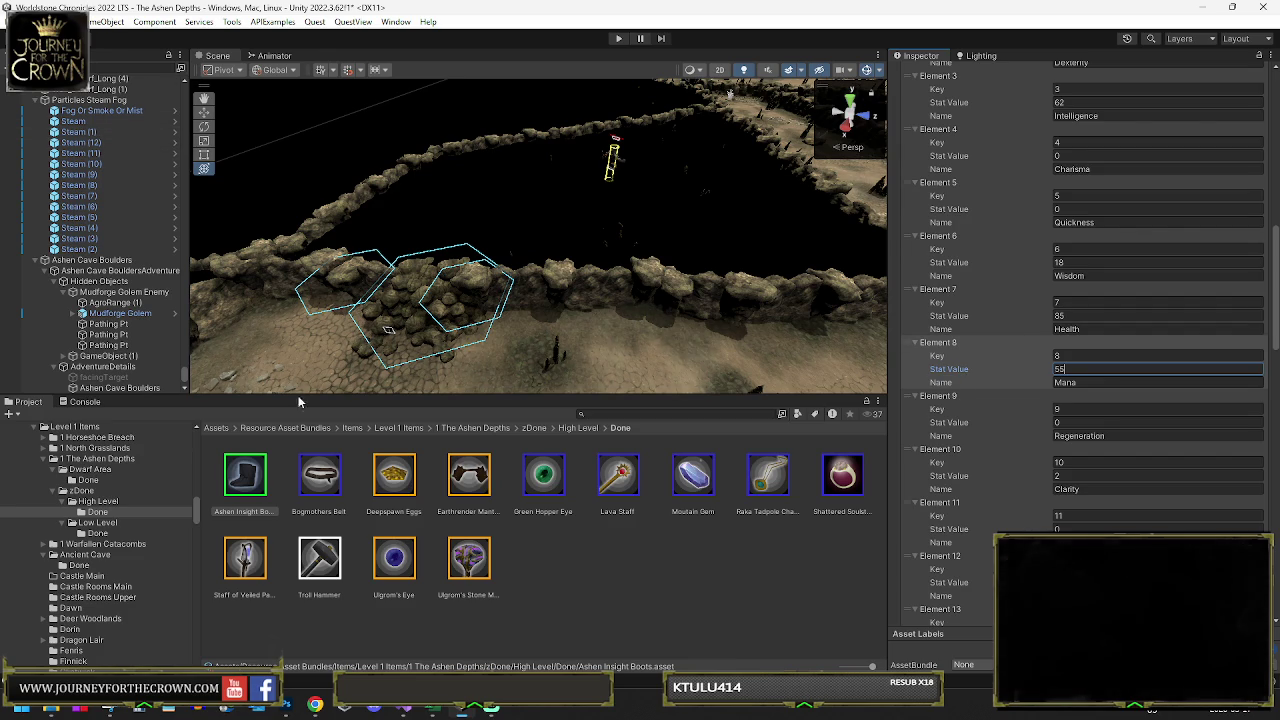
- Deactivate the Hidden Objects group under Ashen Cave Boulders
{"action": "left_click_drag", "start_coordinate": [454, 307], "coordinate": [466, 274]}
{"action": "left_click", "coordinate": [99, 281]}
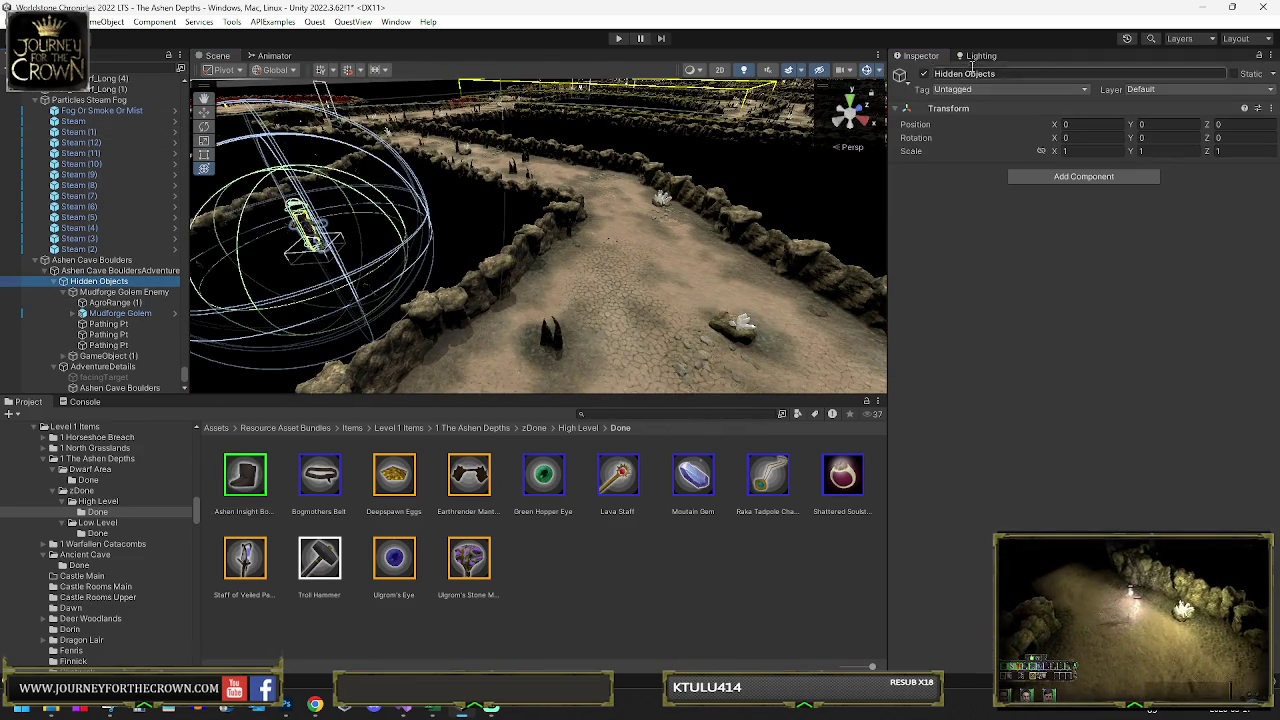
{"action": "left_click", "coordinate": [924, 73]}
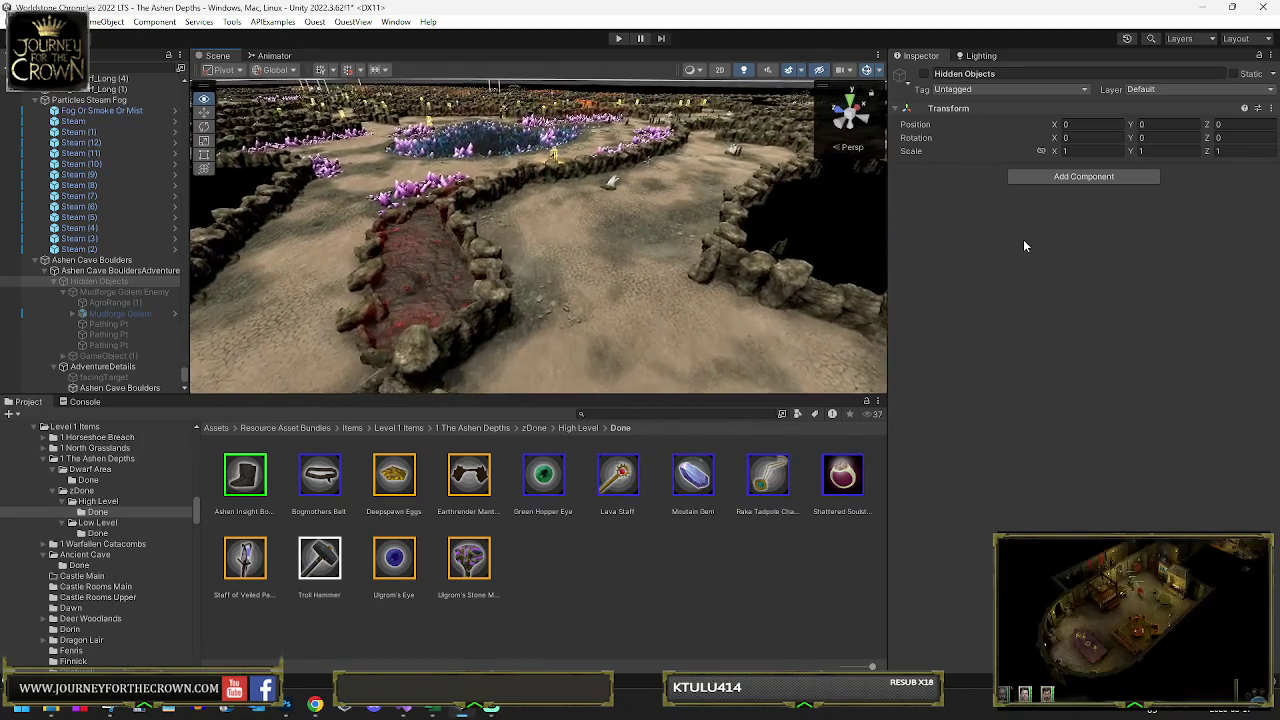
{"action": "mouse_move", "coordinate": [404, 706]}
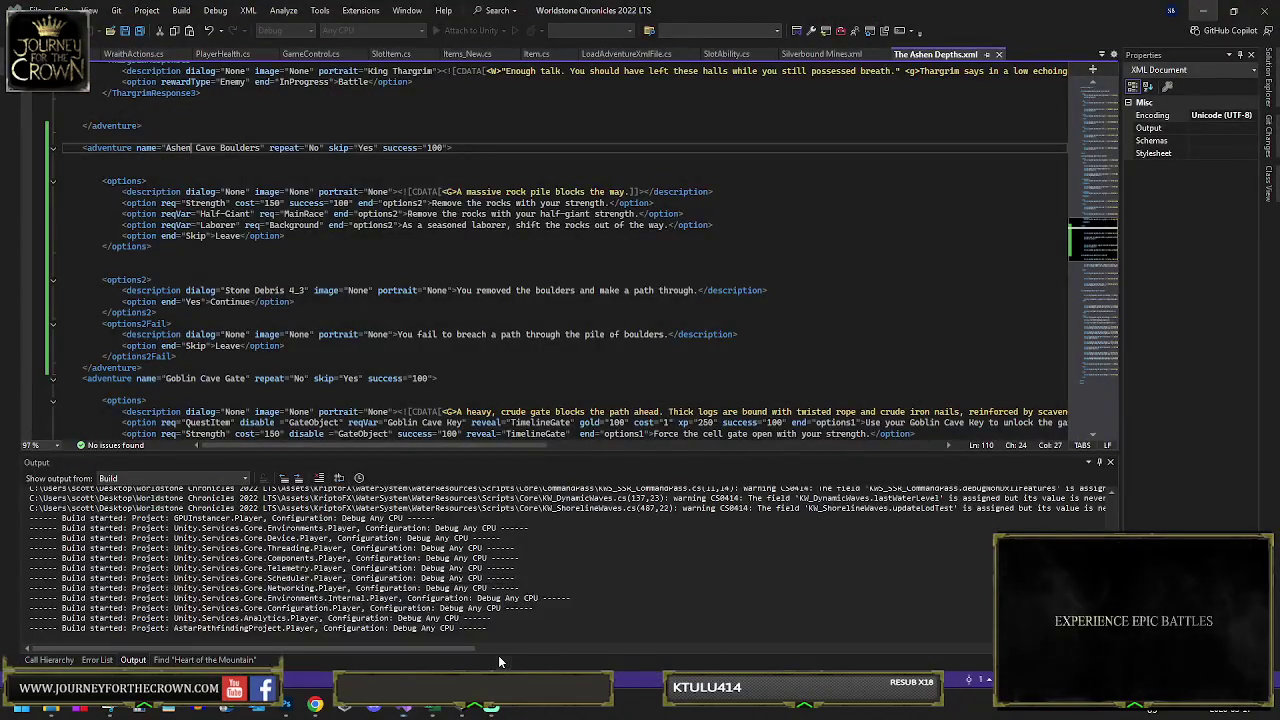
- Change the Strength option's cost from 150 to 200 in The Ashen Depths.xml and rebuild
{"action": "left_click", "coordinate": [498, 655]}
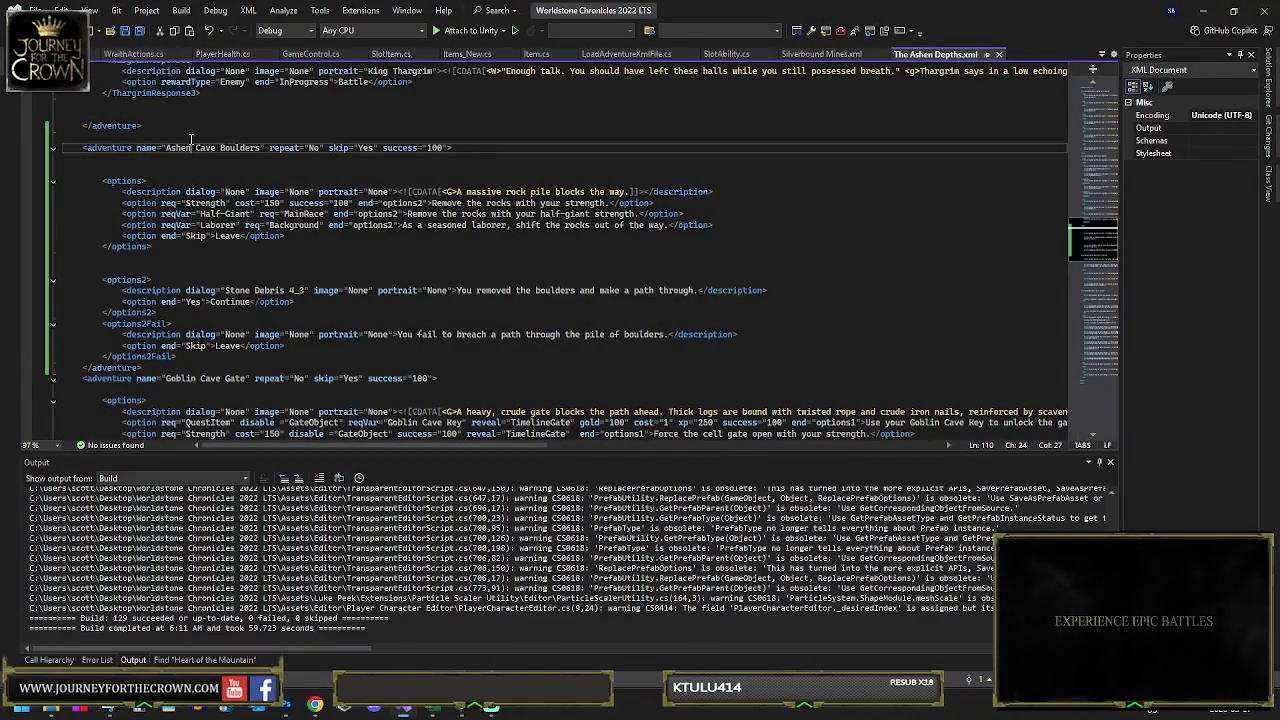
{"action": "left_click", "coordinate": [268, 203]}
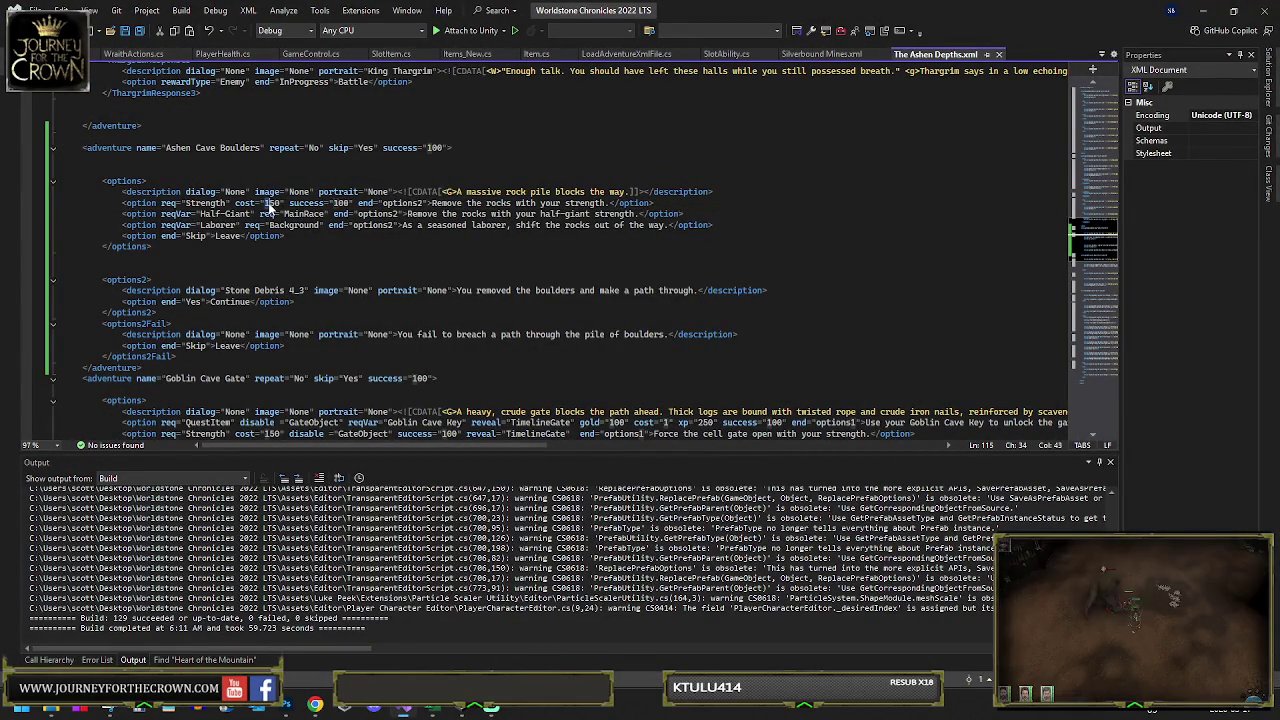
{"action": "key", "text": "BackSpace"}
{"action": "key", "text": "Delete"}
{"action": "type", "text": "20"}
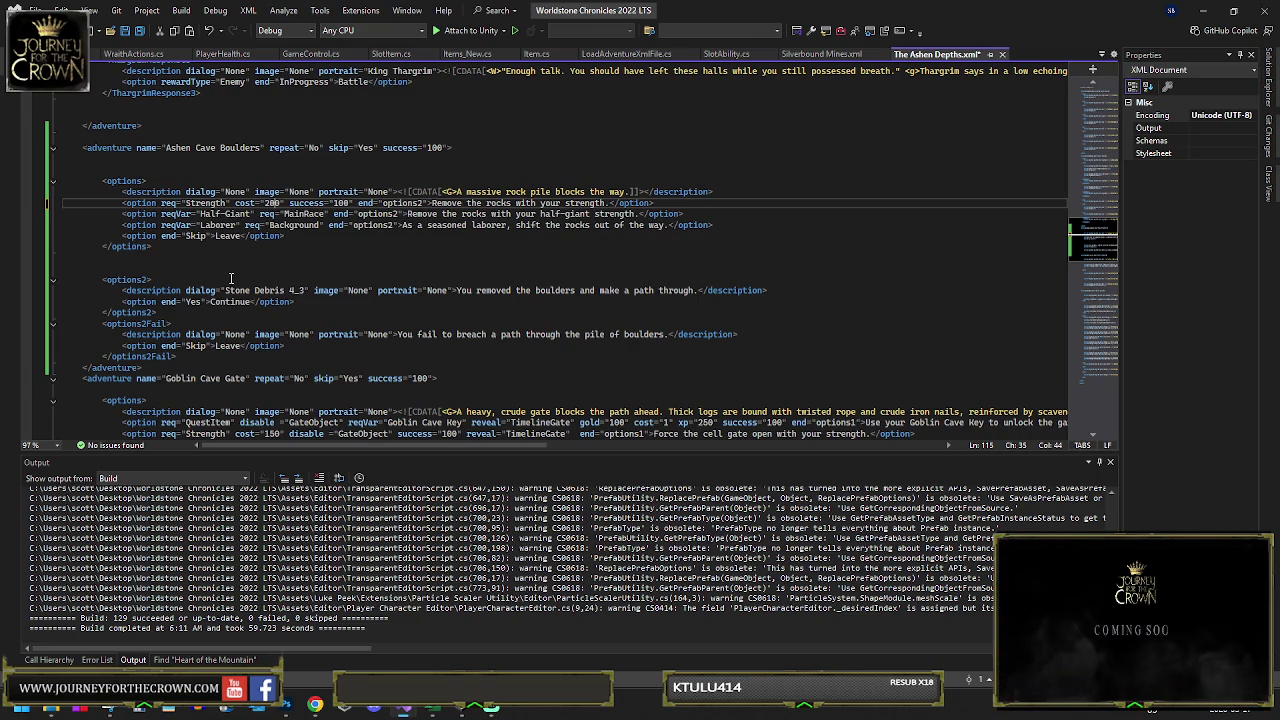
{"action": "key", "text": "ctrl+shift+b"}
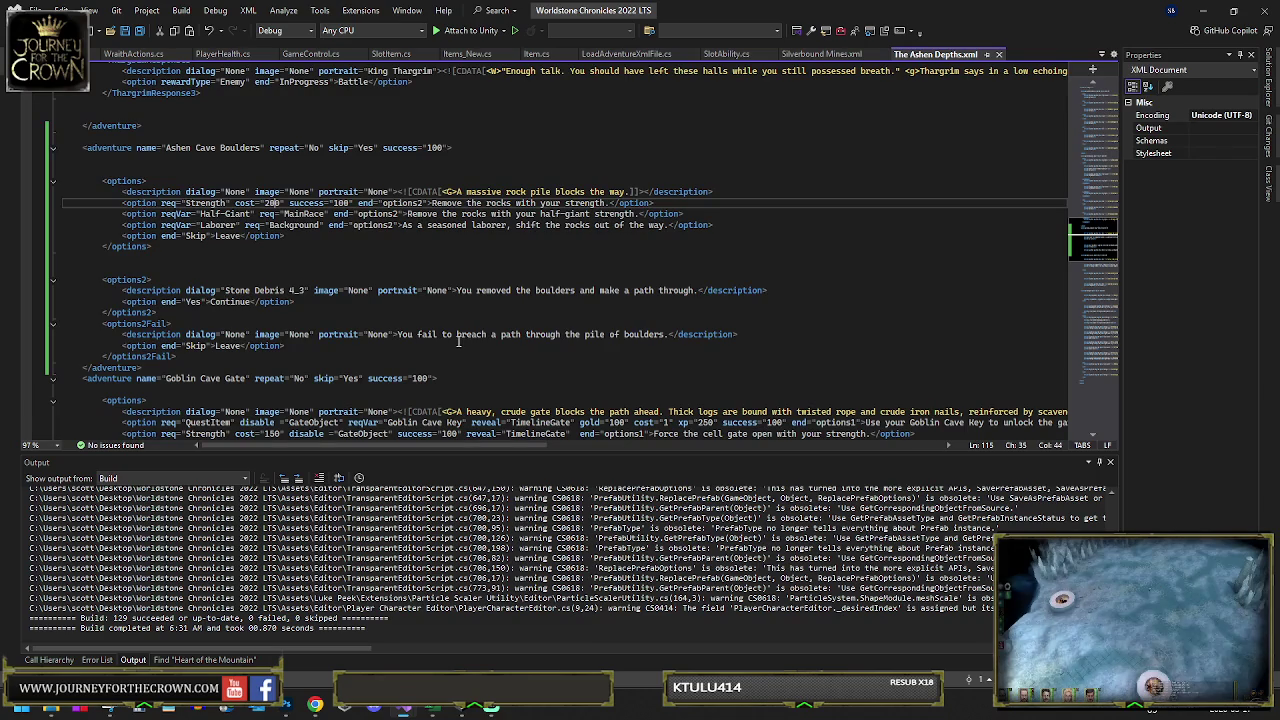
{"action": "left_click", "coordinate": [1233, 11]}
- Select the Ashborn Construct enemy and move it to a new spot along the cave wall
{"action": "mouse_move", "coordinate": [501, 280]}
{"action": "left_mouse_down"}
{"action": "mouse_move", "coordinate": [528, 260]}
{"action": "mouse_move", "coordinate": [205, 260]}
{"action": "mouse_move", "coordinate": [207, 322]}
{"action": "left_mouse_up"}
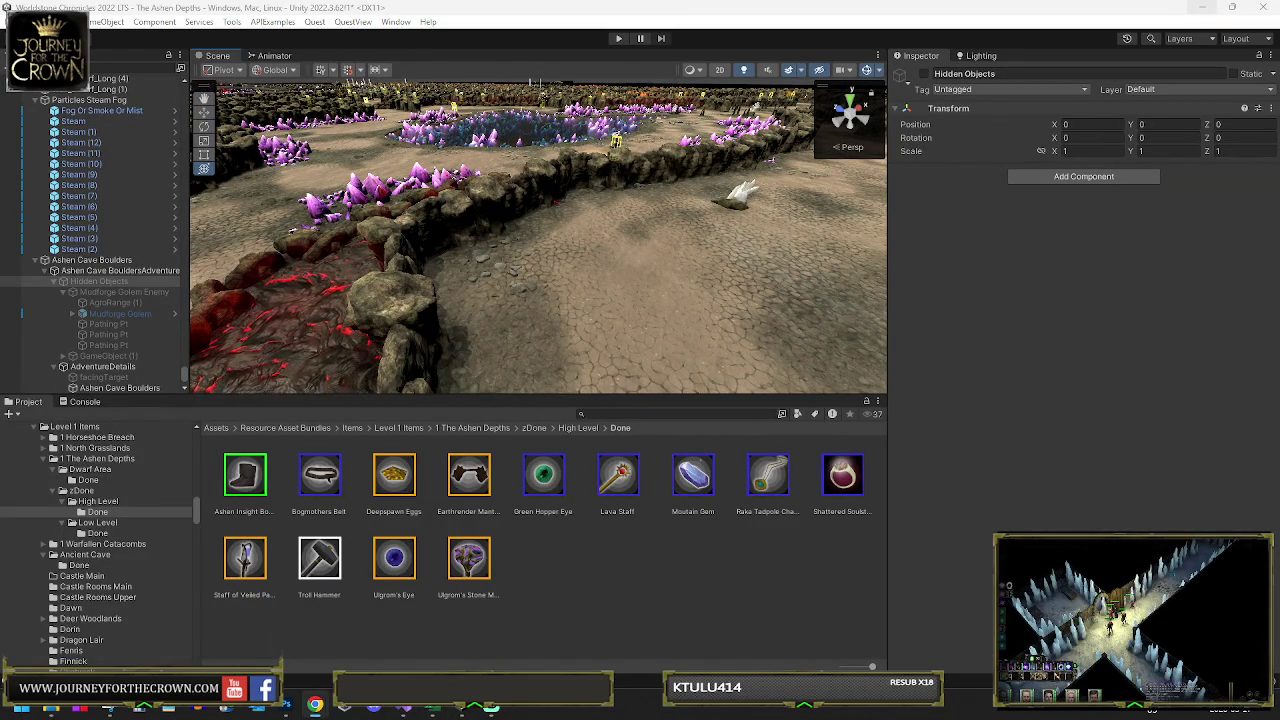
{"action": "left_click_drag", "start_coordinate": [206, 195], "coordinate": [643, 205]}
{"action": "left_click", "coordinate": [637, 205]}
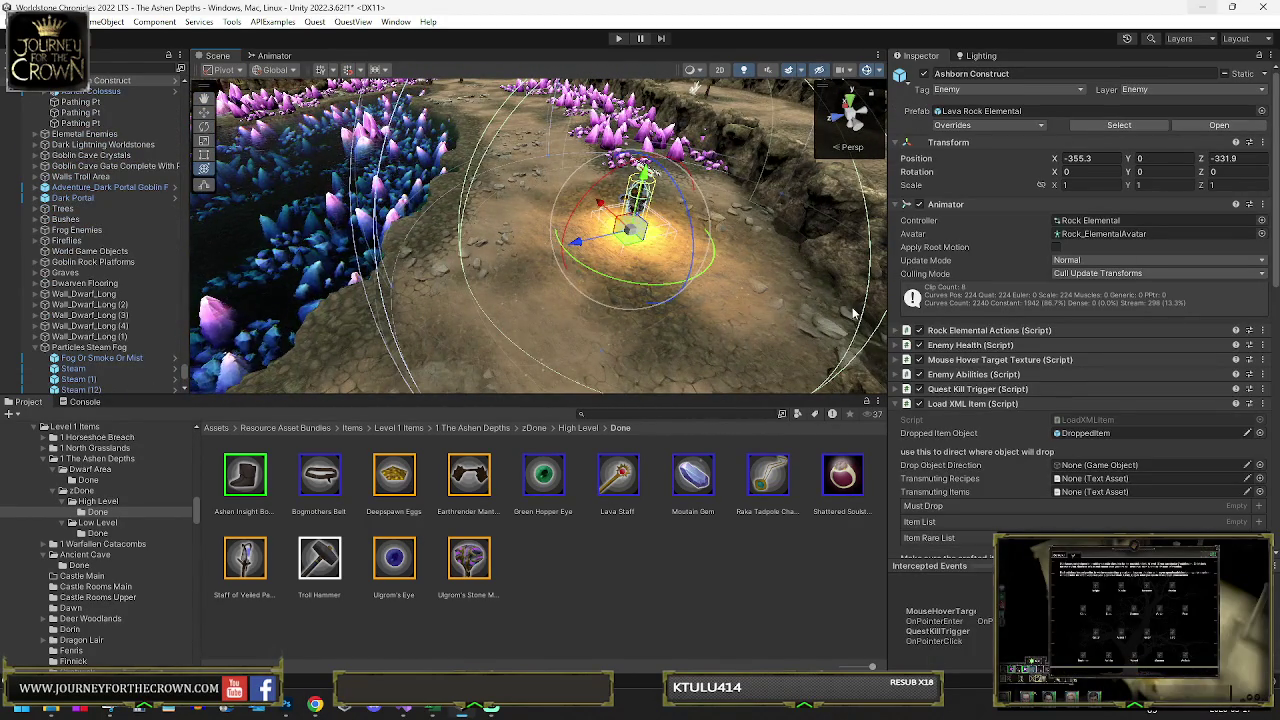
{"action": "left_click", "coordinate": [897, 403]}
{"action": "left_click_drag", "start_coordinate": [800, 250], "coordinate": [832, 247]}
{"action": "scroll", "coordinate": [832, 247], "scroll_direction": "down", "scroll_amount": 5}
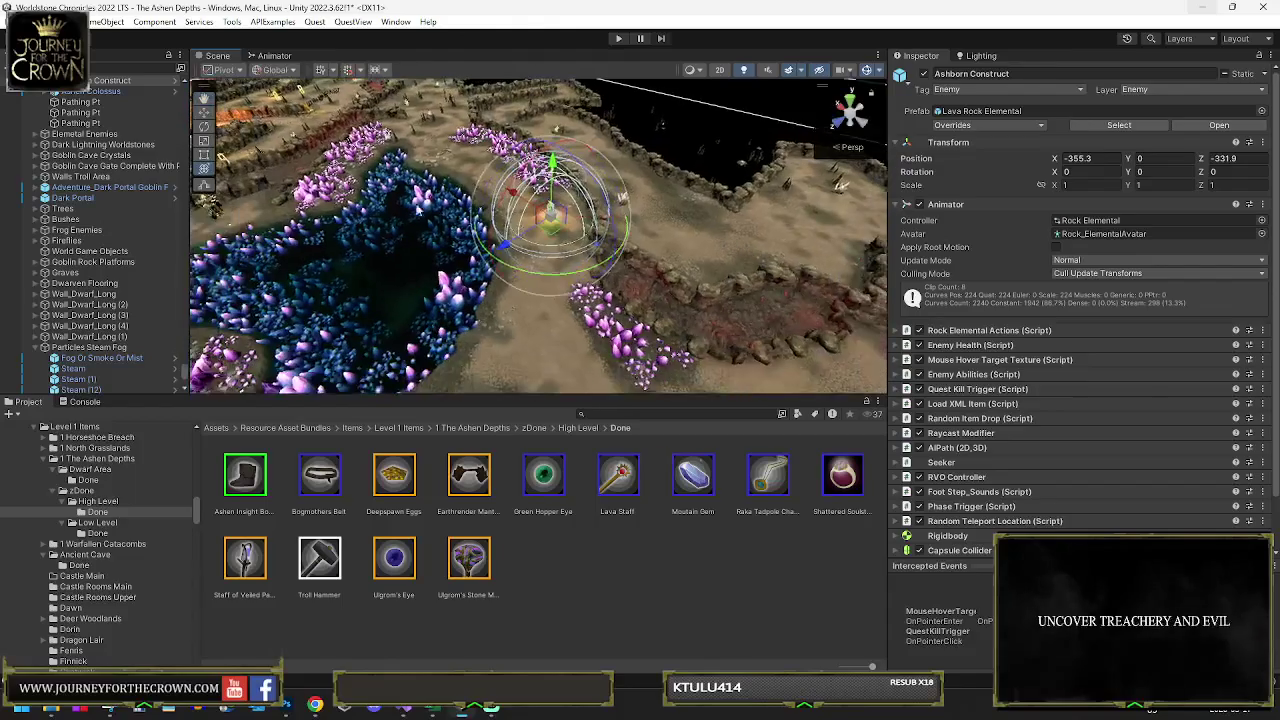
{"action": "scroll", "coordinate": [76, 172], "scroll_direction": "up", "scroll_amount": 3}
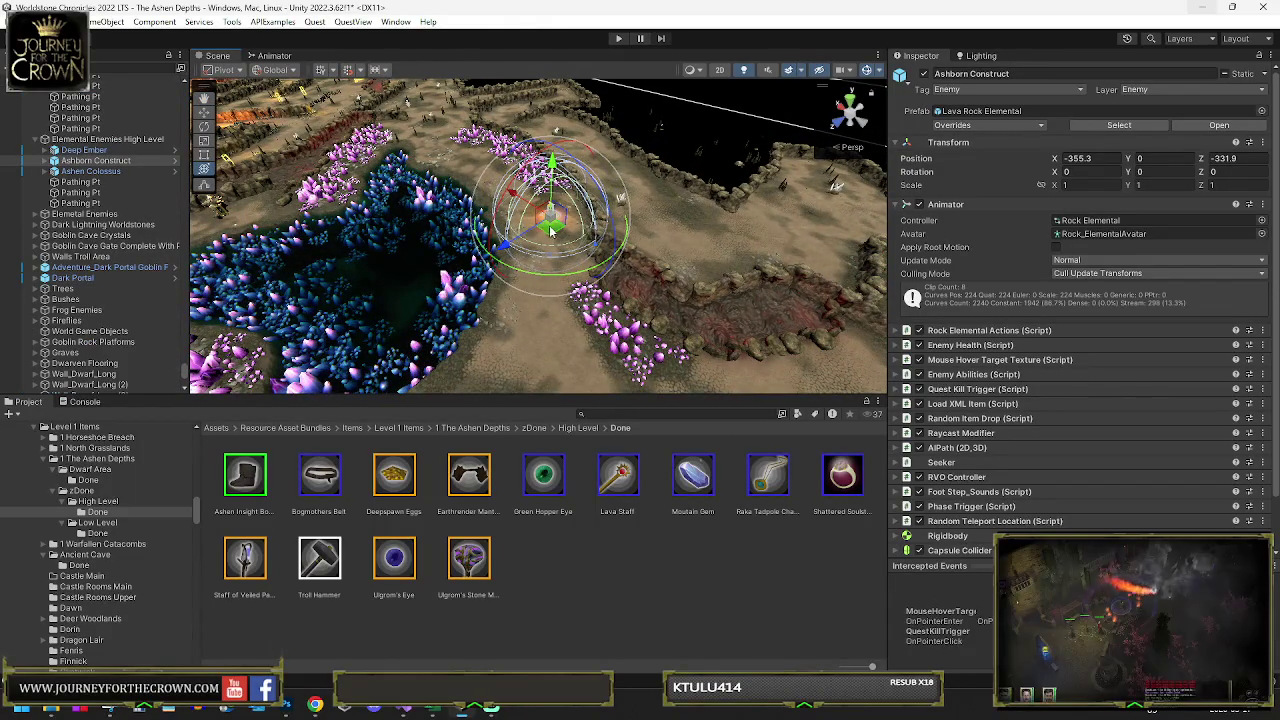
{"action": "left_click_drag", "start_coordinate": [551, 235], "coordinate": [582, 219]}
- Spread Ashborn Construct copies, numbered up to (14), along the crystal field paths
{"action": "left_click_drag", "start_coordinate": [590, 172], "coordinate": [727, 172]}
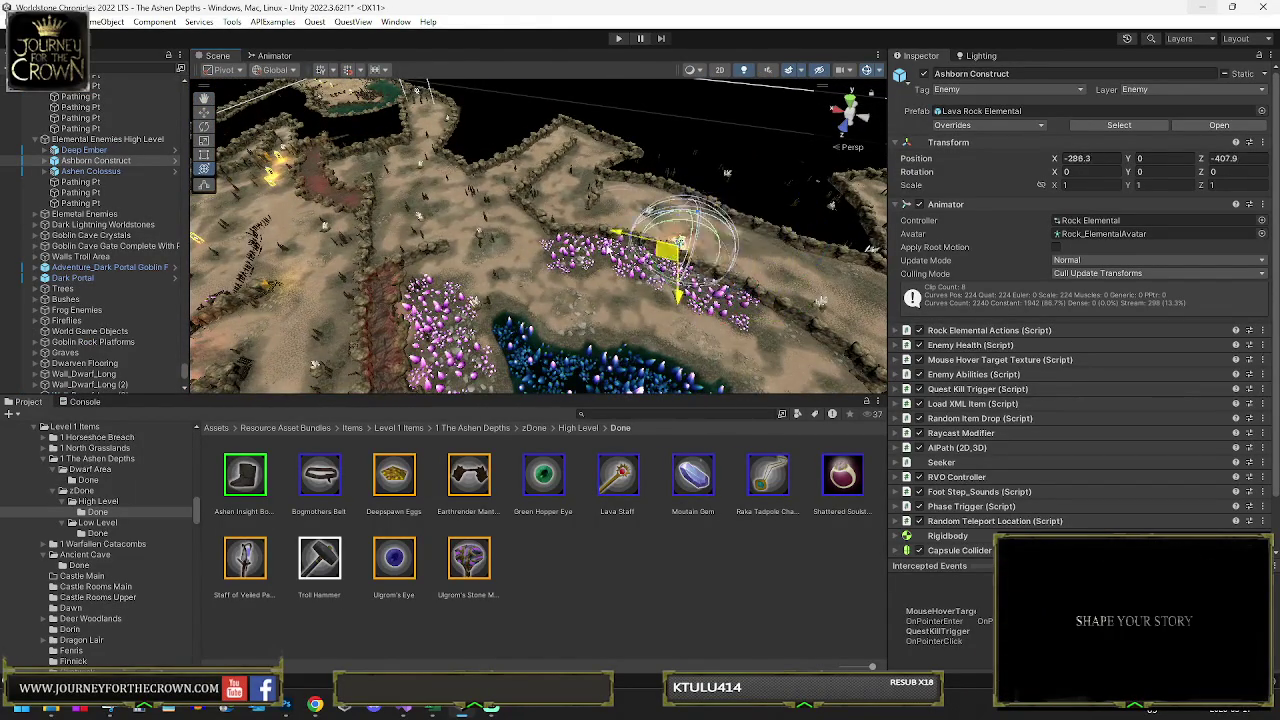
{"action": "mouse_move", "coordinate": [403, 202]}
{"action": "left_mouse_down"}
{"action": "mouse_move", "coordinate": [430, 220]}
{"action": "mouse_move", "coordinate": [560, 175]}
{"action": "mouse_move", "coordinate": [555, 215]}
{"action": "left_mouse_up"}
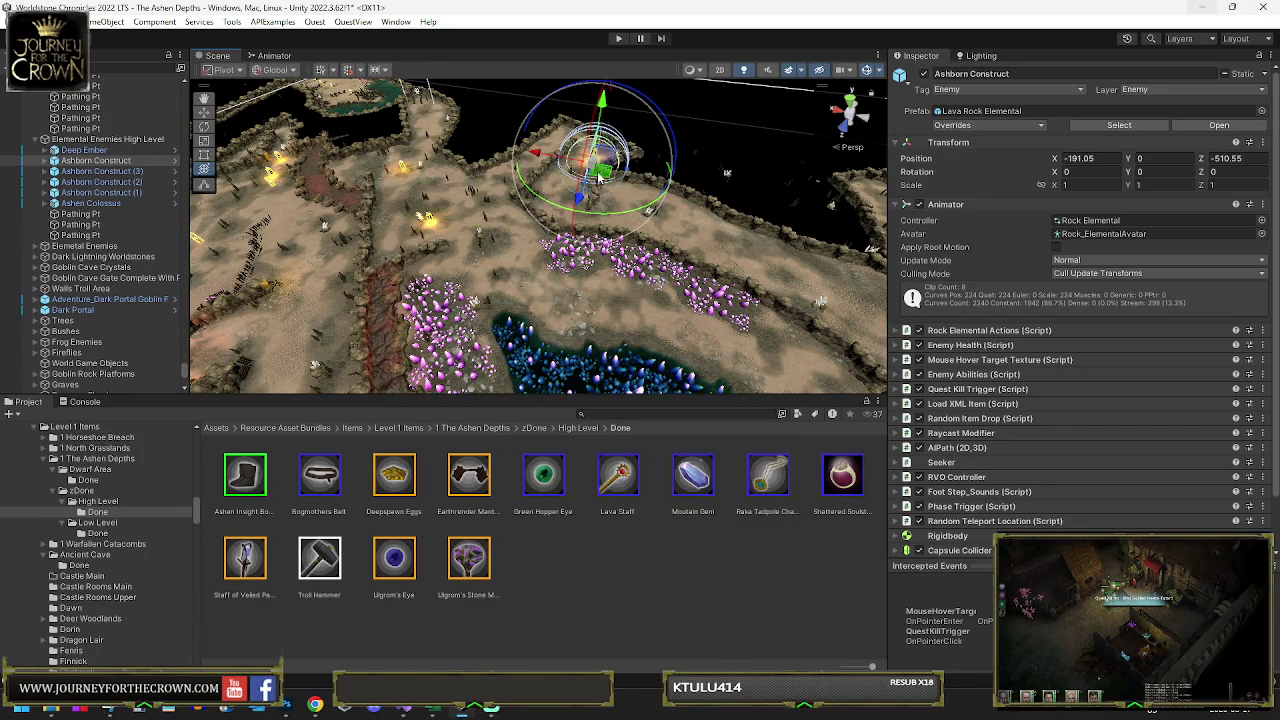
{"action": "mouse_move", "coordinate": [580, 171]}
{"action": "left_mouse_down"}
{"action": "mouse_move", "coordinate": [582, 206]}
{"action": "mouse_move", "coordinate": [595, 170]}
{"action": "mouse_move", "coordinate": [670, 226]}
{"action": "left_mouse_up"}
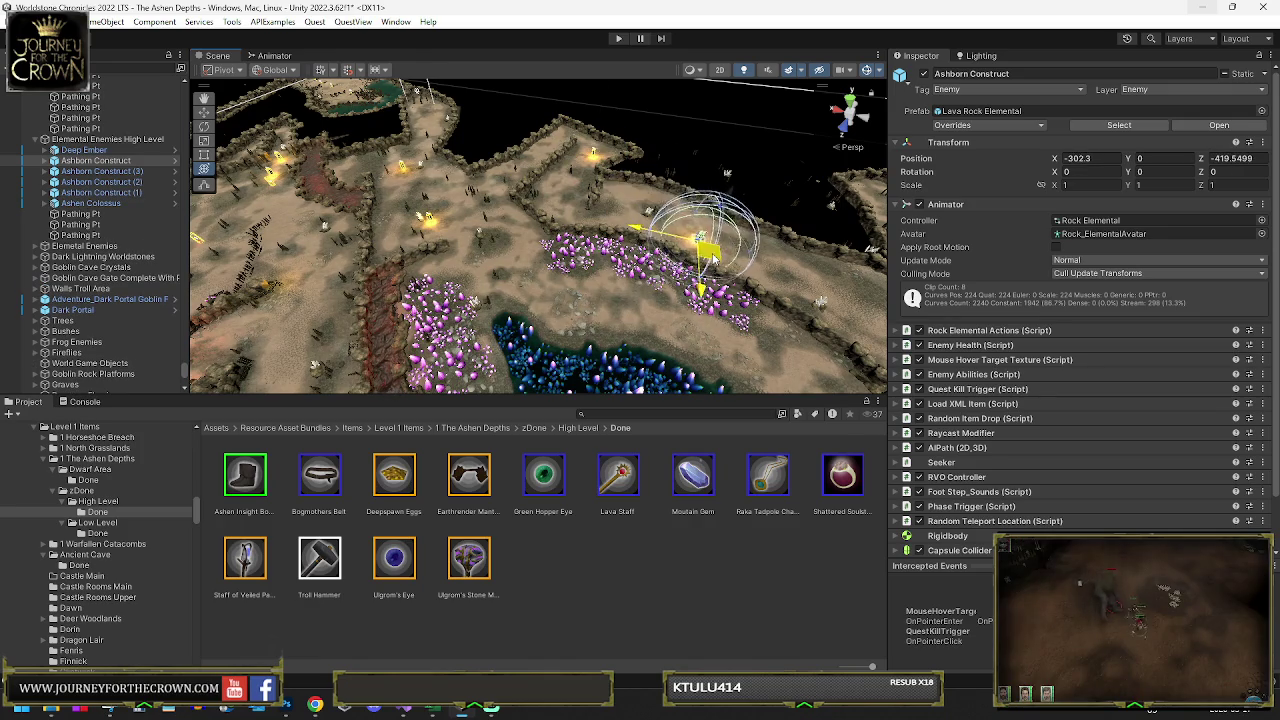
{"action": "mouse_move", "coordinate": [728, 260]}
{"action": "left_mouse_down"}
{"action": "mouse_move", "coordinate": [695, 165]}
{"action": "mouse_move", "coordinate": [488, 190]}
{"action": "mouse_move", "coordinate": [500, 150]}
{"action": "mouse_move", "coordinate": [775, 270]}
{"action": "mouse_move", "coordinate": [862, 268]}
{"action": "left_mouse_up"}
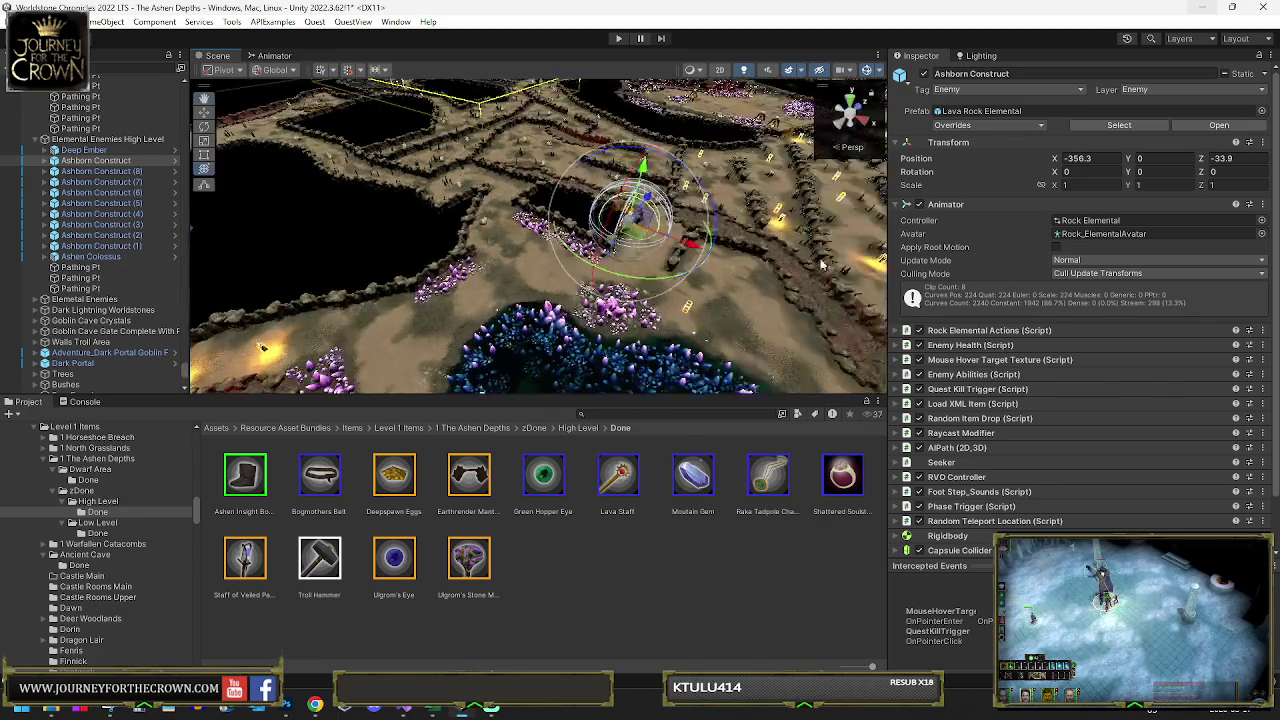
{"action": "left_click_drag", "start_coordinate": [640, 237], "coordinate": [670, 248]}
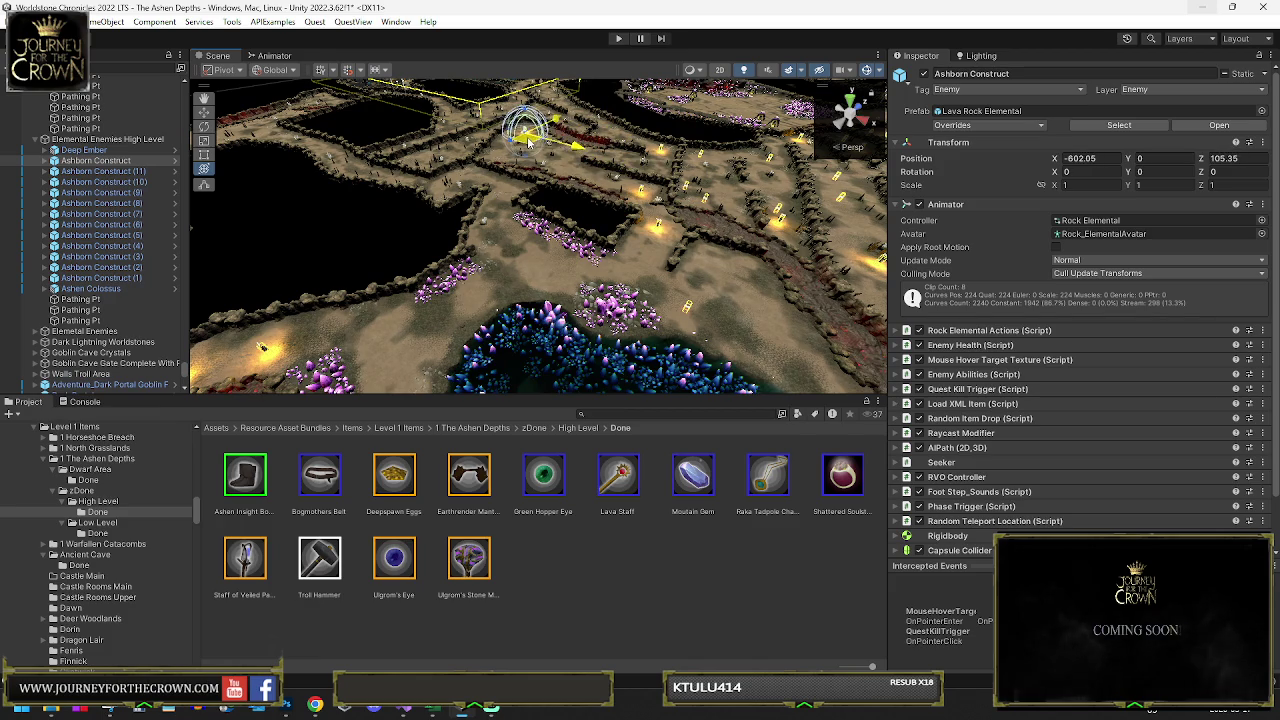
- Reposition the selected Ashborn Construct and place a duplicate further along the outer cave path
{"action": "key", "text": "f"}
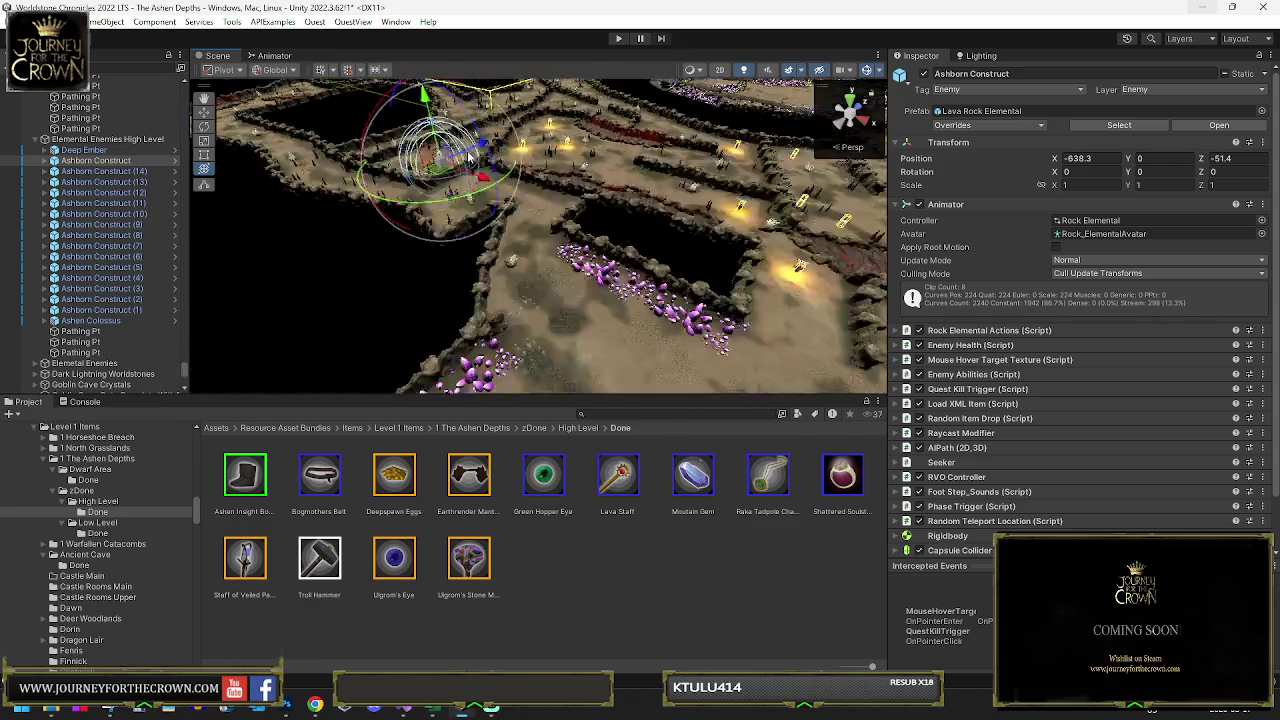
{"action": "left_click_drag", "start_coordinate": [430, 150], "coordinate": [463, 140]}
{"action": "key", "text": "y"}
{"action": "scroll", "coordinate": [463, 140], "scroll_direction": "down", "scroll_amount": 5}
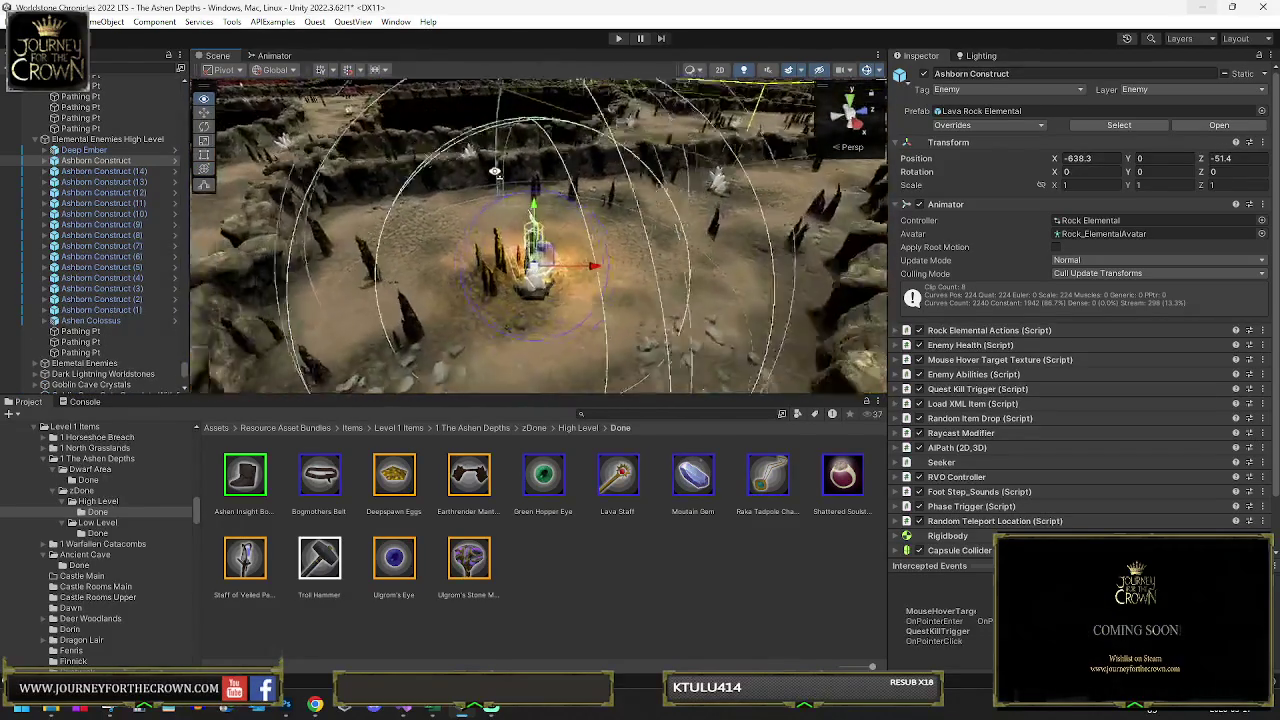
{"action": "left_click_drag", "start_coordinate": [472, 205], "coordinate": [458, 205]}
{"action": "key", "text": "ctrl+d"}
{"action": "mouse_move", "coordinate": [537, 220]}
{"action": "left_mouse_down"}
{"action": "mouse_move", "coordinate": [757, 120]}
{"action": "mouse_move", "coordinate": [643, 271]}
{"action": "mouse_move", "coordinate": [614, 229]}
{"action": "mouse_move", "coordinate": [630, 272]}
{"action": "left_mouse_up"}
{"action": "mouse_move", "coordinate": [838, 175]}
{"action": "left_mouse_down"}
{"action": "mouse_move", "coordinate": [632, 318]}
{"action": "mouse_move", "coordinate": [624, 290]}
{"action": "mouse_move", "coordinate": [660, 213]}
{"action": "left_mouse_up"}
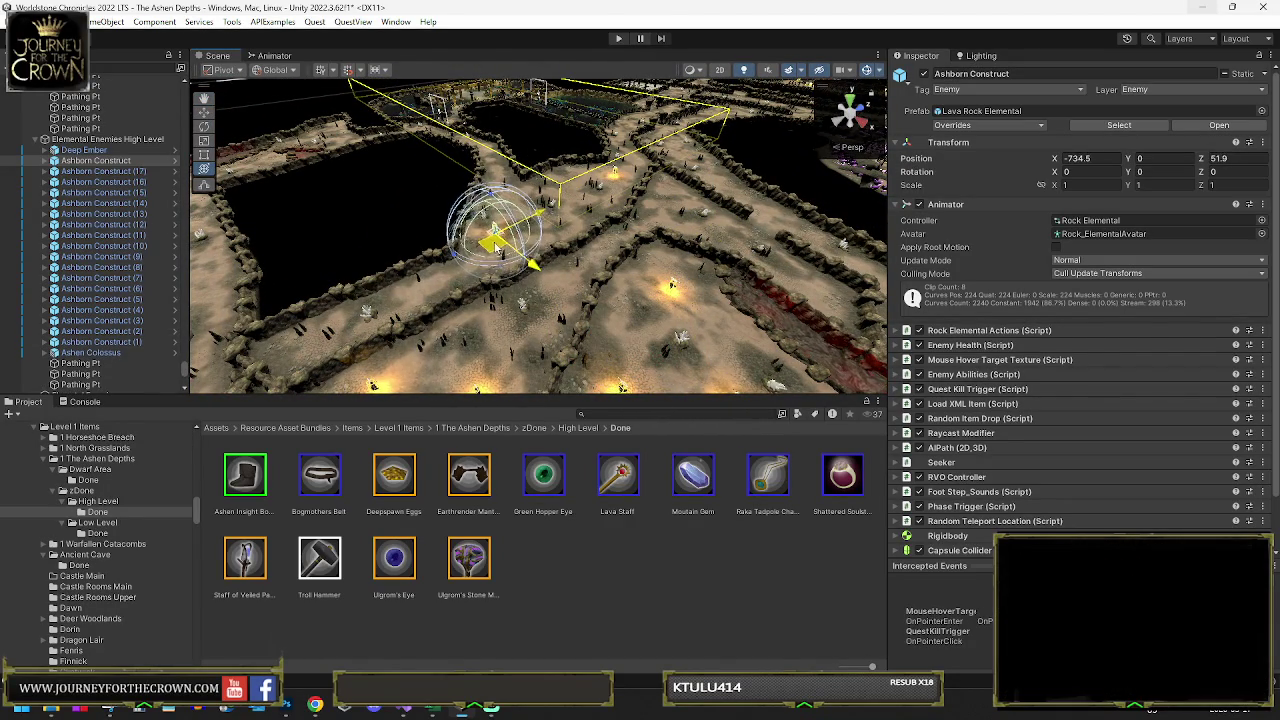
{"action": "left_click_drag", "start_coordinate": [330, 147], "coordinate": [334, 150]}
- Shift that Ashborn Construct copy left along the cave path
{"action": "key", "text": "f"}
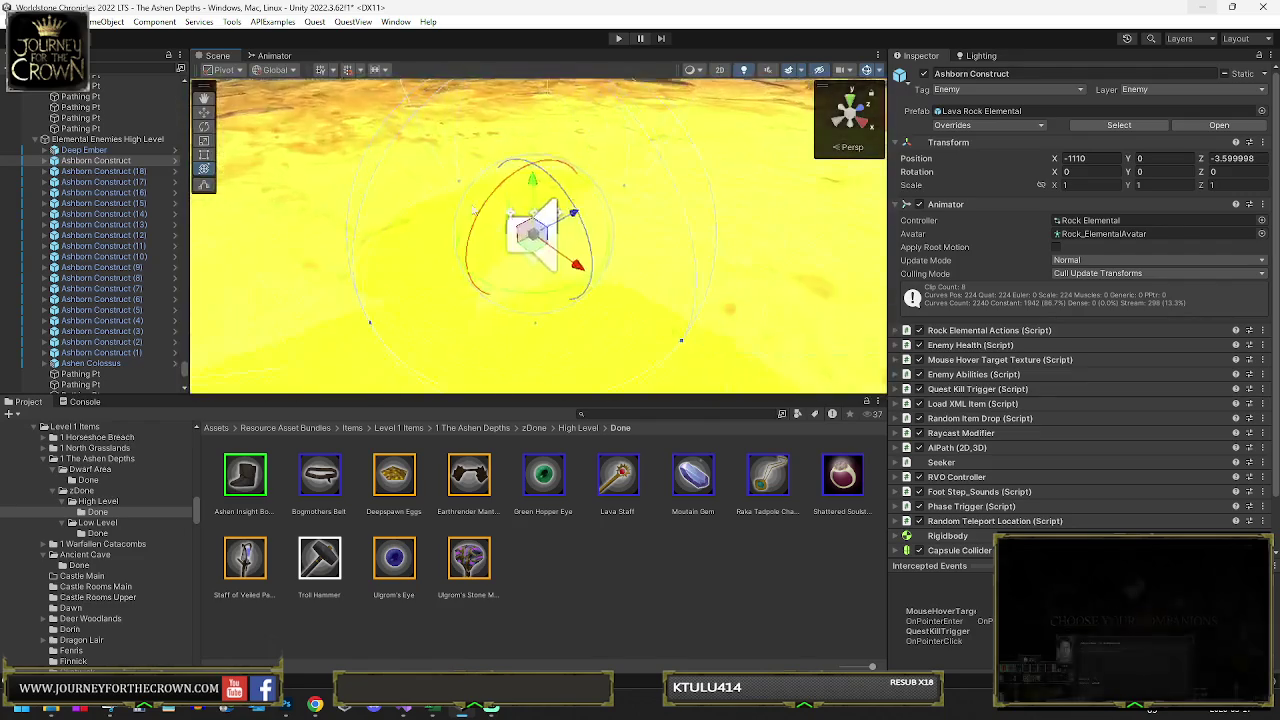
{"action": "scroll", "coordinate": [550, 228], "scroll_direction": "down", "scroll_amount": 5}
{"action": "mouse_move", "coordinate": [550, 228]}
{"action": "left_mouse_down"}
{"action": "mouse_move", "coordinate": [525, 255]}
{"action": "mouse_move", "coordinate": [455, 200]}
{"action": "mouse_move", "coordinate": [410, 270]}
{"action": "mouse_move", "coordinate": [391, 270]}
{"action": "mouse_move", "coordinate": [360, 330]}
{"action": "left_mouse_up"}
{"action": "key", "text": "f"}
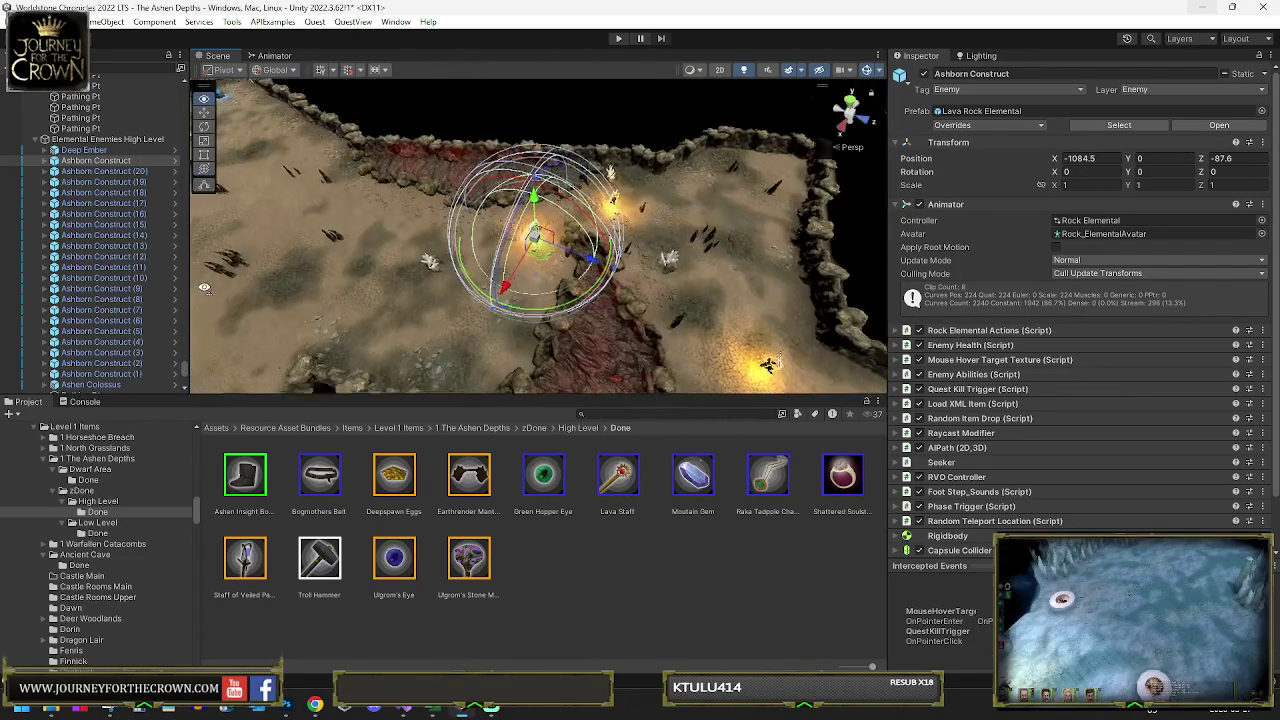
{"action": "mouse_move", "coordinate": [521, 262]}
{"action": "left_mouse_down"}
{"action": "mouse_move", "coordinate": [414, 300]}
{"action": "mouse_move", "coordinate": [290, 230]}
{"action": "left_mouse_up"}
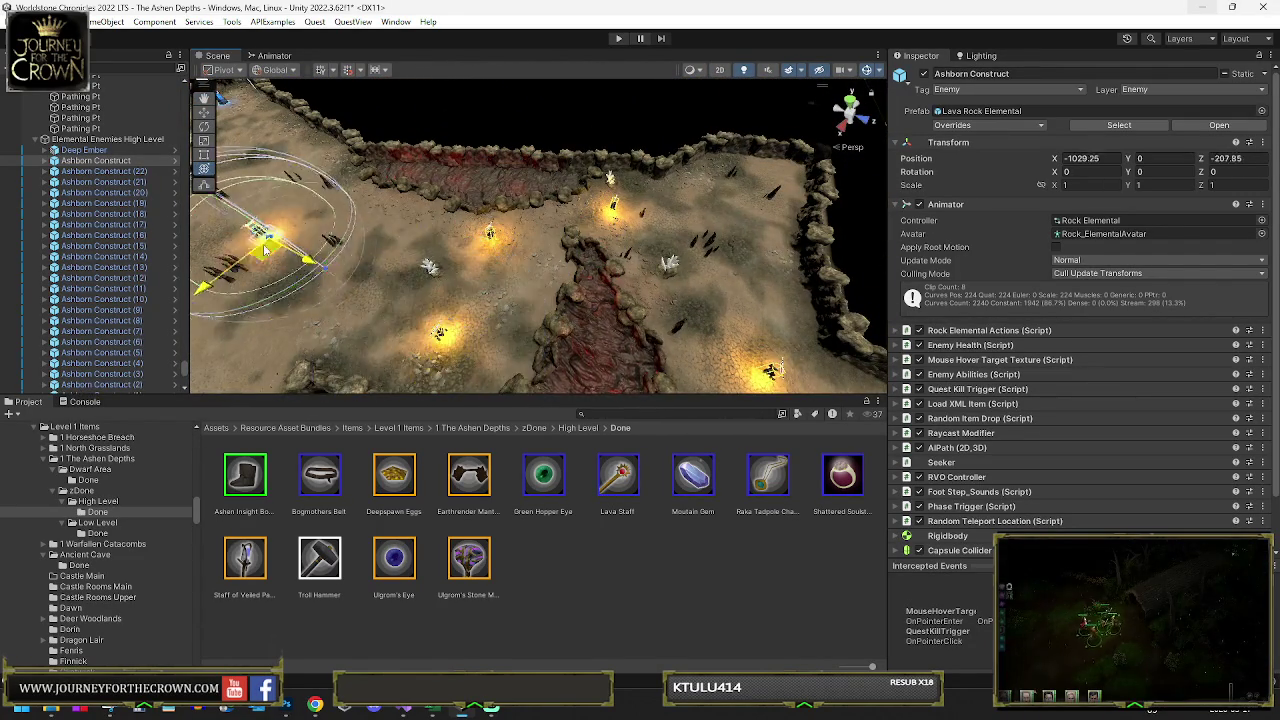
{"action": "double_click", "coordinate": [119, 161]}
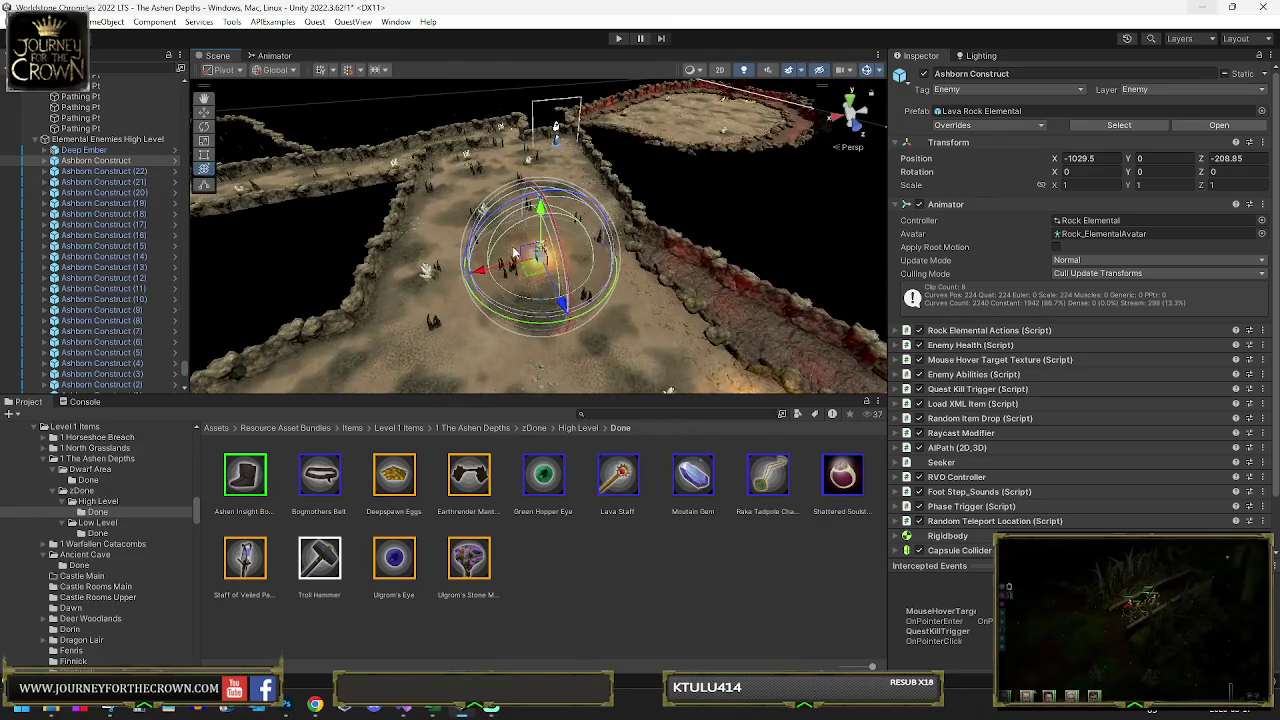
{"action": "left_click_drag", "start_coordinate": [511, 244], "coordinate": [521, 277]}
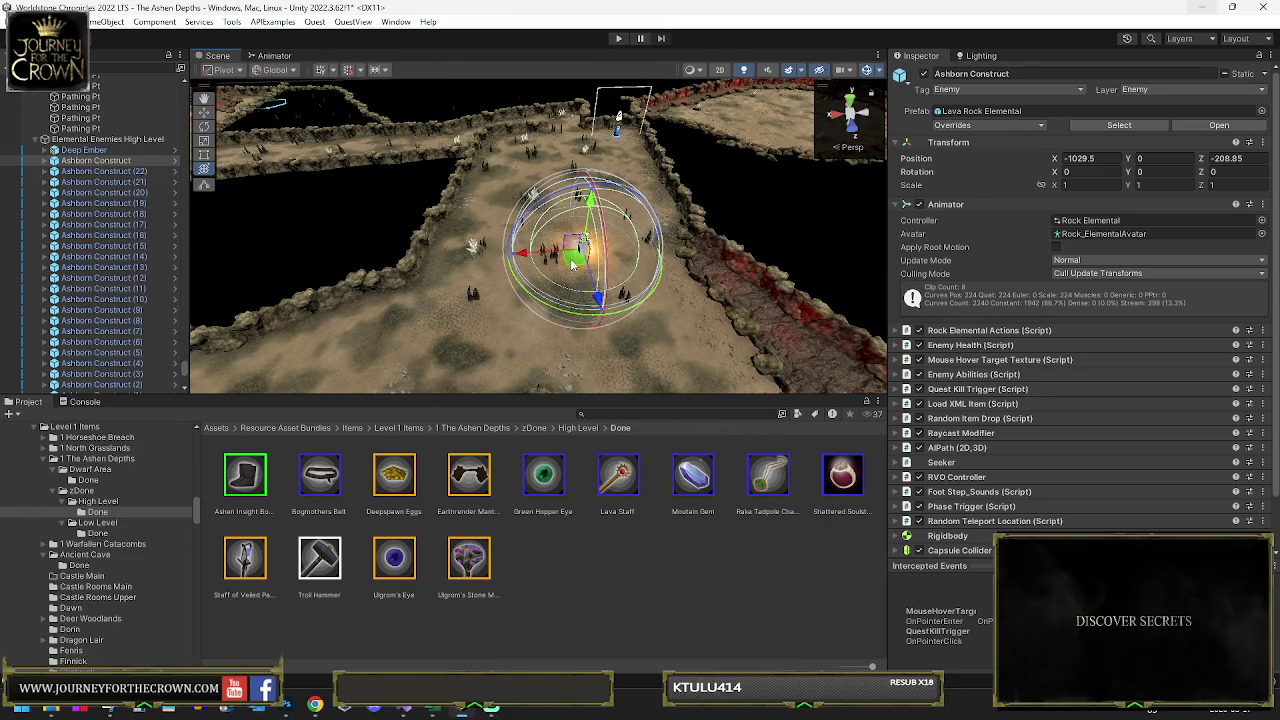
- Add two more Ashborn Construct copies, position one elsewhere in the cave, and delete the extra copy
{"action": "key", "text": "ctrl+d"}
{"action": "mouse_move", "coordinate": [551, 327]}
{"action": "left_mouse_down"}
{"action": "mouse_move", "coordinate": [640, 330]}
{"action": "mouse_move", "coordinate": [545, 320]}
{"action": "mouse_move", "coordinate": [365, 402]}
{"action": "mouse_move", "coordinate": [500, 288]}
{"action": "mouse_move", "coordinate": [415, 272]}
{"action": "mouse_move", "coordinate": [317, 181]}
{"action": "left_mouse_up"}
{"action": "key", "text": "ctrl+d"}
{"action": "key", "text": "ctrl+d"}
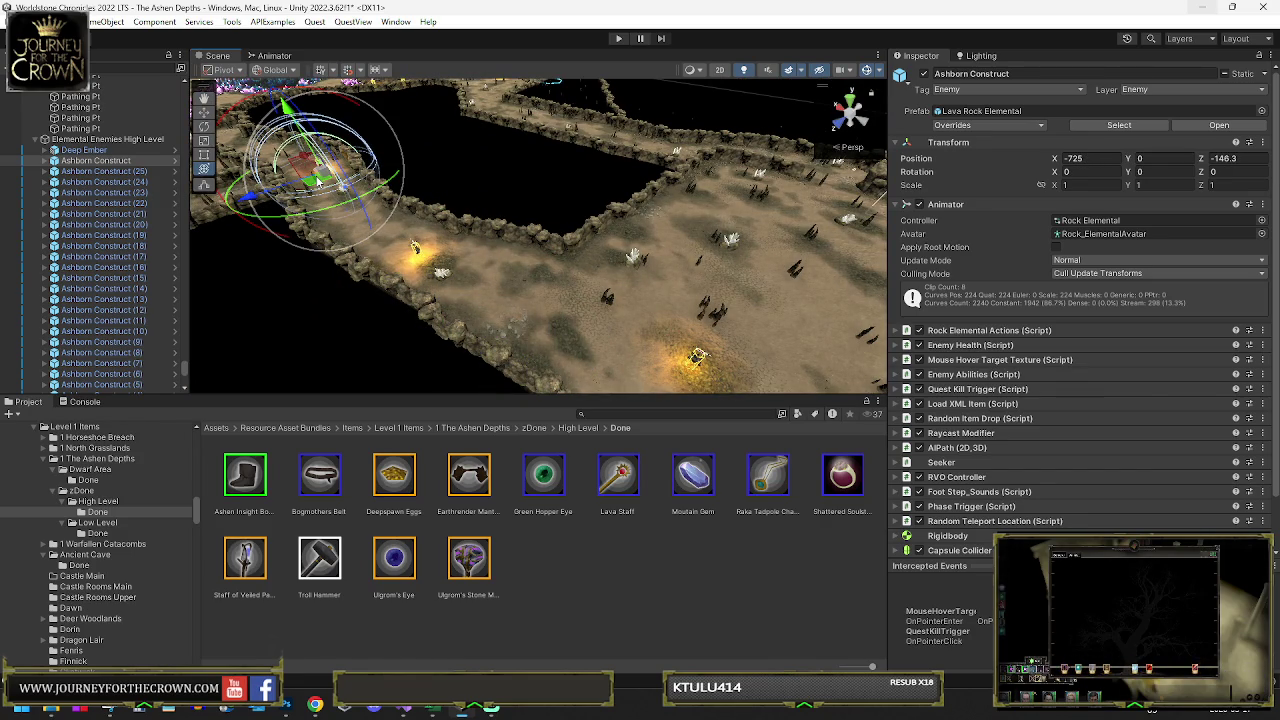
{"action": "mouse_move", "coordinate": [464, 171]}
{"action": "left_mouse_down"}
{"action": "mouse_move", "coordinate": [410, 163]}
{"action": "mouse_move", "coordinate": [460, 175]}
{"action": "mouse_move", "coordinate": [510, 226]}
{"action": "mouse_move", "coordinate": [560, 220]}
{"action": "mouse_move", "coordinate": [255, 240]}
{"action": "left_mouse_up"}
{"action": "key", "text": "f"}
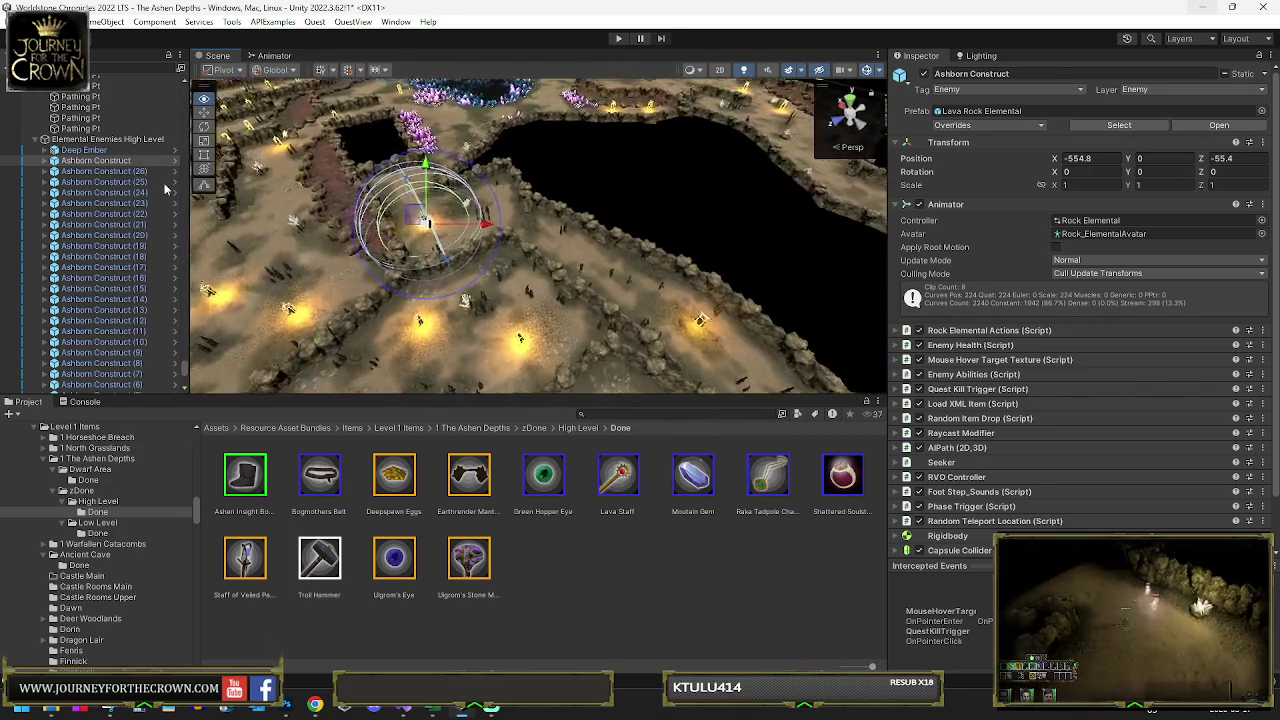
{"action": "mouse_move", "coordinate": [186, 160]}
{"action": "left_mouse_down"}
{"action": "mouse_move", "coordinate": [400, 320]}
{"action": "mouse_move", "coordinate": [432, 370]}
{"action": "mouse_move", "coordinate": [350, 320]}
{"action": "mouse_move", "coordinate": [390, 185]}
{"action": "mouse_move", "coordinate": [643, 129]}
{"action": "mouse_move", "coordinate": [486, 143]}
{"action": "mouse_move", "coordinate": [417, 180]}
{"action": "mouse_move", "coordinate": [355, 288]}
{"action": "left_mouse_up"}
{"action": "key", "text": "Delete"}
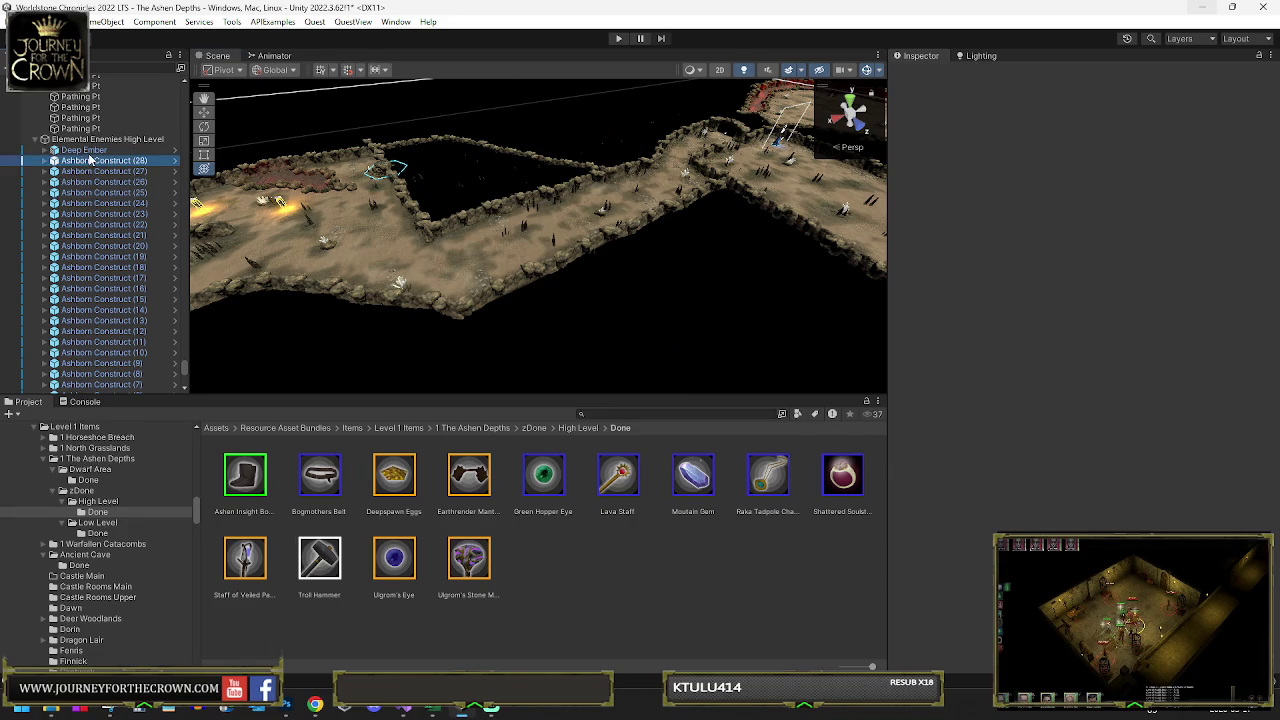
- Empty the Deep Ember's Pathing Points list and expand Ashborn Construct (27)'s Rock Elemental Actions settings
{"action": "double_click", "coordinate": [88, 151]}
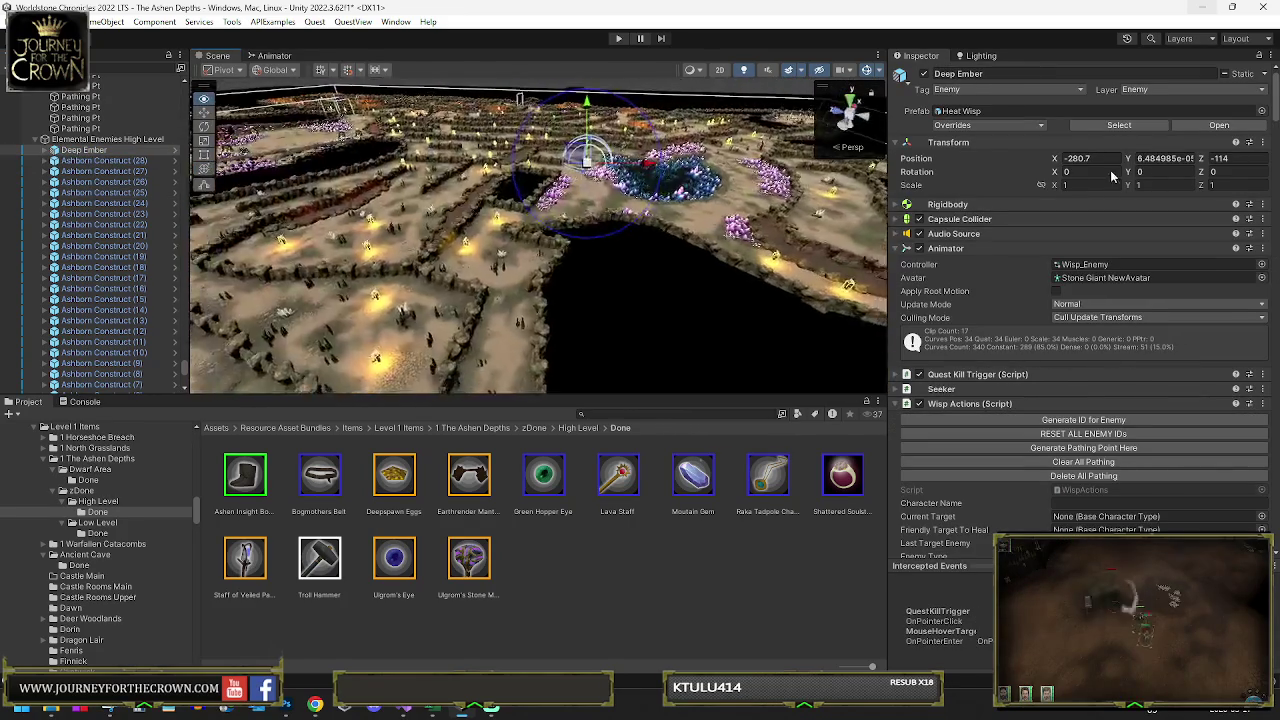
{"action": "scroll", "coordinate": [1032, 421], "scroll_direction": "down", "scroll_amount": 10}
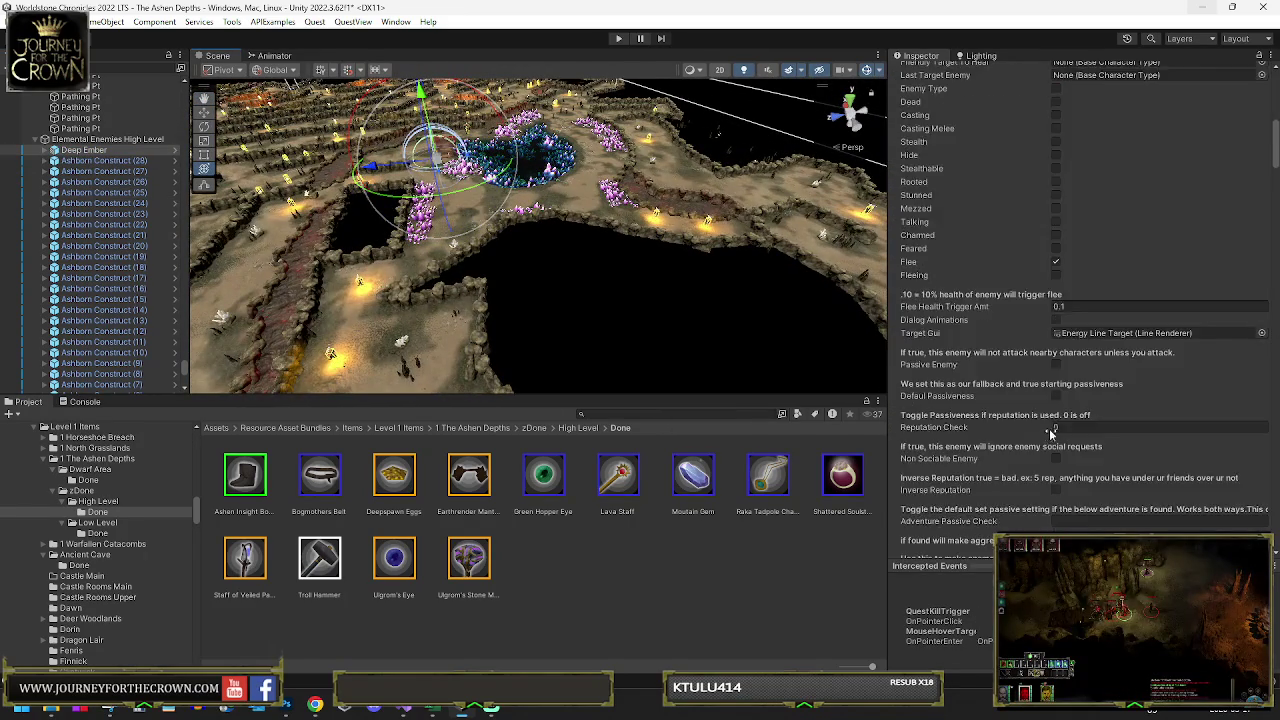
{"action": "scroll", "coordinate": [1046, 429], "scroll_direction": "down", "scroll_amount": 8}
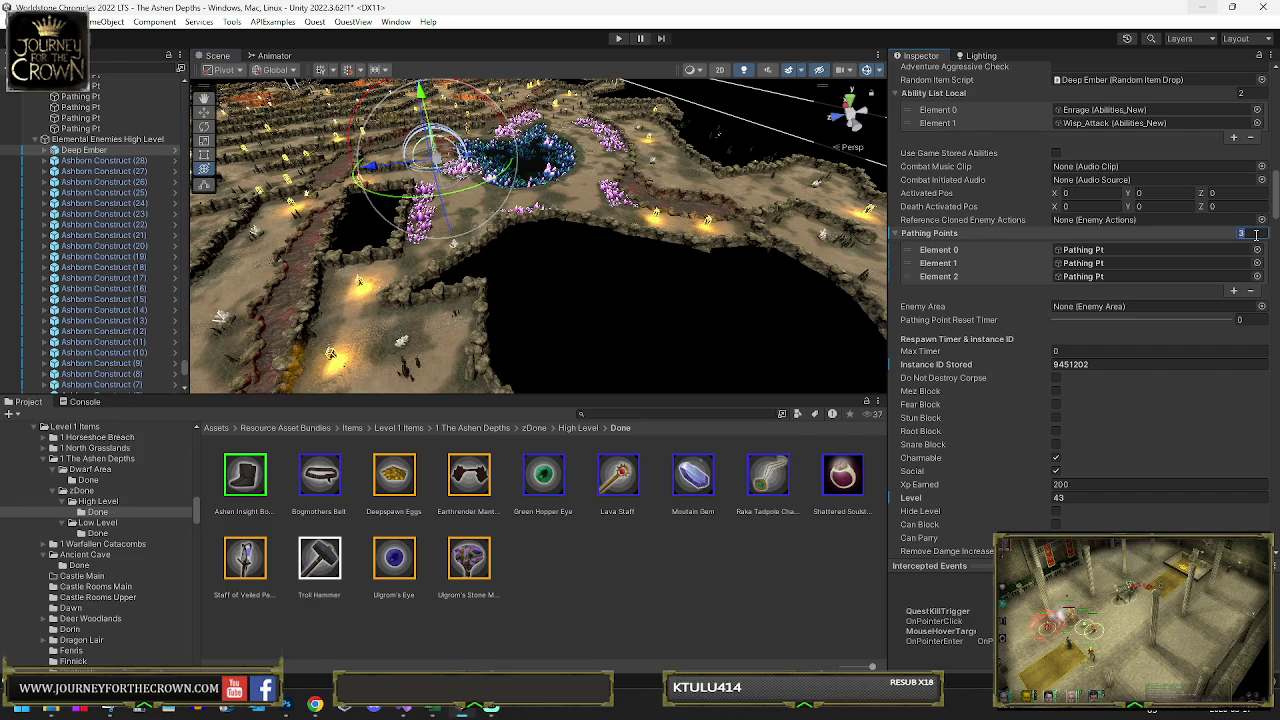
{"action": "type", "text": "0"}
{"action": "key", "text": "Return"}
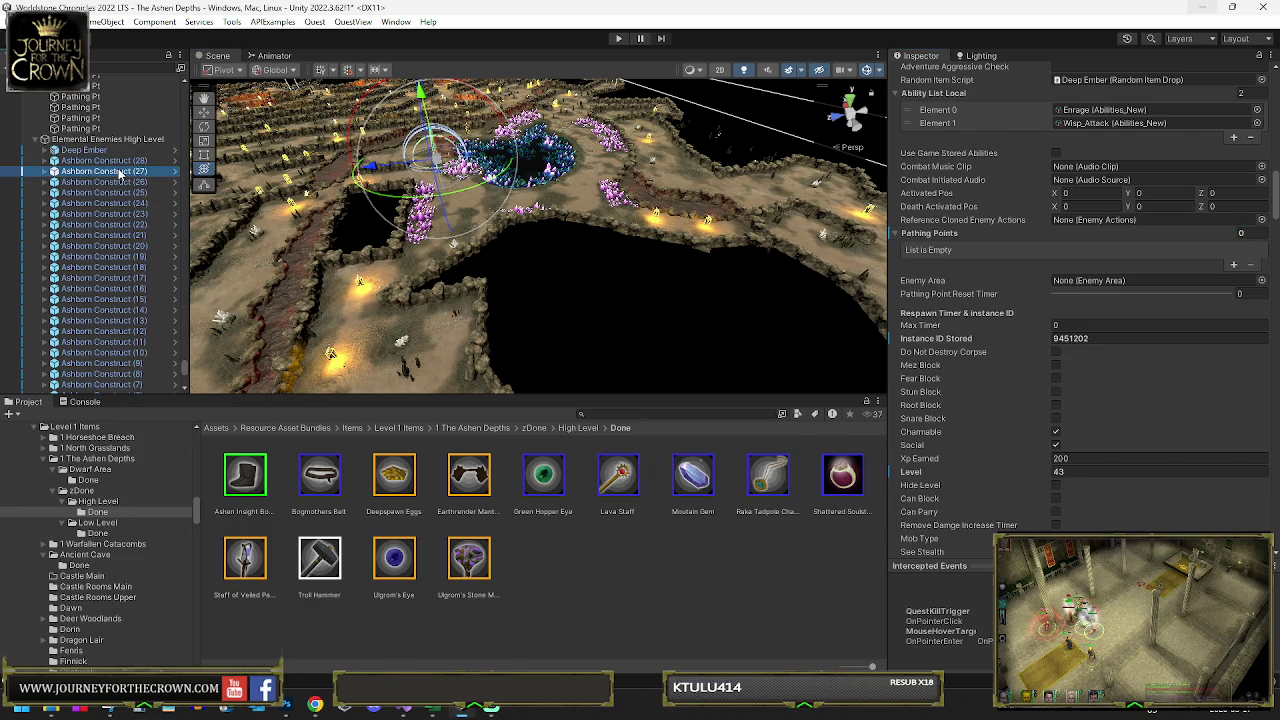
{"action": "left_click", "coordinate": [119, 174]}
{"action": "left_click", "coordinate": [897, 273]}
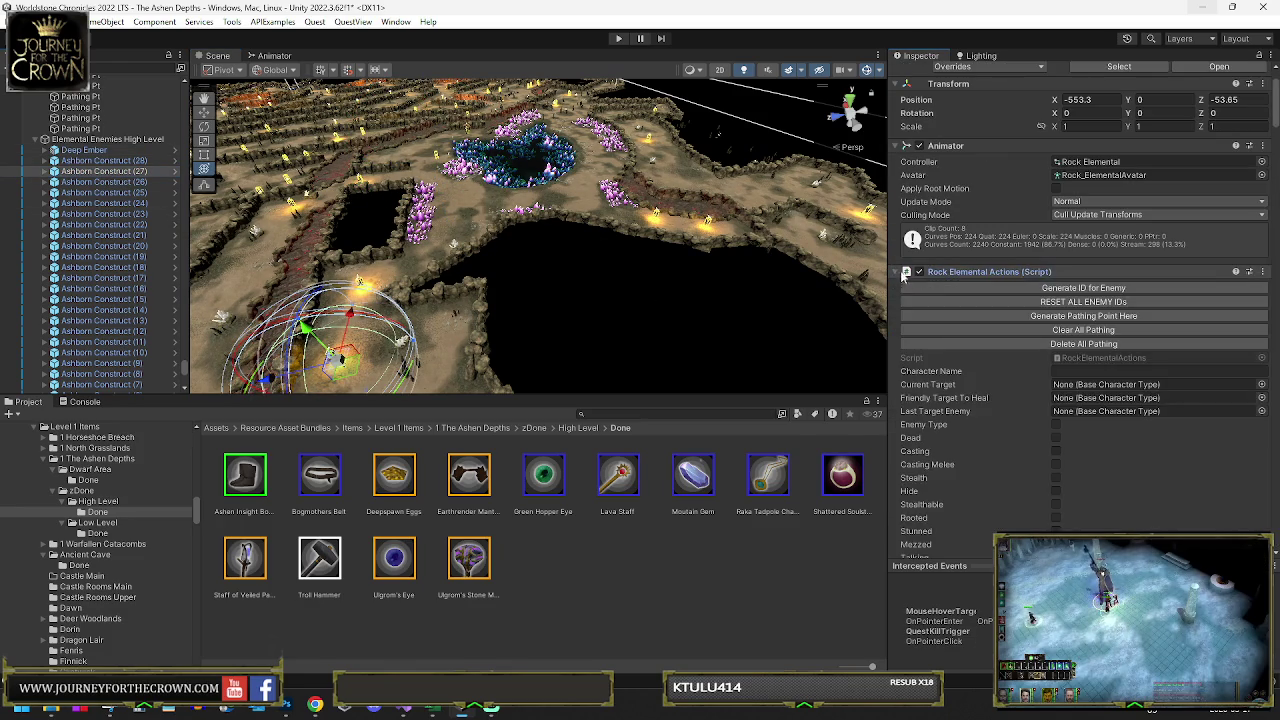
{"action": "scroll", "coordinate": [1052, 345], "scroll_direction": "down", "scroll_amount": 10}
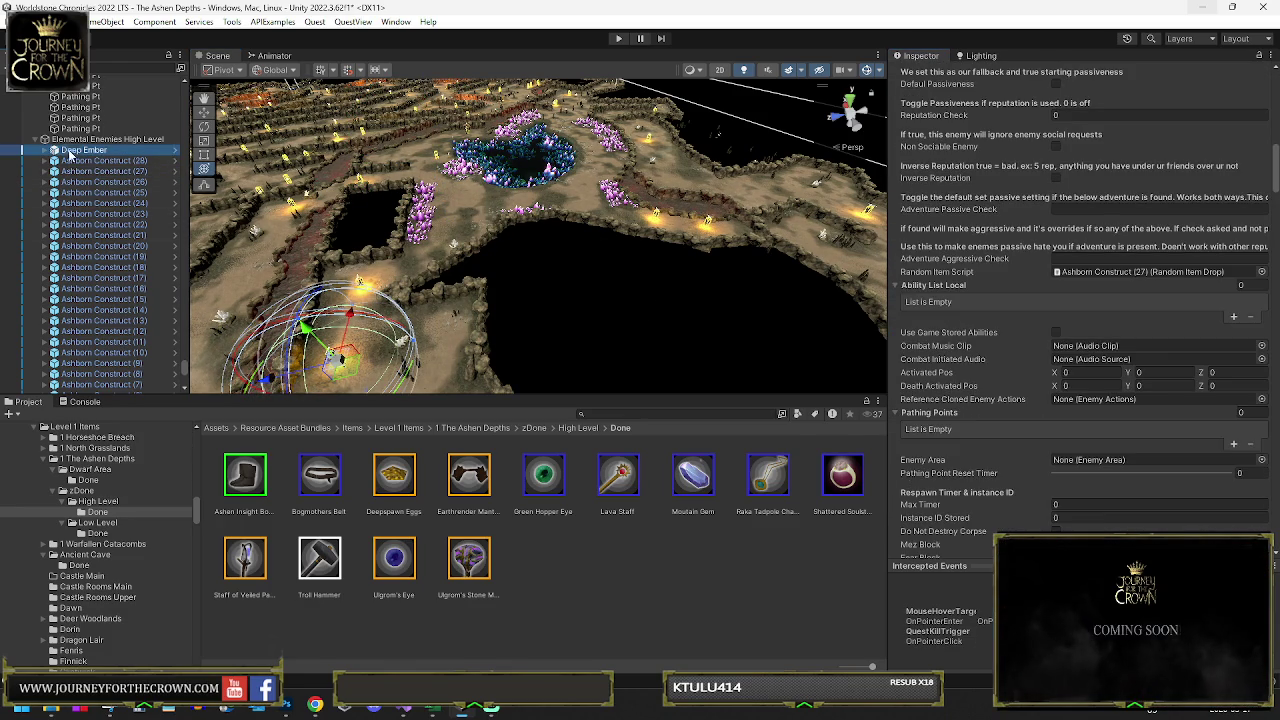
- Move the Deep Ember up beside the glowing crystal pool
{"action": "key", "text": "f"}
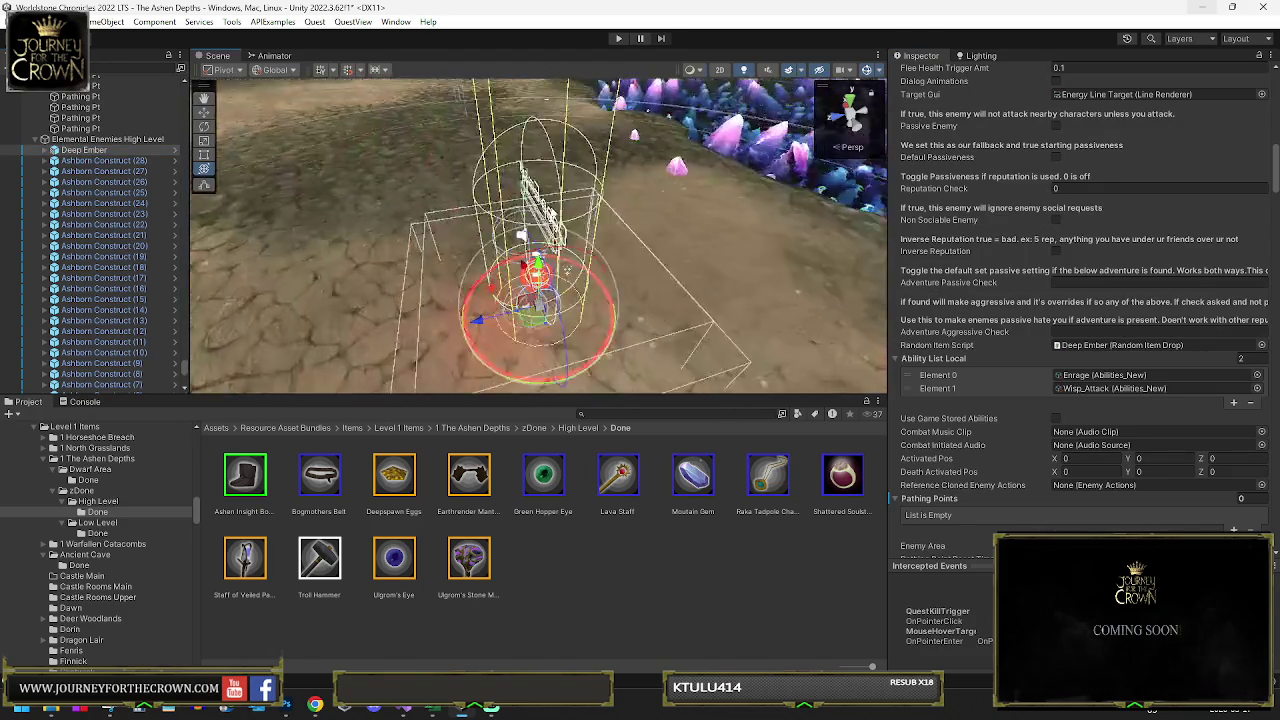
{"action": "scroll", "coordinate": [613, 222], "scroll_direction": "down", "scroll_amount": 10}
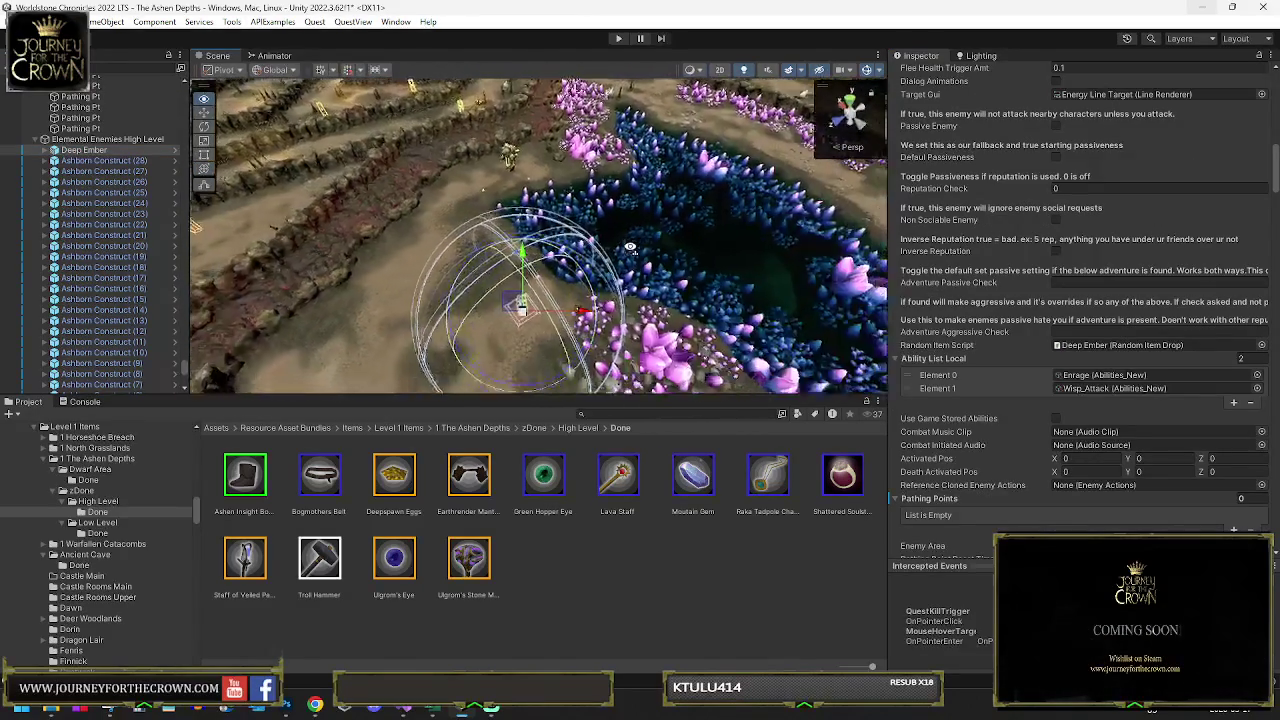
{"action": "mouse_move", "coordinate": [635, 266]}
{"action": "left_mouse_down"}
{"action": "mouse_move", "coordinate": [560, 255]}
{"action": "mouse_move", "coordinate": [856, 203]}
{"action": "mouse_move", "coordinate": [612, 212]}
{"action": "left_mouse_up"}
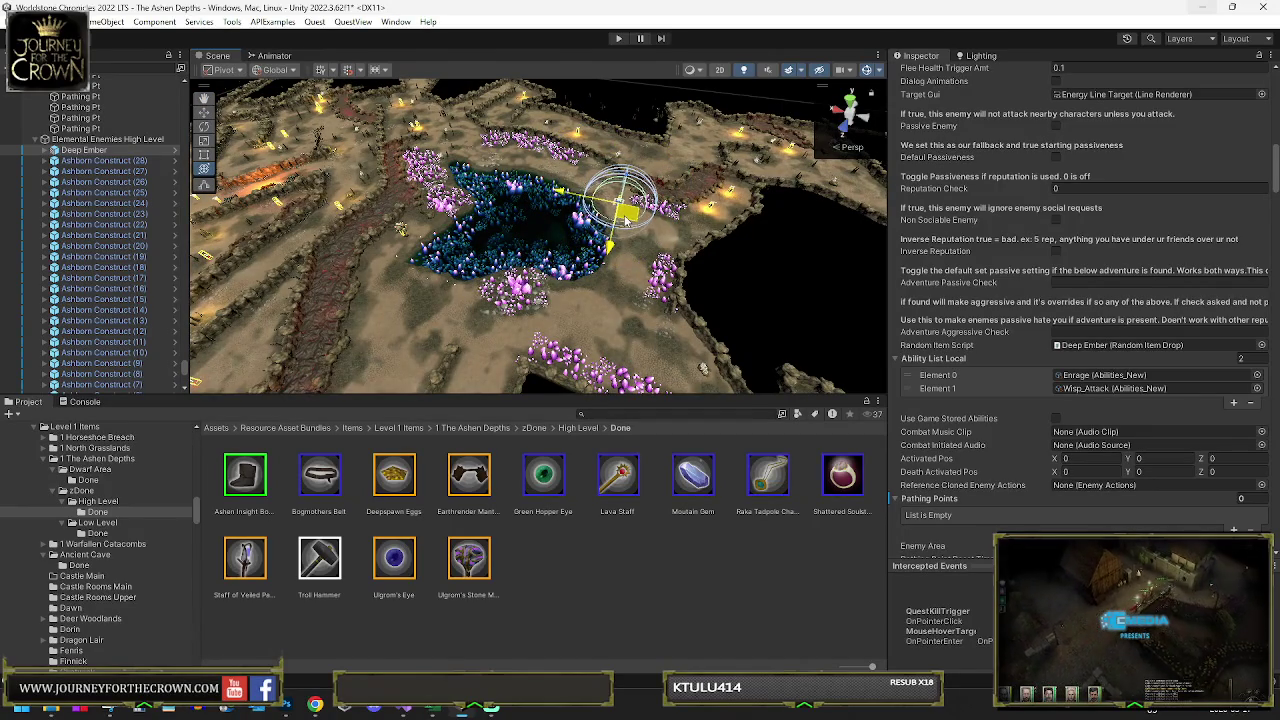
{"action": "mouse_move", "coordinate": [626, 222]}
{"action": "left_mouse_down"}
{"action": "mouse_move", "coordinate": [670, 208]}
{"action": "mouse_move", "coordinate": [658, 183]}
{"action": "left_mouse_up"}
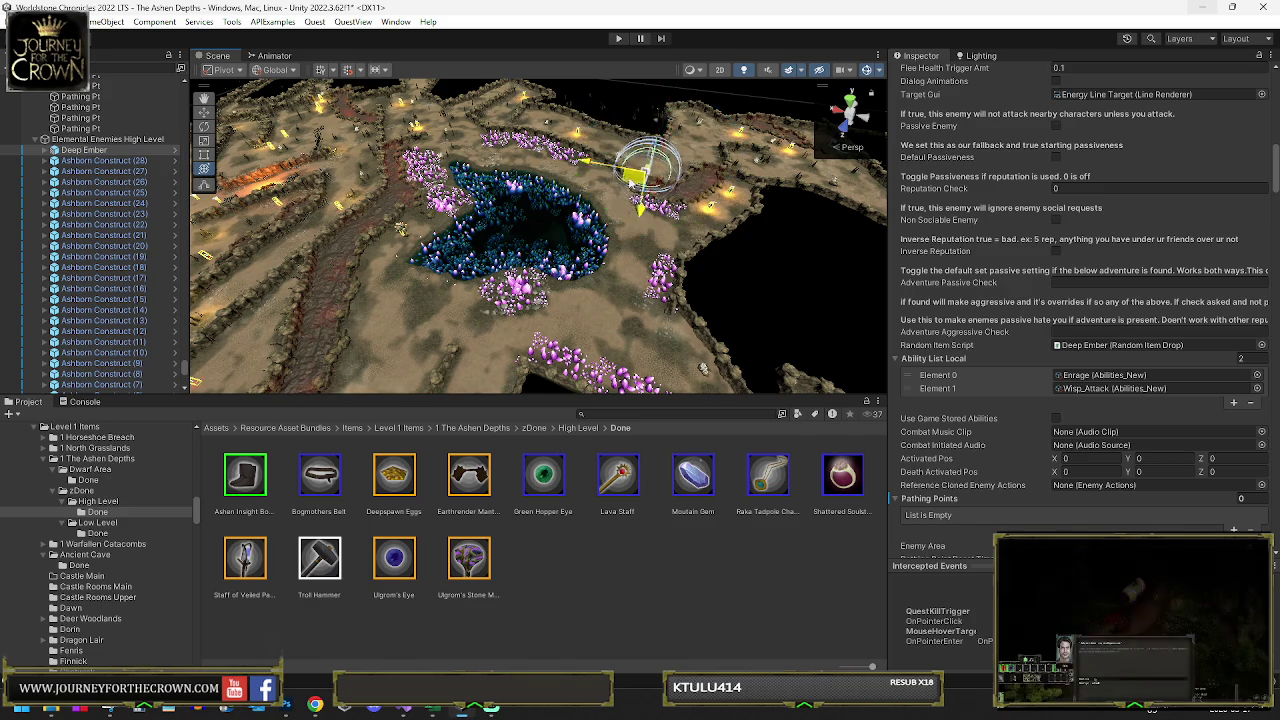
- Duplicate the Deep Ember and slide the copy to a new spot down-right along the ground
{"action": "key", "text": "ctrl+d"}
{"action": "left_click_drag", "start_coordinate": [707, 145], "coordinate": [675, 172]}
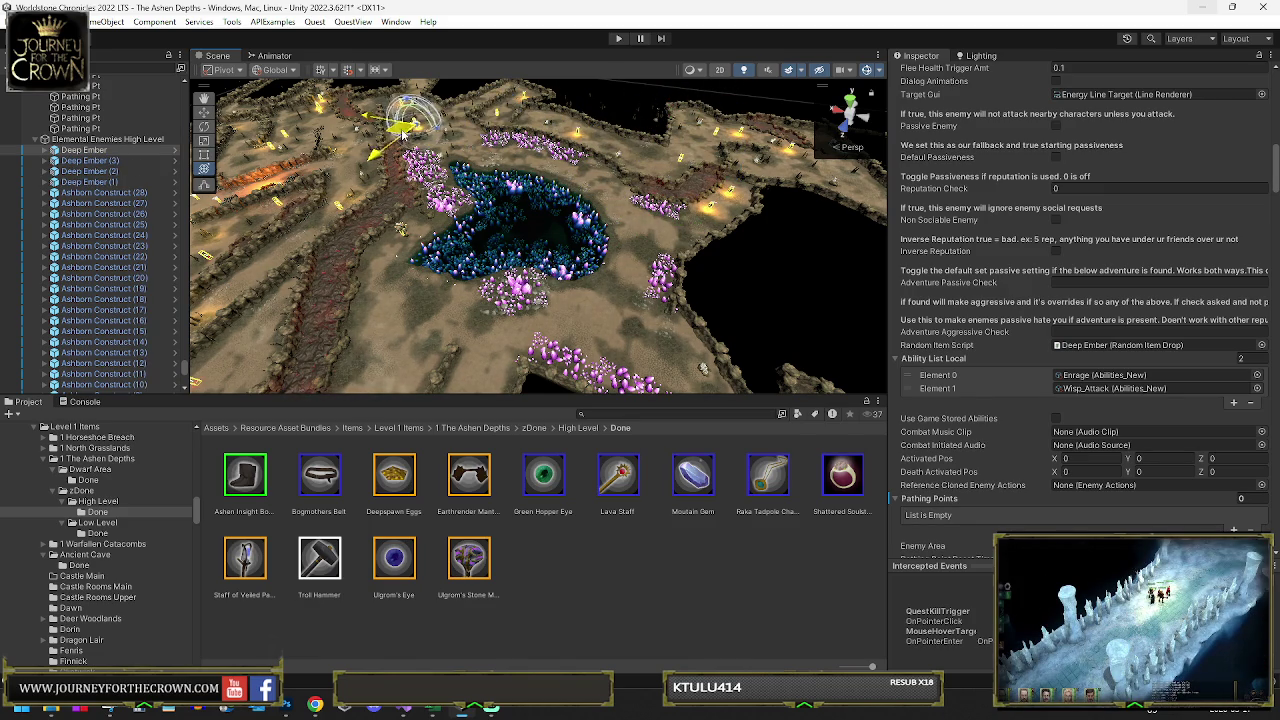
{"action": "left_click_drag", "start_coordinate": [455, 142], "coordinate": [769, 186]}
{"action": "mouse_move", "coordinate": [855, 200]}
{"action": "left_mouse_down"}
{"action": "mouse_move", "coordinate": [1053, 175]}
{"action": "mouse_move", "coordinate": [469, 205]}
{"action": "left_mouse_up"}
{"action": "left_click_drag", "start_coordinate": [360, 207], "coordinate": [618, 285]}
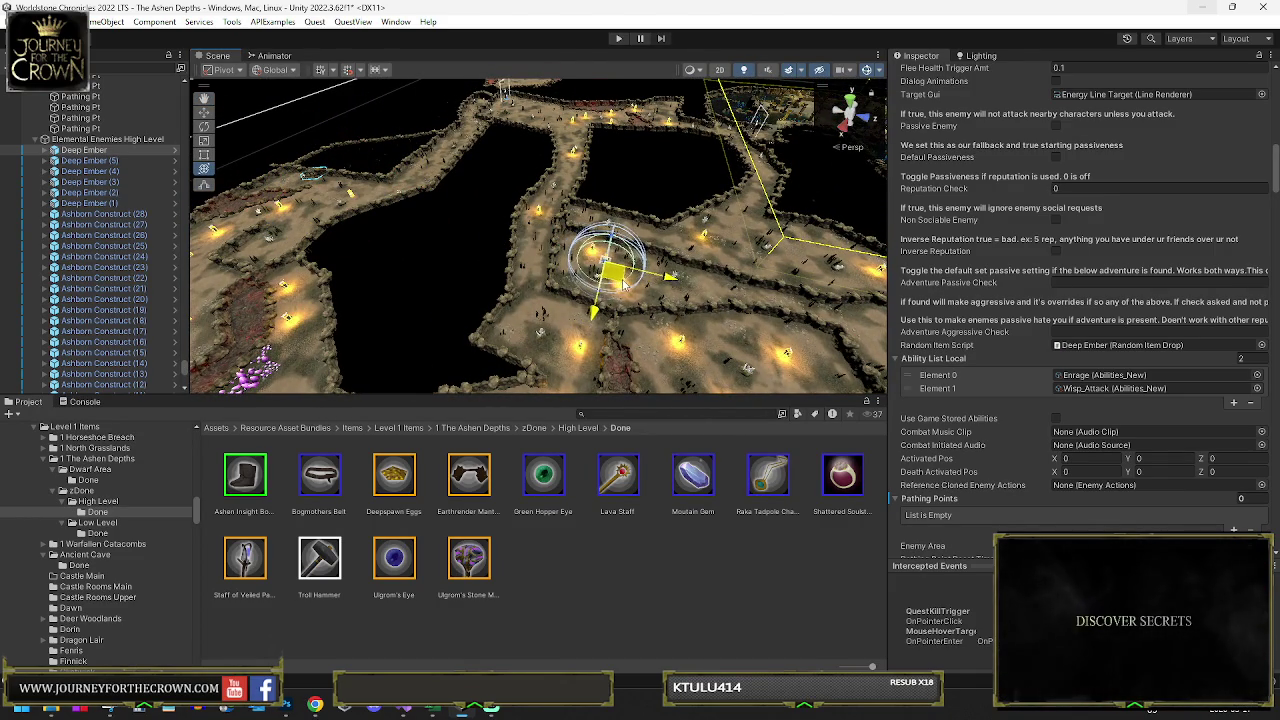
{"action": "key", "text": "f"}
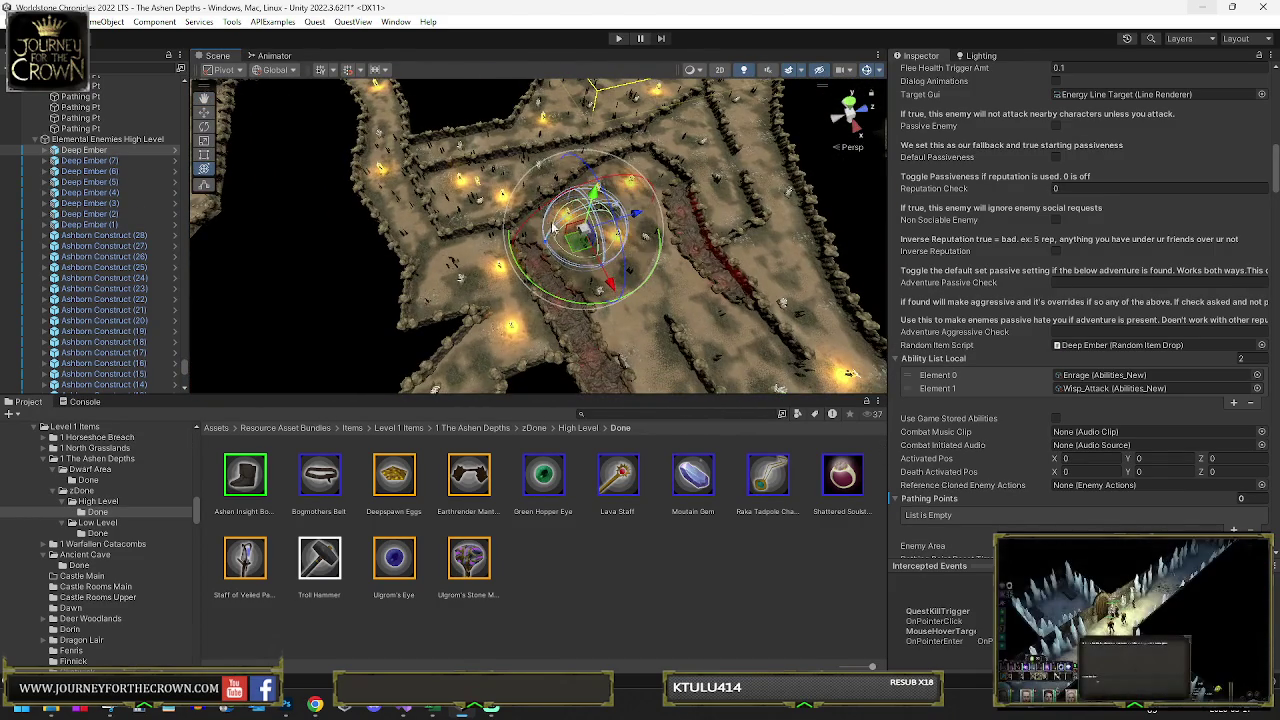
{"action": "left_click_drag", "start_coordinate": [597, 268], "coordinate": [815, 355]}
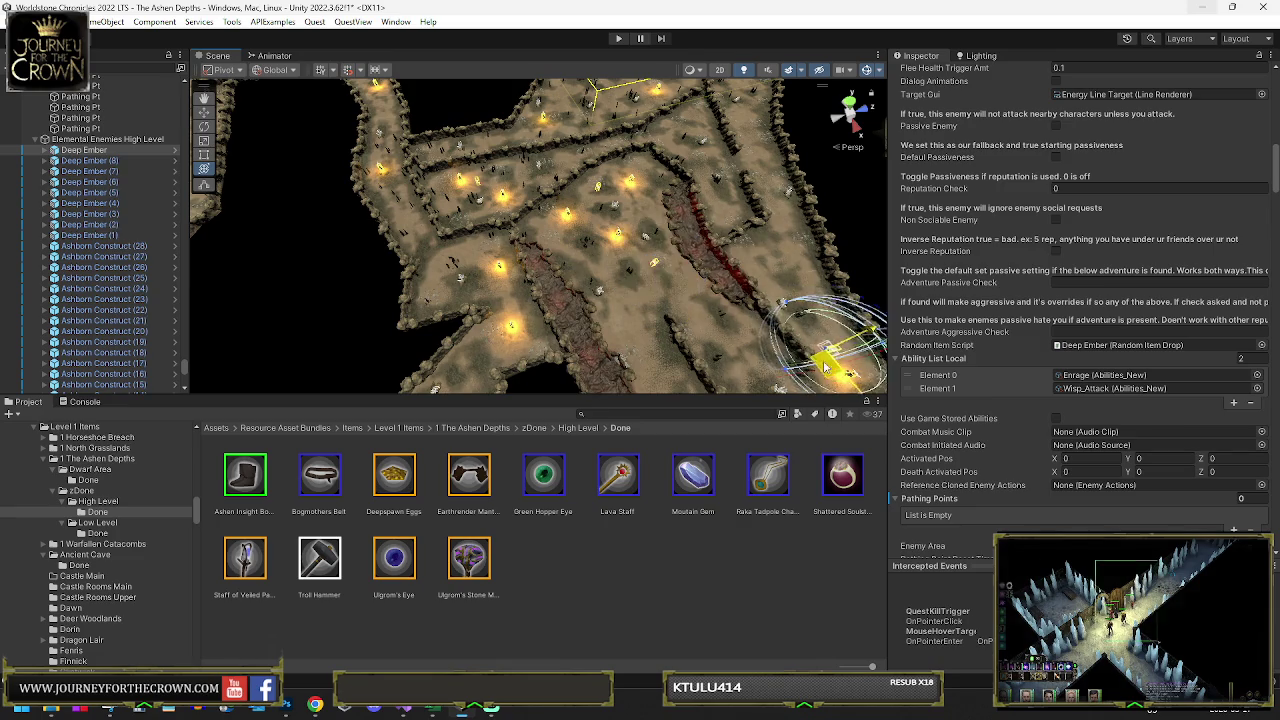
{"action": "scroll", "coordinate": [815, 355], "scroll_direction": "up", "scroll_amount": 3}
- Add two more Deep Ember copies, placing them further right and up-left
{"action": "key", "text": "ctrl+d"}
{"action": "mouse_move", "coordinate": [765, 240]}
{"action": "left_mouse_down"}
{"action": "mouse_move", "coordinate": [717, 300]}
{"action": "mouse_move", "coordinate": [690, 307]}
{"action": "left_mouse_up"}
{"action": "key", "text": "ctrl+d"}
{"action": "left_click_drag", "start_coordinate": [580, 122], "coordinate": [614, 197]}
{"action": "key", "text": "f"}
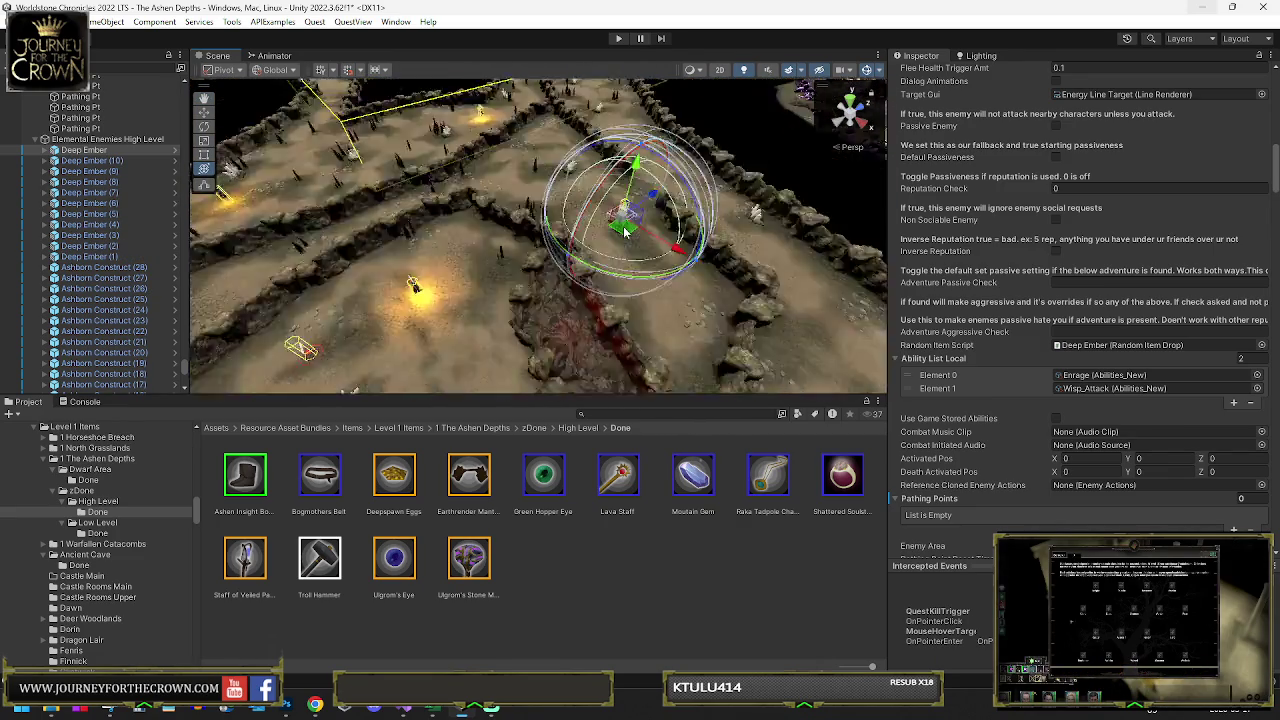
{"action": "scroll", "coordinate": [509, 297], "scroll_direction": "down", "scroll_amount": 10}
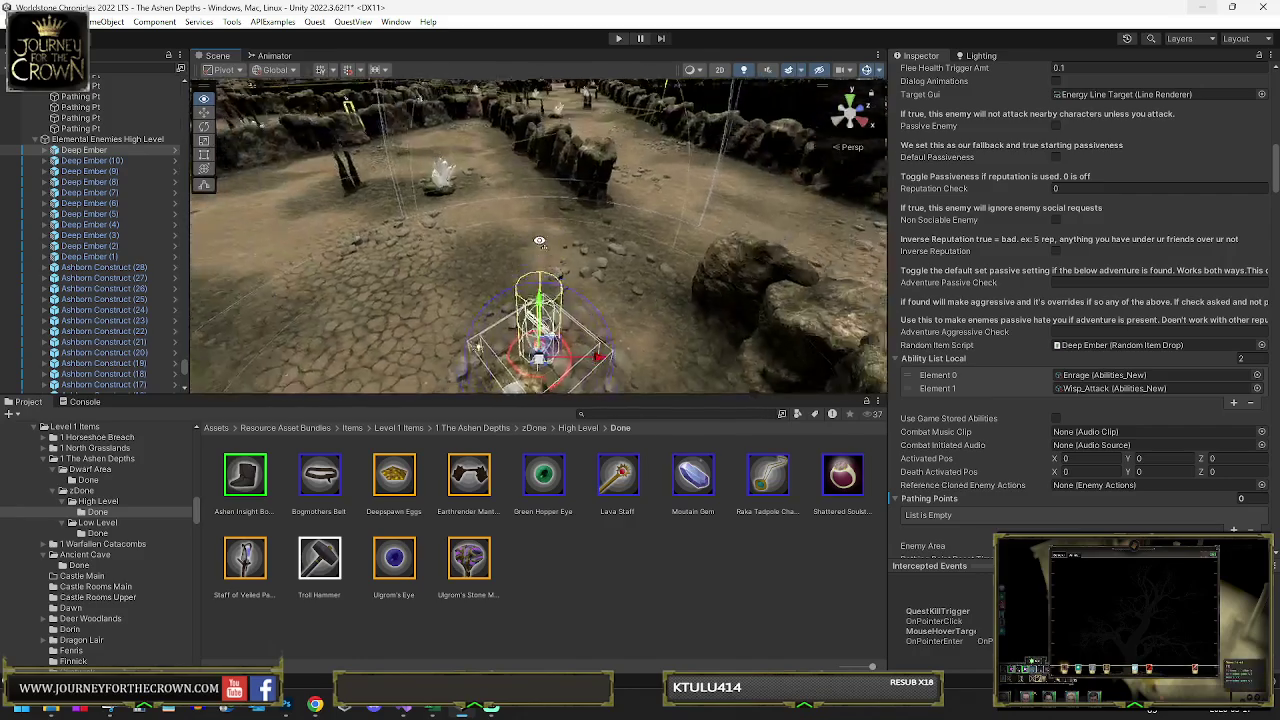
{"action": "left_click_drag", "start_coordinate": [527, 281], "coordinate": [537, 322]}
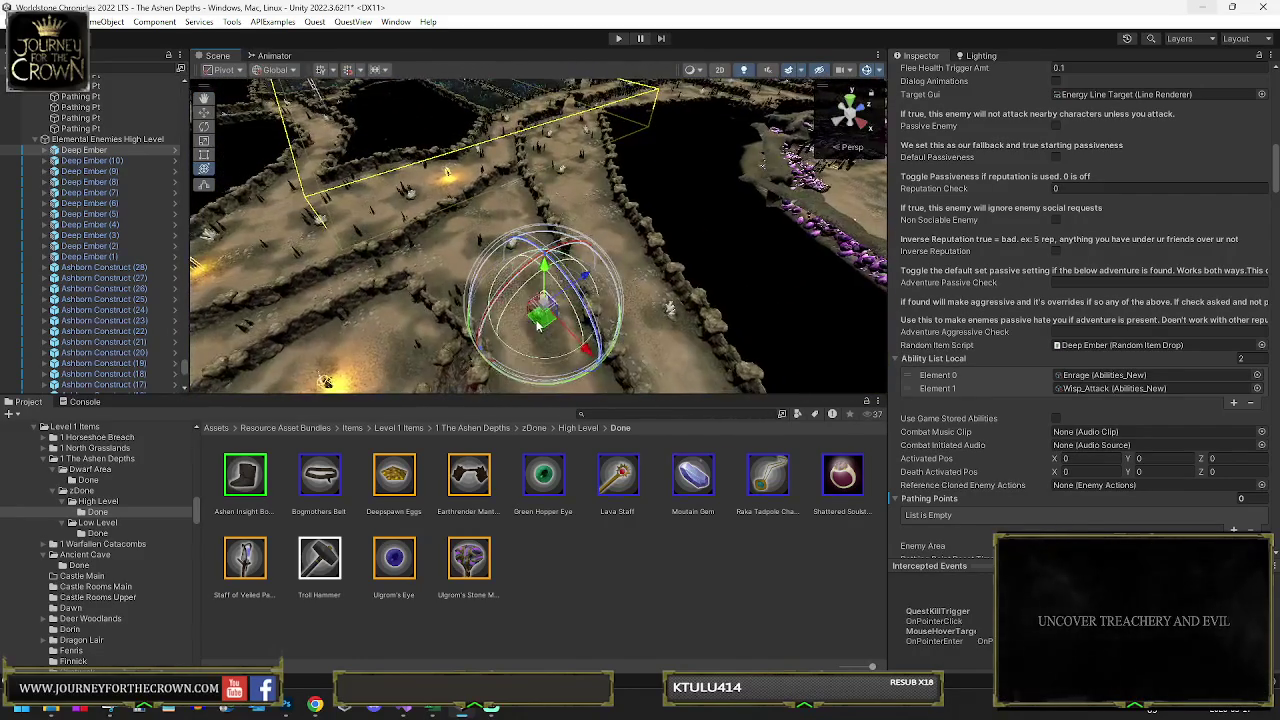
{"action": "left_click_drag", "start_coordinate": [576, 180], "coordinate": [567, 158]}
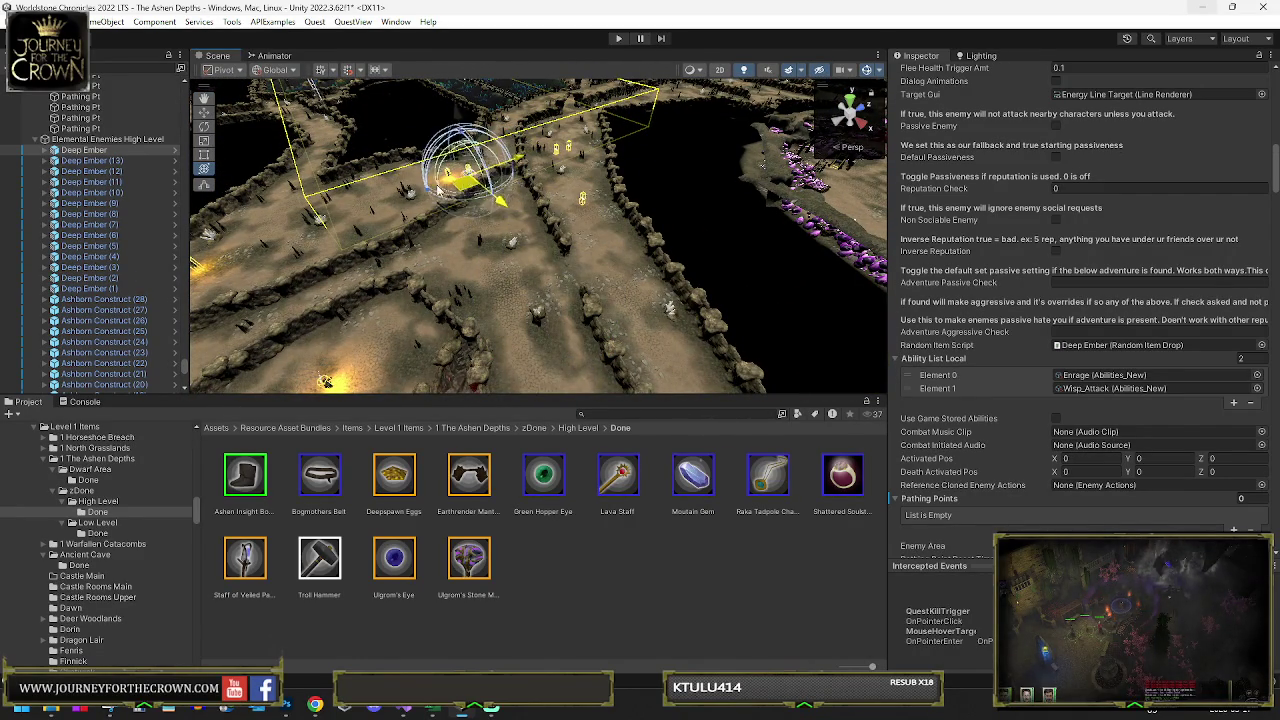
- Add more Deep Ember copies and move the latest one down and left
{"action": "key", "text": "ctrl+d"}
{"action": "left_click_drag", "start_coordinate": [390, 188], "coordinate": [432, 195]}
{"action": "mouse_move", "coordinate": [370, 221]}
{"action": "left_mouse_down"}
{"action": "mouse_move", "coordinate": [203, 201]}
{"action": "mouse_move", "coordinate": [469, 231]}
{"action": "mouse_move", "coordinate": [458, 215]}
{"action": "mouse_move", "coordinate": [458, 256]}
{"action": "mouse_move", "coordinate": [510, 128]}
{"action": "mouse_move", "coordinate": [445, 156]}
{"action": "mouse_move", "coordinate": [567, 280]}
{"action": "mouse_move", "coordinate": [463, 133]}
{"action": "left_mouse_up"}
{"action": "key", "text": "ctrl+d"}
{"action": "key", "text": "ctrl+d"}
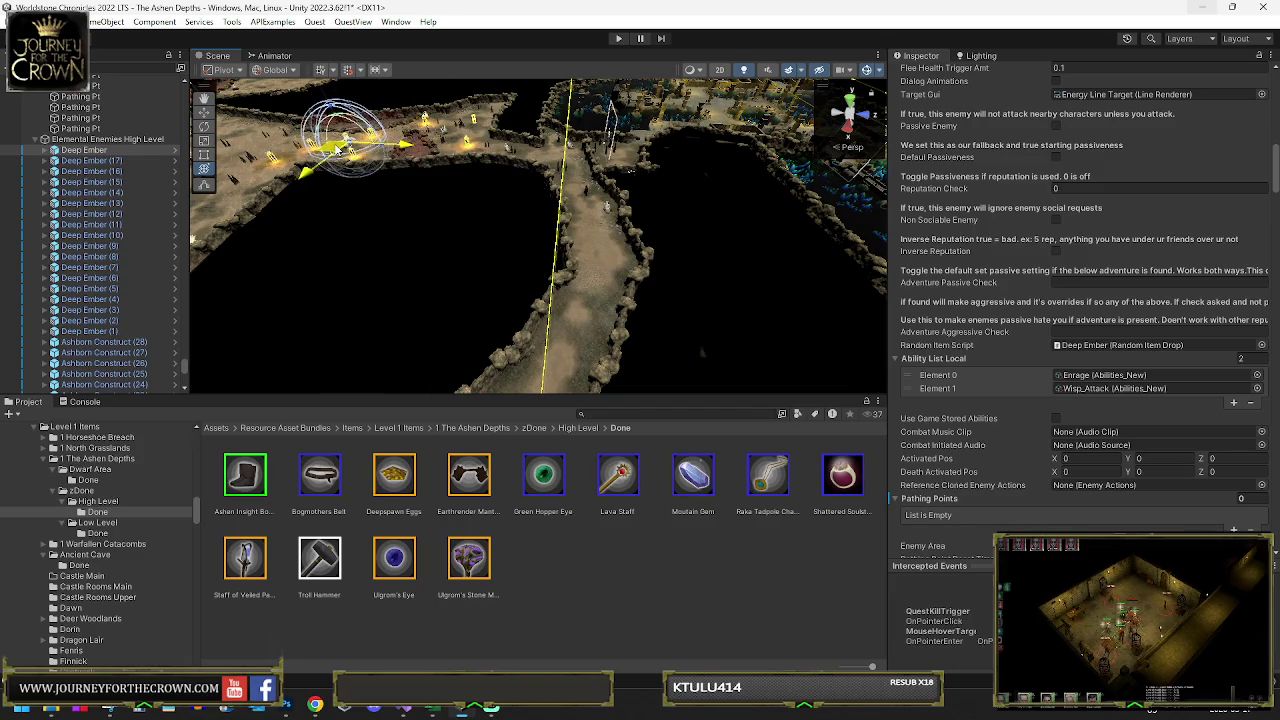
{"action": "key", "text": "f"}
{"action": "left_click_drag", "start_coordinate": [338, 148], "coordinate": [265, 142]}
{"action": "key", "text": "f"}
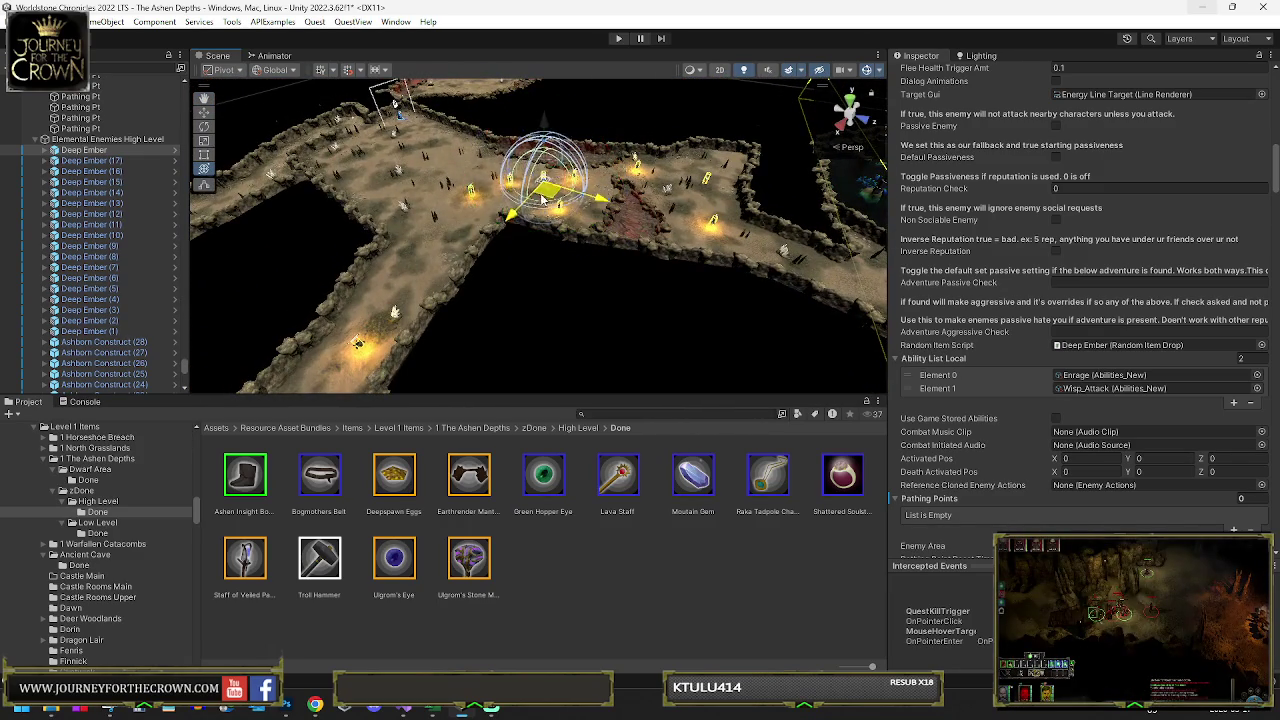
{"action": "left_click_drag", "start_coordinate": [465, 230], "coordinate": [450, 252]}
- Pull the view back across the map to survey the spread Deep Ember copies
{"action": "left_click_drag", "start_coordinate": [486, 203], "coordinate": [76, 180]}
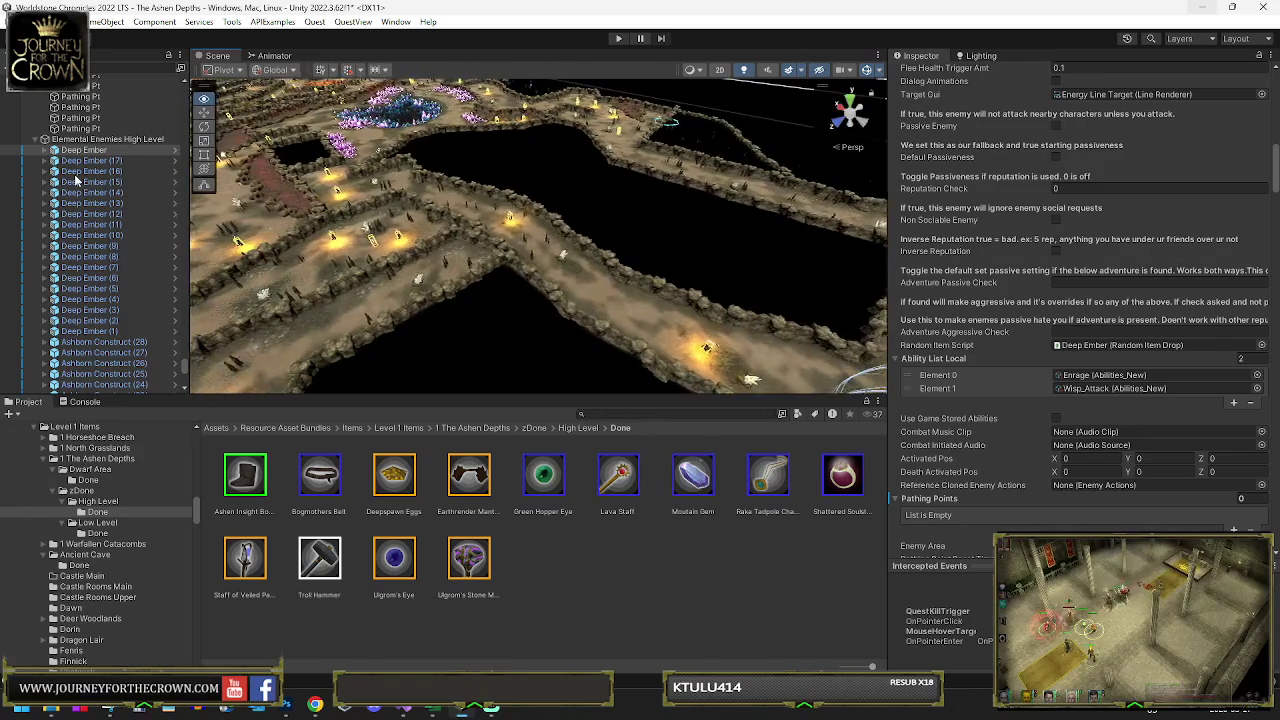
{"action": "key", "text": "f"}
{"action": "left_click_drag", "start_coordinate": [482, 179], "coordinate": [554, 193]}
{"action": "mouse_move", "coordinate": [568, 194]}
{"action": "left_mouse_down"}
{"action": "mouse_move", "coordinate": [584, 225]}
{"action": "mouse_move", "coordinate": [911, 161]}
{"action": "mouse_move", "coordinate": [1200, 138]}
{"action": "left_mouse_up"}
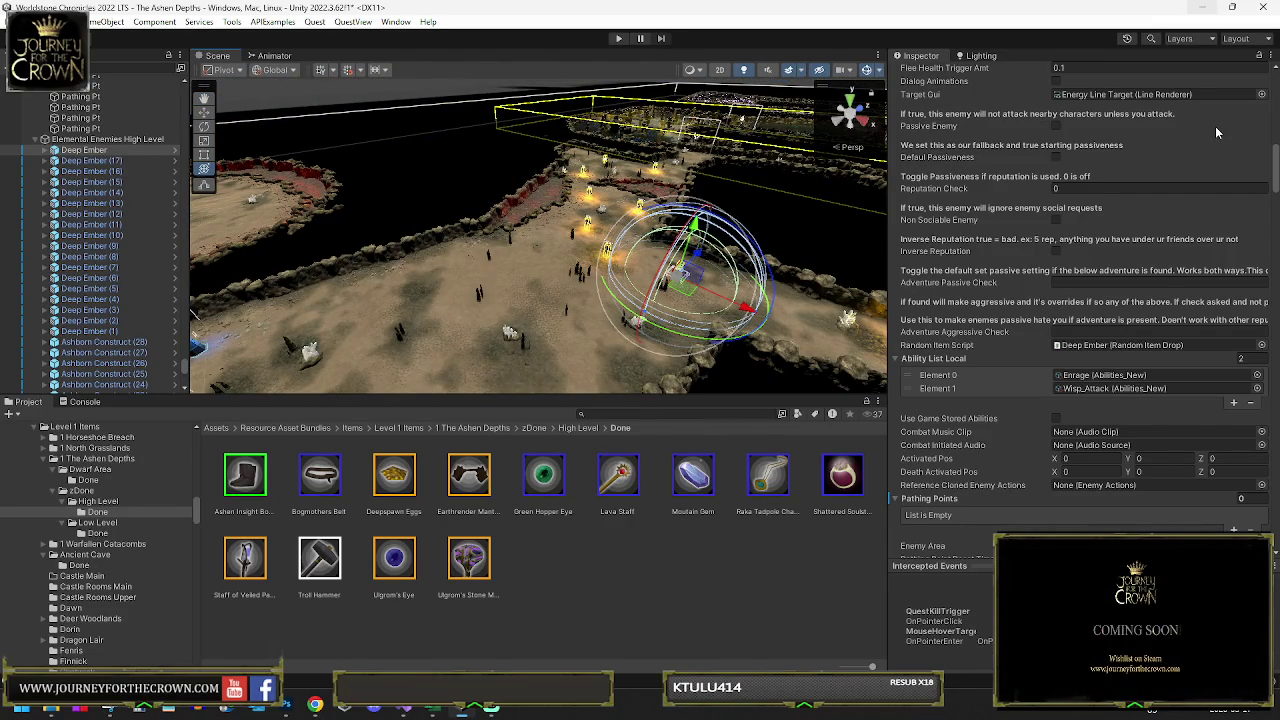
- Move wall segment Wall-No-Fade (127) to a new spot along the cave edge
{"action": "left_click", "coordinate": [352, 256]}
{"action": "left_click_drag", "start_coordinate": [352, 256], "coordinate": [310, 284]}
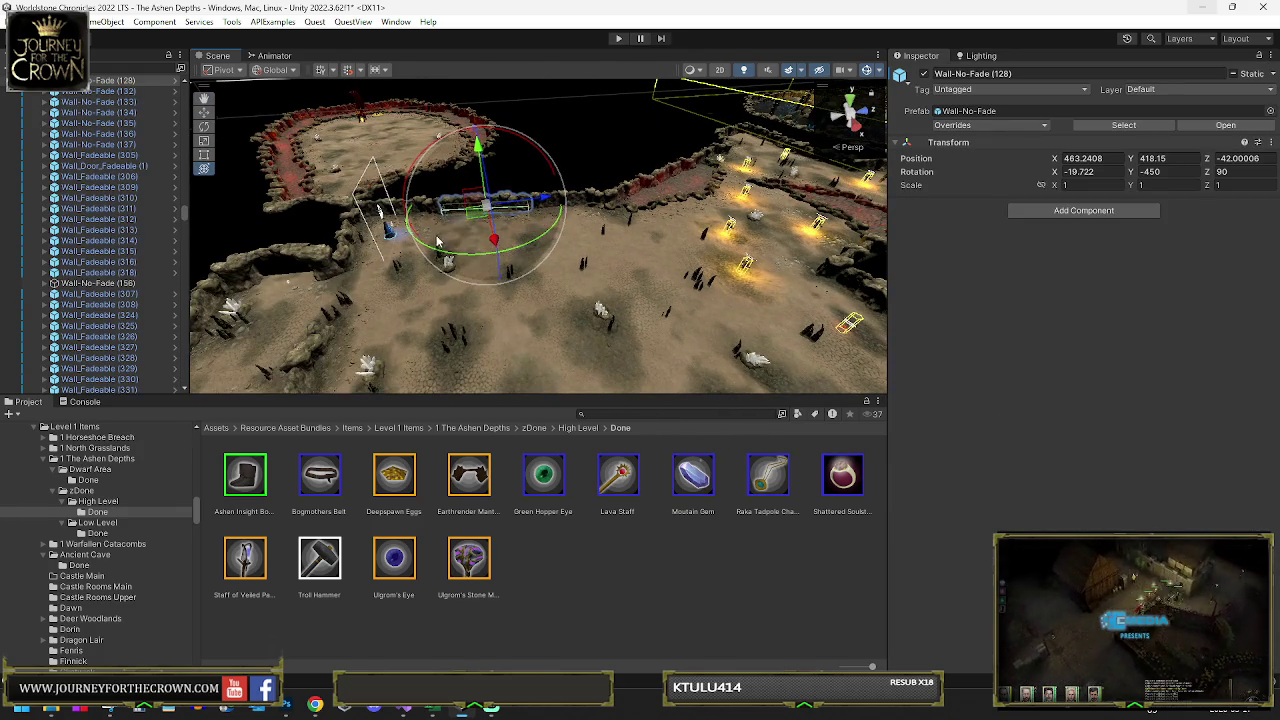
{"action": "left_click", "coordinate": [546, 205]}
{"action": "left_click", "coordinate": [552, 205]}
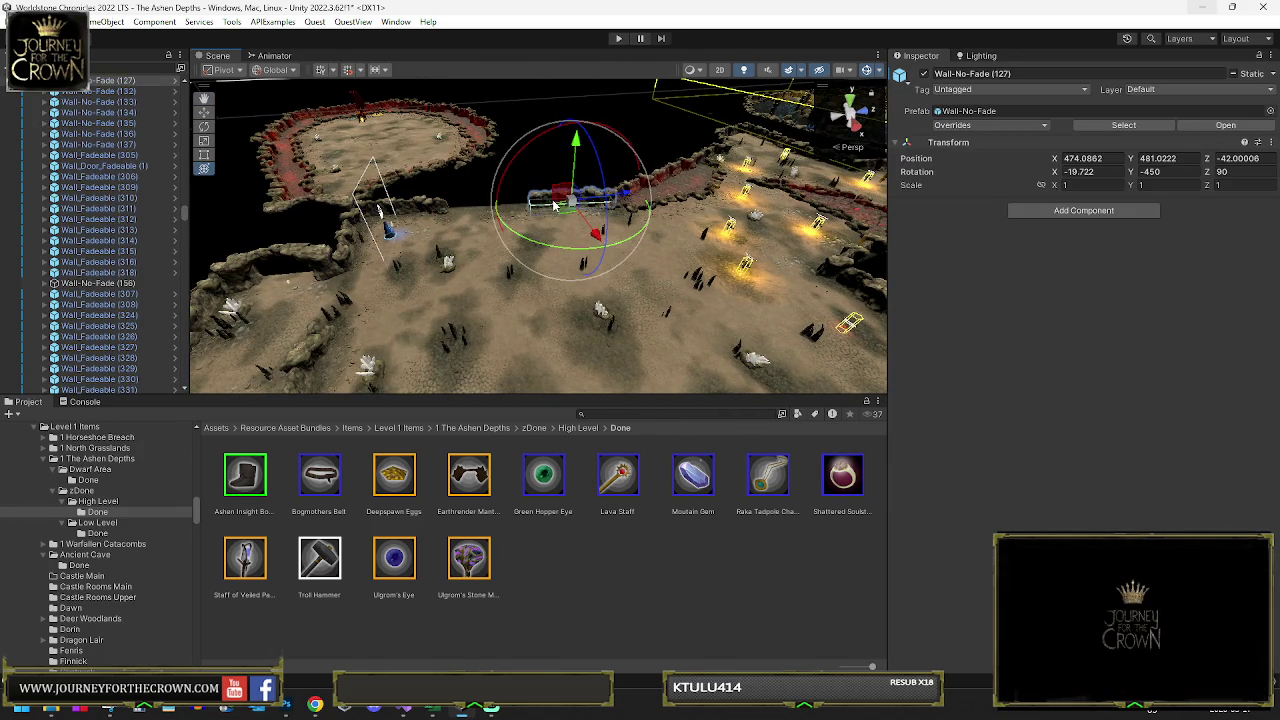
{"action": "left_click", "coordinate": [560, 213]}
{"action": "left_click_drag", "start_coordinate": [560, 213], "coordinate": [632, 215]}
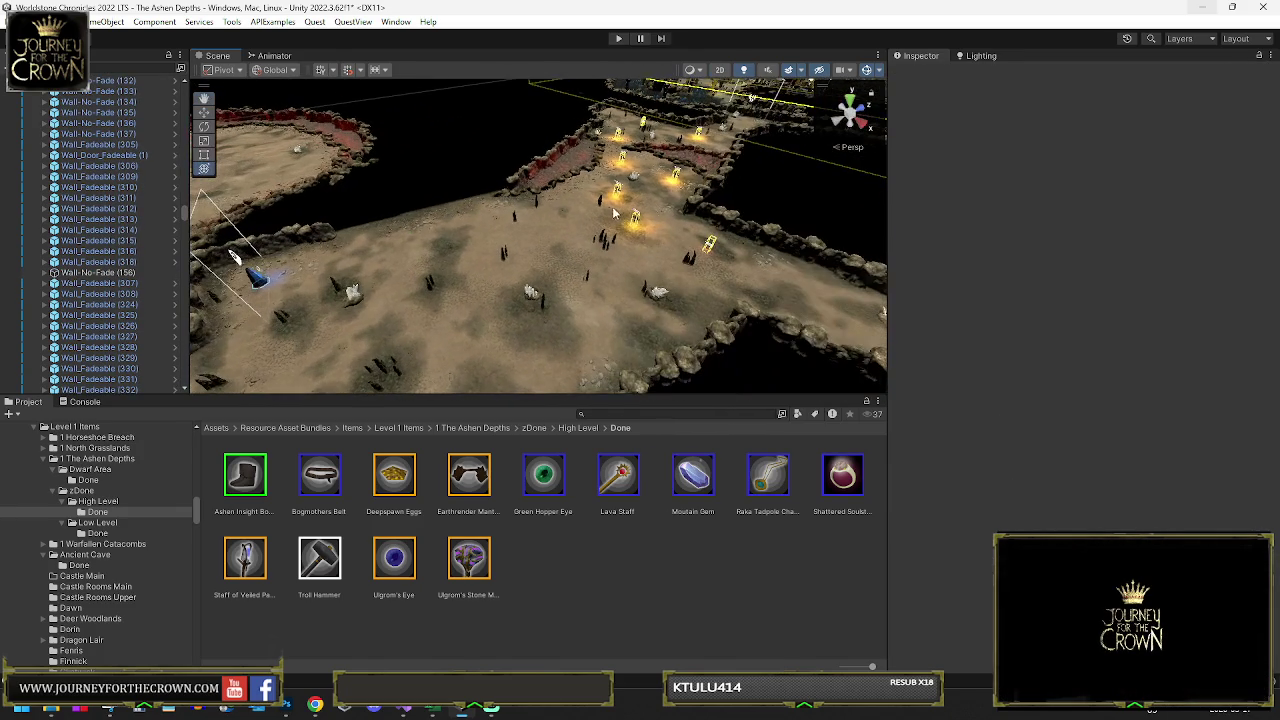
{"action": "left_click", "coordinate": [504, 237]}
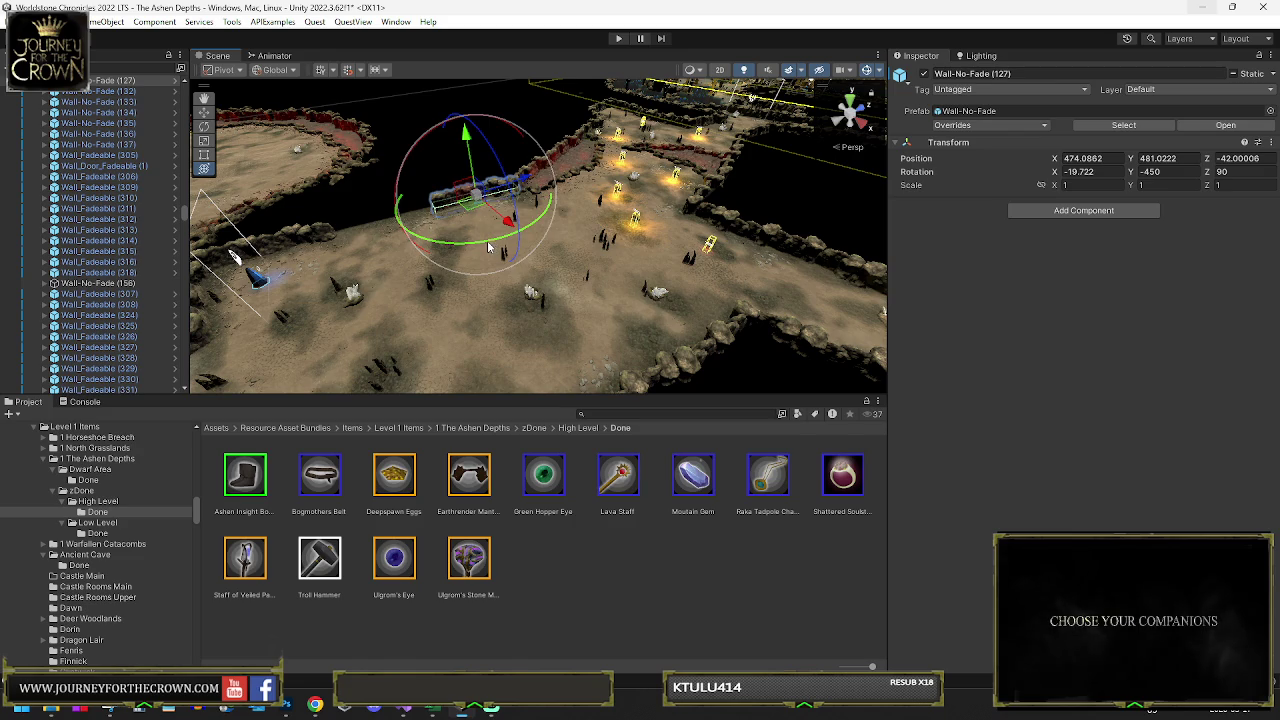
{"action": "key", "text": "w"}
{"action": "left_click_drag", "start_coordinate": [492, 210], "coordinate": [576, 294]}
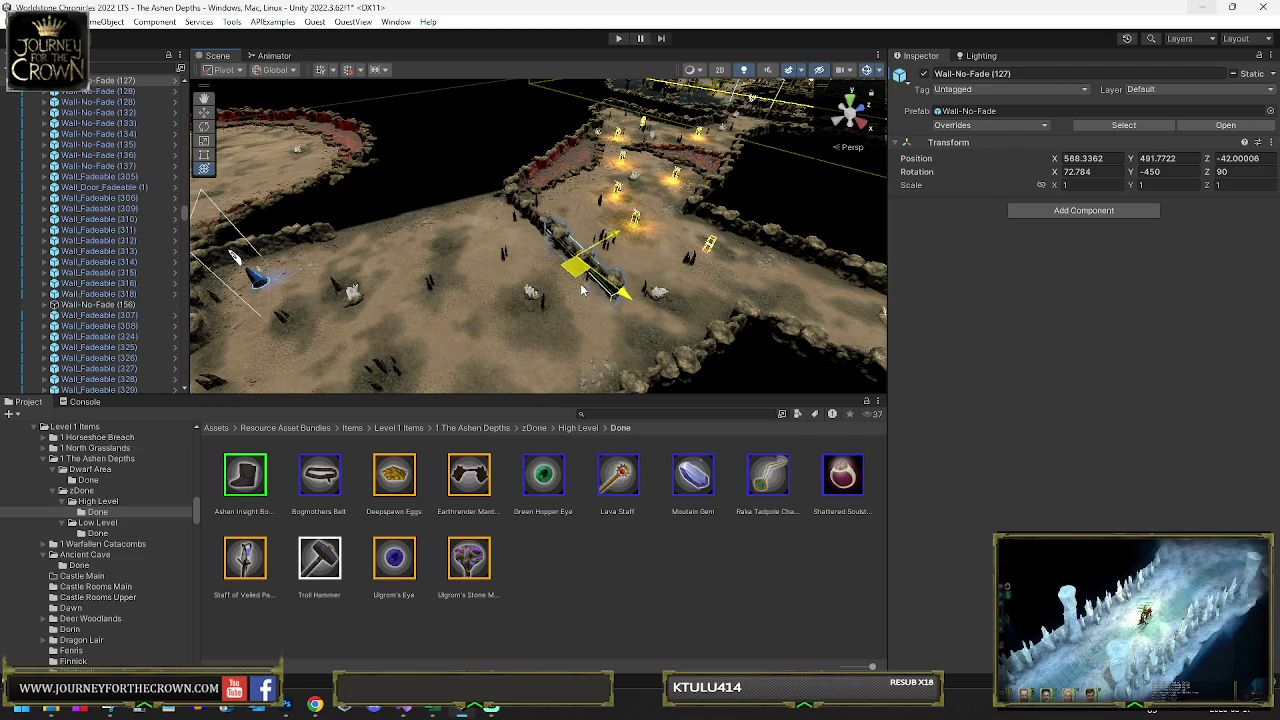
- Move Wall_Fadeable (372) to position 536, 377.5, -42
{"action": "mouse_move", "coordinate": [651, 345]}
{"action": "left_mouse_down"}
{"action": "mouse_move", "coordinate": [540, 280]}
{"action": "mouse_move", "coordinate": [445, 251]}
{"action": "mouse_move", "coordinate": [457, 224]}
{"action": "mouse_move", "coordinate": [407, 273]}
{"action": "mouse_move", "coordinate": [620, 288]}
{"action": "mouse_move", "coordinate": [592, 282]}
{"action": "mouse_move", "coordinate": [565, 152]}
{"action": "mouse_move", "coordinate": [544, 268]}
{"action": "mouse_move", "coordinate": [313, 262]}
{"action": "left_mouse_up"}
{"action": "left_click", "coordinate": [402, 275]}
{"action": "key", "text": "w"}
{"action": "mouse_move", "coordinate": [527, 203]}
{"action": "left_mouse_down"}
{"action": "mouse_move", "coordinate": [482, 218]}
{"action": "mouse_move", "coordinate": [643, 208]}
{"action": "mouse_move", "coordinate": [324, 187]}
{"action": "mouse_move", "coordinate": [446, 177]}
{"action": "mouse_move", "coordinate": [434, 306]}
{"action": "left_mouse_up"}
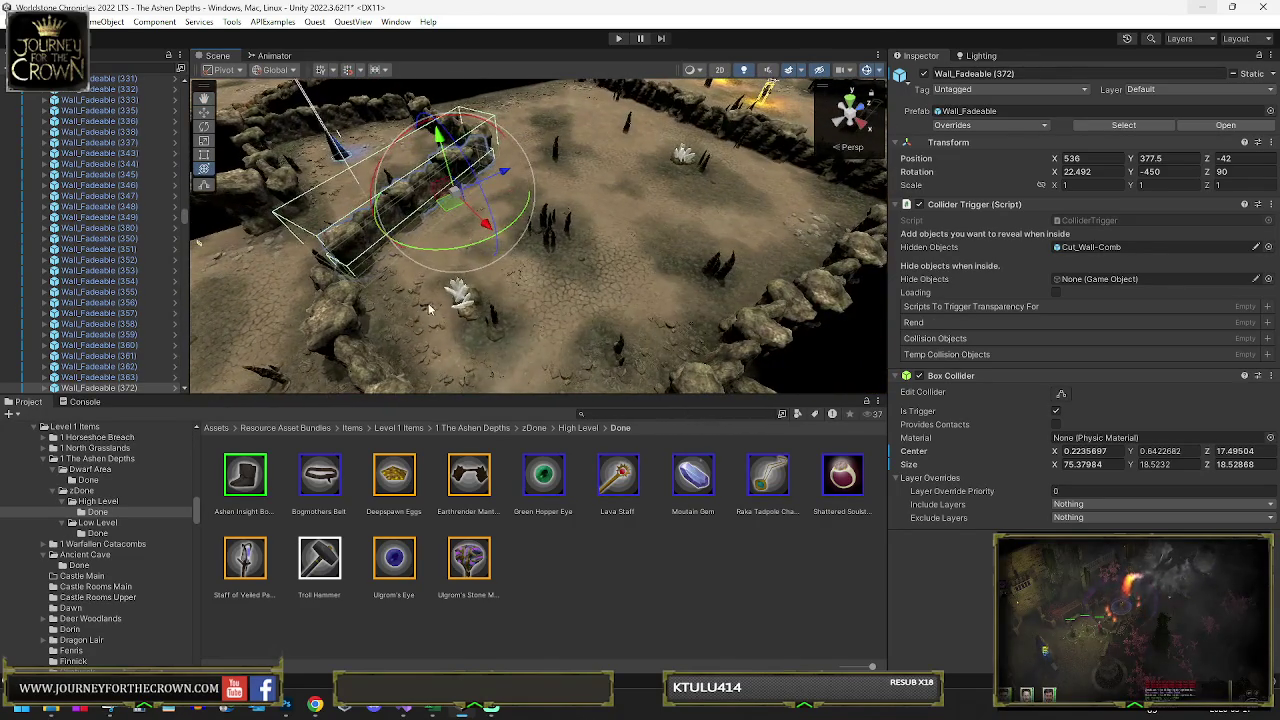
- Inspect nearby terrain, Crystal_Light (2), GameObject (53) and Rocks_Static (75)/(76) to locate the debris
{"action": "left_click", "coordinate": [434, 306]}
{"action": "left_click", "coordinate": [445, 302]}
{"action": "left_click", "coordinate": [418, 297]}
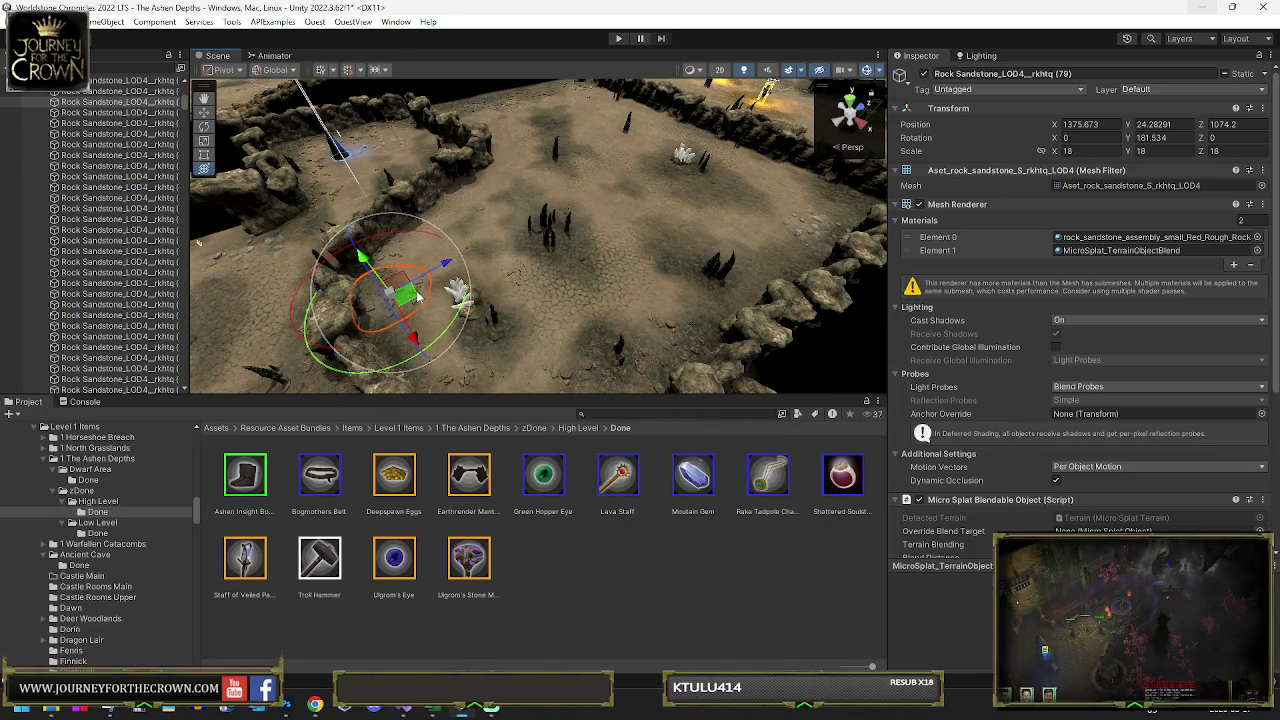
{"action": "left_click", "coordinate": [458, 293]}
{"action": "left_click", "coordinate": [480, 306]}
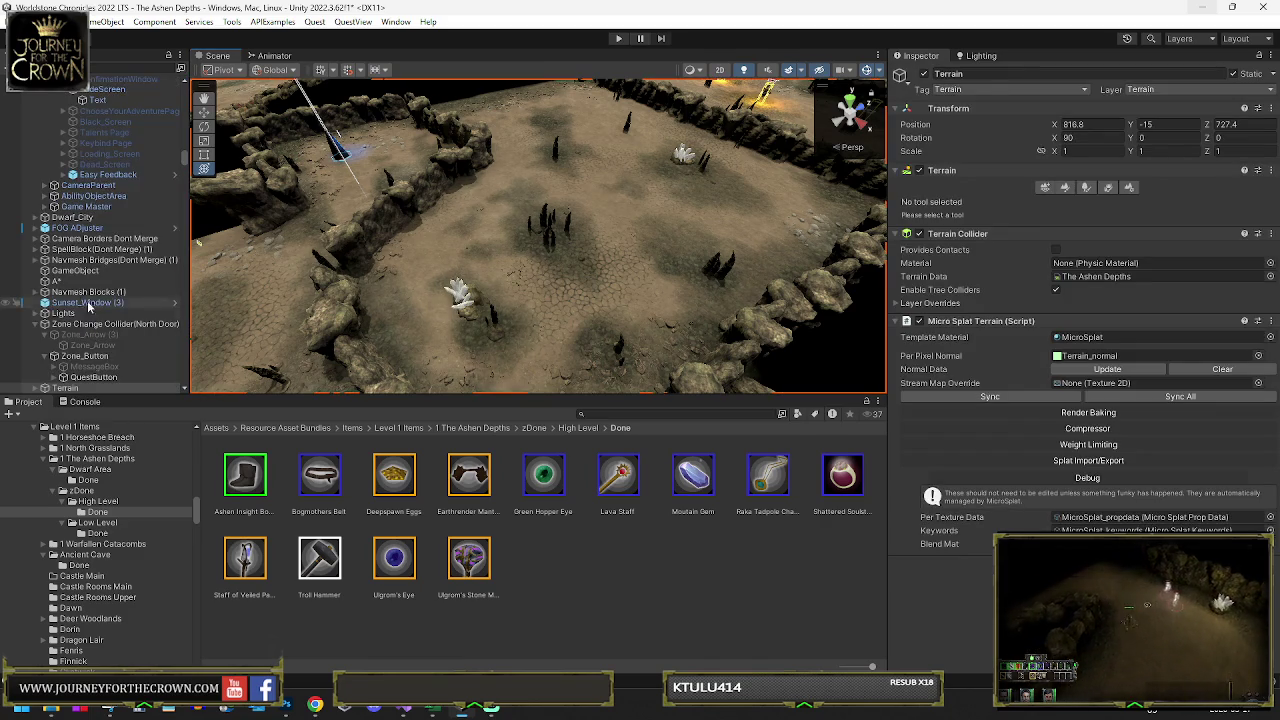
{"action": "left_click", "coordinate": [462, 297]}
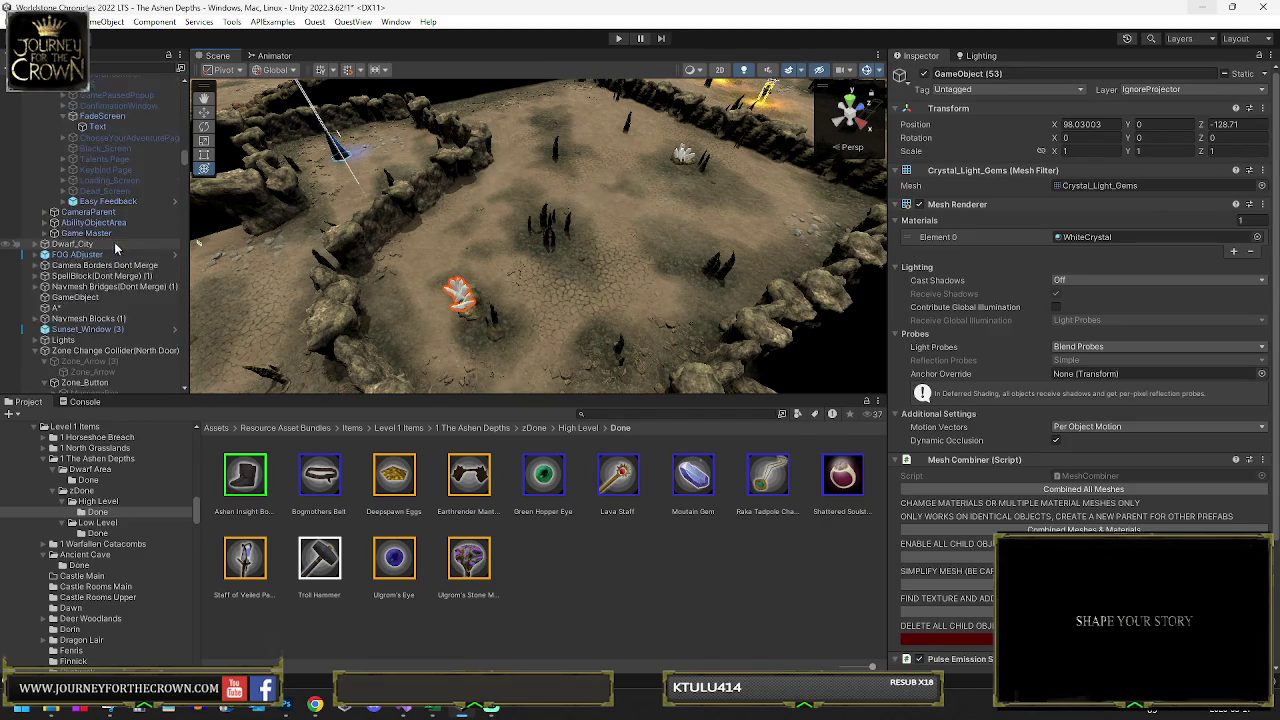
{"action": "double_click", "coordinate": [99, 338]}
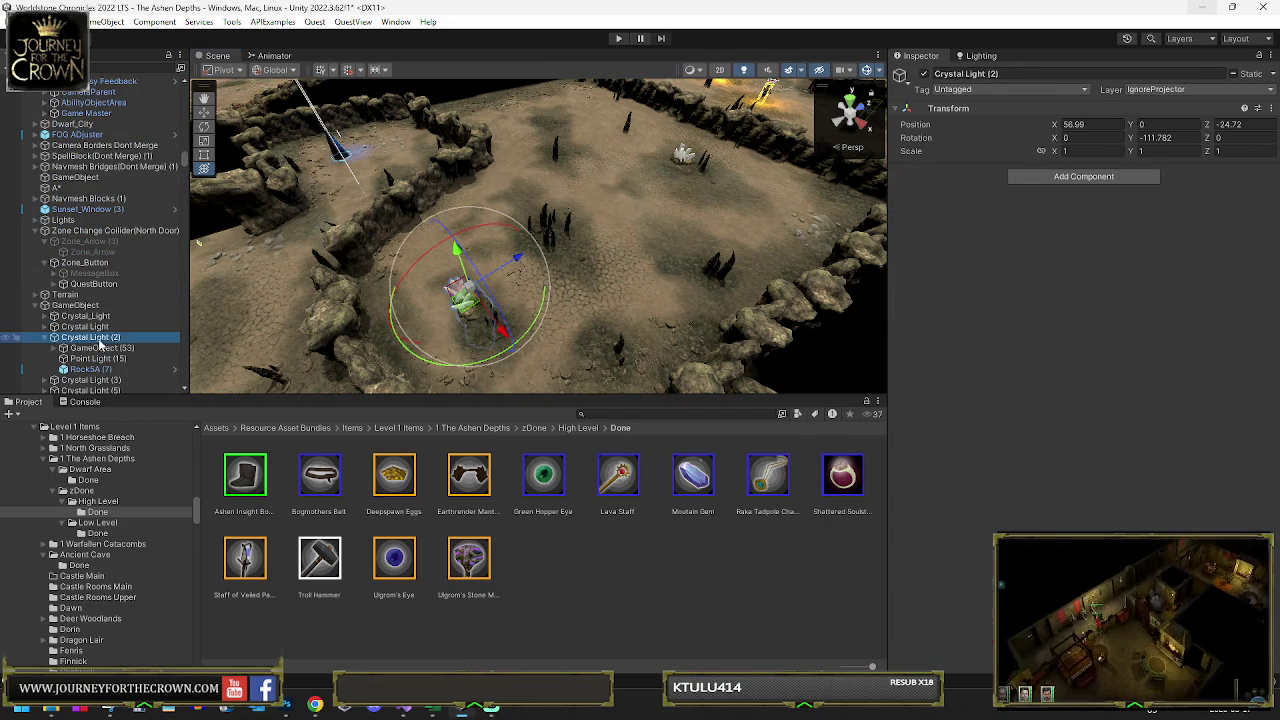
{"action": "left_click", "coordinate": [498, 298]}
{"action": "left_click", "coordinate": [491, 313]}
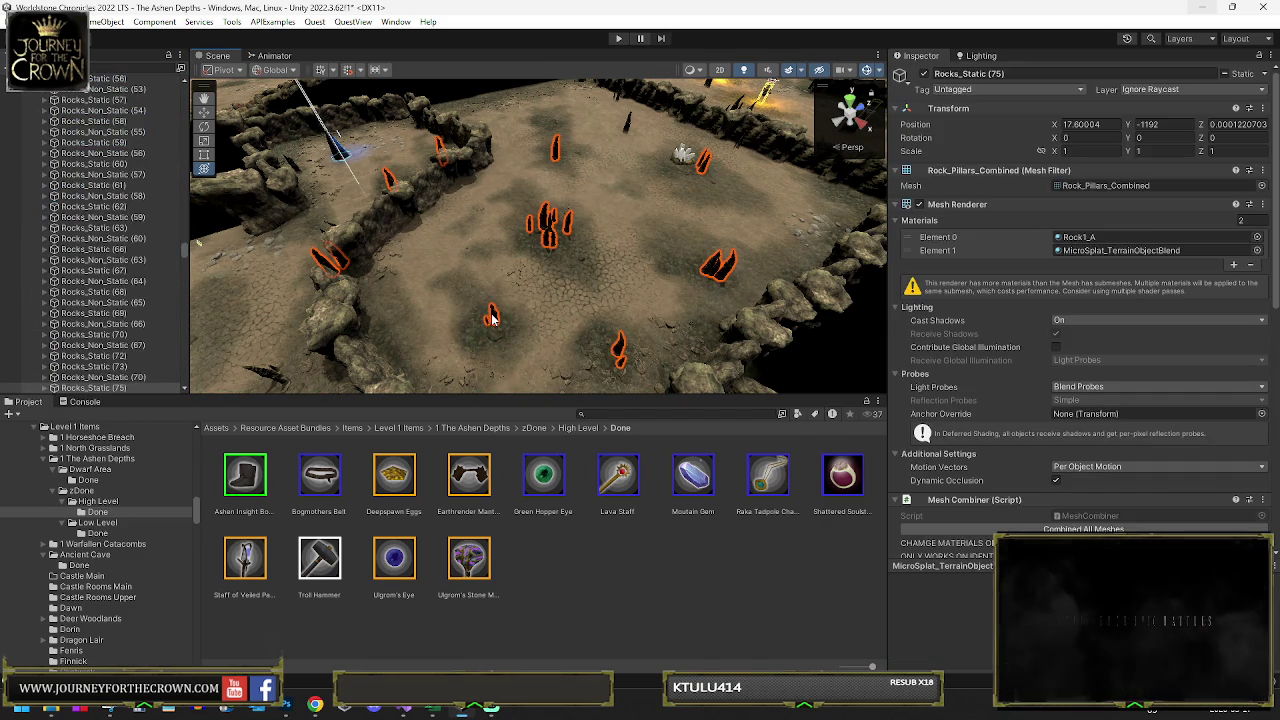
{"action": "left_click", "coordinate": [588, 258]}
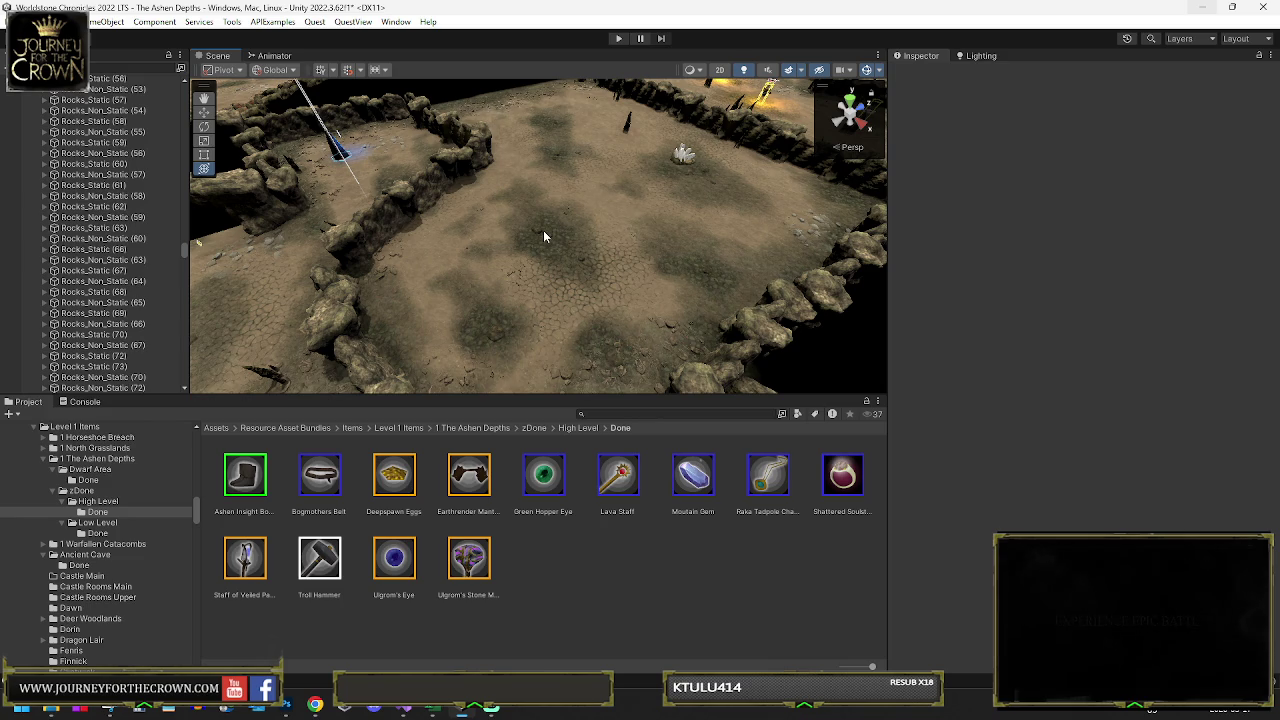
{"action": "left_click", "coordinate": [544, 231]}
{"action": "left_click", "coordinate": [545, 236]}
{"action": "left_click", "coordinate": [545, 234]}
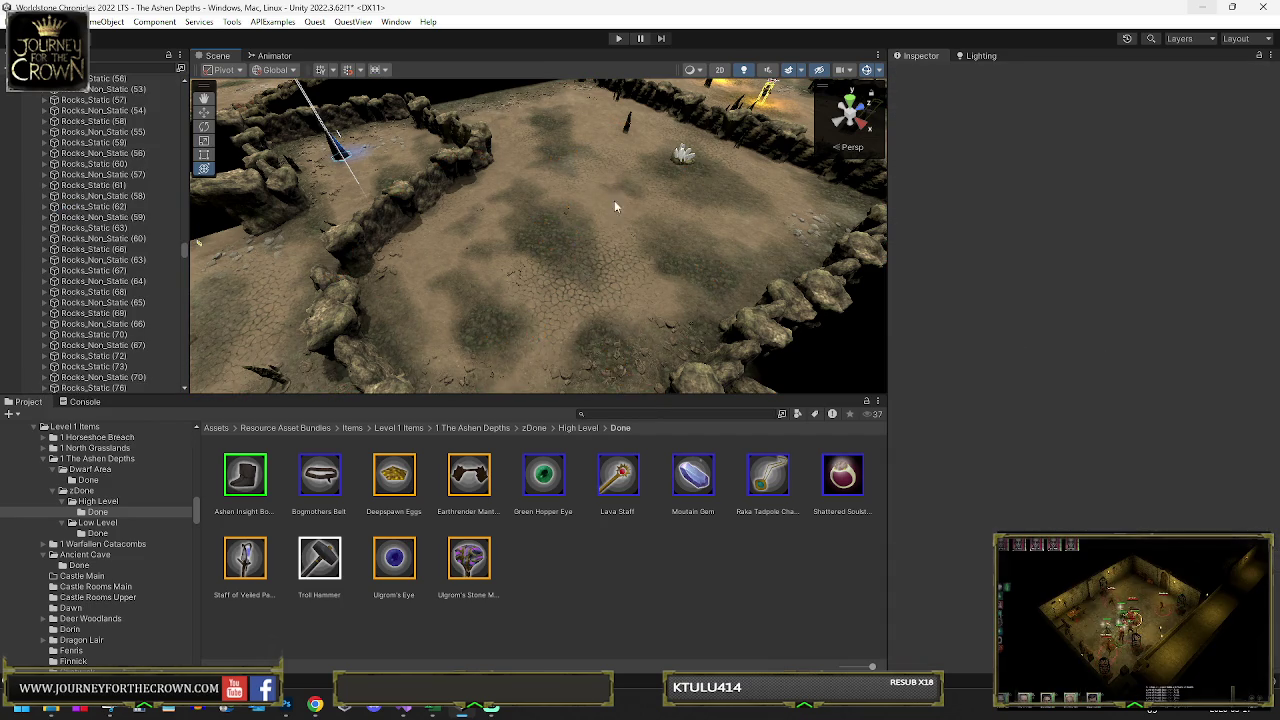
{"action": "left_click", "coordinate": [634, 165]}
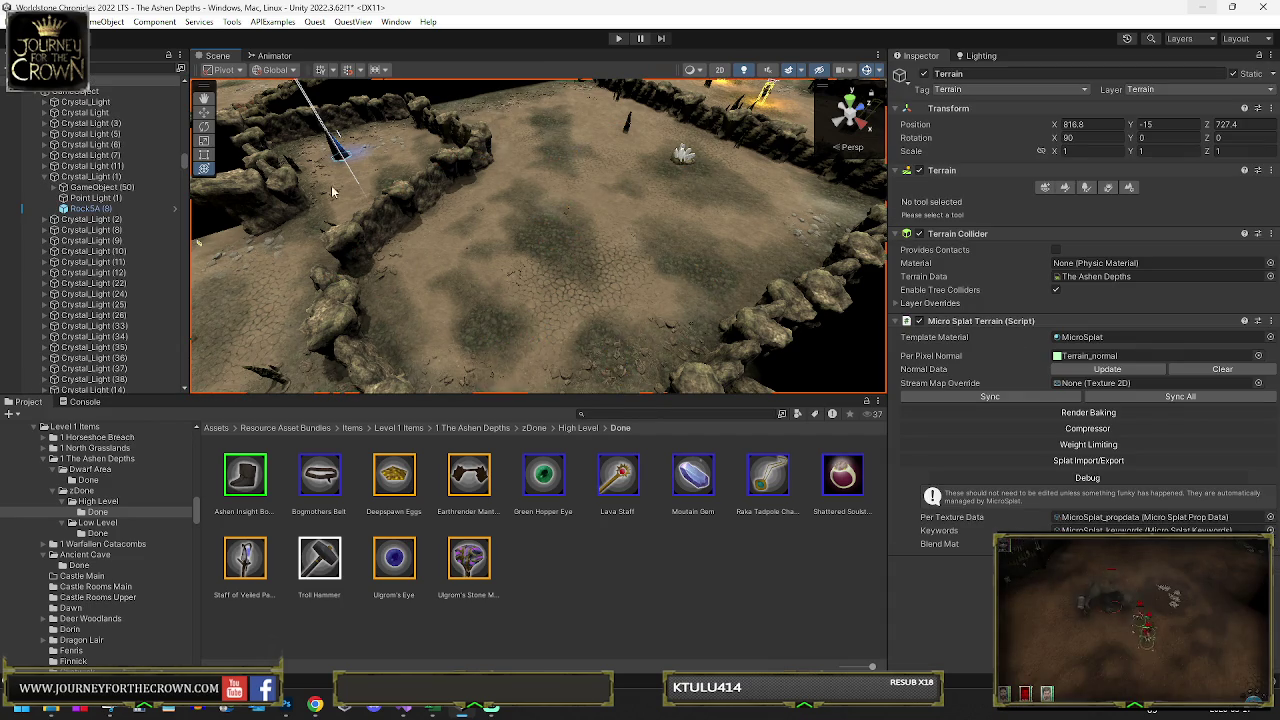
{"action": "left_click", "coordinate": [684, 153]}
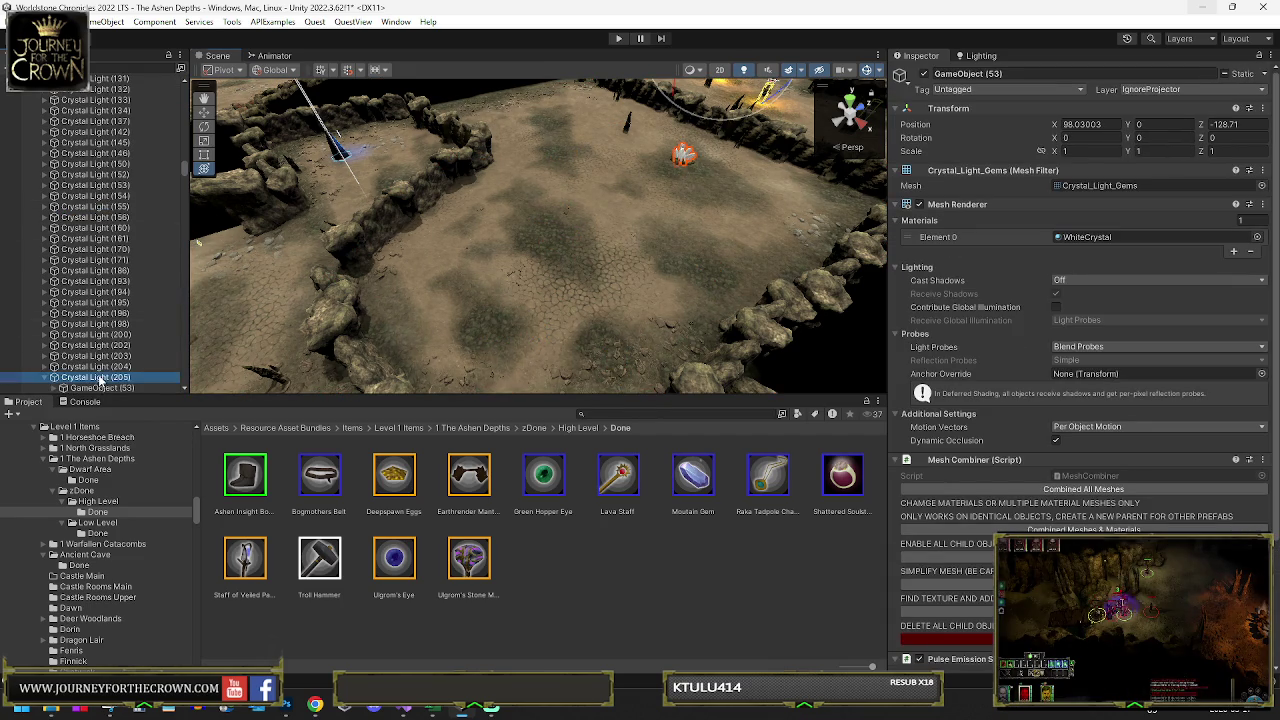
{"action": "left_click", "coordinate": [100, 380]}
{"action": "left_click", "coordinate": [628, 120]}
{"action": "left_click", "coordinate": [628, 124]}
- Inspect the floor objects, wall pieces, sandstone rocks and scattered bone flooring pieces
{"action": "left_click_drag", "start_coordinate": [608, 164], "coordinate": [680, 126]}
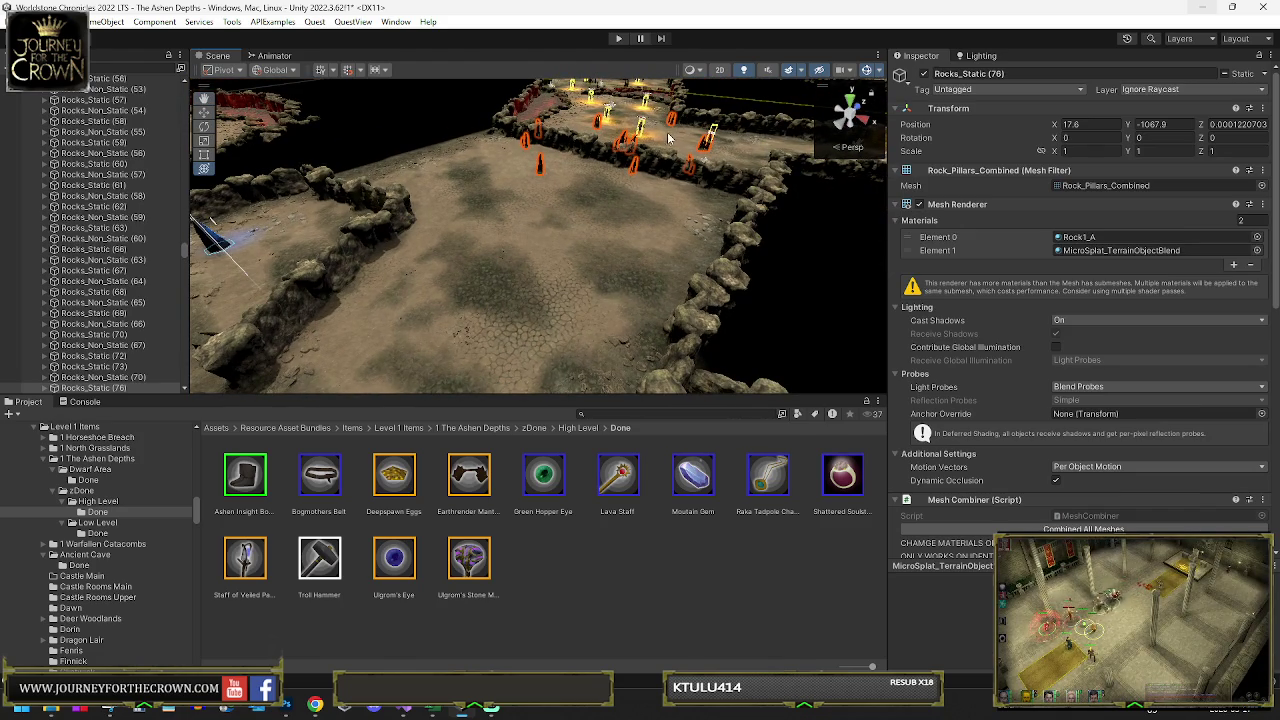
{"action": "left_click", "coordinate": [658, 212]}
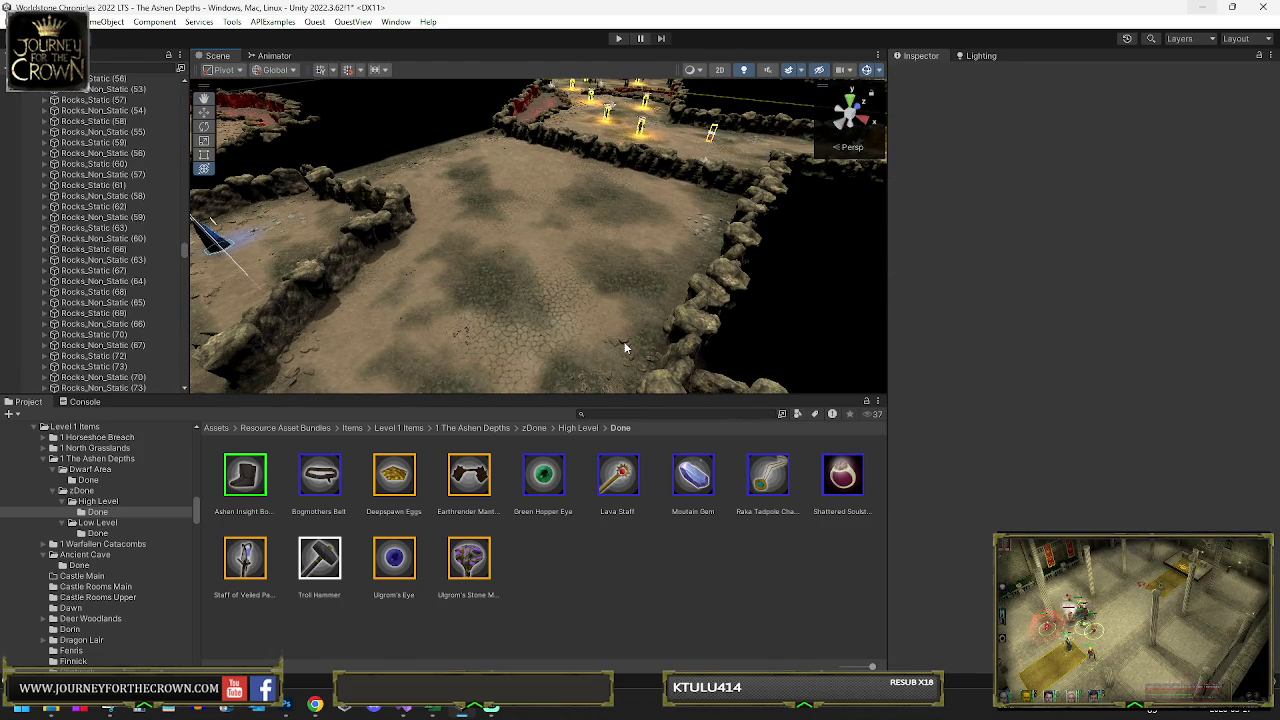
{"action": "left_click", "coordinate": [626, 341]}
{"action": "left_click", "coordinate": [626, 341]}
{"action": "left_click", "coordinate": [600, 265]}
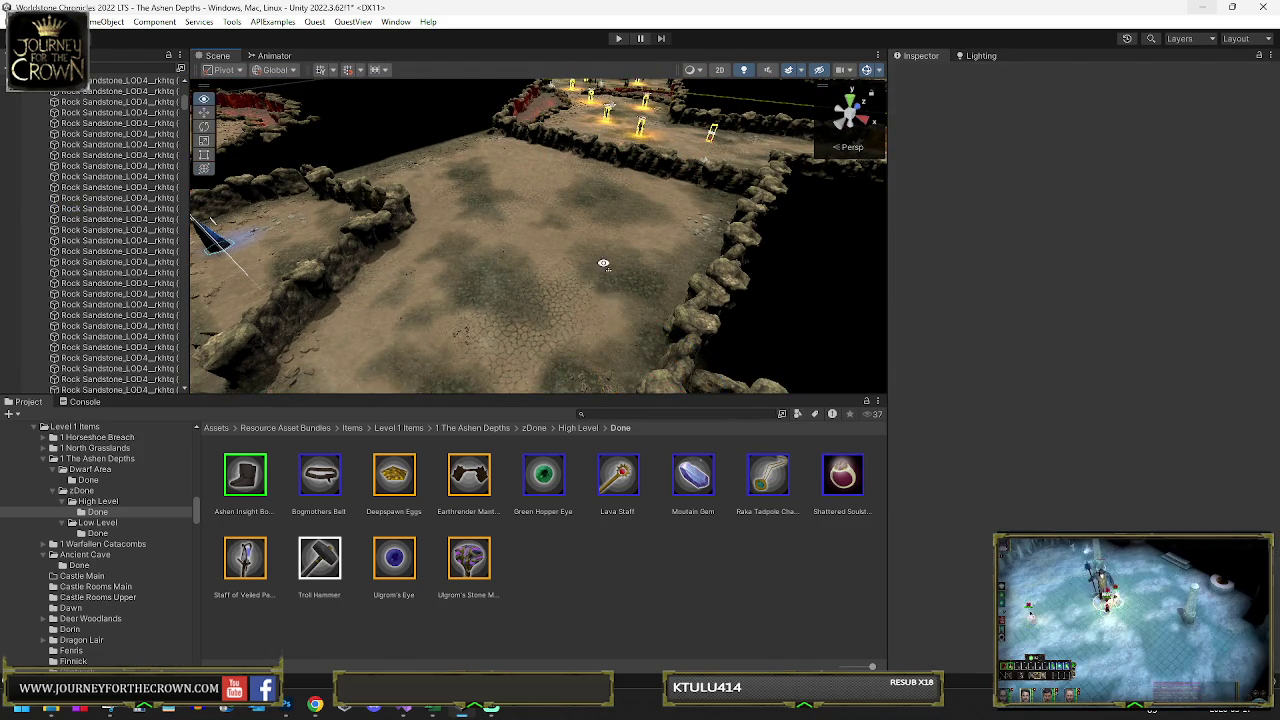
{"action": "left_click_drag", "start_coordinate": [600, 268], "coordinate": [639, 220]}
{"action": "left_click", "coordinate": [637, 213]}
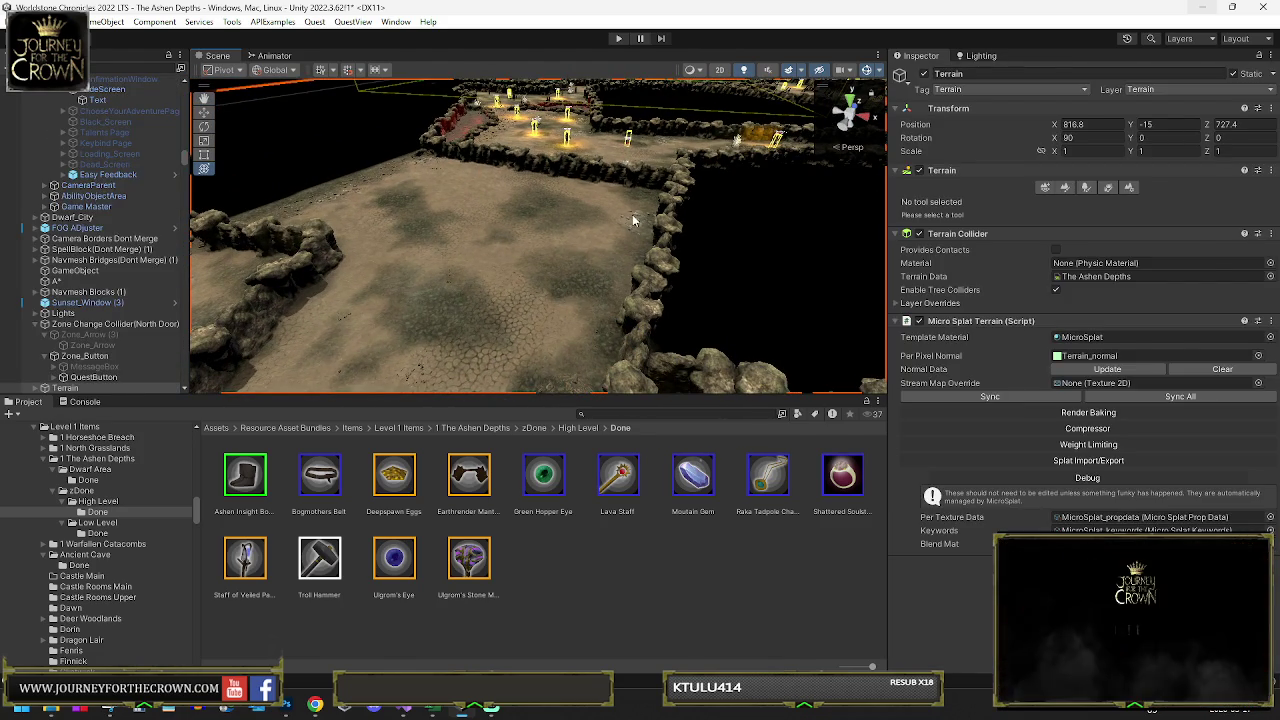
{"action": "left_click", "coordinate": [633, 219]}
{"action": "left_click", "coordinate": [620, 230]}
{"action": "left_click_drag", "start_coordinate": [620, 230], "coordinate": [502, 189]}
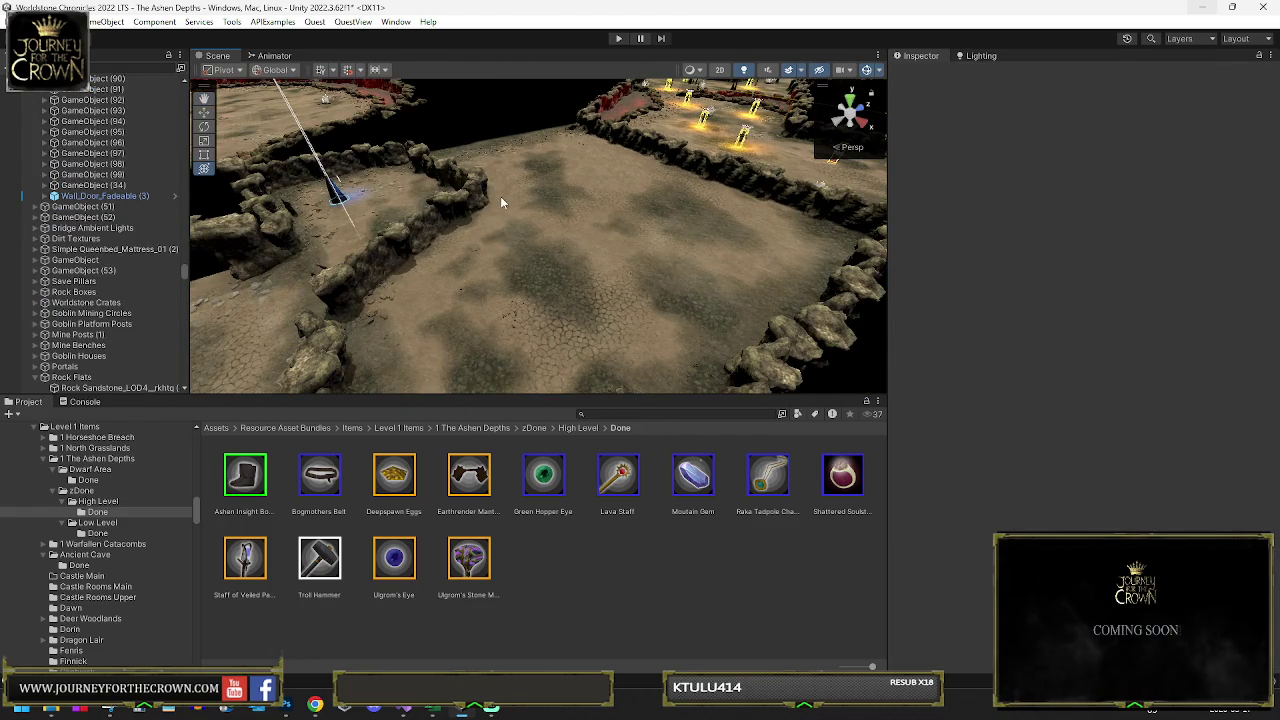
{"action": "left_click", "coordinate": [377, 310]}
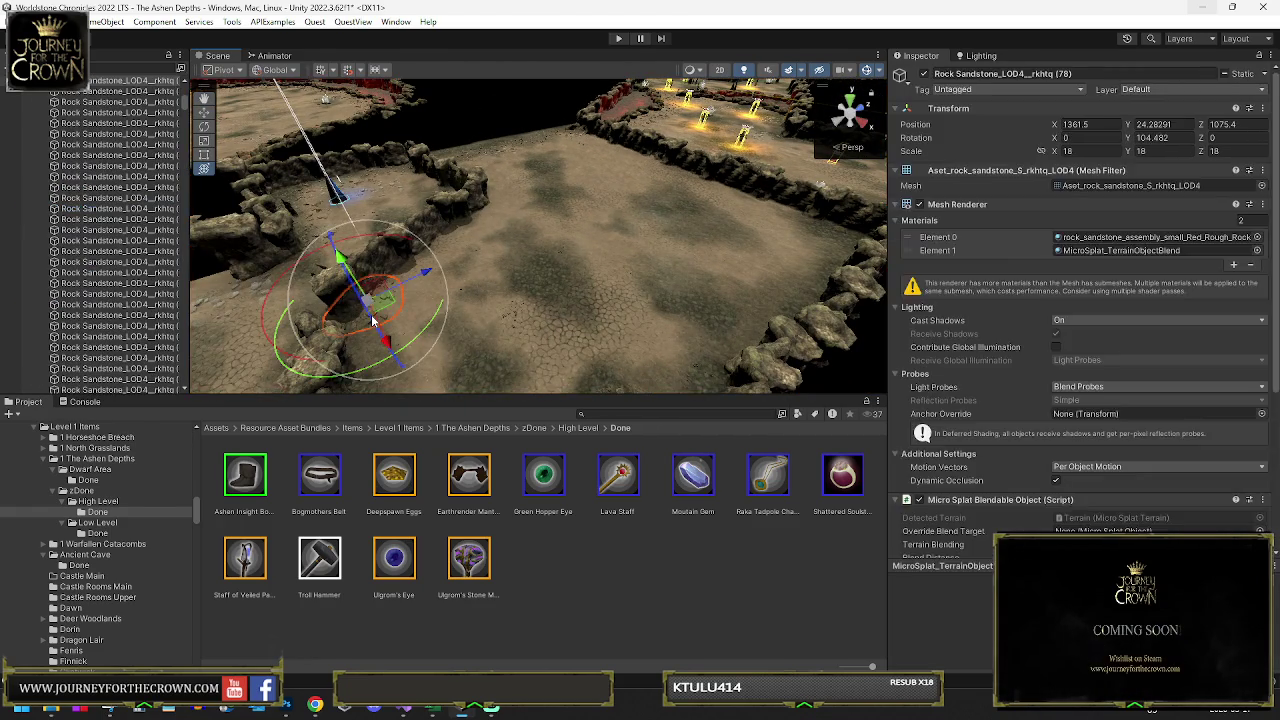
{"action": "left_click", "coordinate": [463, 311]}
{"action": "scroll", "coordinate": [463, 305], "scroll_direction": "up", "scroll_amount": 5}
{"action": "left_click", "coordinate": [502, 296]}
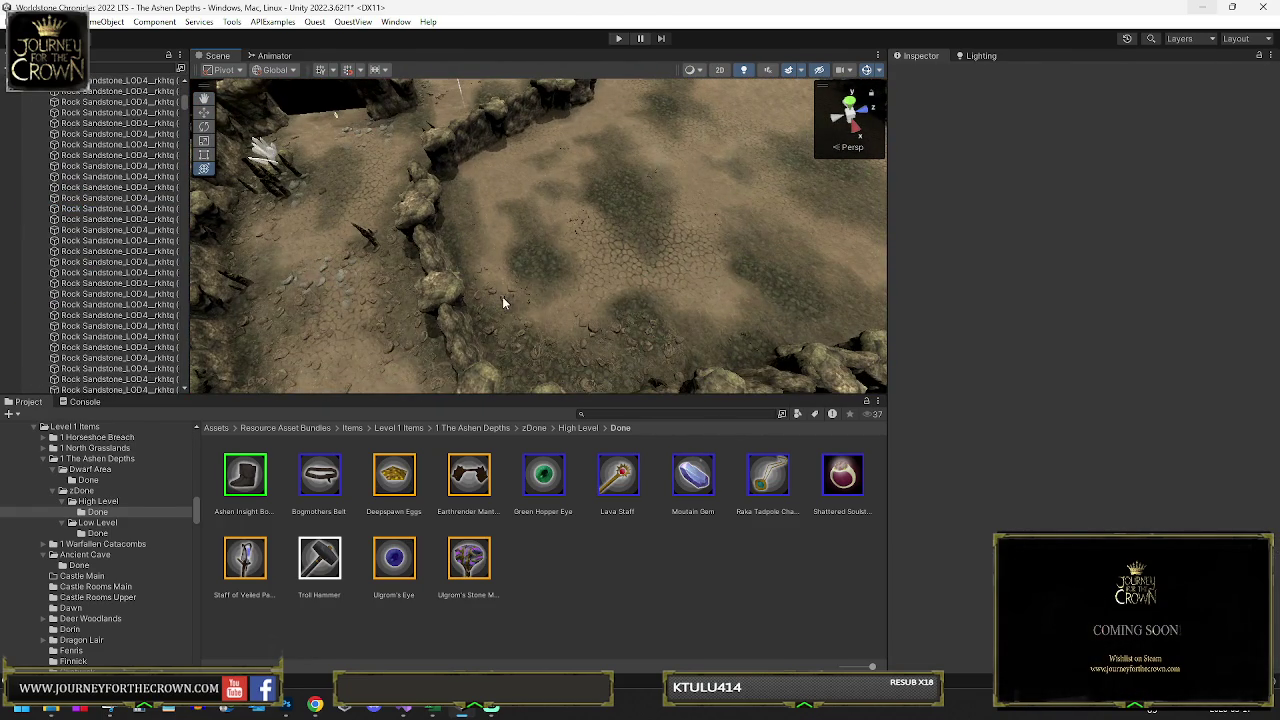
{"action": "left_click", "coordinate": [522, 337]}
{"action": "left_click", "coordinate": [522, 334]}
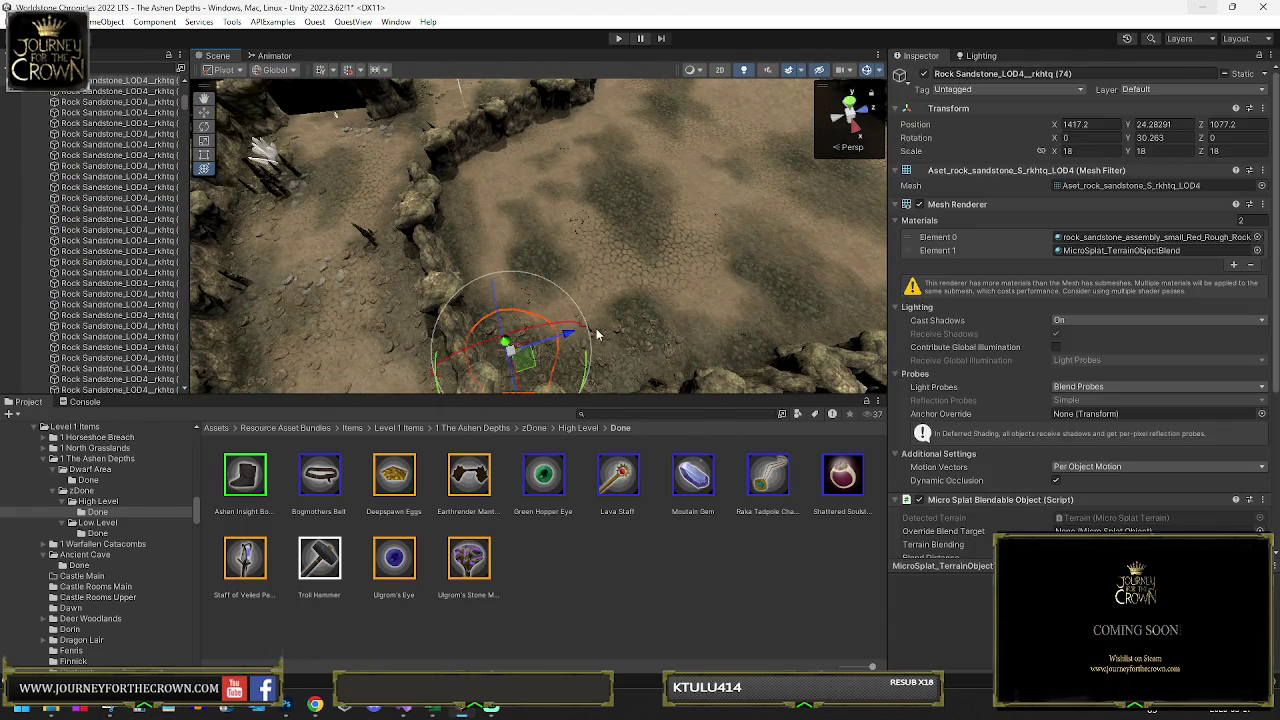
{"action": "left_click", "coordinate": [590, 335]}
{"action": "left_click", "coordinate": [612, 332]}
{"action": "left_click", "coordinate": [598, 337]}
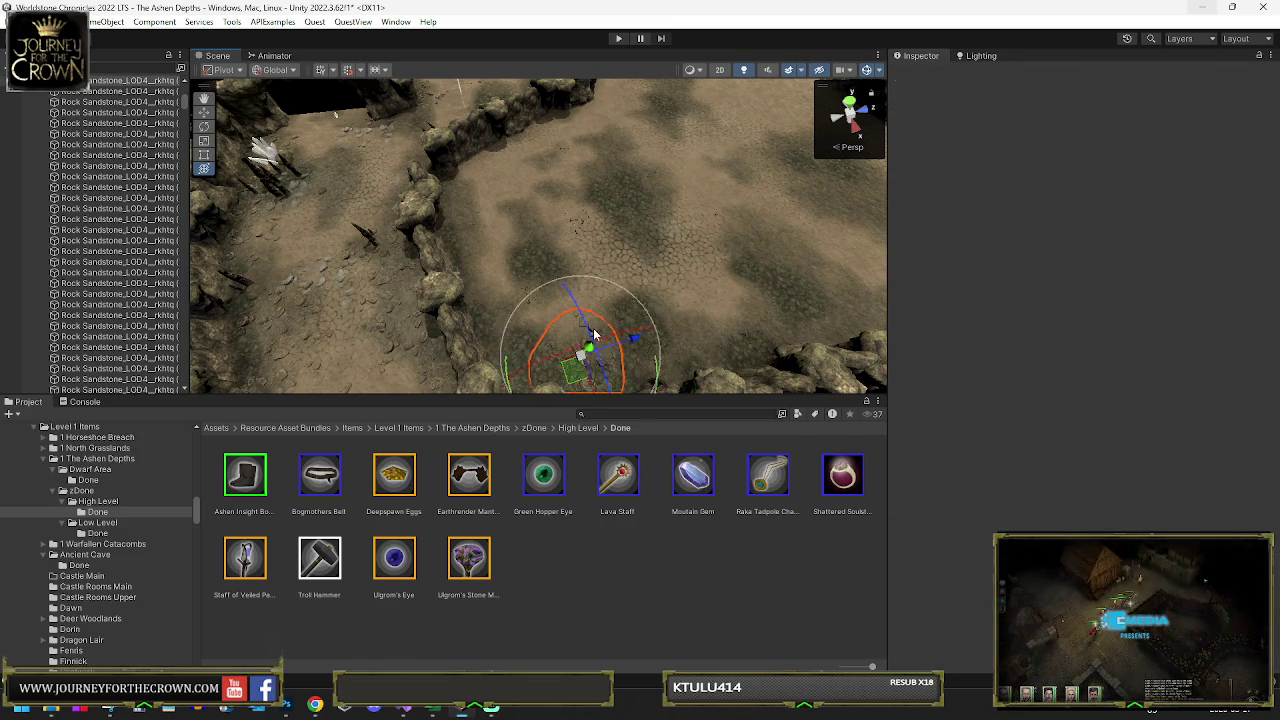
{"action": "left_click", "coordinate": [593, 328]}
{"action": "left_click", "coordinate": [575, 338]}
{"action": "left_click", "coordinate": [530, 307]}
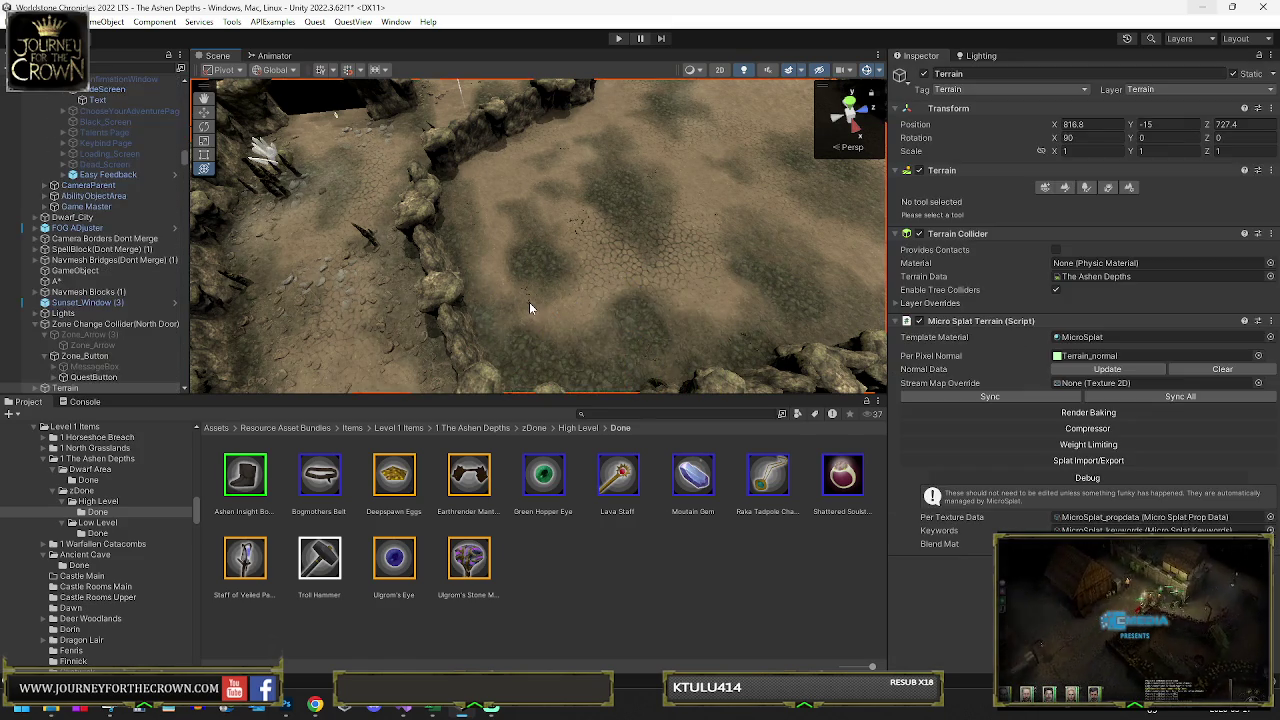
{"action": "left_click", "coordinate": [528, 304]}
{"action": "left_click", "coordinate": [530, 304]}
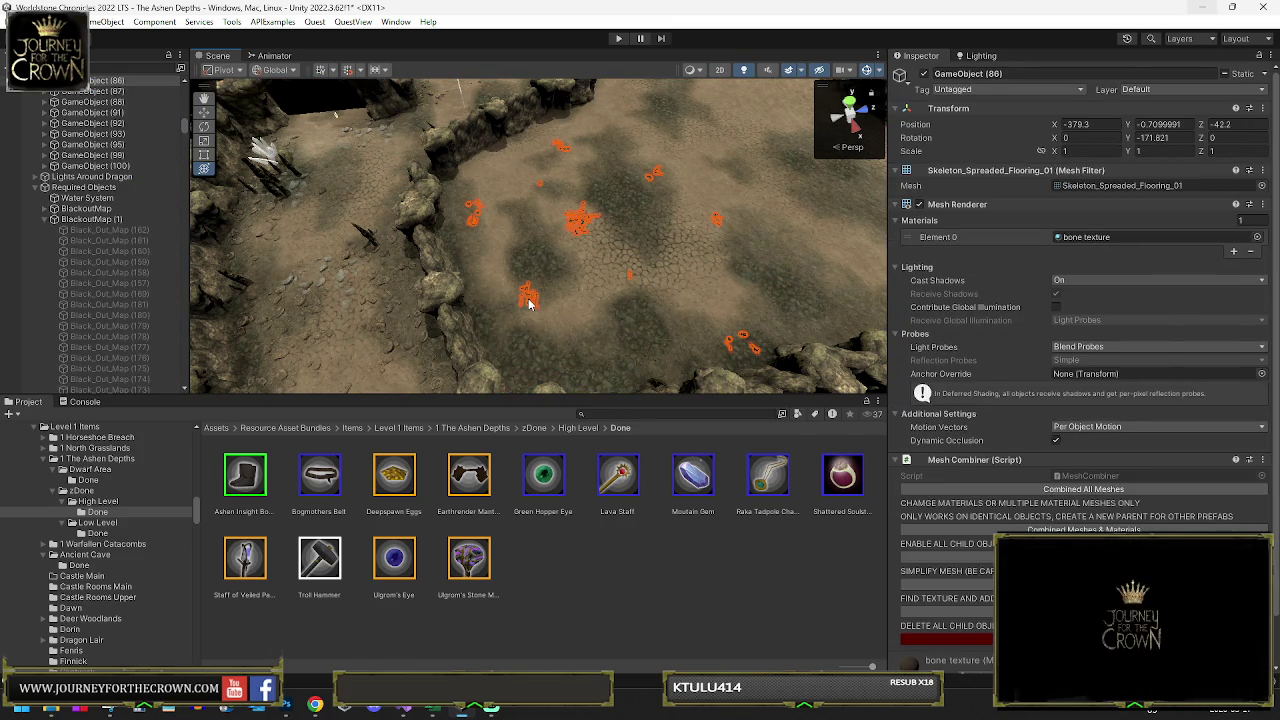
{"action": "left_click", "coordinate": [551, 301]}
- Check the sandstone rocks near the dark cave edge
{"action": "mouse_move", "coordinate": [551, 301]}
{"action": "left_mouse_down"}
{"action": "mouse_move", "coordinate": [626, 200]}
{"action": "mouse_move", "coordinate": [545, 262]}
{"action": "mouse_move", "coordinate": [553, 248]}
{"action": "left_mouse_up"}
{"action": "left_click", "coordinate": [553, 248]}
{"action": "left_click", "coordinate": [578, 247]}
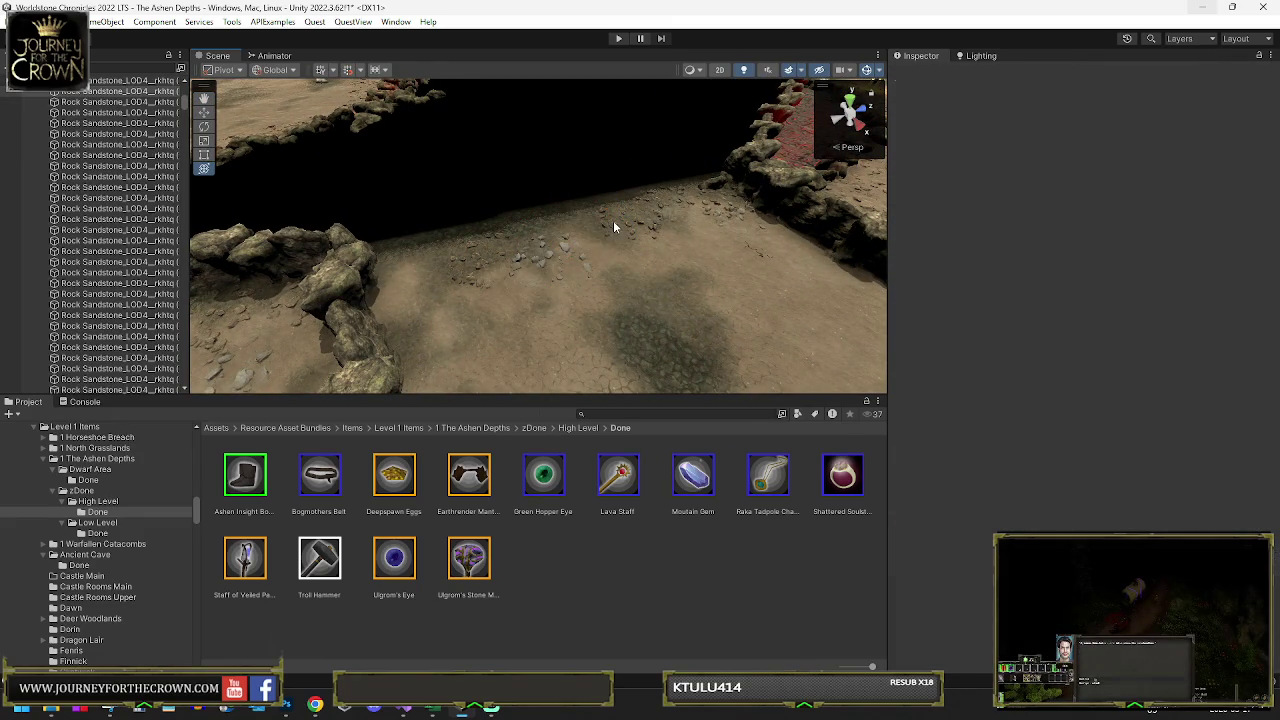
{"action": "left_click", "coordinate": [672, 208]}
{"action": "left_click", "coordinate": [696, 203]}
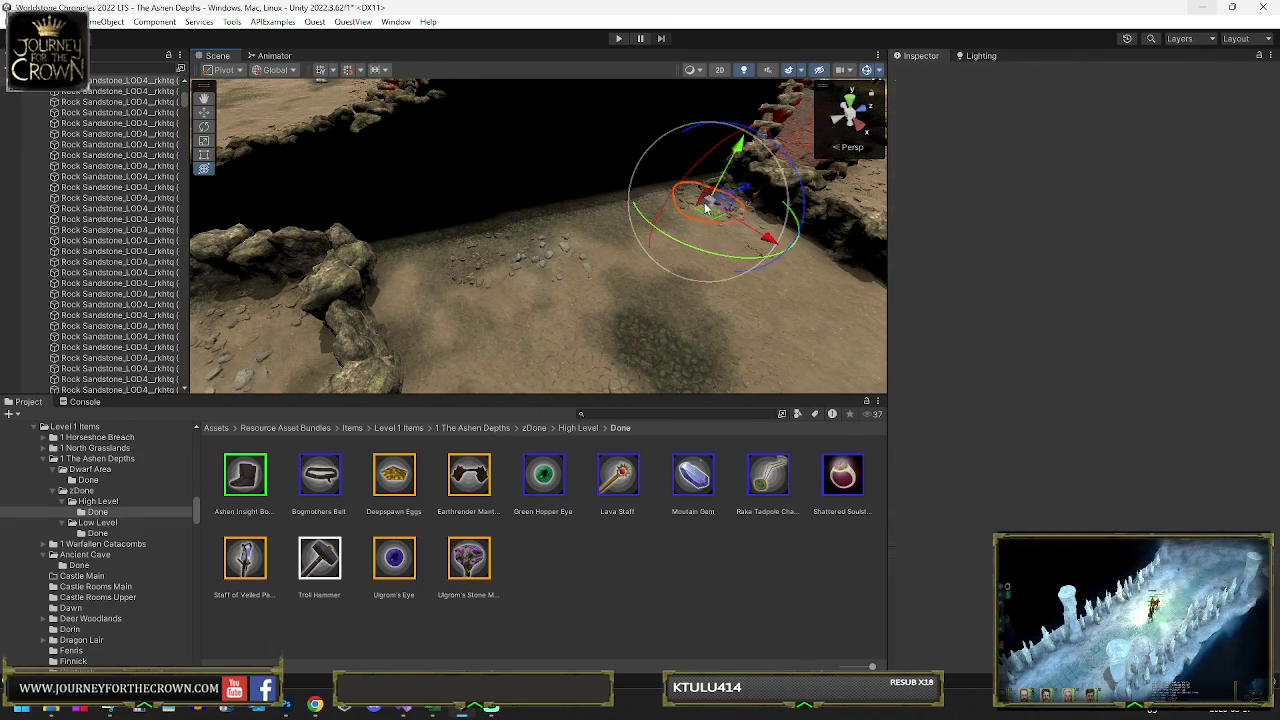
{"action": "left_click", "coordinate": [706, 204]}
{"action": "left_click", "coordinate": [716, 209]}
{"action": "left_click", "coordinate": [682, 220]}
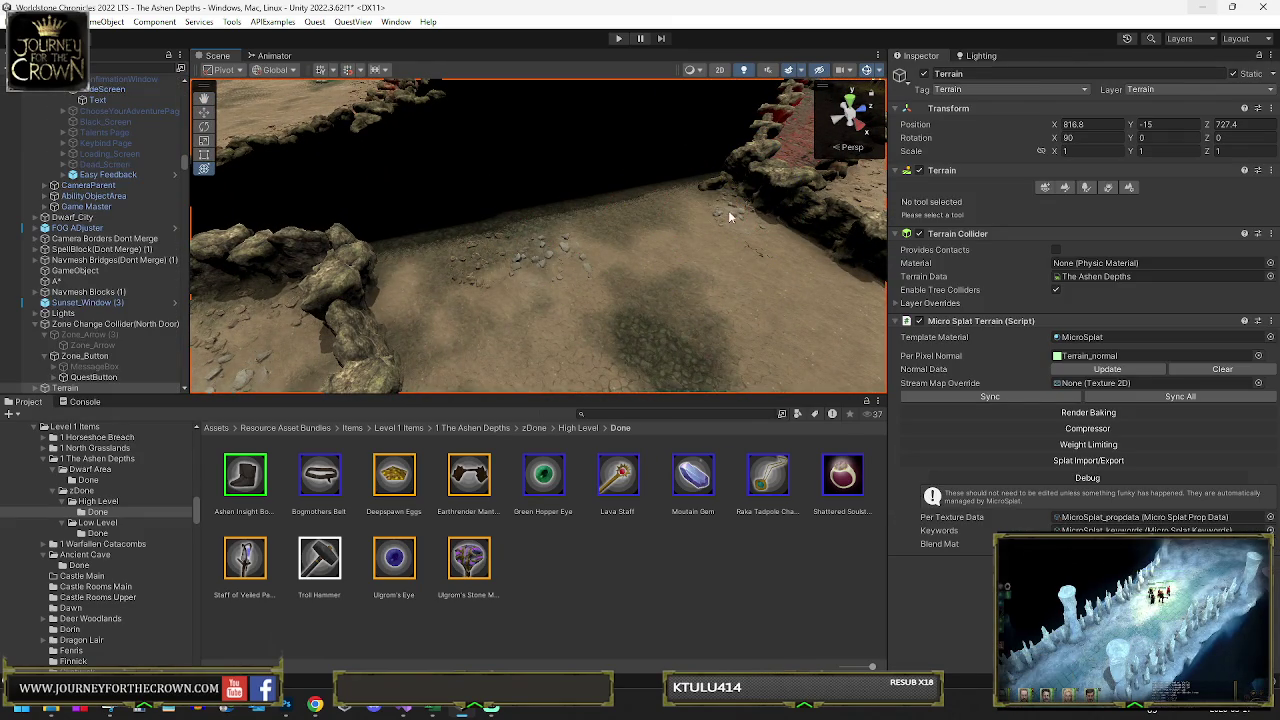
{"action": "left_click", "coordinate": [640, 229]}
{"action": "left_click", "coordinate": [560, 250]}
{"action": "left_click", "coordinate": [492, 253]}
- Delete the small rock debris, the bone flooring pieces and the leftover sandstone rock
{"action": "left_click", "coordinate": [477, 265]}
{"action": "key", "text": "Delete"}
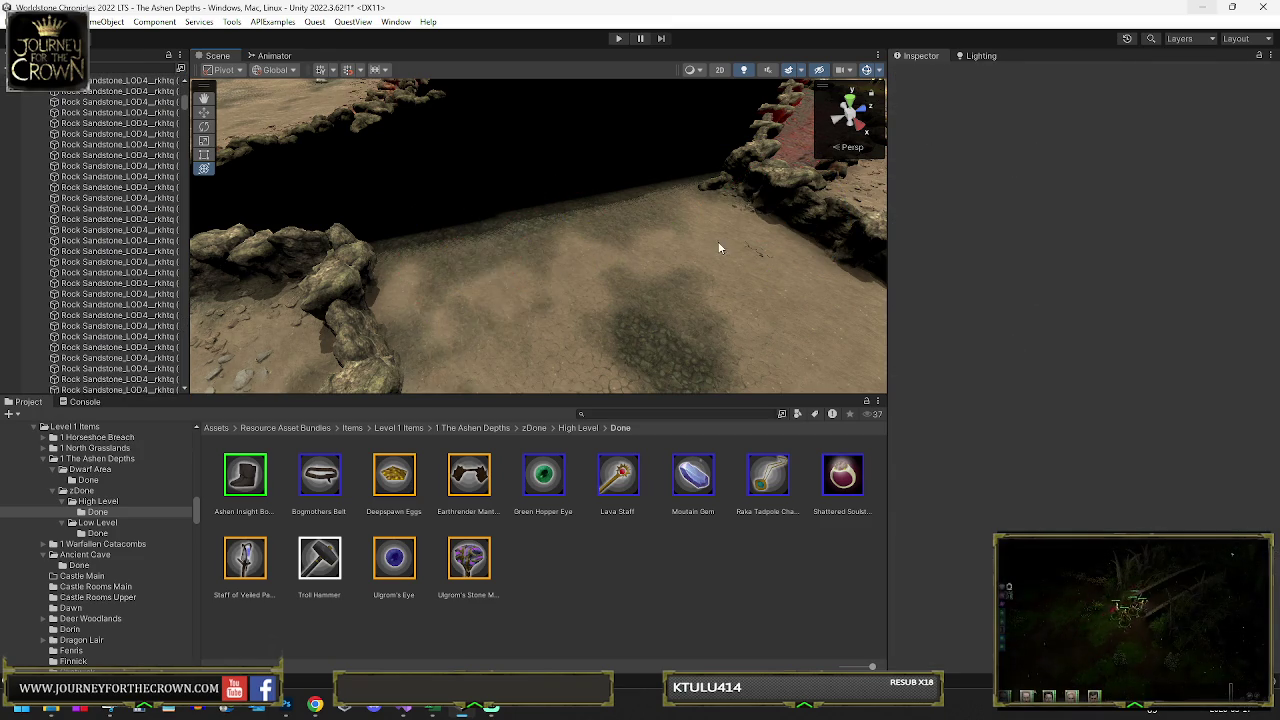
{"action": "left_click", "coordinate": [761, 258]}
{"action": "left_click", "coordinate": [760, 257]}
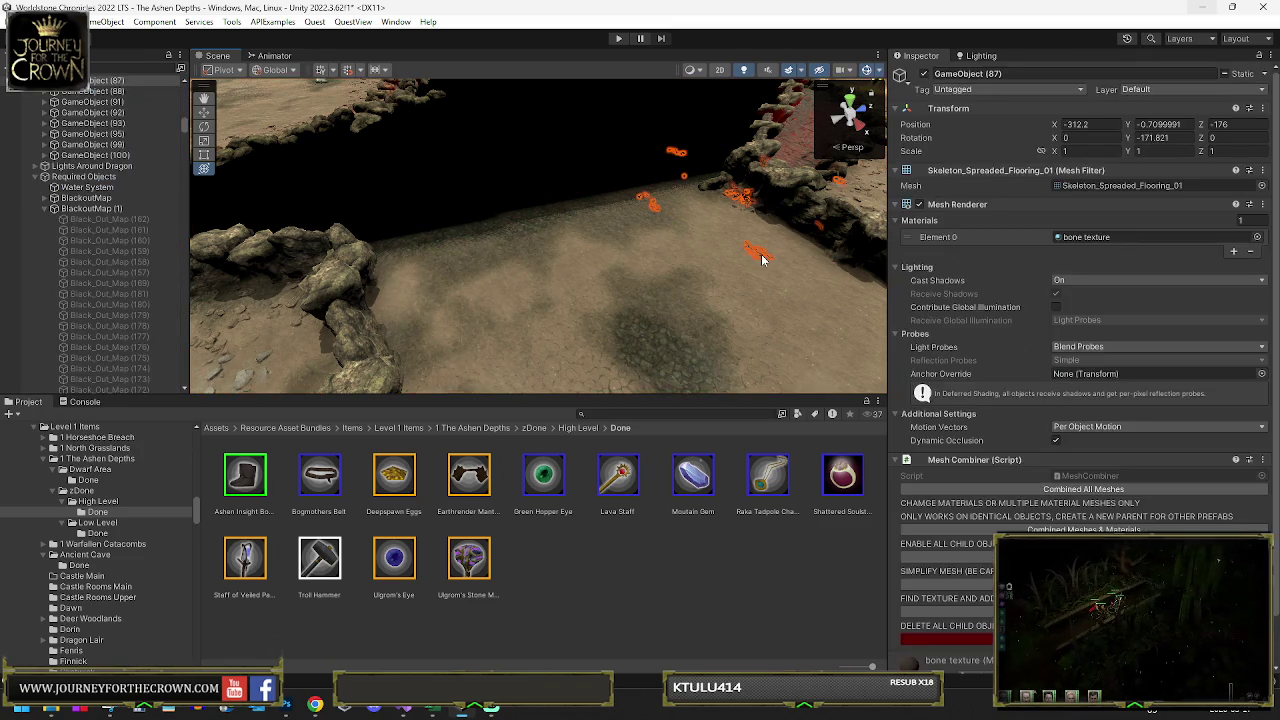
{"action": "key", "text": "Delete"}
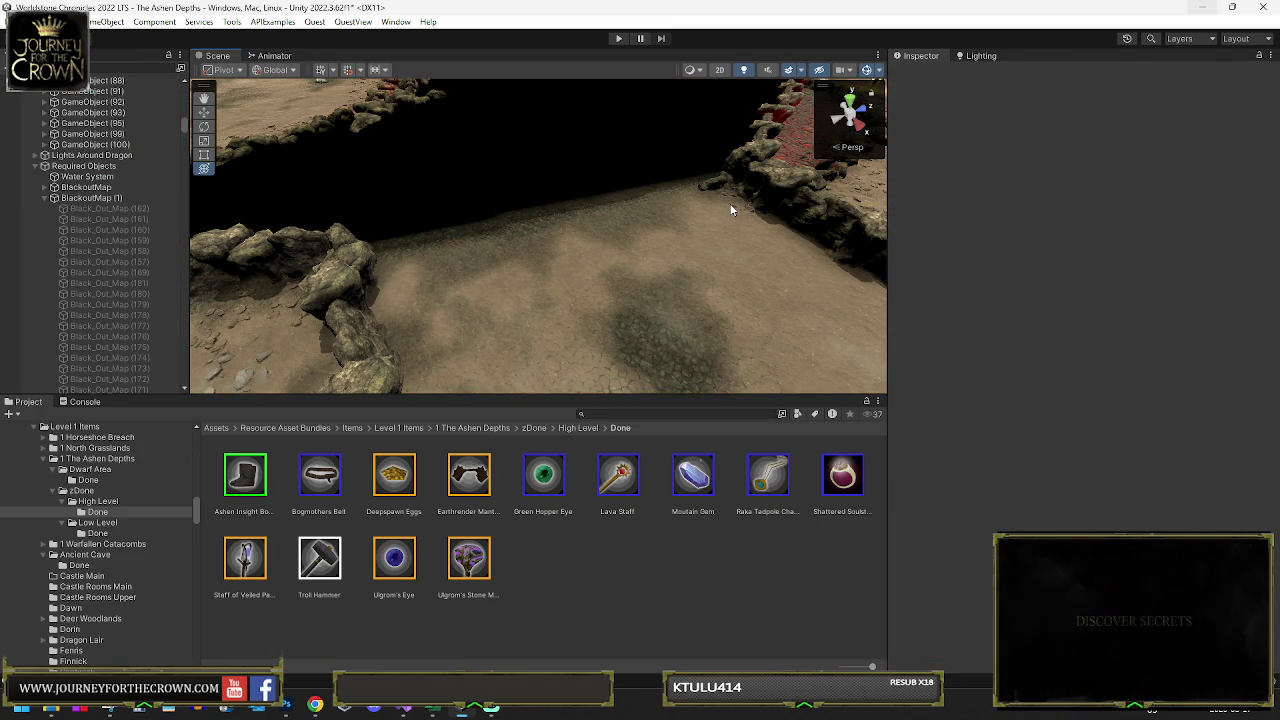
{"action": "left_click", "coordinate": [739, 210]}
{"action": "left_click", "coordinate": [739, 210]}
{"action": "key", "text": "Delete"}
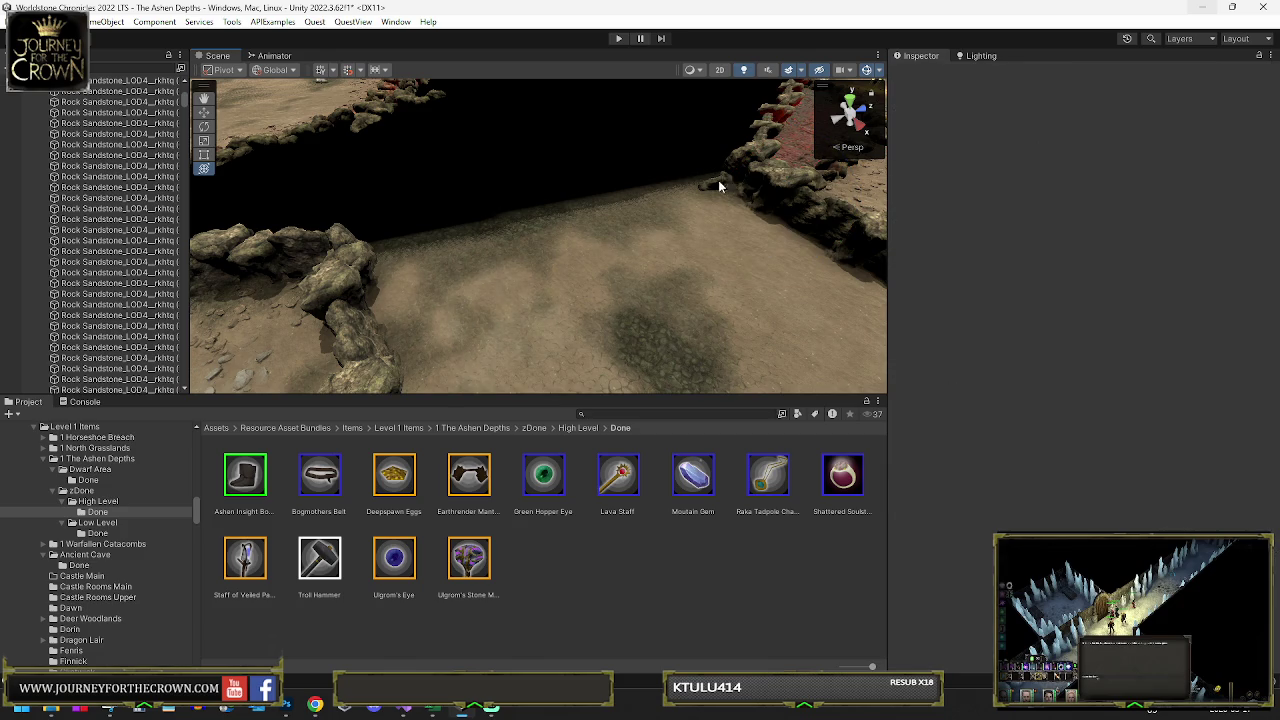
- Select the blackout plane pieces over the dark area
{"action": "left_click", "coordinate": [430, 216]}
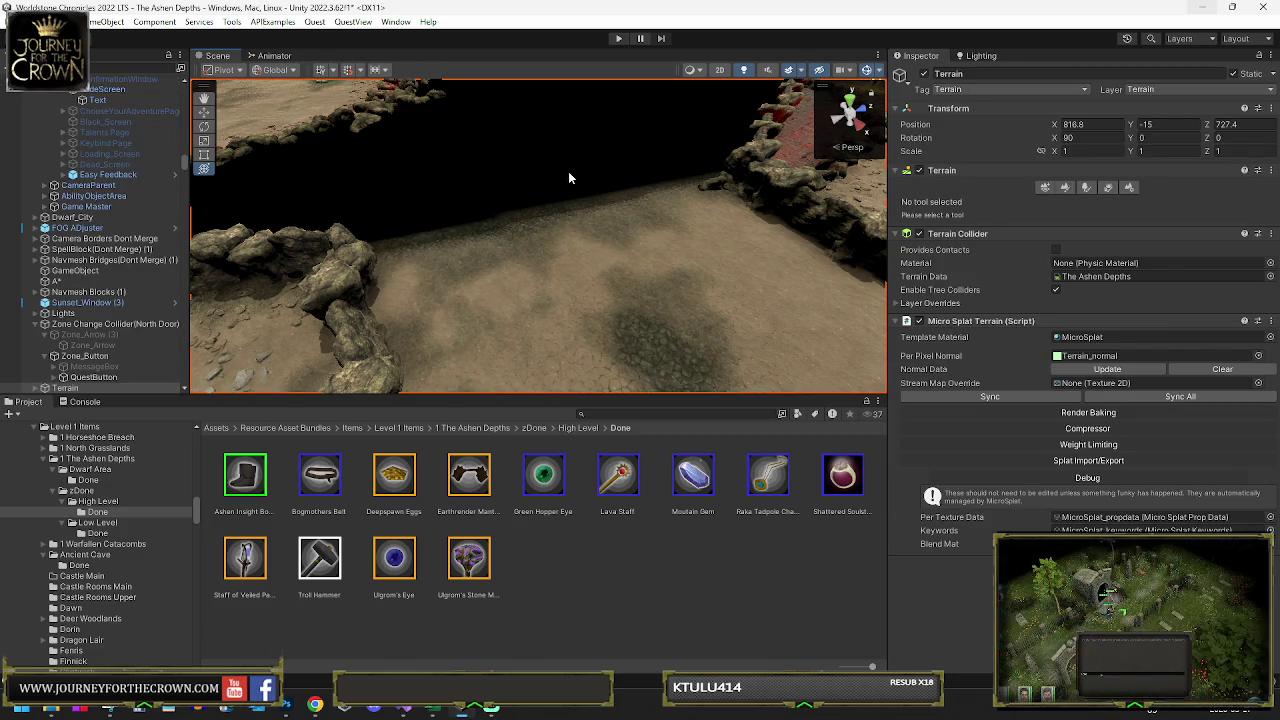
{"action": "left_click", "coordinate": [662, 208]}
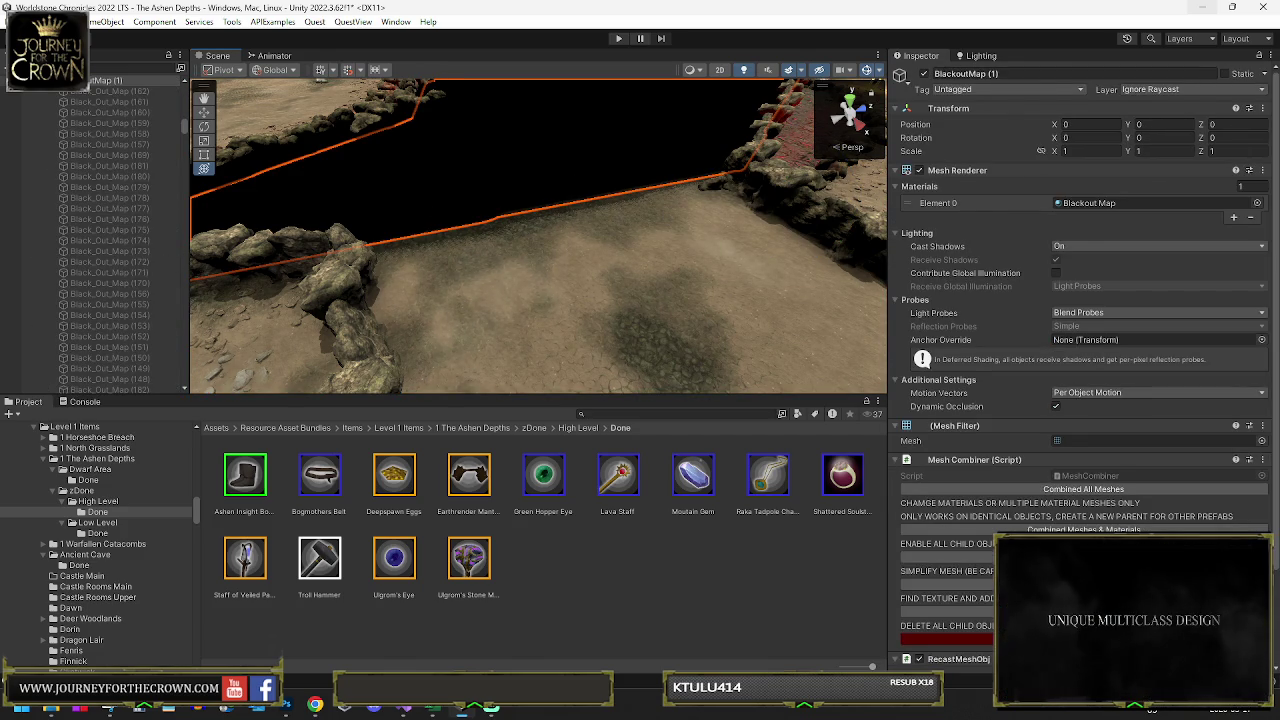
{"action": "left_click", "coordinate": [505, 180]}
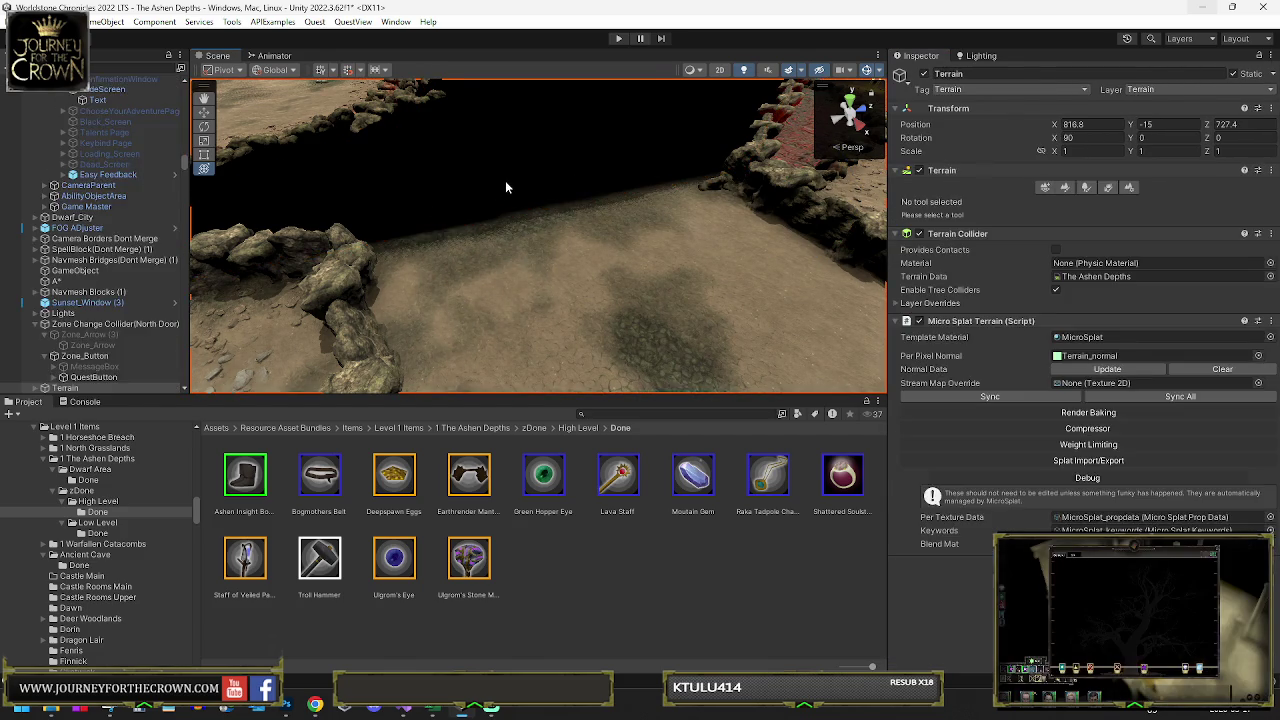
- Rotate and shift Black_Out_Map (199) so it lines up over the dark gap
{"action": "left_click", "coordinate": [507, 180]}
{"action": "left_click_drag", "start_coordinate": [600, 207], "coordinate": [340, 204]}
{"action": "mouse_move", "coordinate": [532, 212]}
{"action": "left_mouse_down"}
{"action": "mouse_move", "coordinate": [363, 293]}
{"action": "mouse_move", "coordinate": [456, 250]}
{"action": "mouse_move", "coordinate": [610, 212]}
{"action": "left_mouse_up"}
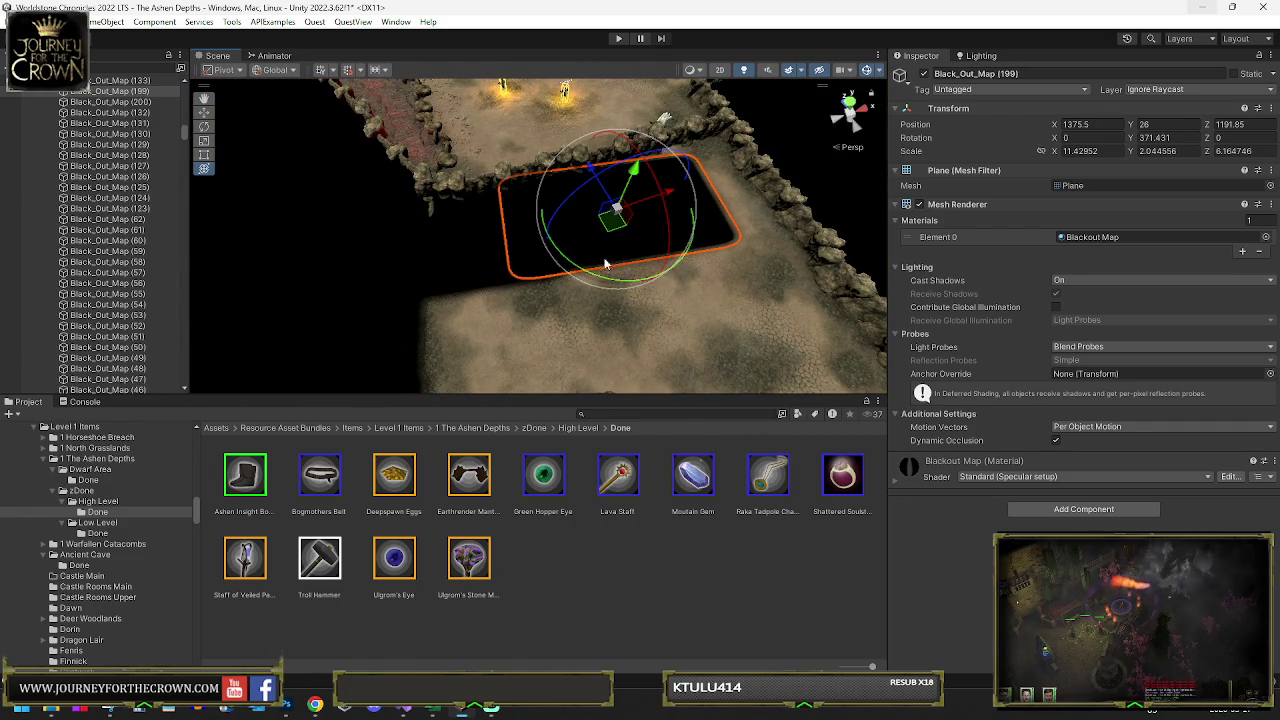
{"action": "left_click_drag", "start_coordinate": [603, 280], "coordinate": [630, 282]}
{"action": "mouse_move", "coordinate": [612, 212]}
{"action": "left_mouse_down"}
{"action": "mouse_move", "coordinate": [679, 210]}
{"action": "mouse_move", "coordinate": [729, 277]}
{"action": "mouse_move", "coordinate": [866, 262]}
{"action": "mouse_move", "coordinate": [746, 221]}
{"action": "left_mouse_up"}
- Select the non-fading wall piece Wall-No-Fade (127) and centre the view on it
{"action": "left_click", "coordinate": [598, 154]}
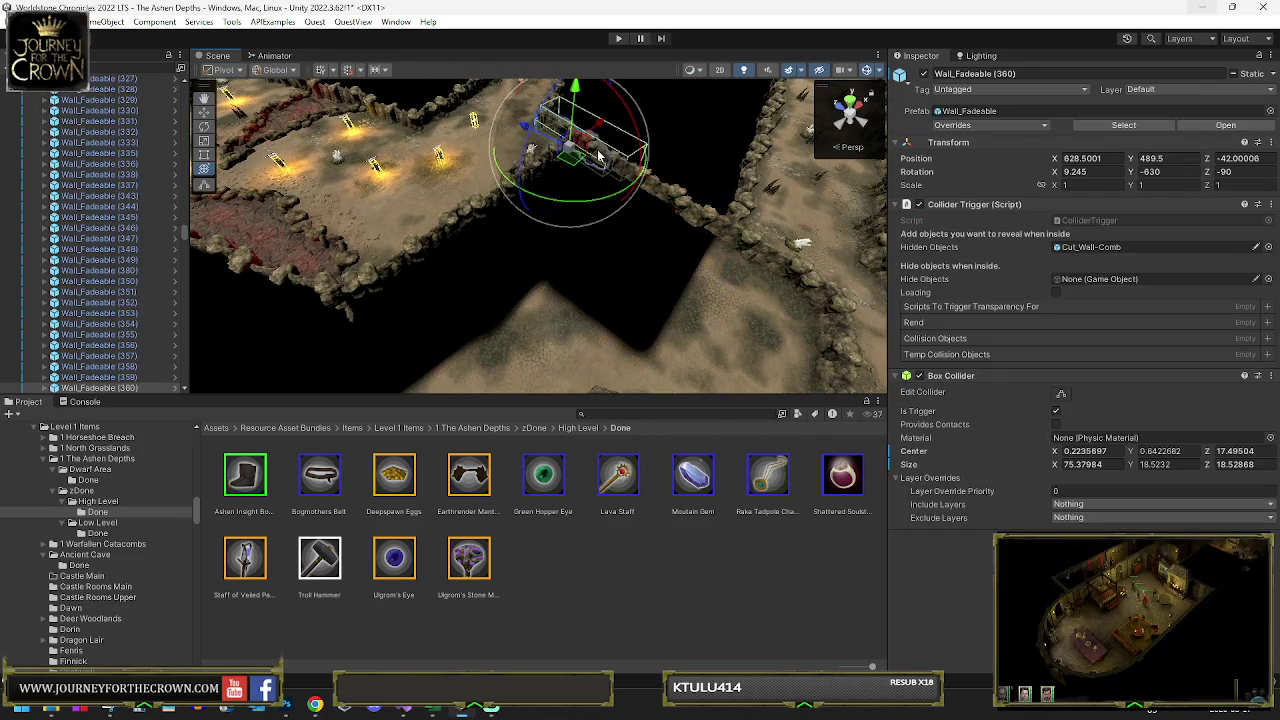
{"action": "left_click", "coordinate": [597, 152]}
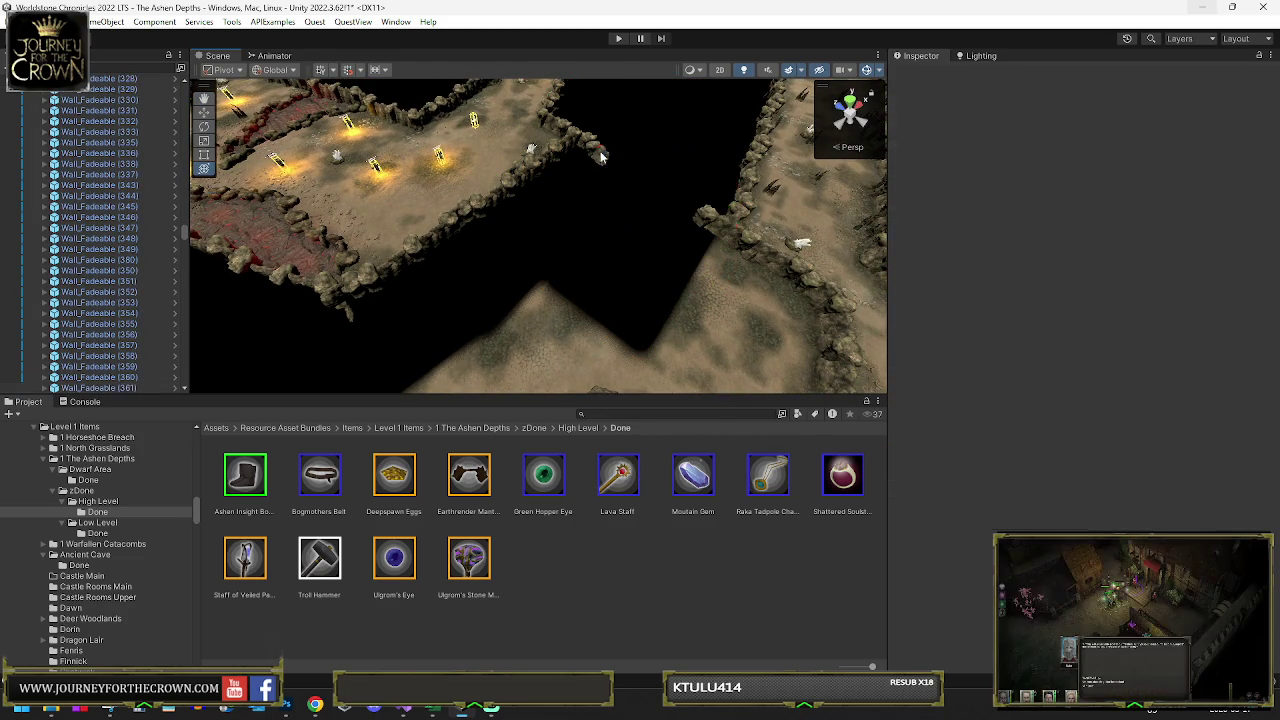
{"action": "left_click", "coordinate": [597, 152]}
{"action": "left_click", "coordinate": [606, 171]}
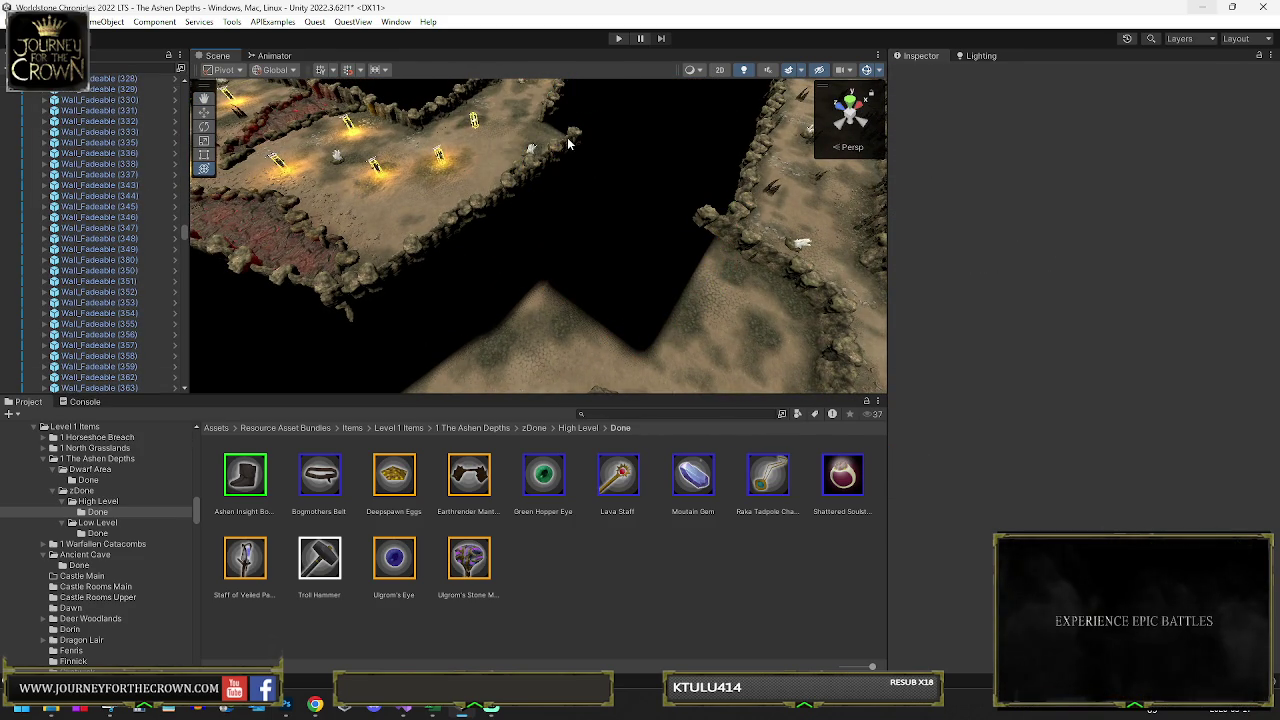
{"action": "left_click", "coordinate": [569, 172]}
{"action": "mouse_move", "coordinate": [617, 187]}
{"action": "left_mouse_down"}
{"action": "mouse_move", "coordinate": [733, 168]}
{"action": "mouse_move", "coordinate": [541, 253]}
{"action": "left_mouse_up"}
{"action": "left_click", "coordinate": [546, 268]}
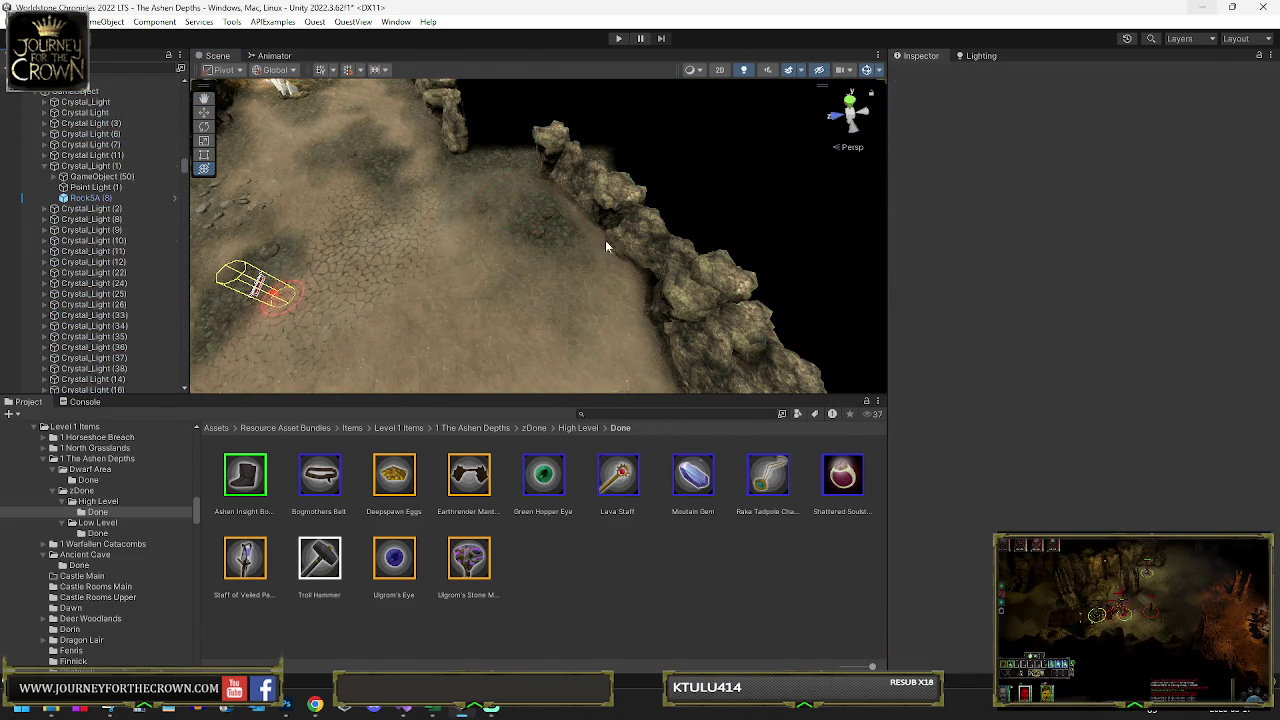
{"action": "left_click", "coordinate": [641, 218]}
- Duplicate it as Wall-No-Fade (129), then rotate and move it along the ridge to 587.5, 497.2, -42
{"action": "key", "text": "ctrl+d"}
{"action": "left_click_drag", "start_coordinate": [578, 226], "coordinate": [430, 205]}
{"action": "mouse_move", "coordinate": [700, 250]}
{"action": "left_mouse_down"}
{"action": "mouse_move", "coordinate": [820, 270]}
{"action": "mouse_move", "coordinate": [680, 320]}
{"action": "left_mouse_up"}
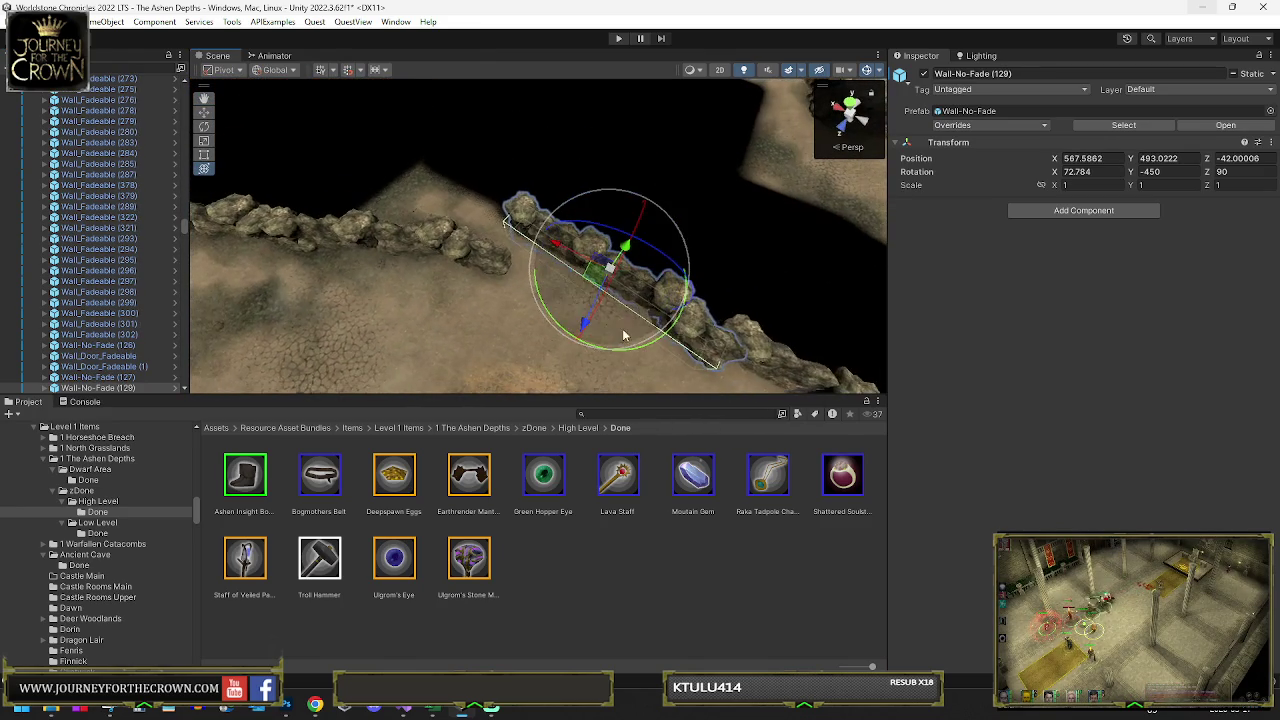
{"action": "left_click_drag", "start_coordinate": [631, 357], "coordinate": [678, 343]}
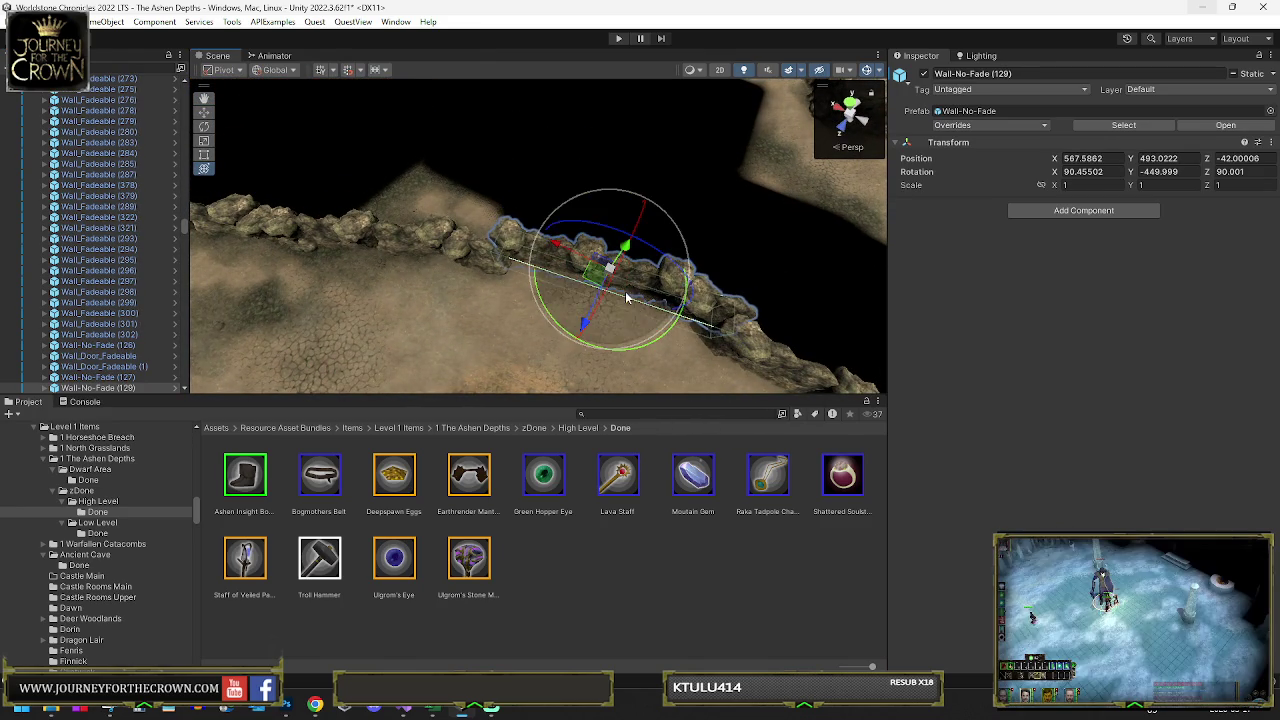
{"action": "left_click_drag", "start_coordinate": [591, 280], "coordinate": [600, 301]}
{"action": "mouse_move", "coordinate": [600, 301]}
{"action": "left_mouse_down"}
{"action": "mouse_move", "coordinate": [328, 243]}
{"action": "mouse_move", "coordinate": [332, 229]}
{"action": "left_mouse_up"}
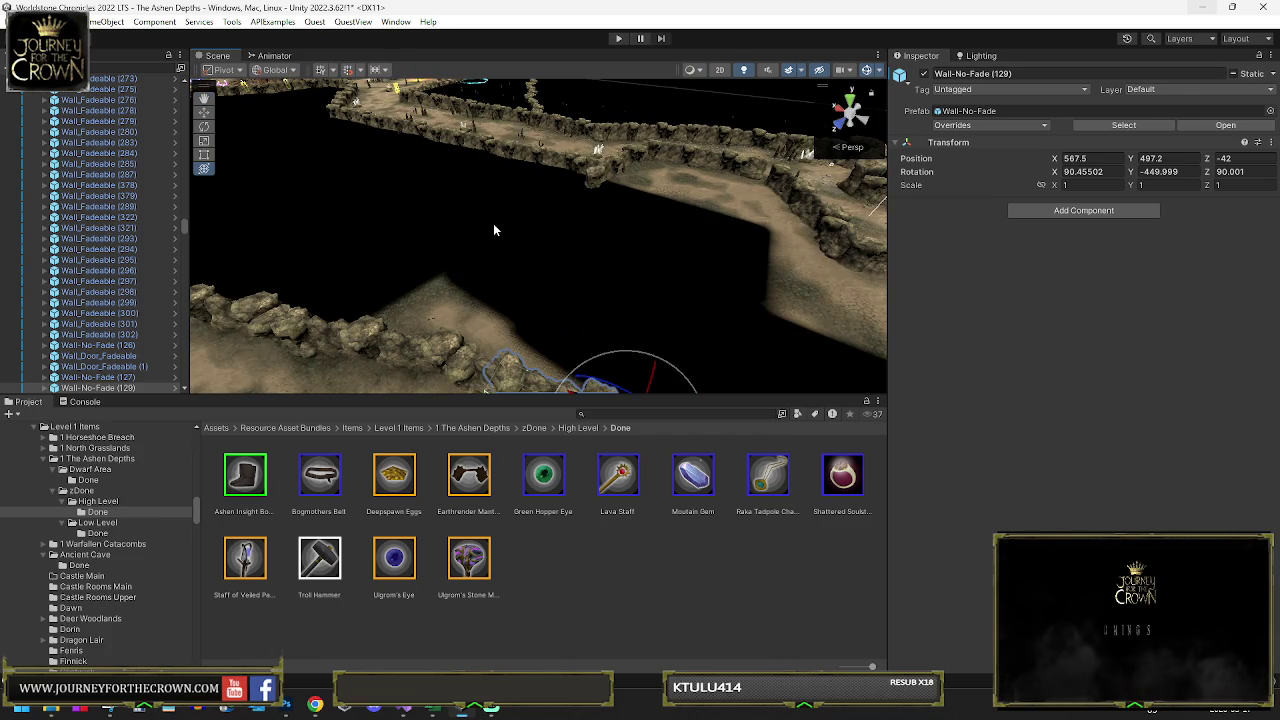
{"action": "left_click", "coordinate": [494, 248]}
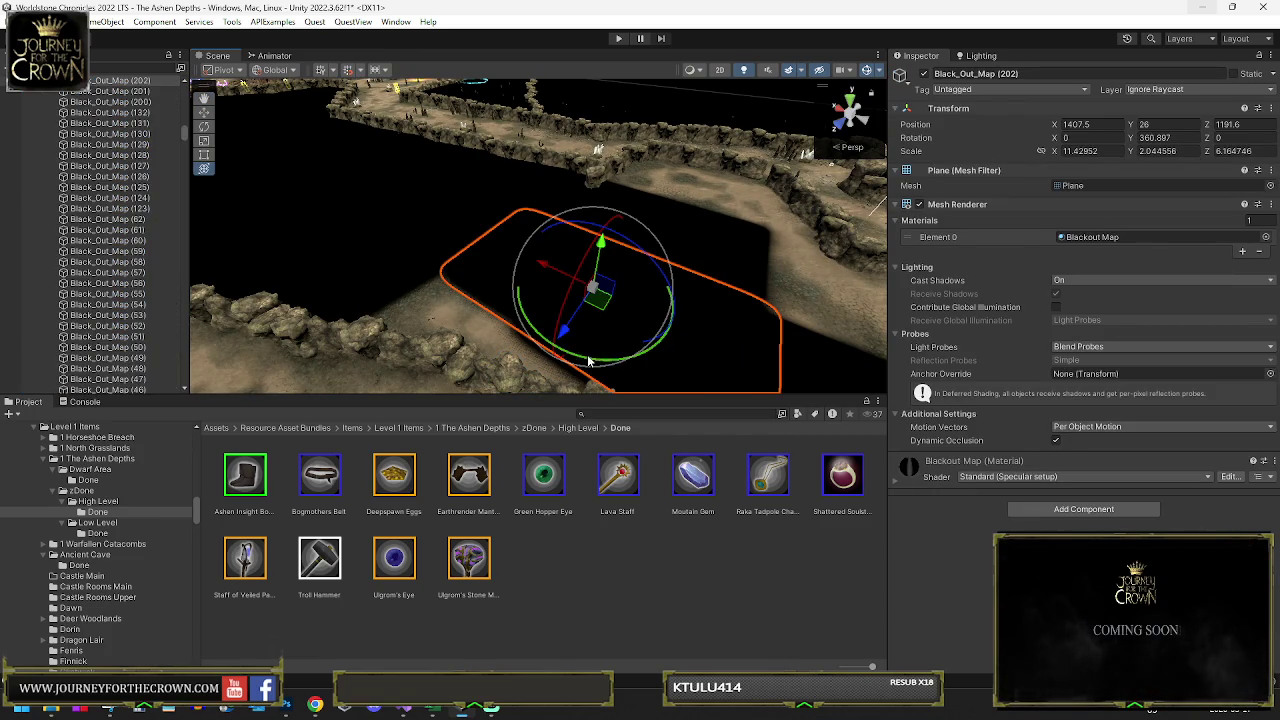
- Rotate and move Black_Out_Map (202) to 1400.7, 26, 1161 with rotation 241.691 over the gap
{"action": "left_click_drag", "start_coordinate": [588, 362], "coordinate": [570, 365]}
{"action": "left_click_drag", "start_coordinate": [598, 292], "coordinate": [480, 300]}
{"action": "mouse_move", "coordinate": [480, 300]}
{"action": "left_mouse_down"}
{"action": "mouse_move", "coordinate": [747, 293]}
{"action": "mouse_move", "coordinate": [544, 283]}
{"action": "left_mouse_up"}
{"action": "mouse_move", "coordinate": [465, 270]}
{"action": "left_mouse_down"}
{"action": "mouse_move", "coordinate": [677, 291]}
{"action": "mouse_move", "coordinate": [632, 320]}
{"action": "left_mouse_up"}
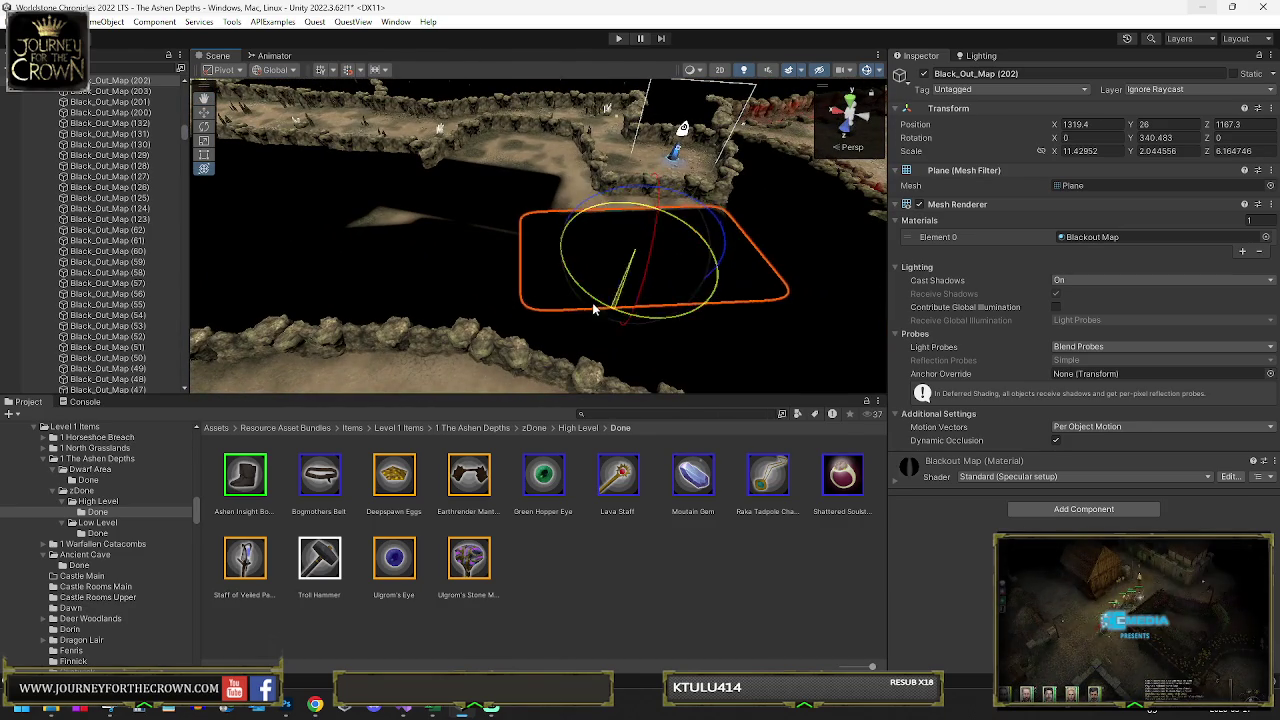
{"action": "mouse_move", "coordinate": [620, 257]}
{"action": "left_mouse_down"}
{"action": "mouse_move", "coordinate": [641, 231]}
{"action": "mouse_move", "coordinate": [591, 265]}
{"action": "left_mouse_up"}
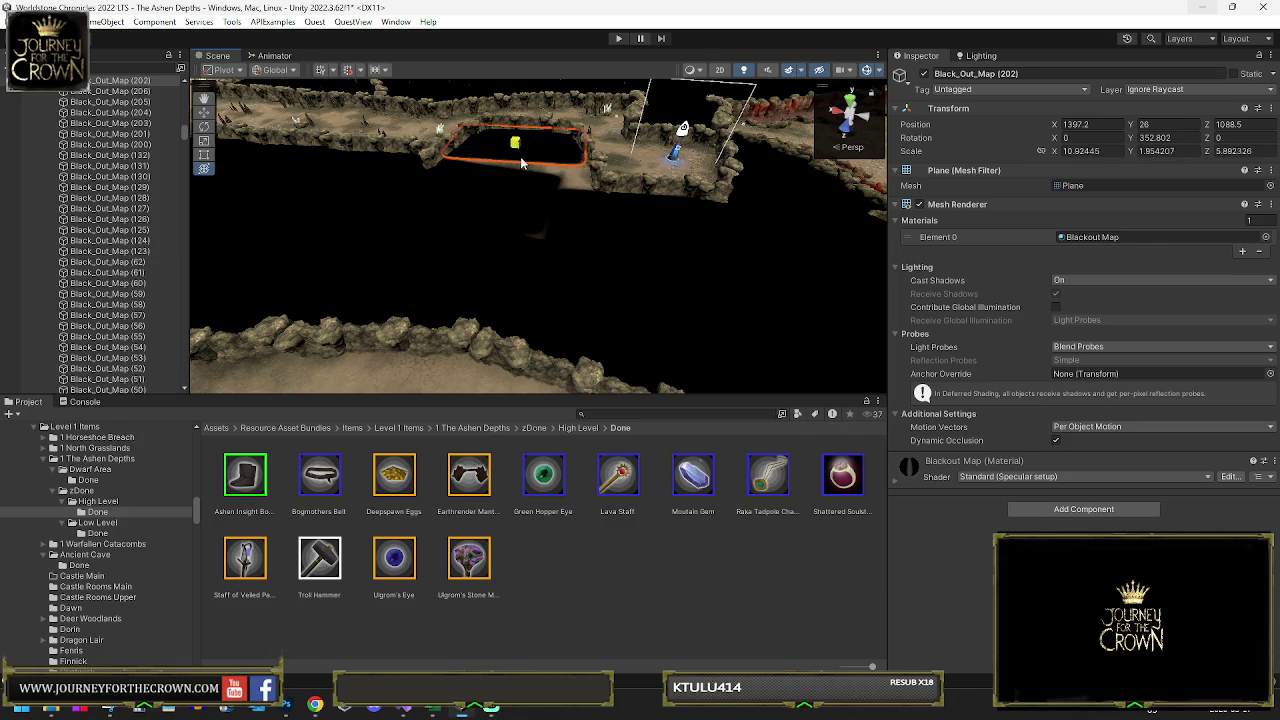
{"action": "mouse_move", "coordinate": [527, 172]}
{"action": "left_mouse_down"}
{"action": "mouse_move", "coordinate": [527, 250]}
{"action": "mouse_move", "coordinate": [560, 285]}
{"action": "mouse_move", "coordinate": [622, 311]}
{"action": "mouse_move", "coordinate": [577, 290]}
{"action": "left_mouse_up"}
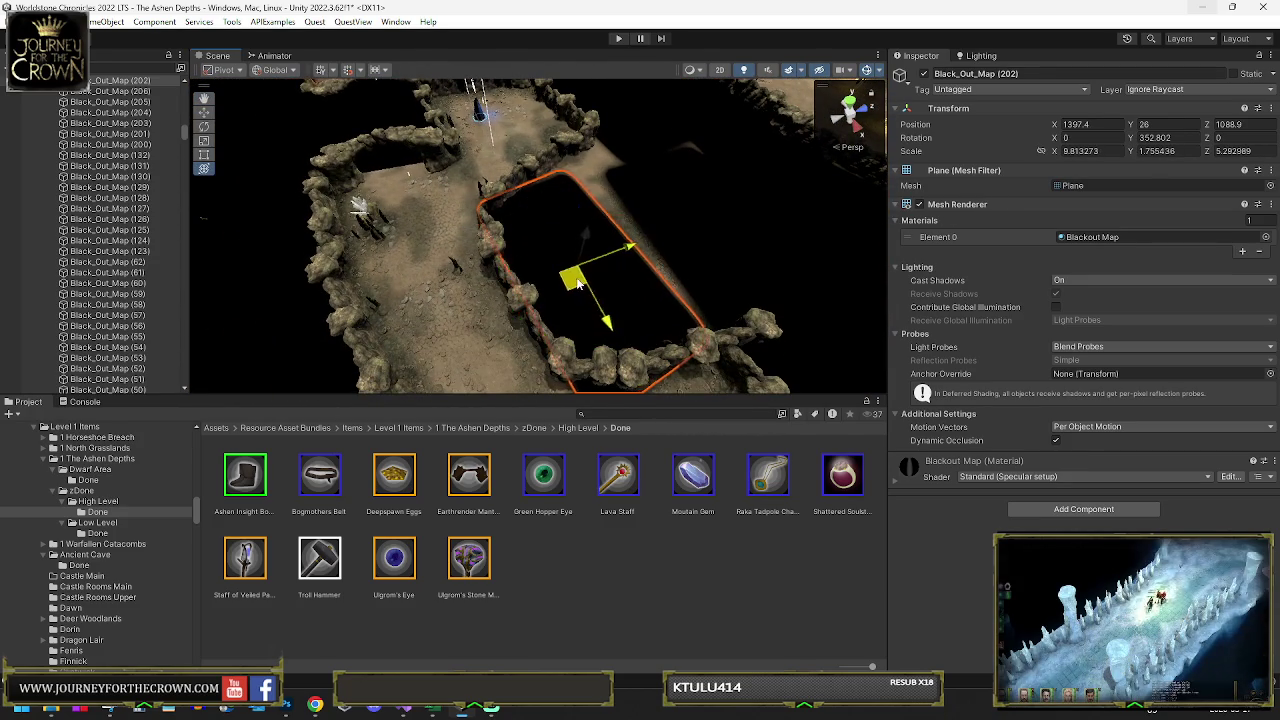
{"action": "left_click_drag", "start_coordinate": [567, 283], "coordinate": [557, 283]}
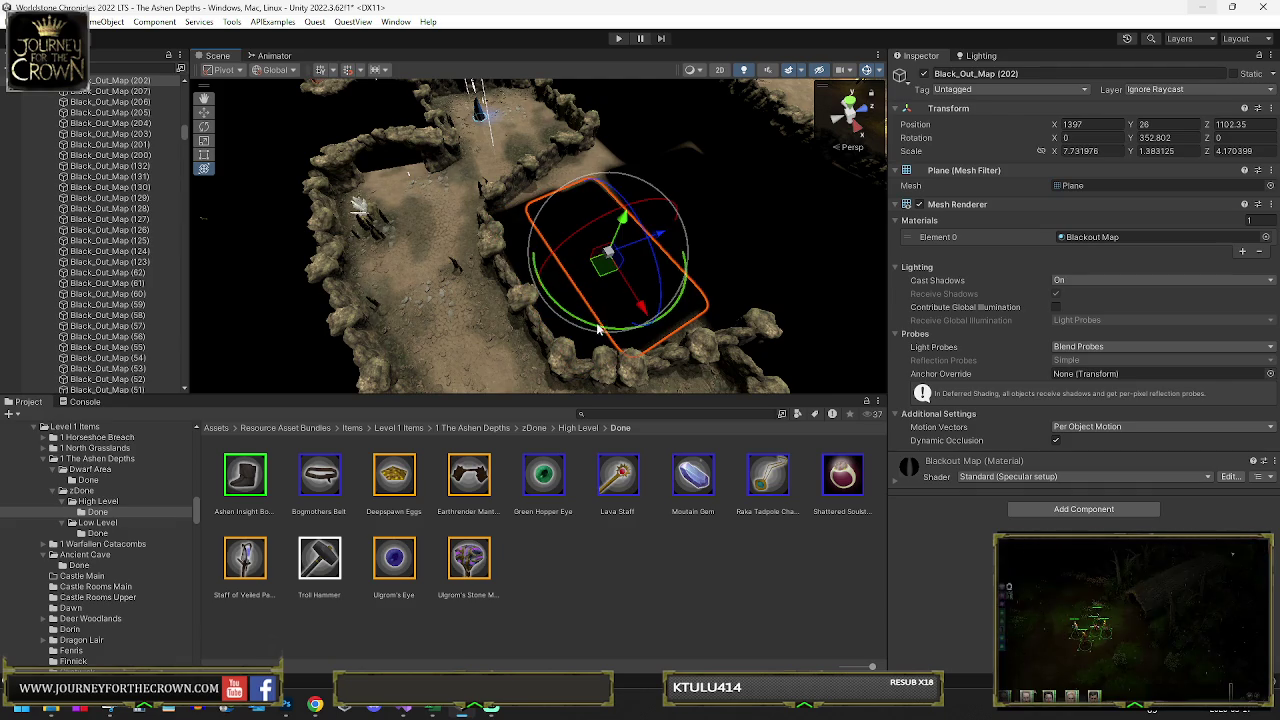
{"action": "left_click_drag", "start_coordinate": [853, 300], "coordinate": [800, 298]}
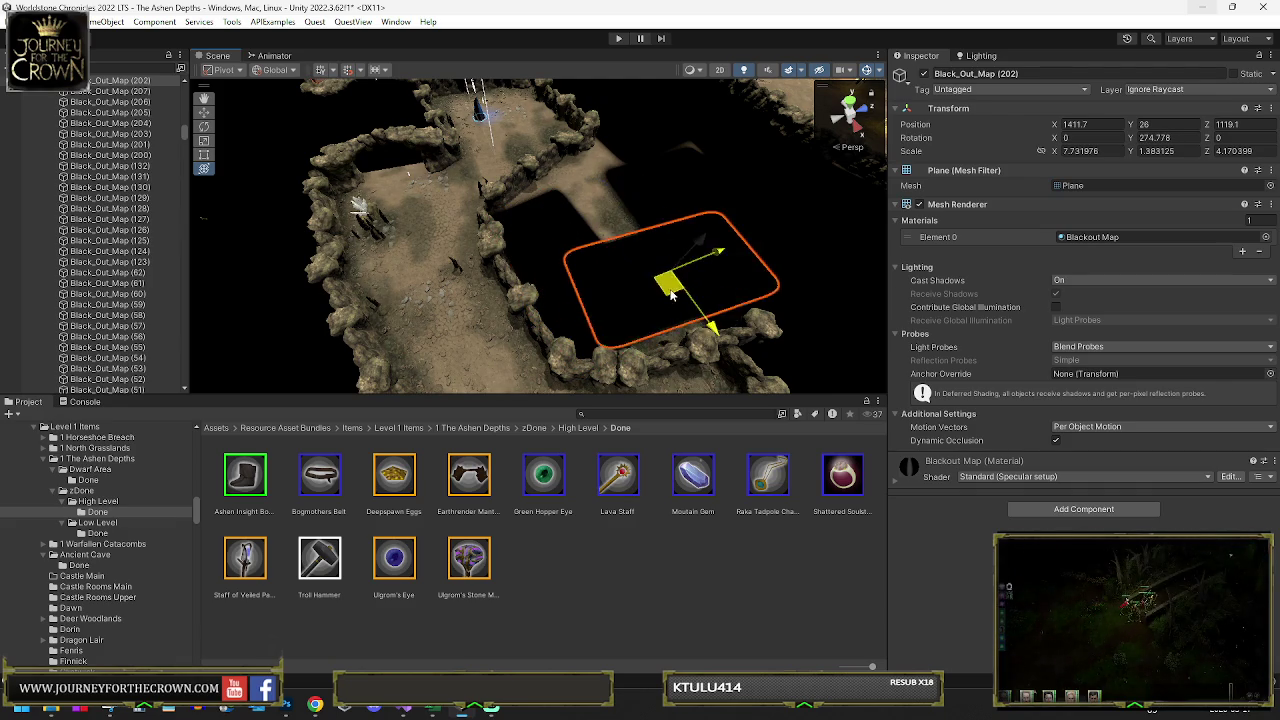
{"action": "mouse_move", "coordinate": [675, 297]}
{"action": "left_mouse_down"}
{"action": "mouse_move", "coordinate": [614, 257]}
{"action": "mouse_move", "coordinate": [606, 200]}
{"action": "left_mouse_up"}
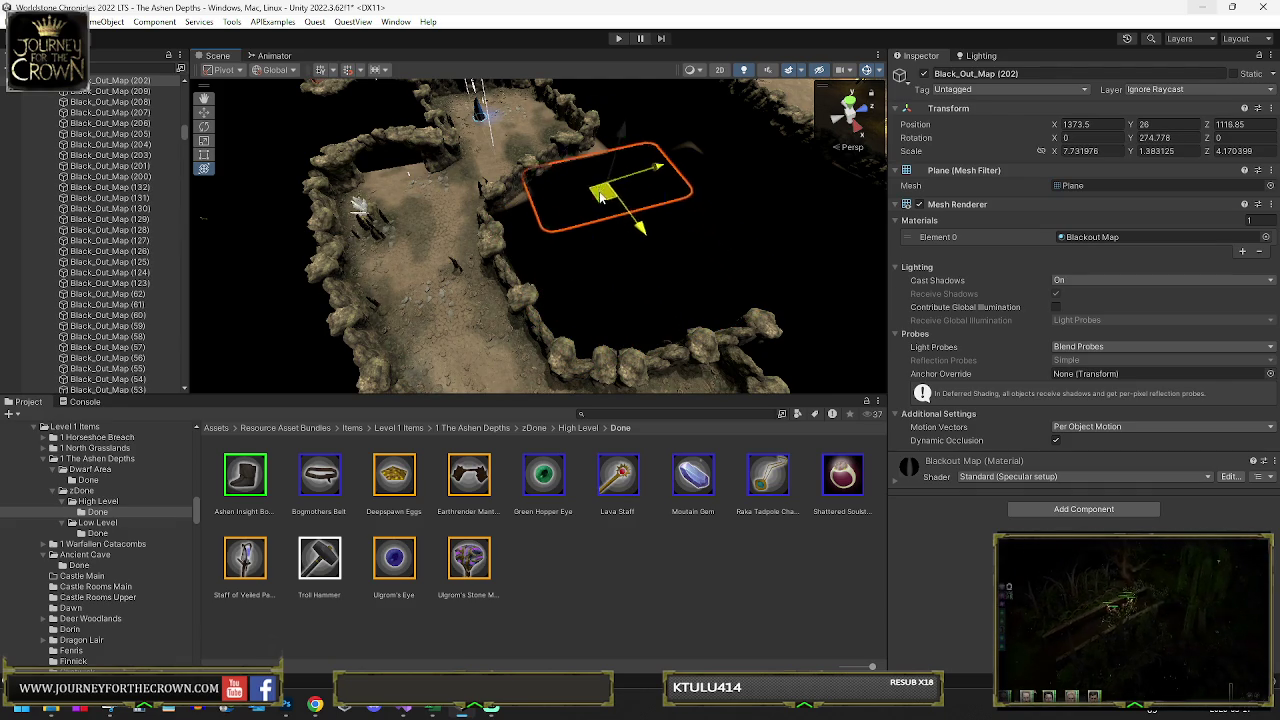
{"action": "key", "text": "e"}
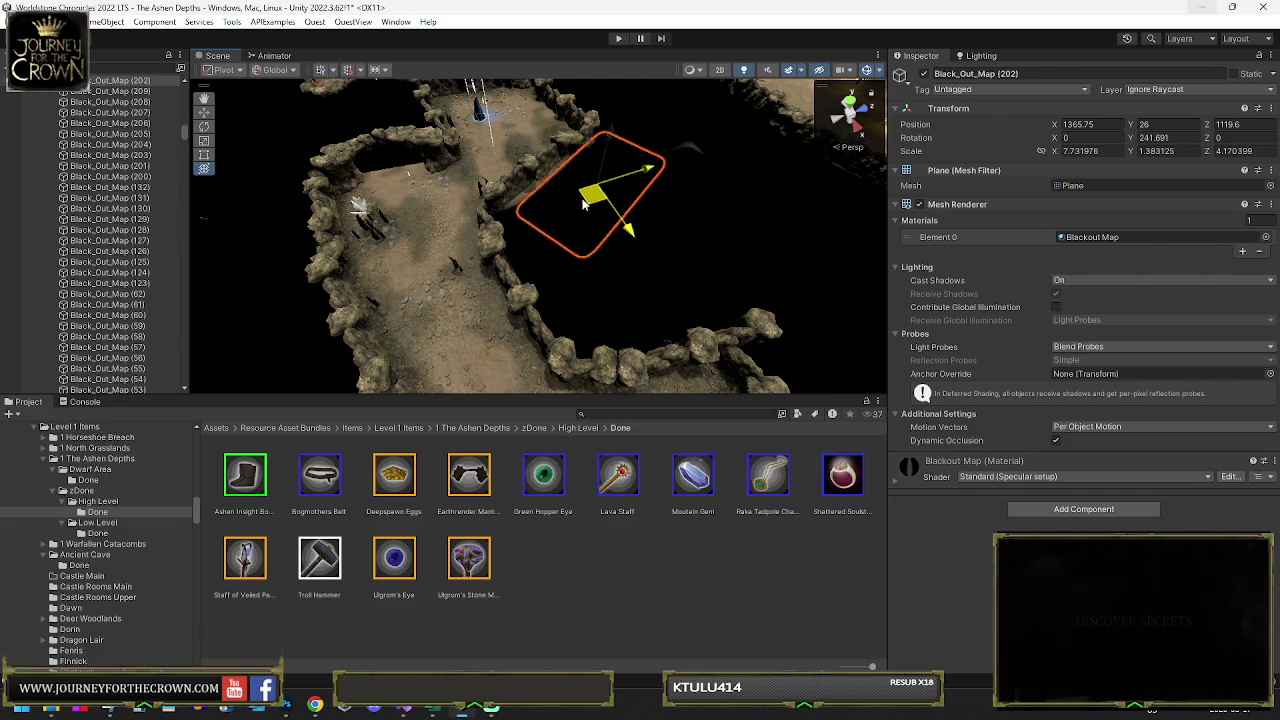
{"action": "left_click_drag", "start_coordinate": [565, 205], "coordinate": [572, 207]}
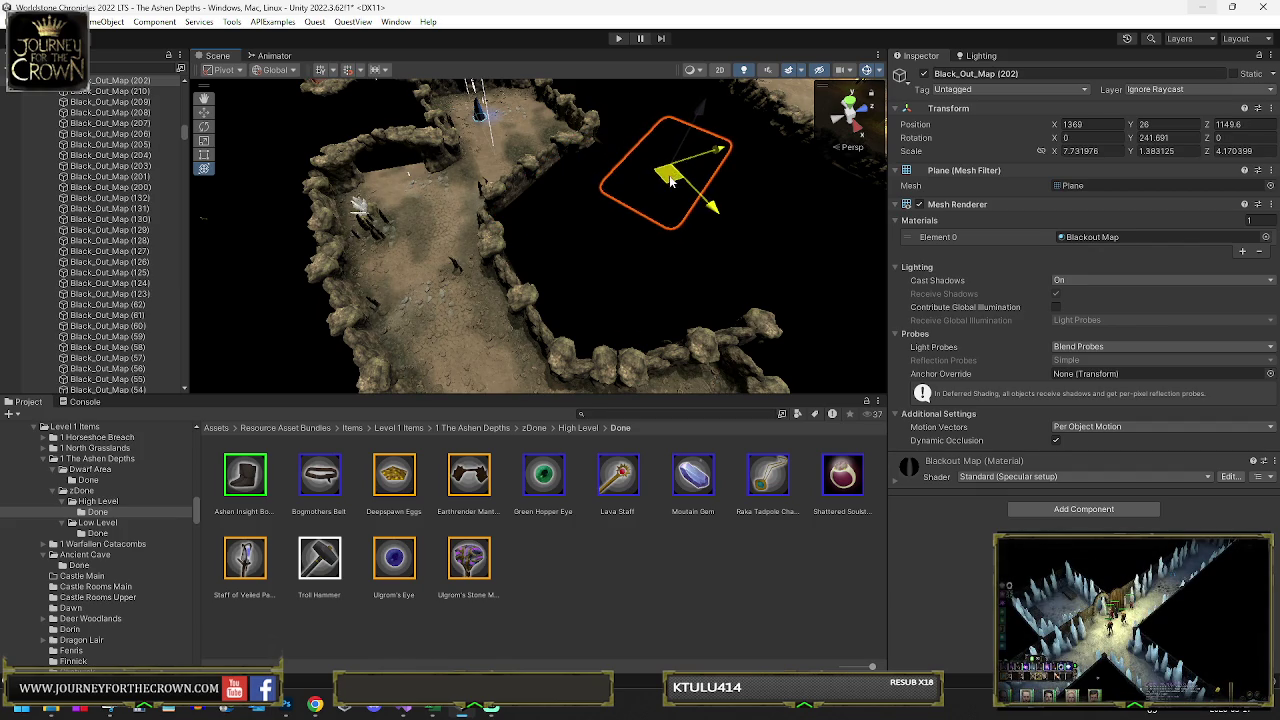
{"action": "mouse_move", "coordinate": [656, 218]}
{"action": "left_mouse_down"}
{"action": "mouse_move", "coordinate": [967, 186]}
{"action": "mouse_move", "coordinate": [560, 215]}
{"action": "left_mouse_up"}
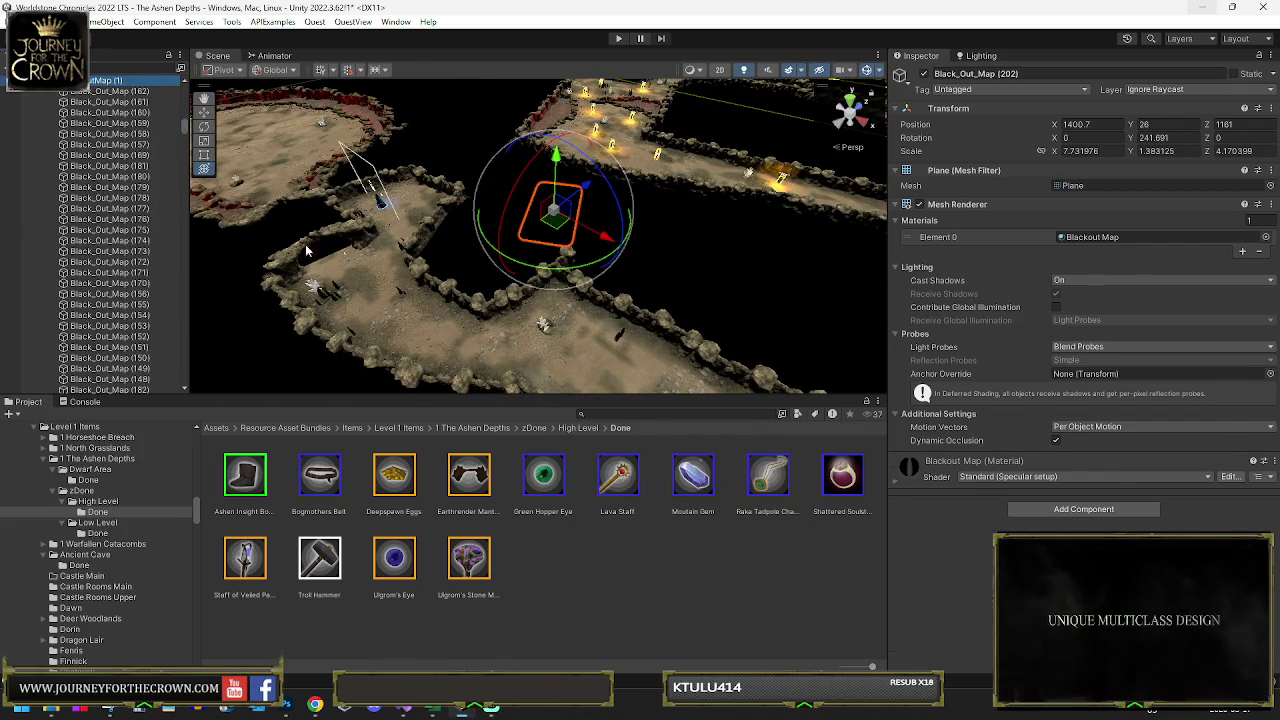
- Select BlackoutMap (1) and fly the Scene view forward over the map
{"action": "left_click", "coordinate": [224, 238]}
{"action": "mouse_move", "coordinate": [700, 230]}
{"action": "left_mouse_down"}
{"action": "mouse_move", "coordinate": [600, 204]}
{"action": "mouse_move", "coordinate": [514, 209]}
{"action": "mouse_move", "coordinate": [640, 218]}
{"action": "left_mouse_up"}
{"action": "key", "text": "w"}
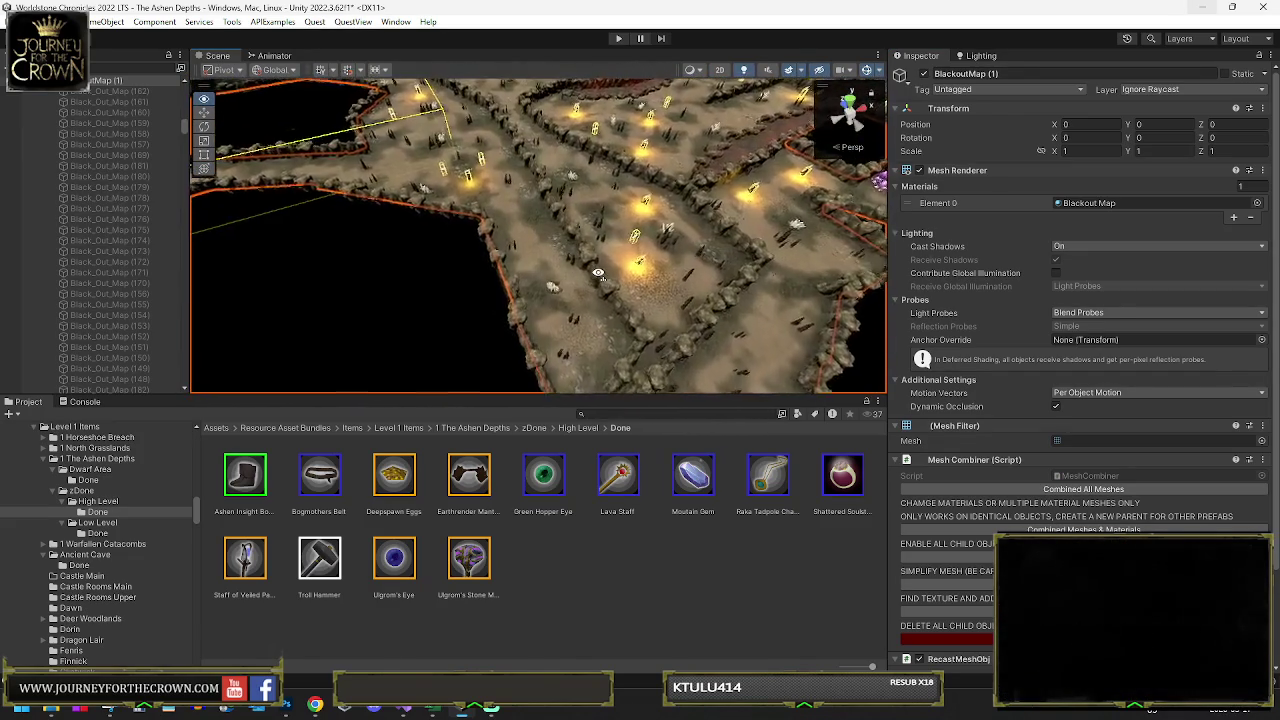
{"action": "key", "text": "w"}
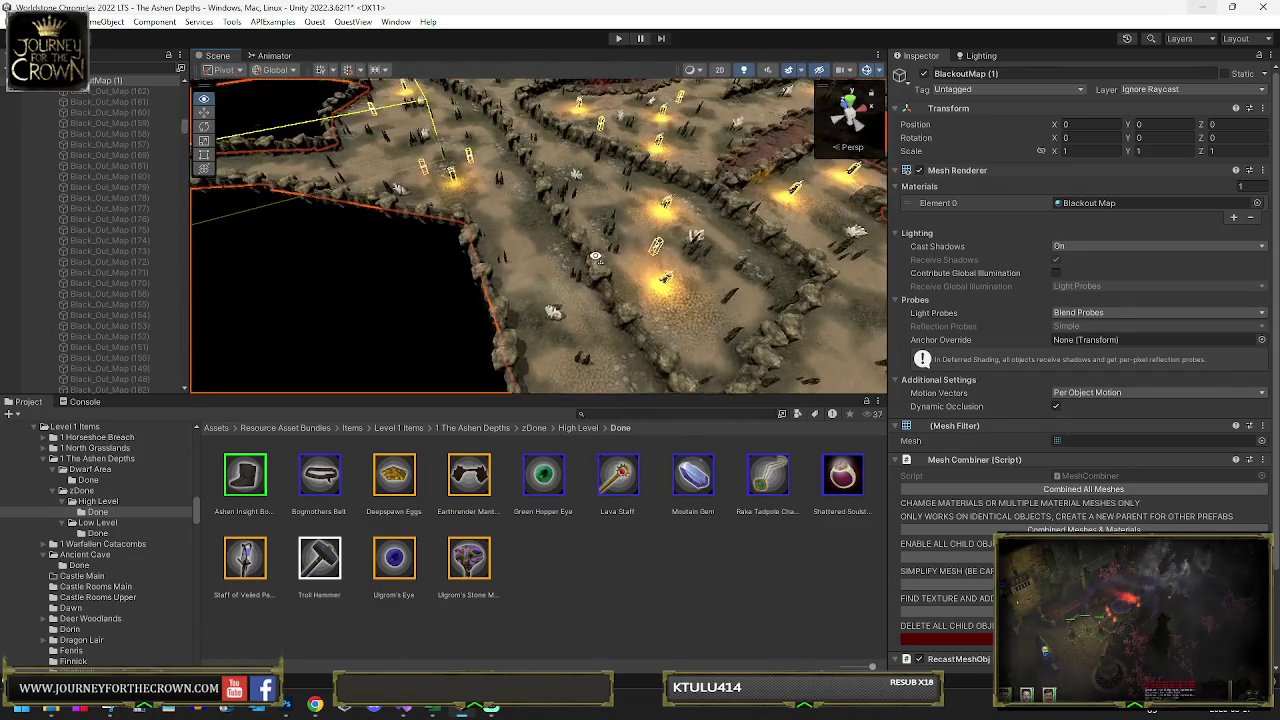
{"action": "key", "text": "w"}
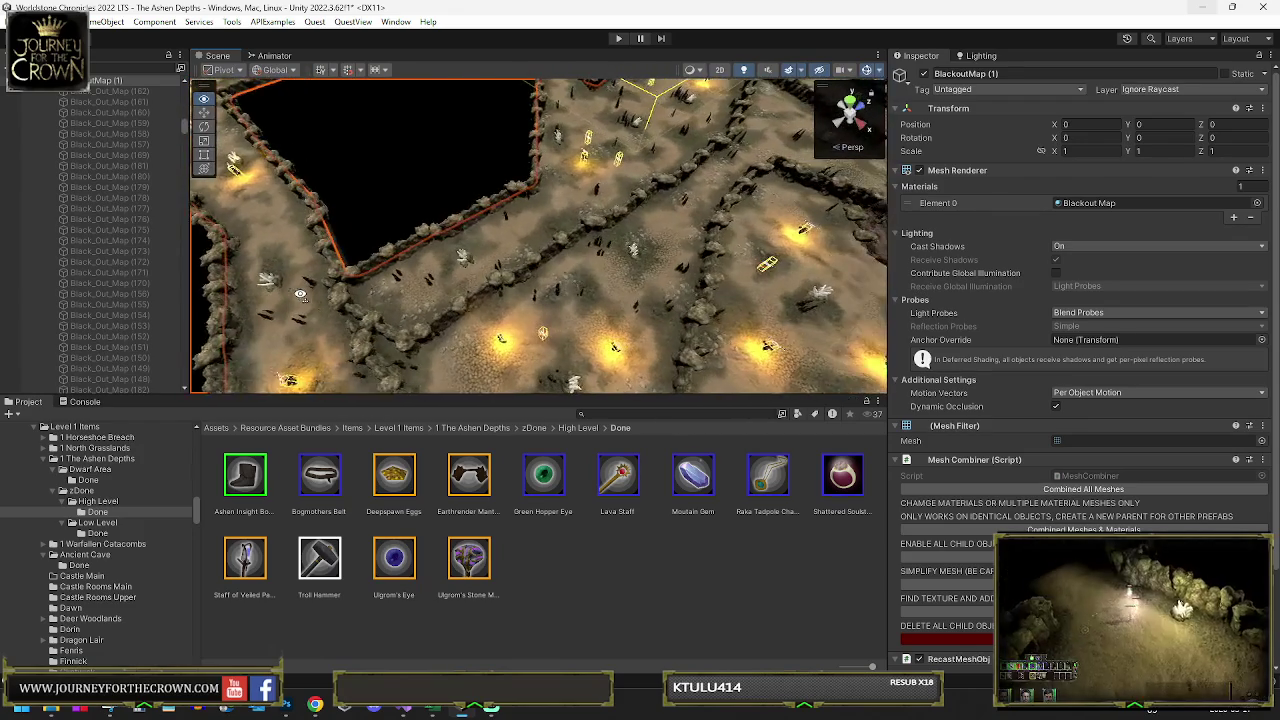
{"action": "left_click", "coordinate": [586, 180]}
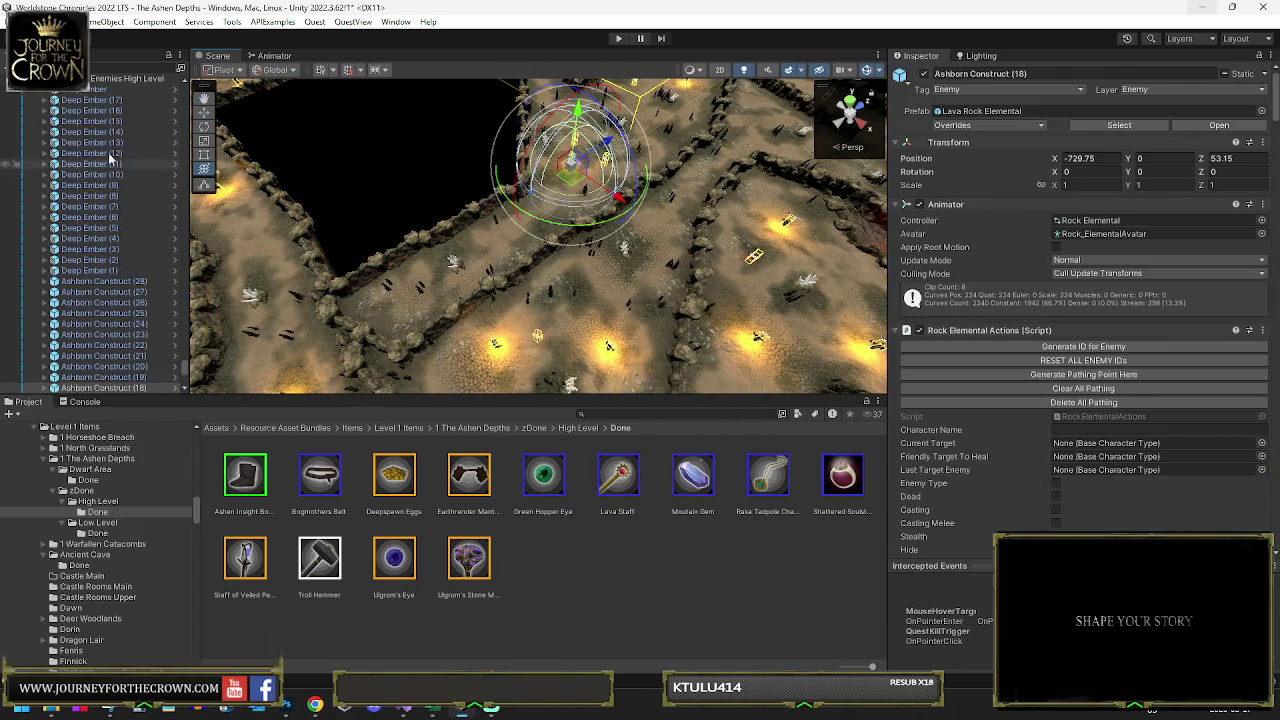
- Select all Deep Ember objects and give them one plain, unnumbered Deep Ember name
{"action": "left_click", "coordinate": [126, 101]}
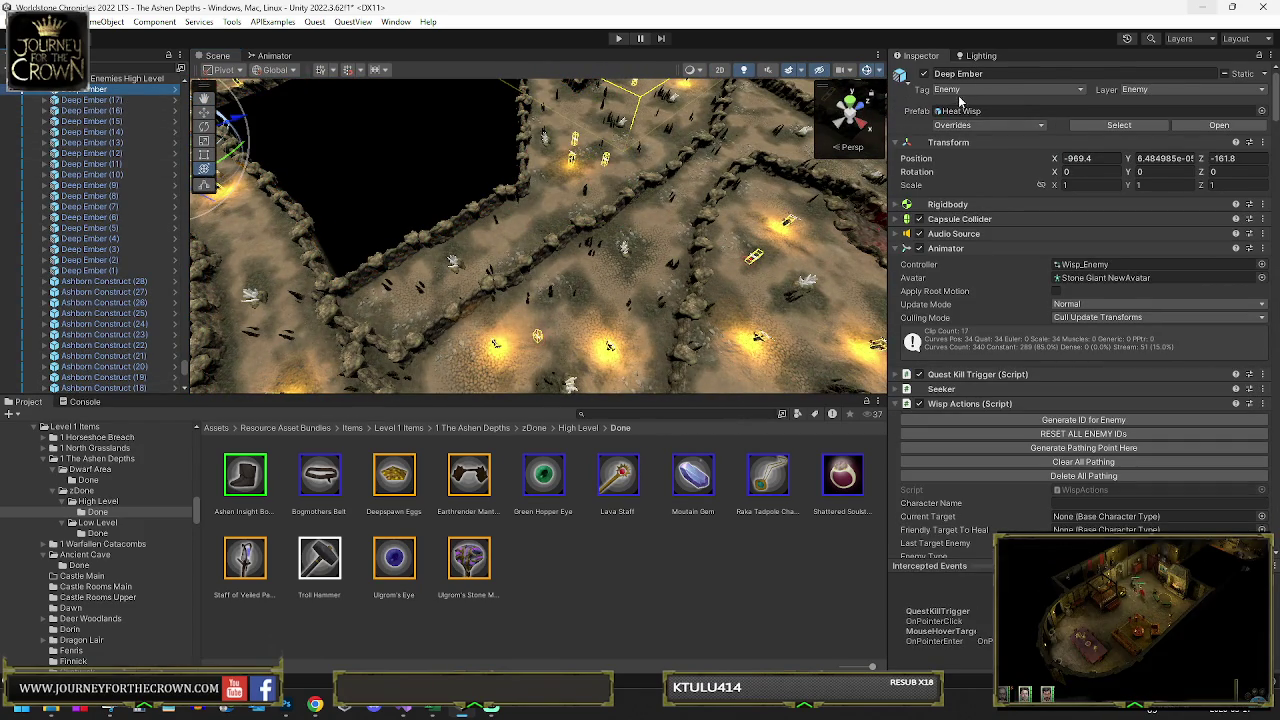
{"action": "left_click", "coordinate": [105, 100]}
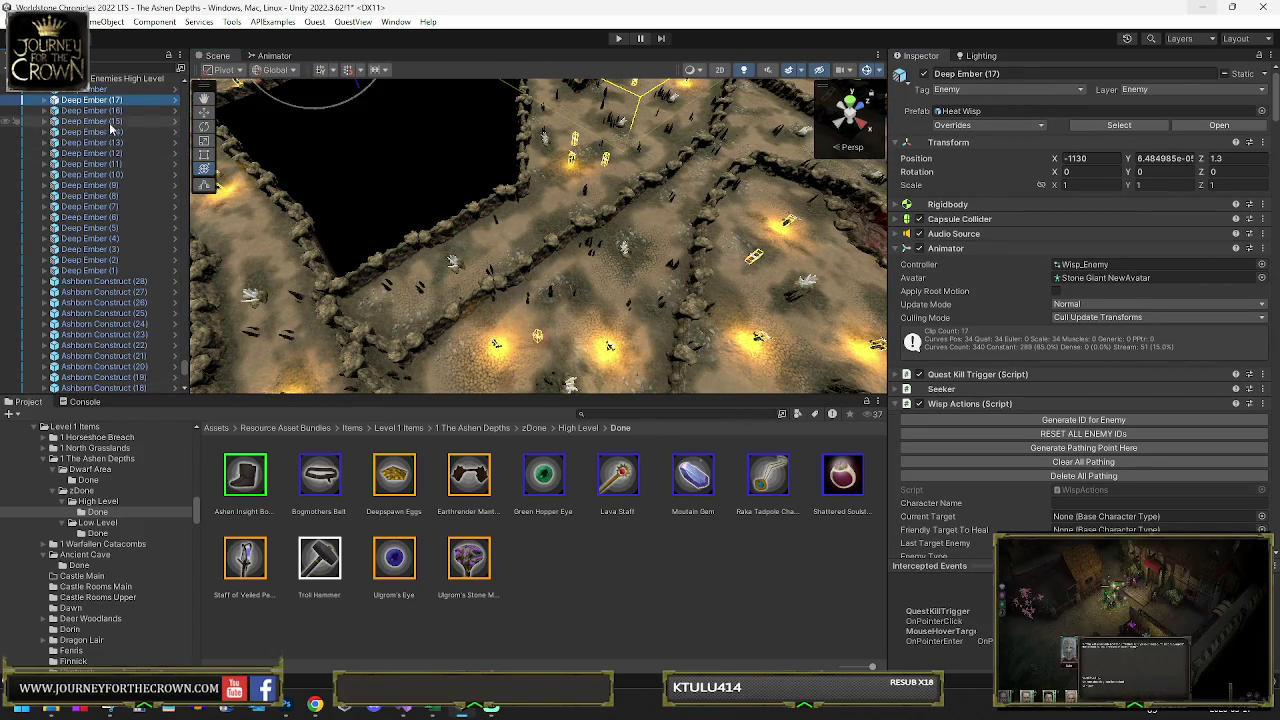
{"action": "key", "text": "ctrl+a"}
{"action": "left_click", "coordinate": [1007, 72]}
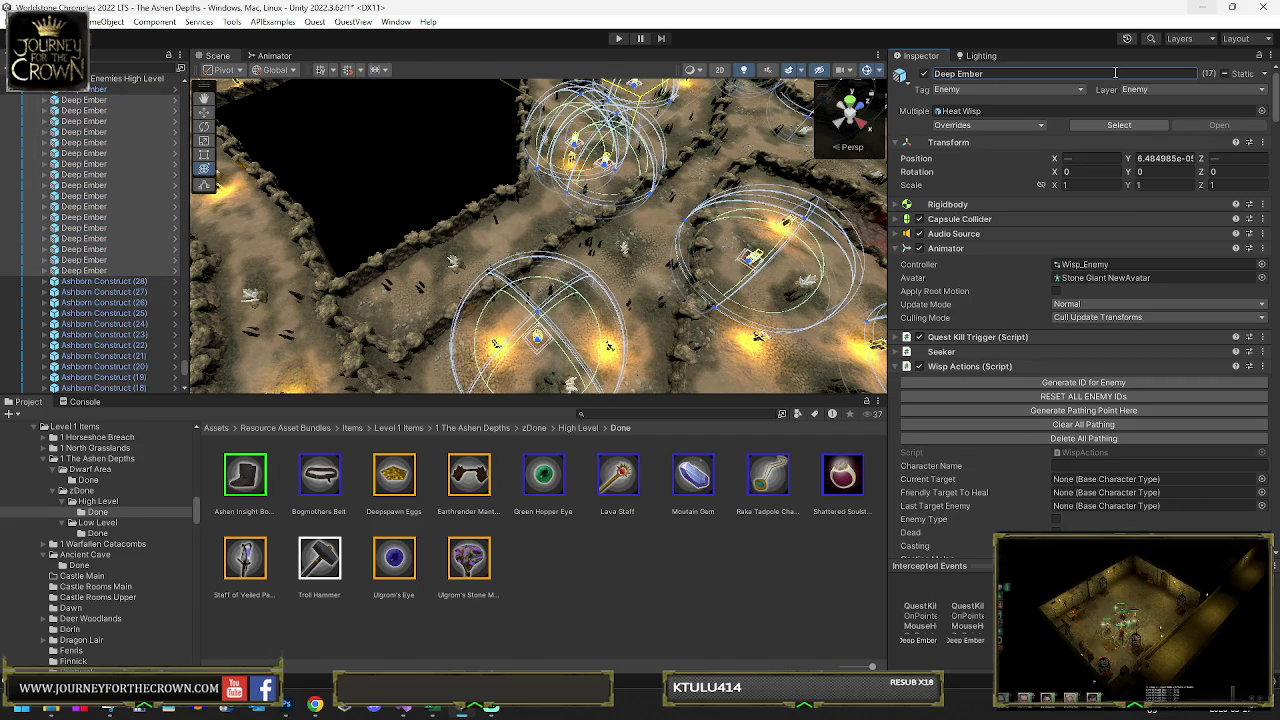
- Rename the whole Ashborn Construct range to the plain Ashborn Construct name
{"action": "left_click", "coordinate": [110, 281]}
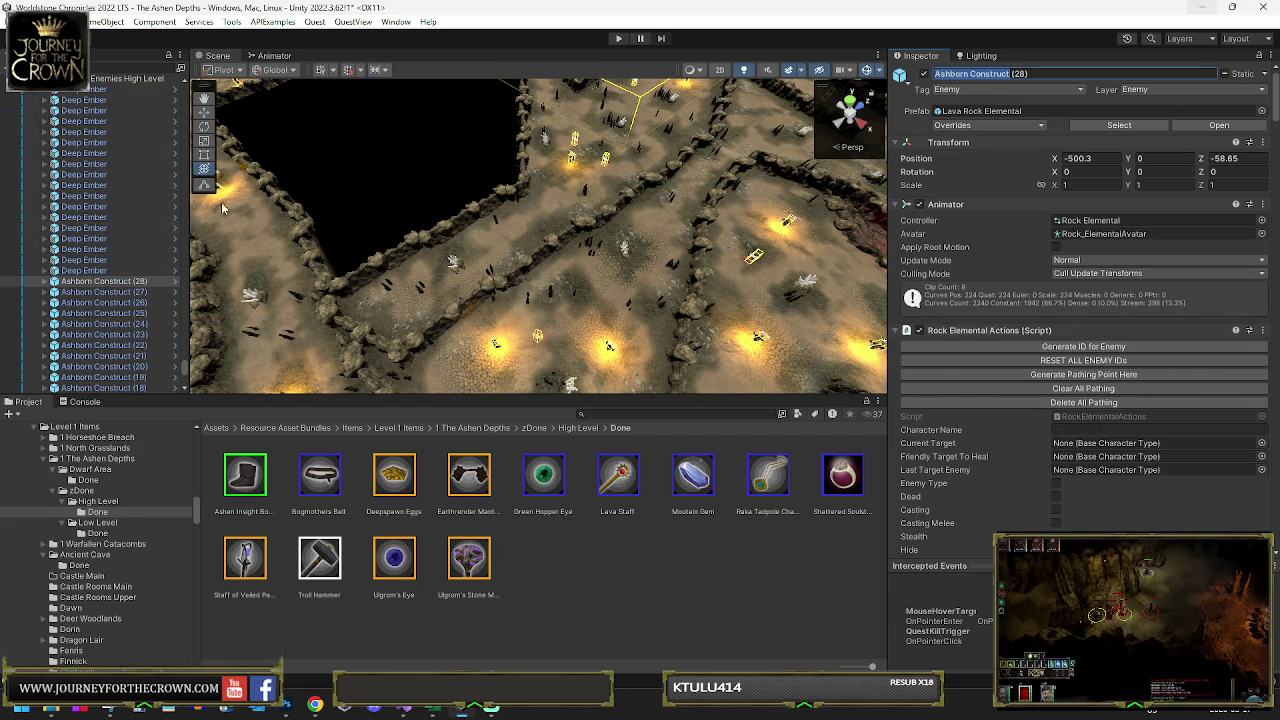
{"action": "scroll", "coordinate": [83, 341], "scroll_direction": "down", "scroll_amount": 5}
{"action": "left_click", "coordinate": [103, 340], "text": "shift"}
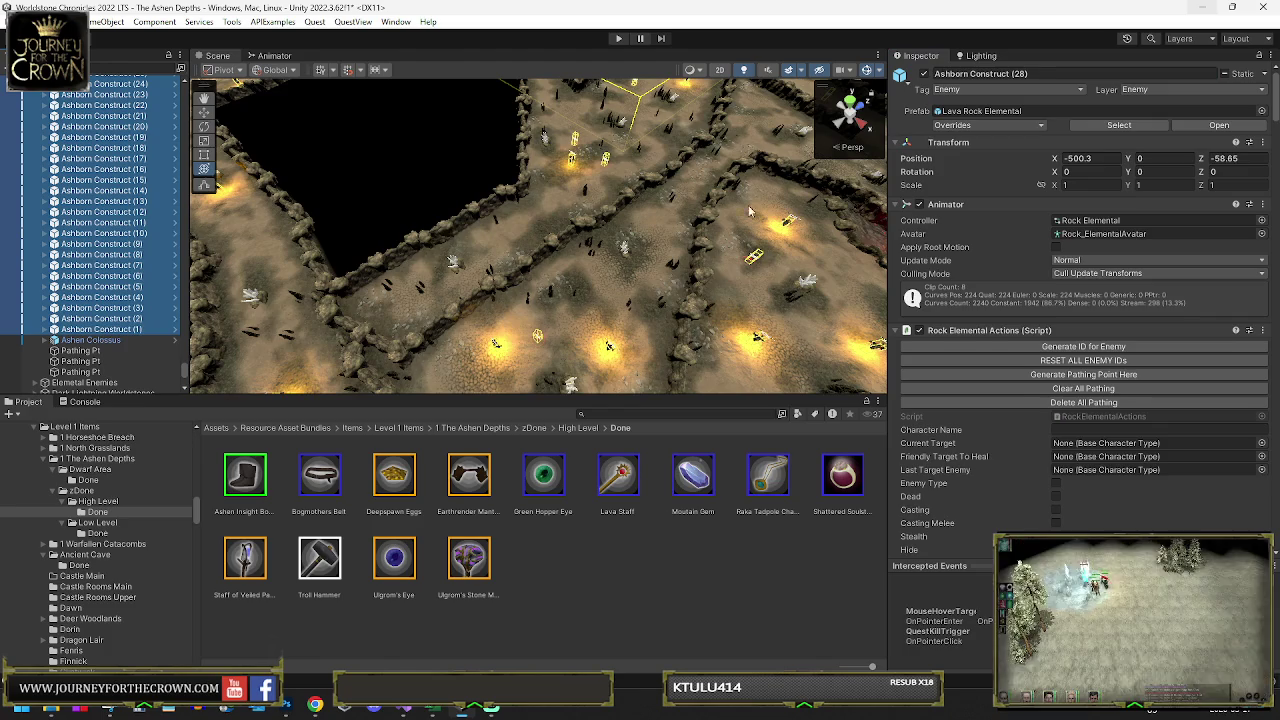
{"action": "left_click", "coordinate": [1020, 75]}
{"action": "key", "text": "Return"}
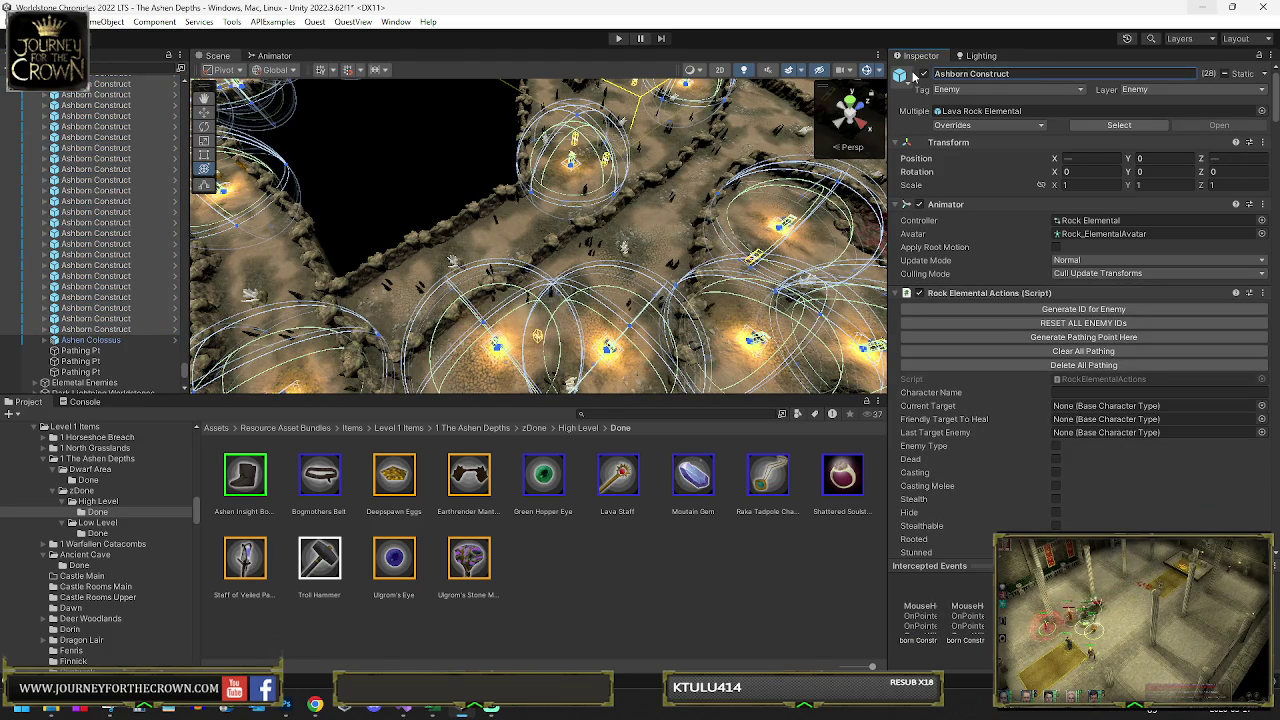
{"action": "mouse_move", "coordinate": [560, 230]}
{"action": "left_mouse_down"}
{"action": "mouse_move", "coordinate": [1104, 194]}
{"action": "mouse_move", "coordinate": [1175, 206]}
{"action": "mouse_move", "coordinate": [1173, 222]}
{"action": "mouse_move", "coordinate": [1144, 232]}
{"action": "mouse_move", "coordinate": [700, 228]}
{"action": "mouse_move", "coordinate": [152, 183]}
{"action": "left_mouse_up"}
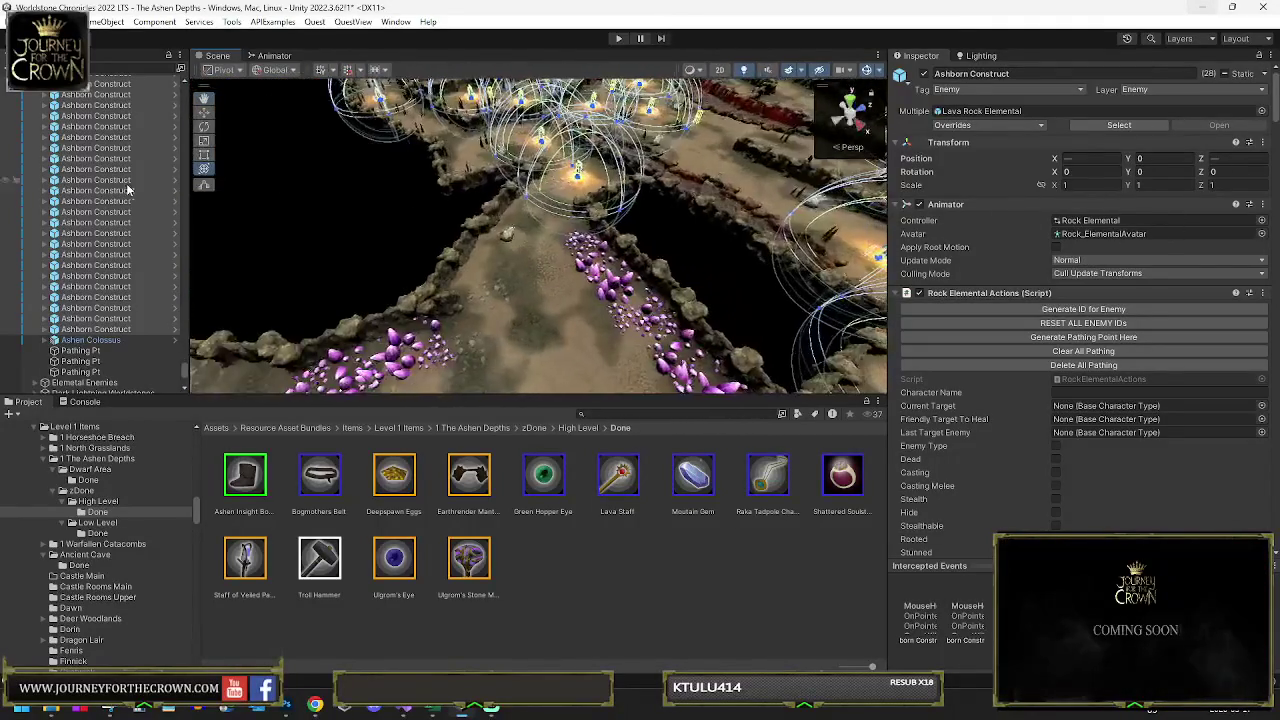
{"action": "left_click", "coordinate": [157, 179]}
{"action": "left_click_drag", "start_coordinate": [430, 200], "coordinate": [579, 181]}
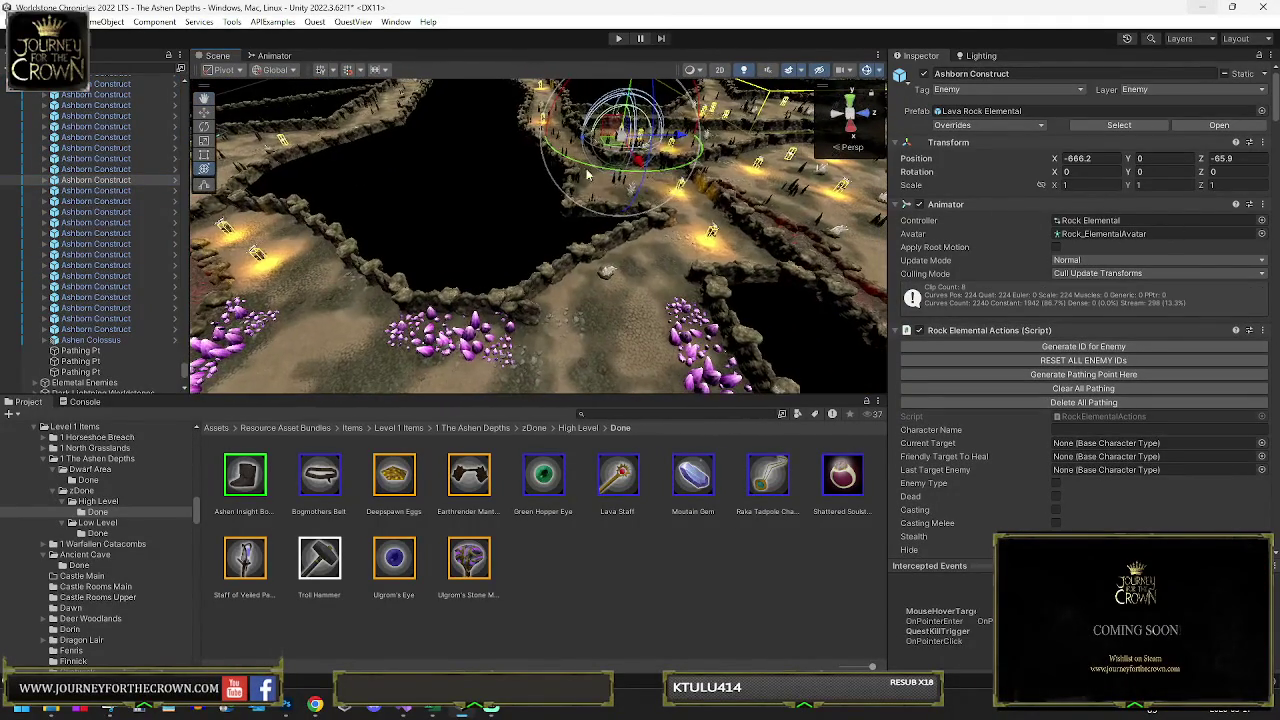
- Duplicate Ashborn Construct (1) several times along the path and give the copies the plain name
{"action": "left_click", "coordinate": [606, 147]}
{"action": "key", "text": "f"}
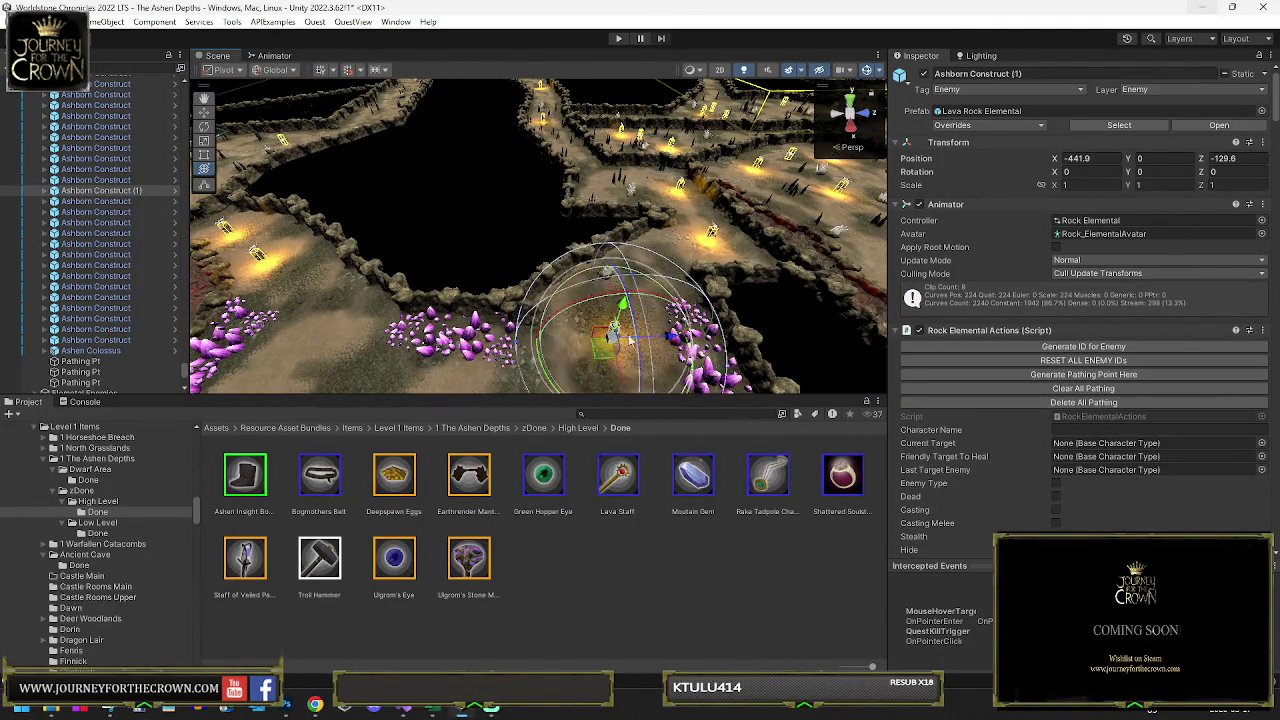
{"action": "key", "text": "ctrl+d"}
{"action": "mouse_move", "coordinate": [614, 271]}
{"action": "left_mouse_down"}
{"action": "mouse_move", "coordinate": [528, 326]}
{"action": "mouse_move", "coordinate": [440, 240]}
{"action": "mouse_move", "coordinate": [400, 229]}
{"action": "mouse_move", "coordinate": [228, 286]}
{"action": "left_mouse_up"}
{"action": "key", "text": "ctrl+d"}
{"action": "key", "text": "f"}
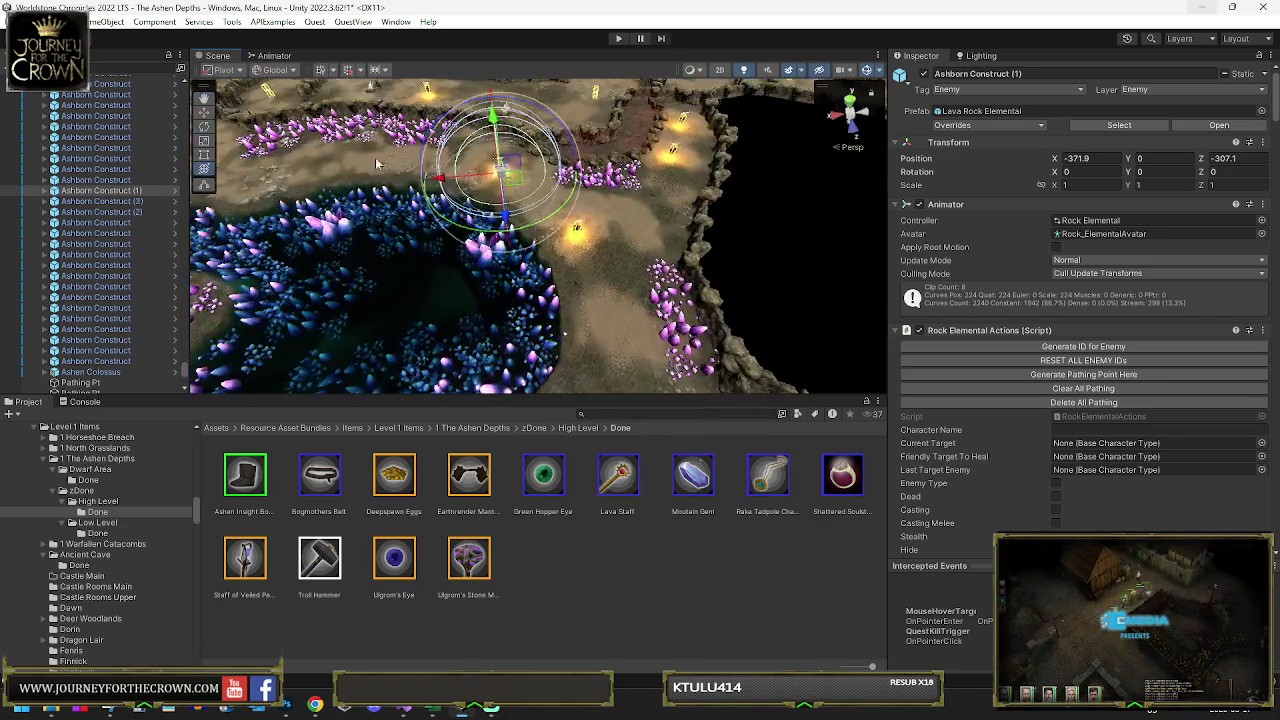
{"action": "key", "text": "ctrl+d"}
{"action": "mouse_move", "coordinate": [507, 187]}
{"action": "left_mouse_down"}
{"action": "mouse_move", "coordinate": [471, 140]}
{"action": "mouse_move", "coordinate": [340, 150]}
{"action": "mouse_move", "coordinate": [410, 145]}
{"action": "mouse_move", "coordinate": [267, 267]}
{"action": "left_mouse_up"}
{"action": "key", "text": "ctrl+d"}
{"action": "key", "text": "f"}
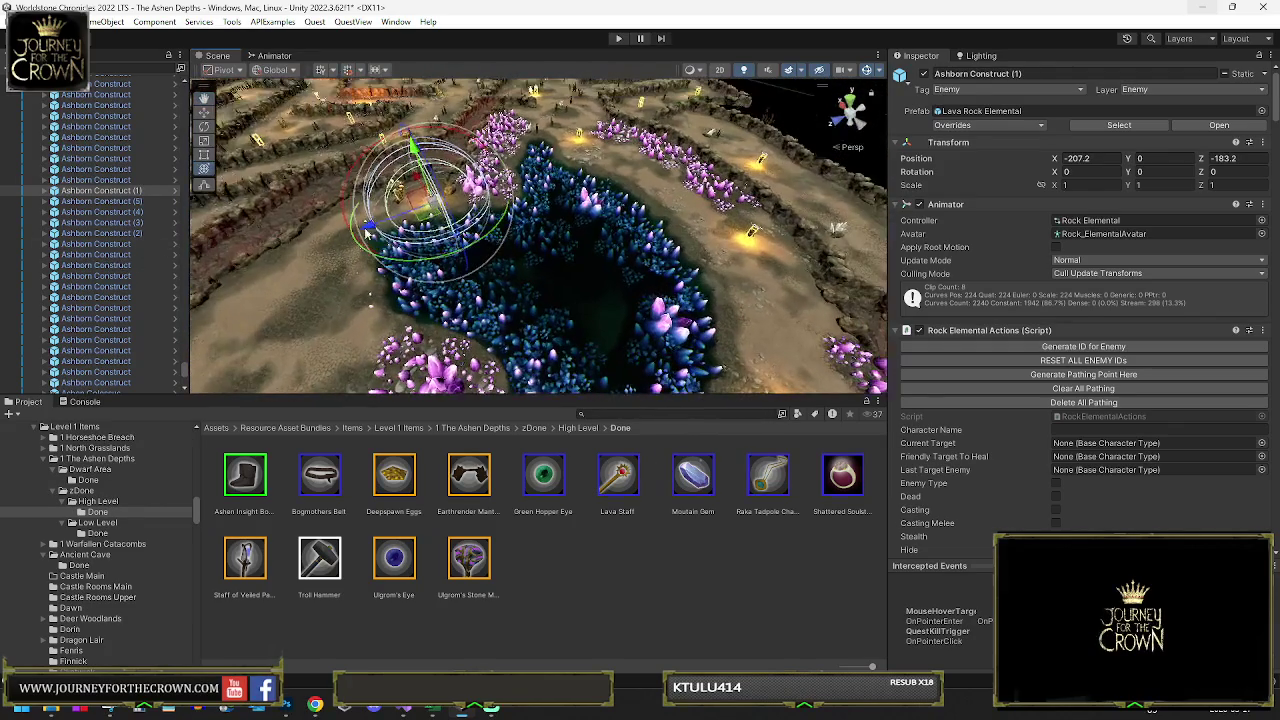
{"action": "left_click_drag", "start_coordinate": [341, 234], "coordinate": [290, 275]}
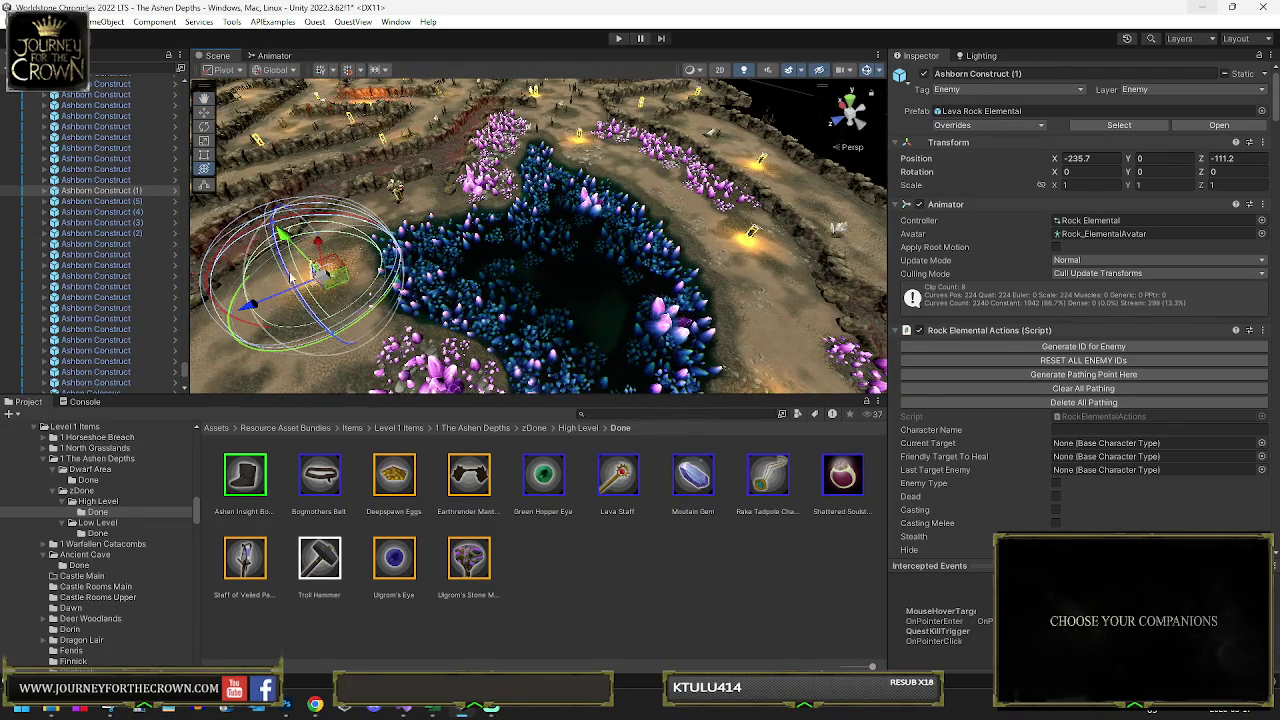
{"action": "left_click", "coordinate": [137, 232], "text": "shift"}
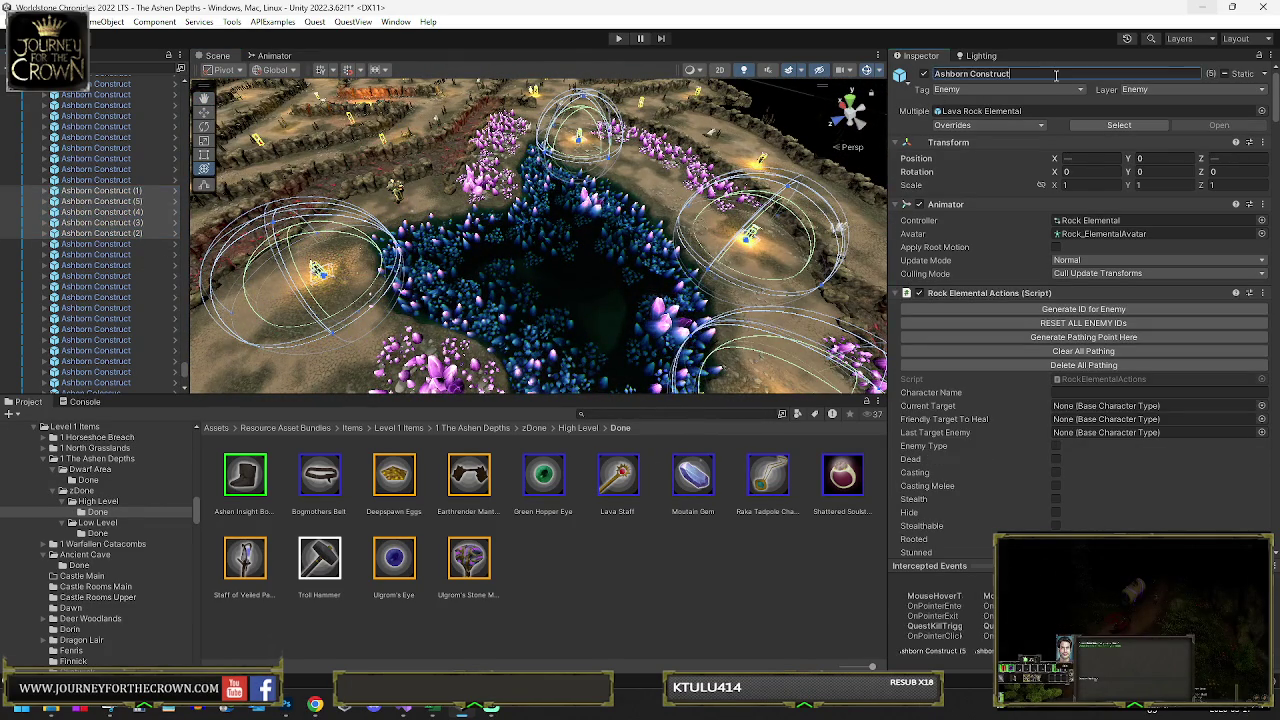
{"action": "type", "text": "Ashborn Construct"}
- Duplicate the Deep Ember and move the copies, including Deep Ember (1), down the cave path
{"action": "scroll", "coordinate": [80, 180], "scroll_direction": "up", "scroll_amount": 5}
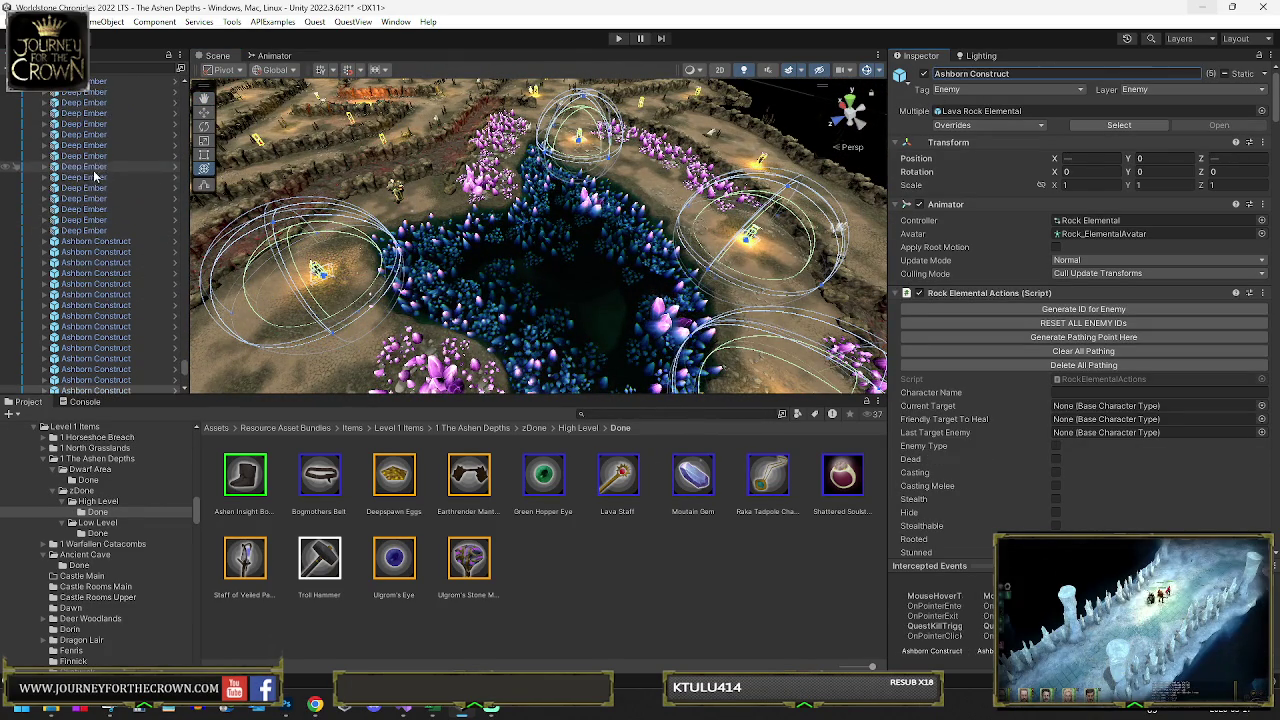
{"action": "key", "text": "f"}
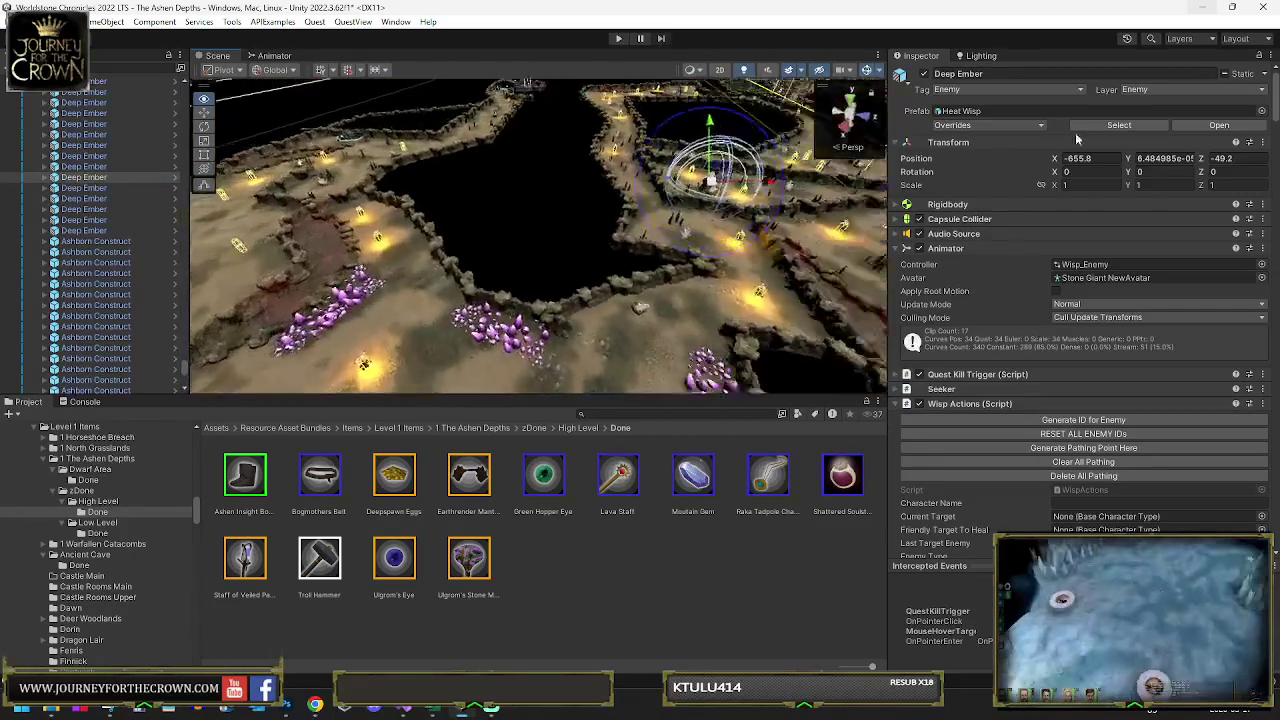
{"action": "key", "text": "ctrl+d"}
{"action": "mouse_move", "coordinate": [580, 190]}
{"action": "left_mouse_down"}
{"action": "mouse_move", "coordinate": [560, 290]}
{"action": "mouse_move", "coordinate": [575, 328]}
{"action": "left_mouse_up"}
{"action": "key", "text": "f"}
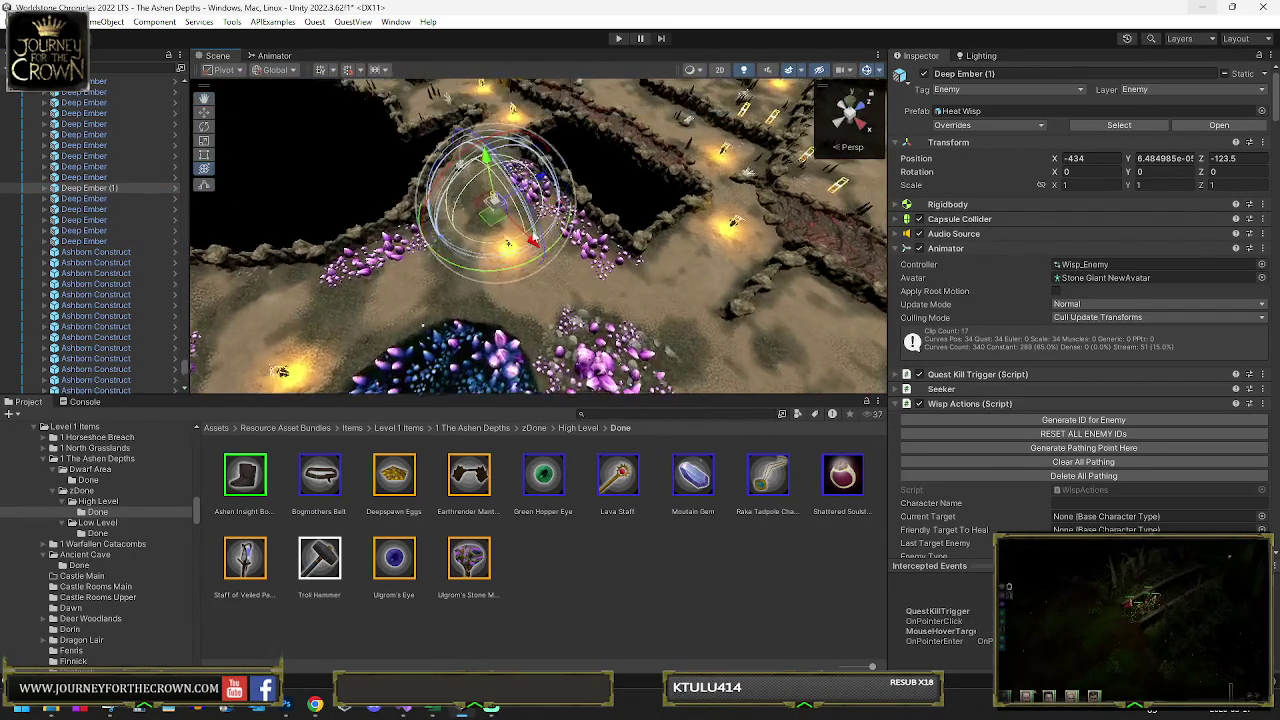
{"action": "mouse_move", "coordinate": [487, 219]}
{"action": "left_mouse_down"}
{"action": "mouse_move", "coordinate": [600, 290]}
{"action": "mouse_move", "coordinate": [795, 372]}
{"action": "left_mouse_up"}
- Make more Deep Ember copies and place Deep Ember (4) and (5) left along the path
{"action": "key", "text": "ctrl+d"}
{"action": "key", "text": "f"}
{"action": "key", "text": "ctrl+d"}
{"action": "left_click_drag", "start_coordinate": [672, 280], "coordinate": [455, 395]}
{"action": "key", "text": "f"}
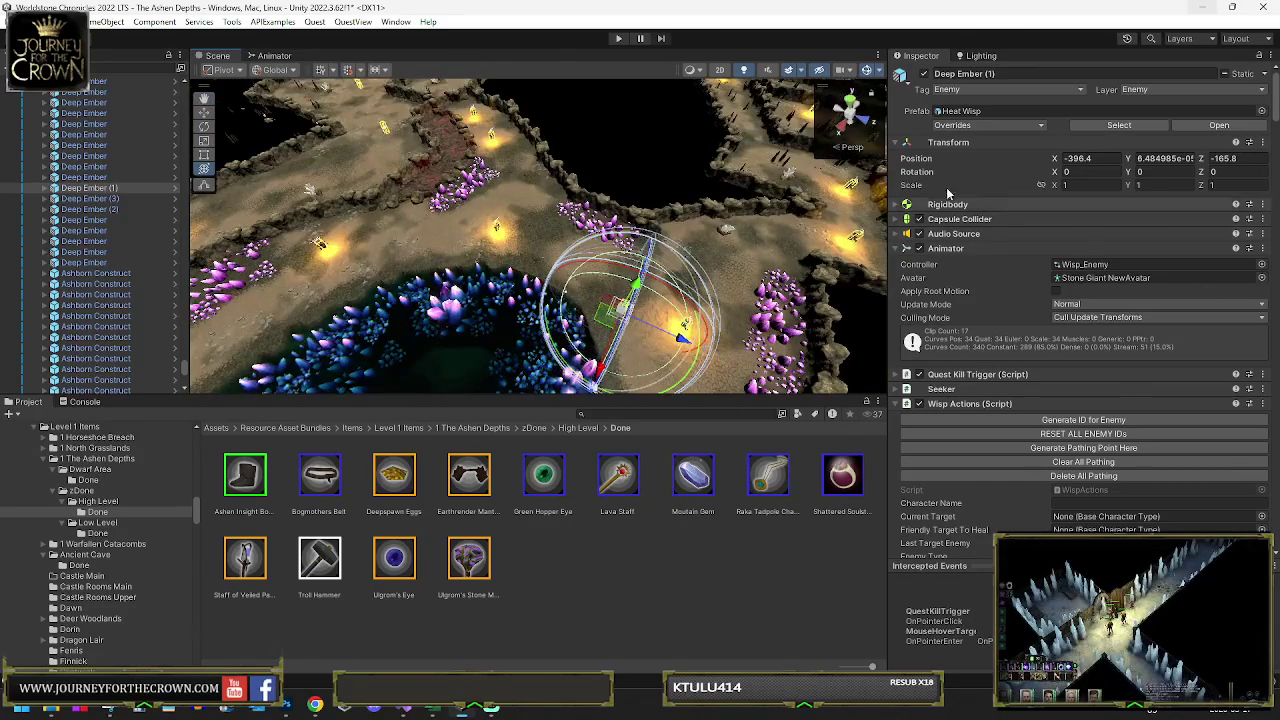
{"action": "key", "text": "ctrl+d"}
{"action": "mouse_move", "coordinate": [597, 318]}
{"action": "left_mouse_down"}
{"action": "mouse_move", "coordinate": [380, 220]}
{"action": "mouse_move", "coordinate": [150, 344]}
{"action": "left_mouse_up"}
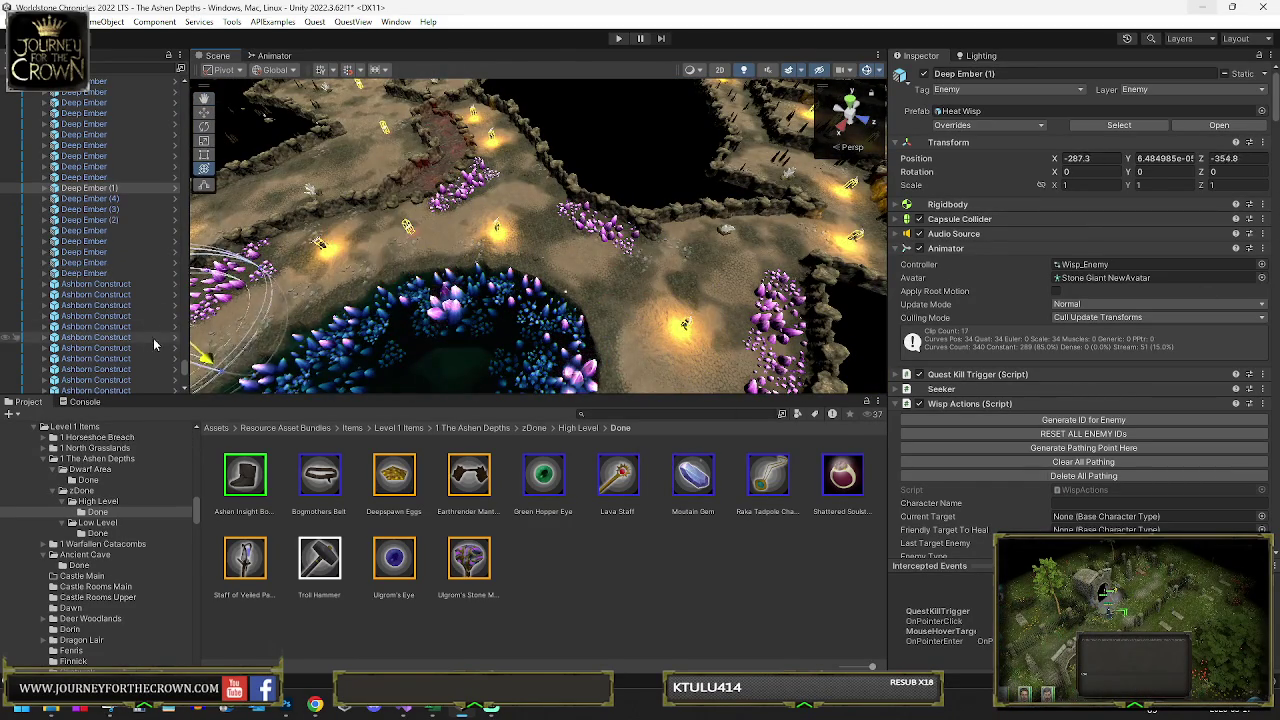
{"action": "key", "text": "f"}
{"action": "key", "text": "ctrl+d"}
{"action": "mouse_move", "coordinate": [571, 214]}
{"action": "left_mouse_down"}
{"action": "mouse_move", "coordinate": [271, 194]}
{"action": "mouse_move", "coordinate": [251, 214]}
{"action": "left_mouse_up"}
{"action": "key", "text": "f"}
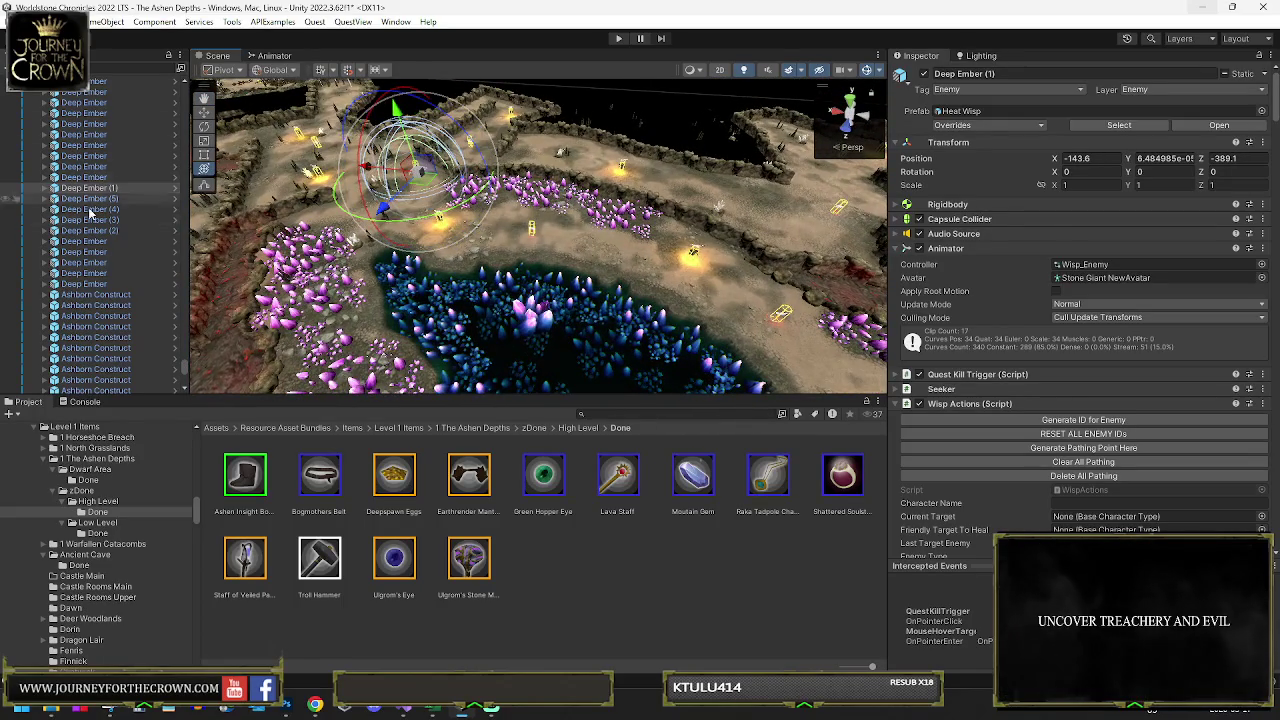
- Give the five Deep Embers one shared unnumbered name
{"action": "left_click", "coordinate": [90, 180]}
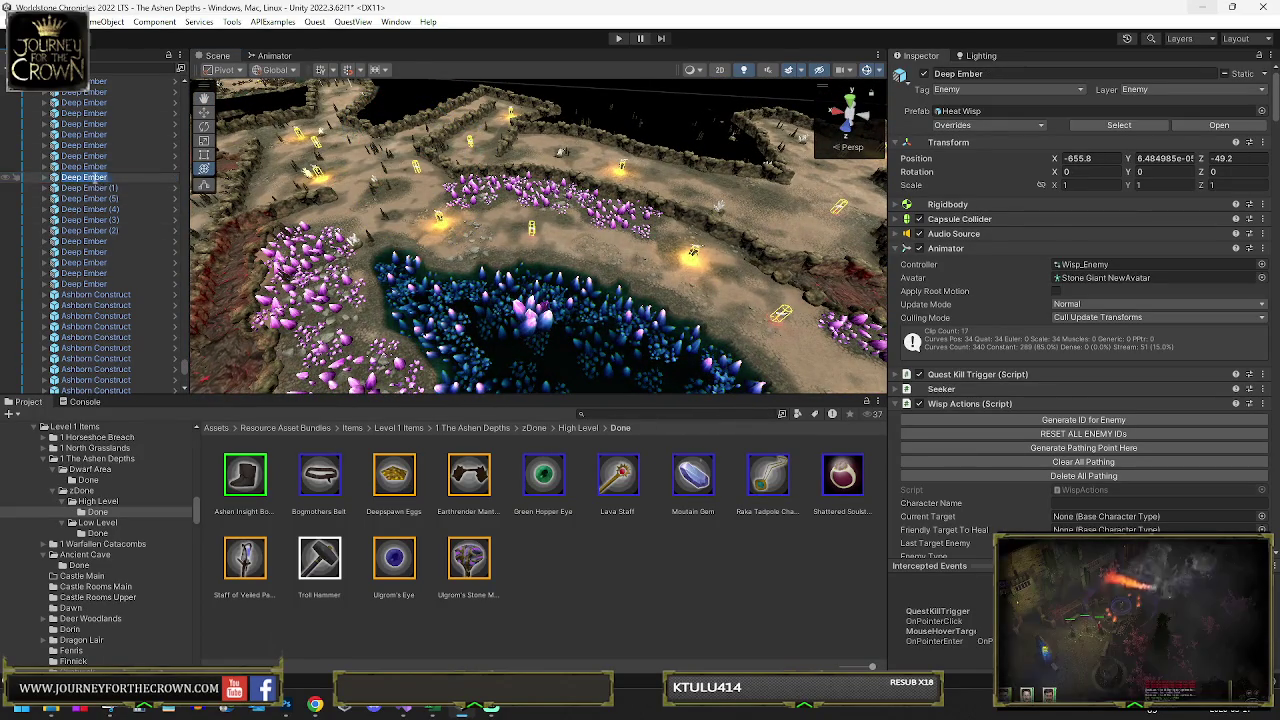
{"action": "left_click", "coordinate": [106, 231], "text": "shift"}
{"action": "left_click", "coordinate": [1076, 80]}
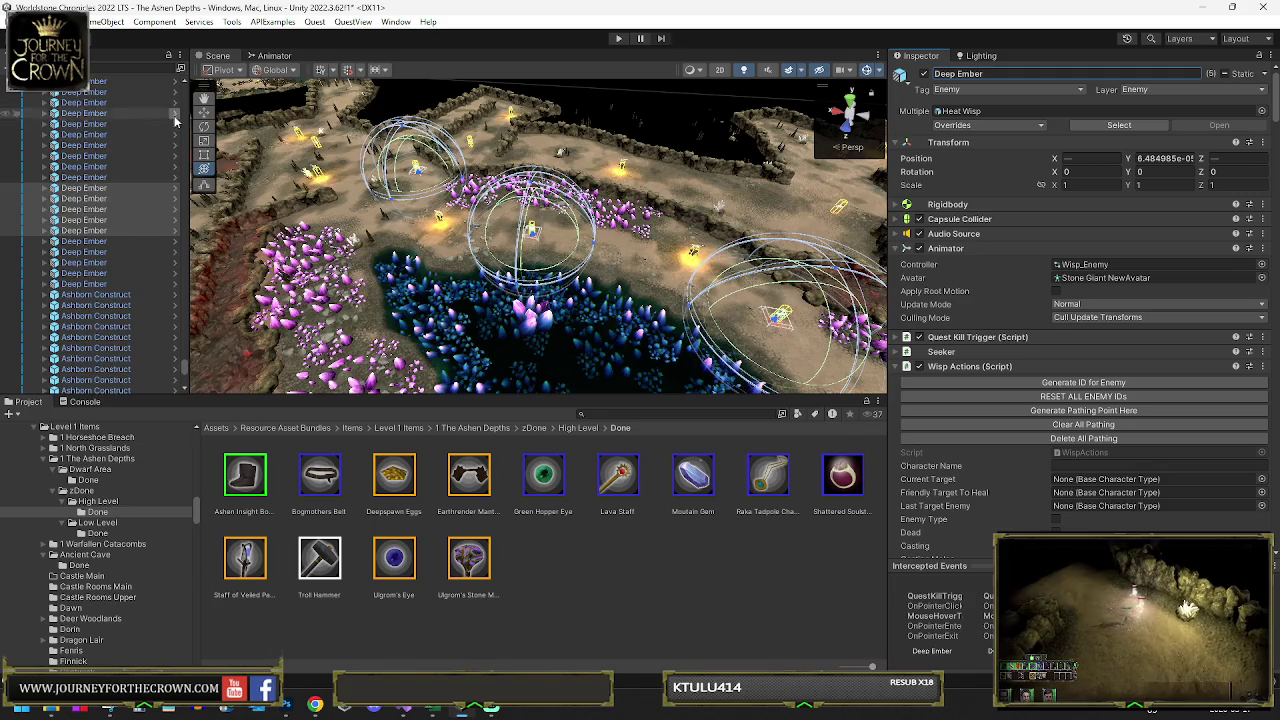
- Move the first Deep Ember farther along the corridor and generate a pathing point there
{"action": "scroll", "coordinate": [176, 112], "scroll_direction": "up", "scroll_amount": 5}
{"action": "left_click", "coordinate": [80, 210]}
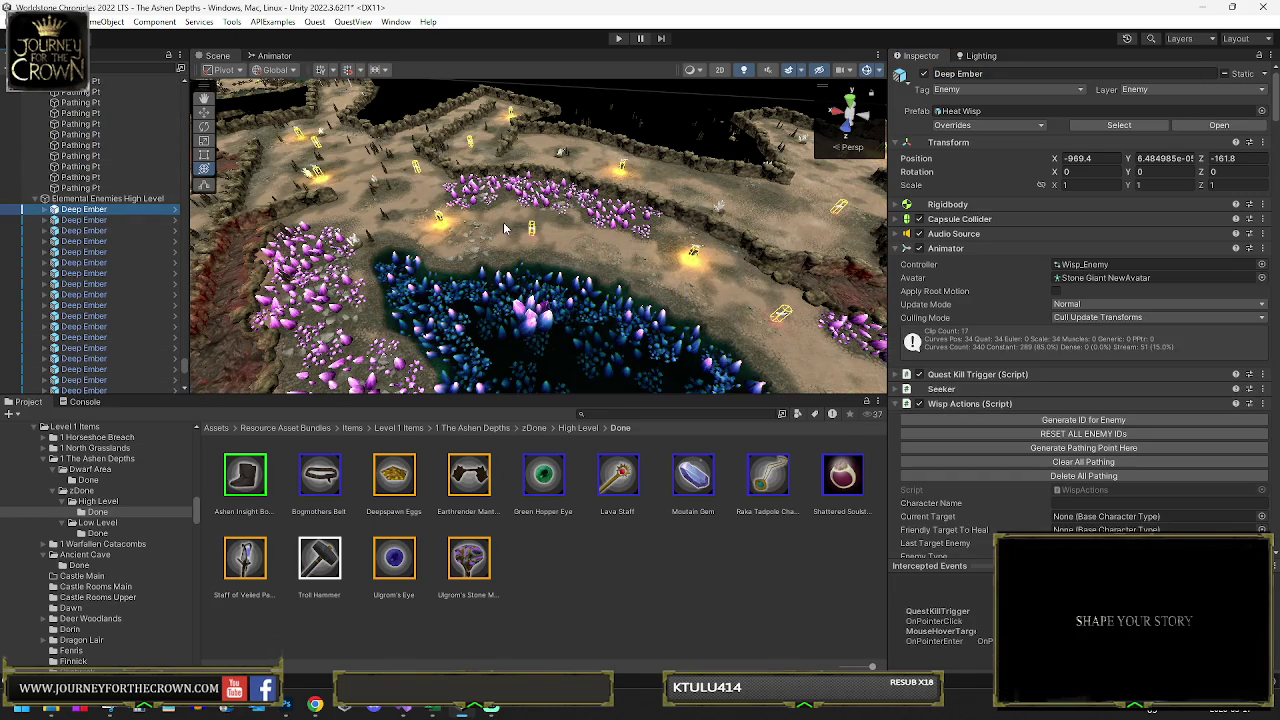
{"action": "key", "text": "f"}
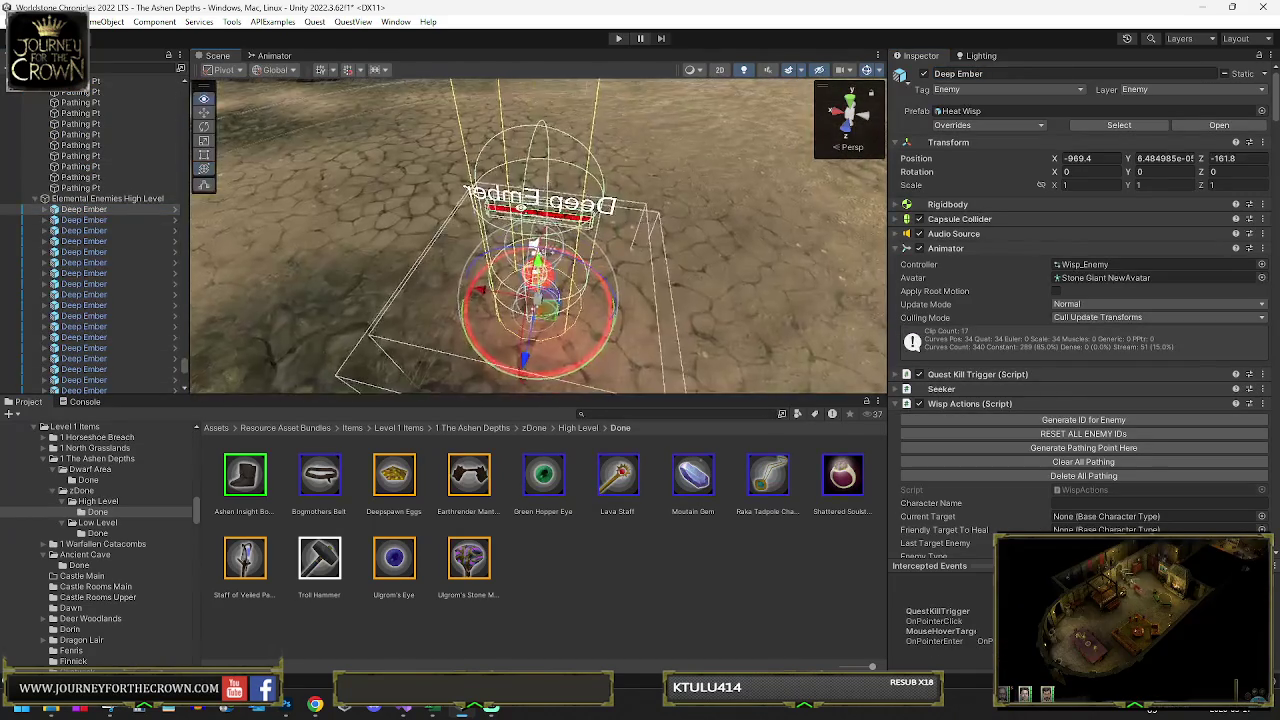
{"action": "scroll", "coordinate": [525, 214], "scroll_direction": "down", "scroll_amount": 3}
{"action": "scroll", "coordinate": [525, 214], "scroll_direction": "down", "scroll_amount": 6}
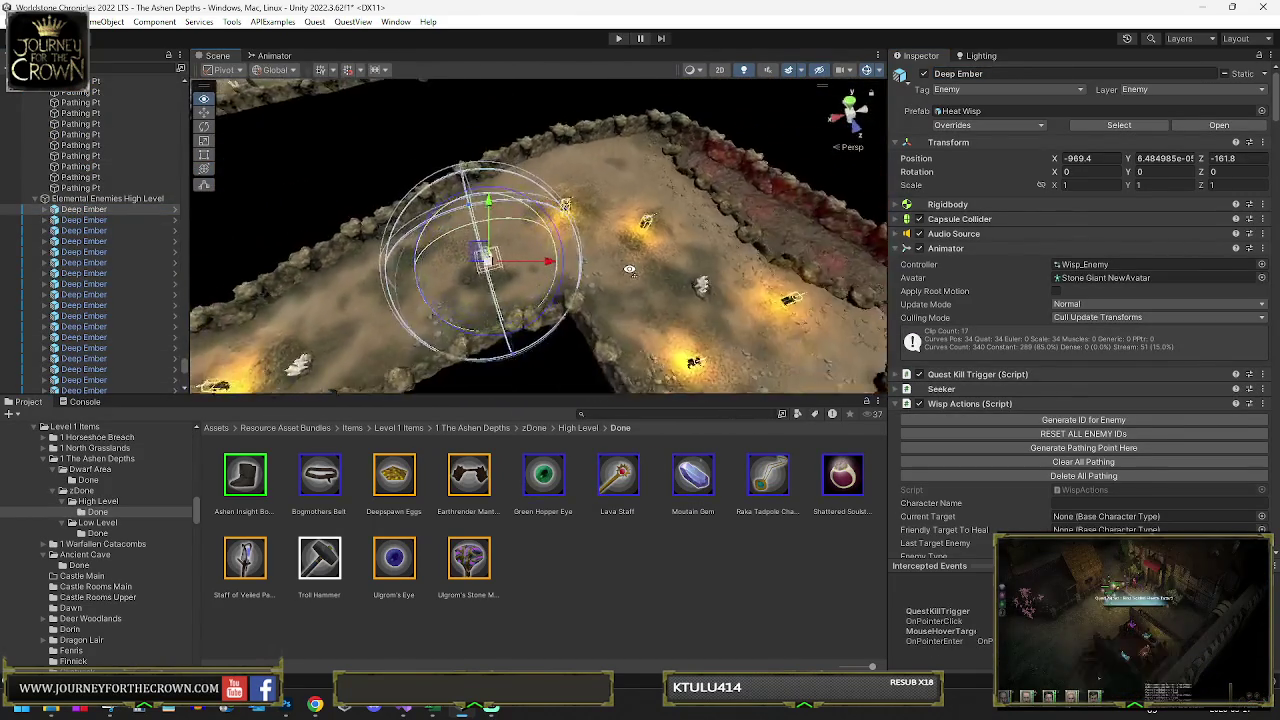
{"action": "left_click_drag", "start_coordinate": [568, 278], "coordinate": [1048, 422]}
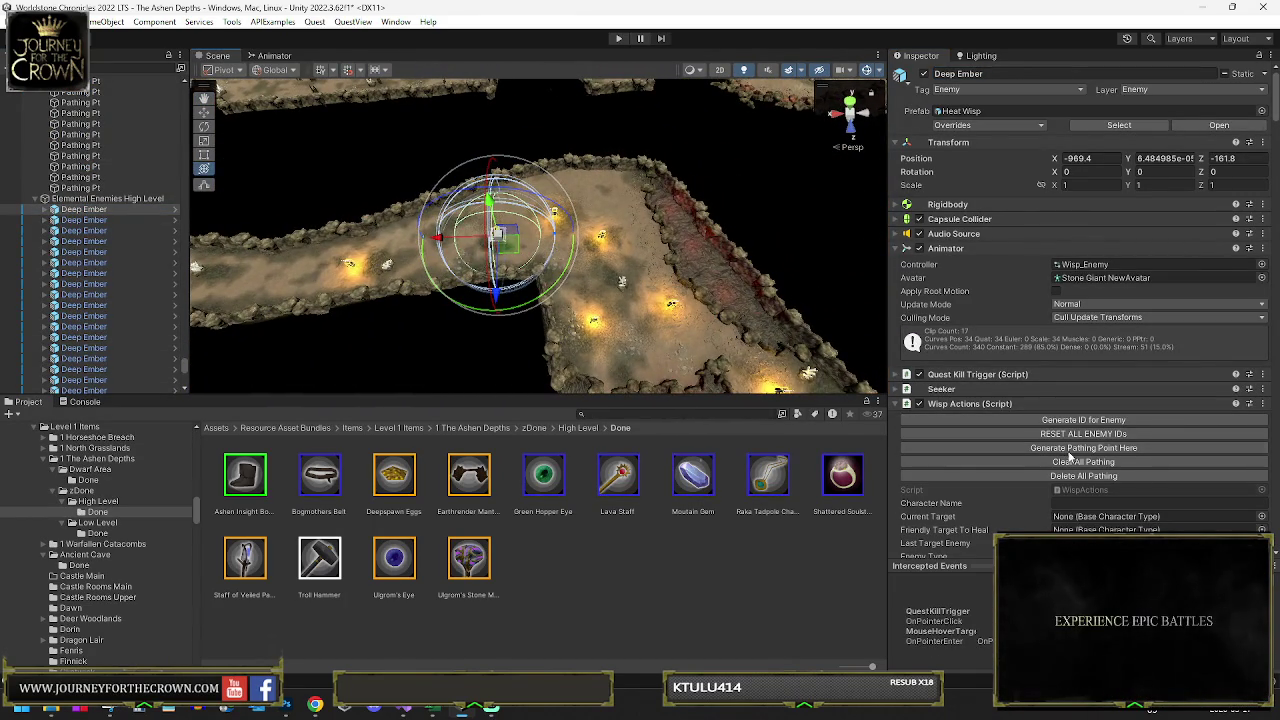
{"action": "mouse_move", "coordinate": [497, 245]}
{"action": "left_mouse_down"}
{"action": "mouse_move", "coordinate": [568, 208]}
{"action": "mouse_move", "coordinate": [567, 258]}
{"action": "left_mouse_up"}
{"action": "left_click", "coordinate": [1029, 449]}
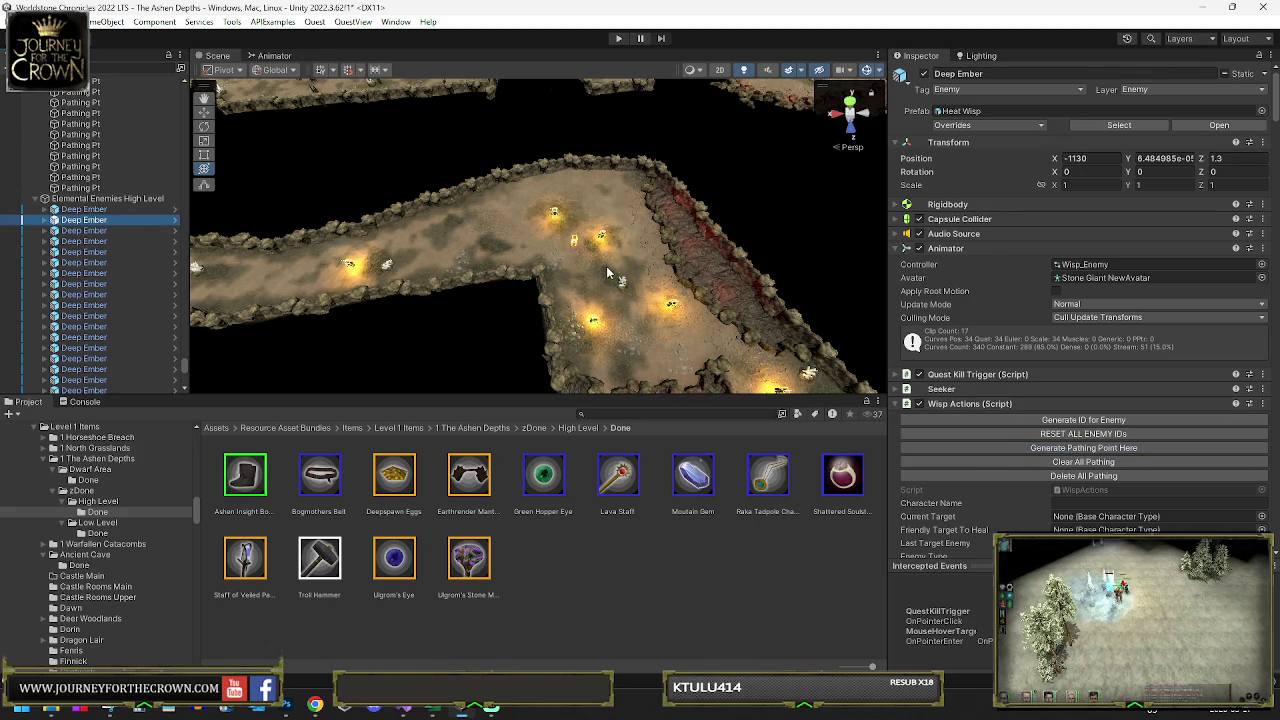
- Move the next Deep Ember down the corridor to about -1131.8, 0, -42.3
{"action": "key", "text": "f"}
{"action": "scroll", "coordinate": [657, 208], "scroll_direction": "down", "scroll_amount": 5}
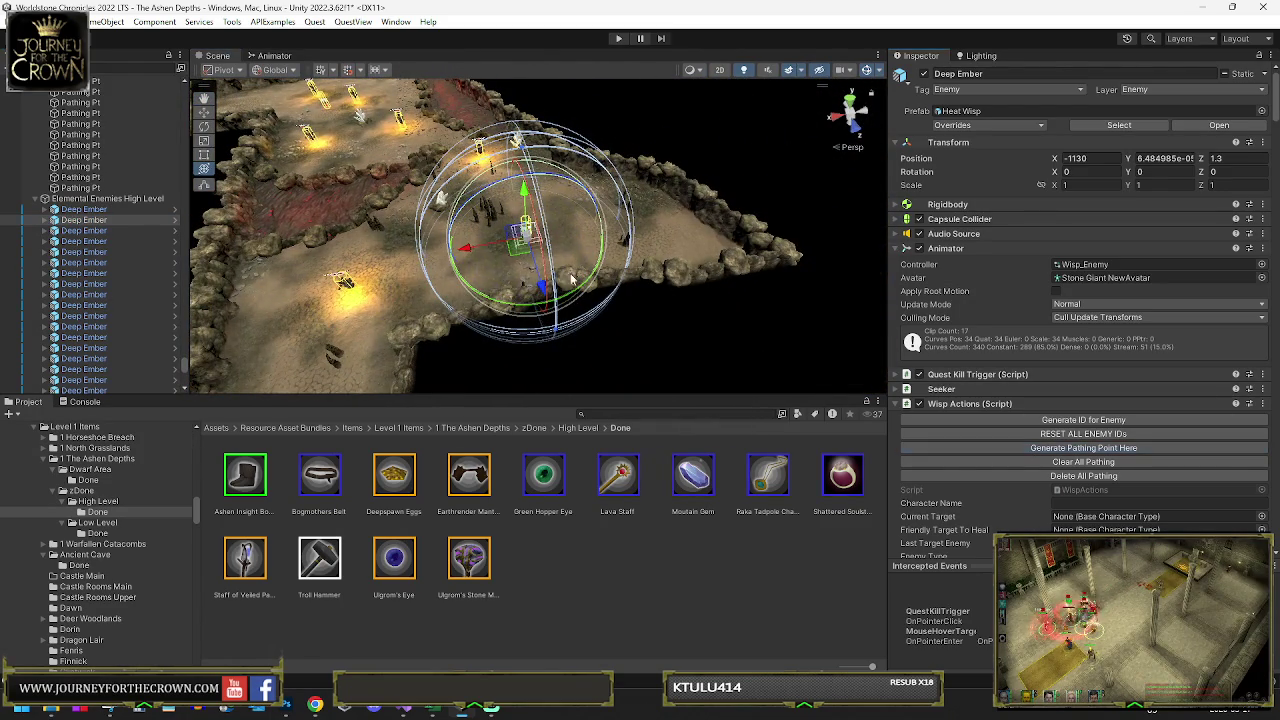
{"action": "left_click_drag", "start_coordinate": [513, 255], "coordinate": [401, 300]}
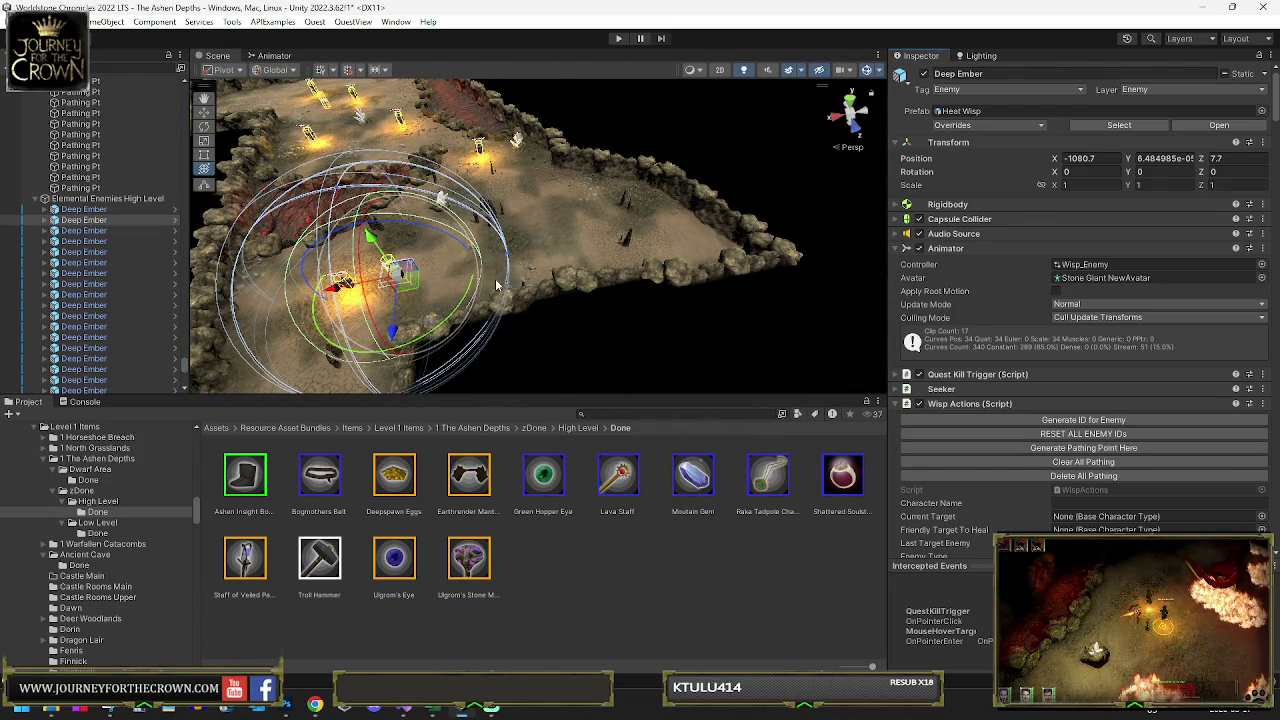
{"action": "left_click_drag", "start_coordinate": [398, 287], "coordinate": [508, 172]}
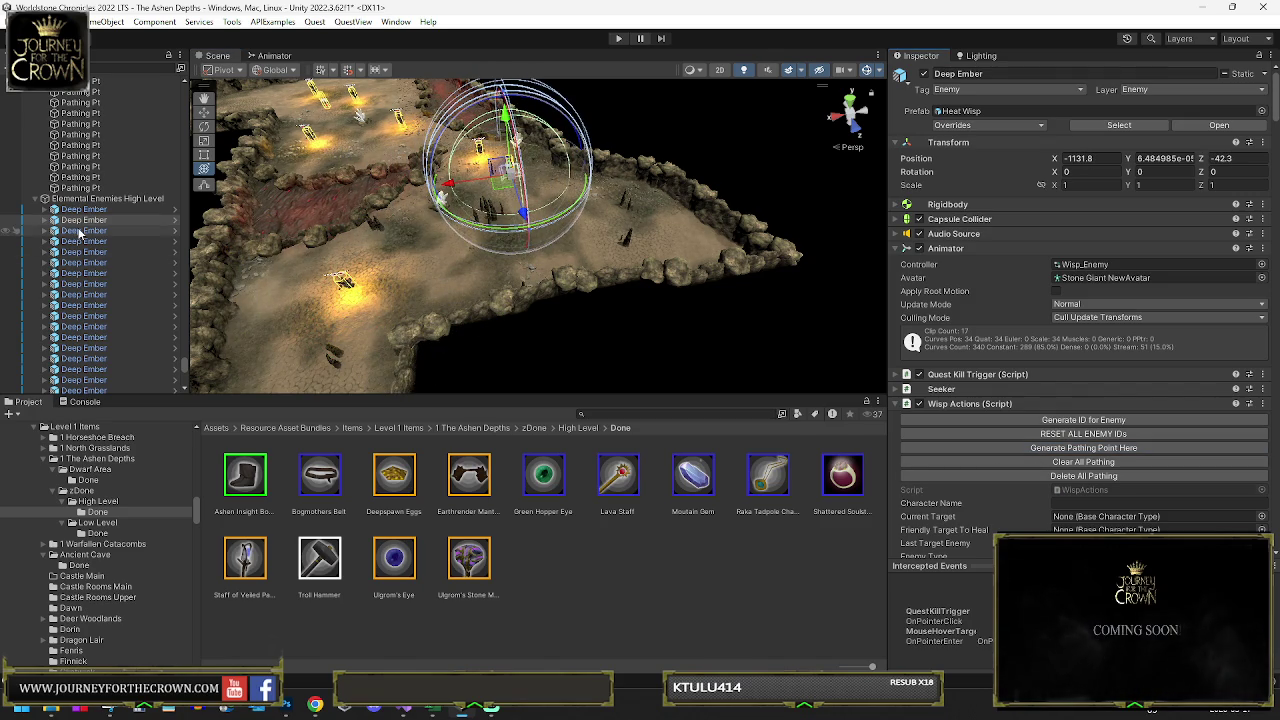
{"action": "double_click", "coordinate": [139, 229]}
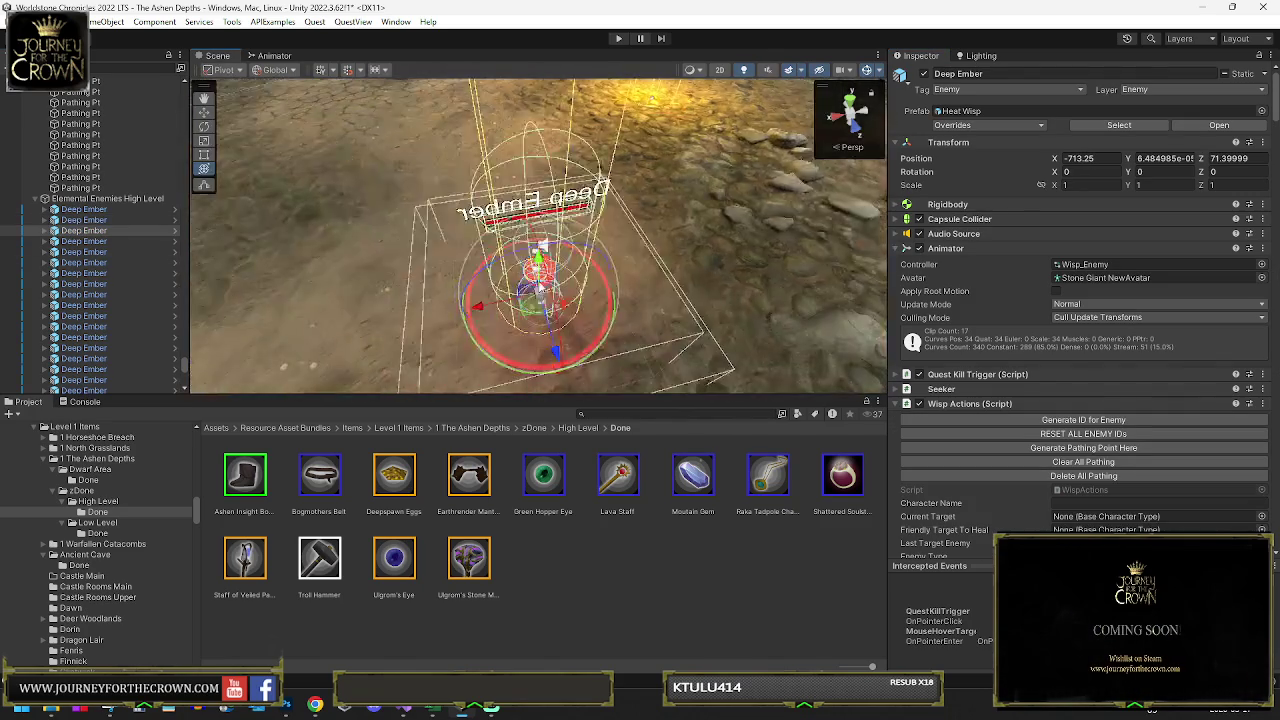
- Move the selected Deep Ember farther along the passage and generate its pathing point
{"action": "left_click_drag", "start_coordinate": [700, 230], "coordinate": [860, 340]}
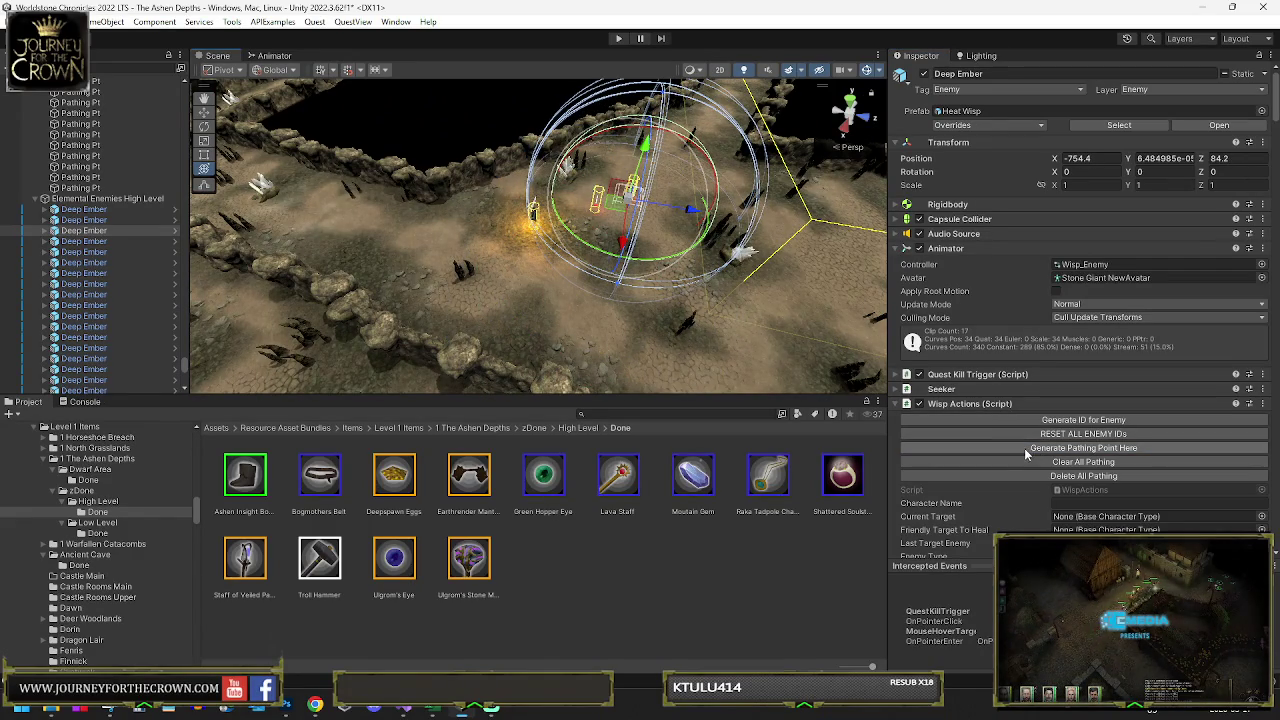
{"action": "mouse_move", "coordinate": [612, 205]}
{"action": "left_mouse_down"}
{"action": "mouse_move", "coordinate": [600, 300]}
{"action": "mouse_move", "coordinate": [695, 322]}
{"action": "left_mouse_up"}
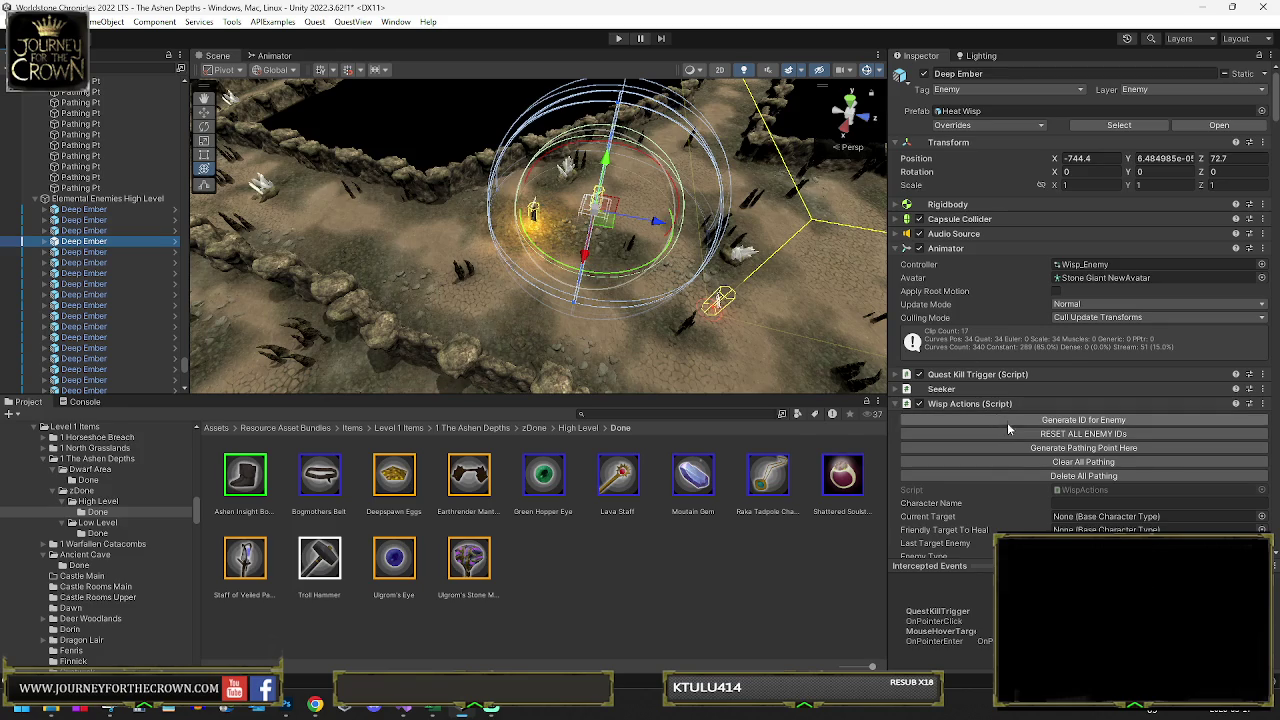
{"action": "left_click", "coordinate": [1027, 449]}
{"action": "mouse_move", "coordinate": [606, 229]}
{"action": "left_mouse_down"}
{"action": "mouse_move", "coordinate": [690, 225]}
{"action": "mouse_move", "coordinate": [679, 225]}
{"action": "left_mouse_up"}
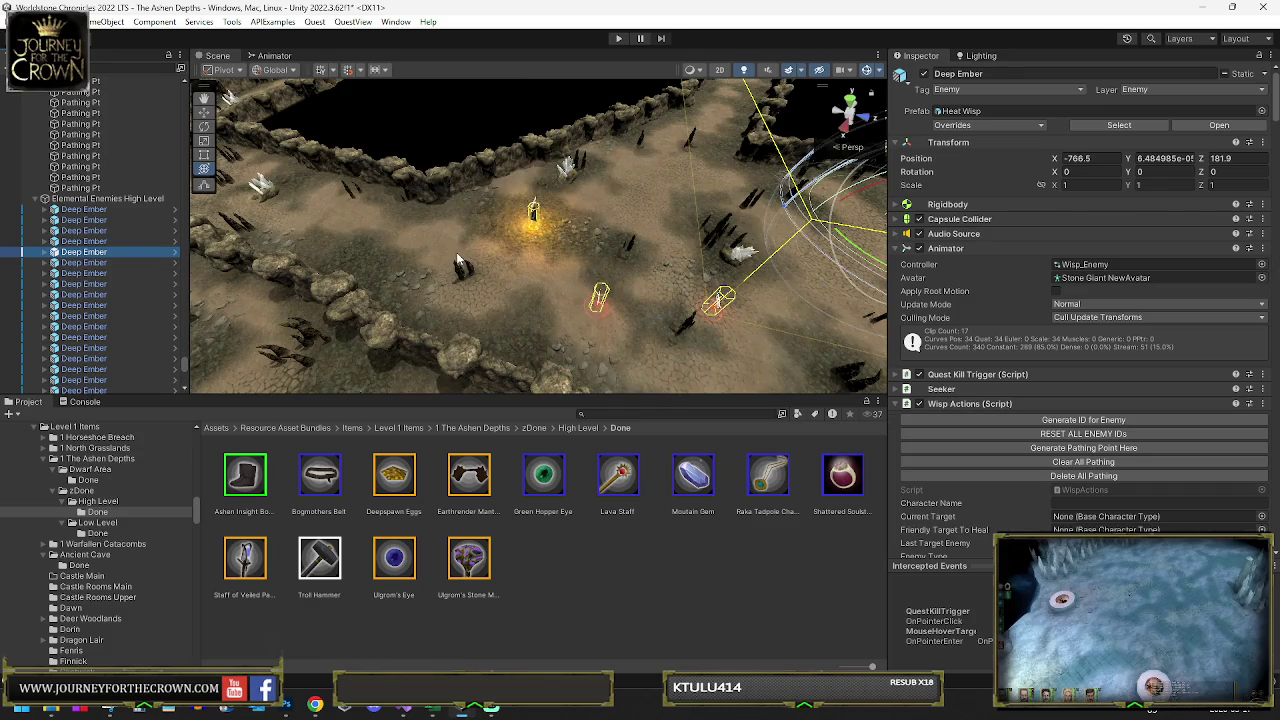
{"action": "scroll", "coordinate": [456, 252], "scroll_direction": "down", "scroll_amount": 3}
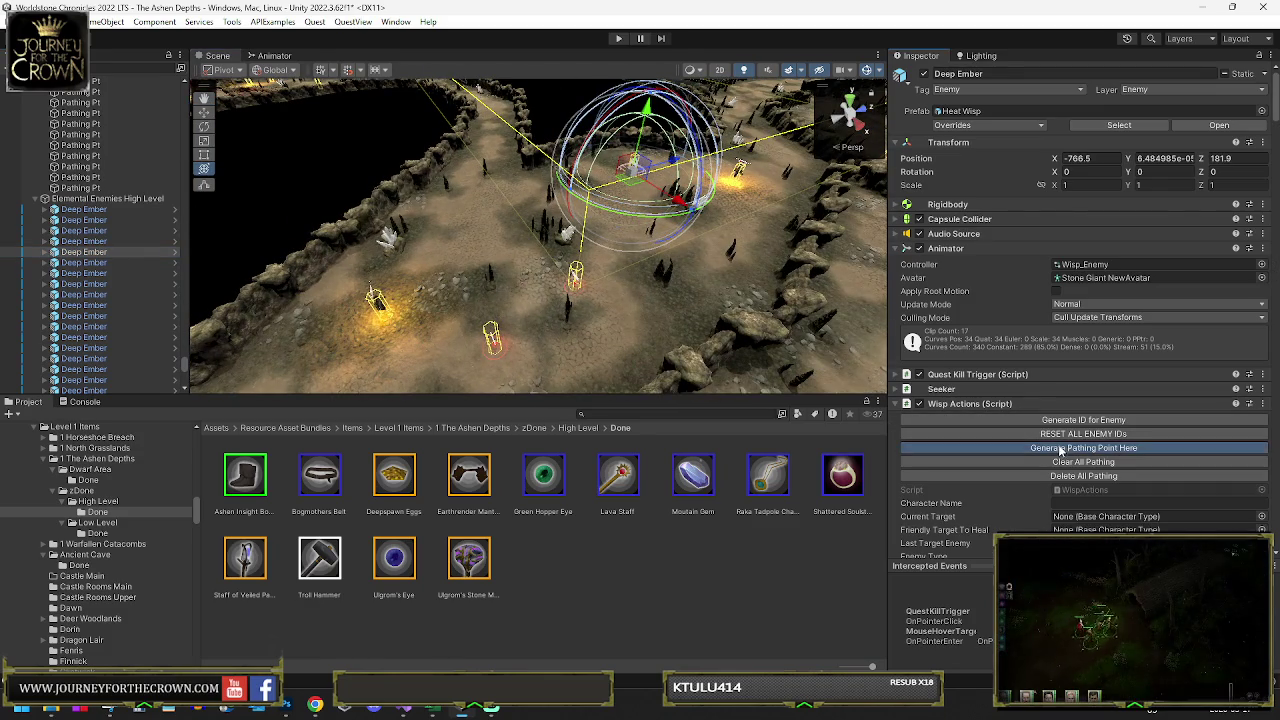
{"action": "mouse_move", "coordinate": [643, 172]}
{"action": "left_mouse_down"}
{"action": "mouse_move", "coordinate": [768, 188]}
{"action": "mouse_move", "coordinate": [791, 215]}
{"action": "mouse_move", "coordinate": [750, 230]}
{"action": "left_mouse_up"}
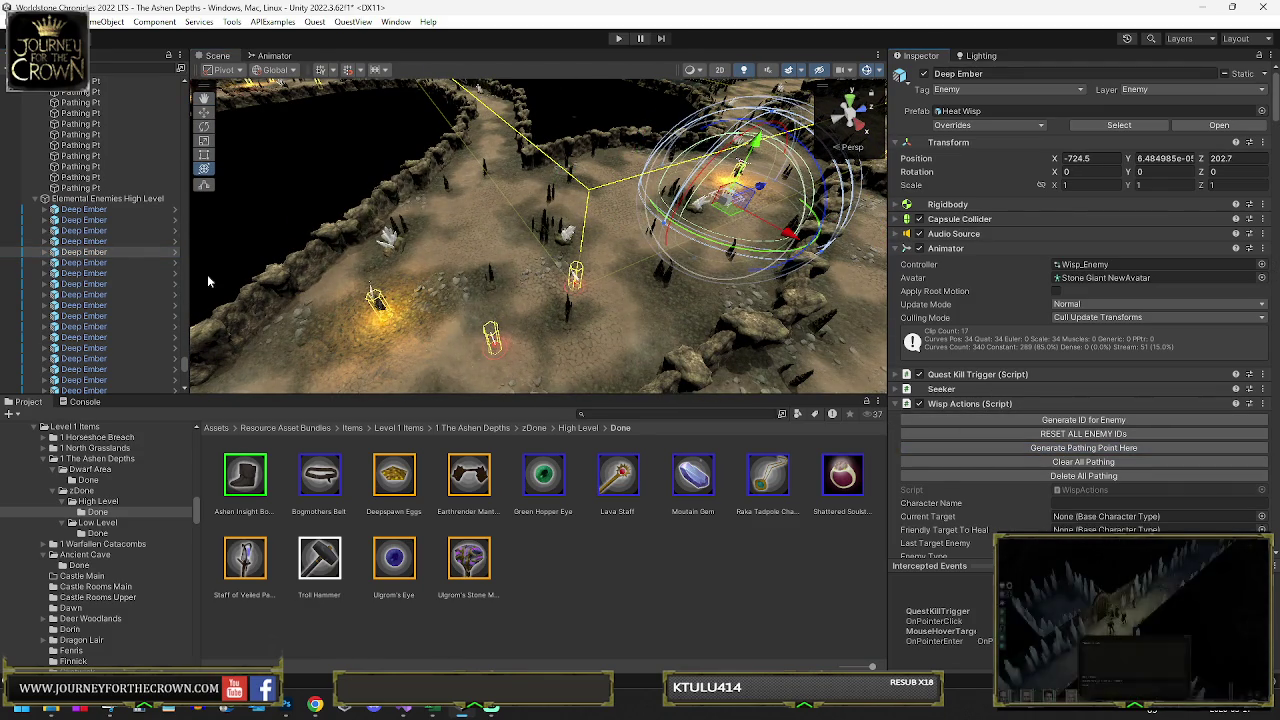
- Move another Deep Ember deeper into the canyon to about -596.5, 0, 208.2 with a pathing point
{"action": "left_click", "coordinate": [375, 300]}
{"action": "key", "text": "f"}
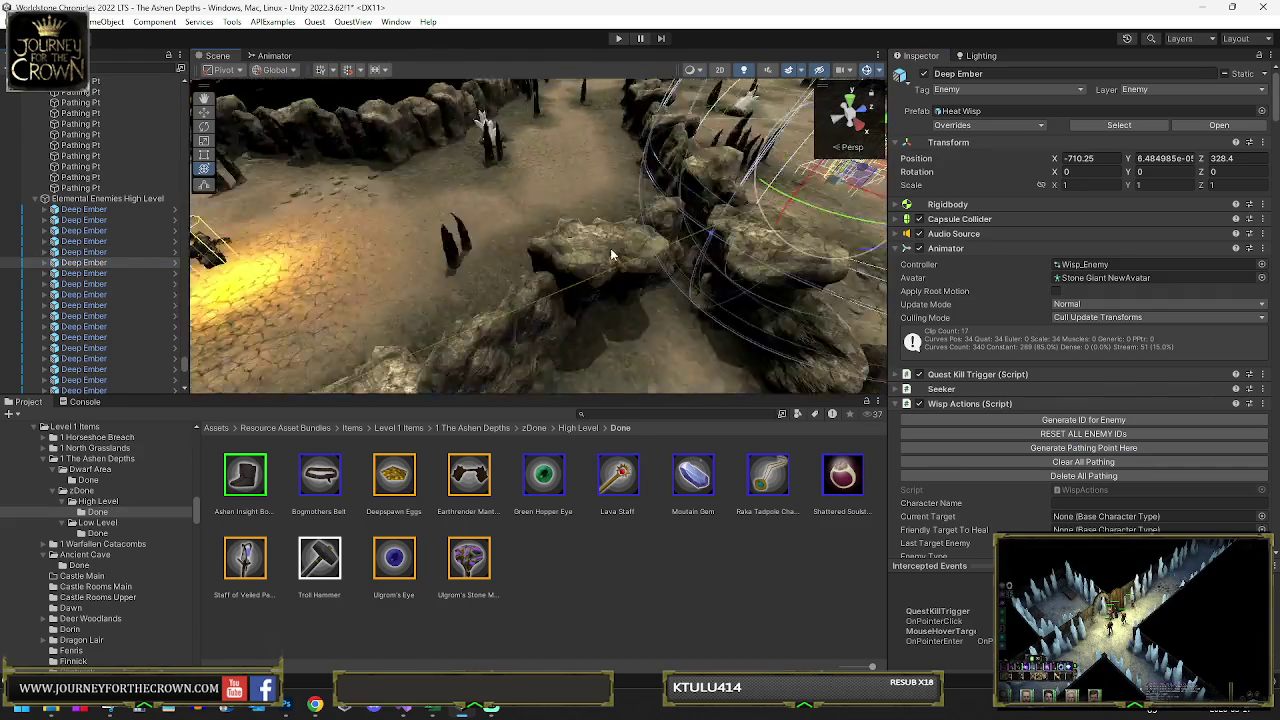
{"action": "scroll", "coordinate": [618, 252], "scroll_direction": "down", "scroll_amount": 10}
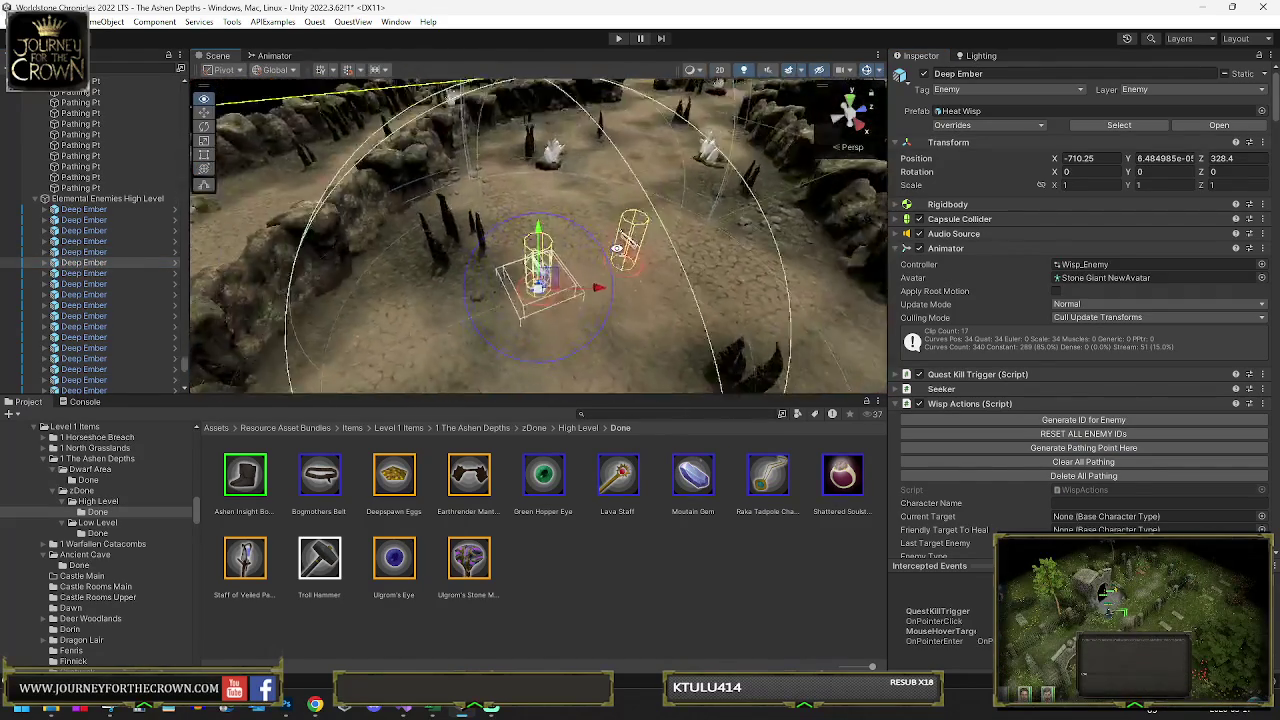
{"action": "left_click", "coordinate": [1040, 448]}
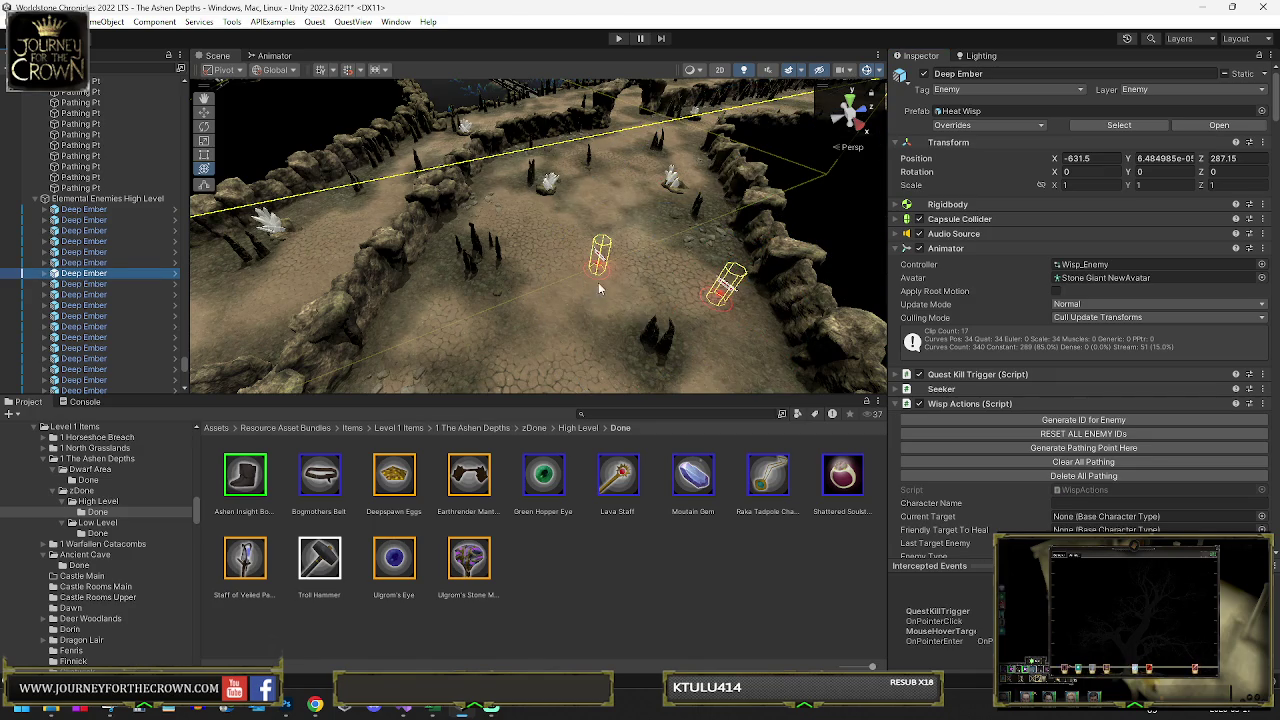
{"action": "key", "text": "f"}
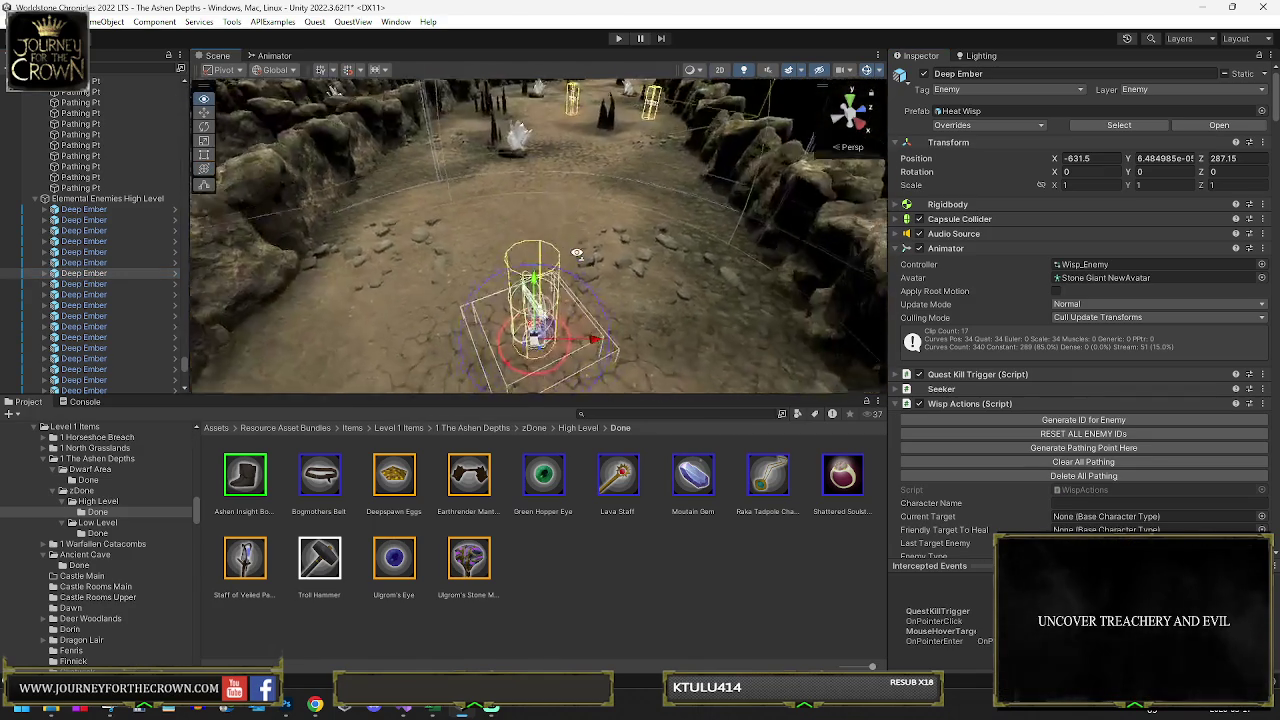
{"action": "left_click_drag", "start_coordinate": [577, 253], "coordinate": [590, 330]}
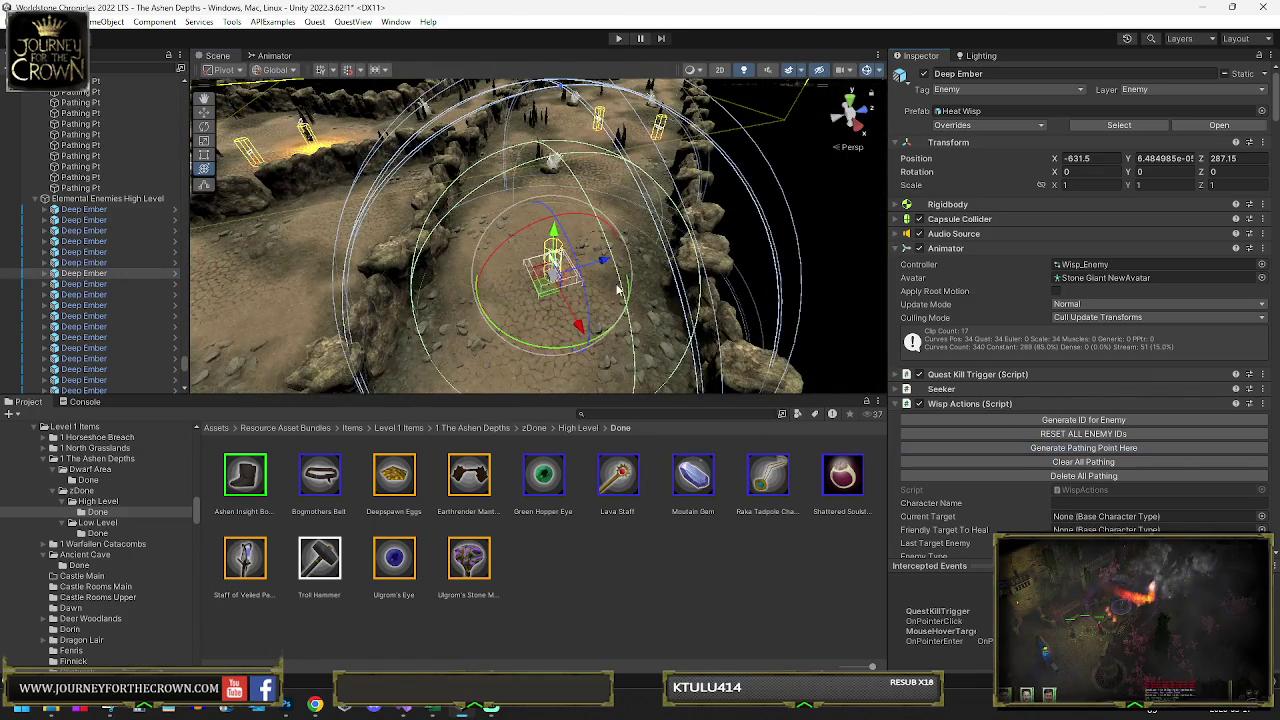
{"action": "left_click_drag", "start_coordinate": [546, 290], "coordinate": [577, 146]}
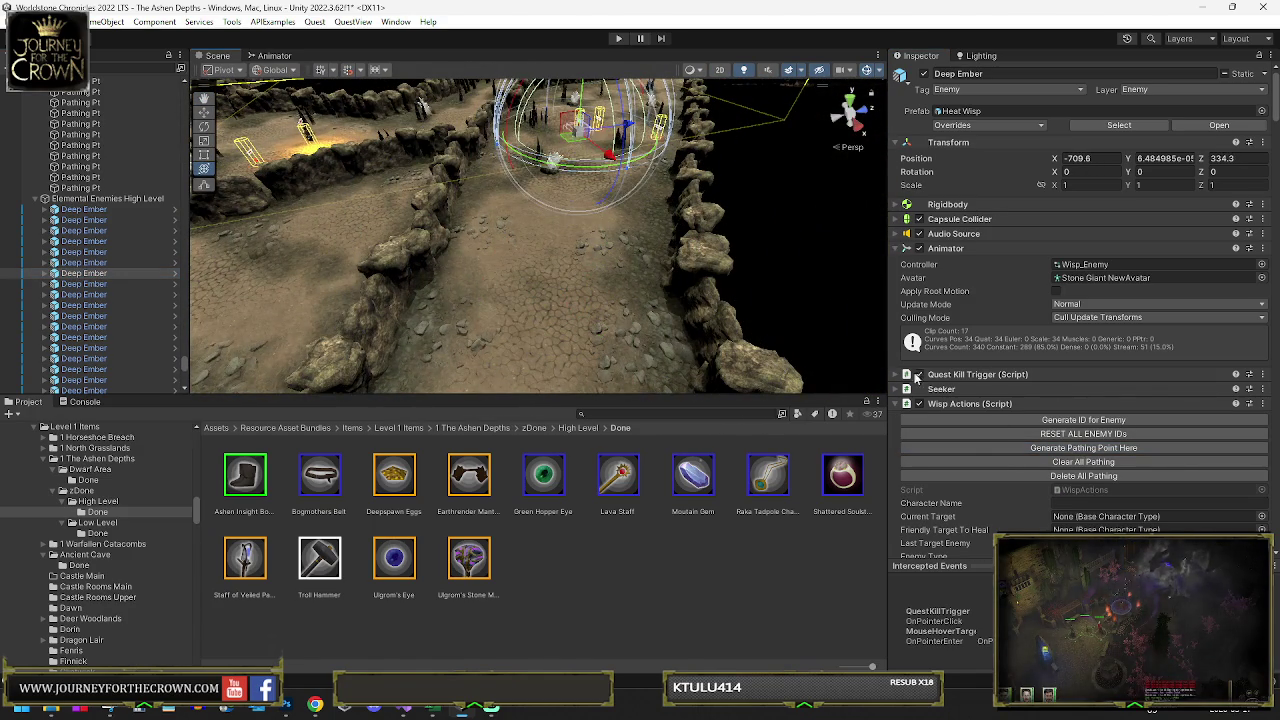
{"action": "left_click", "coordinate": [1006, 448]}
{"action": "left_click_drag", "start_coordinate": [420, 300], "coordinate": [310, 330]}
{"action": "mouse_move", "coordinate": [815, 210]}
{"action": "left_mouse_down"}
{"action": "mouse_move", "coordinate": [510, 237]}
{"action": "mouse_move", "coordinate": [515, 202]}
{"action": "left_mouse_up"}
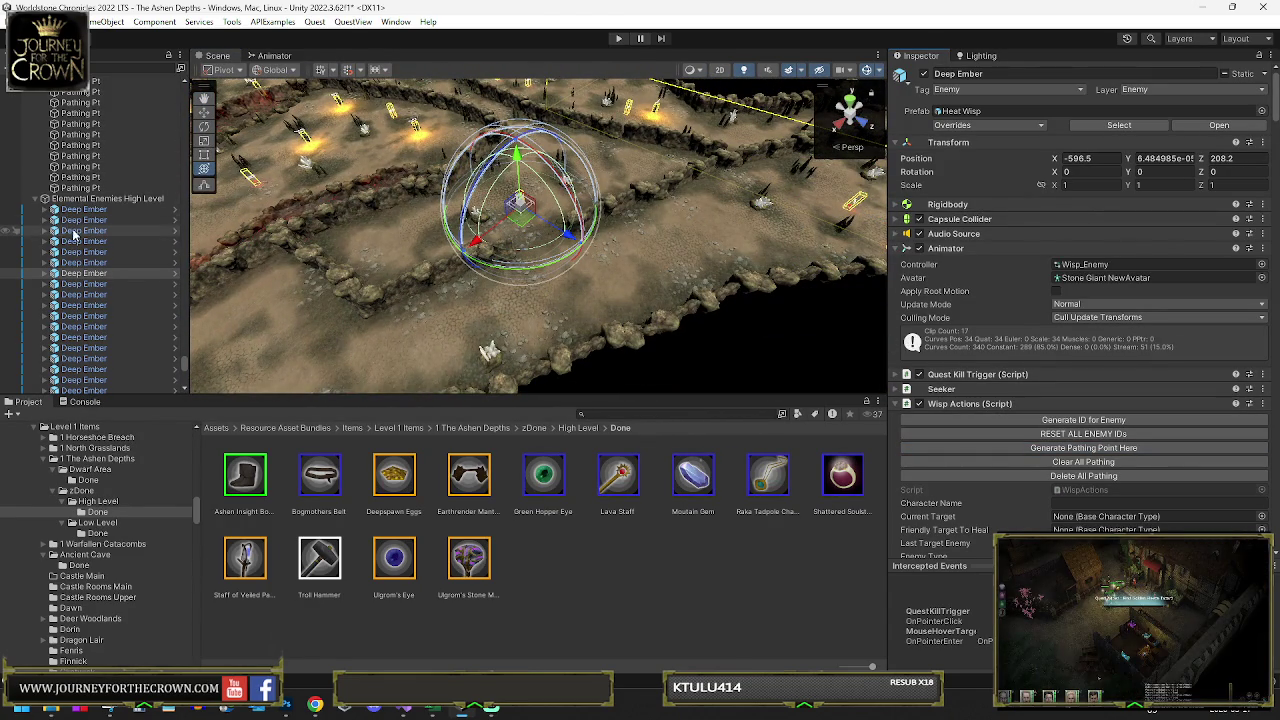
- Move another Deep Ember up toward the middle of the area
{"action": "left_click", "coordinate": [85, 284]}
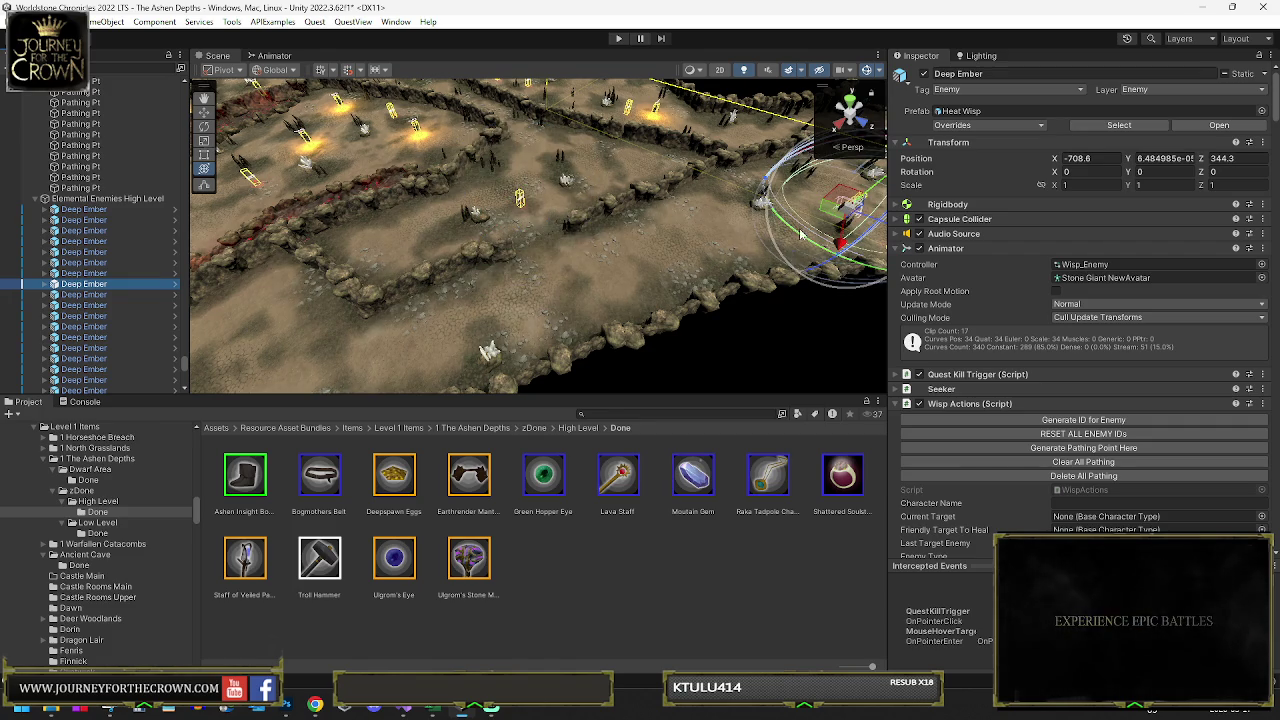
{"action": "mouse_move", "coordinate": [826, 215]}
{"action": "left_mouse_down"}
{"action": "mouse_move", "coordinate": [575, 210]}
{"action": "mouse_move", "coordinate": [570, 185]}
{"action": "mouse_move", "coordinate": [813, 212]}
{"action": "left_mouse_up"}
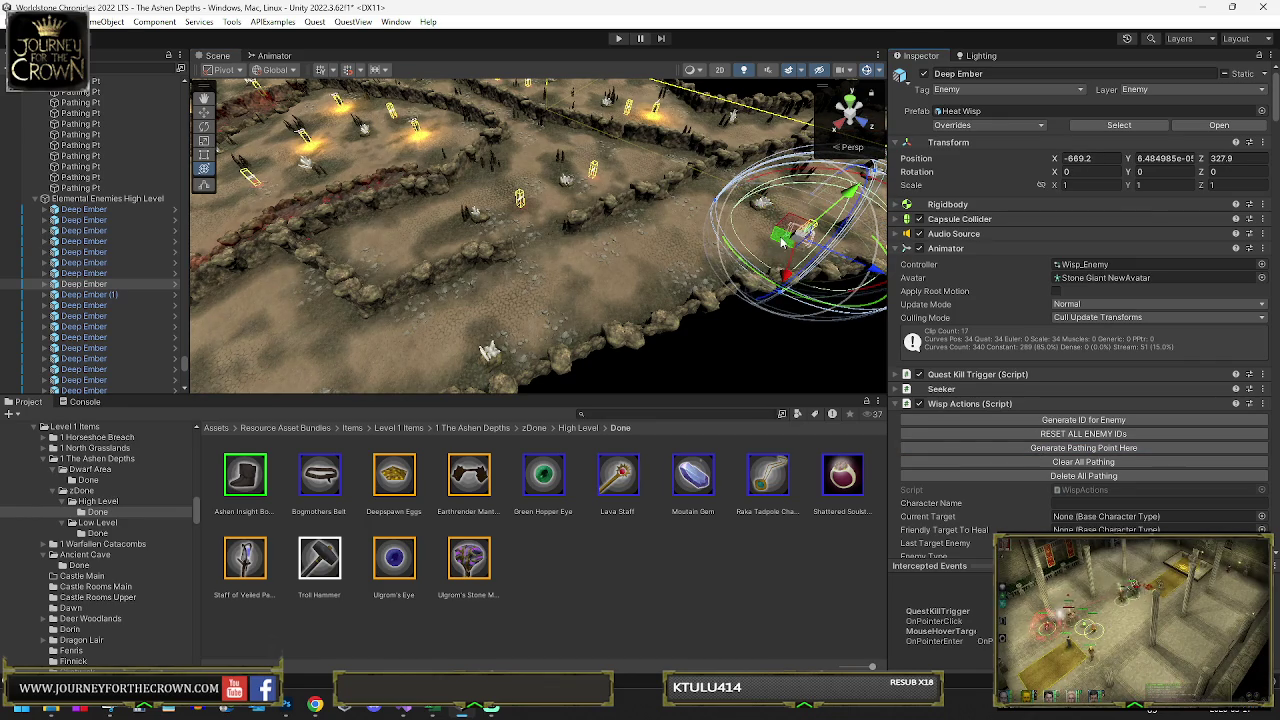
{"action": "left_click_drag", "start_coordinate": [782, 241], "coordinate": [772, 186]}
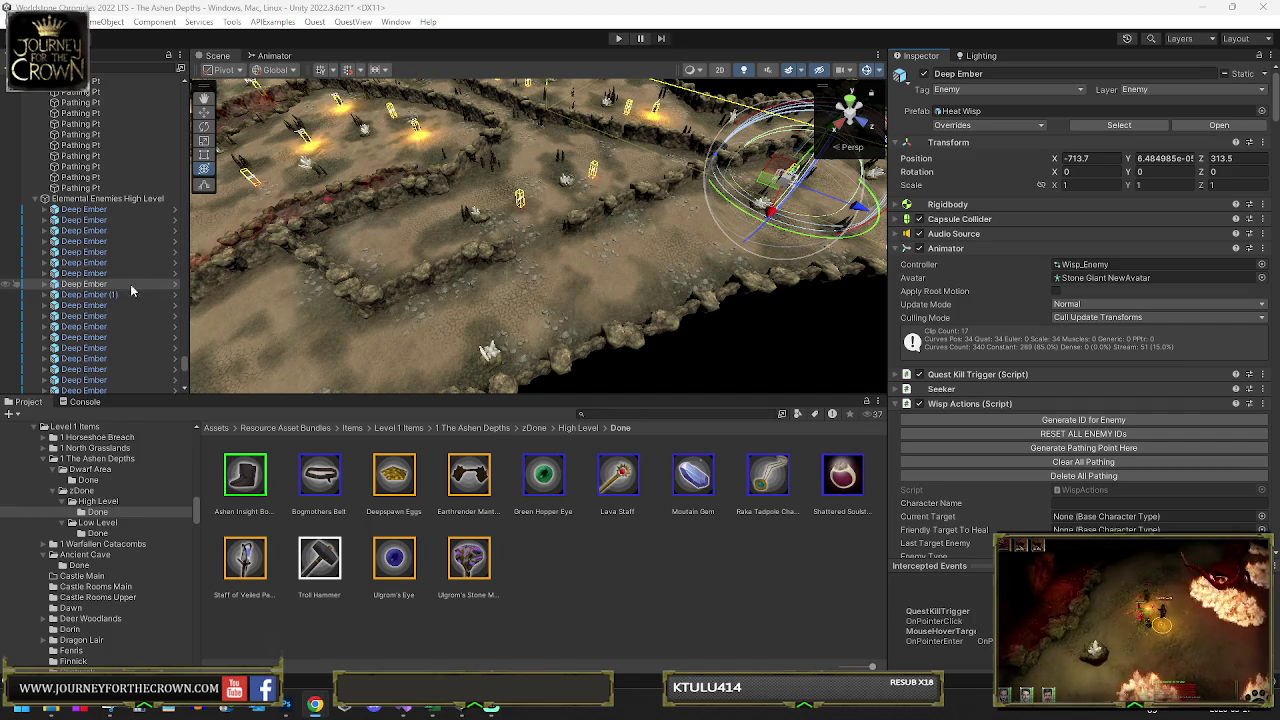
- Move Deep Ember (1) down the corridor and generate a pathing point there
{"action": "left_click", "coordinate": [100, 296]}
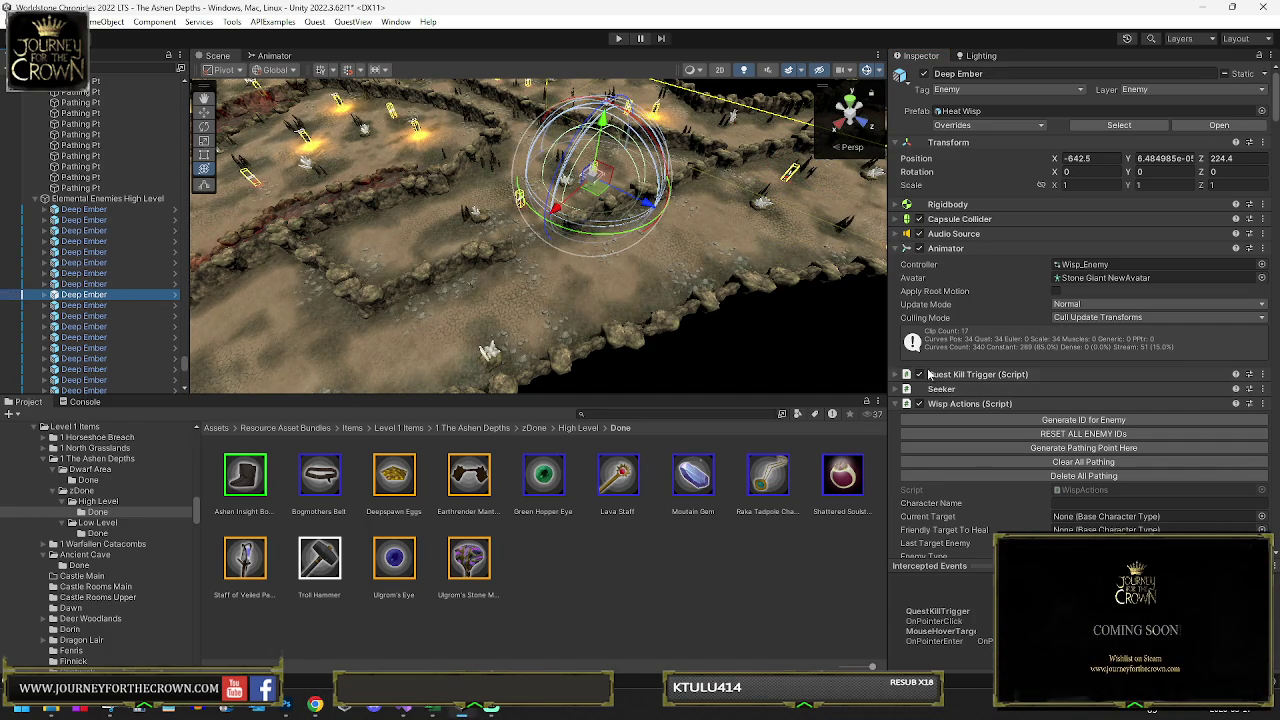
{"action": "mouse_move", "coordinate": [597, 185]}
{"action": "left_mouse_down"}
{"action": "mouse_move", "coordinate": [545, 235]}
{"action": "mouse_move", "coordinate": [418, 240]}
{"action": "left_mouse_up"}
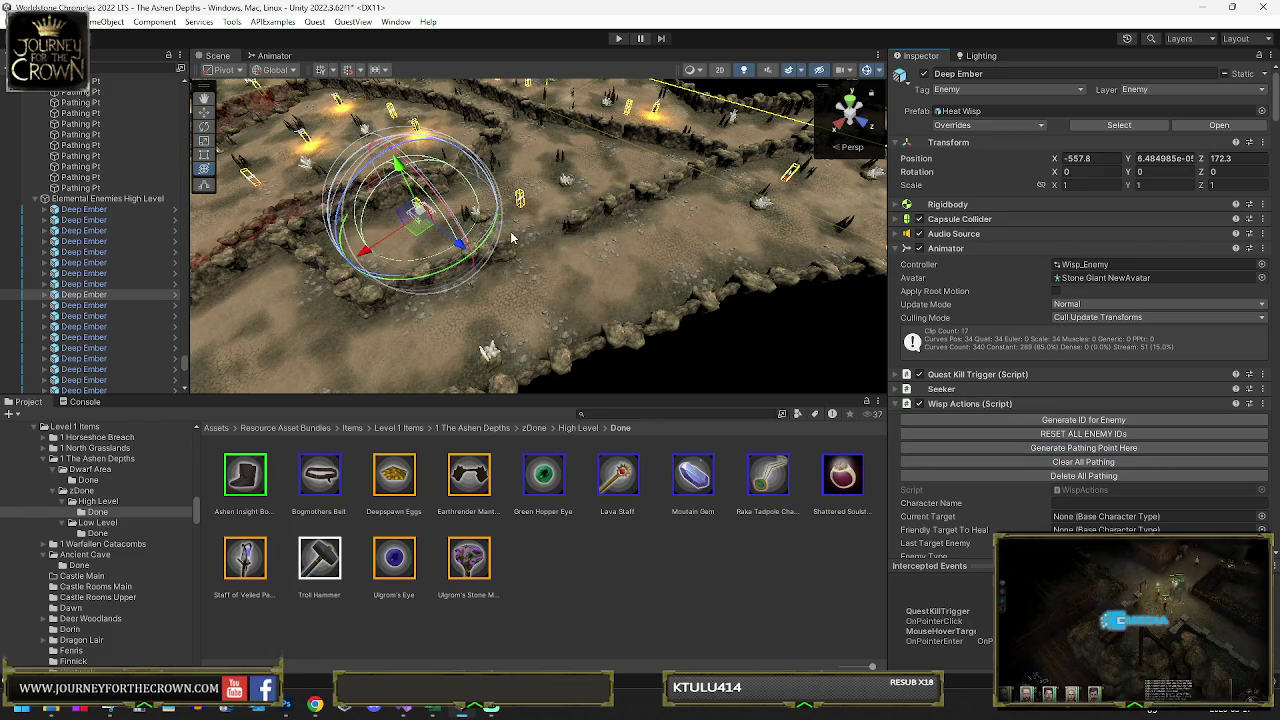
{"action": "left_click_drag", "start_coordinate": [518, 240], "coordinate": [684, 310]}
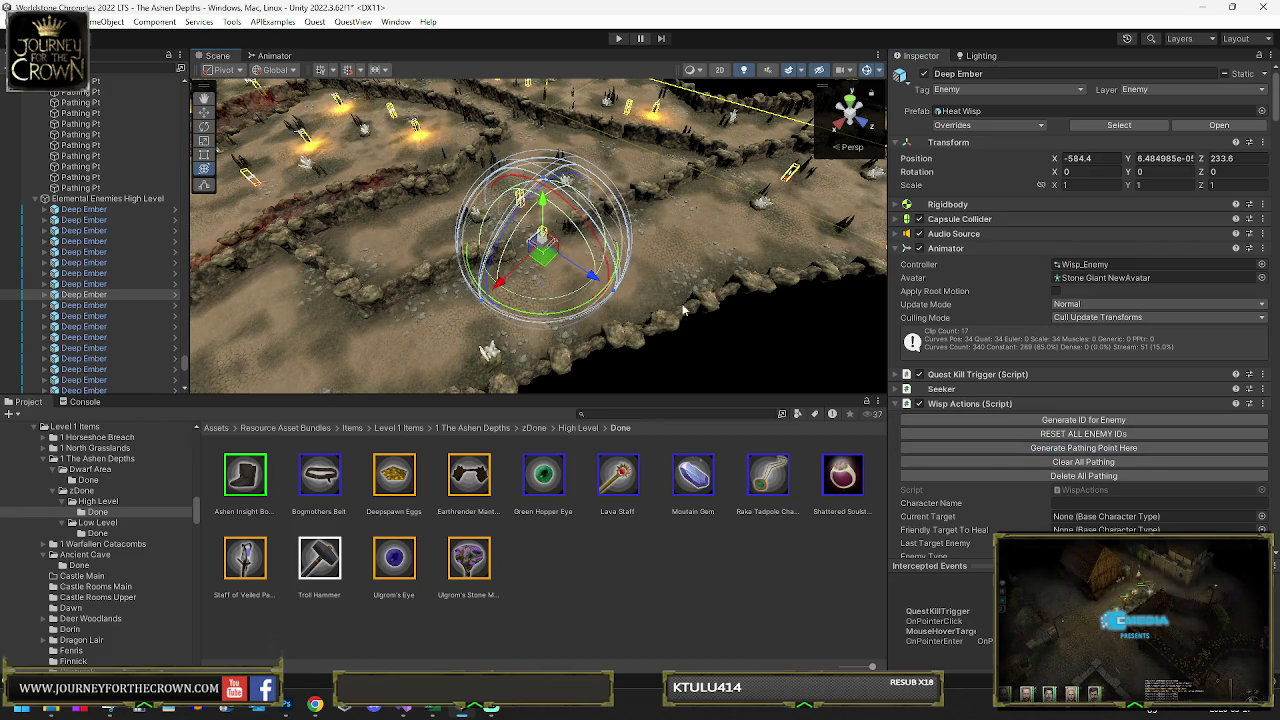
{"action": "left_click", "coordinate": [1048, 449]}
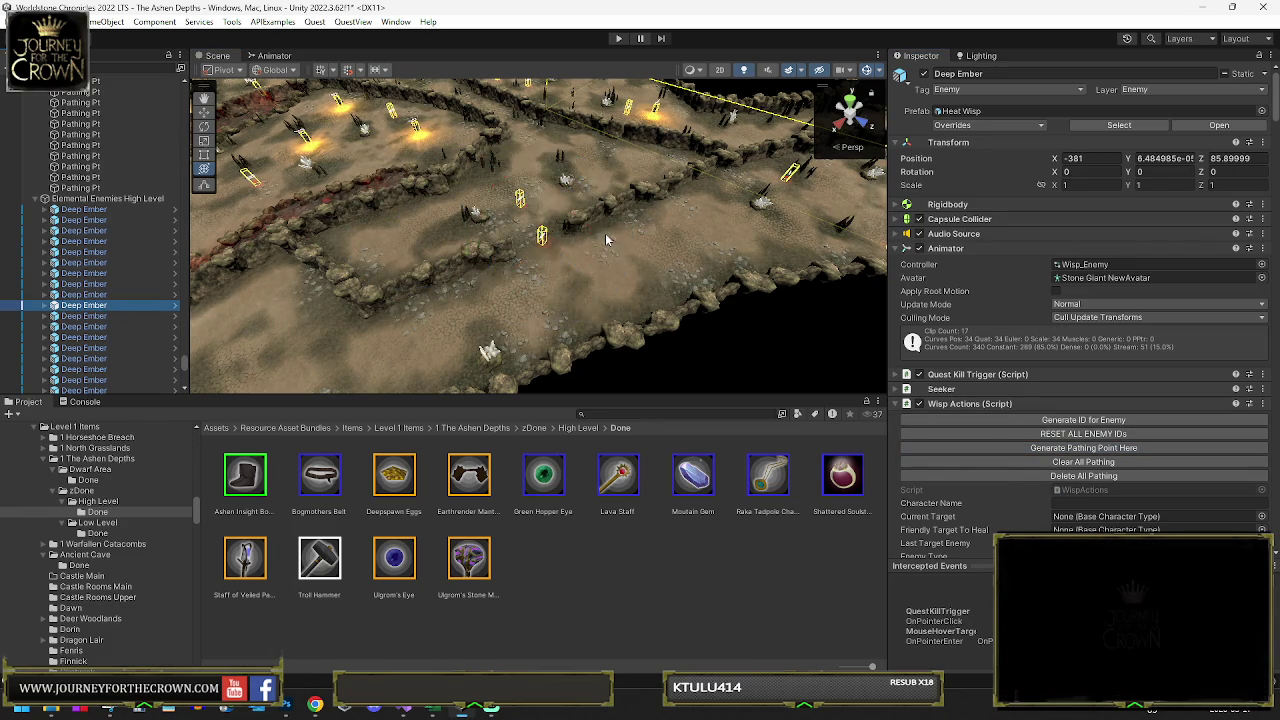
{"action": "key", "text": "f"}
{"action": "scroll", "coordinate": [633, 212], "scroll_direction": "down", "scroll_amount": 5}
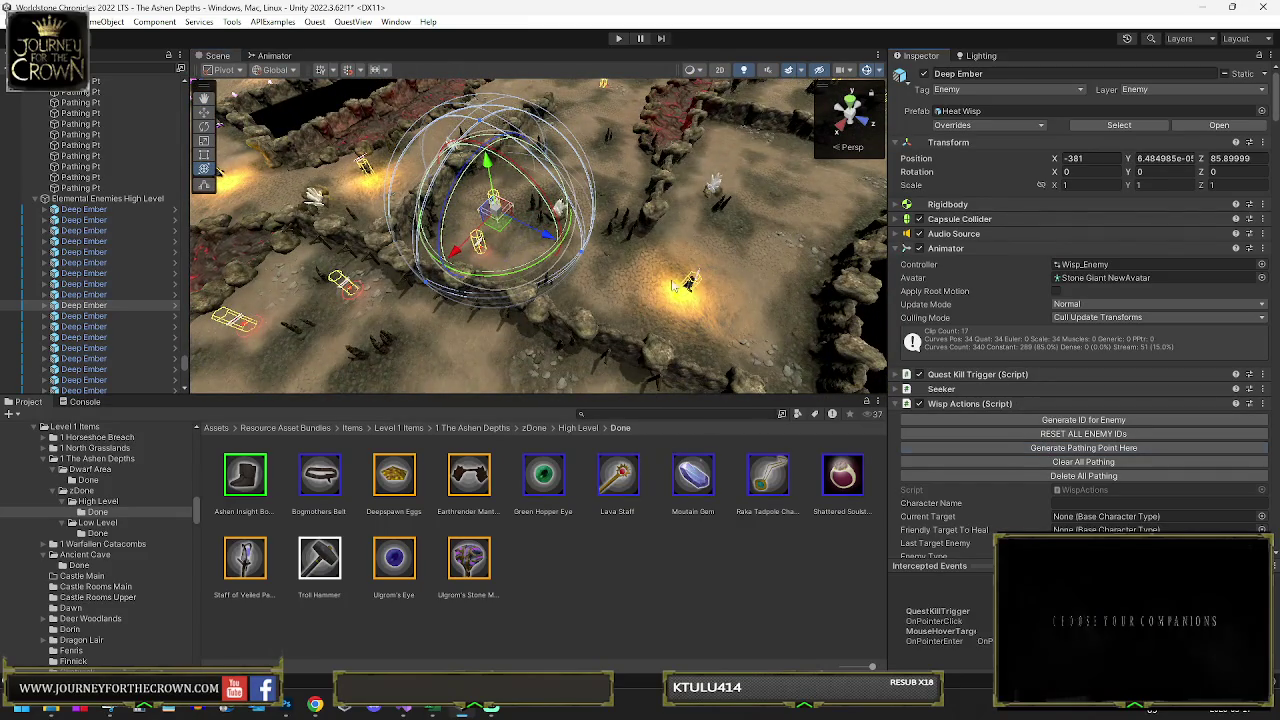
{"action": "mouse_move", "coordinate": [508, 228]}
{"action": "left_mouse_down"}
{"action": "mouse_move", "coordinate": [530, 275]}
{"action": "mouse_move", "coordinate": [580, 265]}
{"action": "left_mouse_up"}
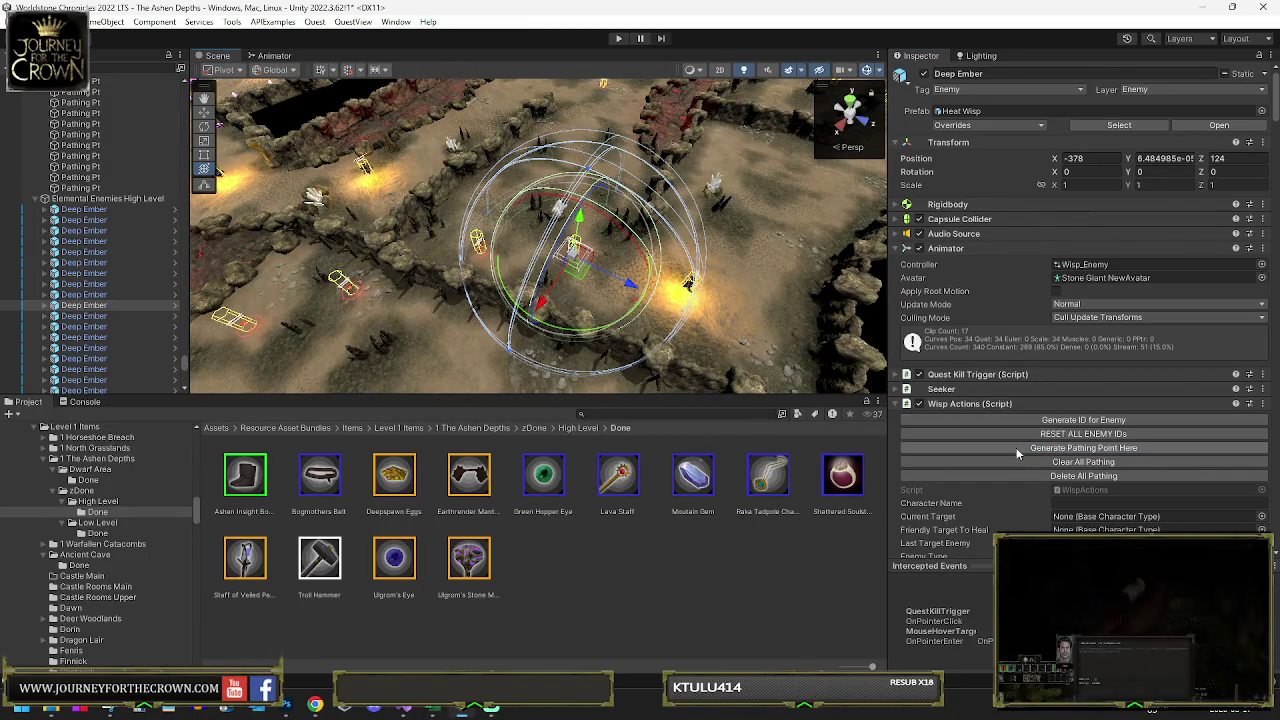
- Move the next Deep Ember to about -376.4, 0, 135.9 and generate its pathing point
{"action": "left_click", "coordinate": [98, 317]}
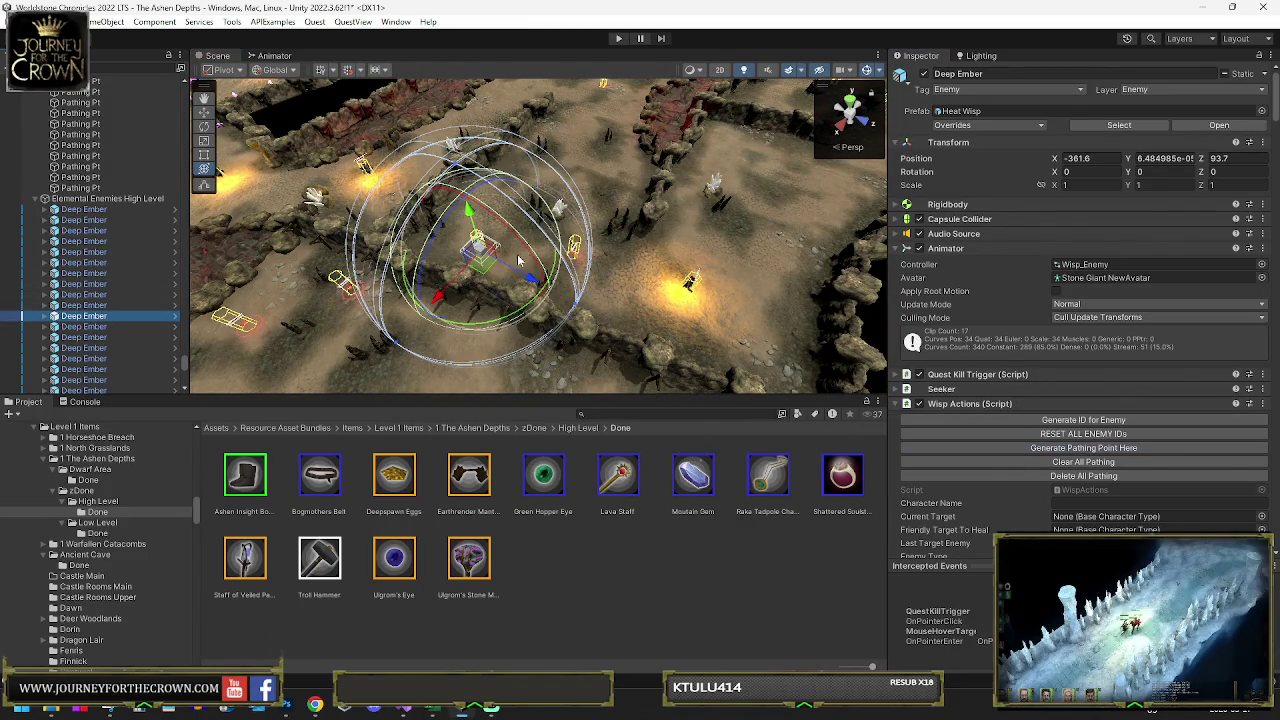
{"action": "mouse_move", "coordinate": [524, 312]}
{"action": "left_mouse_down"}
{"action": "mouse_move", "coordinate": [658, 290]}
{"action": "mouse_move", "coordinate": [666, 308]}
{"action": "left_mouse_up"}
{"action": "left_click", "coordinate": [1036, 448]}
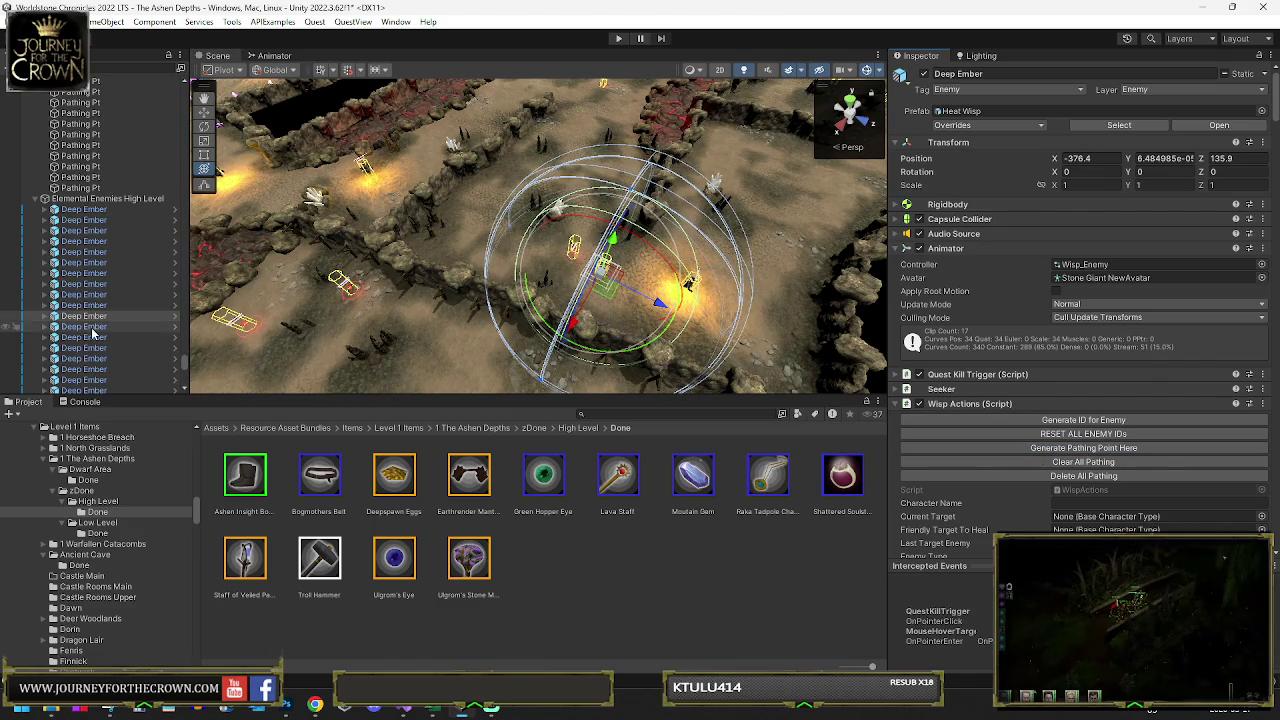
{"action": "left_click", "coordinate": [241, 285]}
- Move the framed Deep Ember to a new spot further into the arena
{"action": "key", "text": "f"}
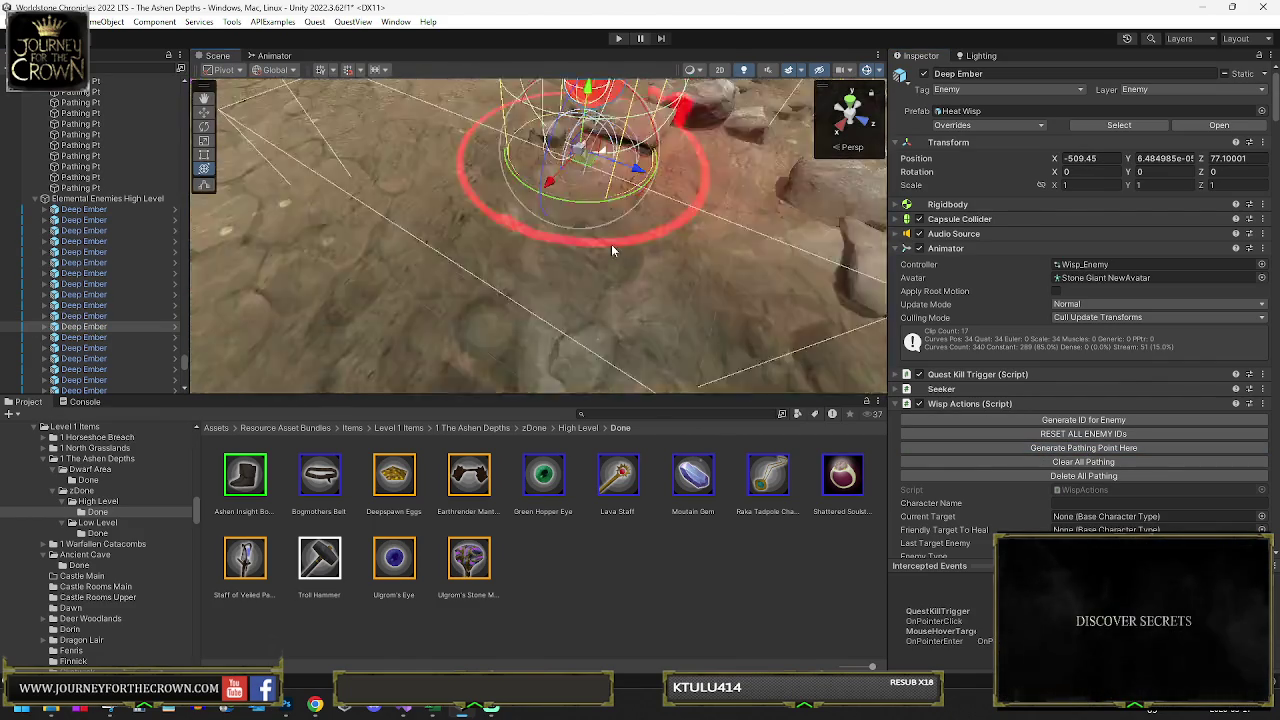
{"action": "scroll", "coordinate": [600, 252], "scroll_direction": "down", "scroll_amount": 10}
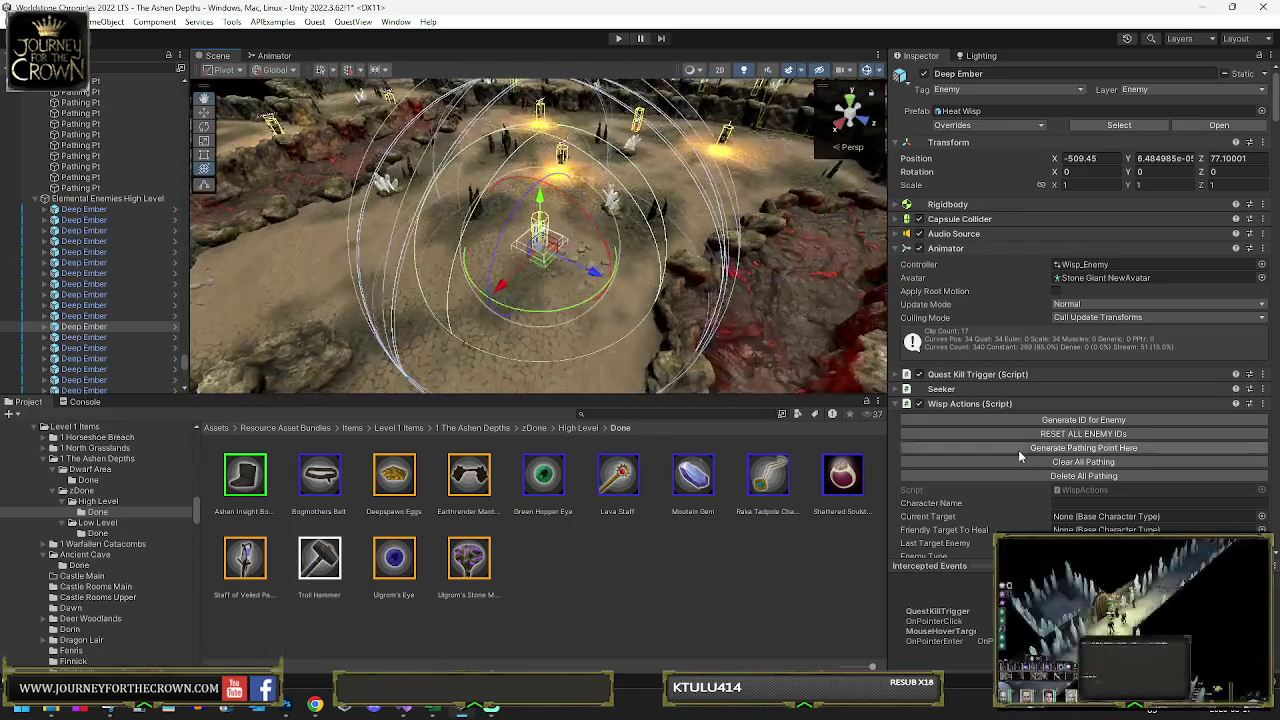
{"action": "left_click", "coordinate": [1051, 450]}
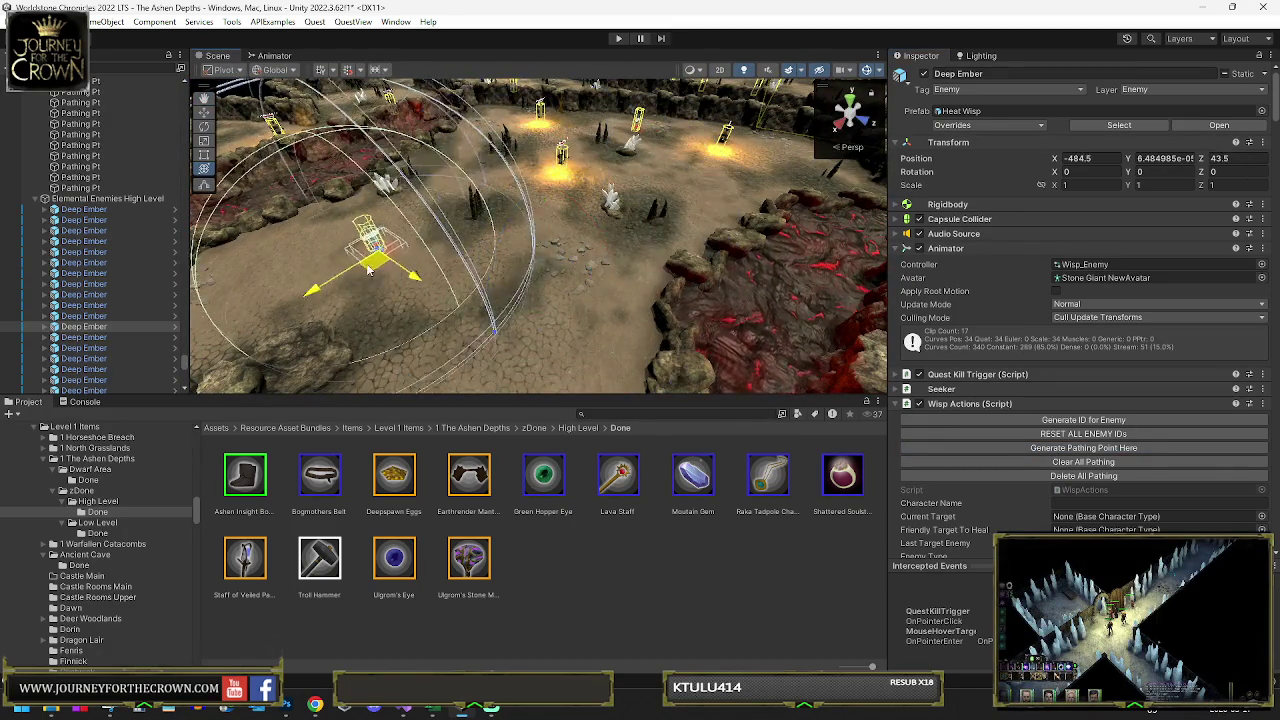
{"action": "left_click", "coordinate": [1010, 448]}
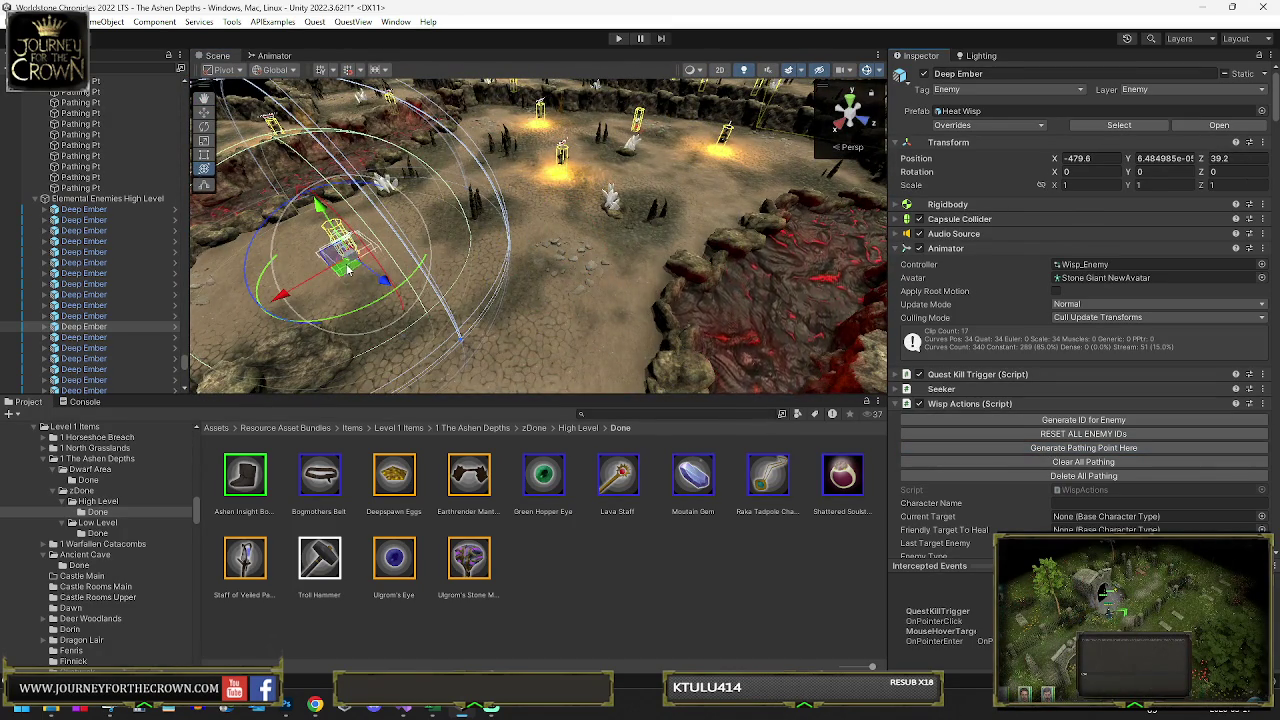
{"action": "left_click", "coordinate": [1036, 448]}
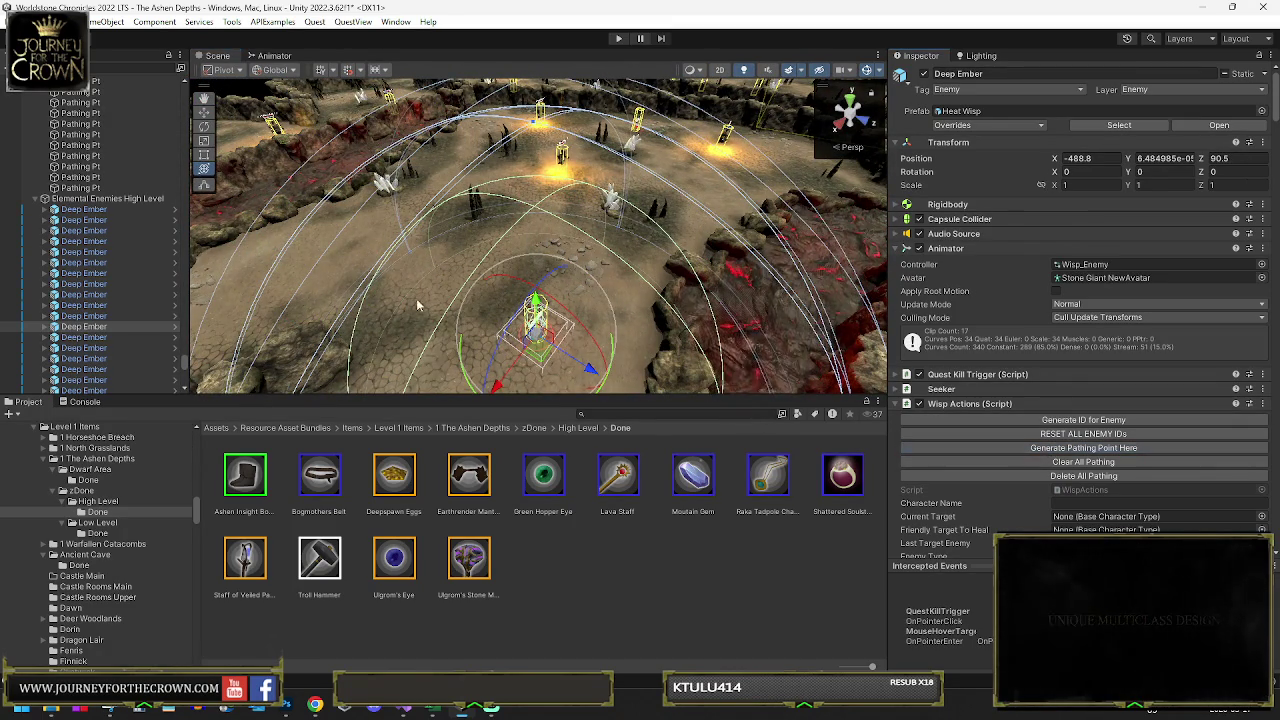
- Give another Deep Ember pathing points at two patrol spots
{"action": "left_click", "coordinate": [88, 337]}
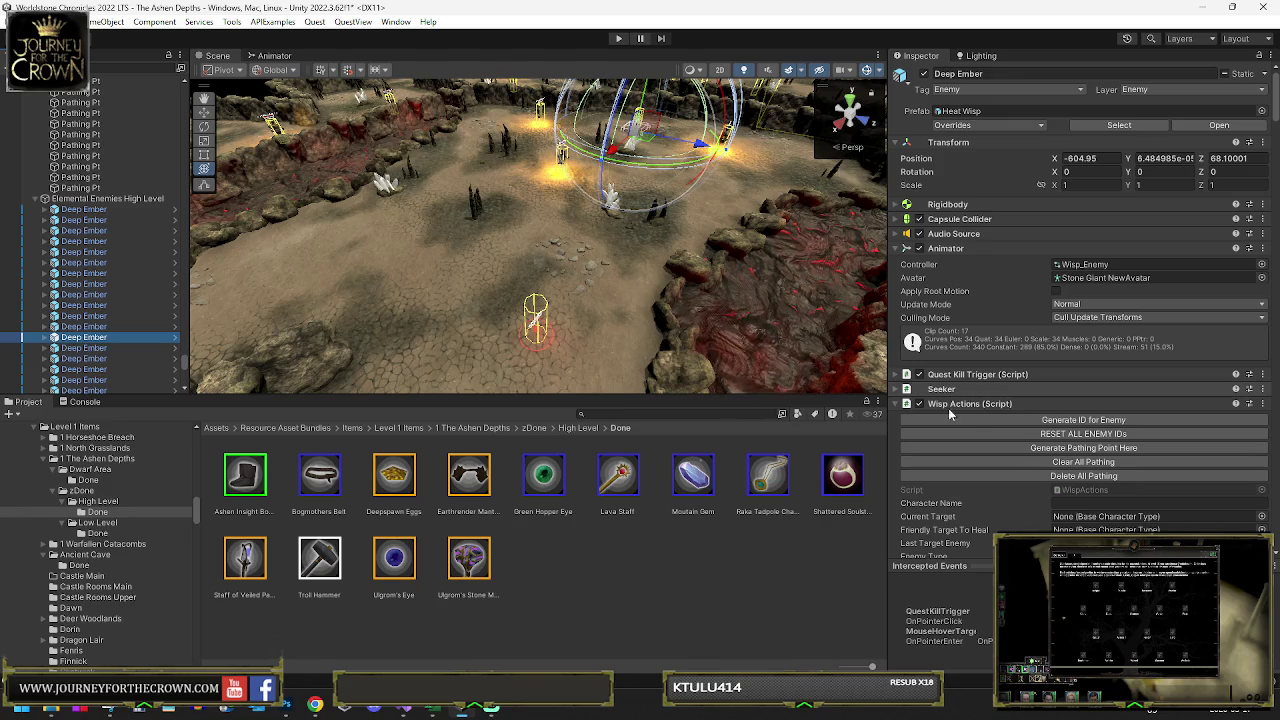
{"action": "left_click_drag", "start_coordinate": [615, 138], "coordinate": [607, 148]}
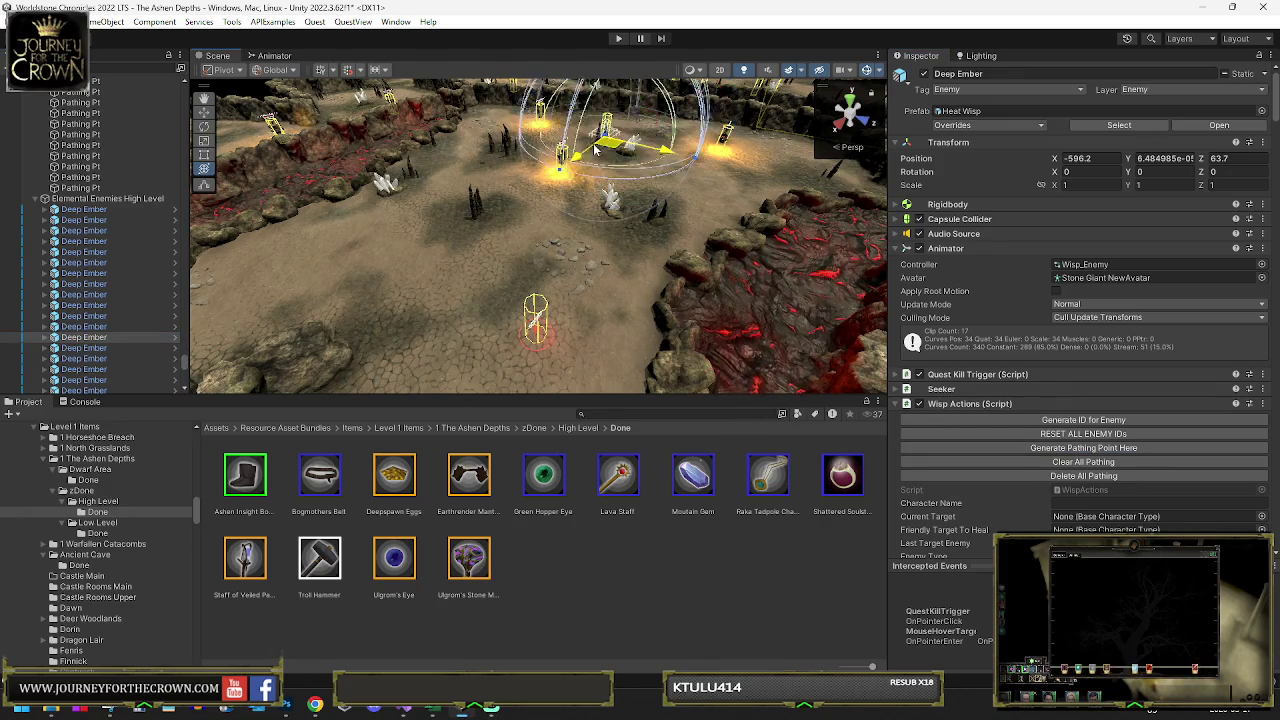
{"action": "left_click", "coordinate": [1079, 449]}
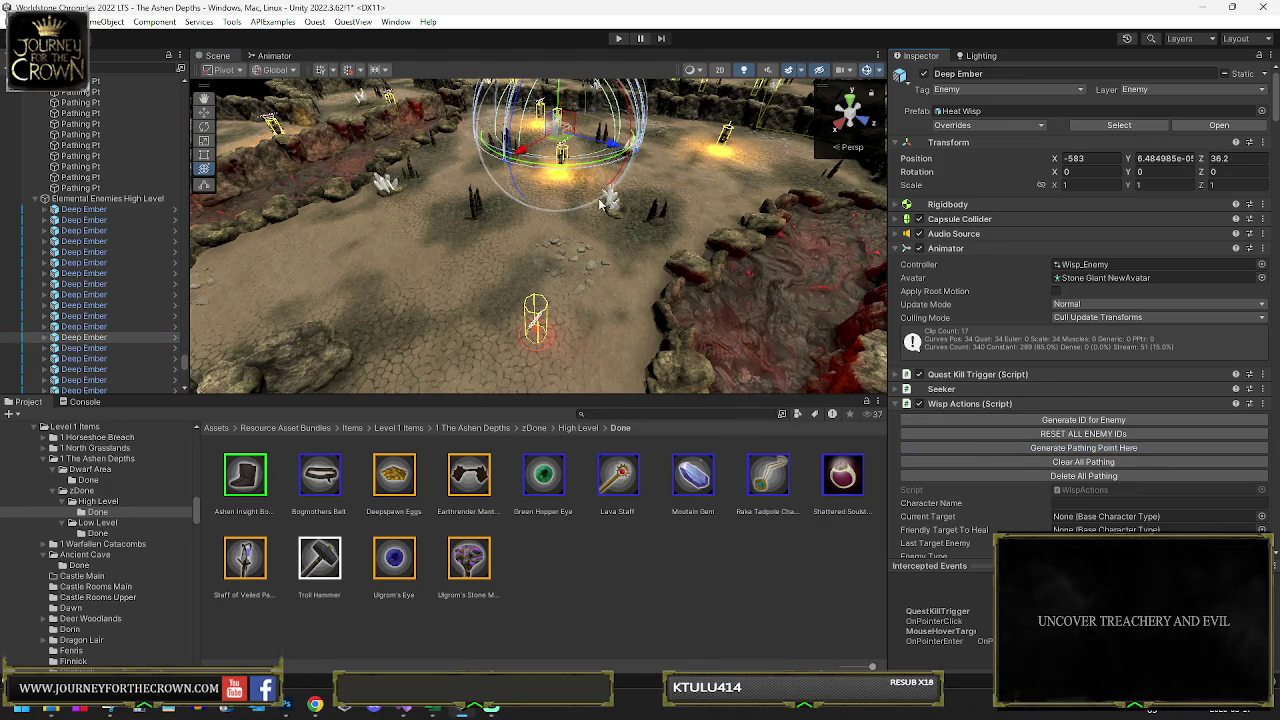
{"action": "left_click_drag", "start_coordinate": [563, 148], "coordinate": [640, 176]}
{"action": "left_click", "coordinate": [1036, 452]}
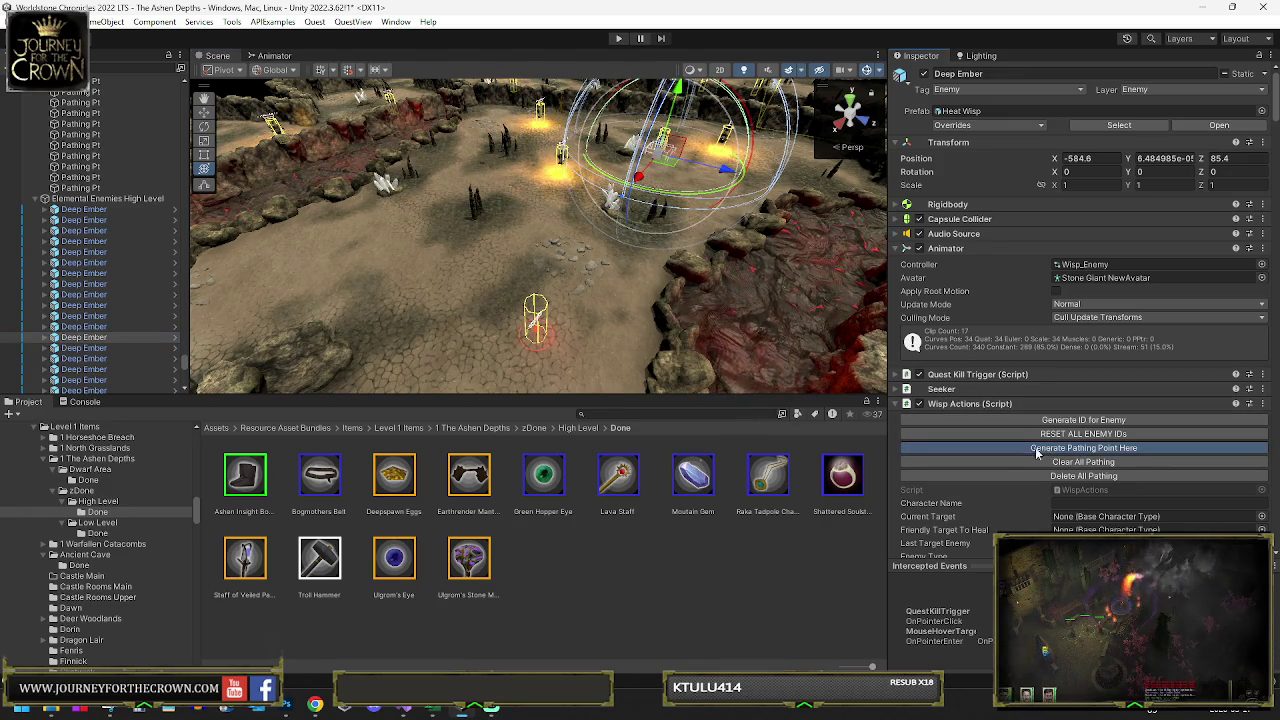
- Add a pathing point to a third Deep Ember, nudge it, and select the next Deep Ember
{"action": "double_click", "coordinate": [95, 350]}
{"action": "scroll", "coordinate": [557, 241], "scroll_direction": "up", "scroll_amount": 5}
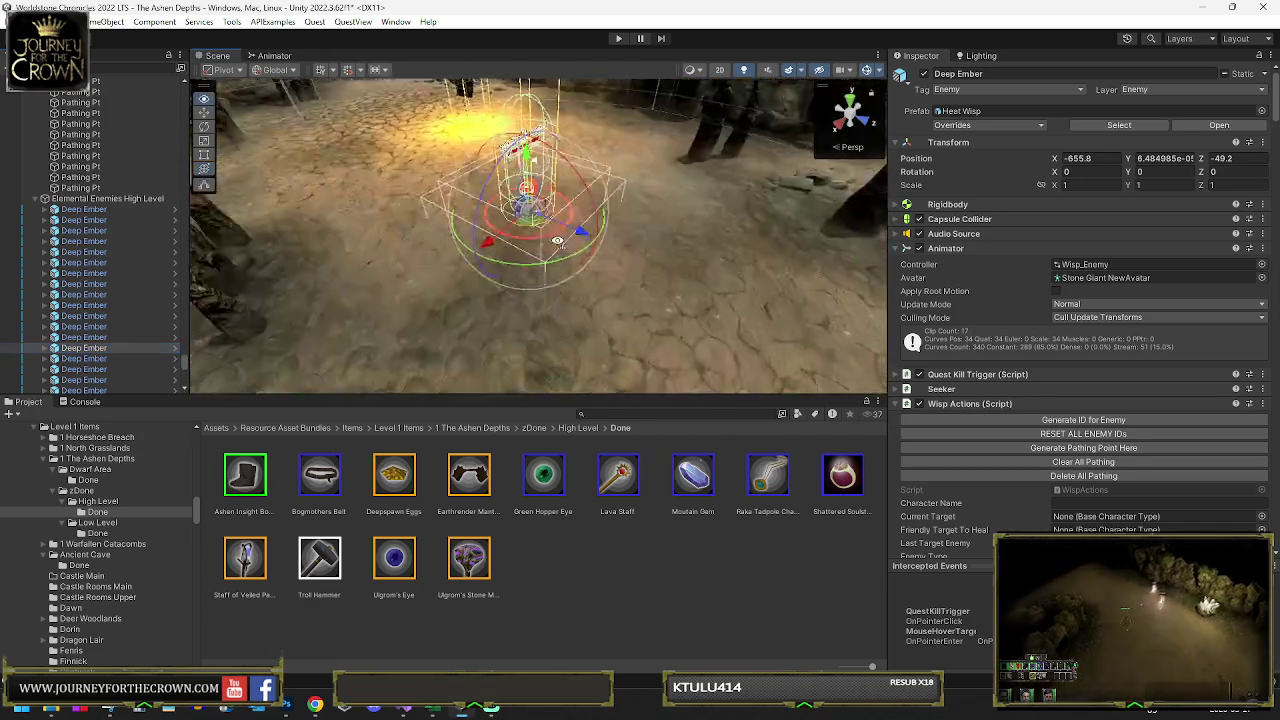
{"action": "scroll", "coordinate": [557, 241], "scroll_direction": "down", "scroll_amount": 10}
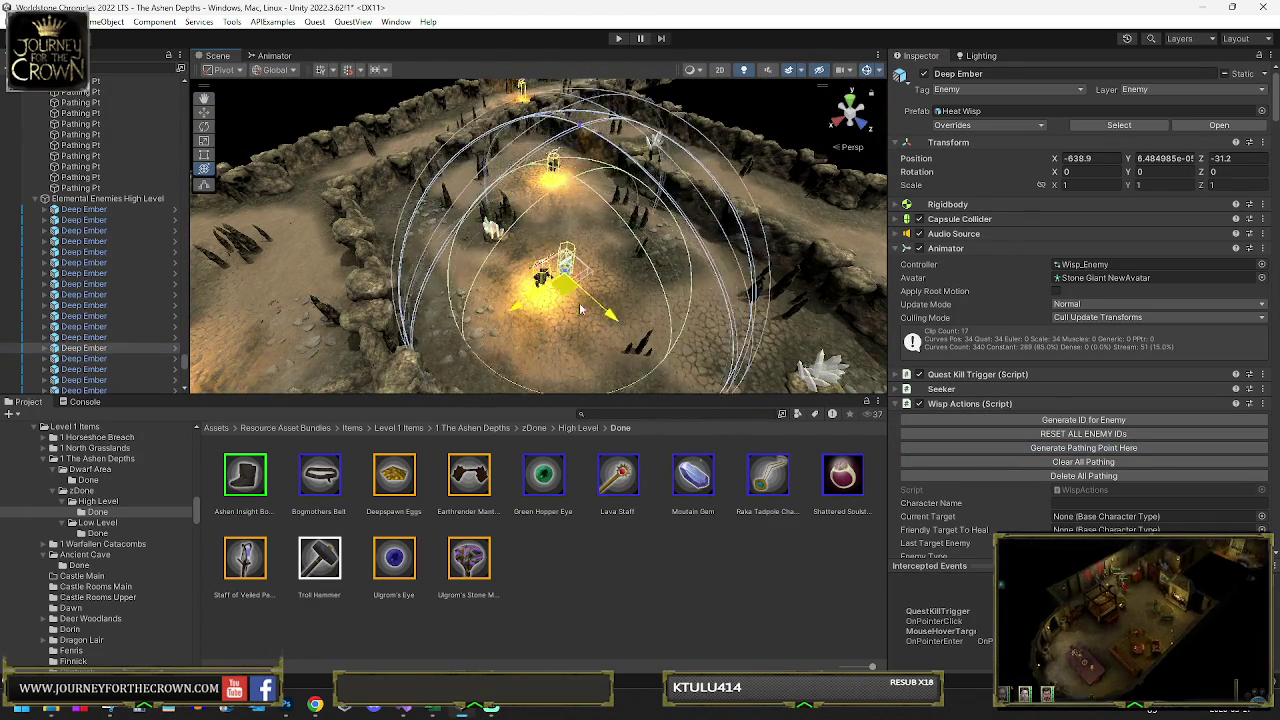
{"action": "left_click", "coordinate": [1008, 446]}
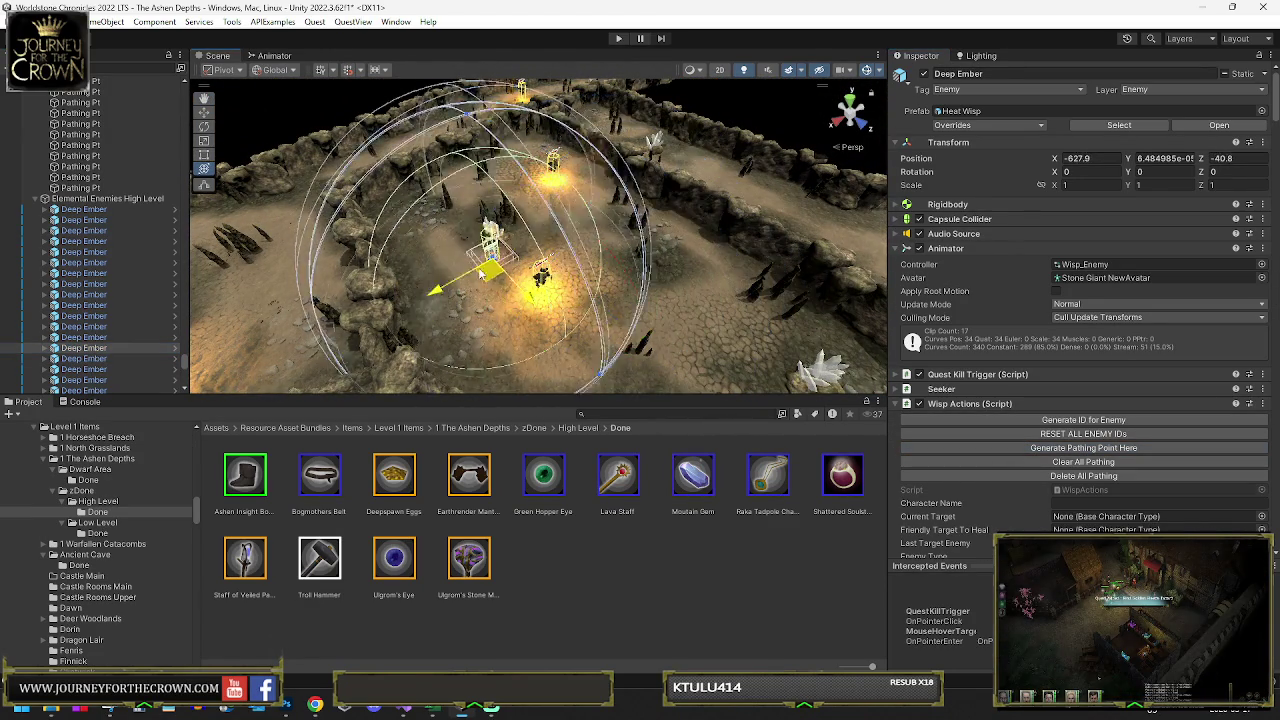
{"action": "left_click_drag", "start_coordinate": [440, 260], "coordinate": [433, 240]}
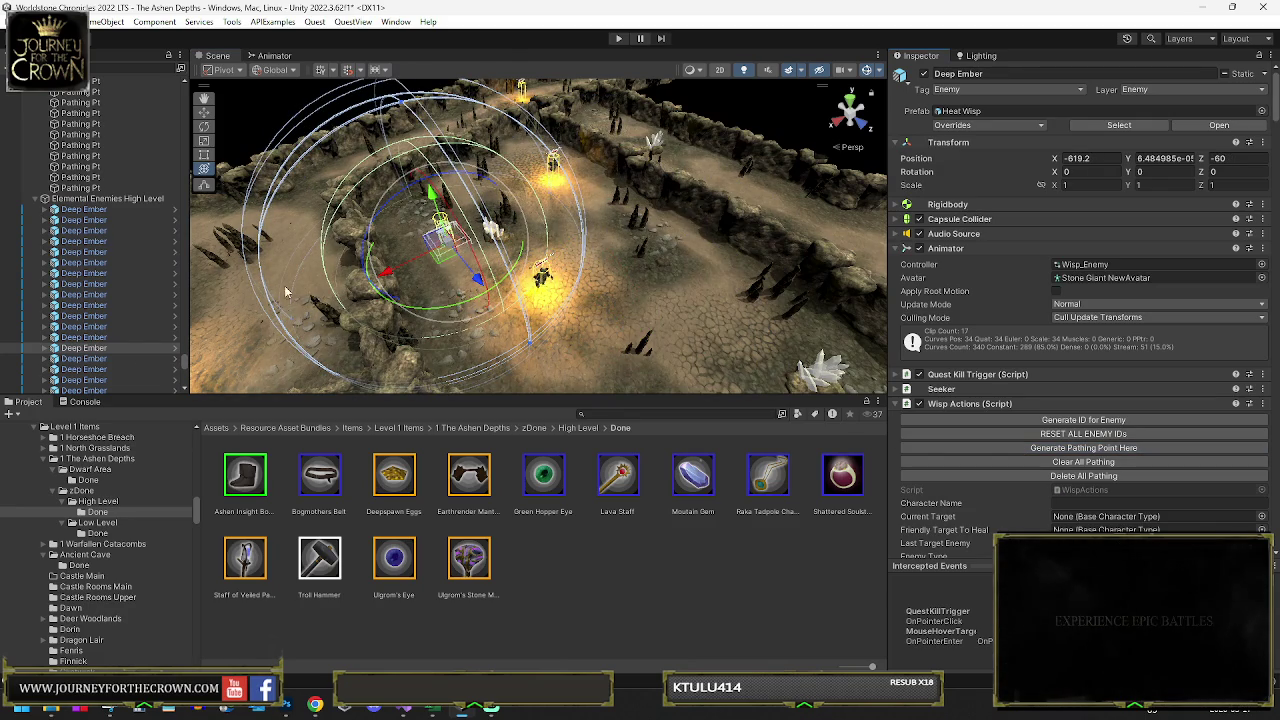
{"action": "left_click", "coordinate": [92, 358]}
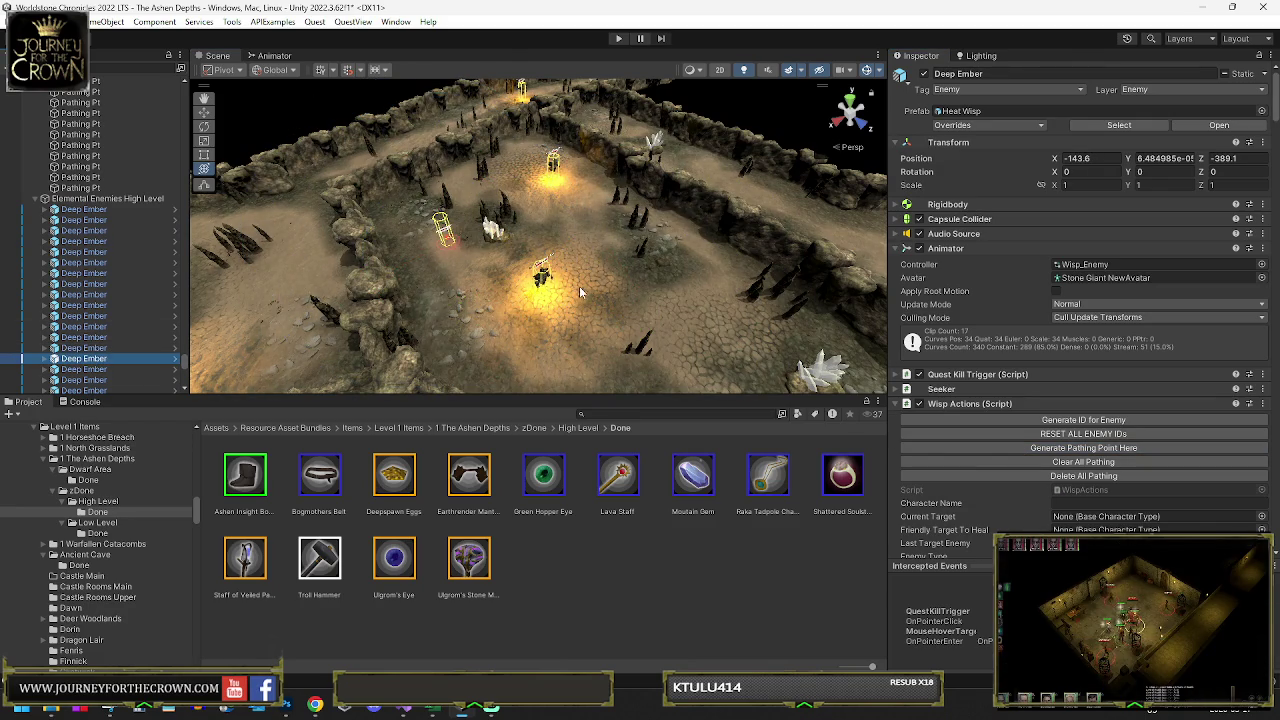
- Add two pathing points for the selected Deep Ember
{"action": "key", "text": "f"}
{"action": "left_click_drag", "start_coordinate": [697, 257], "coordinate": [702, 307]}
{"action": "left_click", "coordinate": [1021, 446]}
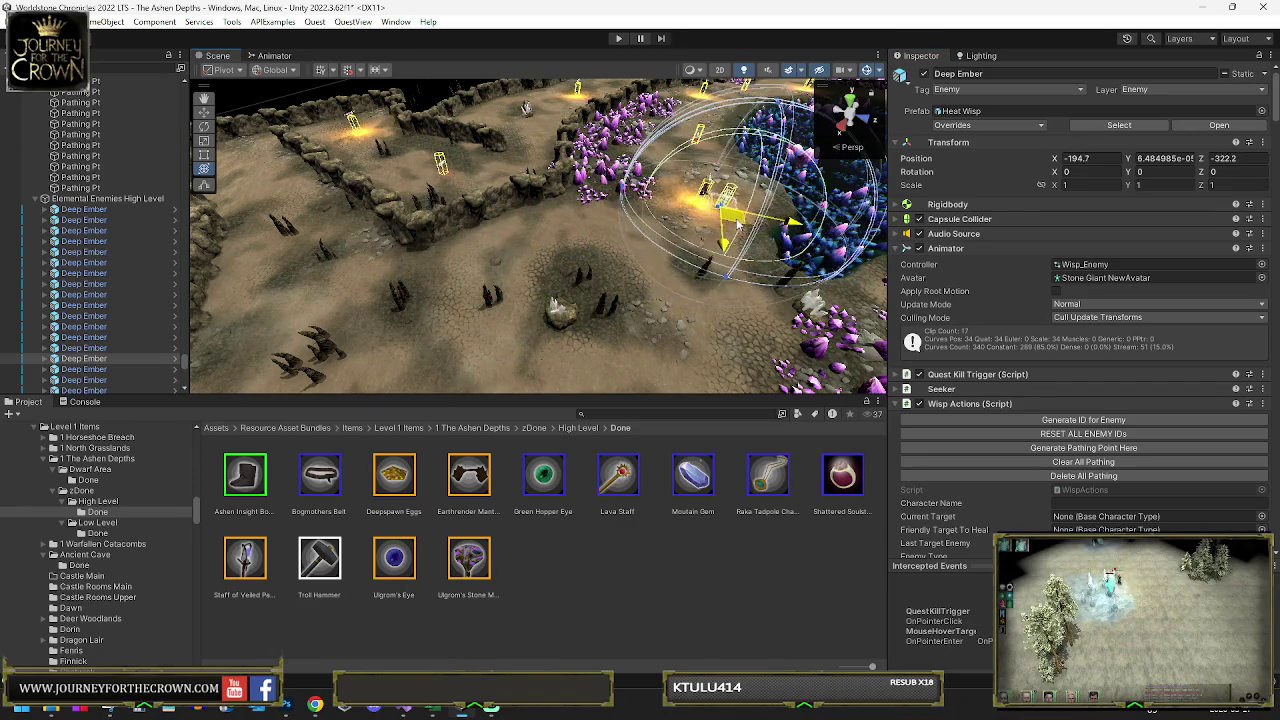
{"action": "left_click", "coordinate": [1036, 449]}
- Move that Deep Ember onto the purple crystal beds toward the upper area
{"action": "left_click_drag", "start_coordinate": [714, 216], "coordinate": [668, 350]}
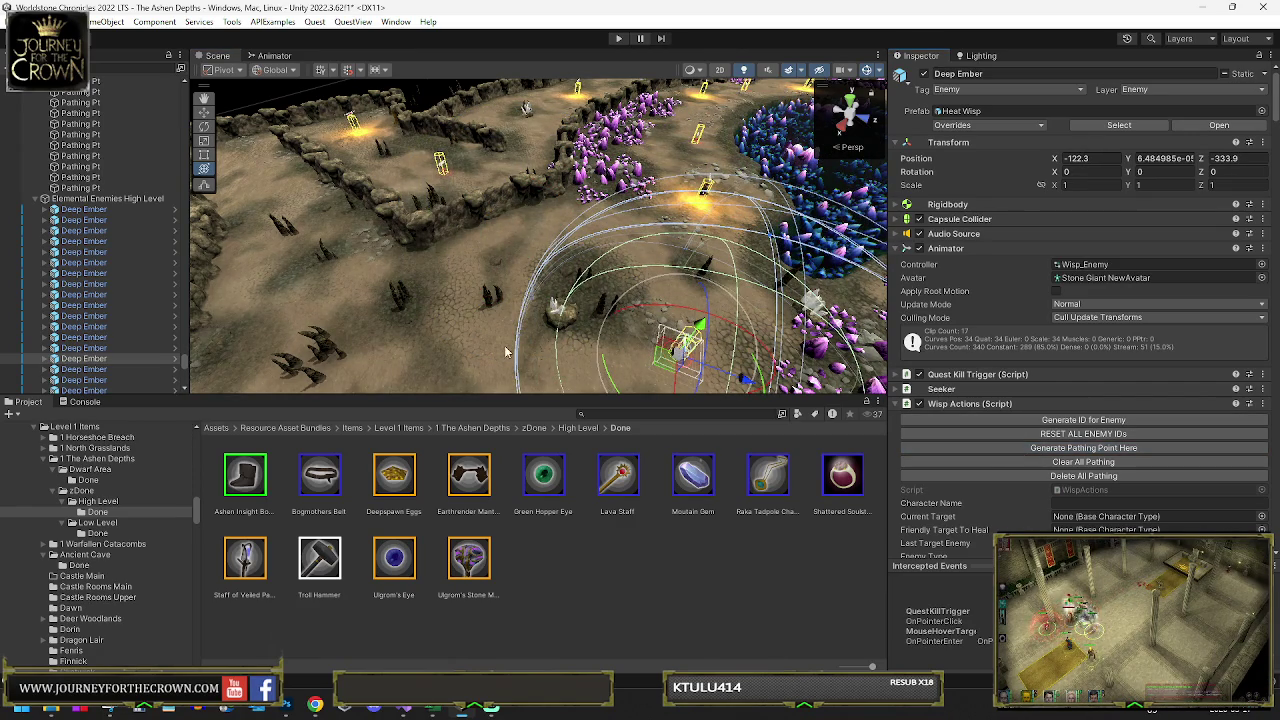
{"action": "scroll", "coordinate": [136, 330], "scroll_direction": "down", "scroll_amount": 5}
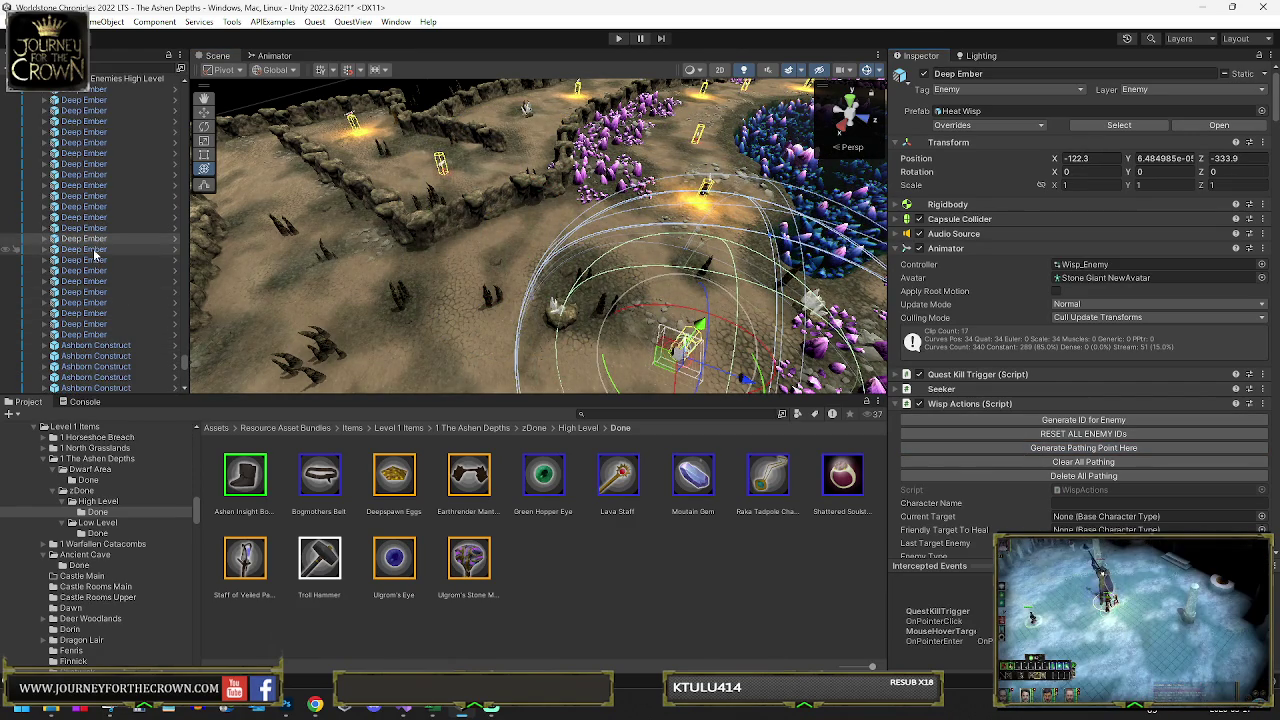
{"action": "left_click_drag", "start_coordinate": [680, 340], "coordinate": [690, 168]}
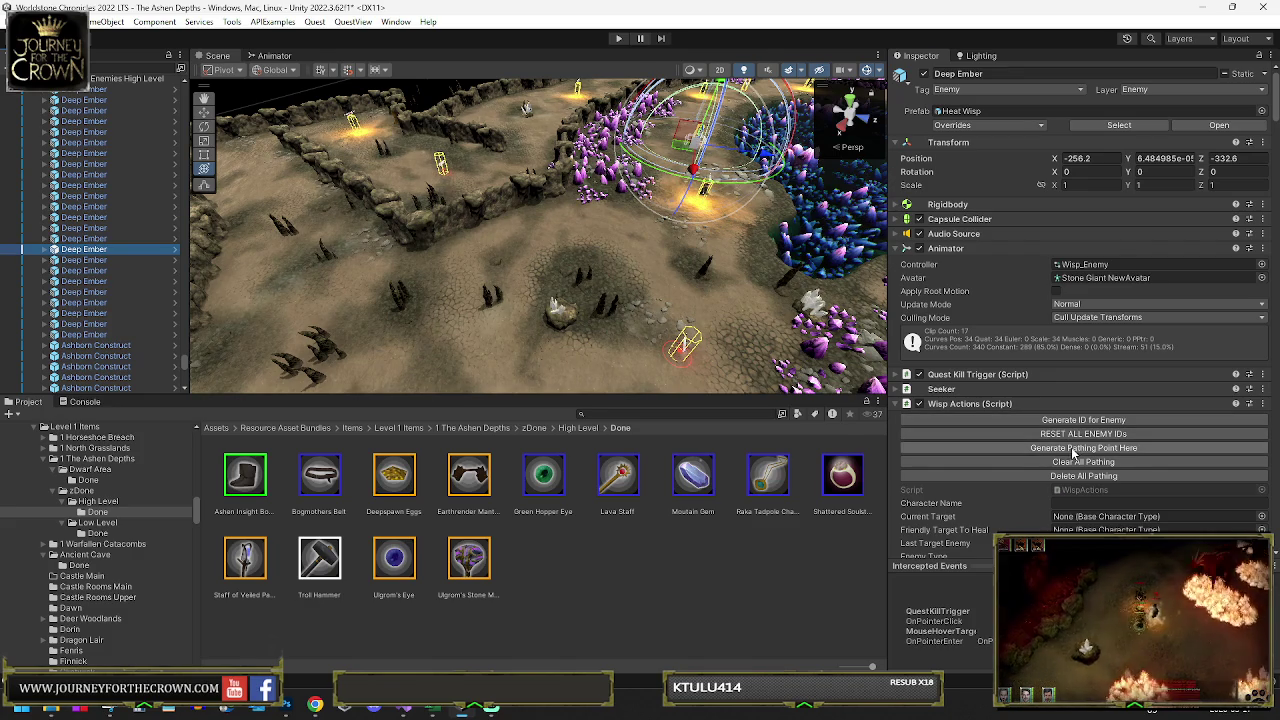
{"action": "key", "text": "f"}
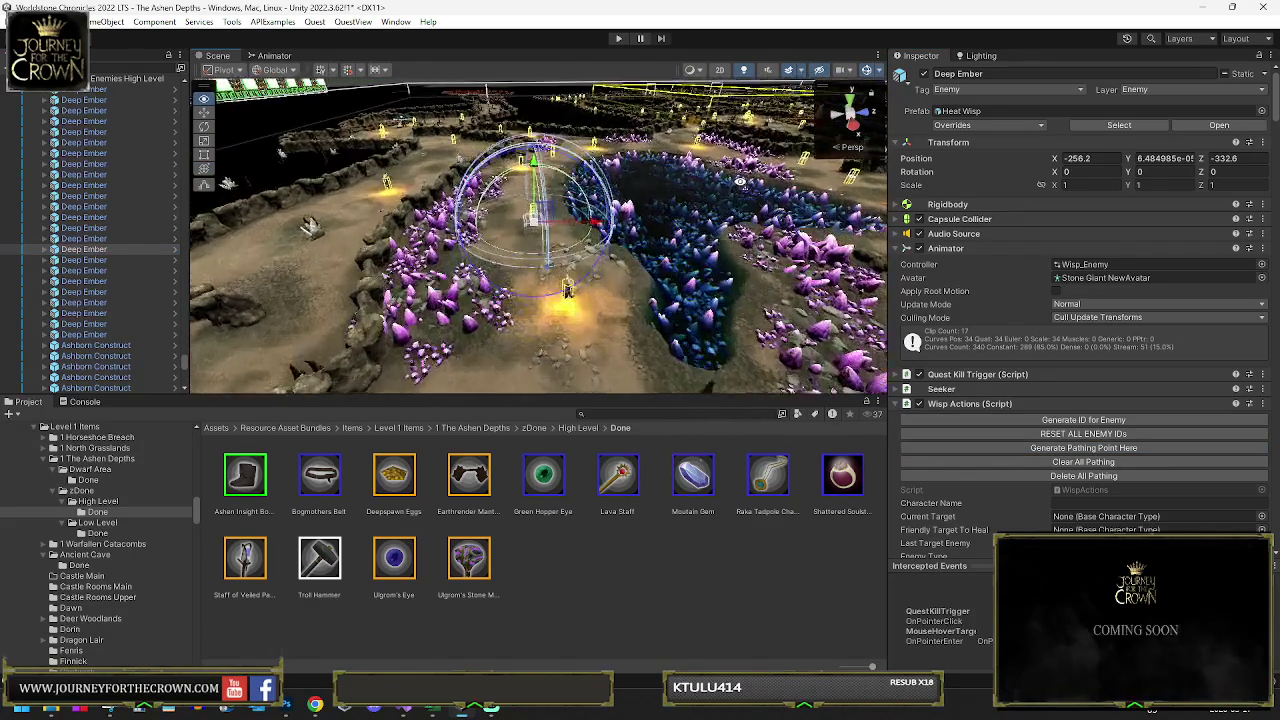
{"action": "left_click_drag", "start_coordinate": [490, 250], "coordinate": [578, 160]}
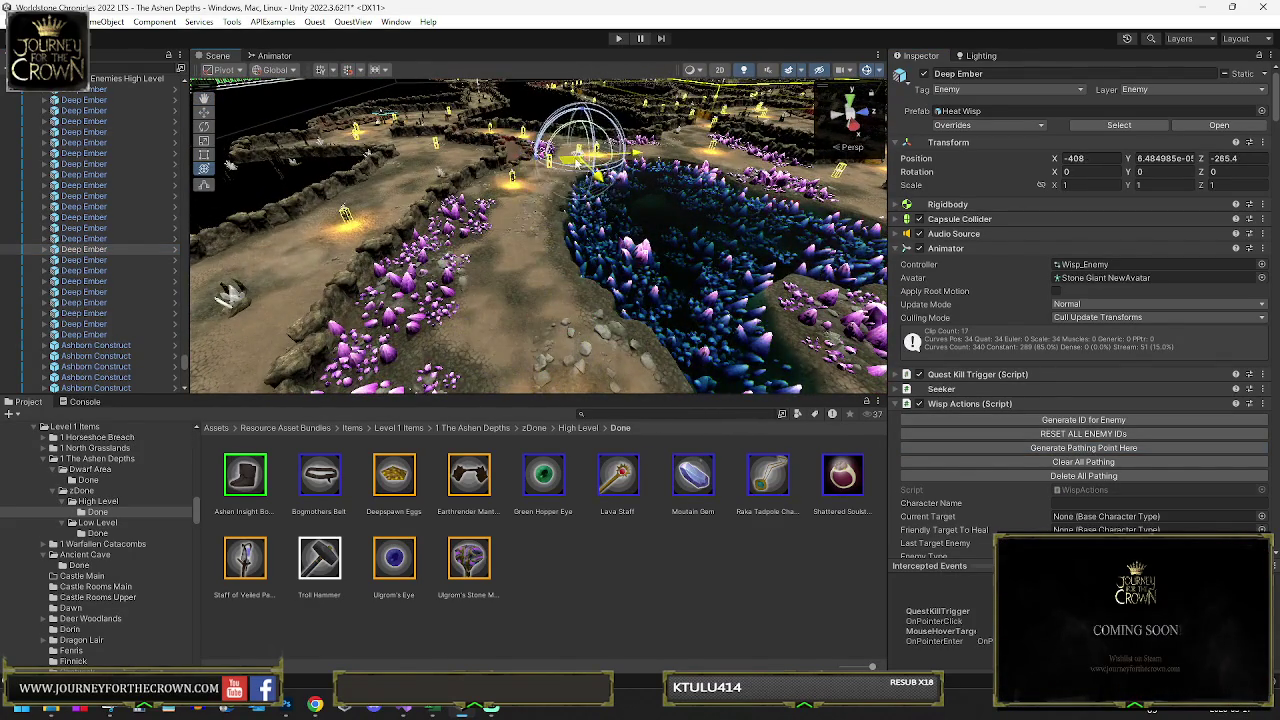
- Move the next Deep Ember further up the cave
{"action": "left_click", "coordinate": [97, 262]}
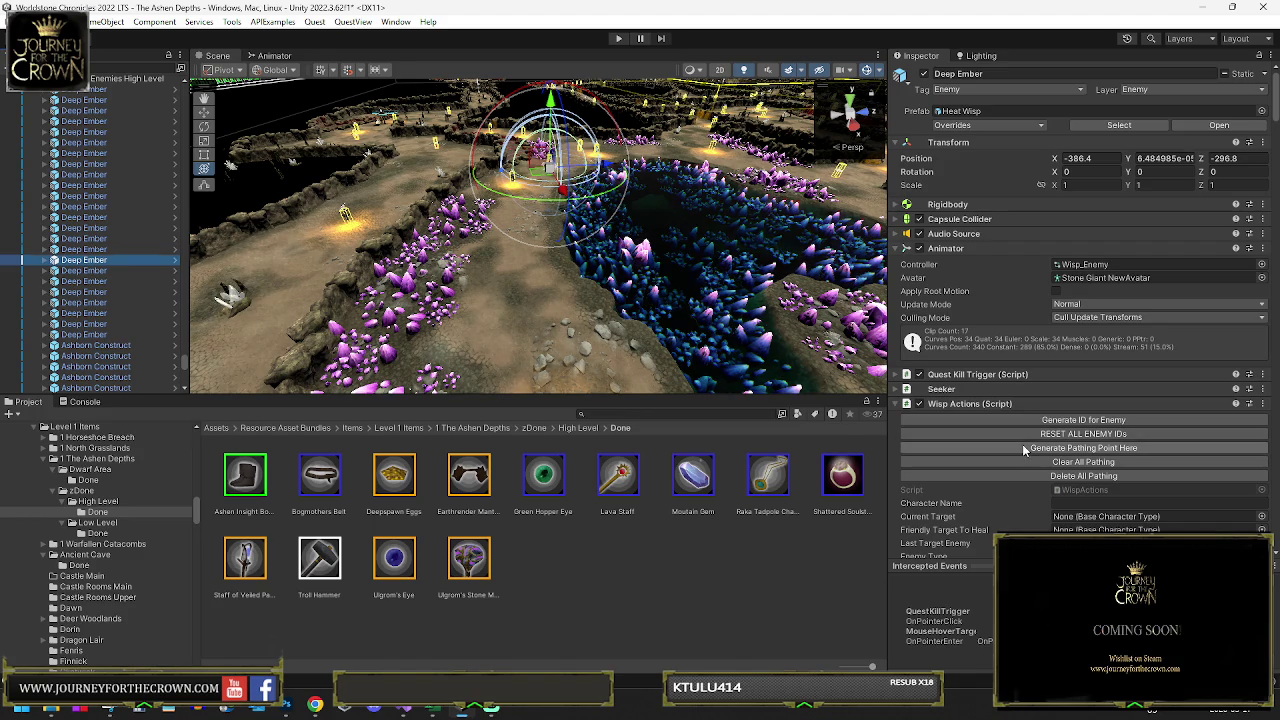
{"action": "mouse_move", "coordinate": [565, 210]}
{"action": "left_mouse_down"}
{"action": "mouse_move", "coordinate": [525, 150]}
{"action": "mouse_move", "coordinate": [684, 158]}
{"action": "left_mouse_up"}
{"action": "key", "text": "f"}
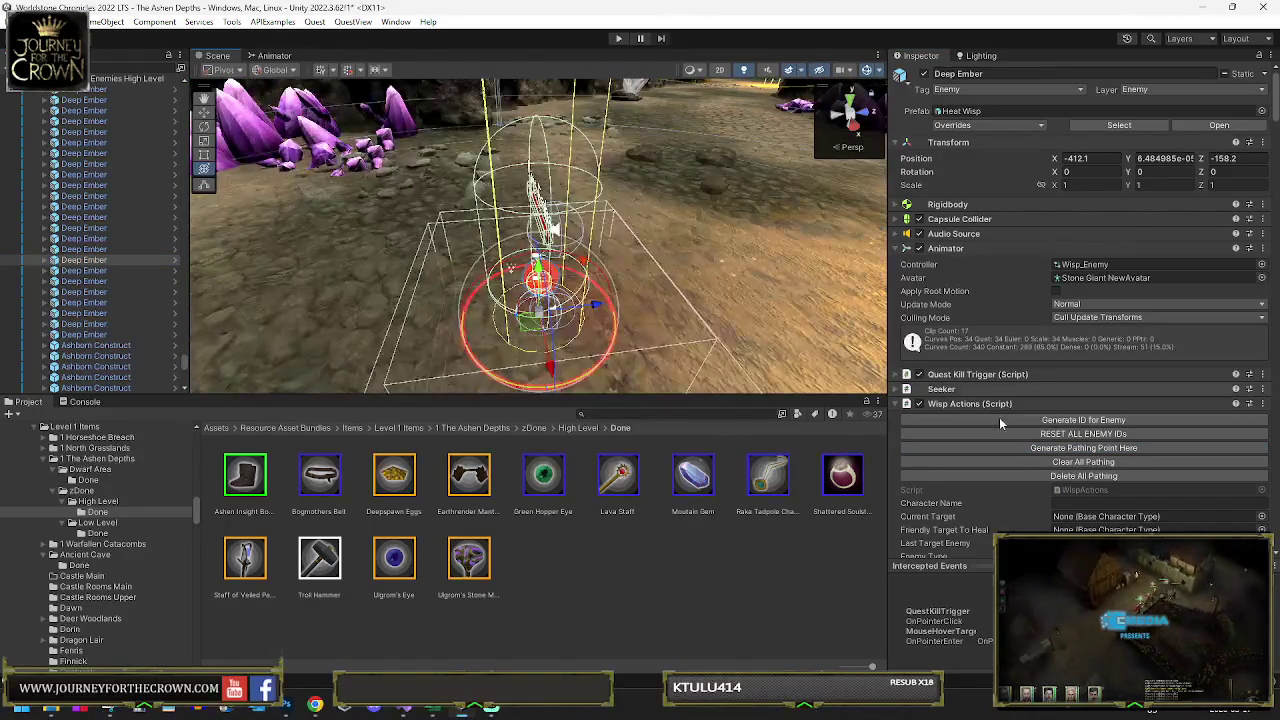
- Give the previous Deep Ember a pathing point and move it down-left among the crystals
{"action": "left_click", "coordinate": [104, 280]}
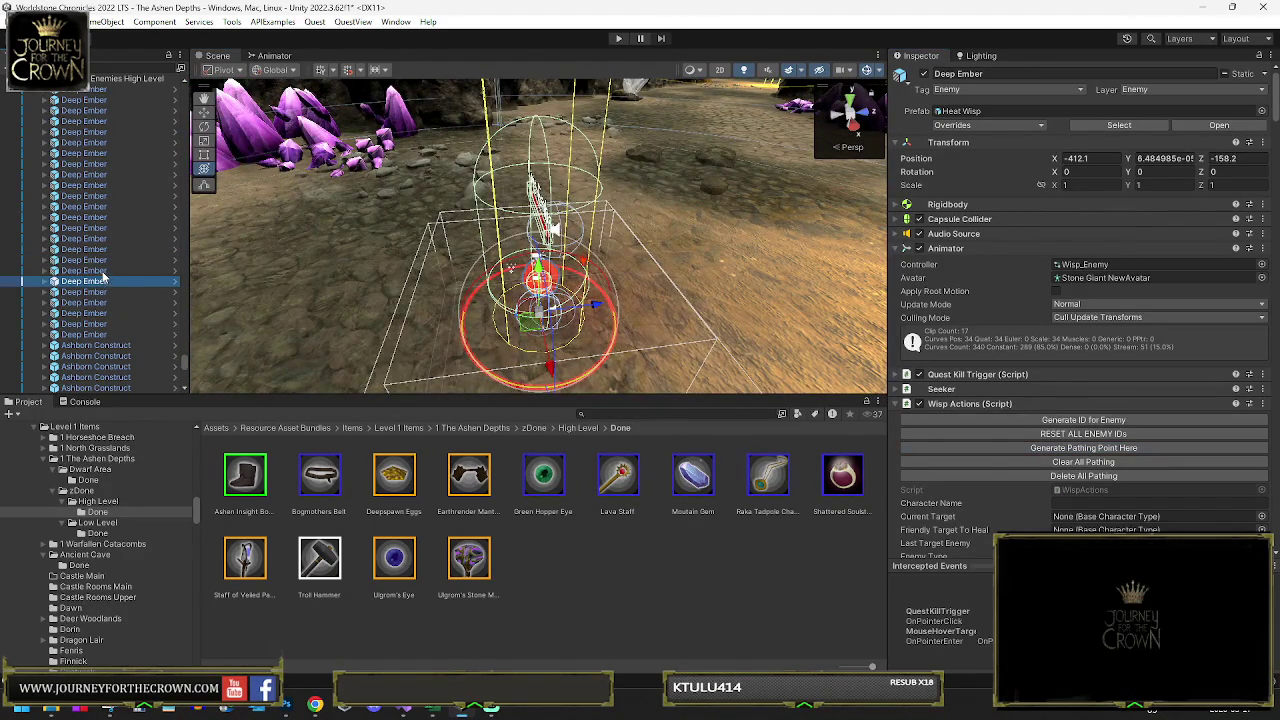
{"action": "key", "text": "Up"}
{"action": "key", "text": "f"}
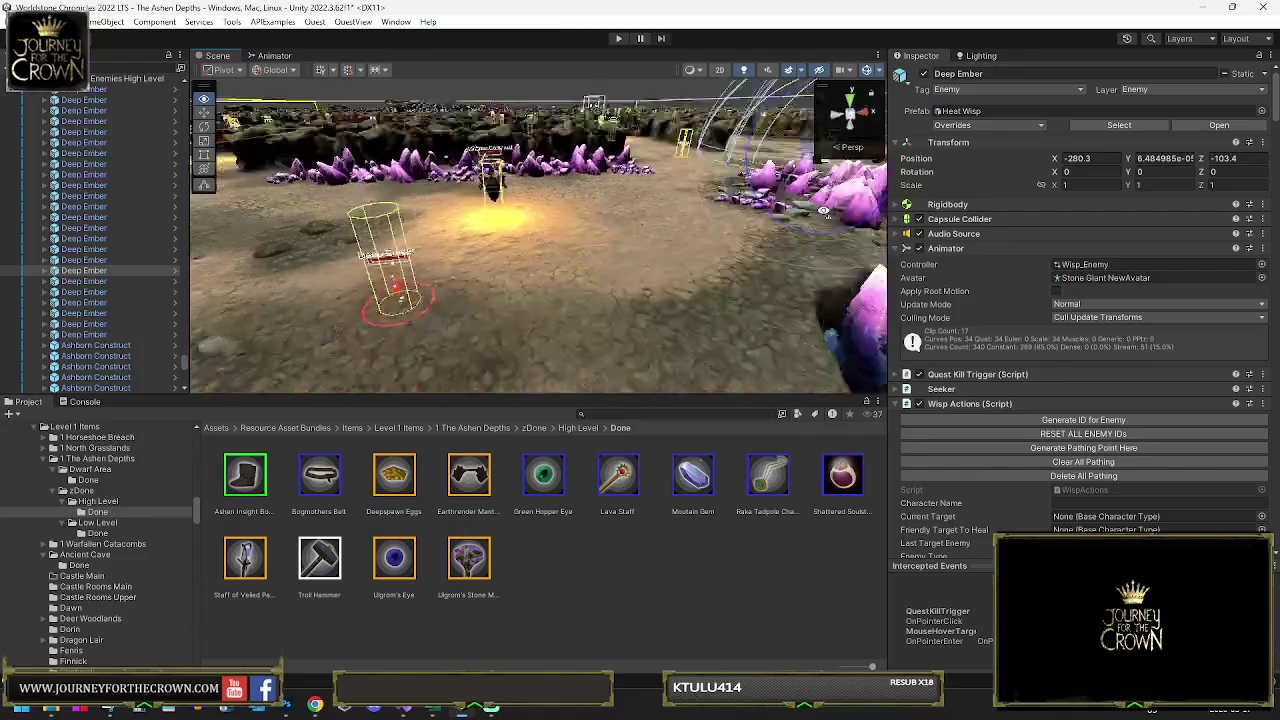
{"action": "left_click", "coordinate": [1077, 449]}
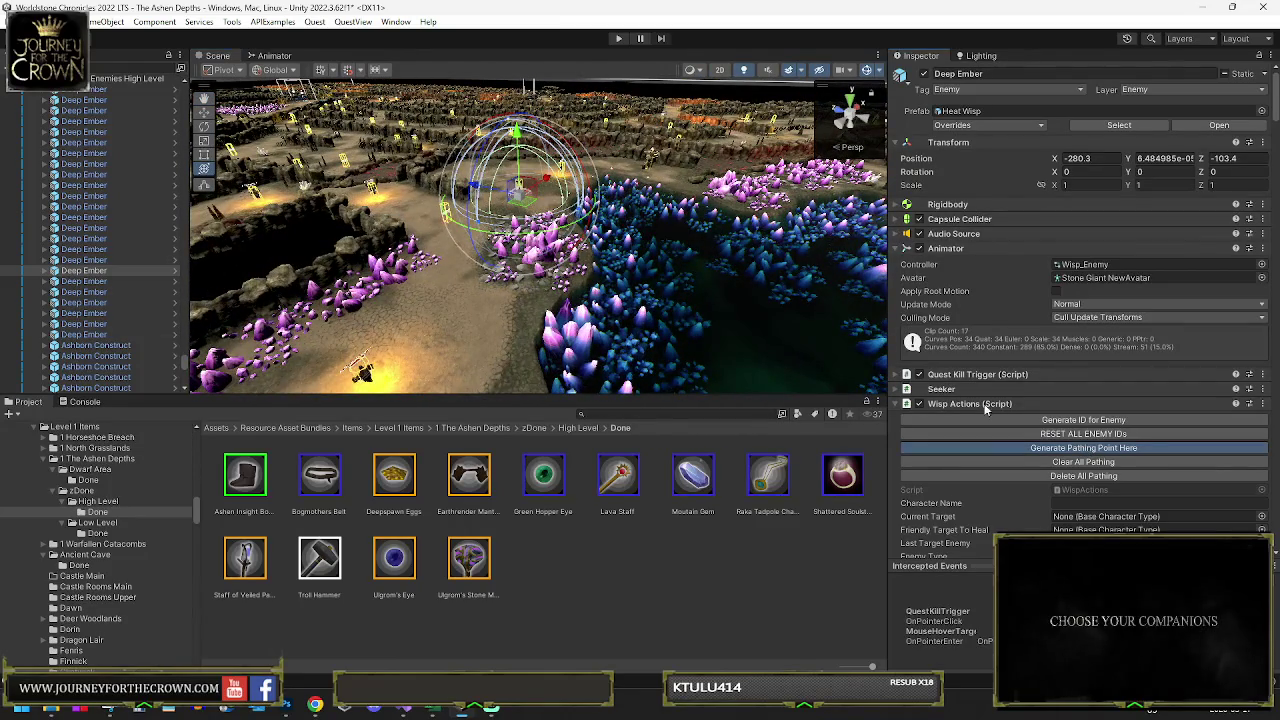
{"action": "left_click_drag", "start_coordinate": [517, 195], "coordinate": [466, 371]}
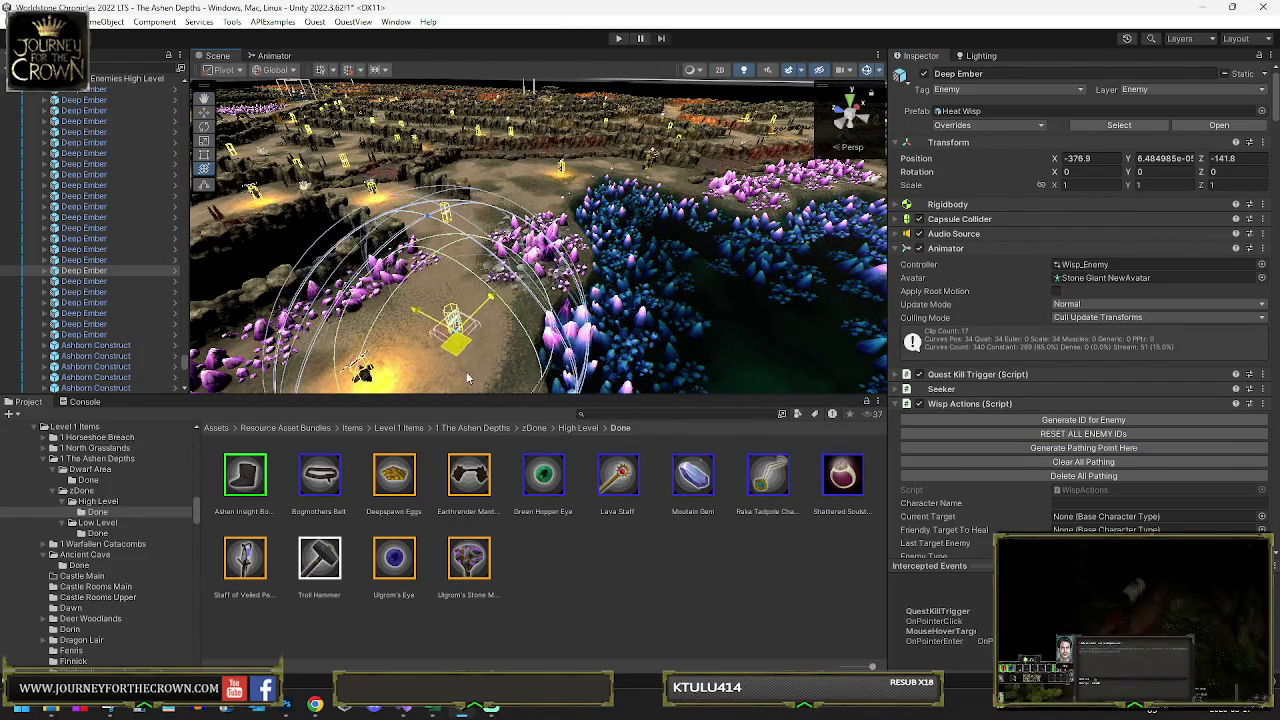
- Path another Deep Ember and move it across the maze to about -582, 0, -484.4
{"action": "left_click", "coordinate": [97, 285]}
{"action": "left_click", "coordinate": [1079, 451]}
{"action": "mouse_move", "coordinate": [452, 215]}
{"action": "left_mouse_down"}
{"action": "mouse_move", "coordinate": [605, 180]}
{"action": "mouse_move", "coordinate": [672, 183]}
{"action": "left_mouse_up"}
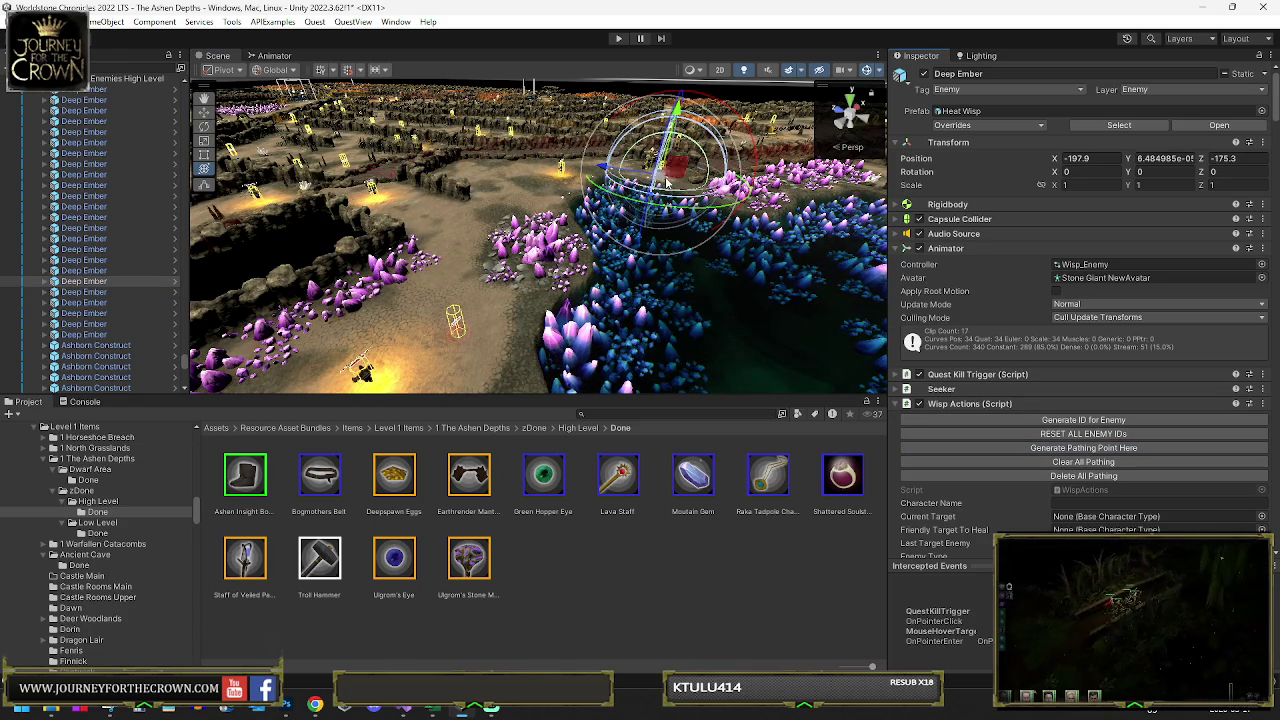
{"action": "mouse_move", "coordinate": [713, 213]}
{"action": "left_mouse_down"}
{"action": "mouse_move", "coordinate": [540, 268]}
{"action": "mouse_move", "coordinate": [518, 220]}
{"action": "left_mouse_up"}
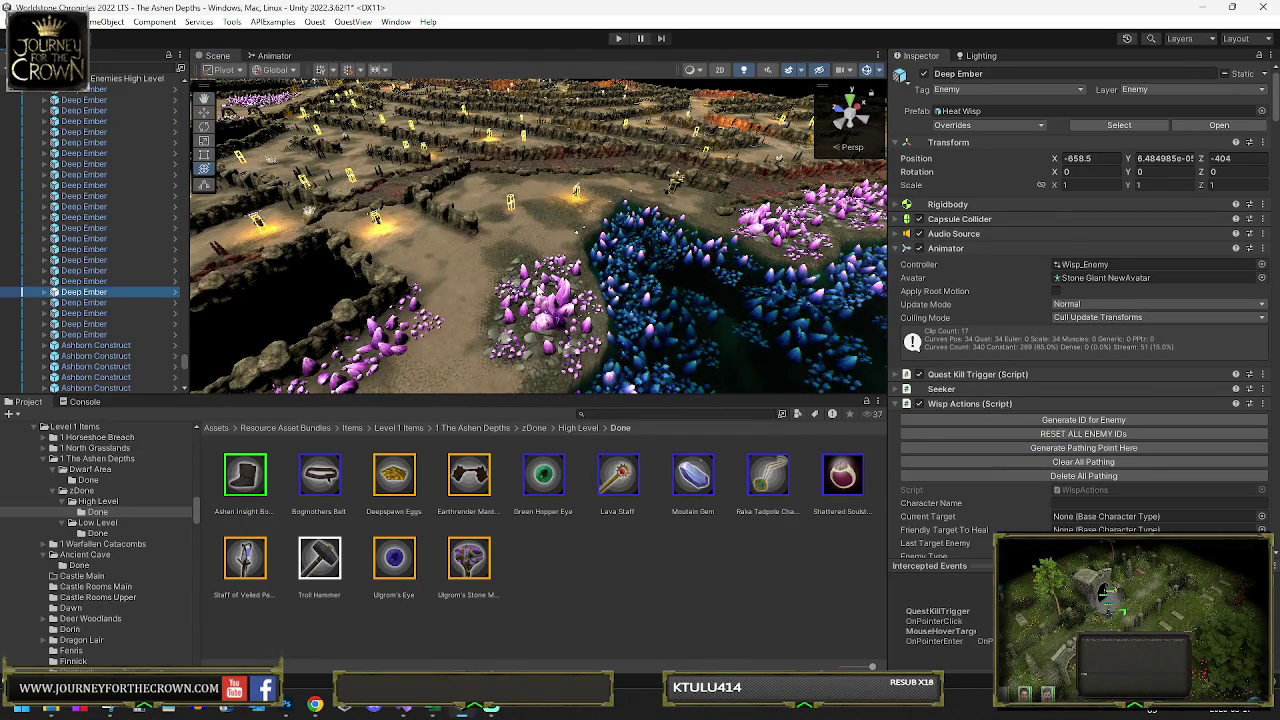
{"action": "key", "text": "f"}
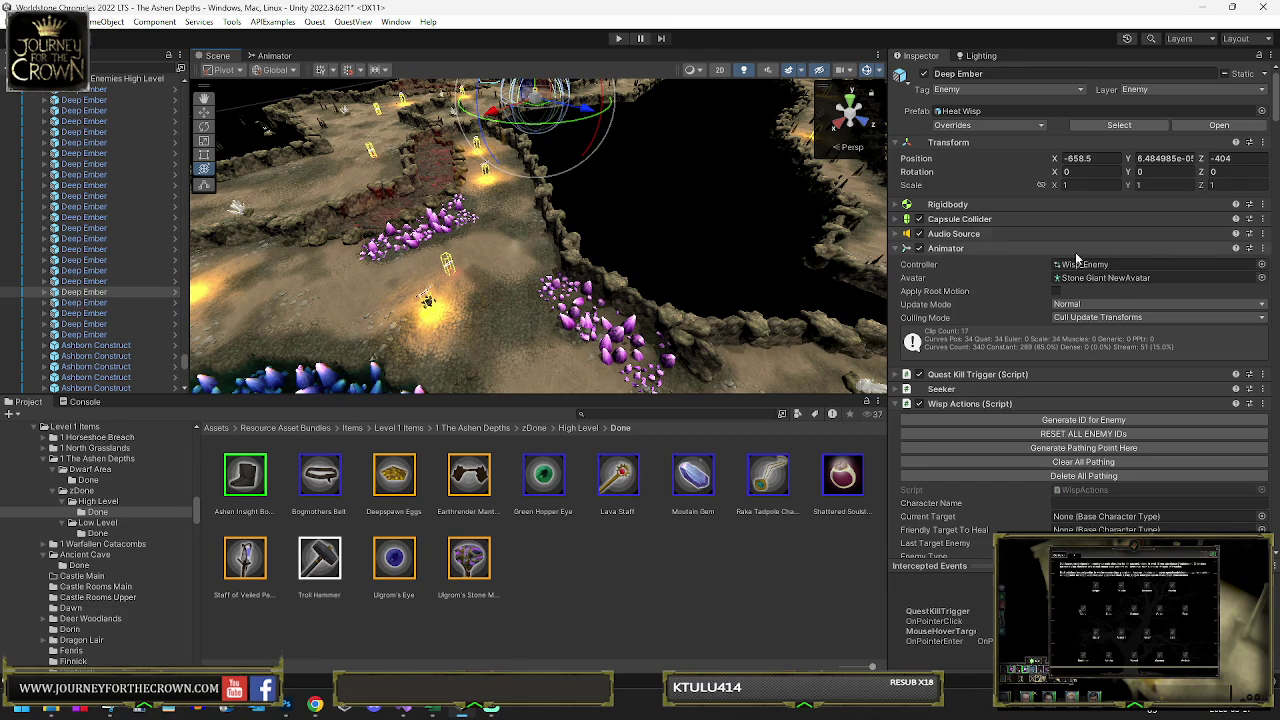
{"action": "mouse_move", "coordinate": [562, 327]}
{"action": "left_mouse_down"}
{"action": "mouse_move", "coordinate": [648, 253]}
{"action": "mouse_move", "coordinate": [775, 315]}
{"action": "left_mouse_up"}
{"action": "mouse_move", "coordinate": [555, 259]}
{"action": "left_mouse_down"}
{"action": "mouse_move", "coordinate": [486, 296]}
{"action": "mouse_move", "coordinate": [435, 366]}
{"action": "left_mouse_up"}
- Add a pathing point for the moved Deep Ember, then shift it up and right
{"action": "key", "text": "f"}
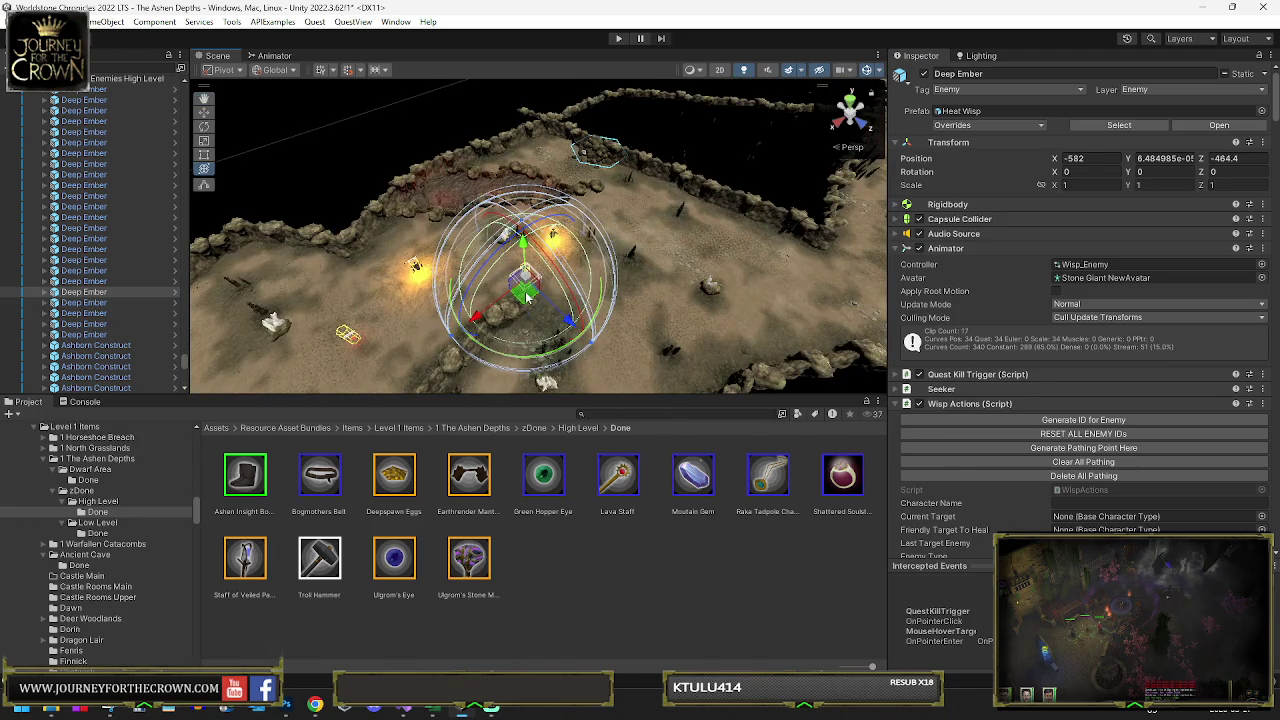
{"action": "left_click_drag", "start_coordinate": [527, 297], "coordinate": [472, 292]}
{"action": "left_click", "coordinate": [950, 447]}
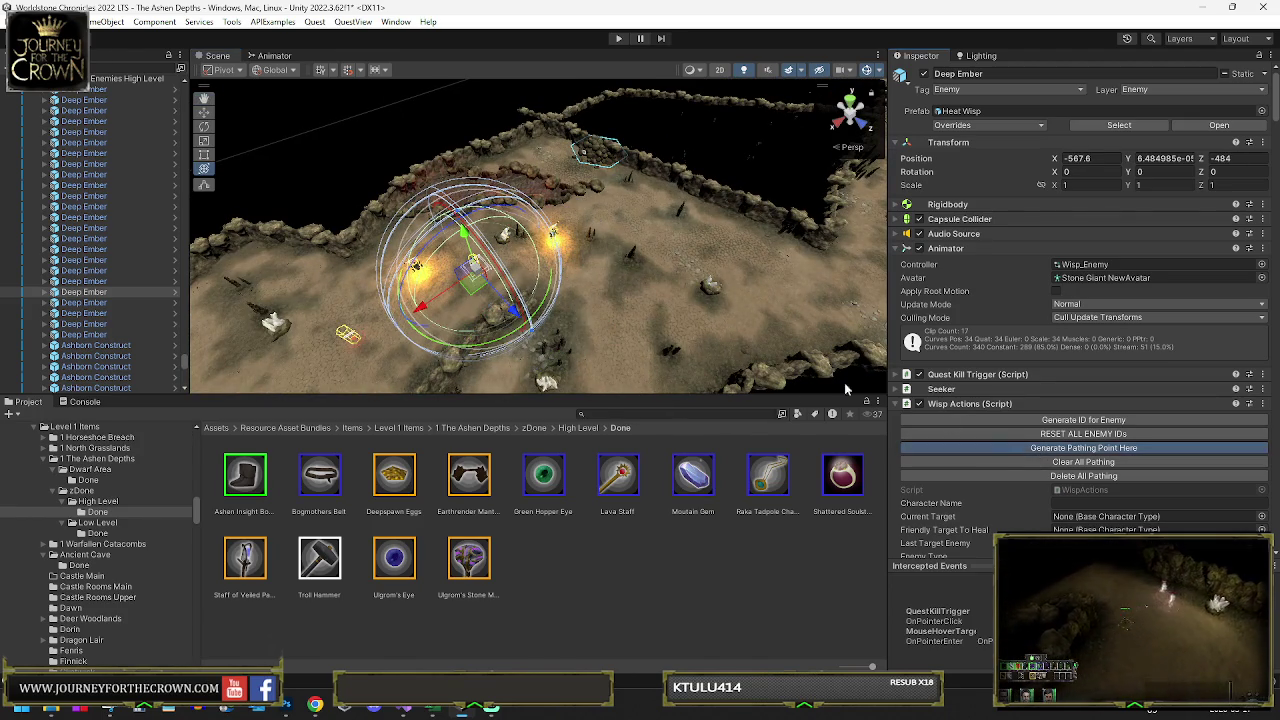
{"action": "mouse_move", "coordinate": [513, 287]}
{"action": "left_mouse_down"}
{"action": "mouse_move", "coordinate": [663, 250]}
{"action": "mouse_move", "coordinate": [710, 270]}
{"action": "mouse_move", "coordinate": [623, 363]}
{"action": "left_mouse_up"}
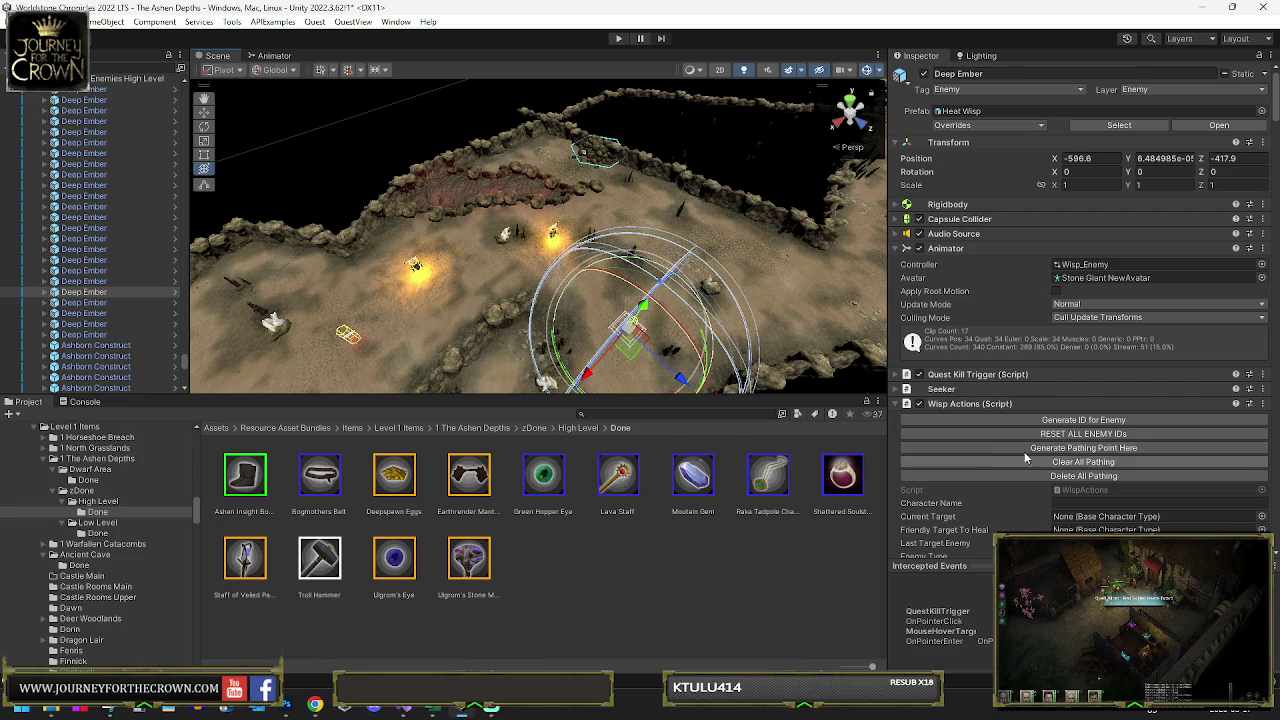
- Path another Deep Ember, move it to about -170.45, 0, -443.15, and enlarge the scene view
{"action": "left_click", "coordinate": [125, 303]}
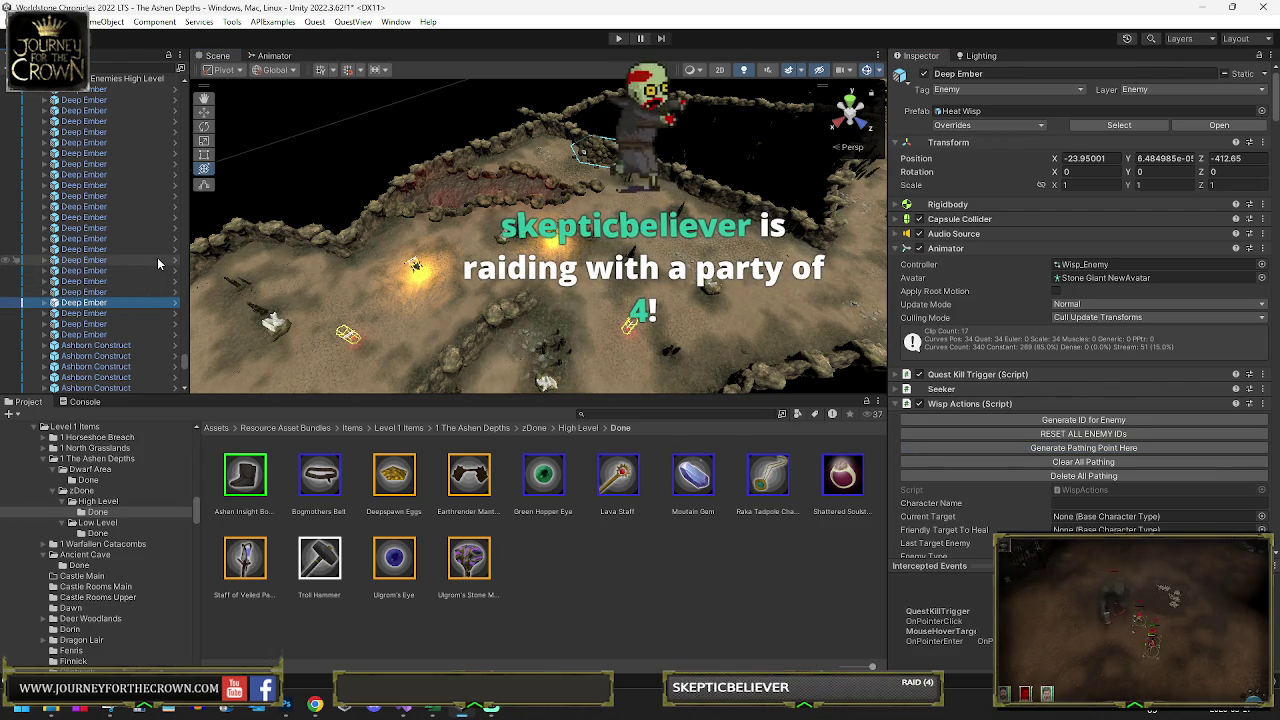
{"action": "left_click_drag", "start_coordinate": [698, 343], "coordinate": [590, 322]}
{"action": "mouse_move", "coordinate": [213, 236]}
{"action": "left_mouse_down"}
{"action": "mouse_move", "coordinate": [307, 237]}
{"action": "mouse_move", "coordinate": [355, 265]}
{"action": "left_mouse_up"}
{"action": "key", "text": "f"}
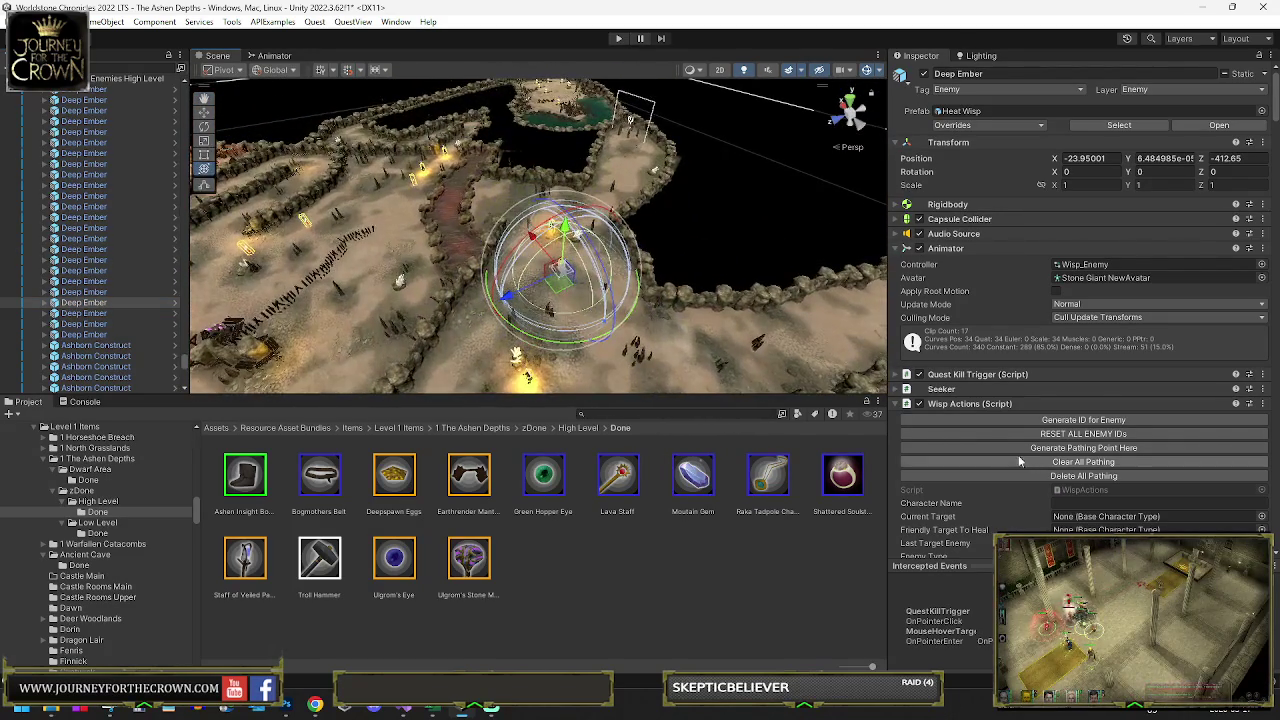
{"action": "left_click", "coordinate": [1021, 446]}
{"action": "mouse_move", "coordinate": [555, 286]}
{"action": "left_mouse_down"}
{"action": "mouse_move", "coordinate": [468, 250]}
{"action": "mouse_move", "coordinate": [562, 343]}
{"action": "mouse_move", "coordinate": [606, 355]}
{"action": "mouse_move", "coordinate": [740, 200]}
{"action": "left_mouse_up"}
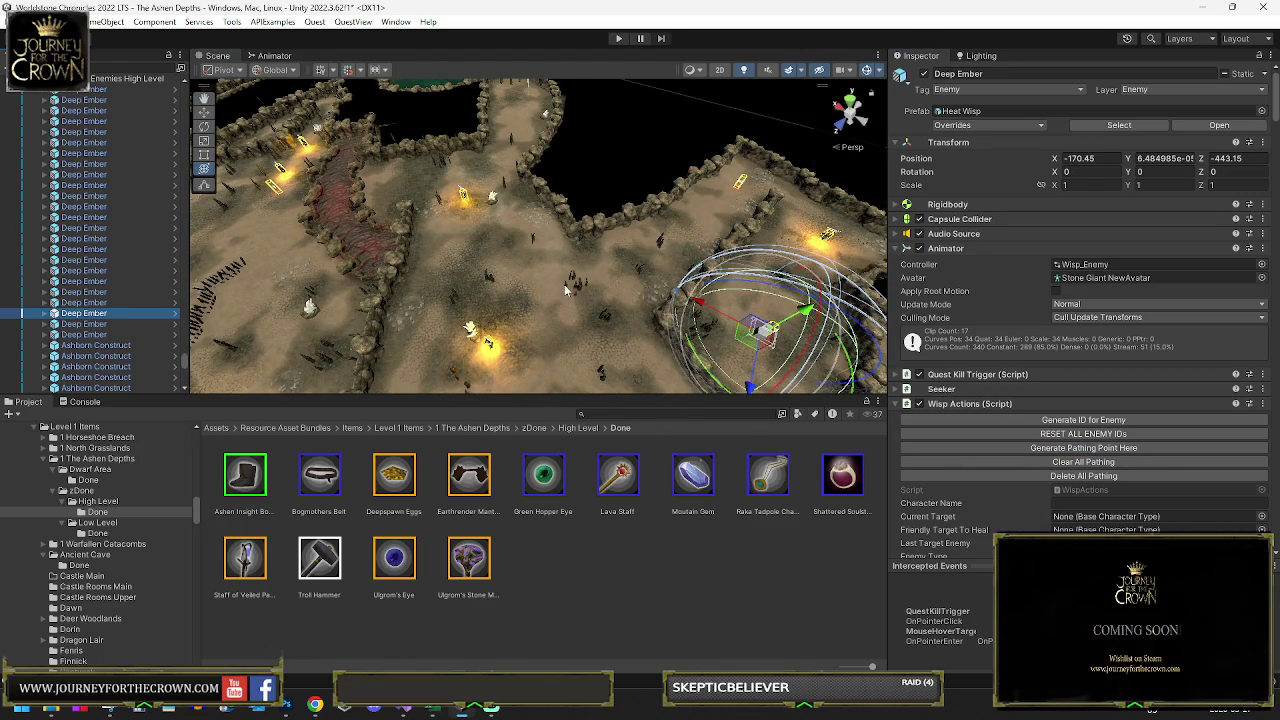
{"action": "left_click_drag", "start_coordinate": [563, 294], "coordinate": [630, 327]}
{"action": "left_click_drag", "start_coordinate": [600, 394], "coordinate": [590, 569]}
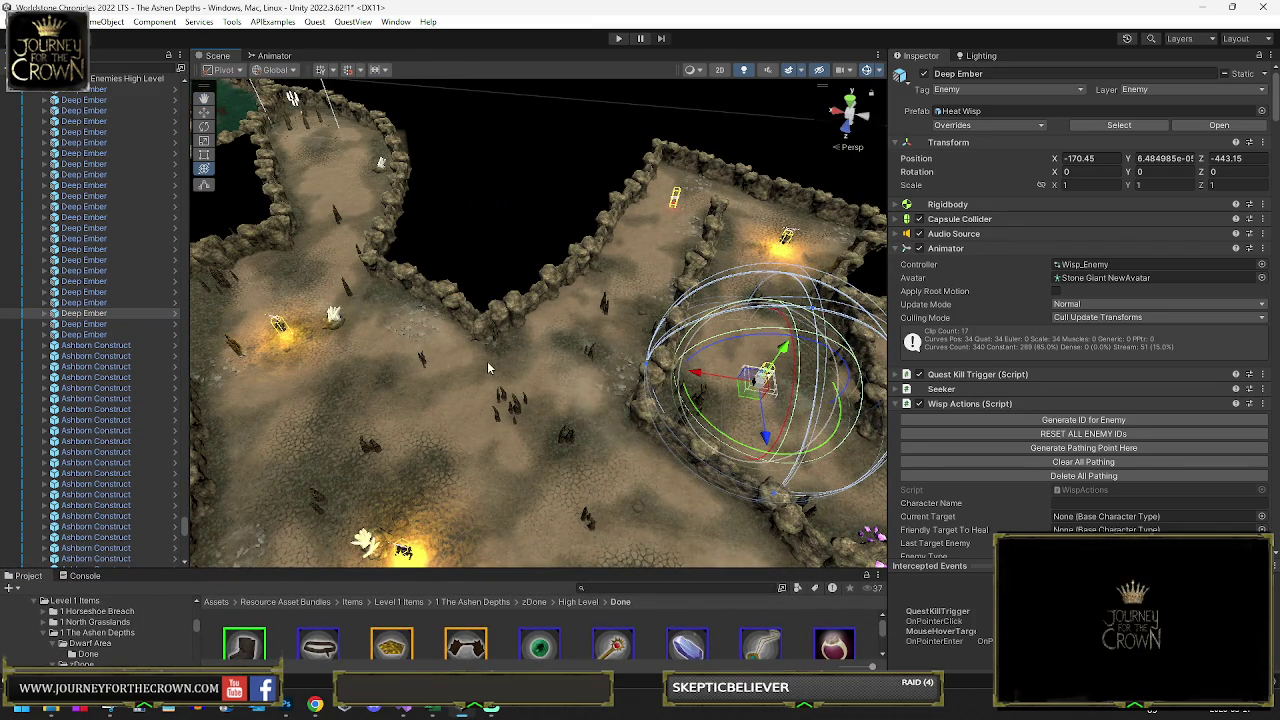
- Add a pathing point where the wisp stands and move it right of centre
{"action": "left_click_drag", "start_coordinate": [509, 351], "coordinate": [780, 295]}
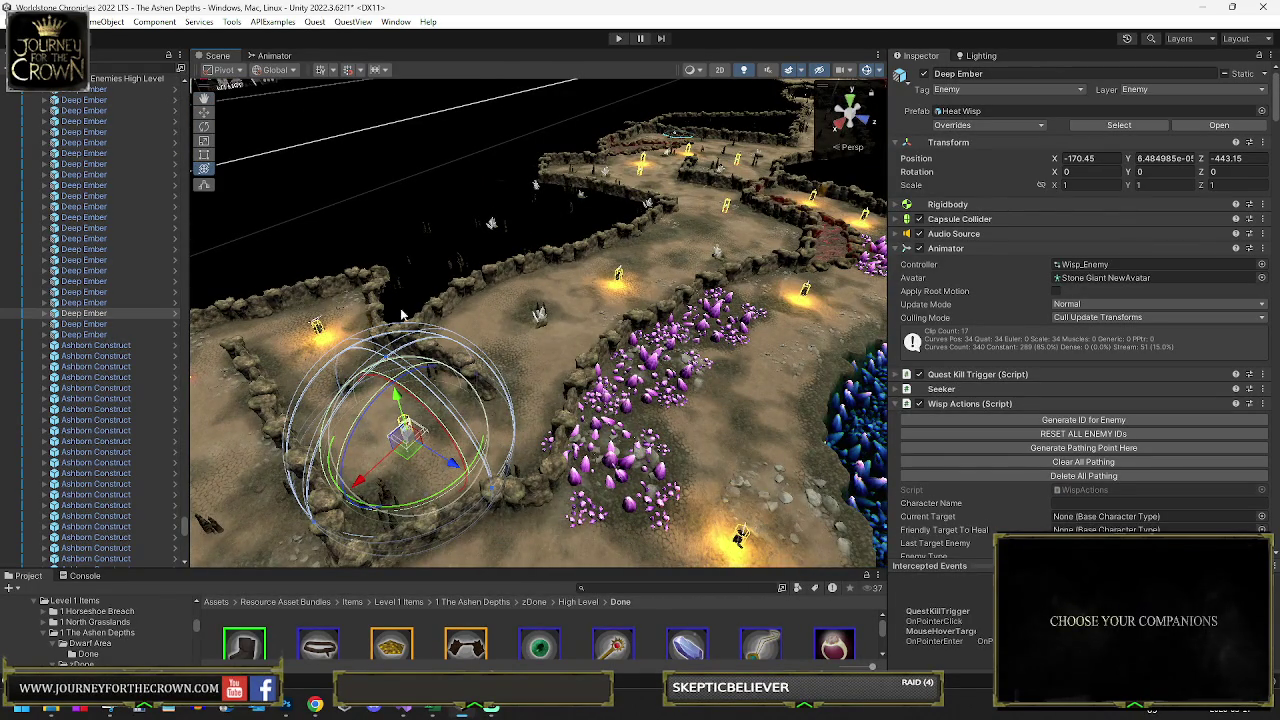
{"action": "left_click_drag", "start_coordinate": [509, 326], "coordinate": [993, 388]}
{"action": "scroll", "coordinate": [1096, 414], "scroll_direction": "down", "scroll_amount": 15}
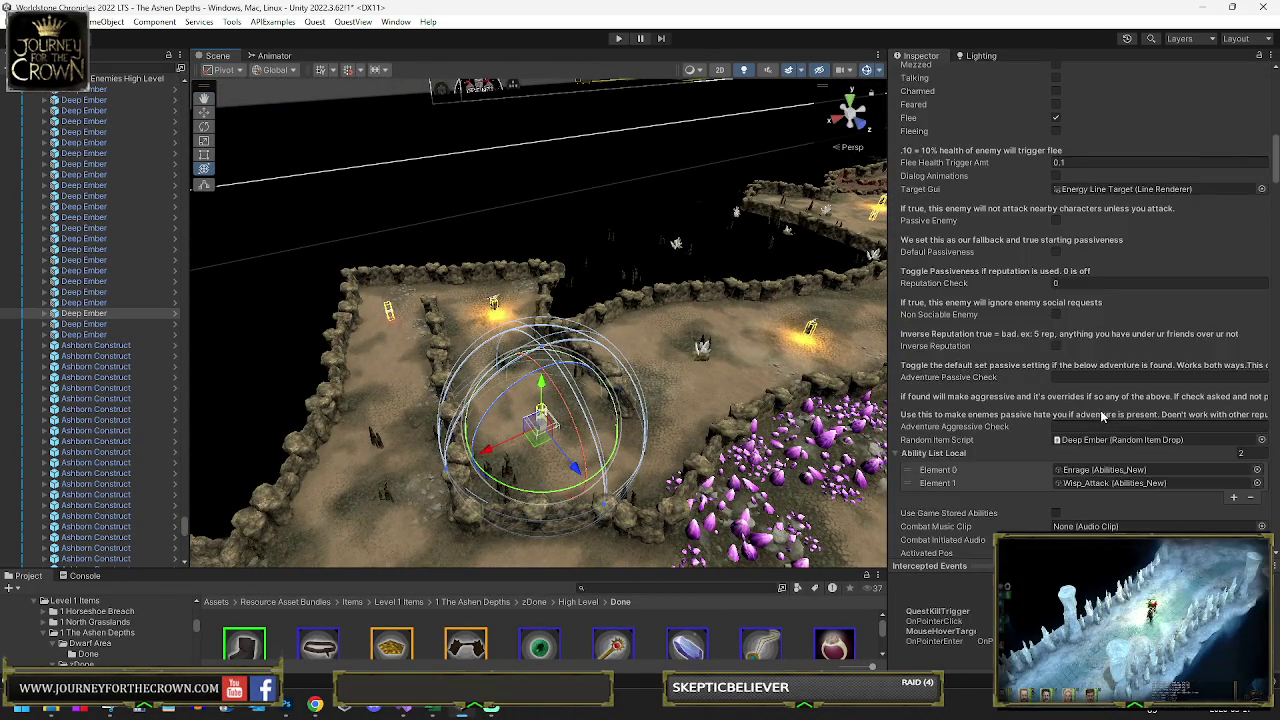
{"action": "scroll", "coordinate": [1102, 417], "scroll_direction": "down", "scroll_amount": 3}
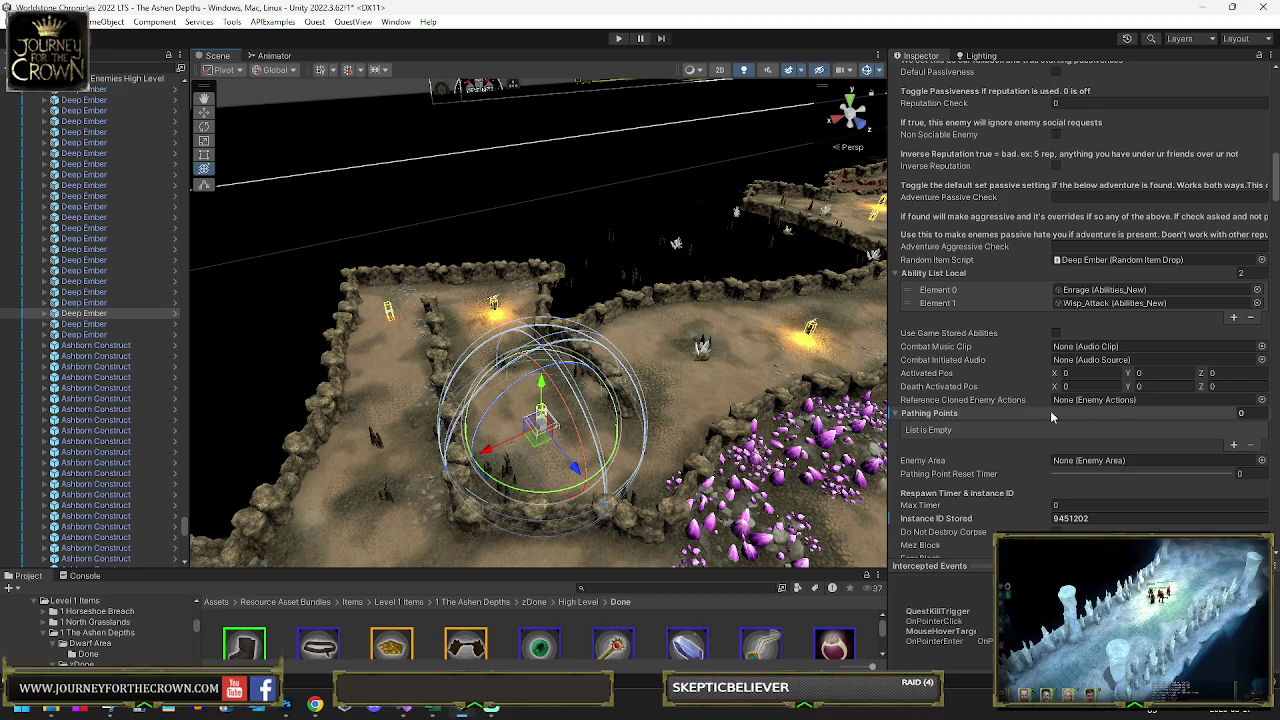
{"action": "scroll", "coordinate": [1043, 363], "scroll_direction": "up", "scroll_amount": 10}
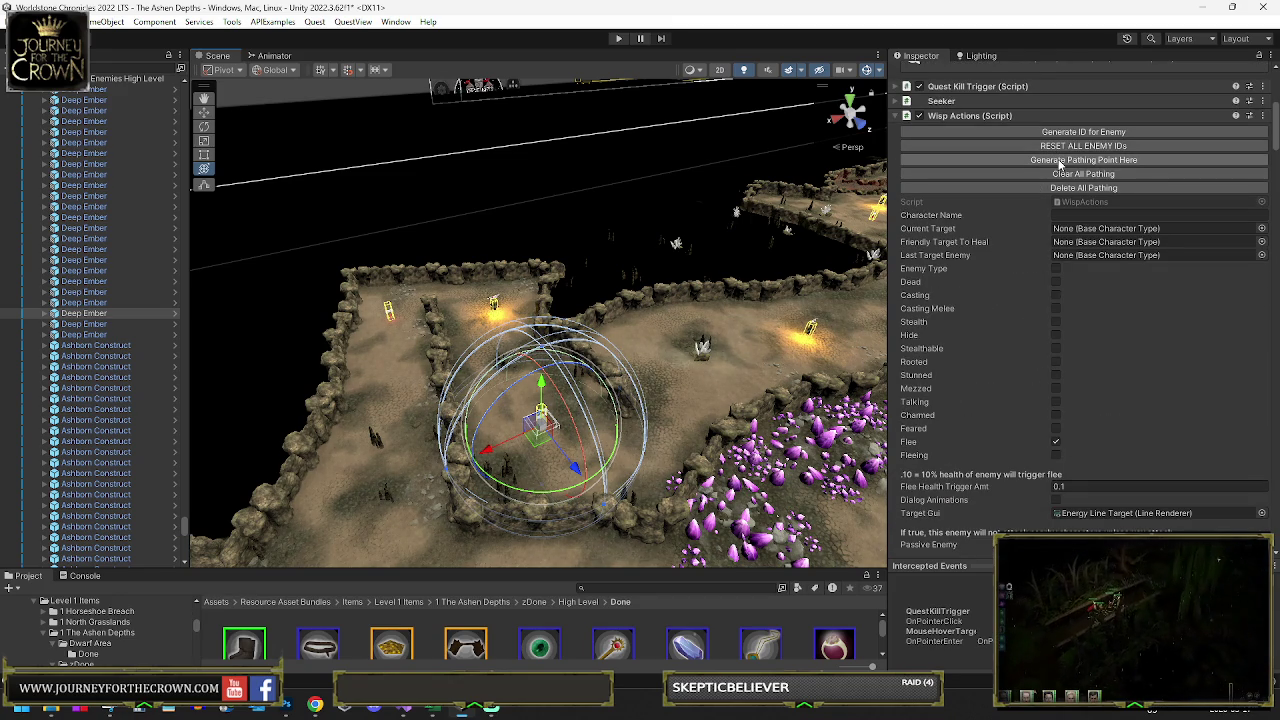
{"action": "left_click", "coordinate": [1061, 162]}
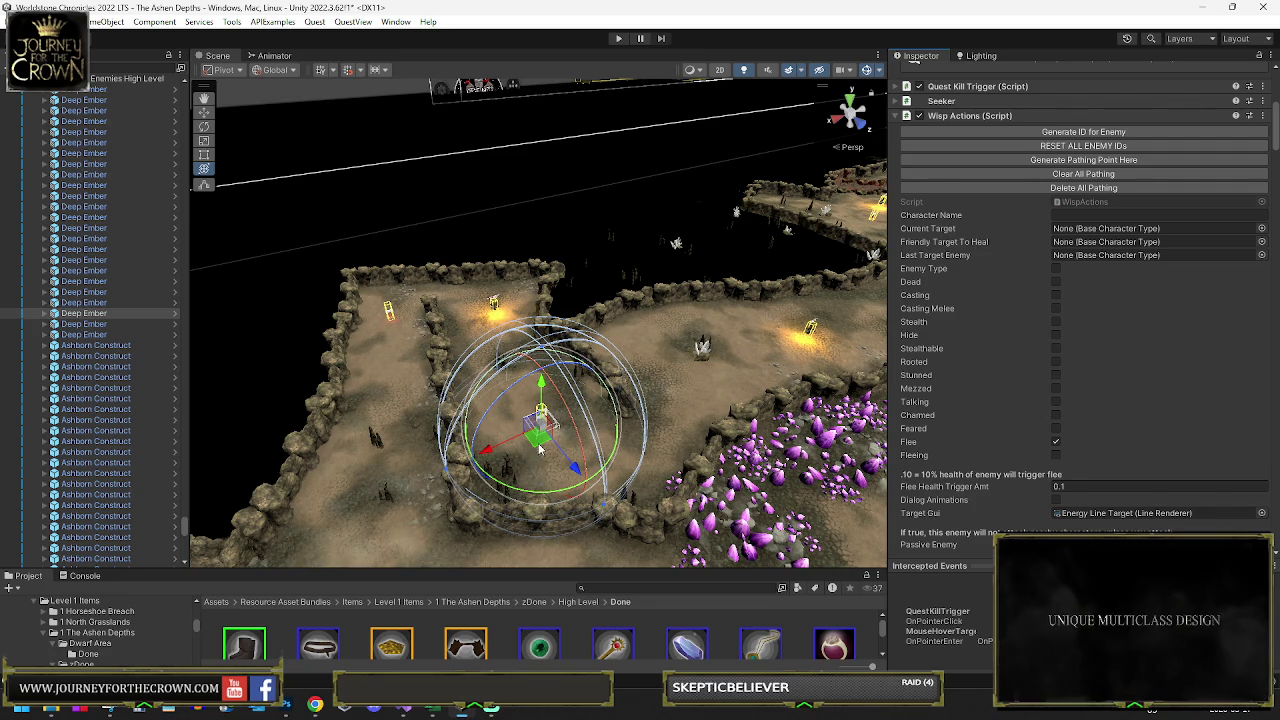
{"action": "mouse_move", "coordinate": [541, 447]}
{"action": "left_mouse_down"}
{"action": "mouse_move", "coordinate": [708, 375]}
{"action": "mouse_move", "coordinate": [758, 370]}
{"action": "left_mouse_up"}
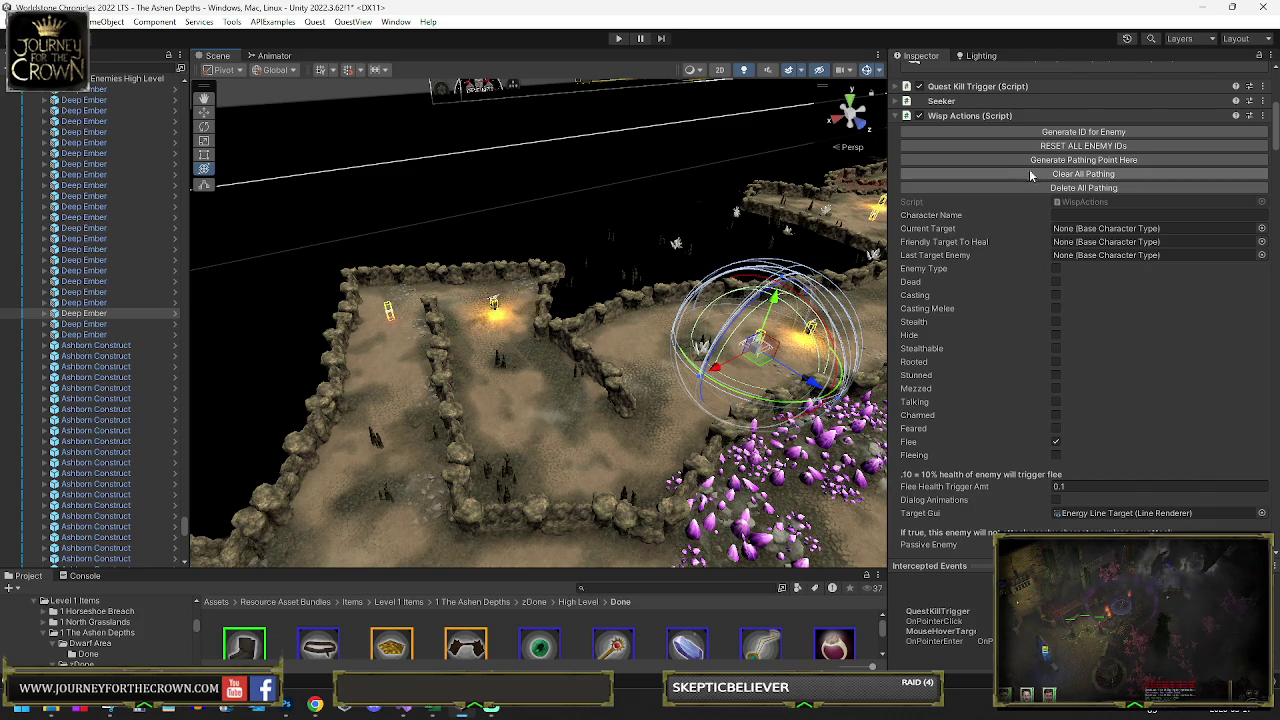
- Add two more pathing points and move the wisp to the central corridor junction by the lava
{"action": "mouse_move", "coordinate": [755, 365]}
{"action": "left_mouse_down"}
{"action": "mouse_move", "coordinate": [600, 378]}
{"action": "mouse_move", "coordinate": [610, 420]}
{"action": "mouse_move", "coordinate": [690, 378]}
{"action": "left_mouse_up"}
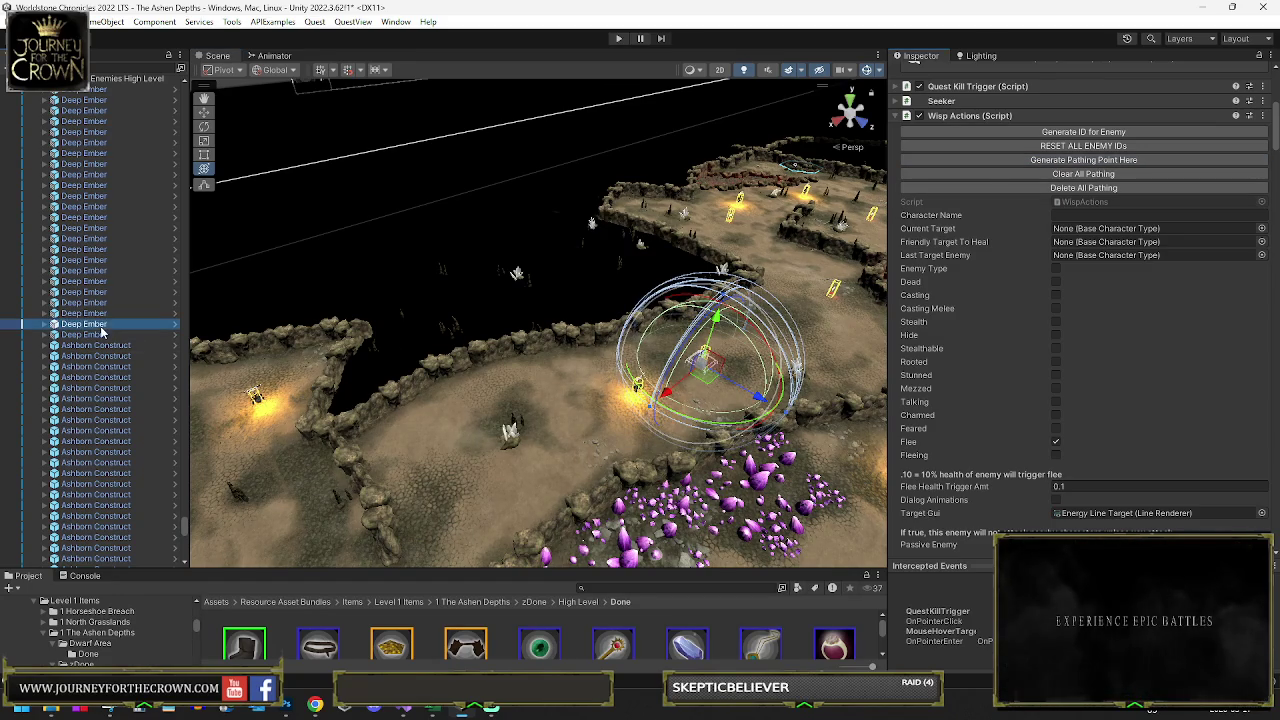
{"action": "mouse_move", "coordinate": [472, 325]}
{"action": "left_mouse_down"}
{"action": "mouse_move", "coordinate": [757, 321]}
{"action": "mouse_move", "coordinate": [930, 240]}
{"action": "left_mouse_up"}
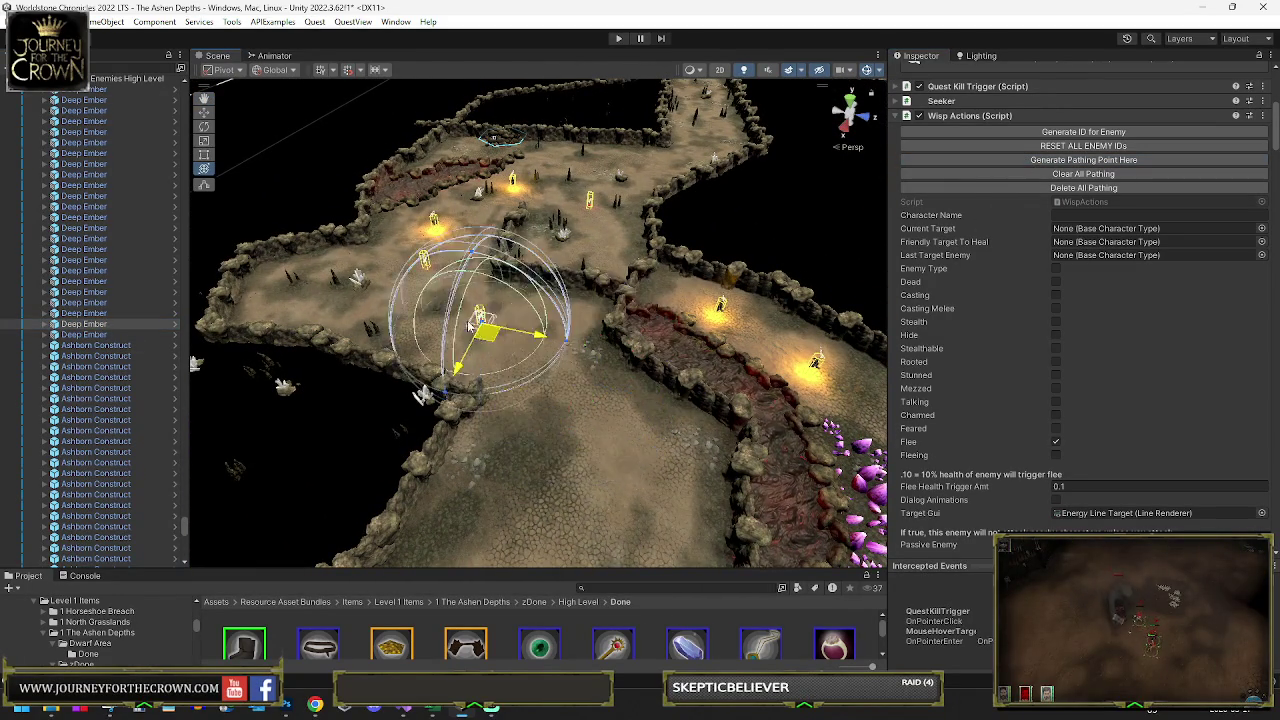
{"action": "left_click", "coordinate": [1060, 160]}
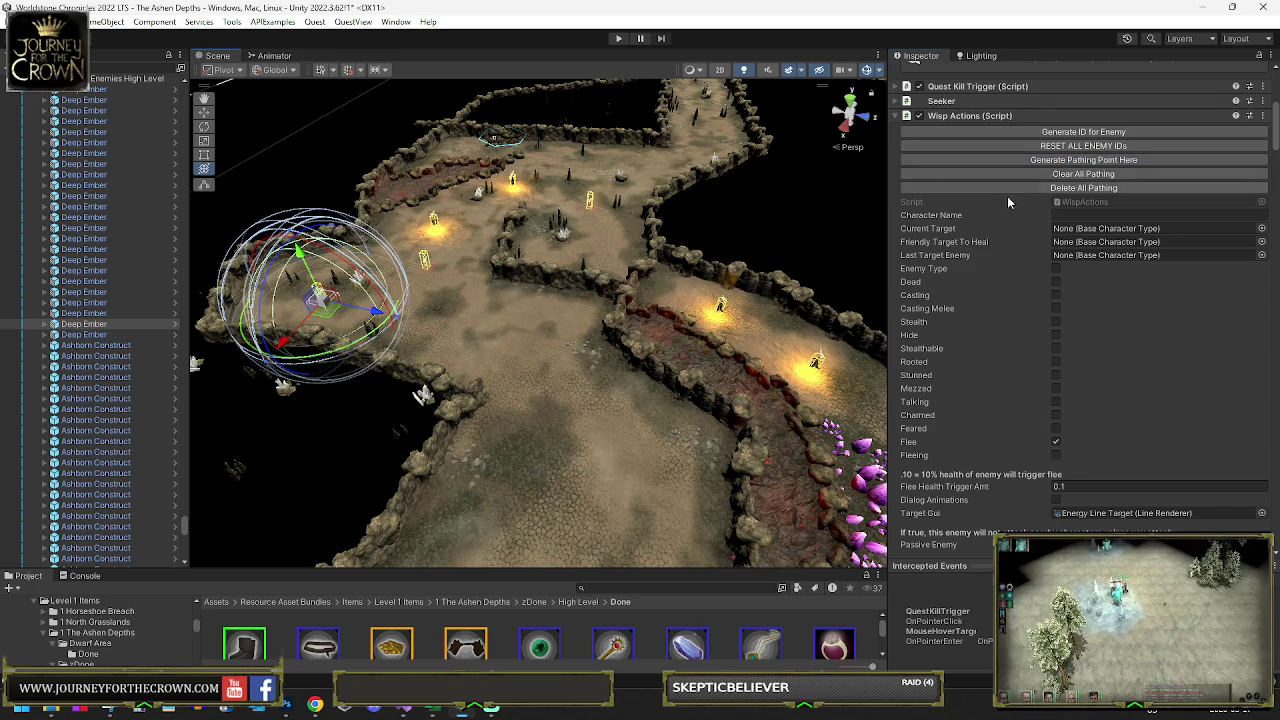
{"action": "left_click", "coordinate": [1000, 160]}
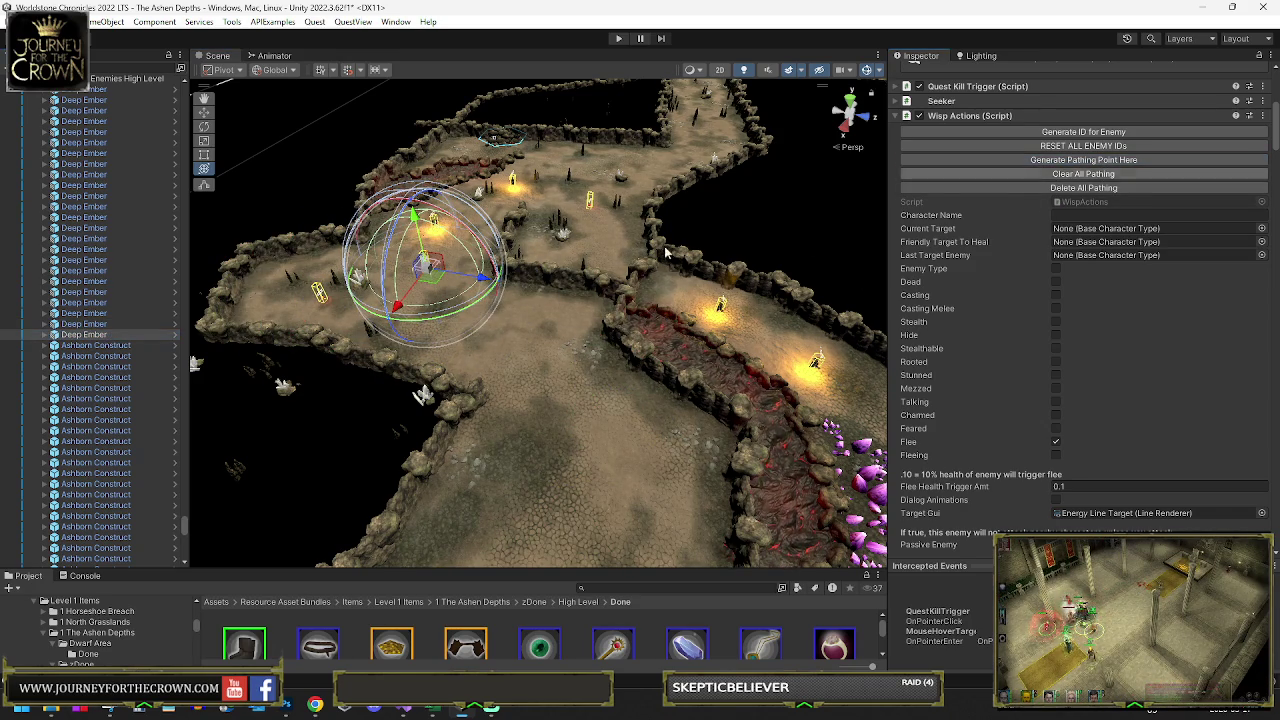
{"action": "mouse_move", "coordinate": [430, 268]}
{"action": "left_mouse_down"}
{"action": "mouse_move", "coordinate": [563, 400]}
{"action": "mouse_move", "coordinate": [630, 290]}
{"action": "mouse_move", "coordinate": [675, 255]}
{"action": "left_mouse_up"}
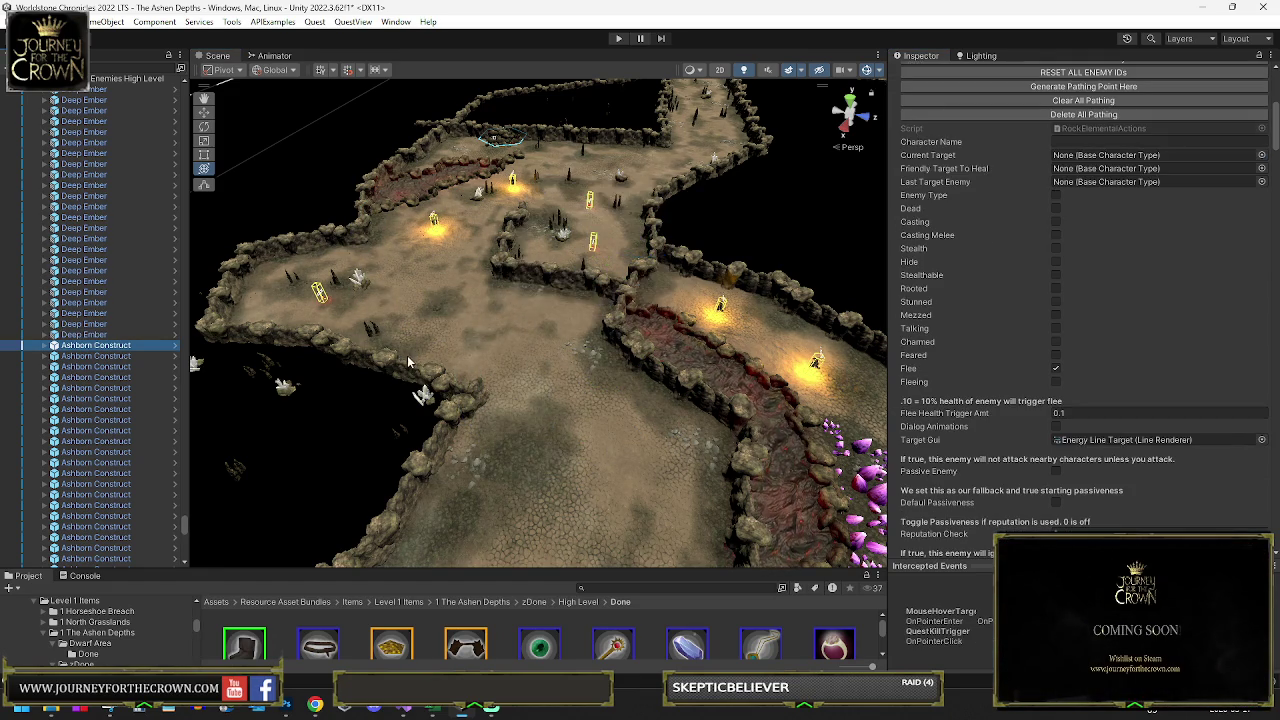
- Move the selected Ashborn Construct beside the purple crystals
{"action": "key", "text": "f"}
{"action": "scroll", "coordinate": [494, 338], "scroll_direction": "down", "scroll_amount": 3}
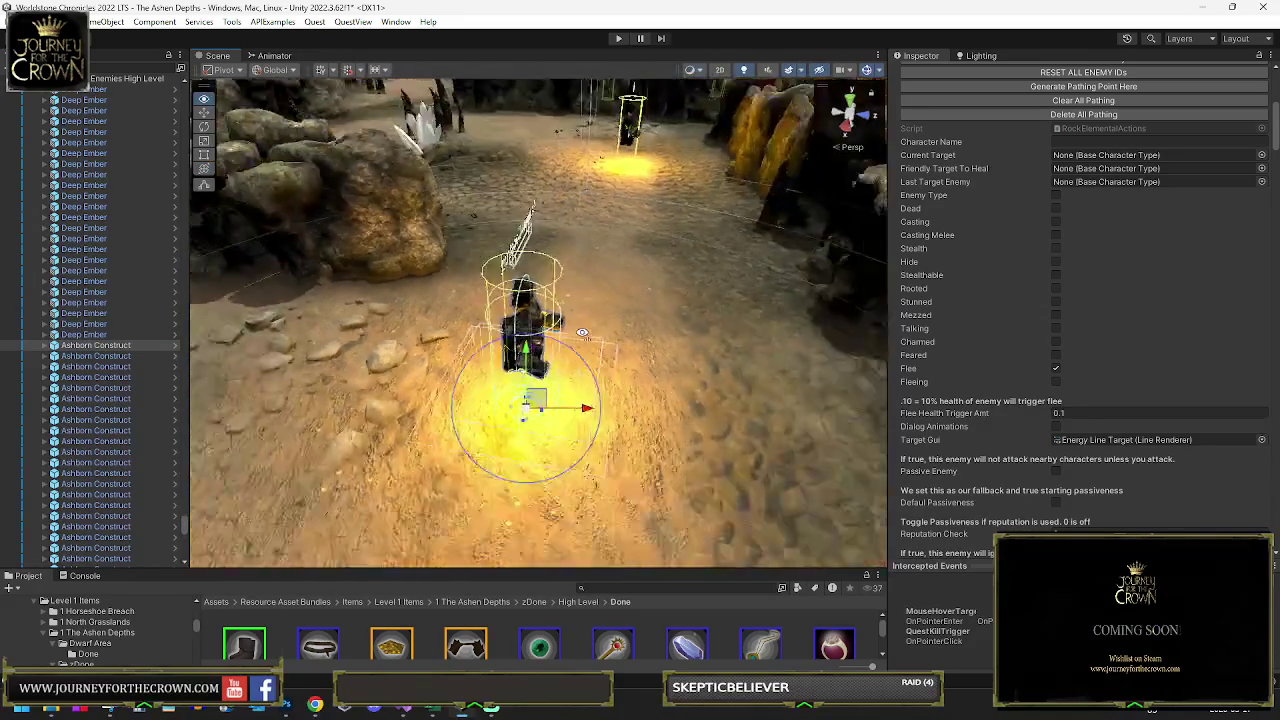
{"action": "scroll", "coordinate": [494, 338], "scroll_direction": "down", "scroll_amount": 10}
{"action": "key", "text": "e"}
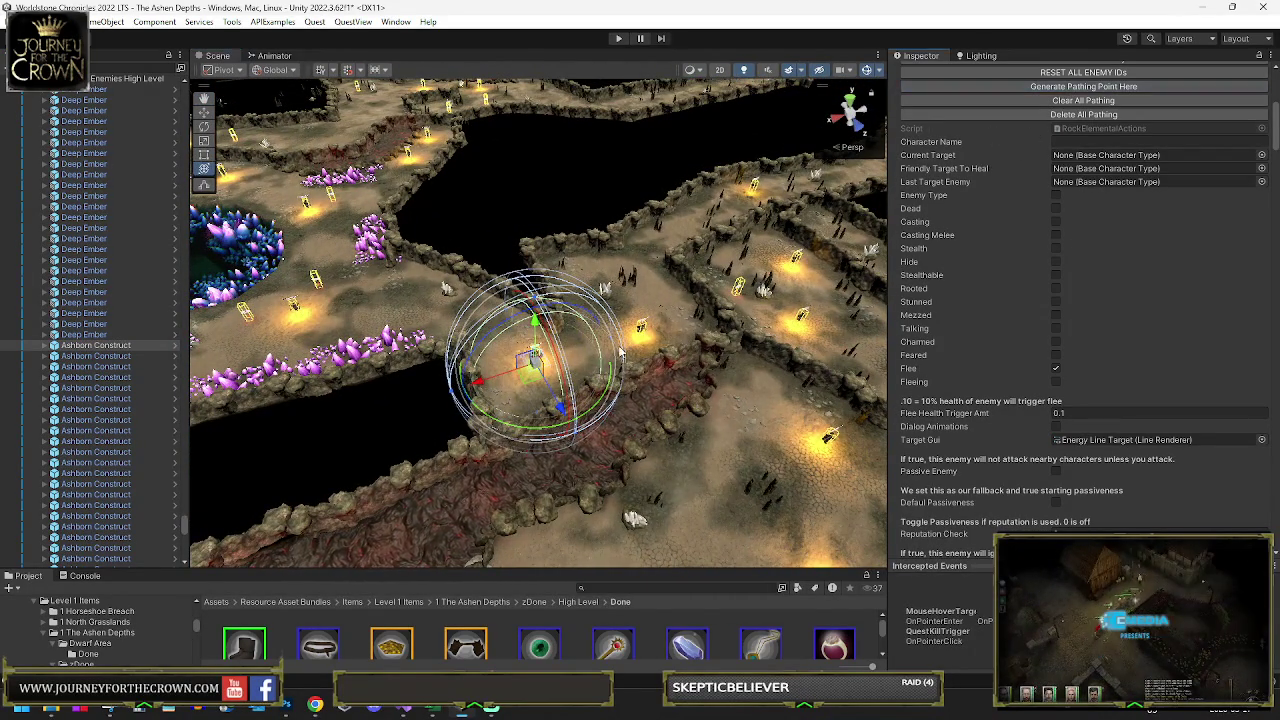
{"action": "left_click_drag", "start_coordinate": [530, 380], "coordinate": [368, 312]}
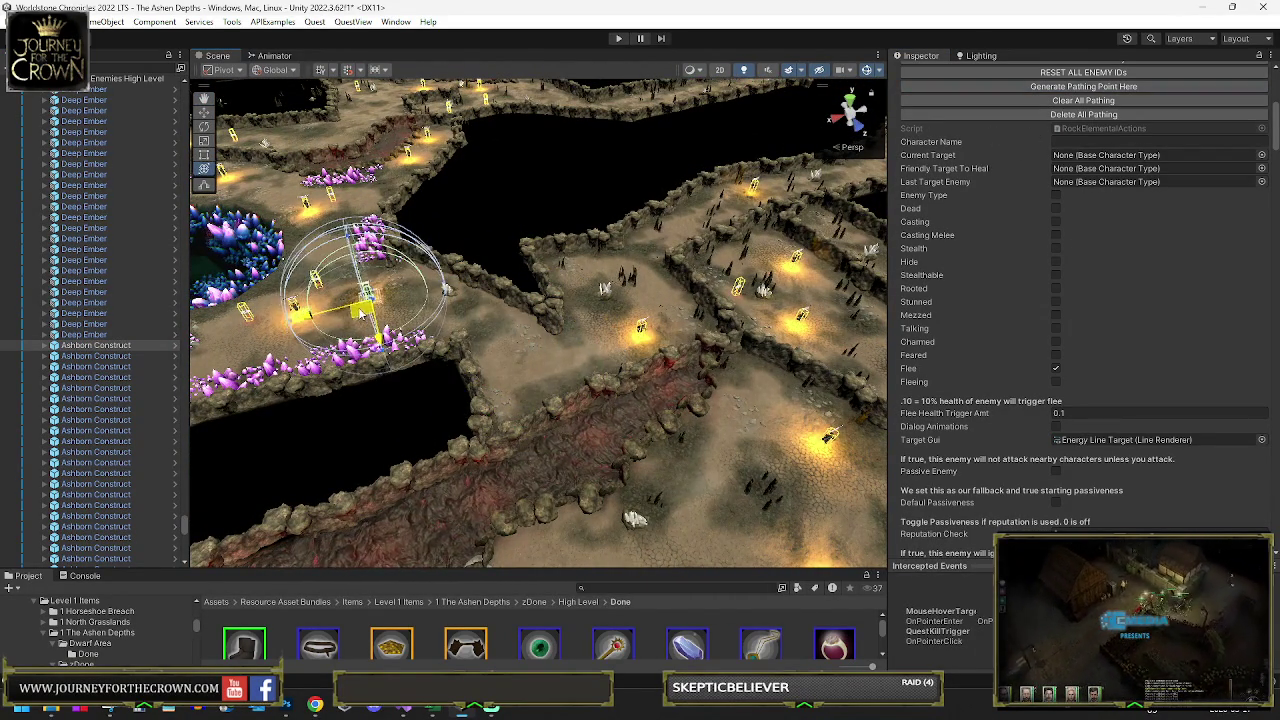
- Move another Ashborn Construct up the path from the crossroads and add a pathing point
{"action": "left_click", "coordinate": [110, 367]}
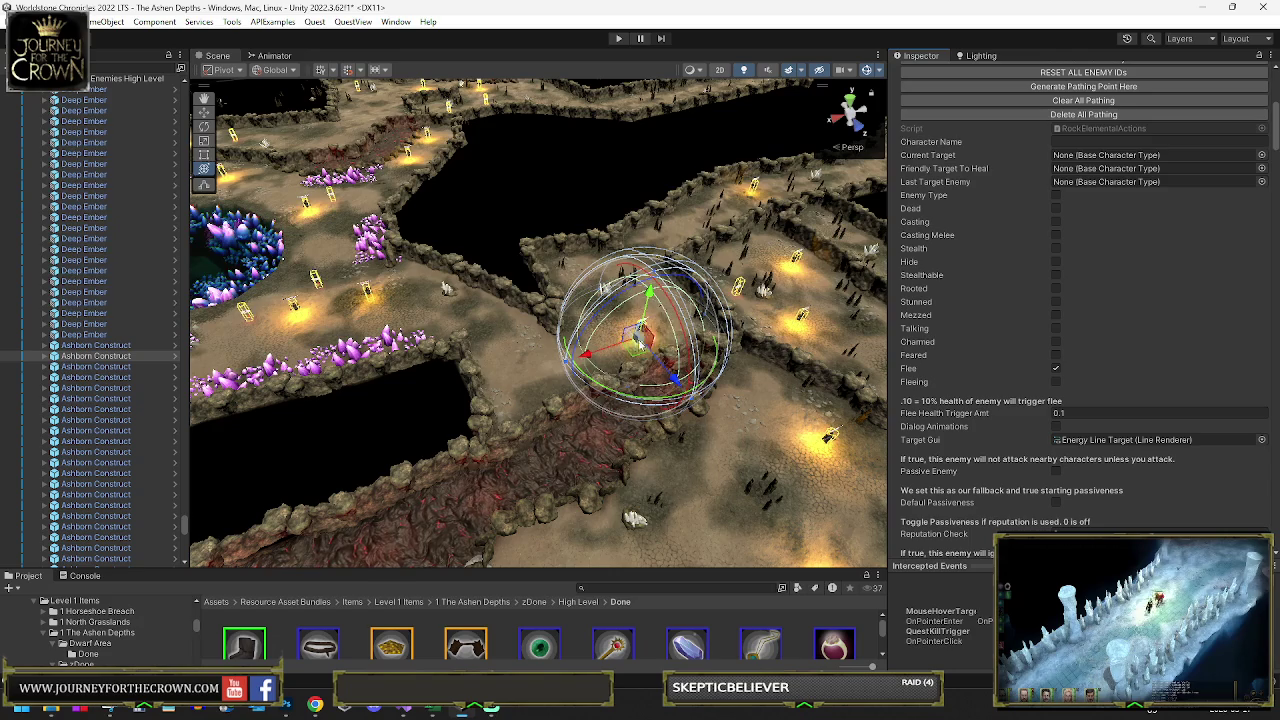
{"action": "mouse_move", "coordinate": [633, 355]}
{"action": "left_mouse_down"}
{"action": "mouse_move", "coordinate": [518, 383]}
{"action": "mouse_move", "coordinate": [701, 252]}
{"action": "left_mouse_up"}
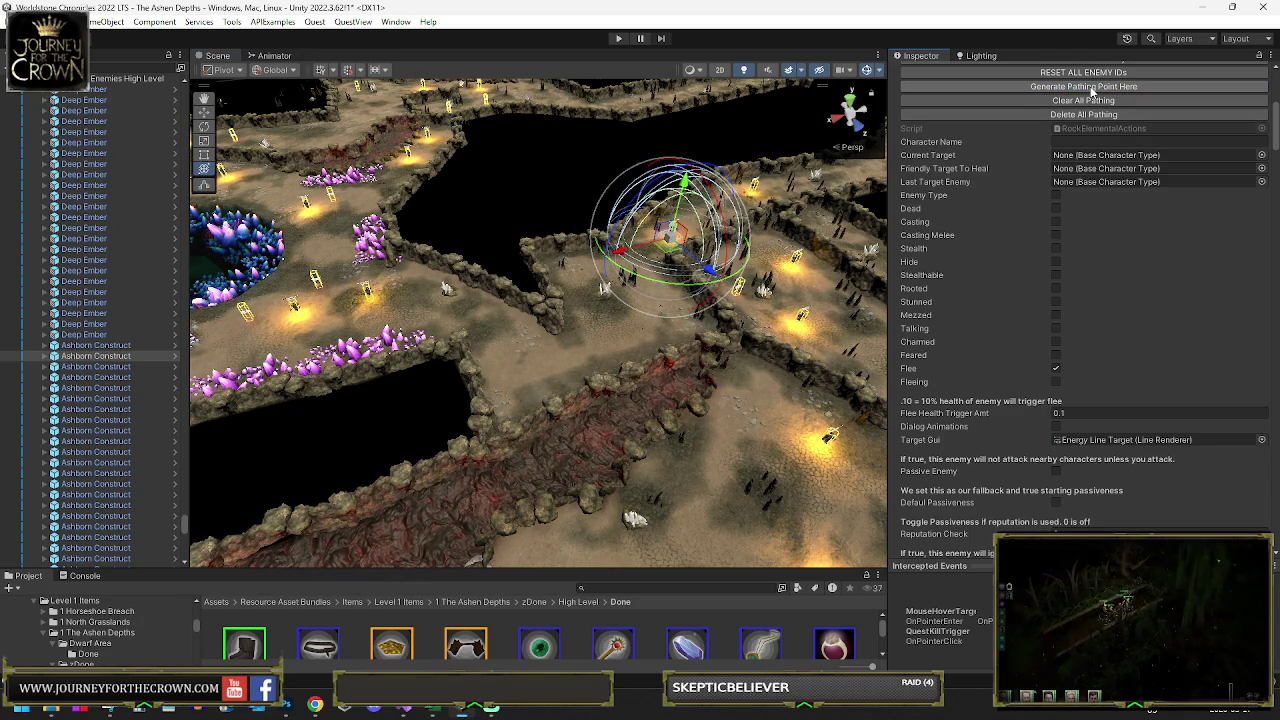
{"action": "left_click_drag", "start_coordinate": [820, 228], "coordinate": [740, 338]}
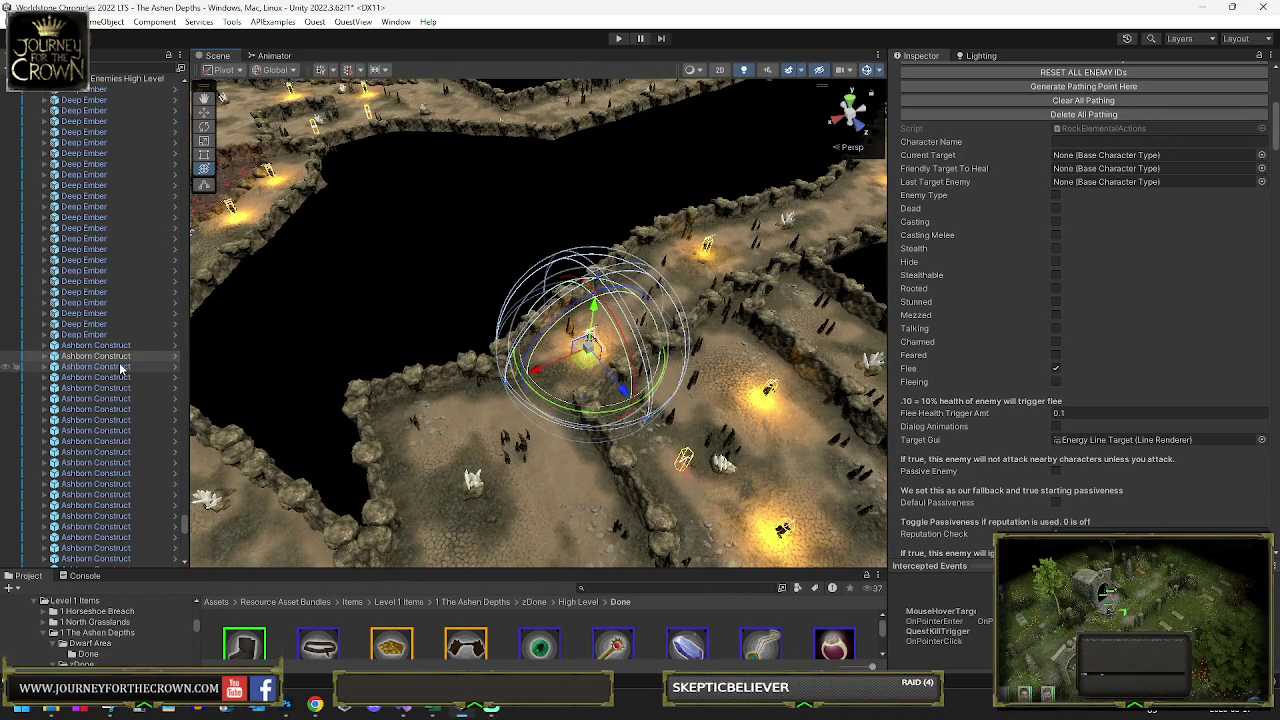
{"action": "mouse_move", "coordinate": [480, 360]}
{"action": "left_mouse_down"}
{"action": "mouse_move", "coordinate": [725, 307]}
{"action": "mouse_move", "coordinate": [850, 230]}
{"action": "left_mouse_up"}
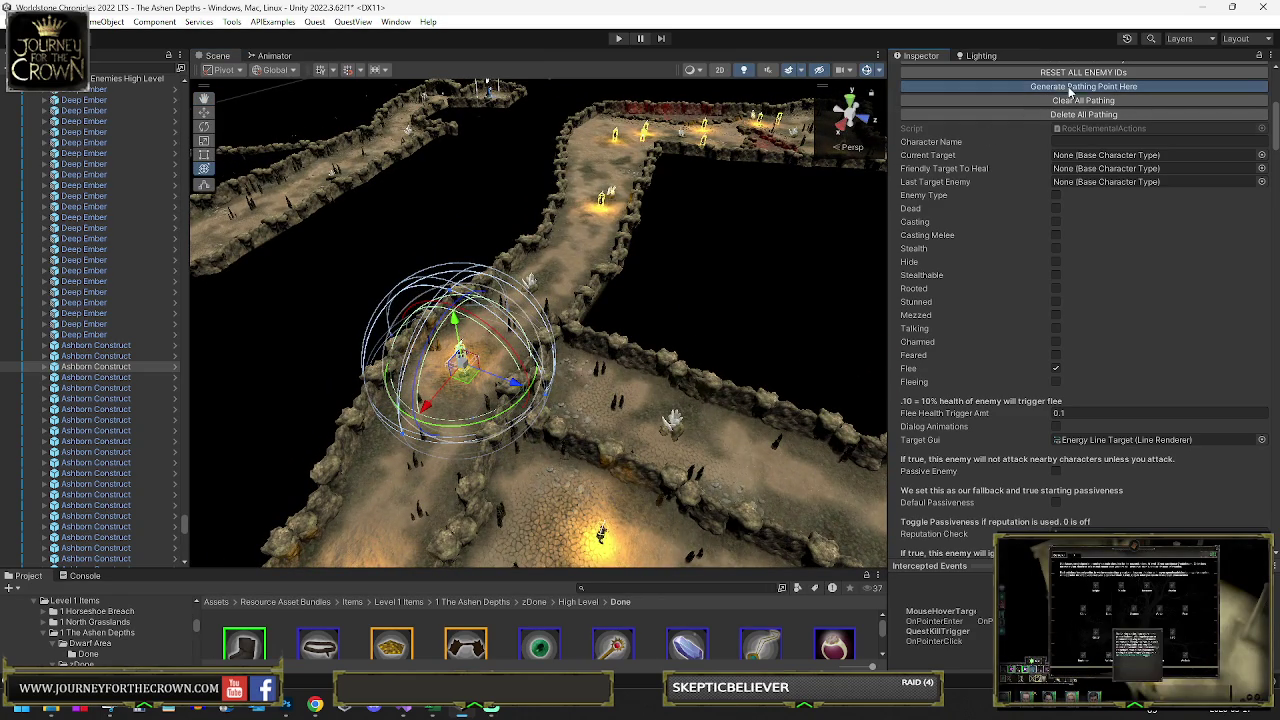
{"action": "left_click_drag", "start_coordinate": [458, 378], "coordinate": [592, 250]}
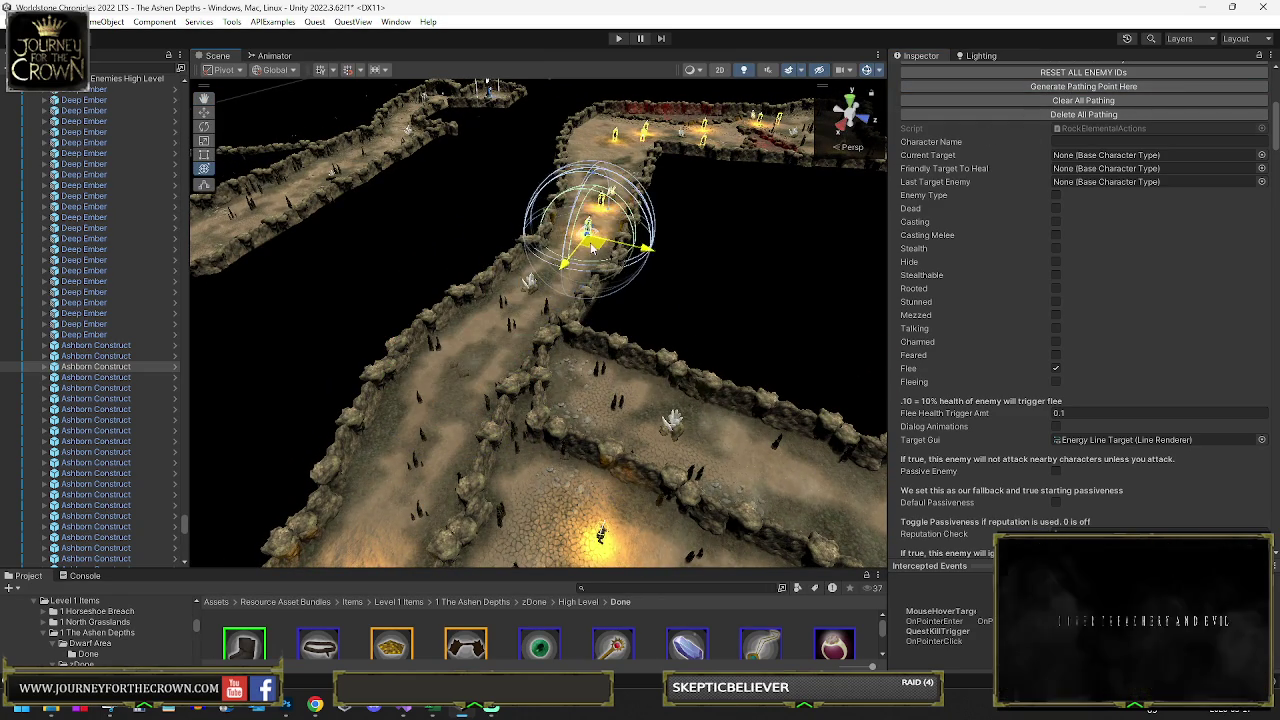
{"action": "left_click", "coordinate": [1048, 86]}
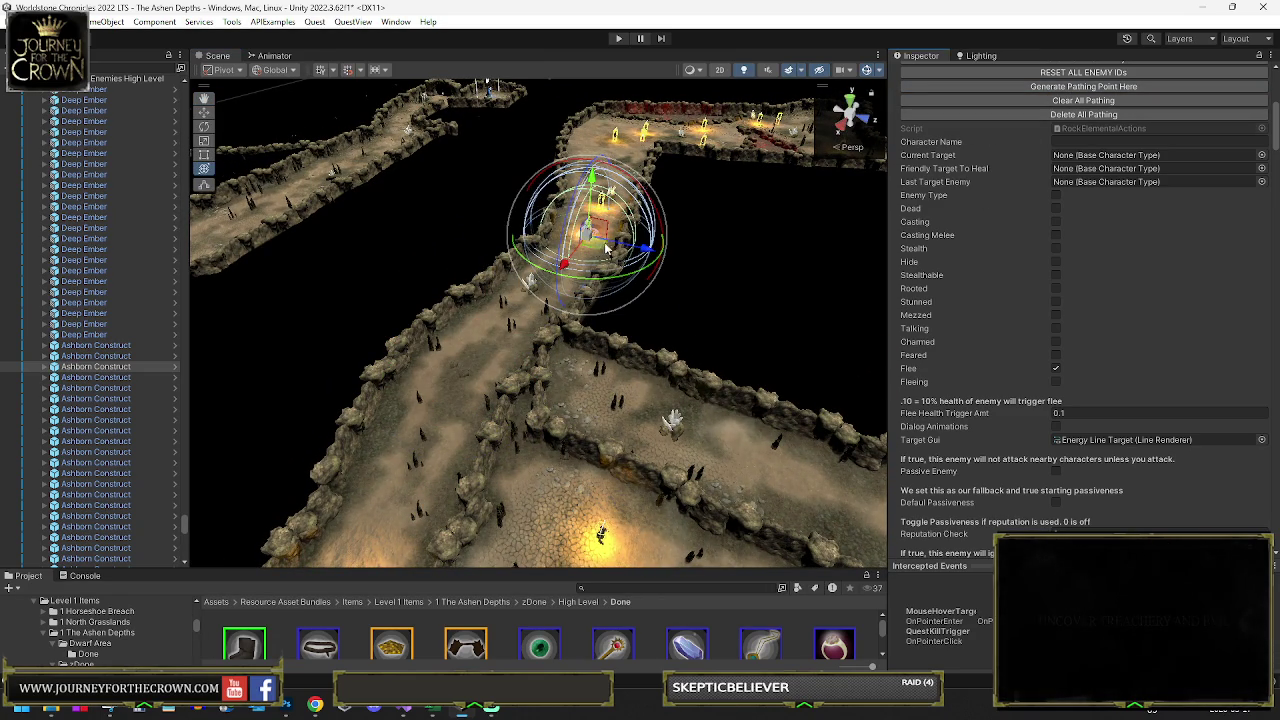
- Add a pathing point for the next Ashborn Construct, then select and frame another
{"action": "mouse_move", "coordinate": [594, 265]}
{"action": "left_mouse_down"}
{"action": "mouse_move", "coordinate": [526, 340]}
{"action": "mouse_move", "coordinate": [616, 326]}
{"action": "mouse_move", "coordinate": [636, 226]}
{"action": "left_mouse_up"}
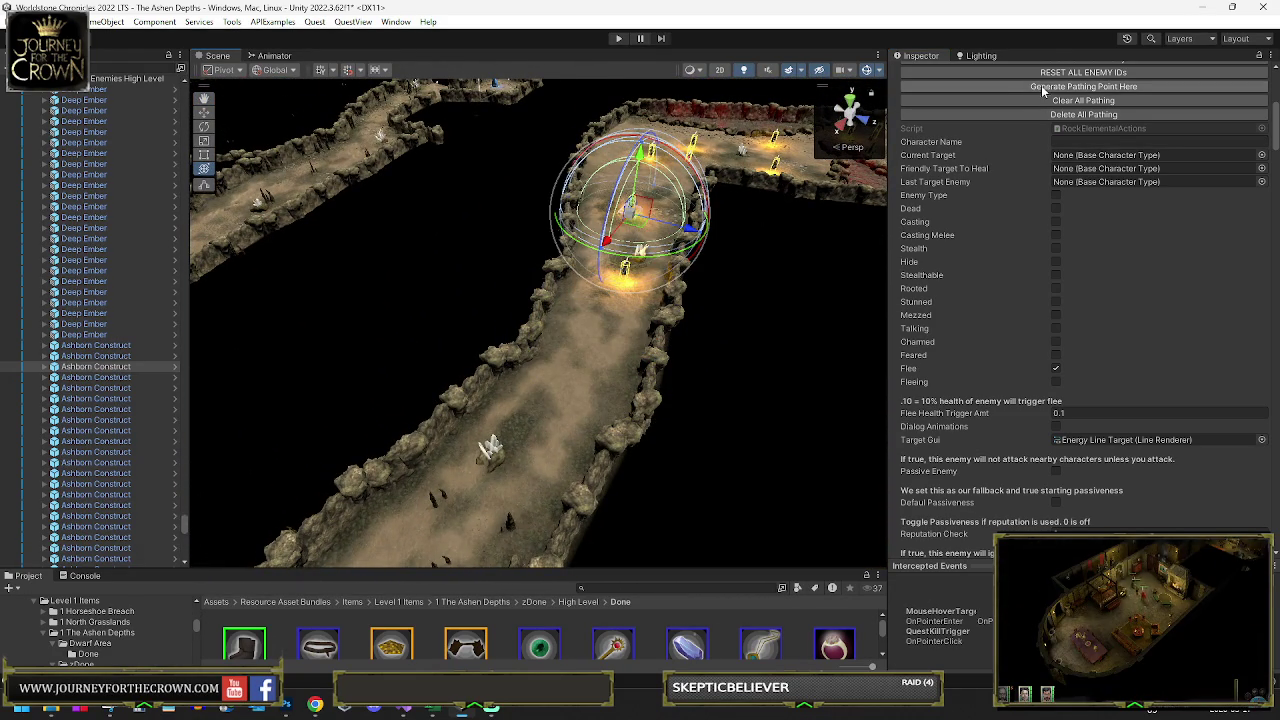
{"action": "left_click", "coordinate": [138, 378]}
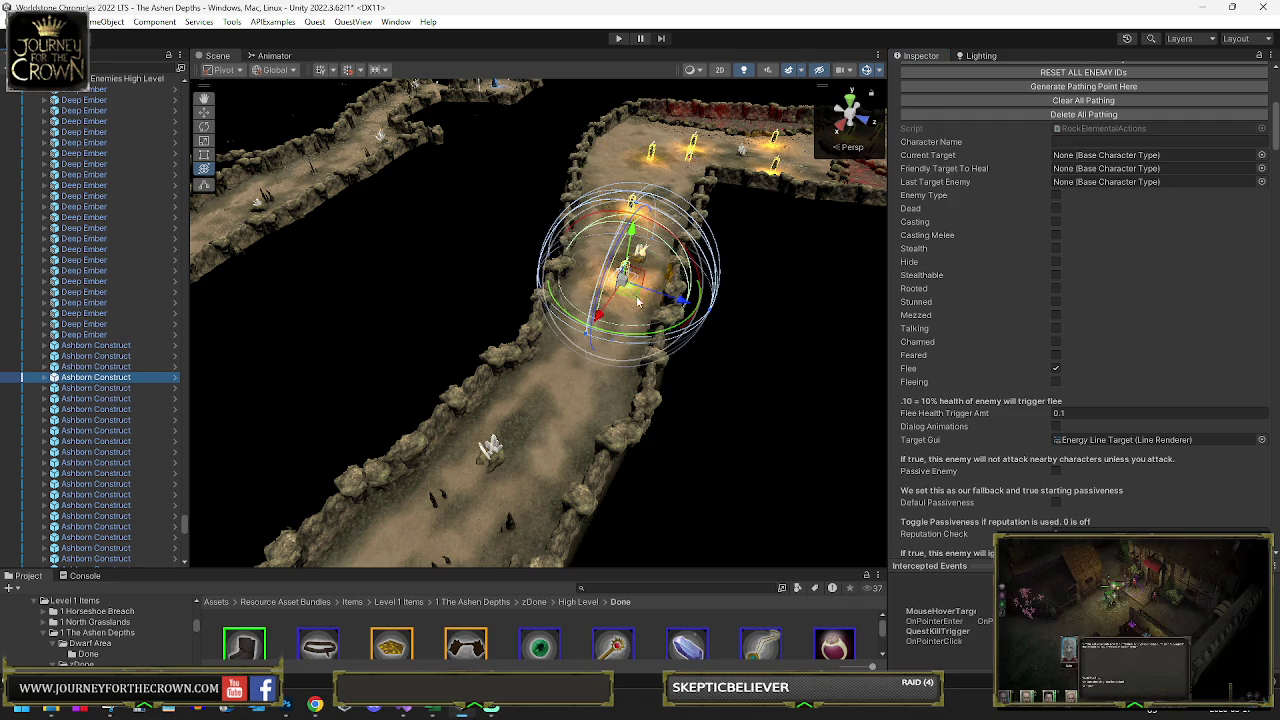
{"action": "left_click", "coordinate": [1073, 88]}
{"action": "mouse_move", "coordinate": [630, 287]}
{"action": "left_mouse_down"}
{"action": "mouse_move", "coordinate": [650, 424]}
{"action": "mouse_move", "coordinate": [465, 432]}
{"action": "left_mouse_up"}
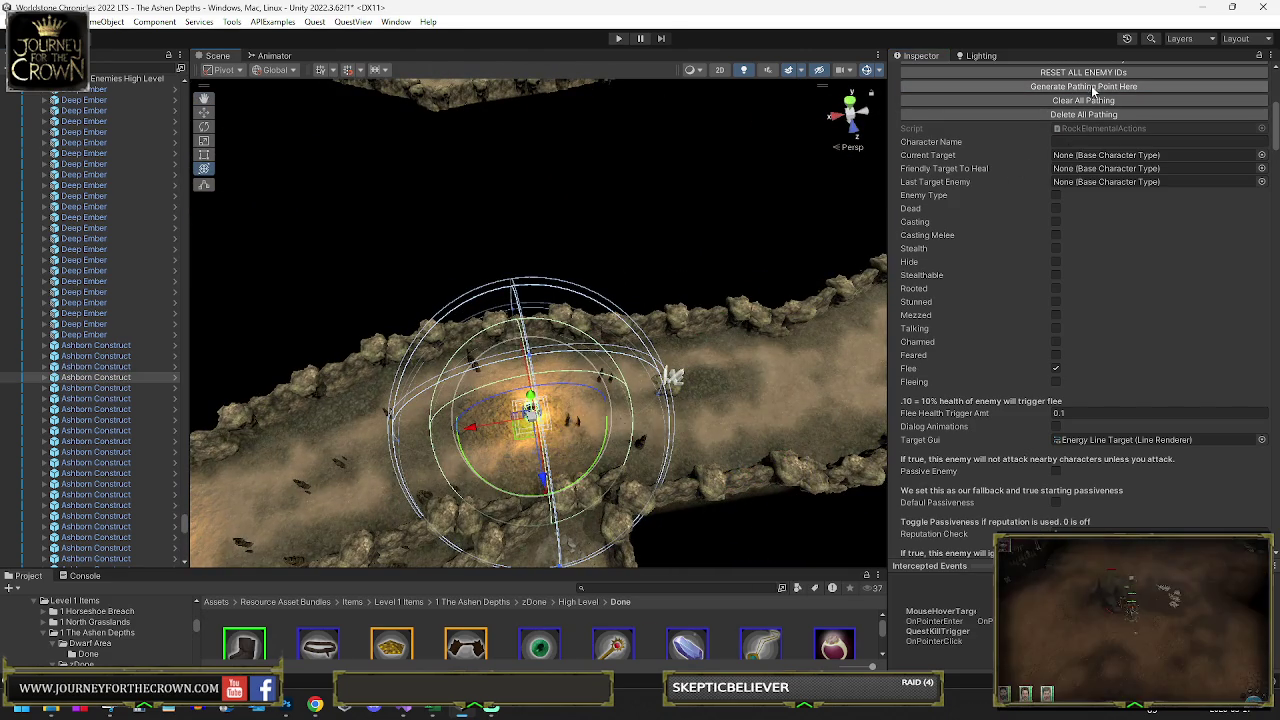
{"action": "left_click", "coordinate": [122, 389]}
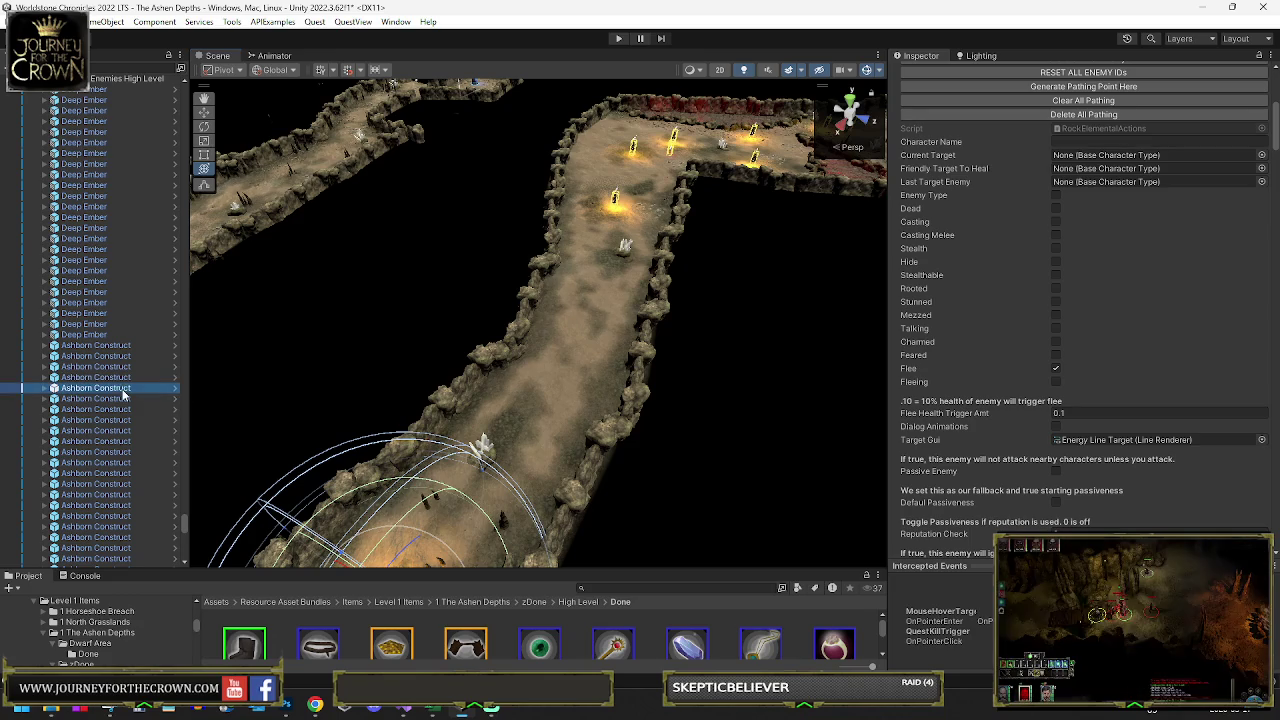
{"action": "key", "text": "f"}
{"action": "left_click_drag", "start_coordinate": [544, 372], "coordinate": [660, 347]}
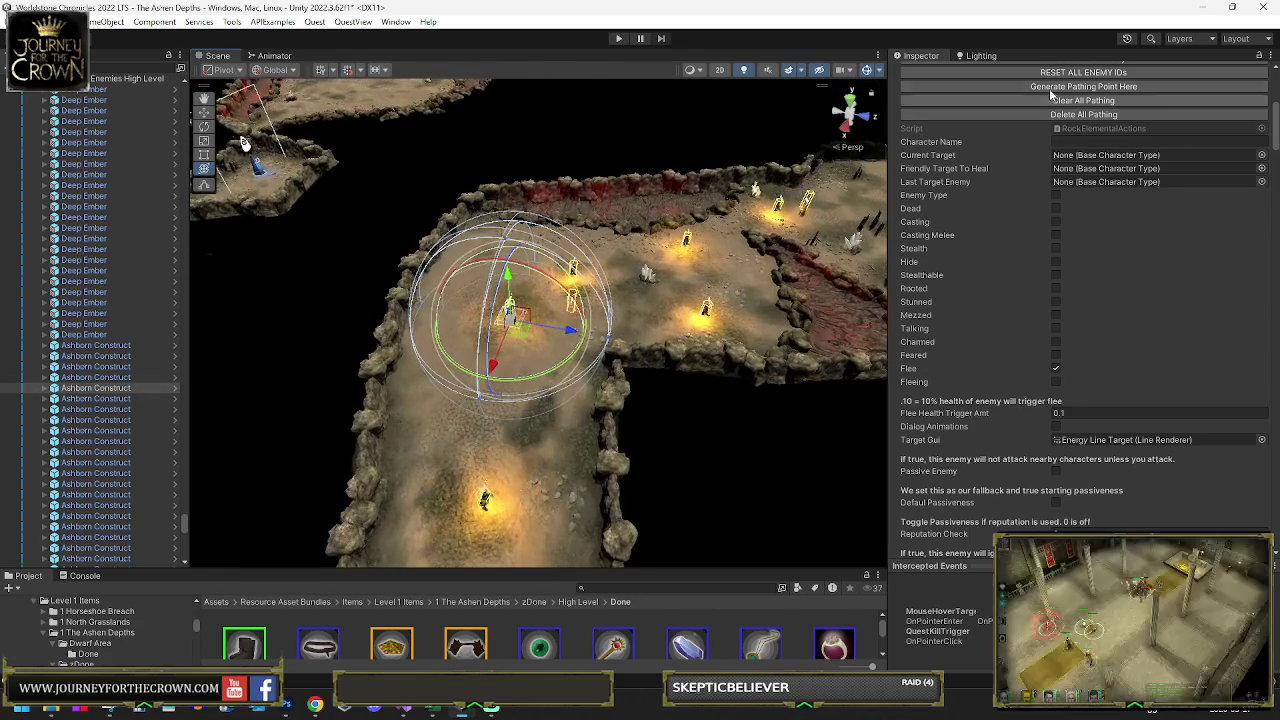
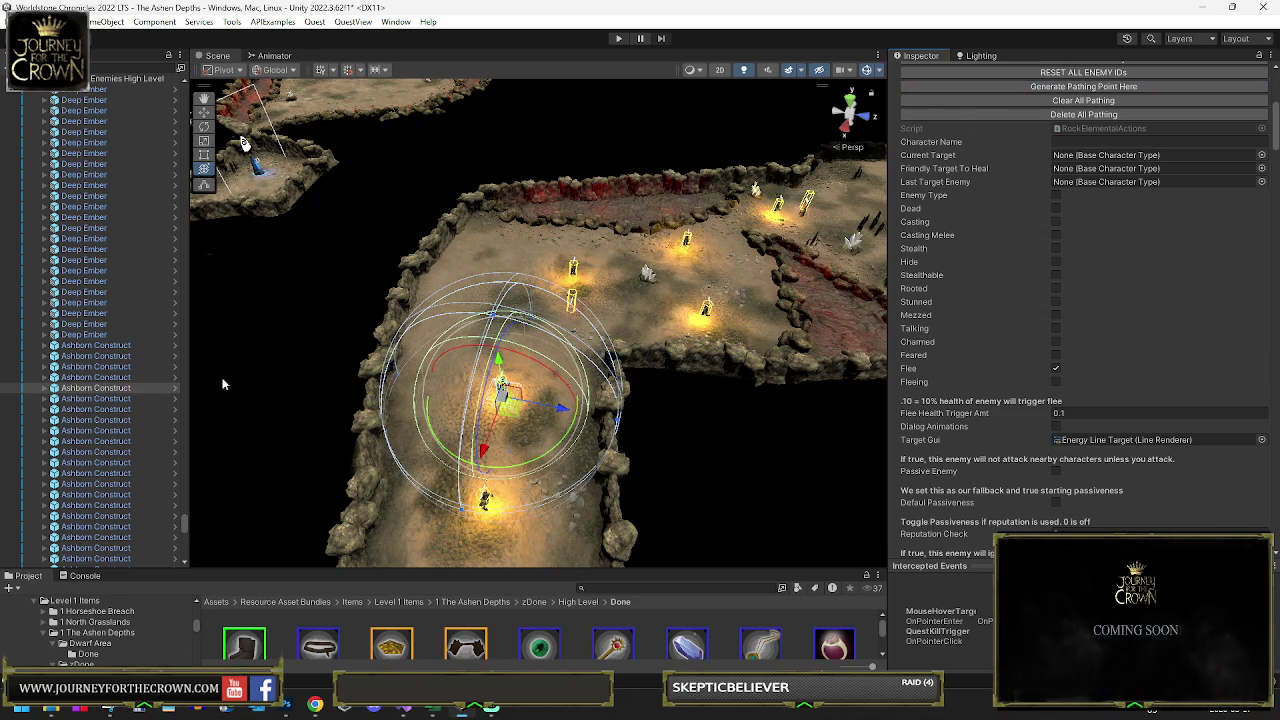
- Add a pathing point at the first Ashborn Construct, then move the next one further up the corridor
{"action": "left_click", "coordinate": [1066, 90]}
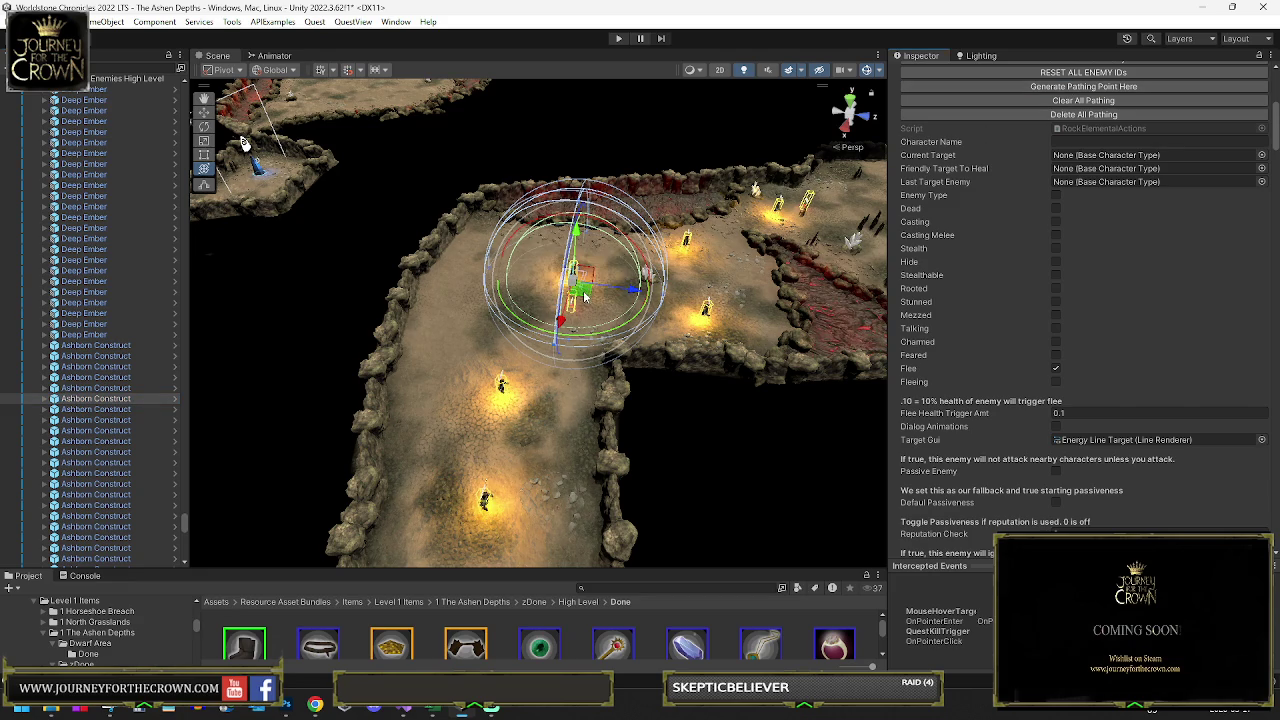
{"action": "left_click", "coordinate": [1071, 88]}
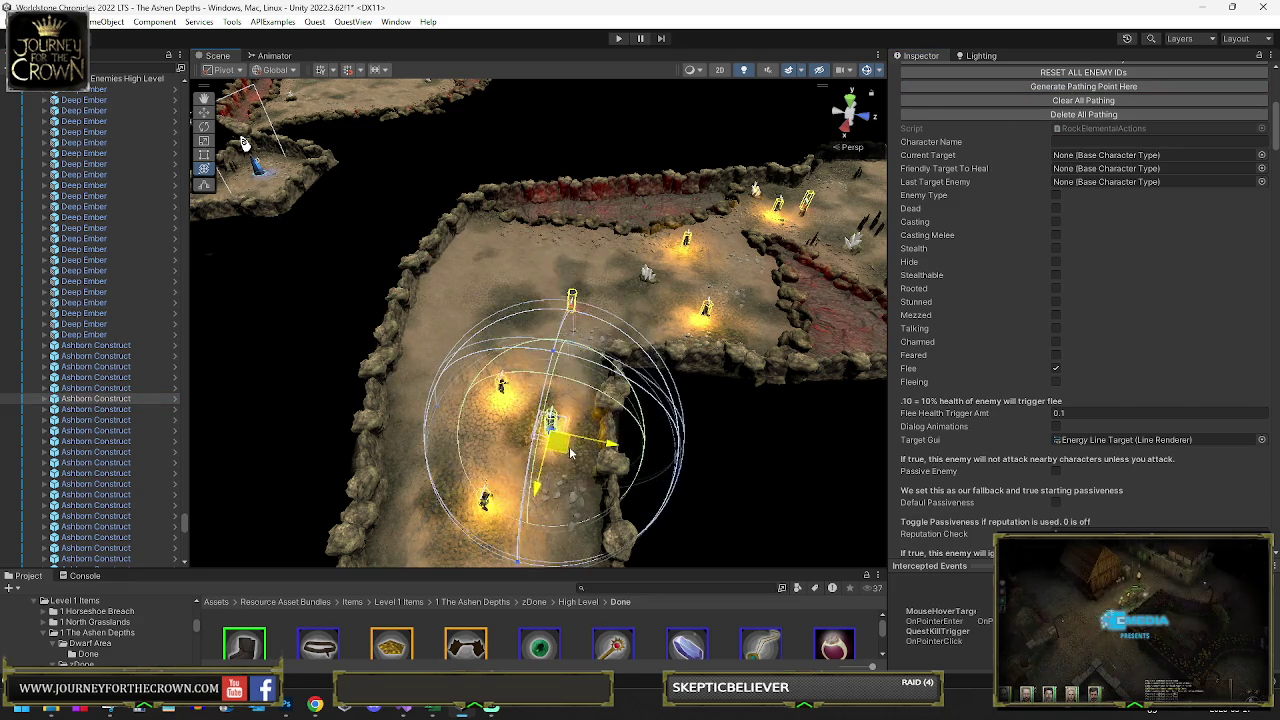
{"action": "left_click", "coordinate": [95, 409]}
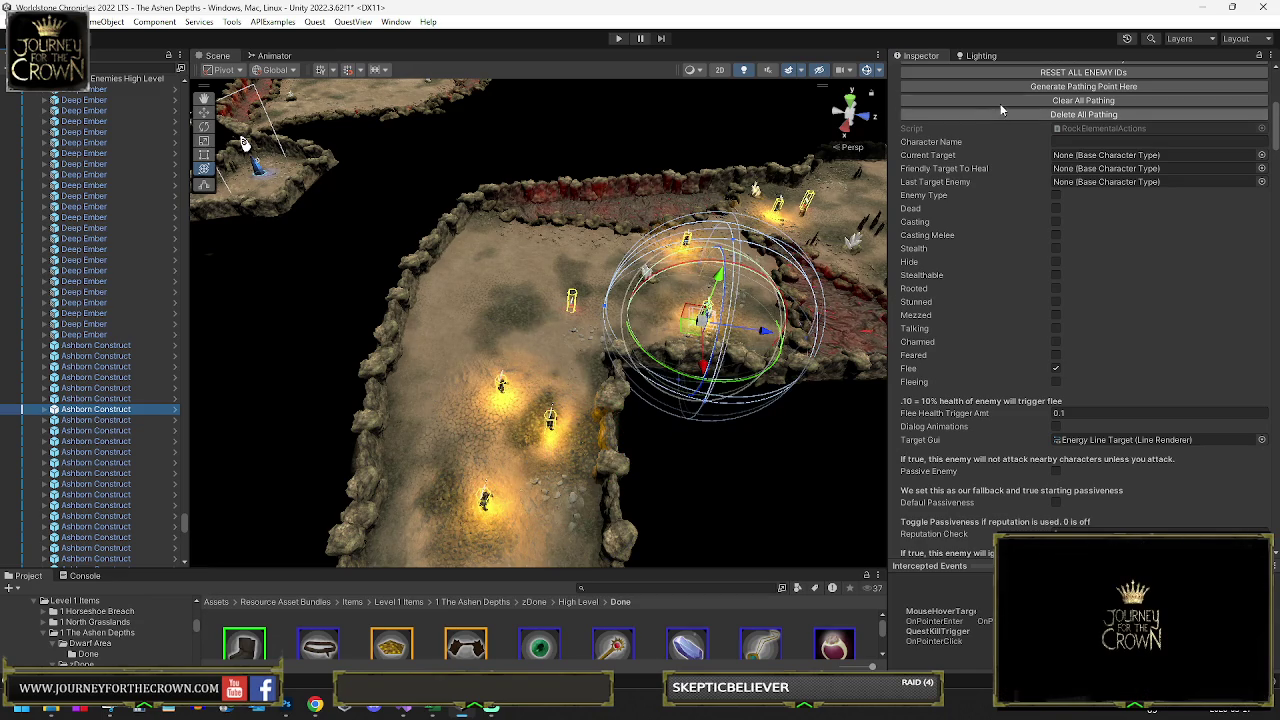
{"action": "mouse_move", "coordinate": [686, 333]}
{"action": "left_mouse_down"}
{"action": "mouse_move", "coordinate": [710, 290]}
{"action": "mouse_move", "coordinate": [817, 231]}
{"action": "left_mouse_up"}
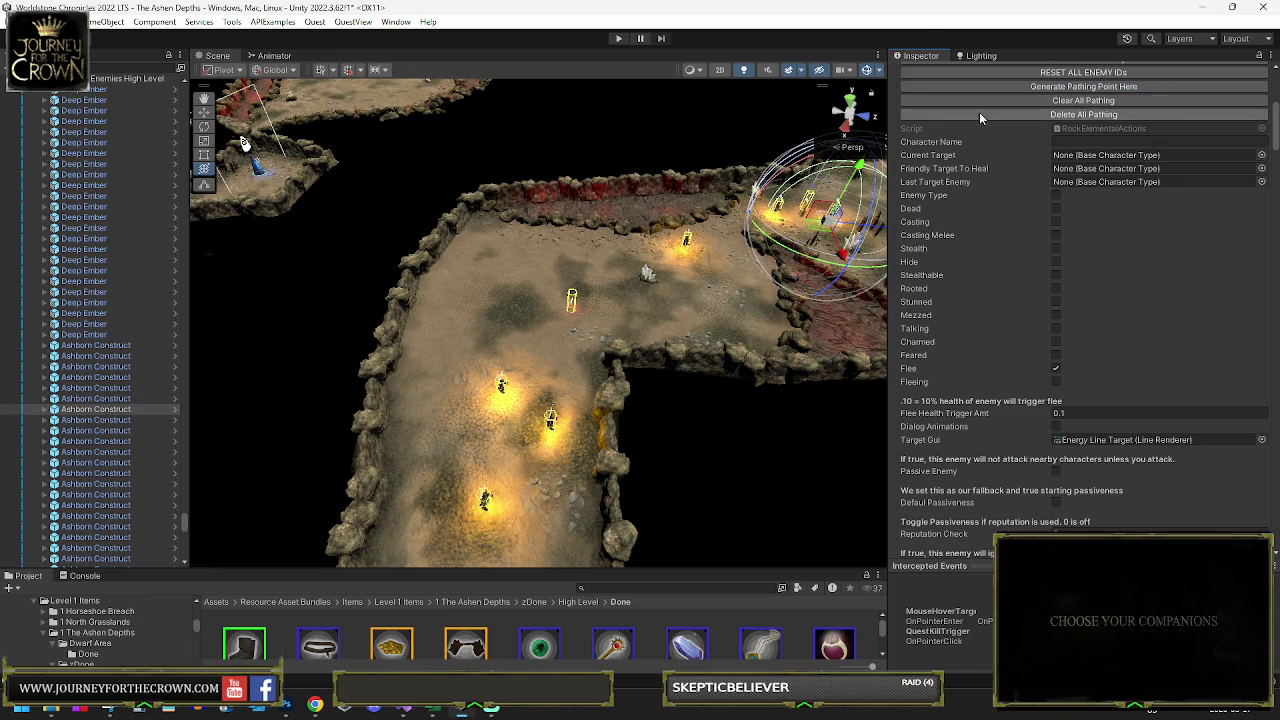
- Place that construct at the junction's lower right and bring another Ashborn Construct into view
{"action": "mouse_move", "coordinate": [593, 230]}
{"action": "left_mouse_down"}
{"action": "mouse_move", "coordinate": [783, 216]}
{"action": "mouse_move", "coordinate": [660, 230]}
{"action": "left_mouse_up"}
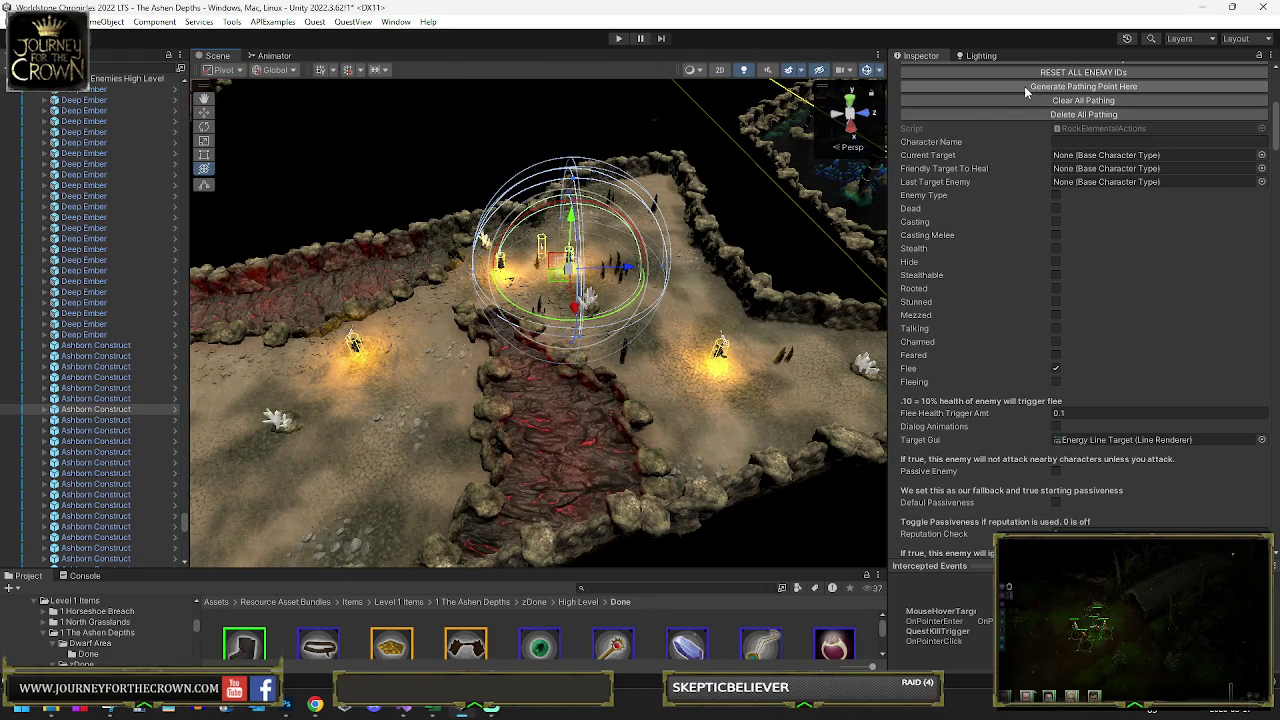
{"action": "left_click_drag", "start_coordinate": [560, 287], "coordinate": [700, 400]}
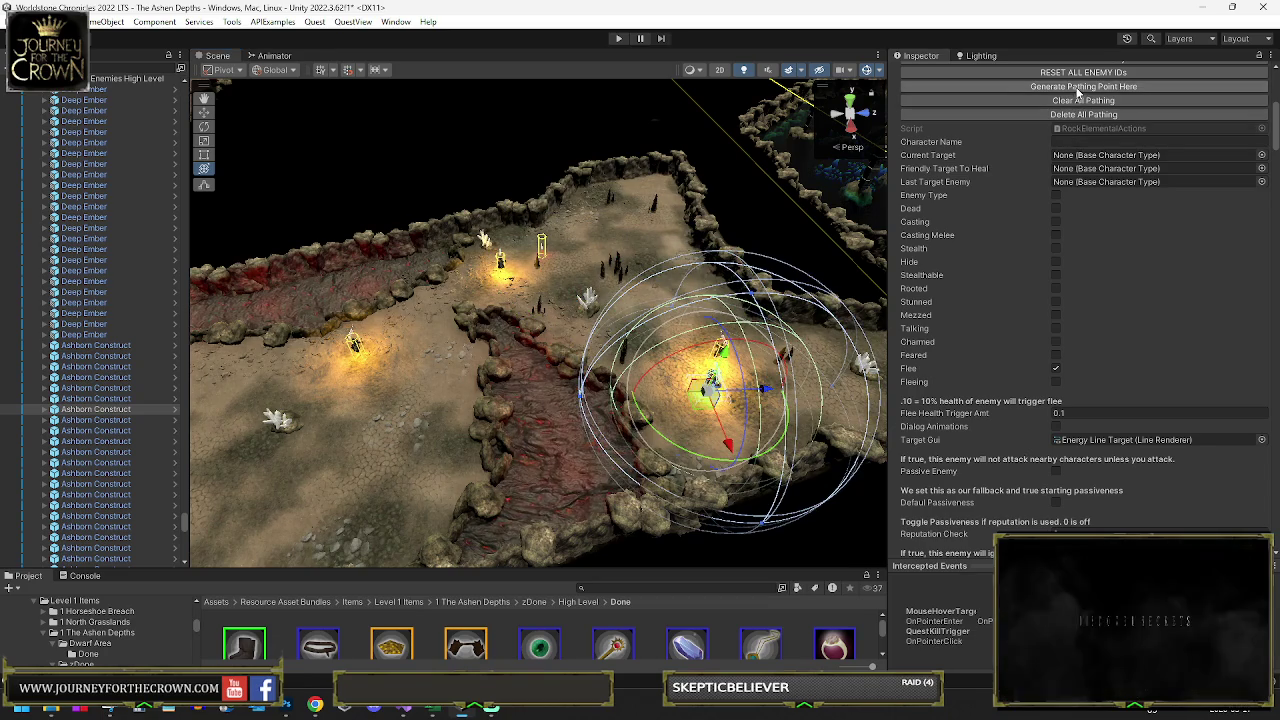
{"action": "left_click", "coordinate": [110, 424]}
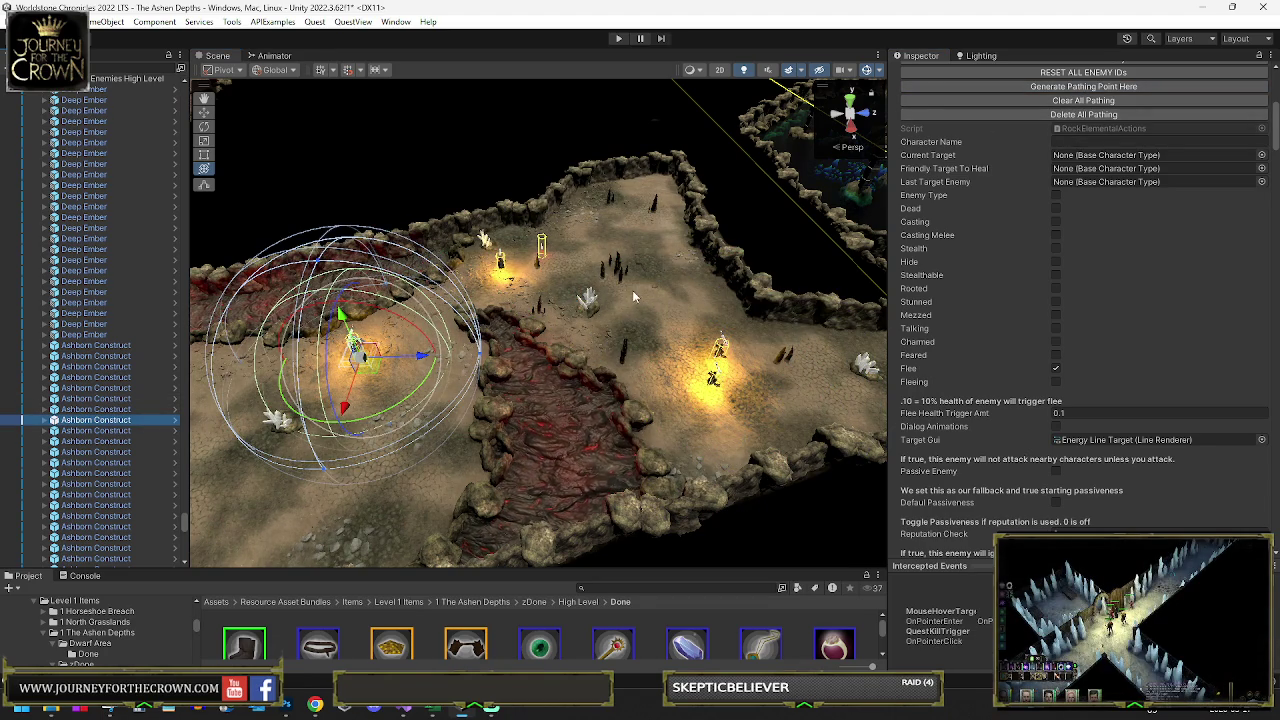
{"action": "left_click_drag", "start_coordinate": [632, 290], "coordinate": [500, 305]}
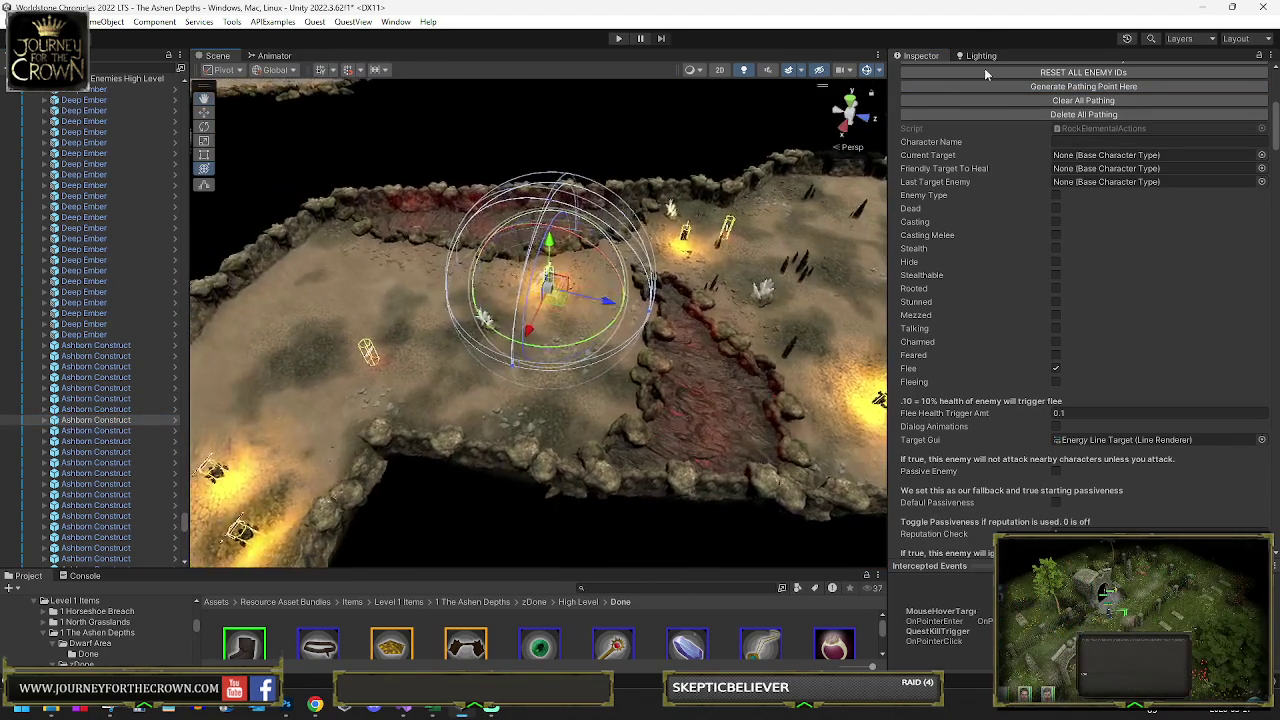
- Add a pathing point for the current construct, then move another one right in the corridor and path it
{"action": "left_click", "coordinate": [1035, 86]}
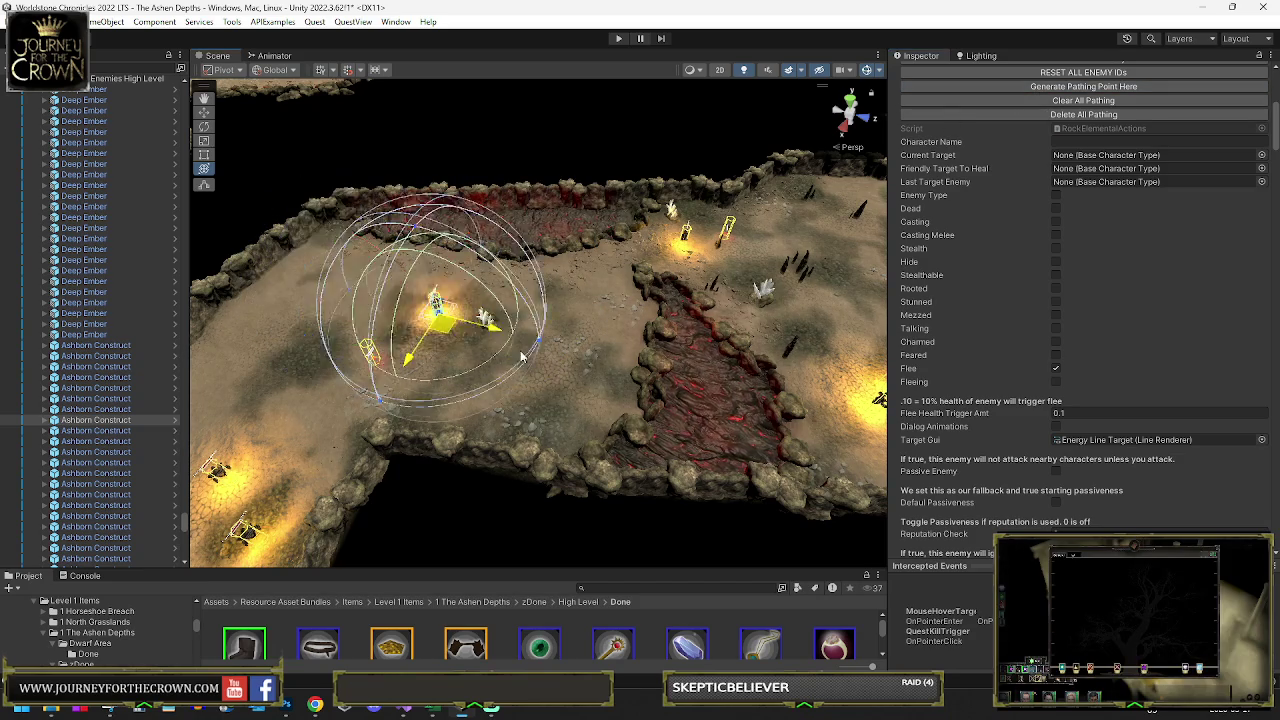
{"action": "left_click", "coordinate": [1062, 104]}
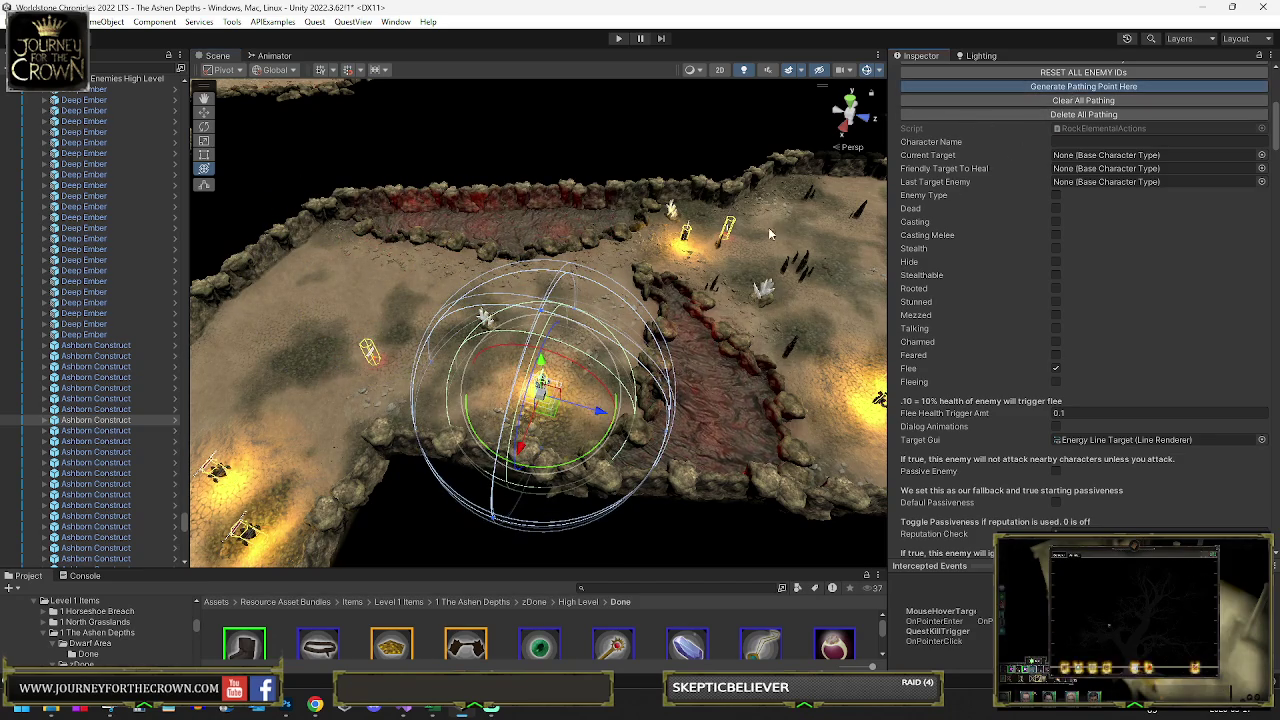
{"action": "left_click", "coordinate": [96, 430]}
{"action": "mouse_move", "coordinate": [415, 352]}
{"action": "left_mouse_down"}
{"action": "mouse_move", "coordinate": [751, 271]}
{"action": "mouse_move", "coordinate": [530, 316]}
{"action": "left_mouse_up"}
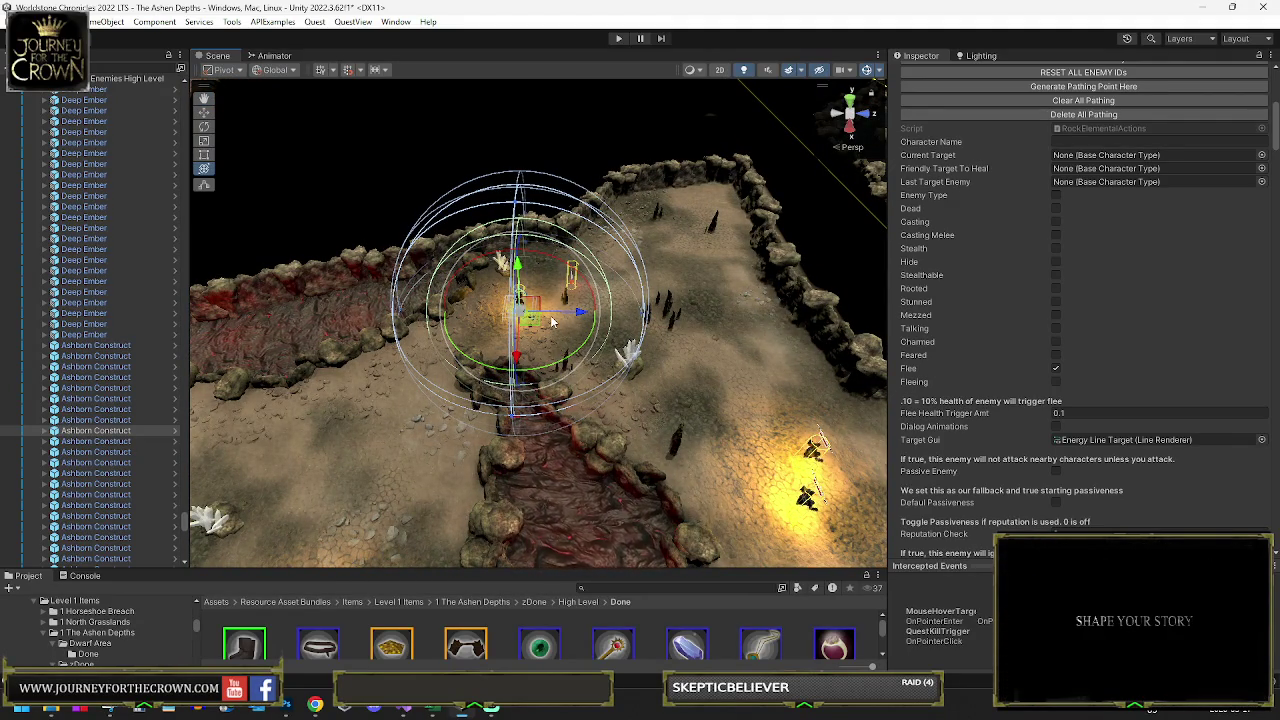
{"action": "left_click_drag", "start_coordinate": [552, 320], "coordinate": [800, 218]}
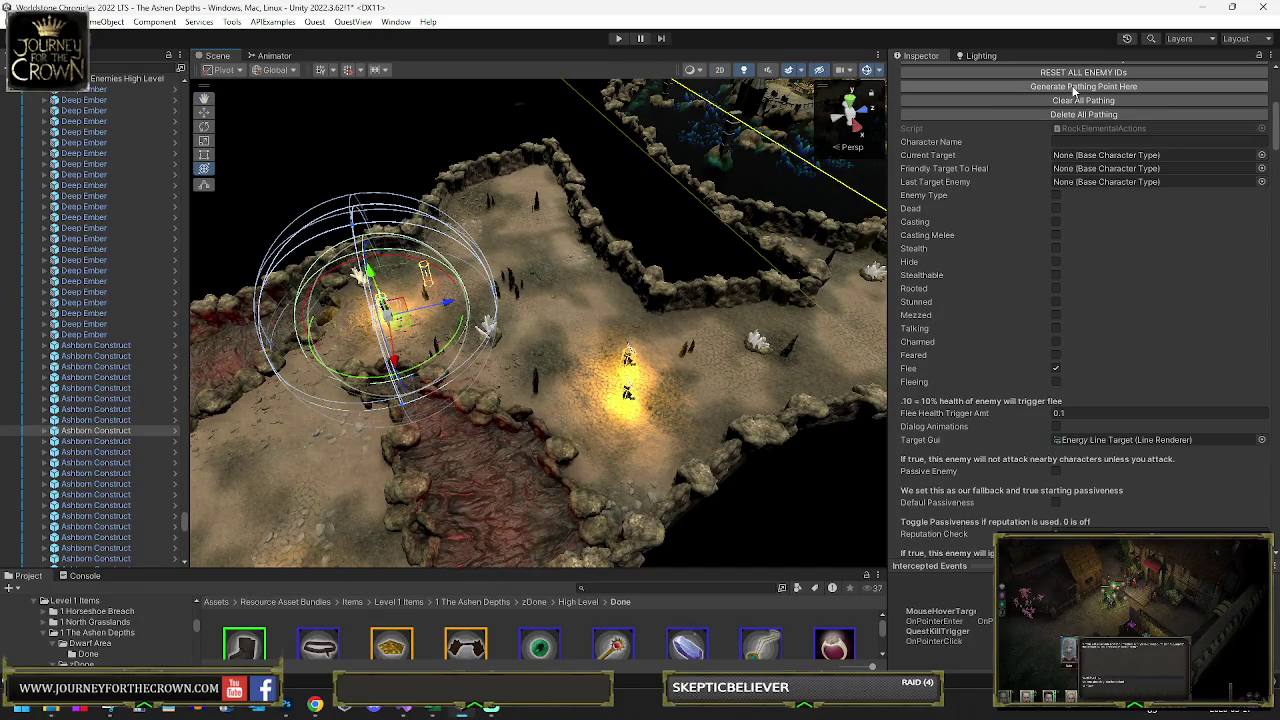
{"action": "mouse_move", "coordinate": [390, 305]}
{"action": "left_mouse_down"}
{"action": "mouse_move", "coordinate": [800, 355]}
{"action": "mouse_move", "coordinate": [856, 345]}
{"action": "left_mouse_up"}
{"action": "left_click", "coordinate": [1062, 100]}
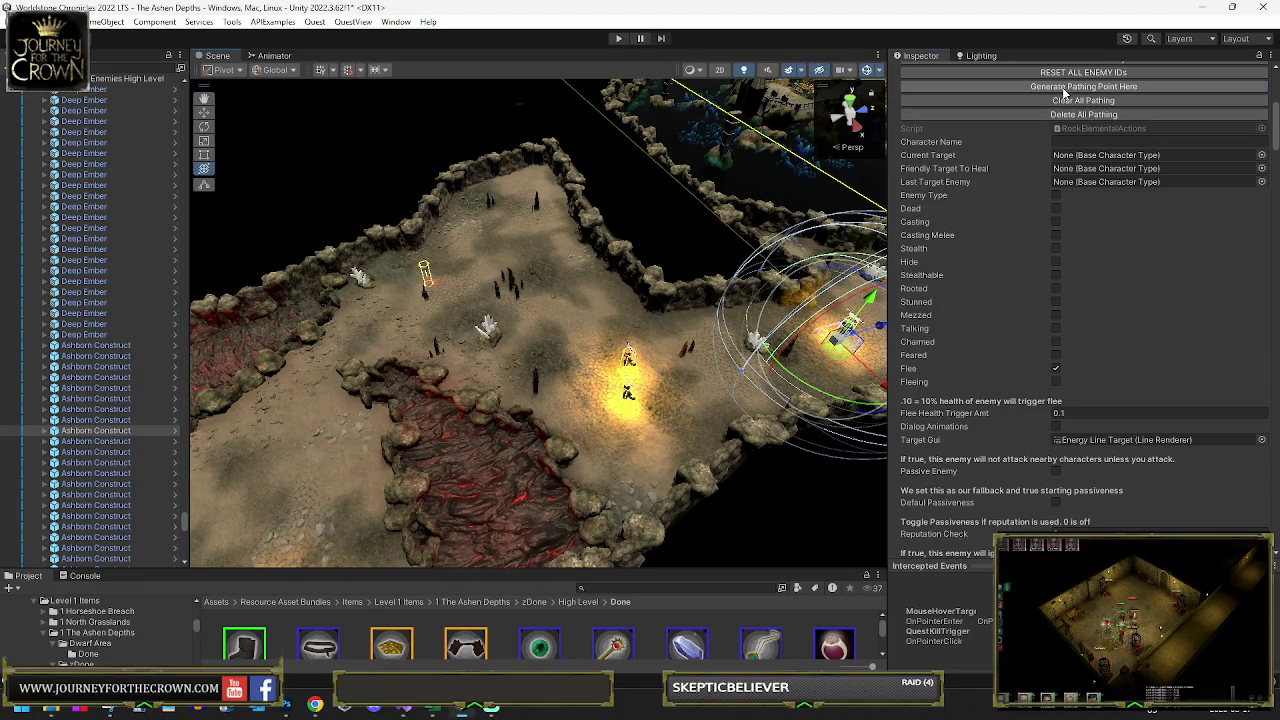
- Add a pathing point for the lit construct on the left and shift it right into its final position
{"action": "mouse_move", "coordinate": [540, 340]}
{"action": "left_mouse_down"}
{"action": "mouse_move", "coordinate": [536, 222]}
{"action": "mouse_move", "coordinate": [556, 322]}
{"action": "mouse_move", "coordinate": [864, 456]}
{"action": "left_mouse_up"}
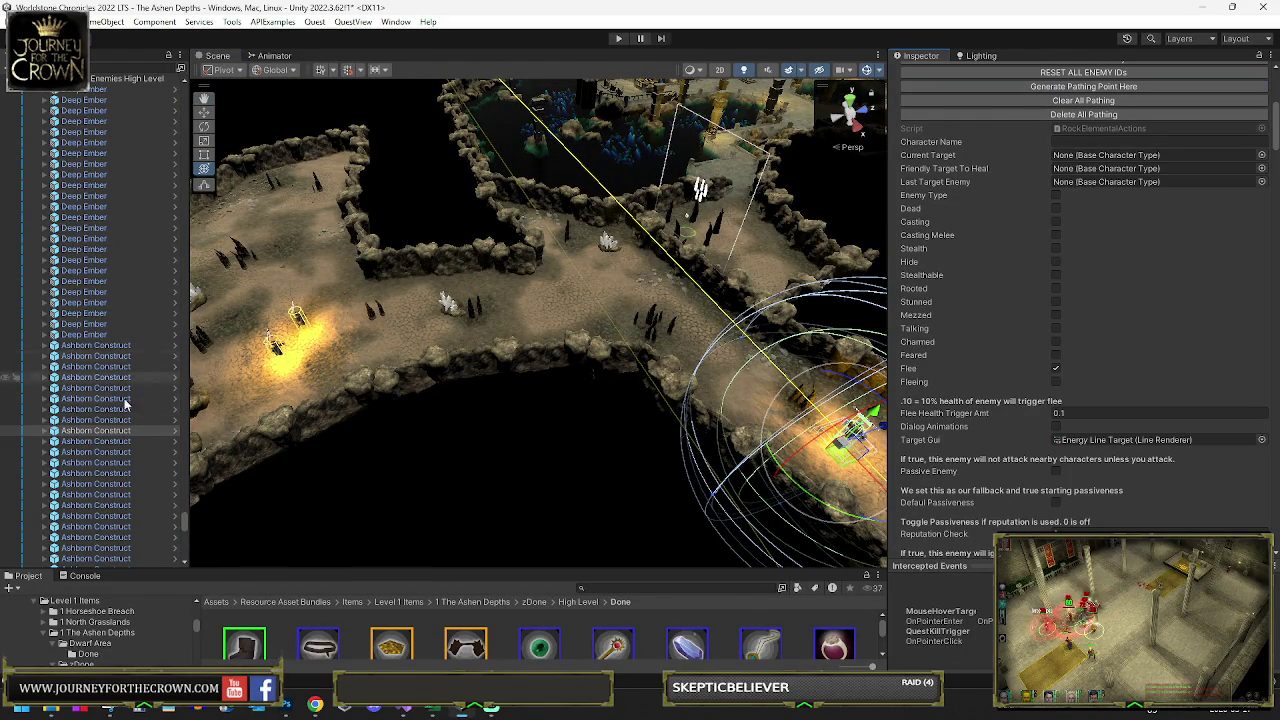
{"action": "left_click", "coordinate": [303, 335]}
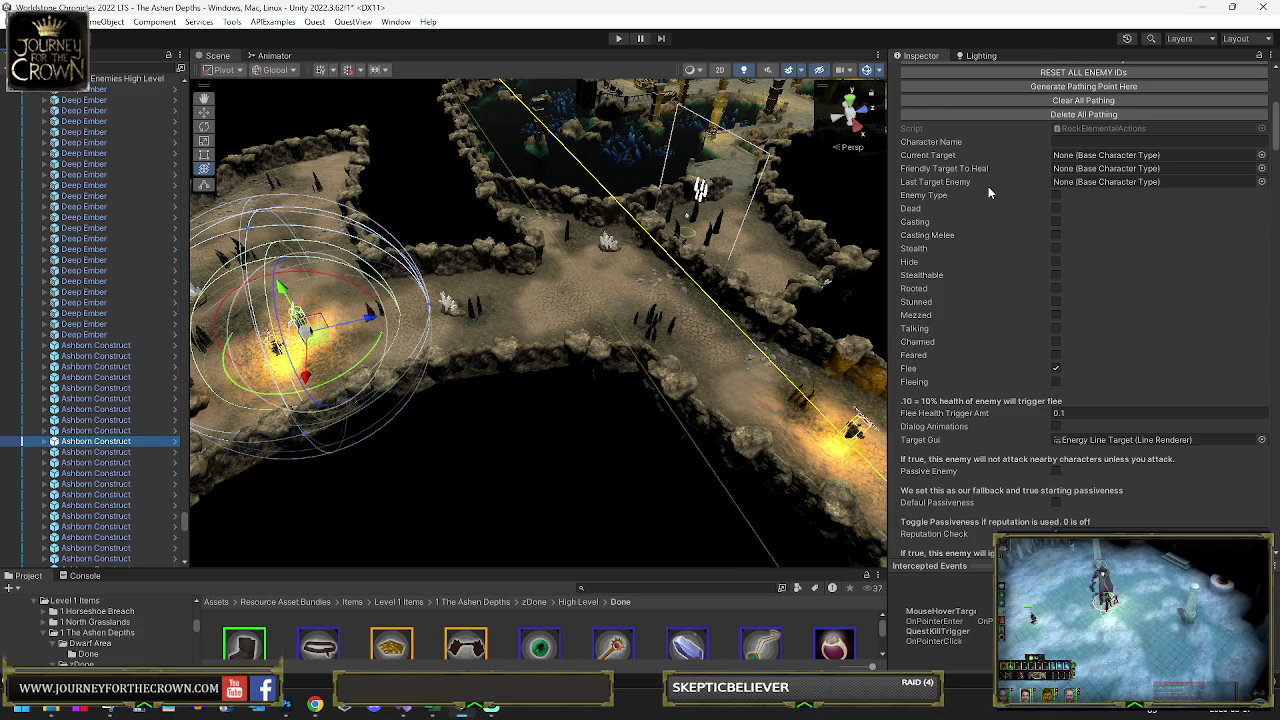
{"action": "left_click", "coordinate": [1083, 86]}
{"action": "mouse_move", "coordinate": [325, 345]}
{"action": "left_mouse_down"}
{"action": "mouse_move", "coordinate": [463, 339]}
{"action": "mouse_move", "coordinate": [620, 368]}
{"action": "mouse_move", "coordinate": [882, 347]}
{"action": "mouse_move", "coordinate": [700, 350]}
{"action": "left_mouse_up"}
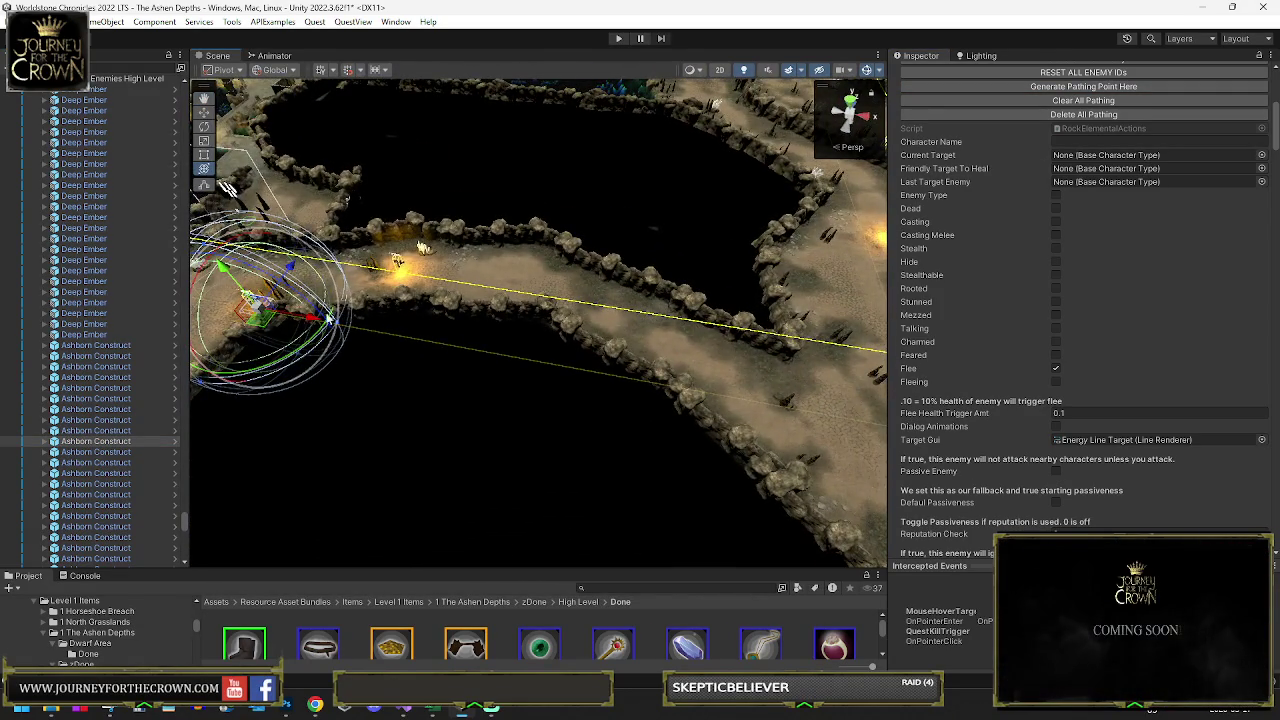
{"action": "key", "text": "f"}
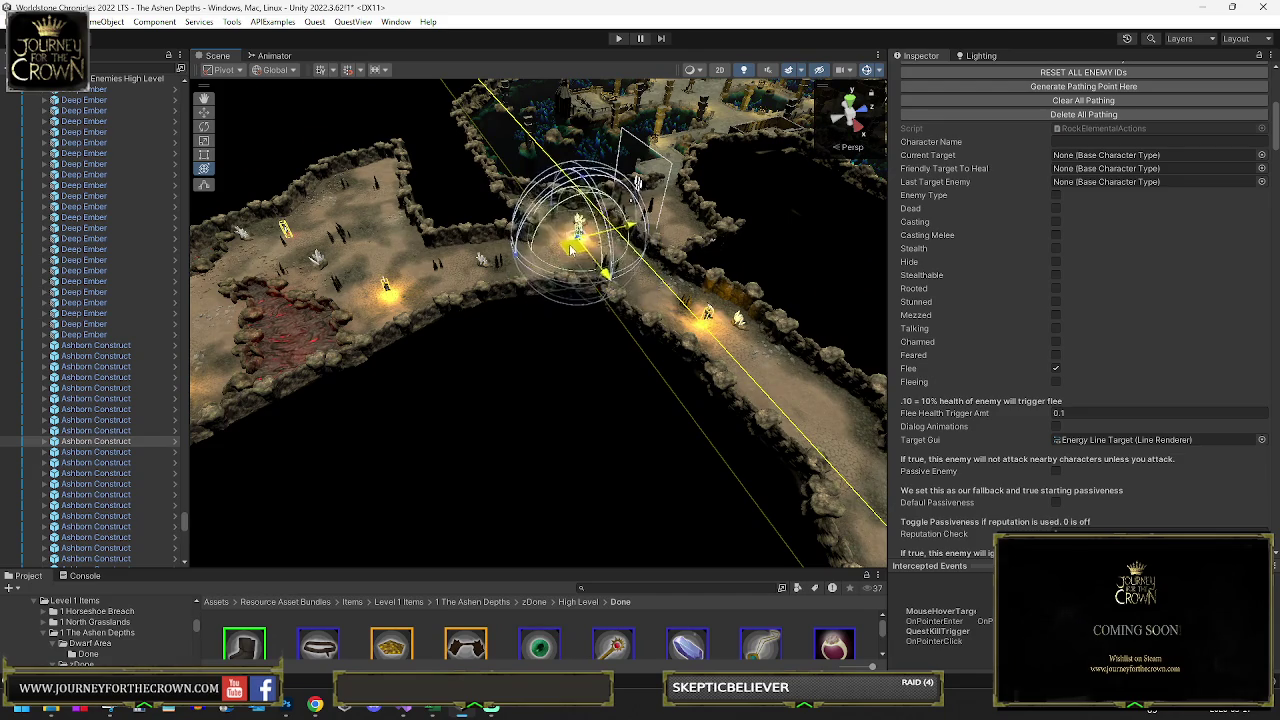
{"action": "left_click_drag", "start_coordinate": [573, 251], "coordinate": [623, 236]}
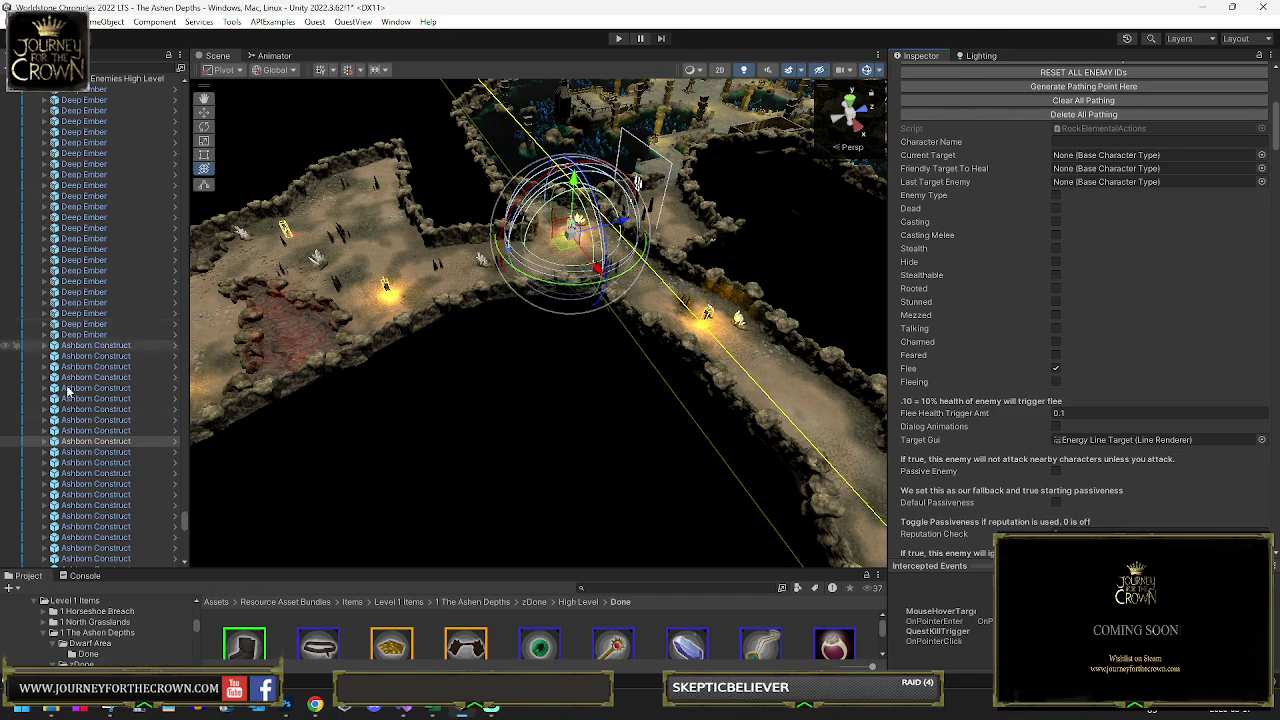
{"action": "left_click_drag", "start_coordinate": [268, 207], "coordinate": [256, 285]}
{"action": "scroll", "coordinate": [256, 285], "scroll_direction": "down", "scroll_amount": 5}
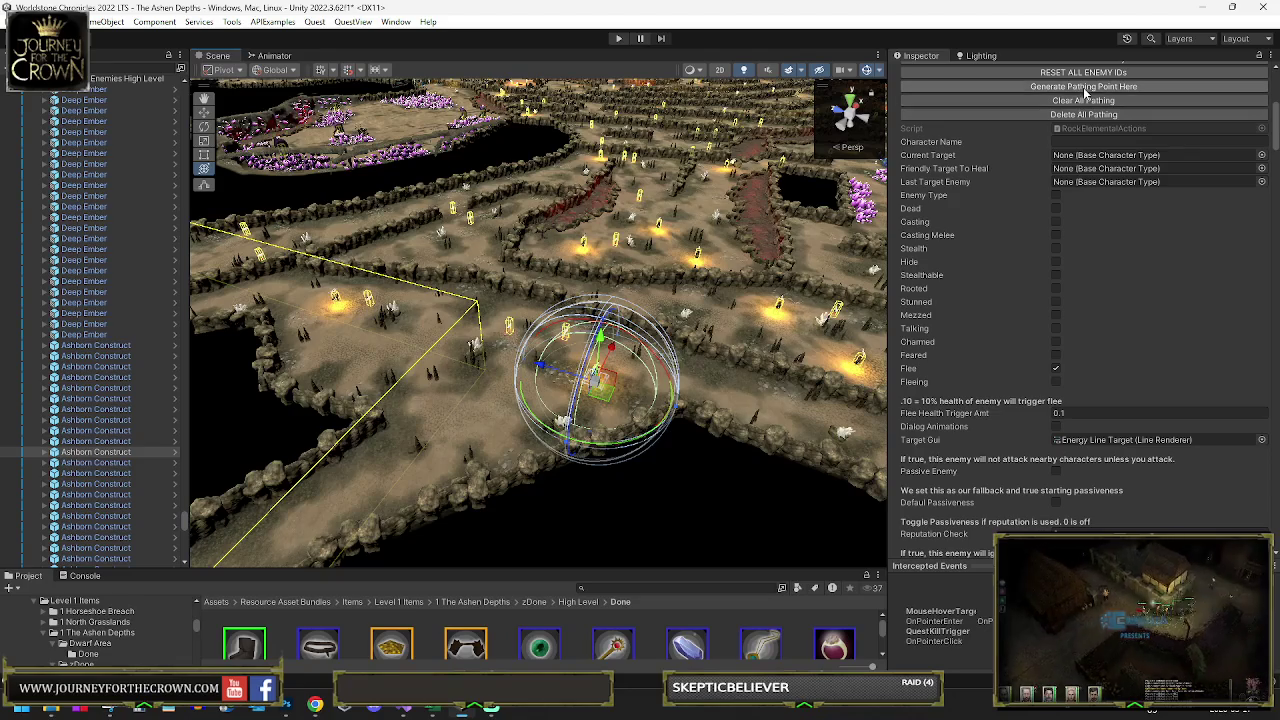
- Move one construct right along the corridor floor and another up-right into a neighbouring corridor
{"action": "left_click_drag", "start_coordinate": [773, 337], "coordinate": [700, 345]}
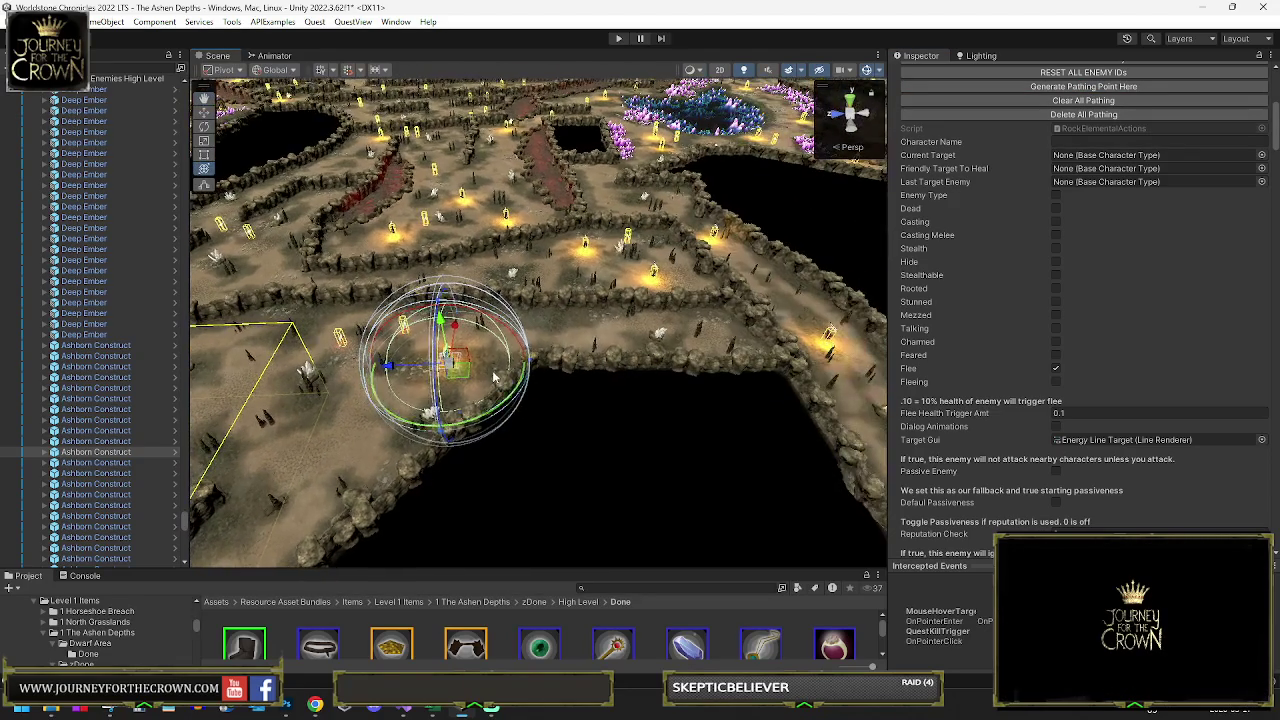
{"action": "left_click_drag", "start_coordinate": [438, 368], "coordinate": [739, 352]}
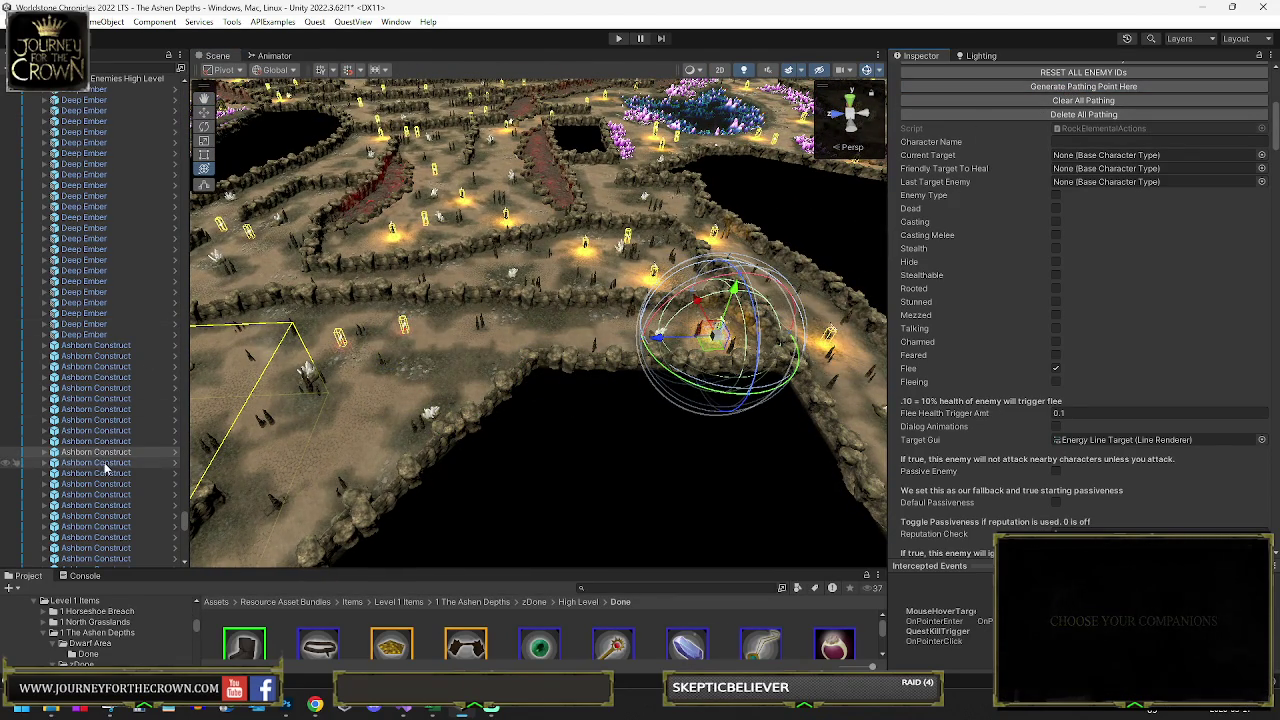
{"action": "left_click_drag", "start_coordinate": [502, 329], "coordinate": [320, 334]}
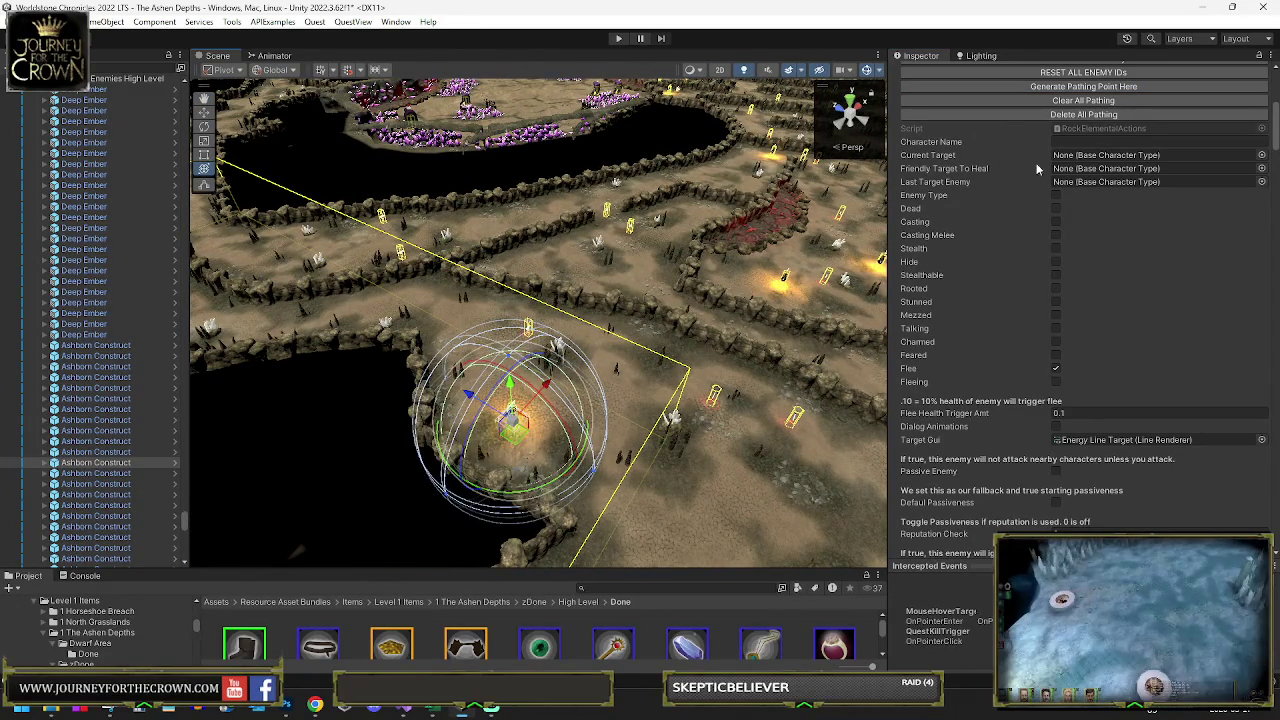
{"action": "mouse_move", "coordinate": [510, 420]}
{"action": "left_mouse_down"}
{"action": "mouse_move", "coordinate": [590, 338]}
{"action": "mouse_move", "coordinate": [610, 348]}
{"action": "left_mouse_up"}
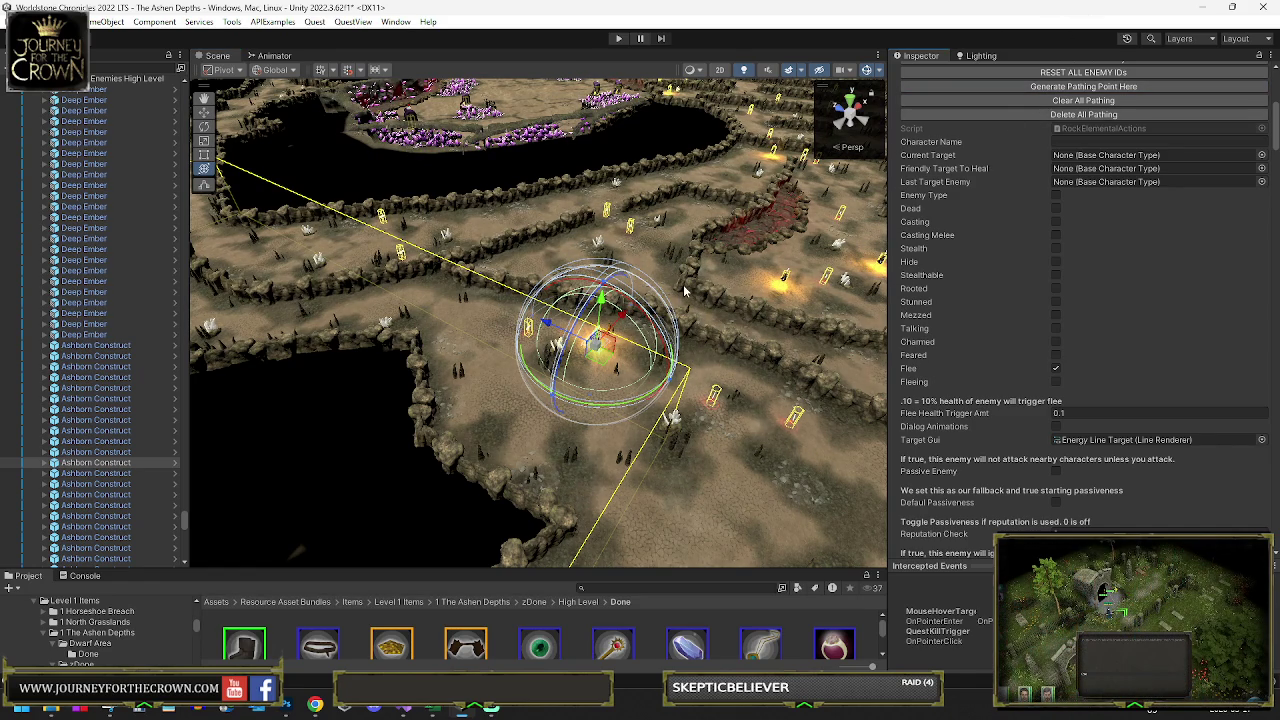
{"action": "left_click_drag", "start_coordinate": [625, 298], "coordinate": [190, 374]}
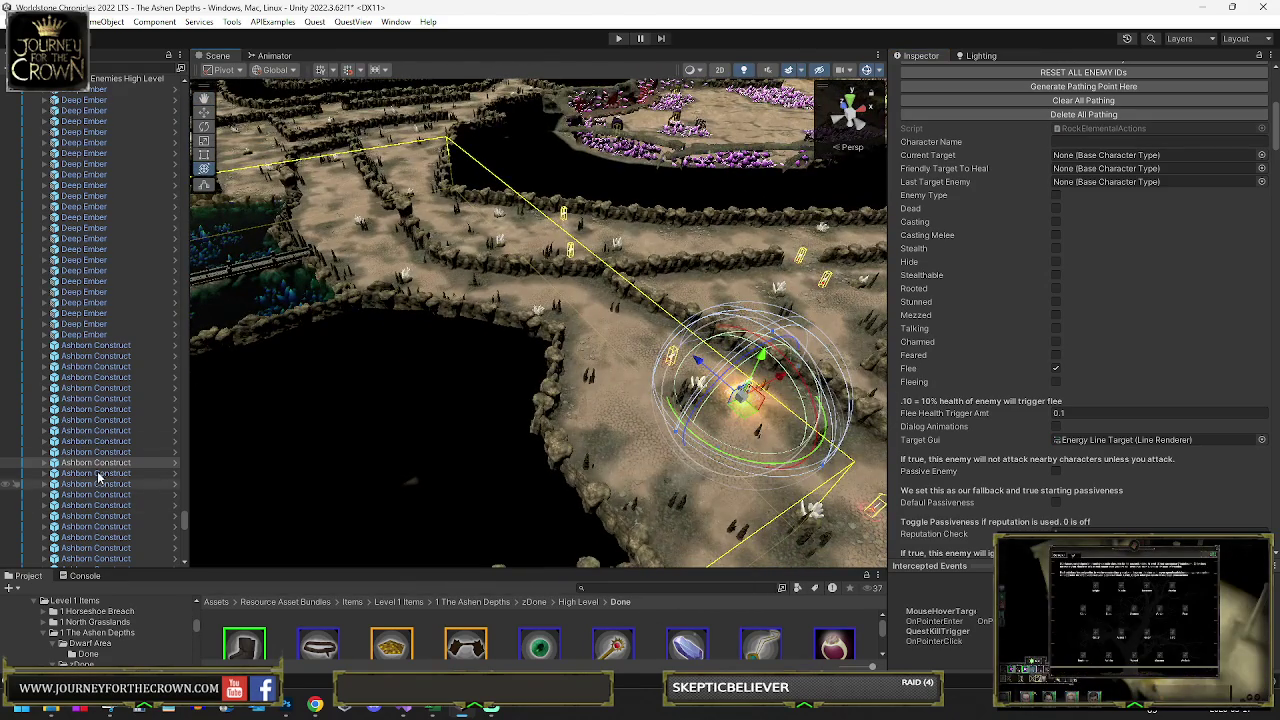
{"action": "left_click_drag", "start_coordinate": [340, 368], "coordinate": [633, 322]}
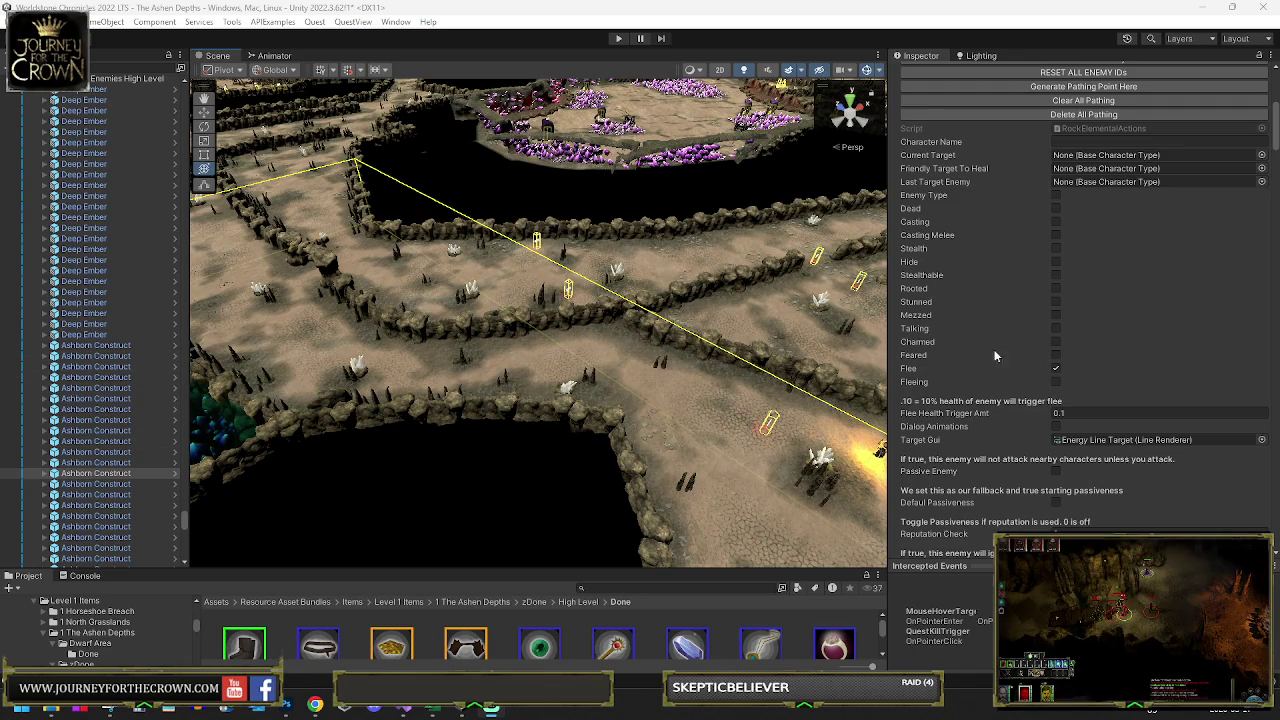
- Frame another Ashborn Construct, move it to a new corridor spot, and add a pathing point there
{"action": "scroll", "coordinate": [1018, 333], "scroll_direction": "down", "scroll_amount": 5}
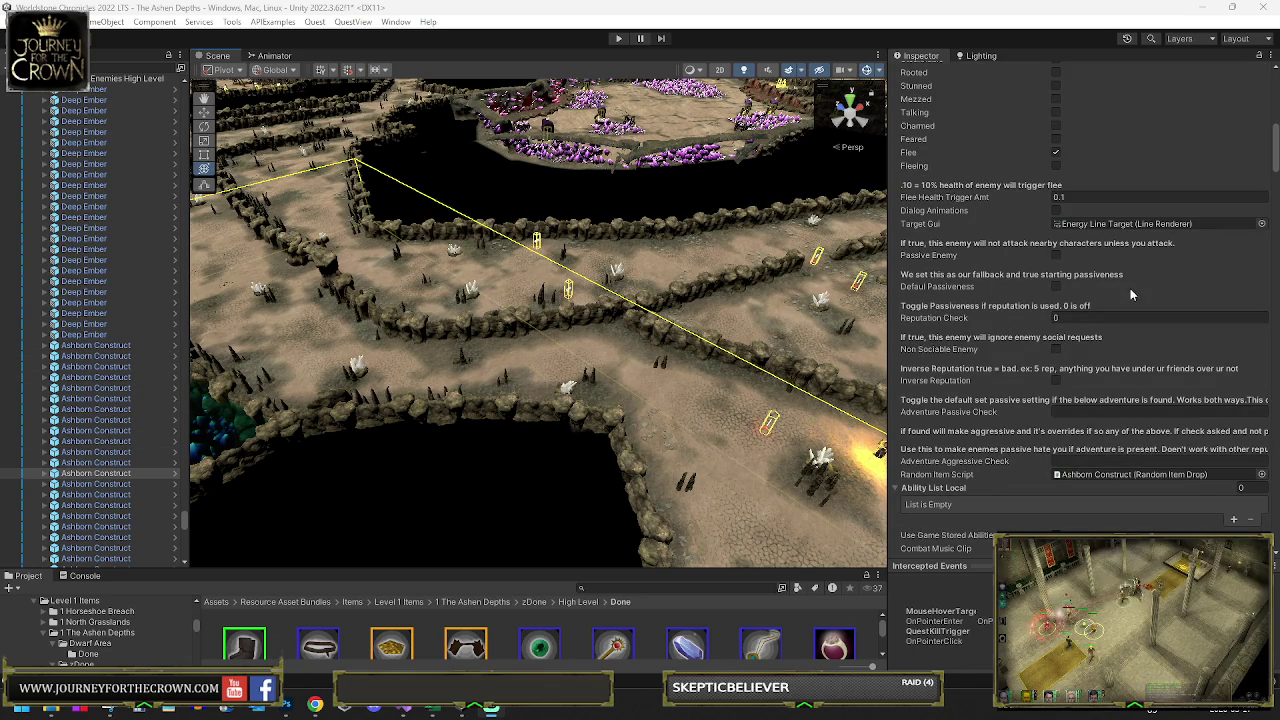
{"action": "scroll", "coordinate": [1105, 283], "scroll_direction": "down", "scroll_amount": 3}
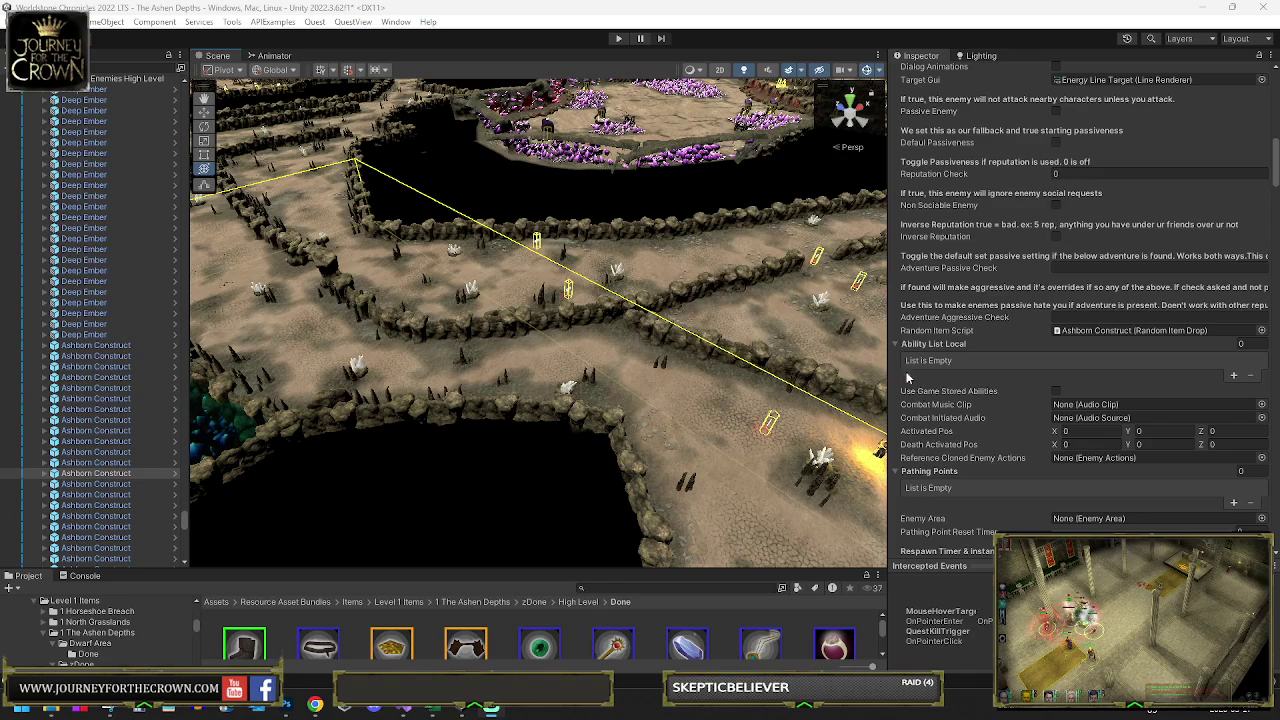
{"action": "scroll", "coordinate": [1105, 202], "scroll_direction": "up", "scroll_amount": 10}
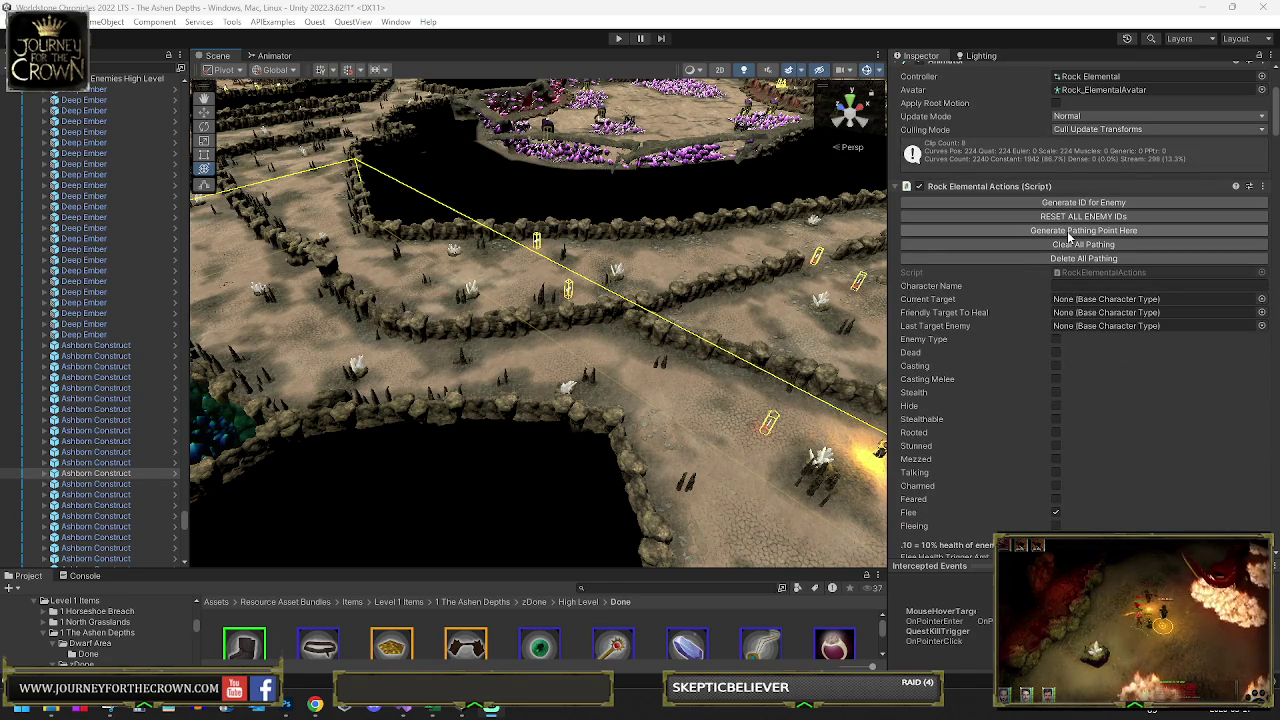
{"action": "left_click", "coordinate": [135, 473]}
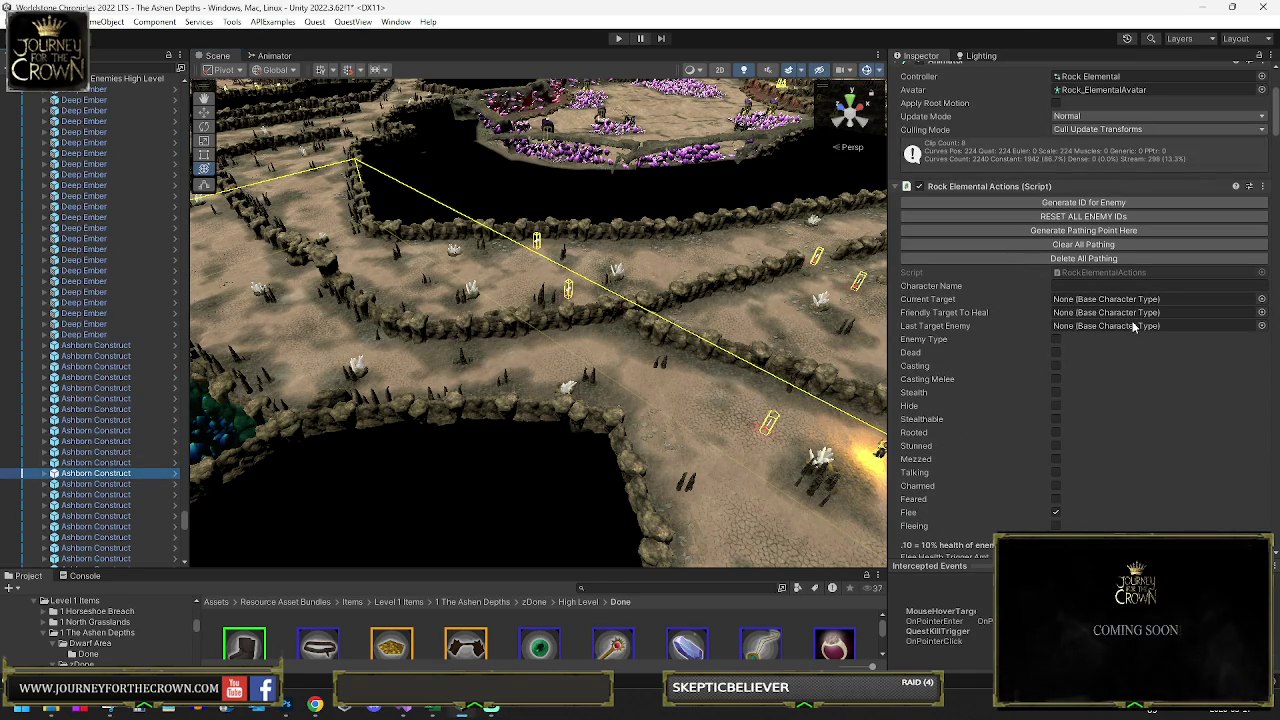
{"action": "key", "text": "f"}
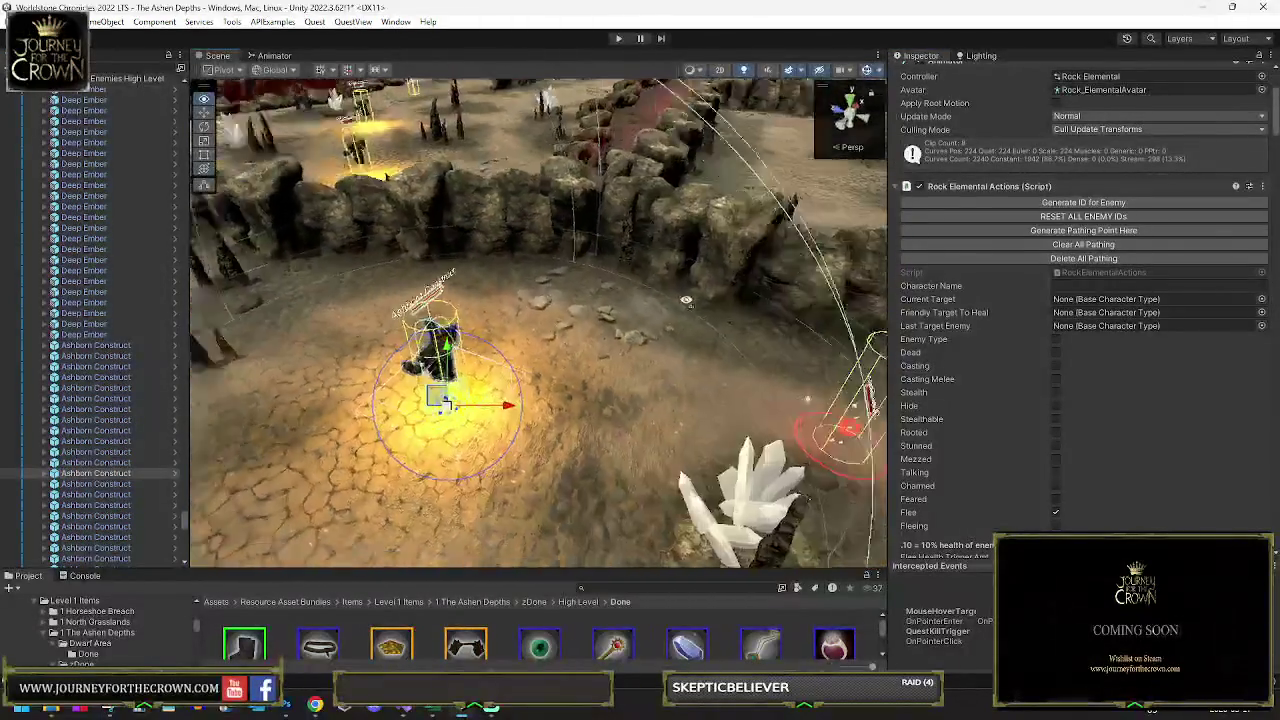
{"action": "scroll", "coordinate": [686, 300], "scroll_direction": "down", "scroll_amount": 10}
{"action": "left_click_drag", "start_coordinate": [686, 300], "coordinate": [963, 275]}
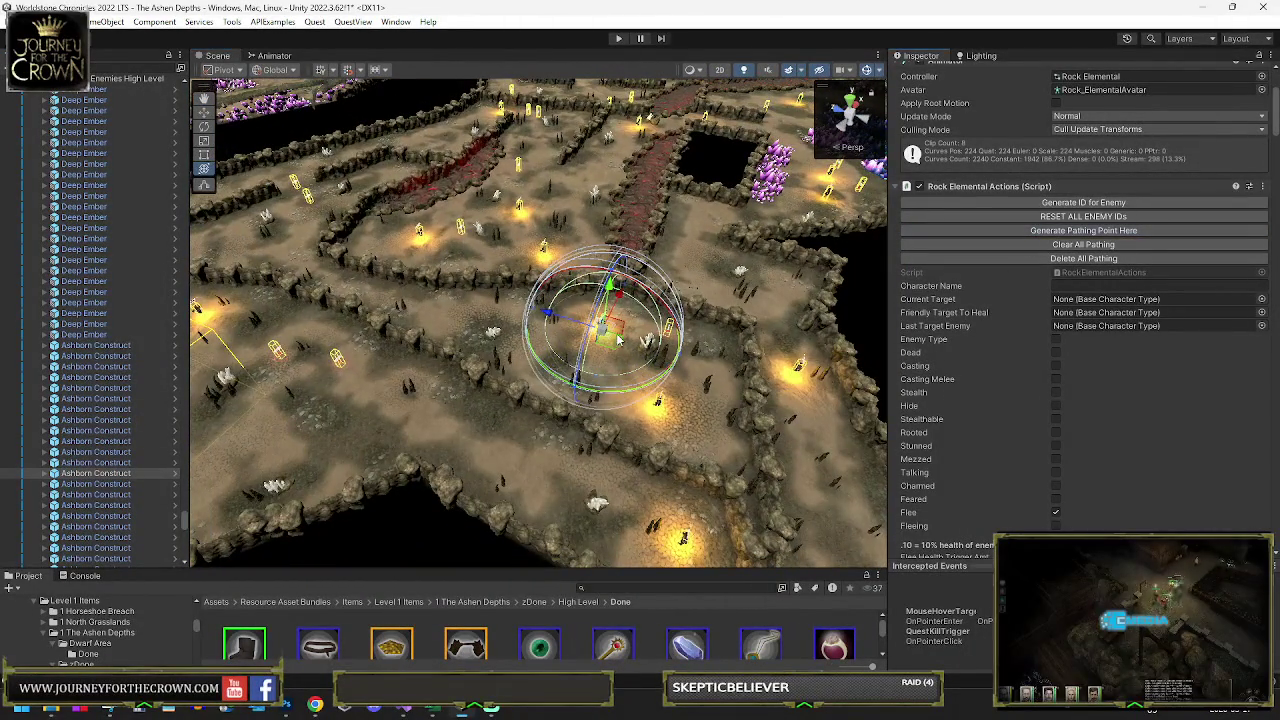
{"action": "mouse_move", "coordinate": [606, 328]}
{"action": "left_mouse_down"}
{"action": "mouse_move", "coordinate": [654, 414]}
{"action": "mouse_move", "coordinate": [633, 421]}
{"action": "left_mouse_up"}
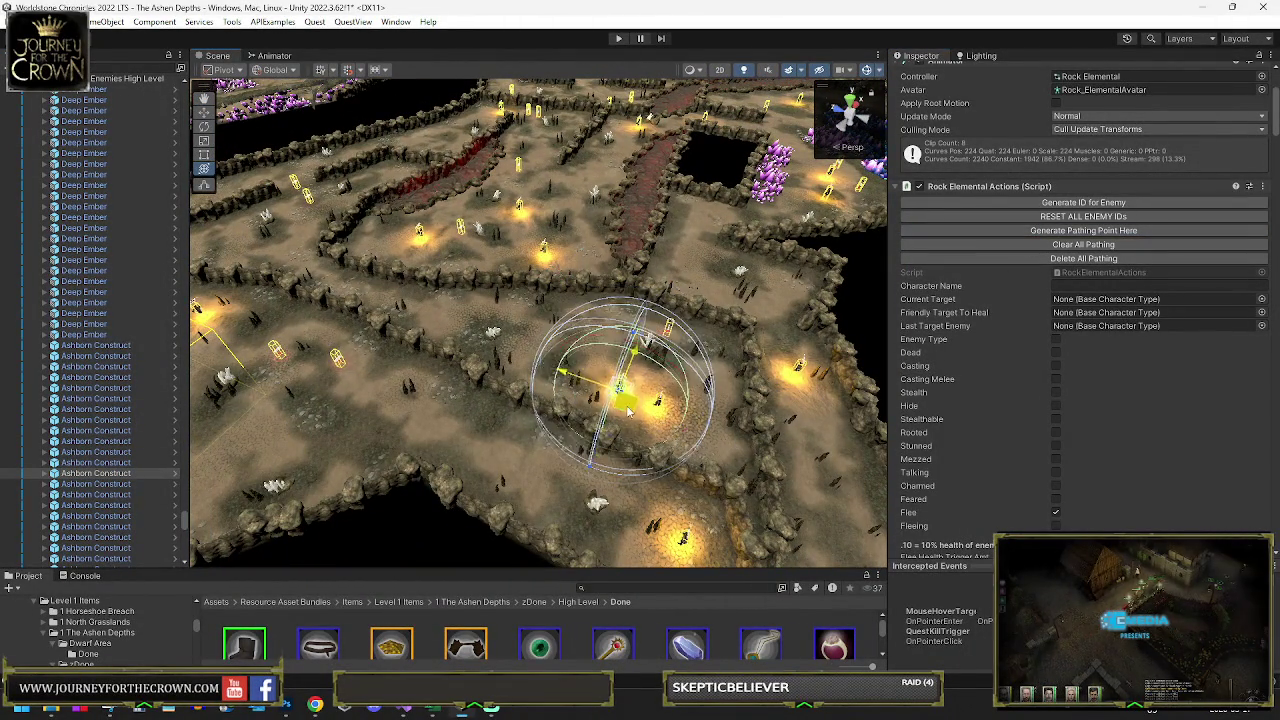
{"action": "left_click", "coordinate": [1018, 231]}
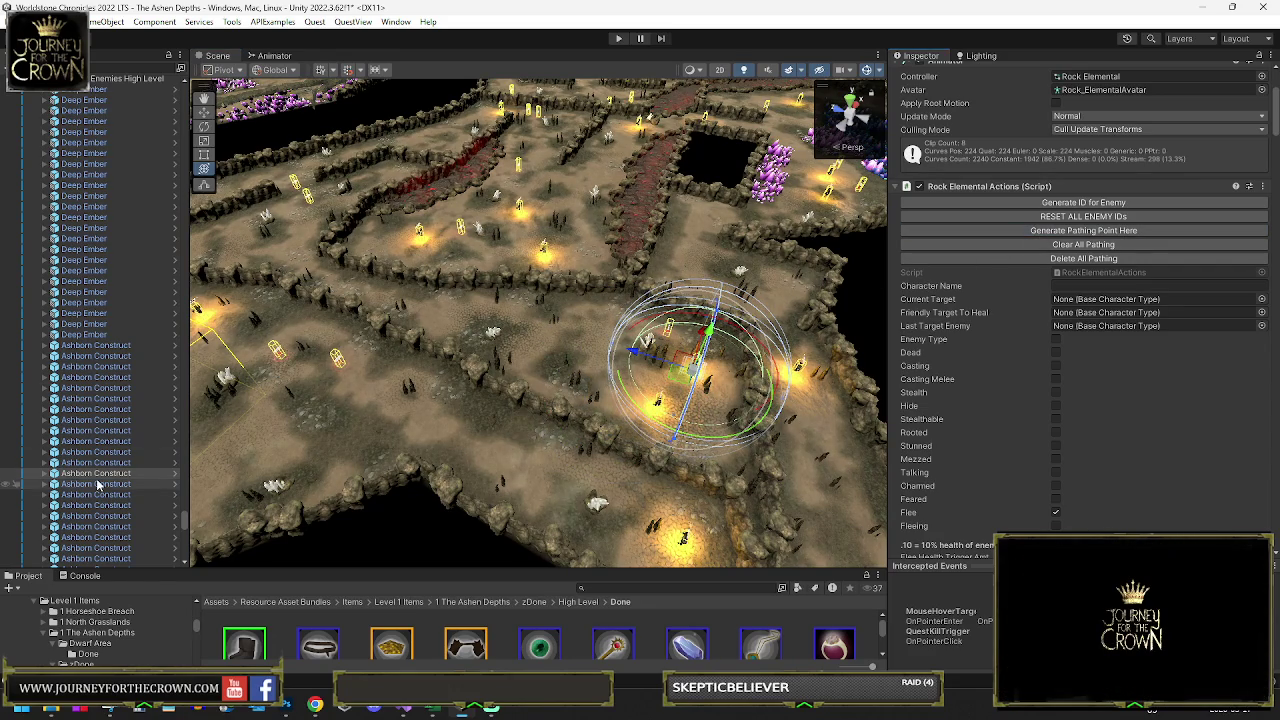
- Clear its existing pathing, add a fresh point at the next waypoint, and move it further down-right
{"action": "left_click", "coordinate": [1043, 243]}
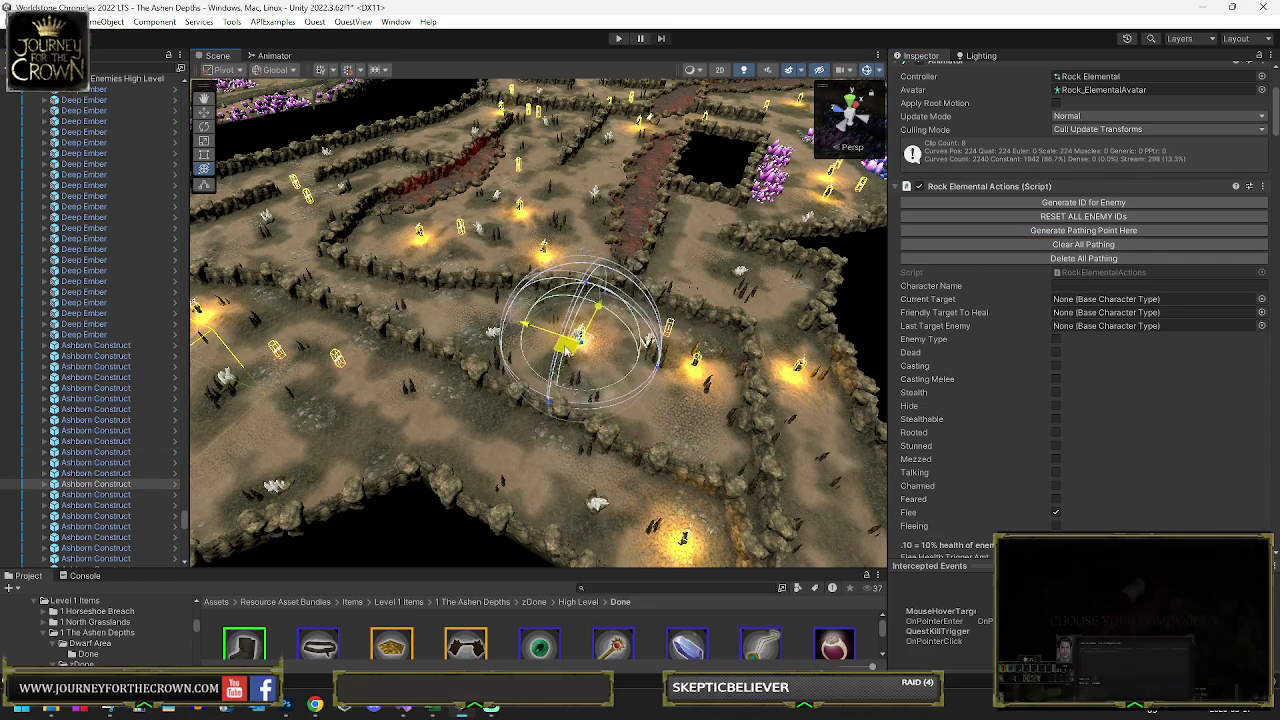
{"action": "left_click_drag", "start_coordinate": [690, 357], "coordinate": [668, 364]}
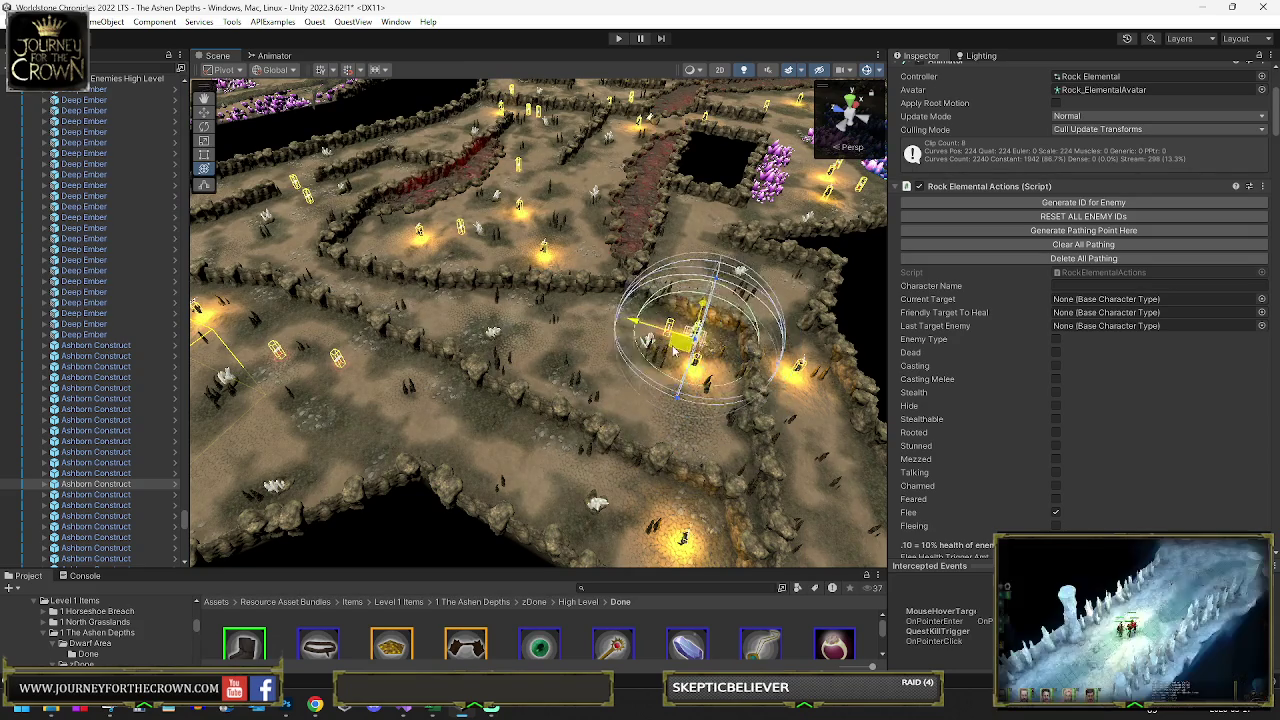
{"action": "left_click", "coordinate": [1012, 231]}
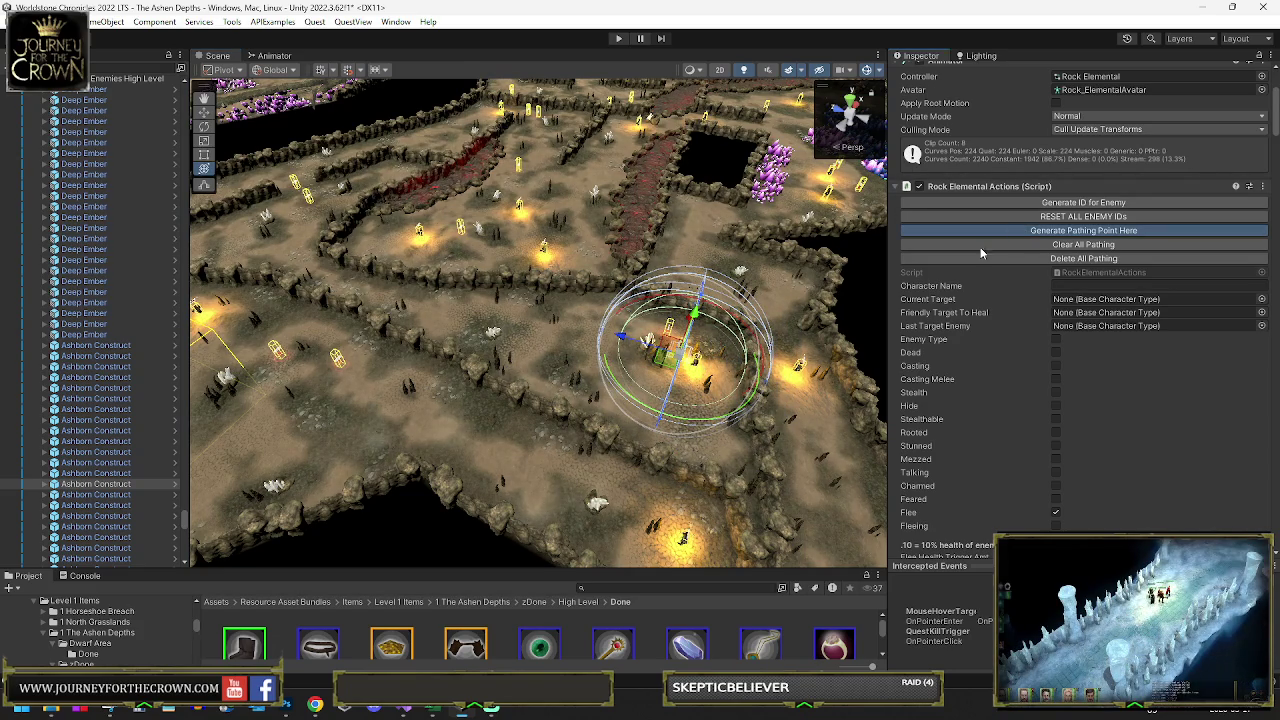
{"action": "left_click_drag", "start_coordinate": [697, 427], "coordinate": [717, 467]}
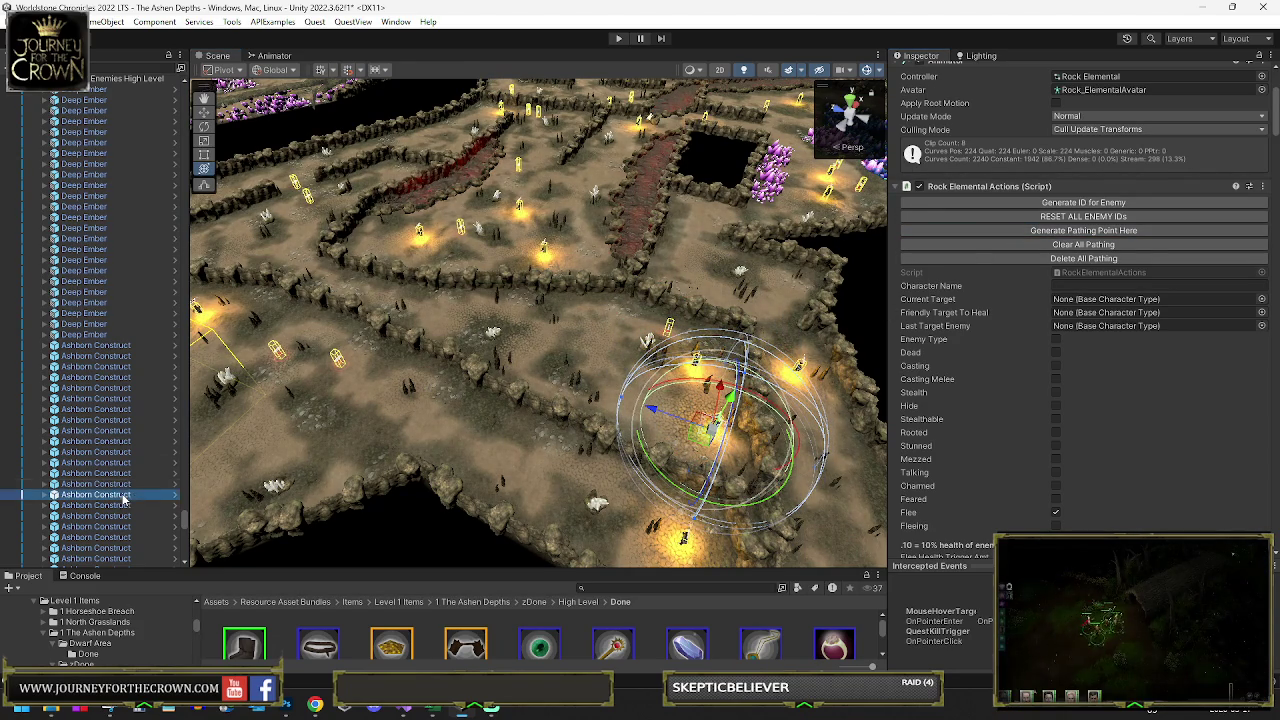
{"action": "key", "text": "f"}
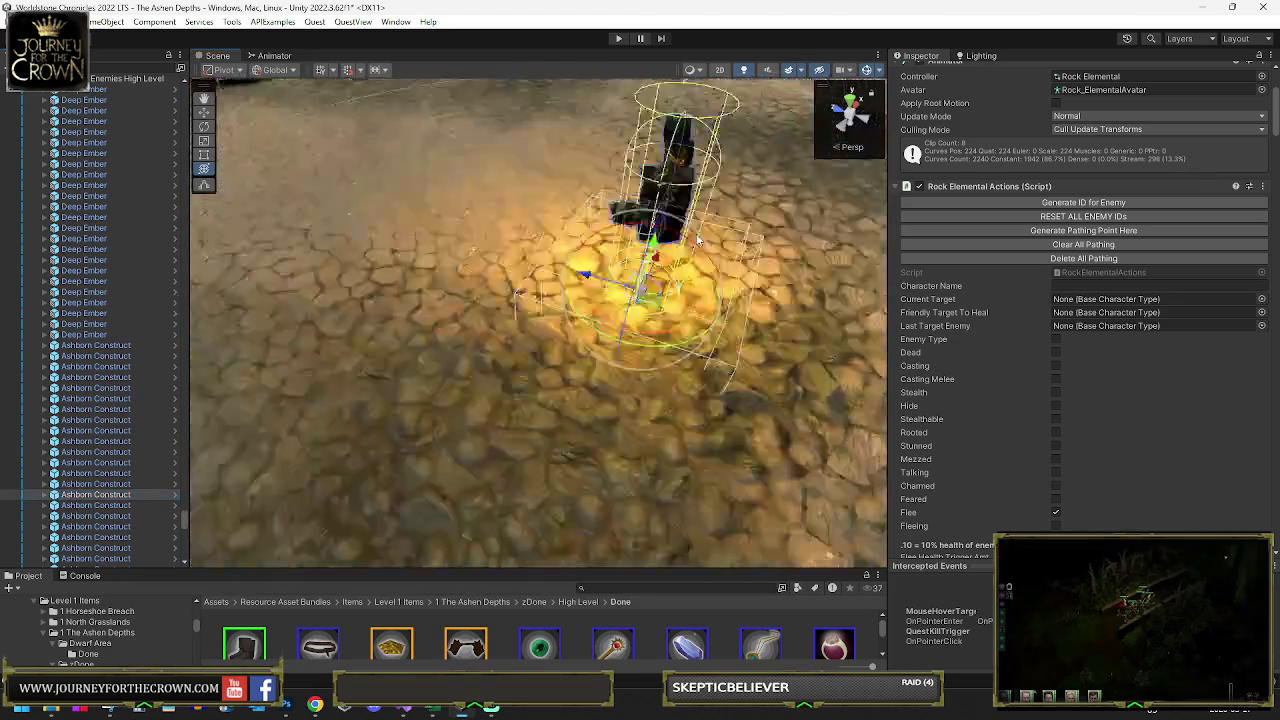
{"action": "scroll", "coordinate": [586, 266], "scroll_direction": "down", "scroll_amount": 5}
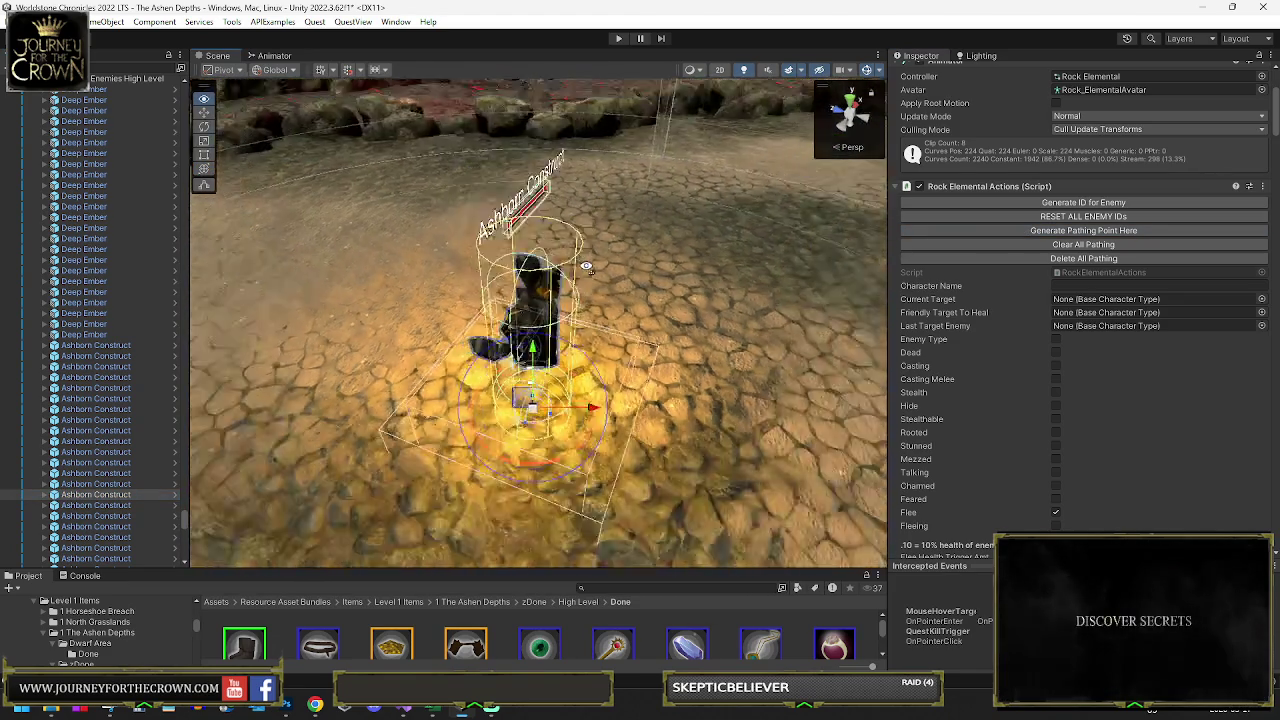
- Move the construct along the cave floor by the crystals, add a pathing point, and frame the next construct
{"action": "scroll", "coordinate": [586, 266], "scroll_direction": "down", "scroll_amount": 10}
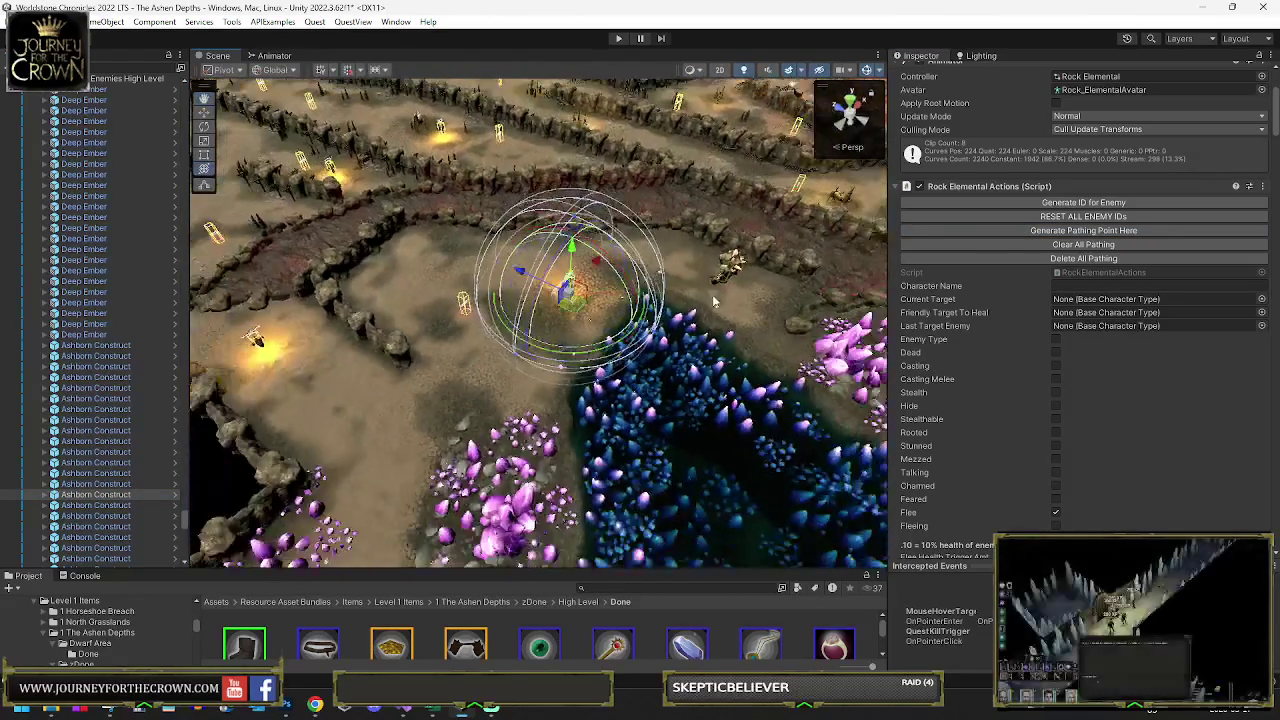
{"action": "mouse_move", "coordinate": [567, 315]}
{"action": "left_mouse_down"}
{"action": "mouse_move", "coordinate": [740, 318]}
{"action": "mouse_move", "coordinate": [526, 308]}
{"action": "mouse_move", "coordinate": [391, 385]}
{"action": "mouse_move", "coordinate": [383, 432]}
{"action": "left_mouse_up"}
{"action": "left_click", "coordinate": [1058, 236]}
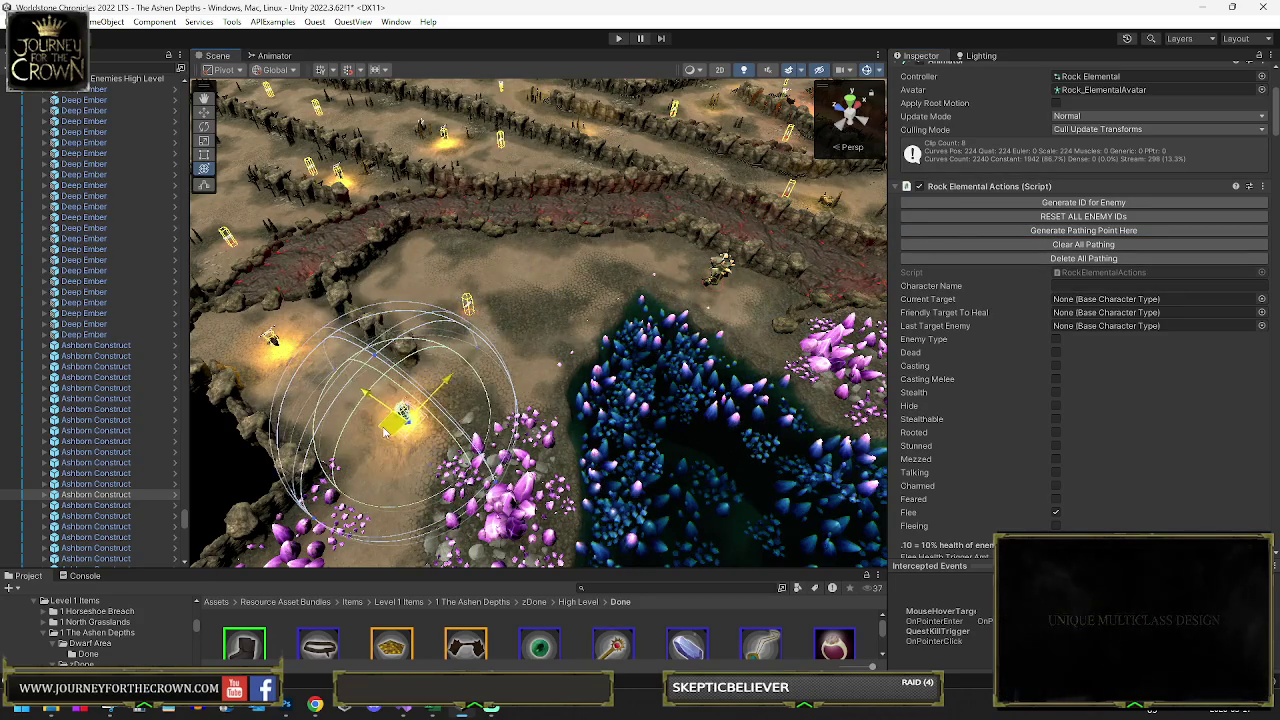
{"action": "left_click", "coordinate": [110, 506]}
{"action": "key", "text": "f"}
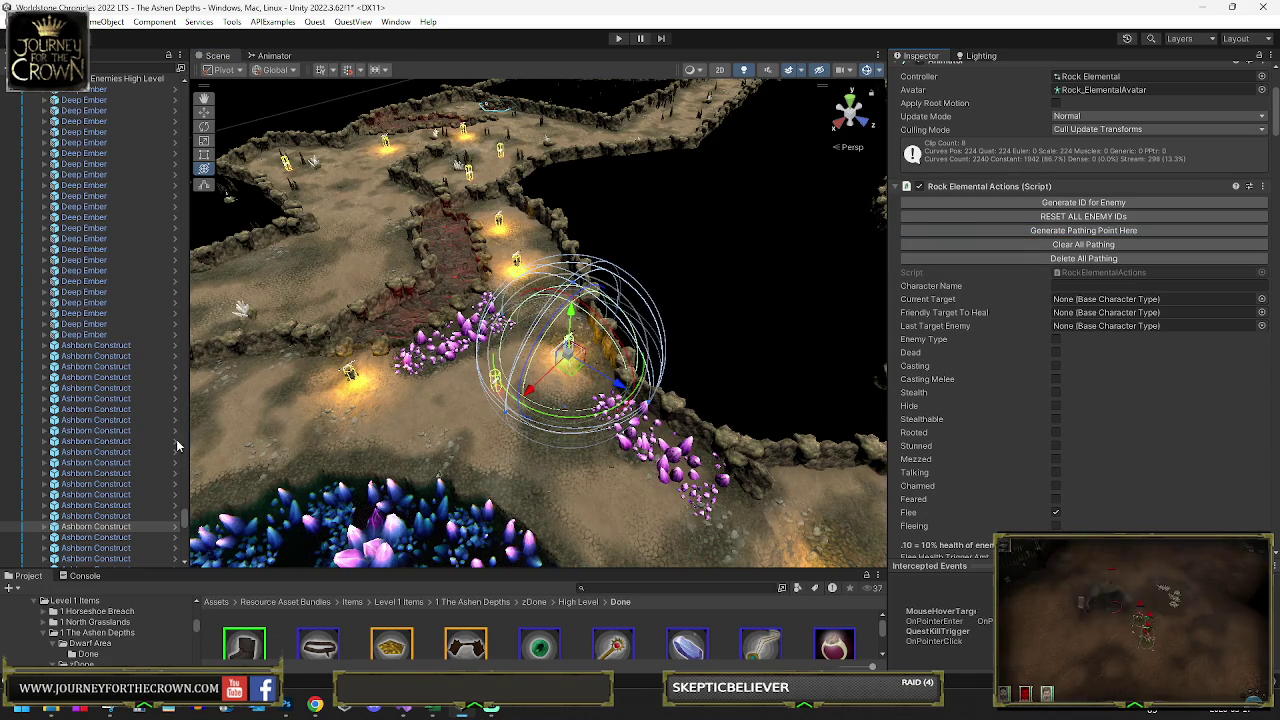
{"action": "scroll", "coordinate": [93, 430], "scroll_direction": "down", "scroll_amount": 4}
- Frame another Ashborn Construct and add several pathing points at its spots above the crystal beds
{"action": "left_click", "coordinate": [93, 418]}
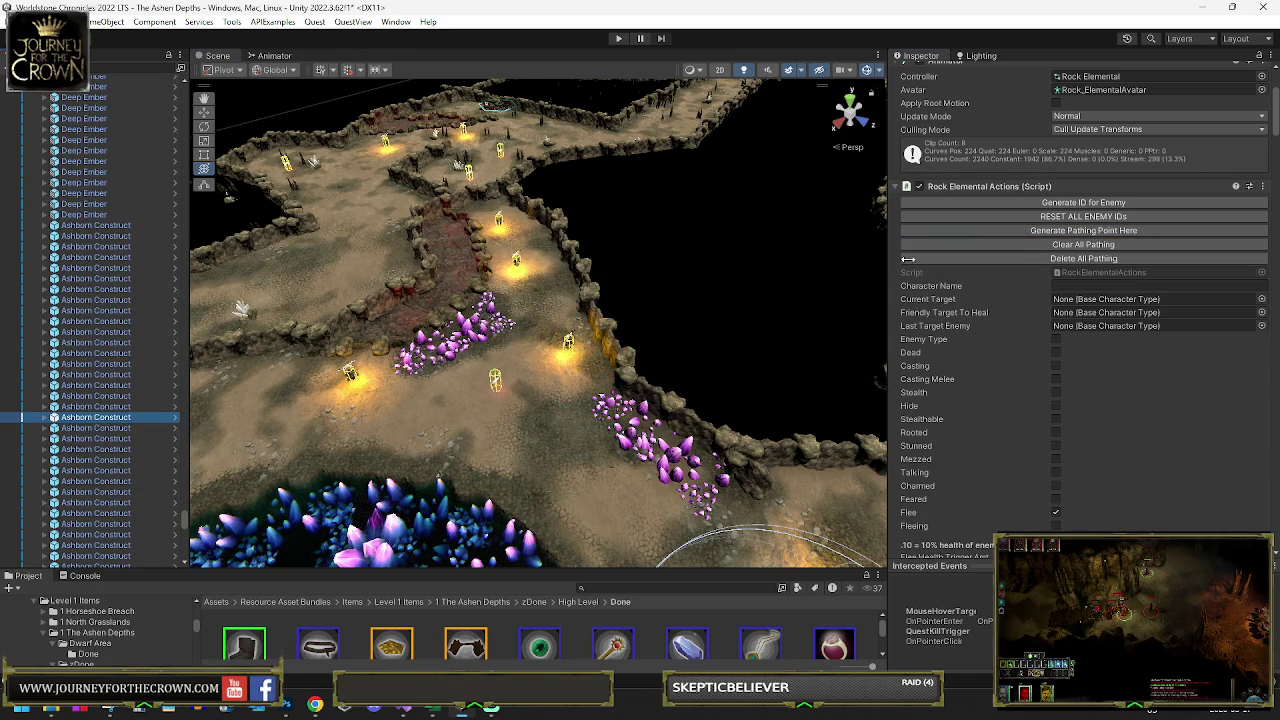
{"action": "key", "text": "f"}
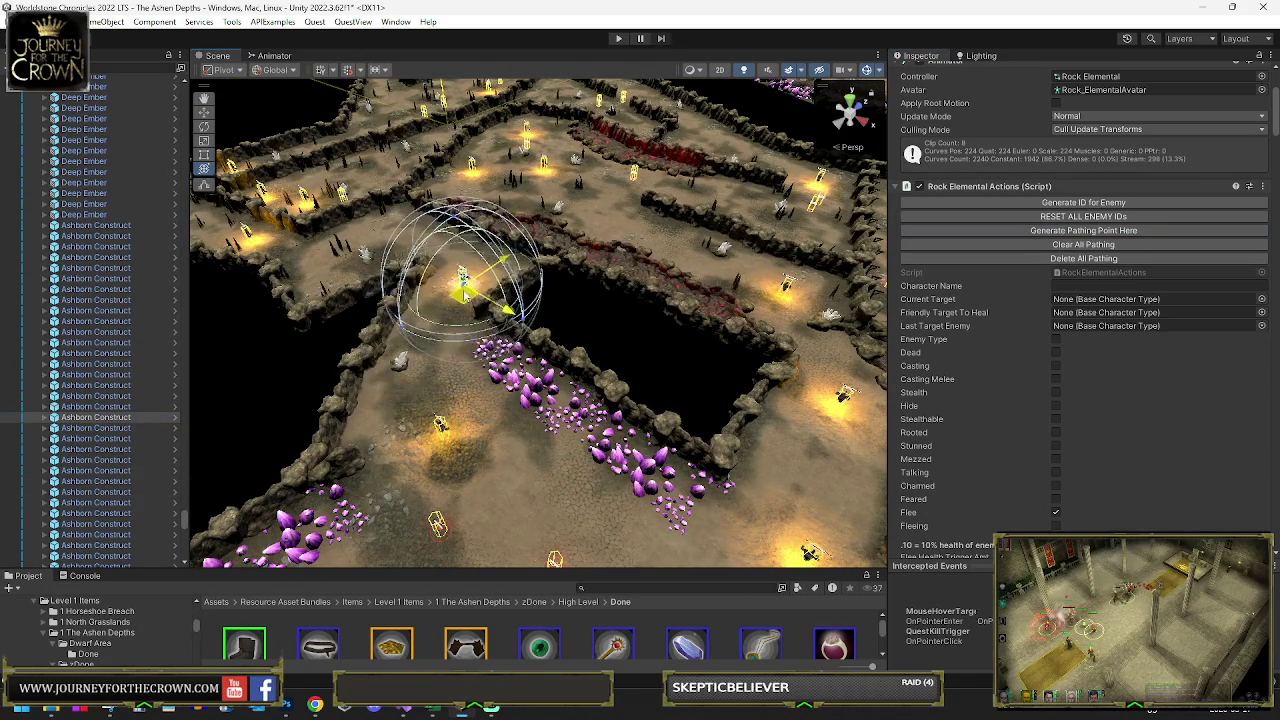
{"action": "left_click", "coordinate": [1043, 232]}
{"action": "left_click", "coordinate": [108, 429]}
{"action": "left_click", "coordinate": [1053, 232]}
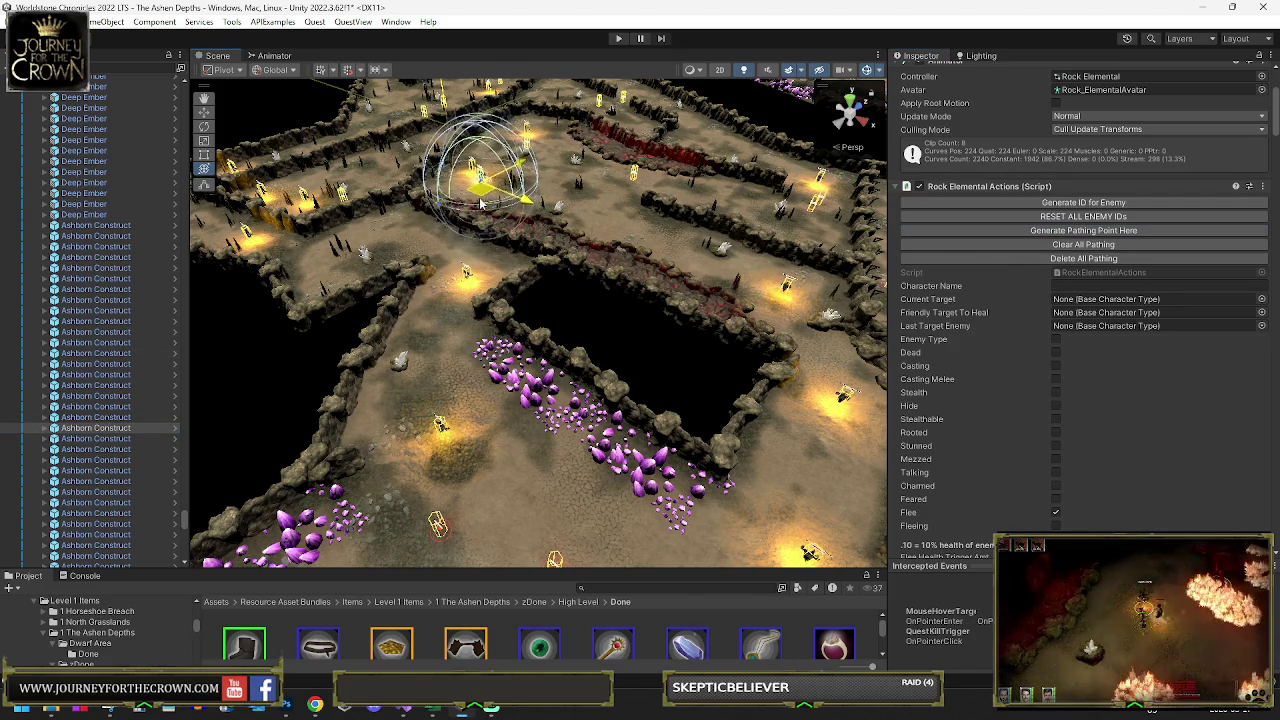
{"action": "left_click", "coordinate": [1006, 230]}
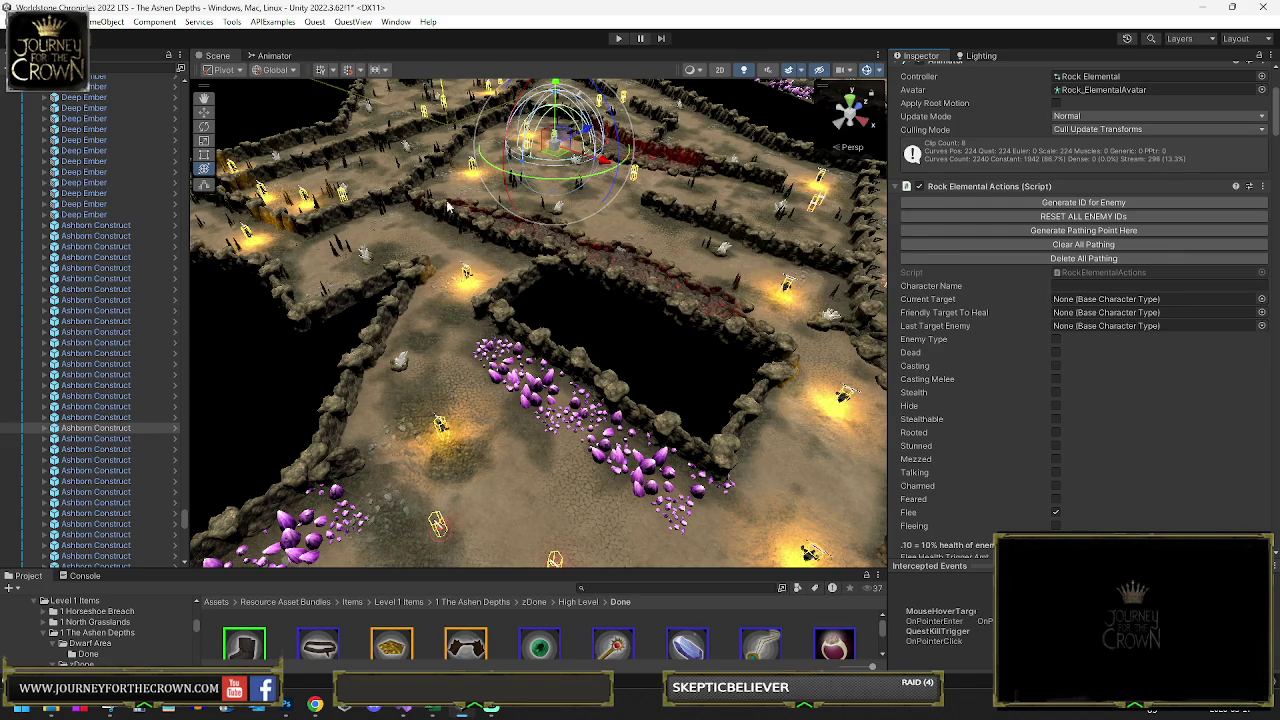
{"action": "left_click_drag", "start_coordinate": [484, 157], "coordinate": [590, 205]}
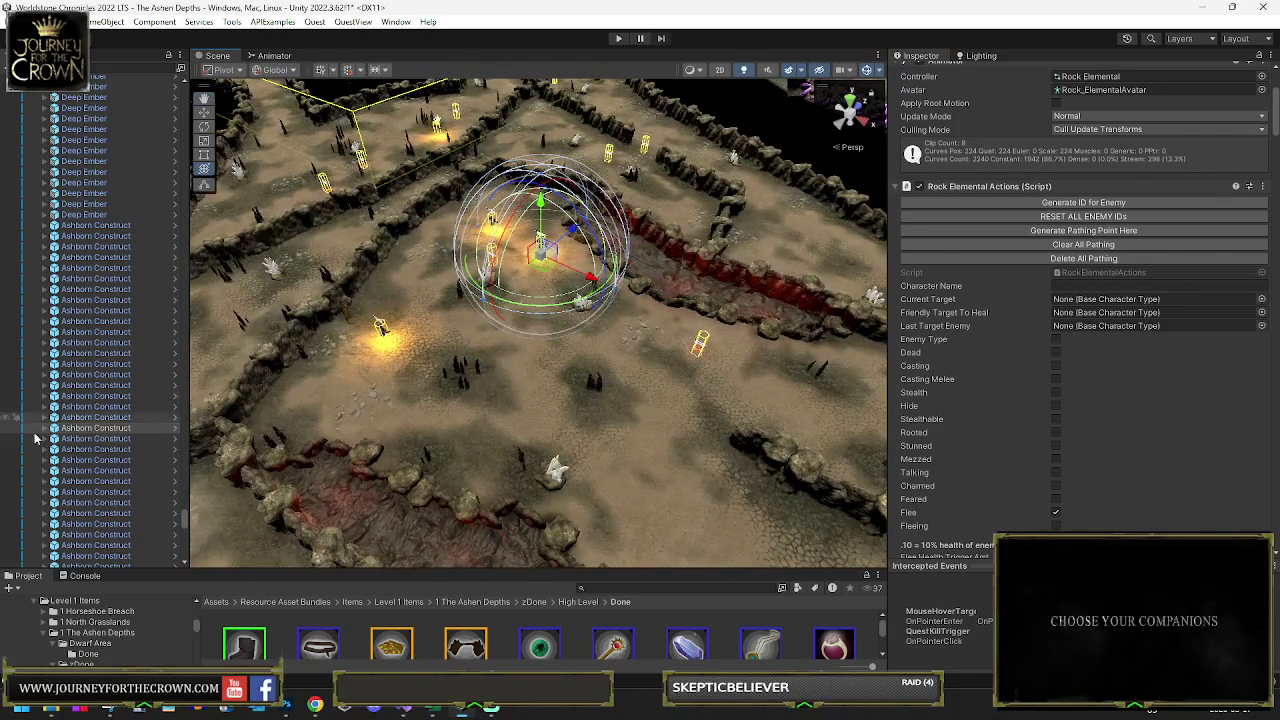
- Frame the next Ashborn Construct and add three pathing points along its route
{"action": "double_click", "coordinate": [90, 440]}
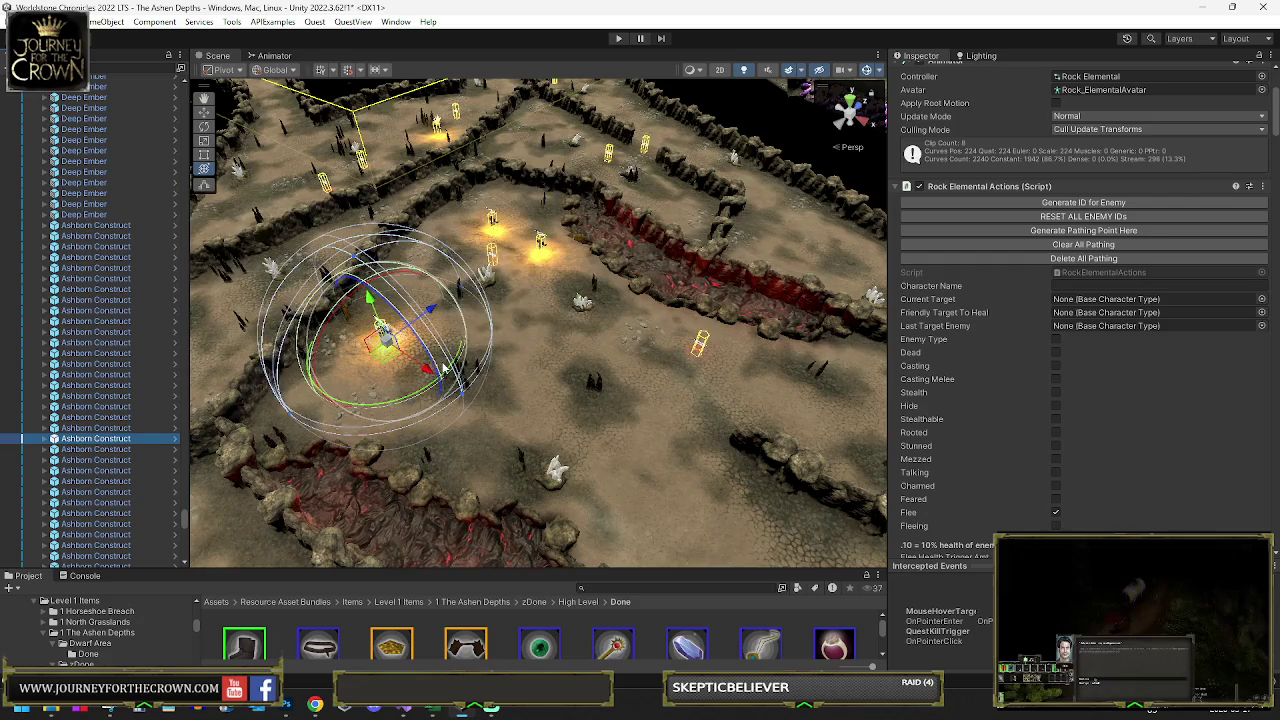
{"action": "left_click", "coordinate": [1100, 231]}
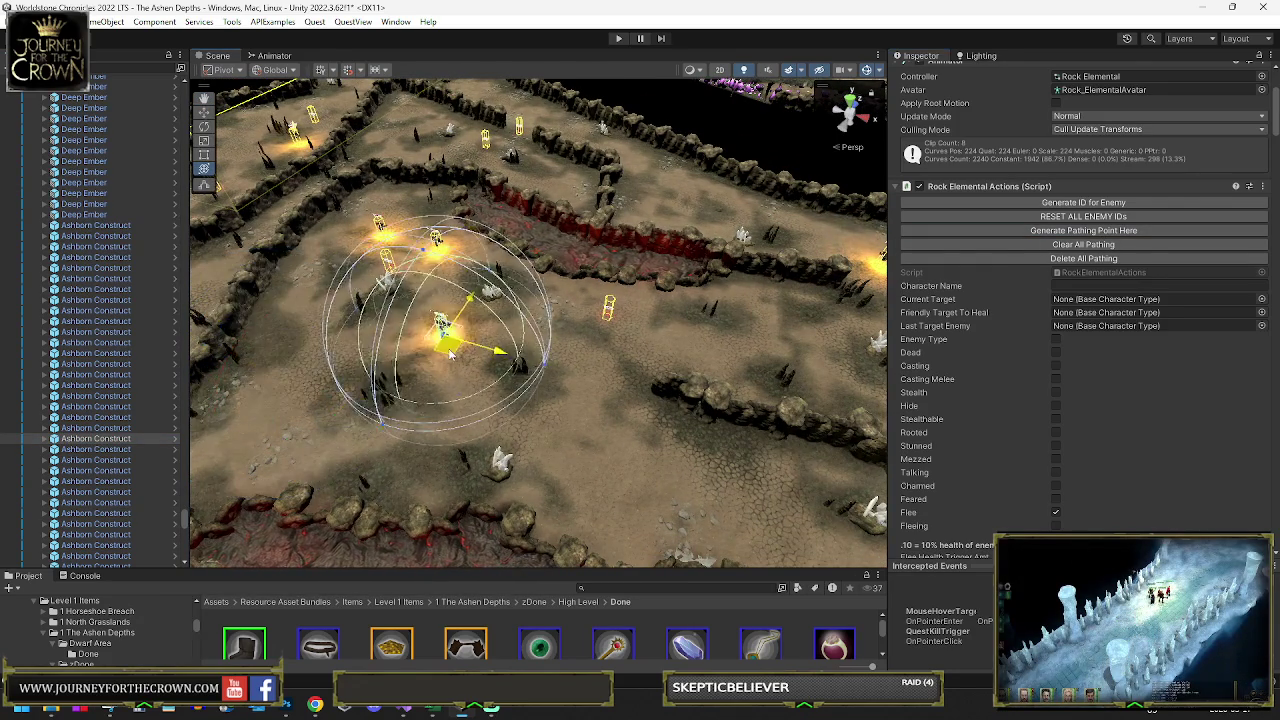
{"action": "left_click", "coordinate": [1083, 230]}
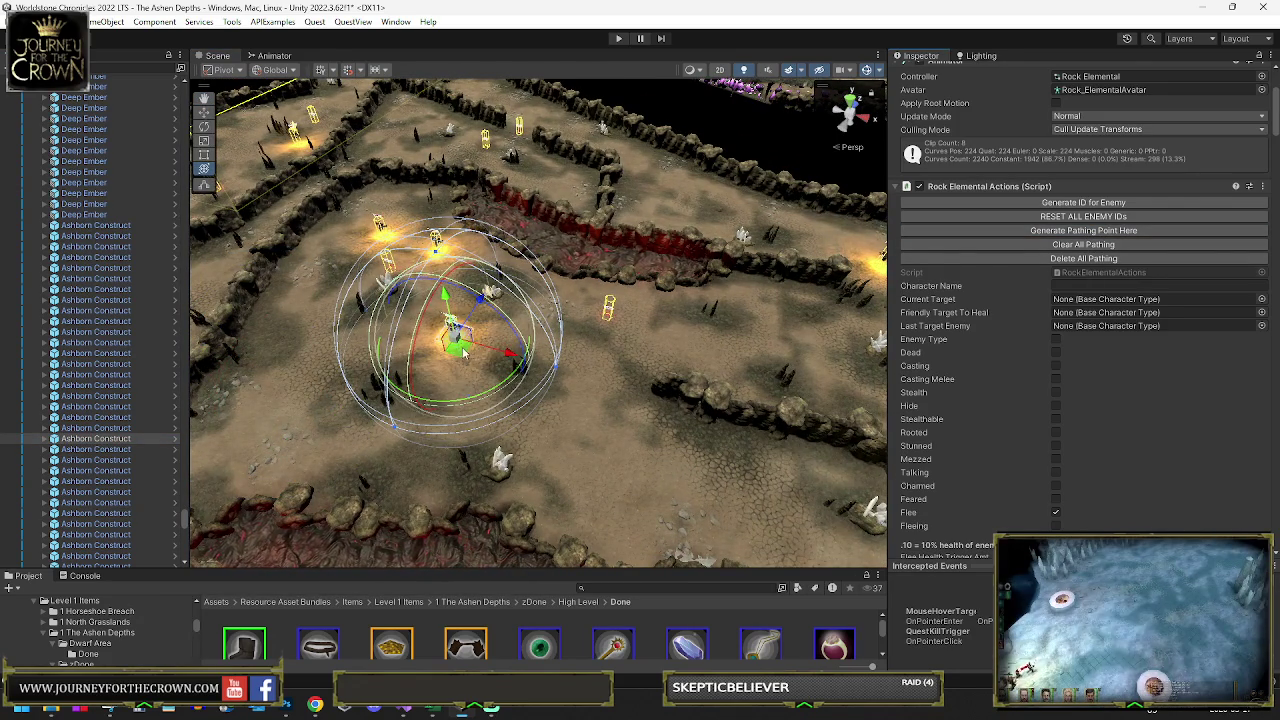
{"action": "left_click", "coordinate": [1083, 230]}
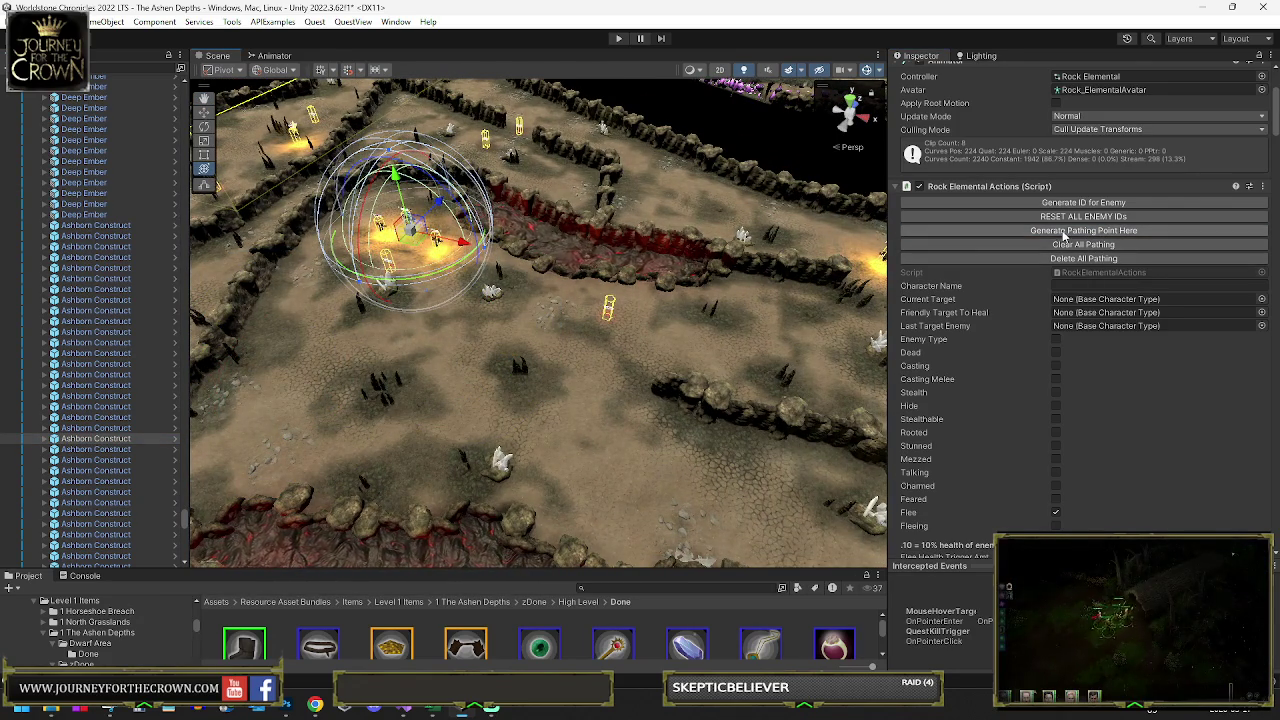
- Move the following construct down-left along the corridor, add two pathing points, and shift it onto the ridge
{"action": "left_click", "coordinate": [99, 451]}
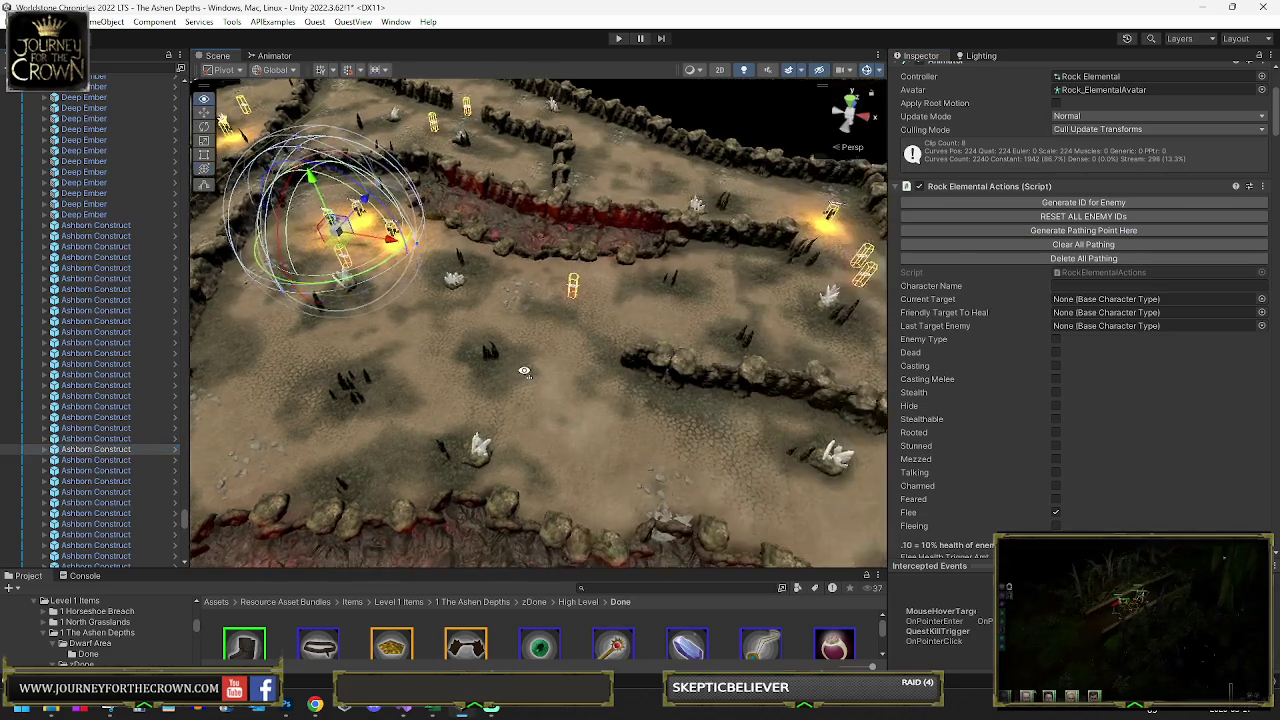
{"action": "mouse_move", "coordinate": [408, 245]}
{"action": "left_mouse_down"}
{"action": "mouse_move", "coordinate": [380, 348]}
{"action": "mouse_move", "coordinate": [450, 262]}
{"action": "left_mouse_up"}
{"action": "left_click", "coordinate": [1032, 231]}
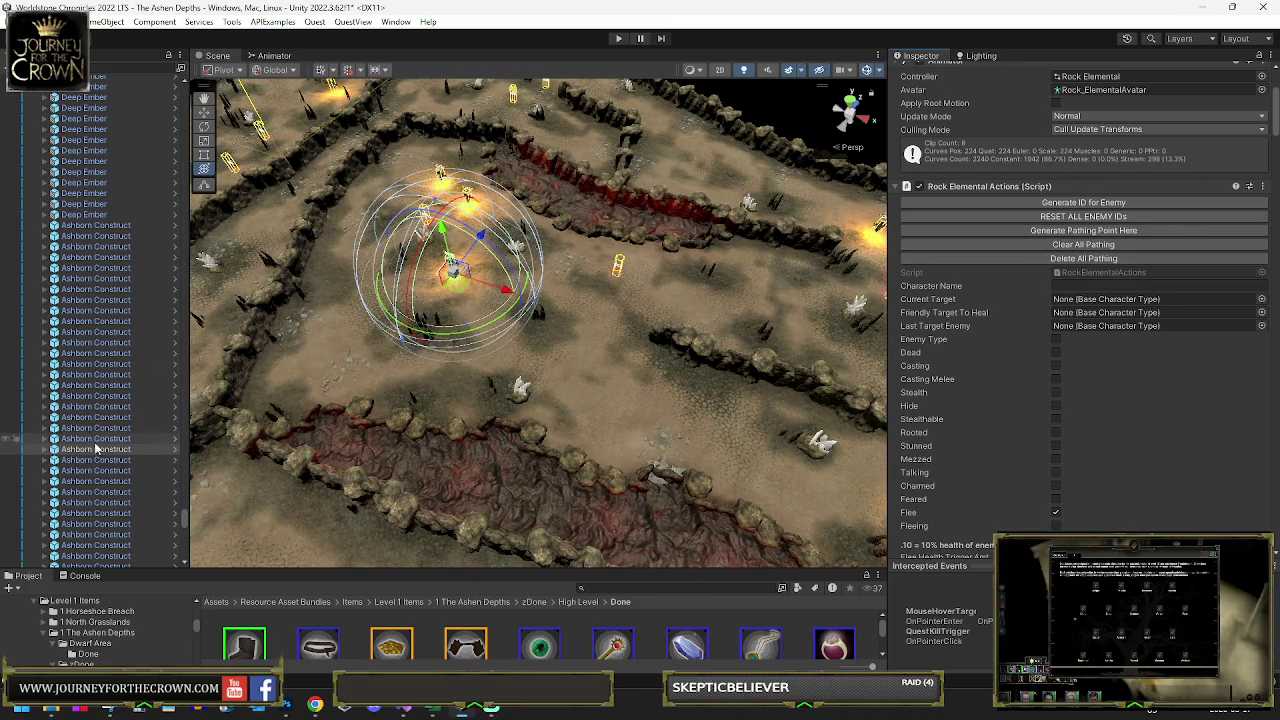
{"action": "mouse_move", "coordinate": [670, 278]}
{"action": "left_mouse_down"}
{"action": "mouse_move", "coordinate": [880, 243]}
{"action": "mouse_move", "coordinate": [1052, 234]}
{"action": "left_mouse_up"}
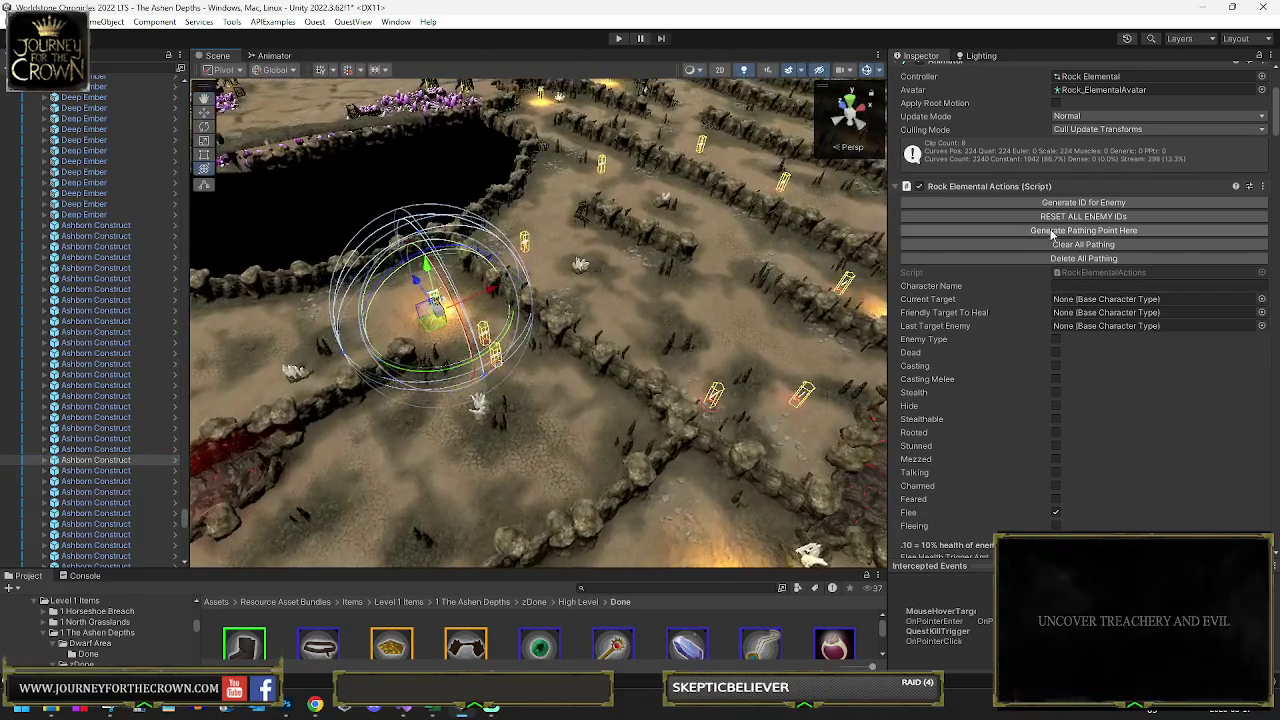
{"action": "key", "text": "f"}
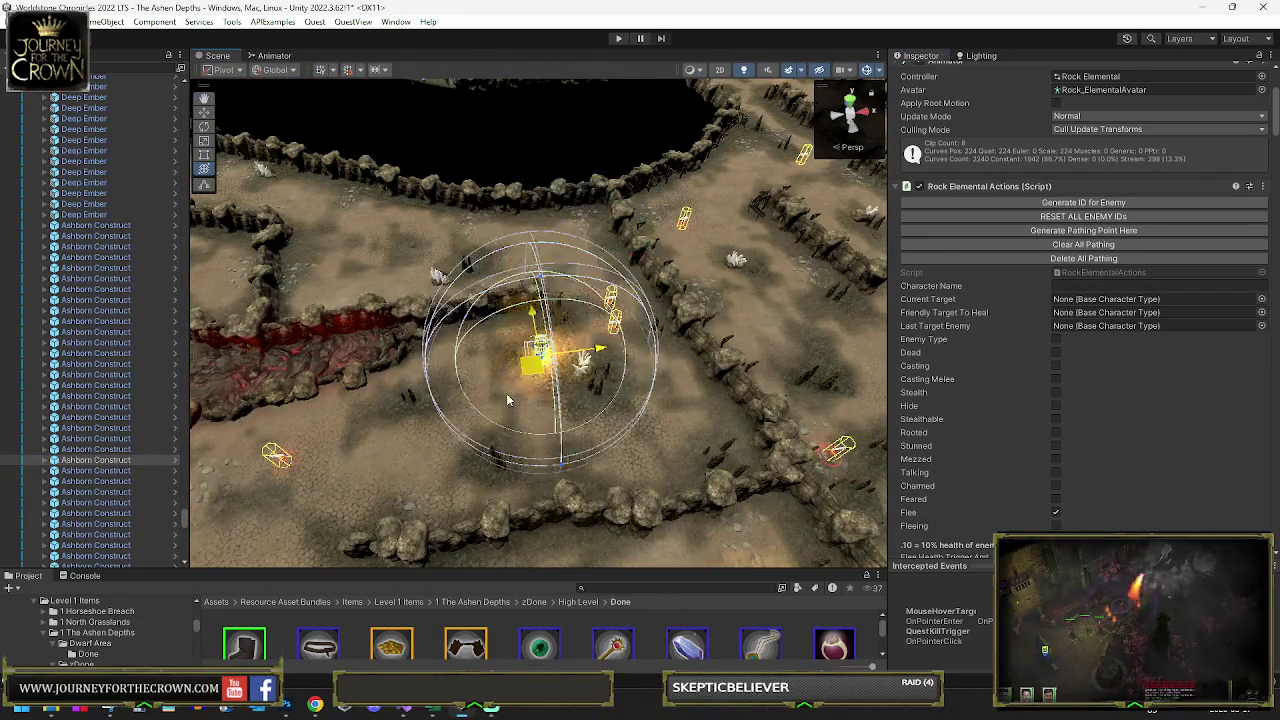
{"action": "left_click", "coordinate": [1028, 230]}
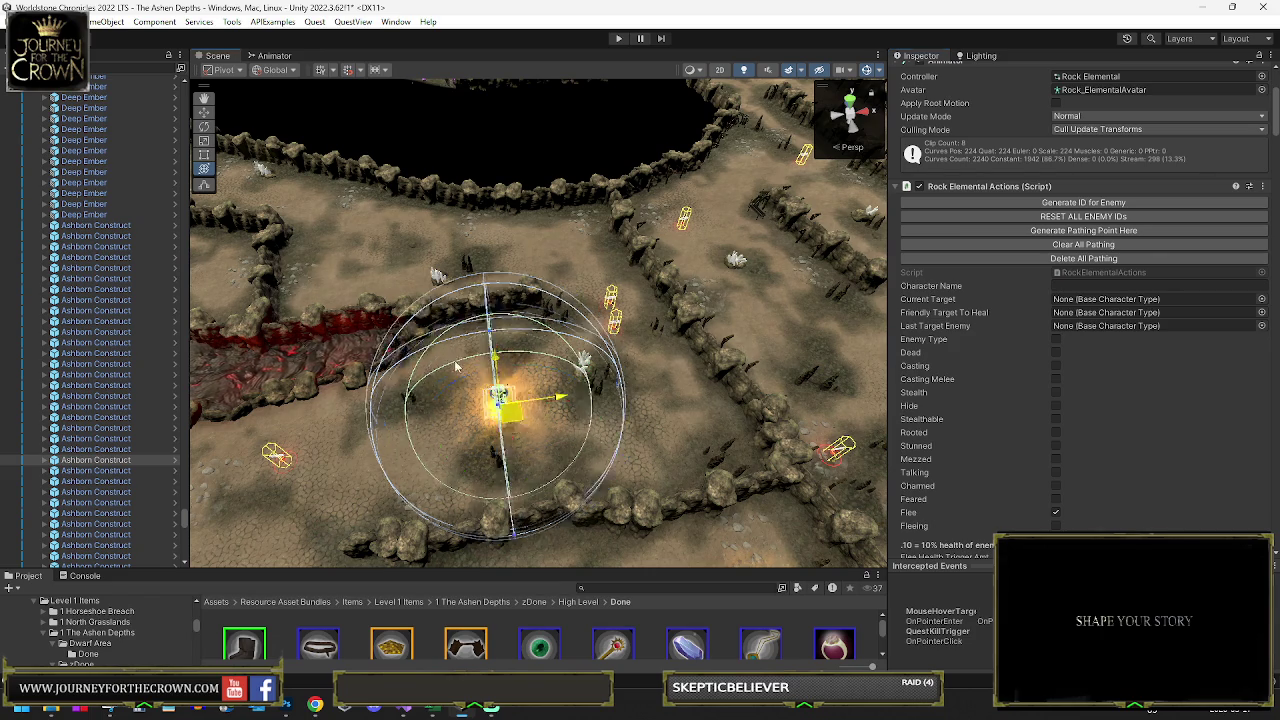
{"action": "left_click_drag", "start_coordinate": [507, 399], "coordinate": [365, 281]}
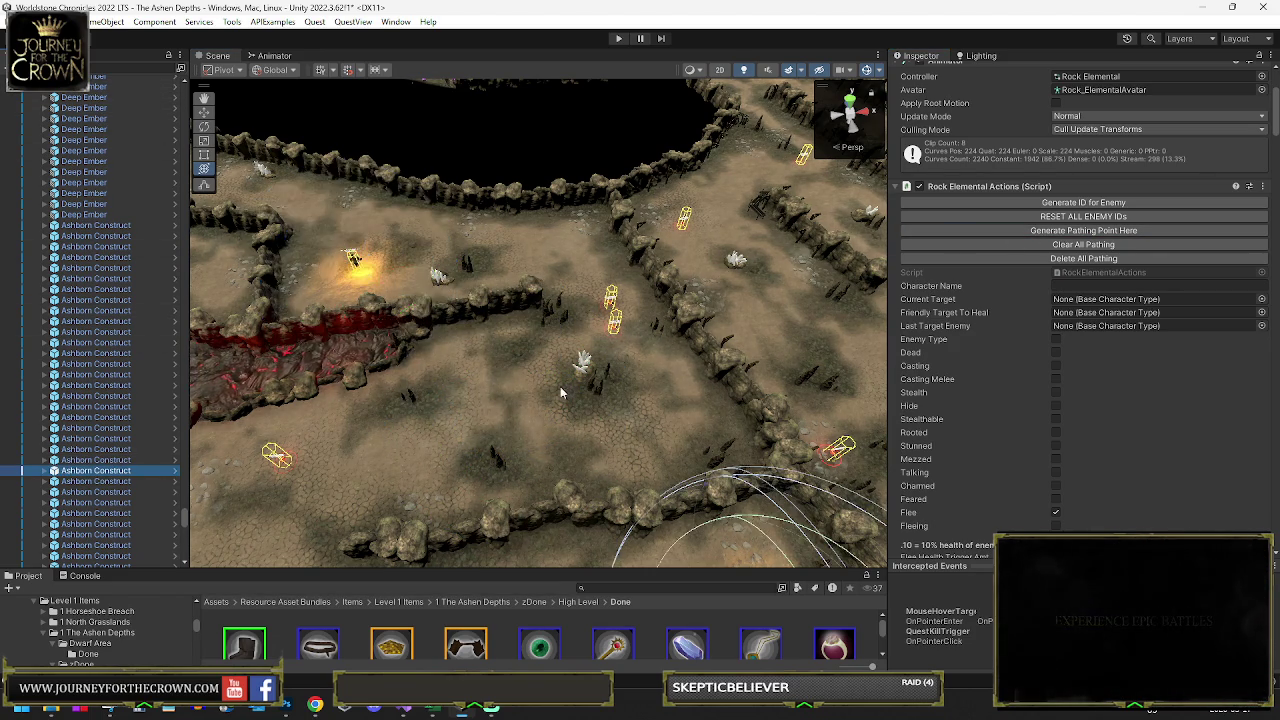
- Frame the current Ashborn Construct and add a pathing point at its position
{"action": "key", "text": "f"}
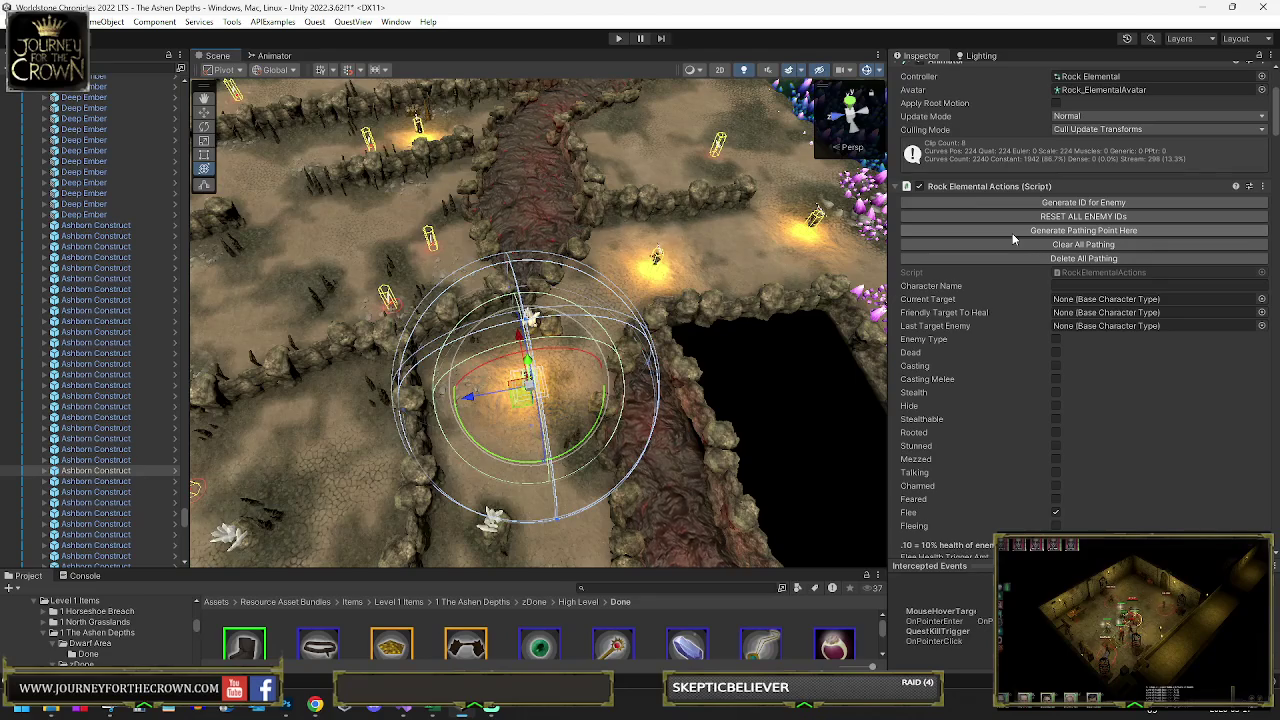
{"action": "mouse_move", "coordinate": [760, 330]}
{"action": "left_mouse_down", "text": "alt"}
{"action": "mouse_move", "coordinate": [545, 337]}
{"action": "mouse_move", "coordinate": [513, 365]}
{"action": "mouse_move", "coordinate": [325, 342]}
{"action": "left_mouse_up", "text": "alt"}
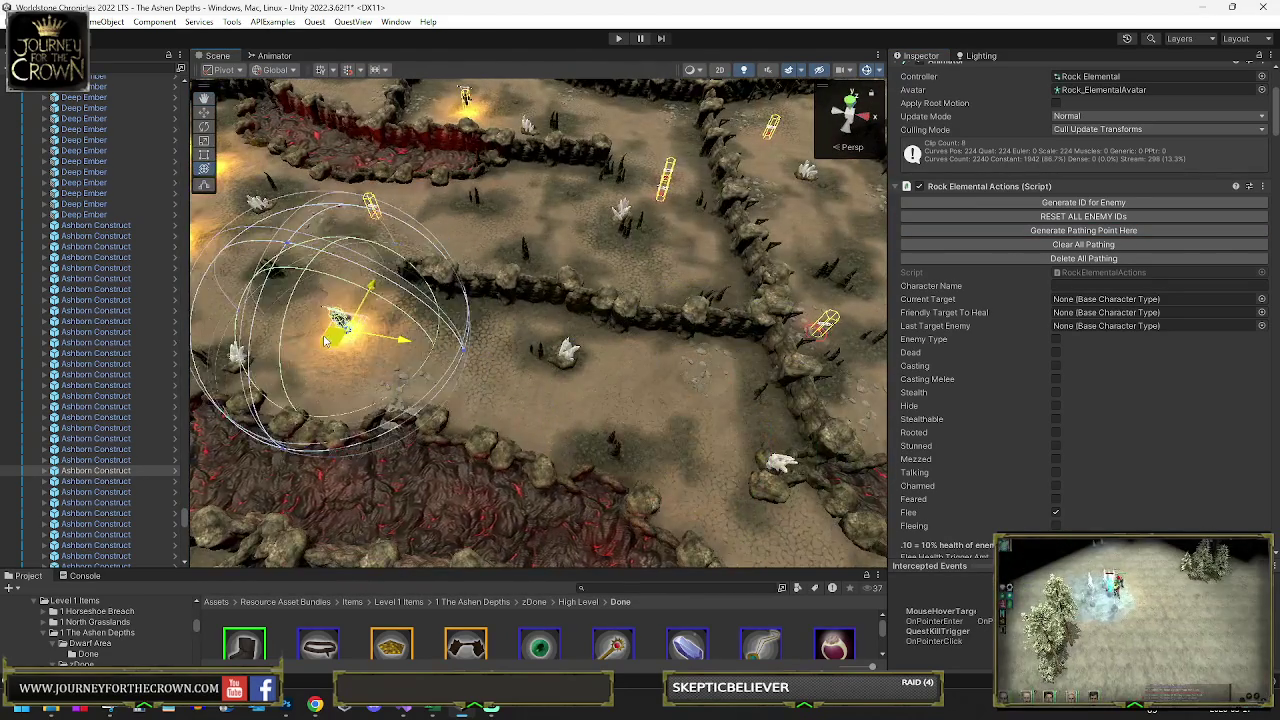
{"action": "key", "text": "f"}
{"action": "mouse_move", "coordinate": [484, 354]}
{"action": "left_mouse_down", "text": "alt"}
{"action": "mouse_move", "coordinate": [421, 342]}
{"action": "mouse_move", "coordinate": [514, 277]}
{"action": "mouse_move", "coordinate": [645, 260]}
{"action": "left_mouse_up", "text": "alt"}
{"action": "left_click", "coordinate": [1038, 232]}
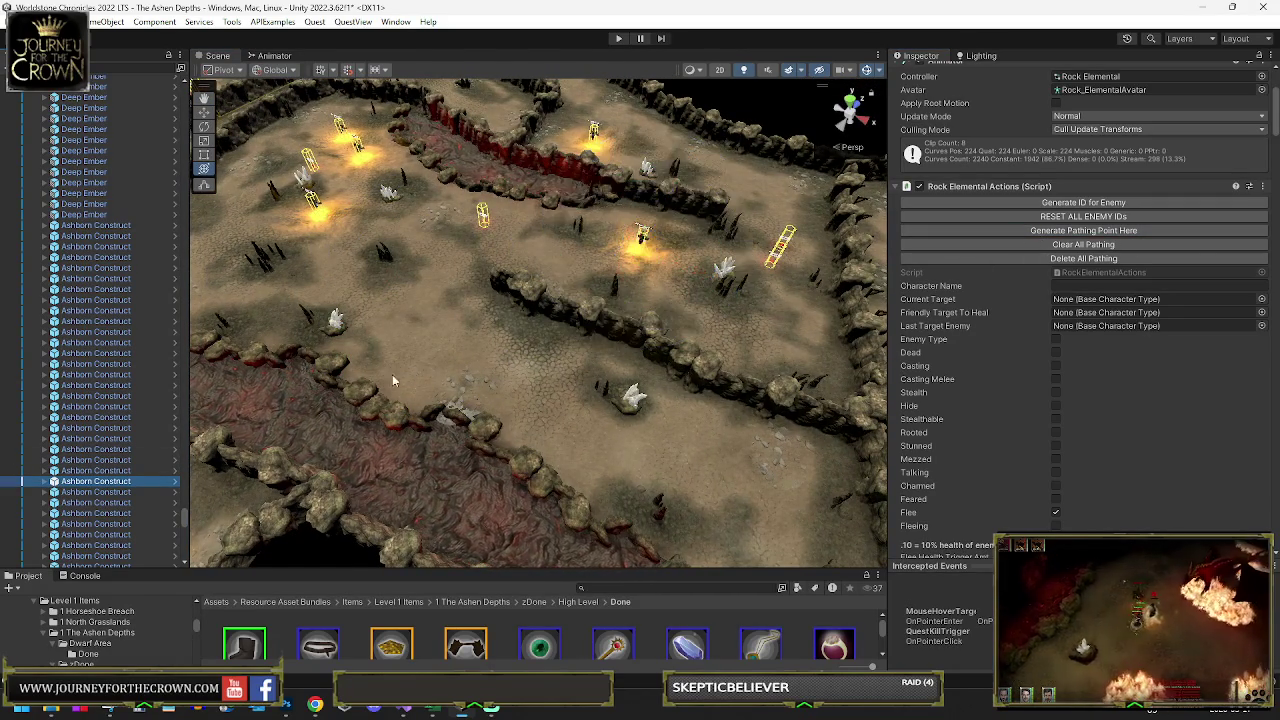
- Move the next construct up-right across the cave floor into the crystal field
{"action": "key", "text": "f"}
{"action": "key", "text": "f"}
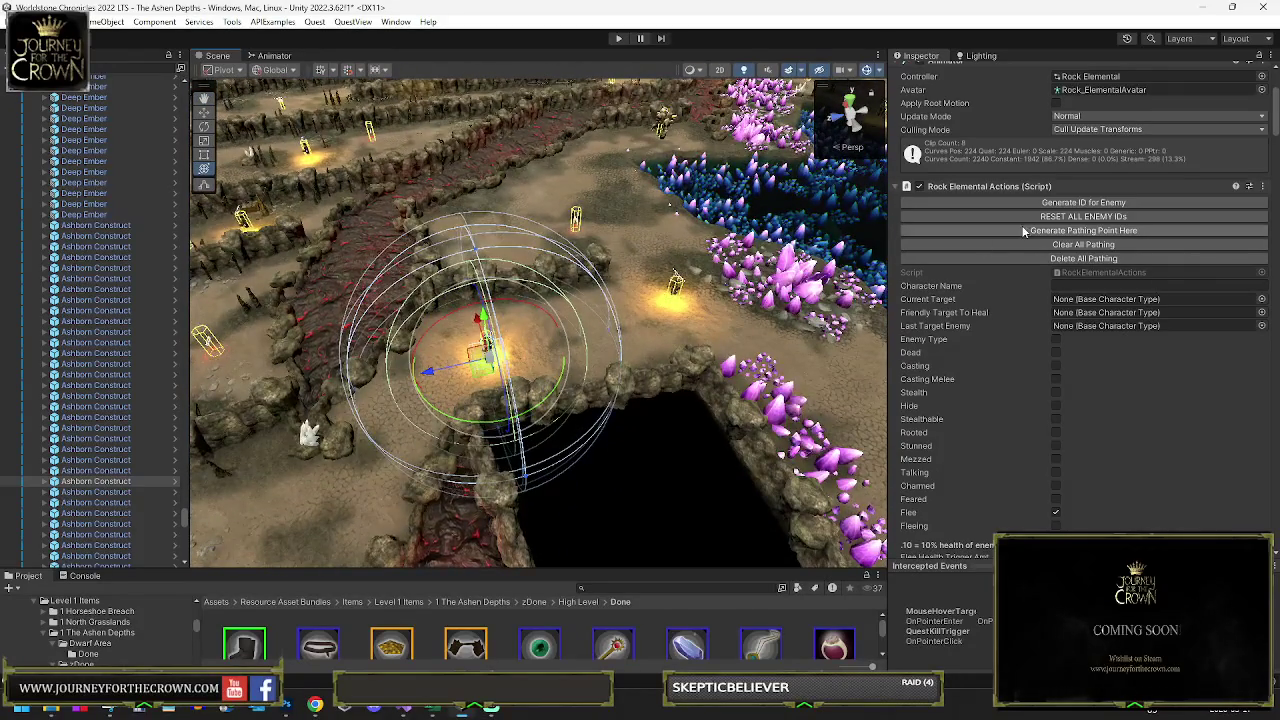
{"action": "mouse_move", "coordinate": [477, 383]}
{"action": "left_mouse_down"}
{"action": "mouse_move", "coordinate": [503, 262]}
{"action": "mouse_move", "coordinate": [800, 314]}
{"action": "left_mouse_up"}
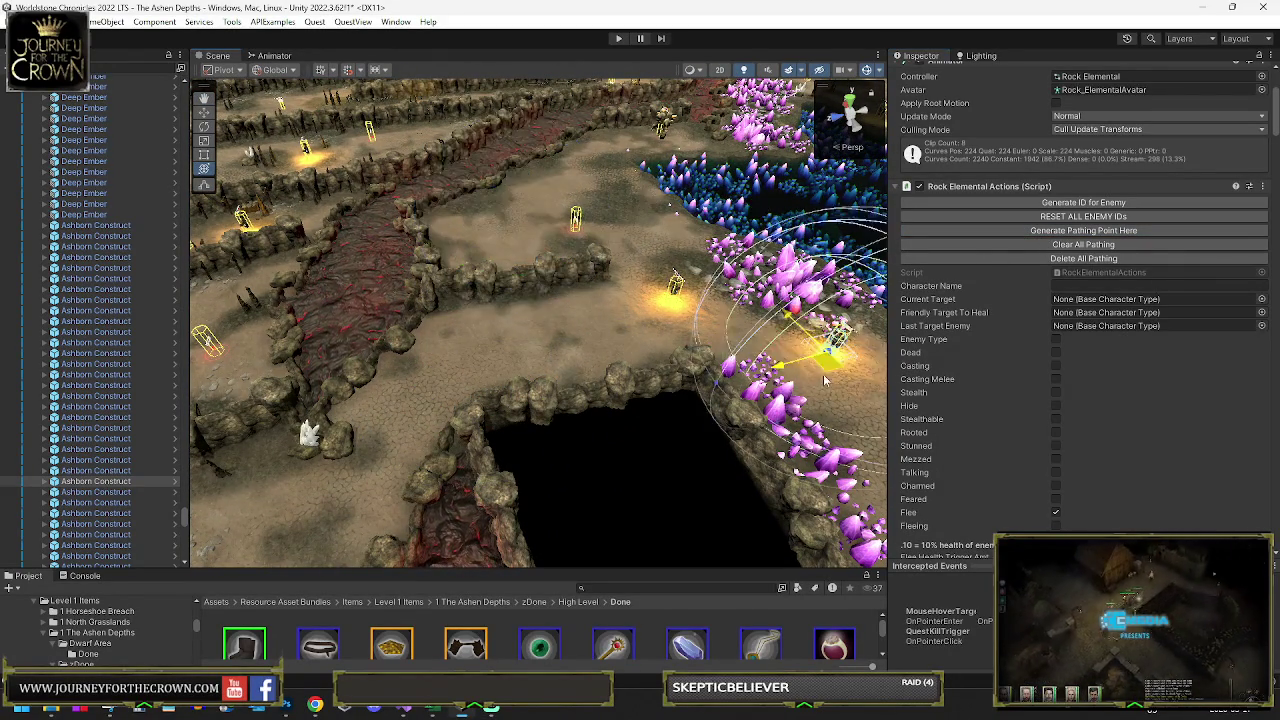
{"action": "key", "text": "f"}
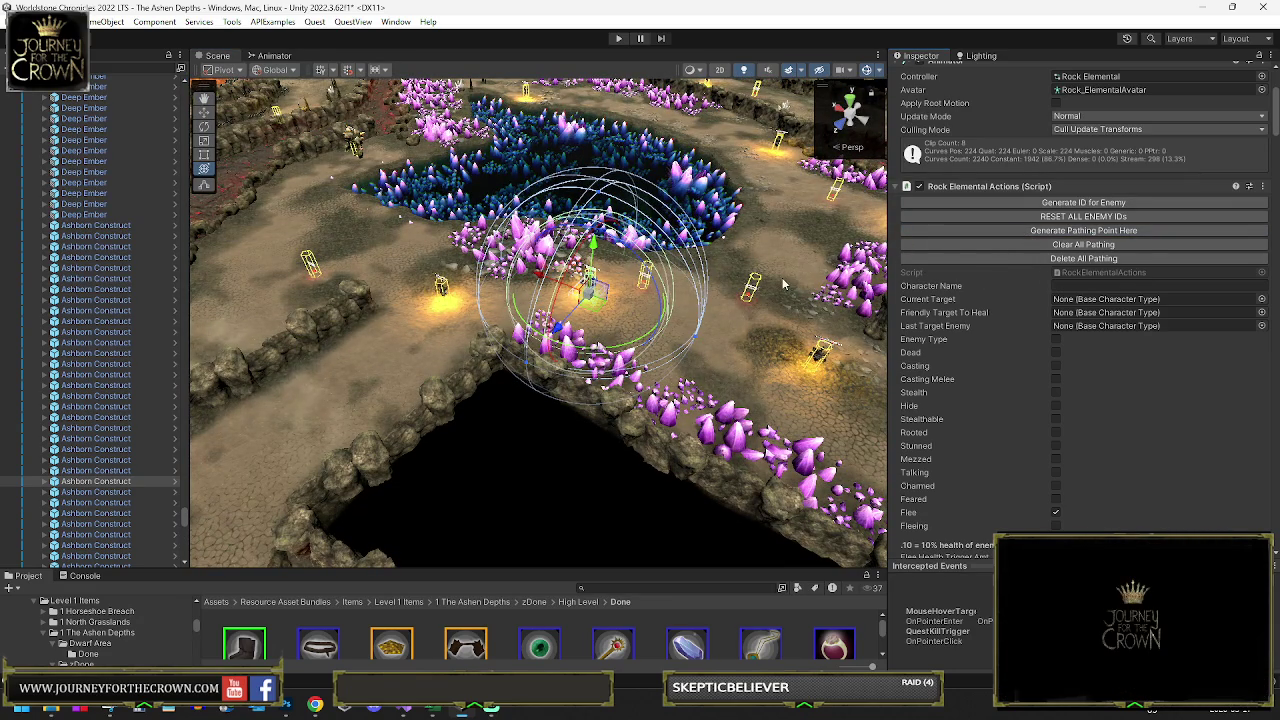
{"action": "left_click", "coordinate": [132, 491]}
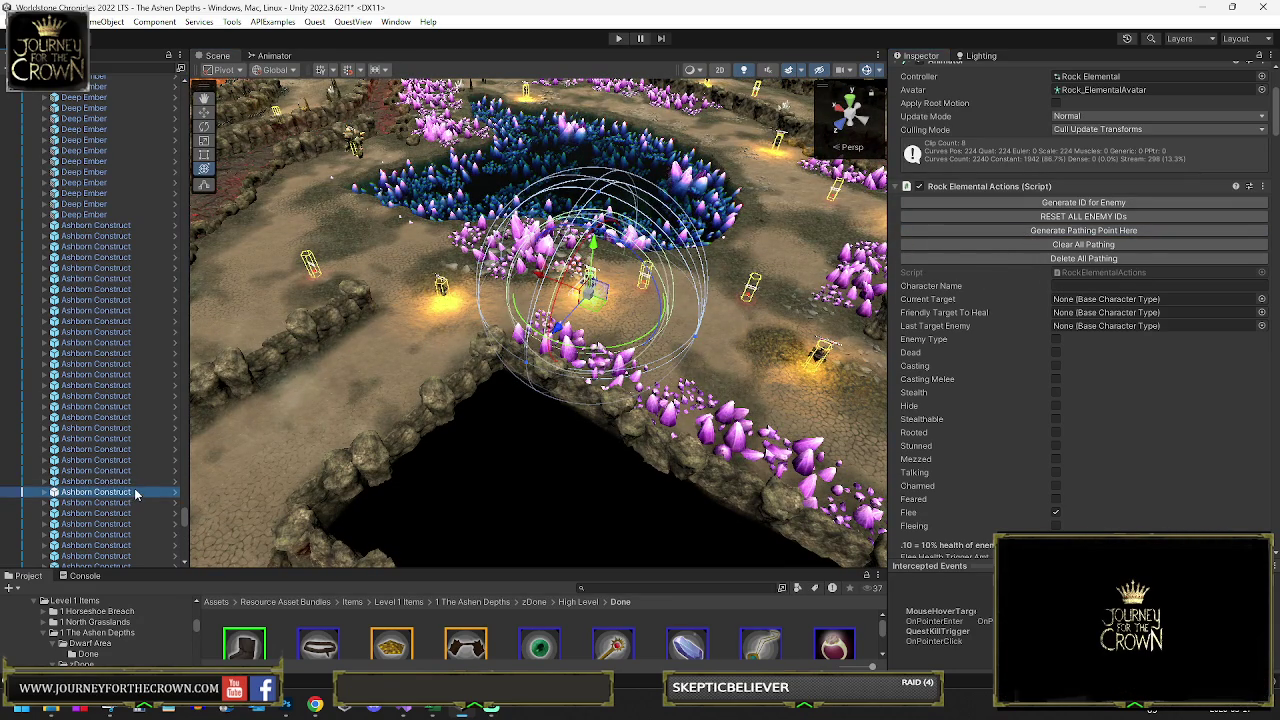
- Move the construct left into the crystal corridor beside the dark pit and nudge it up-right
{"action": "mouse_move", "coordinate": [720, 300]}
{"action": "left_mouse_down"}
{"action": "mouse_move", "coordinate": [766, 305]}
{"action": "mouse_move", "coordinate": [742, 306]}
{"action": "left_mouse_up"}
{"action": "mouse_move", "coordinate": [637, 353]}
{"action": "left_mouse_down"}
{"action": "mouse_move", "coordinate": [705, 335]}
{"action": "mouse_move", "coordinate": [520, 462]}
{"action": "mouse_move", "coordinate": [457, 445]}
{"action": "left_mouse_up"}
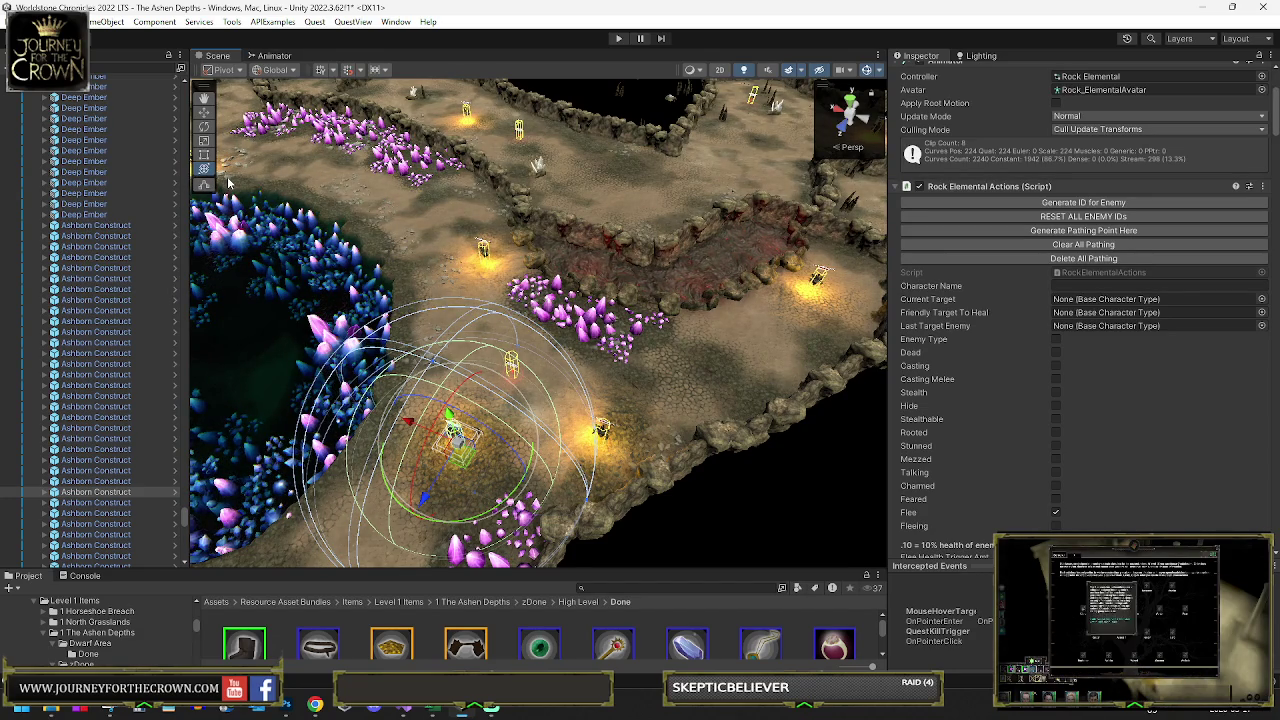
{"action": "mouse_move", "coordinate": [375, 242]}
{"action": "left_mouse_down"}
{"action": "mouse_move", "coordinate": [314, 236]}
{"action": "mouse_move", "coordinate": [330, 236]}
{"action": "left_mouse_up"}
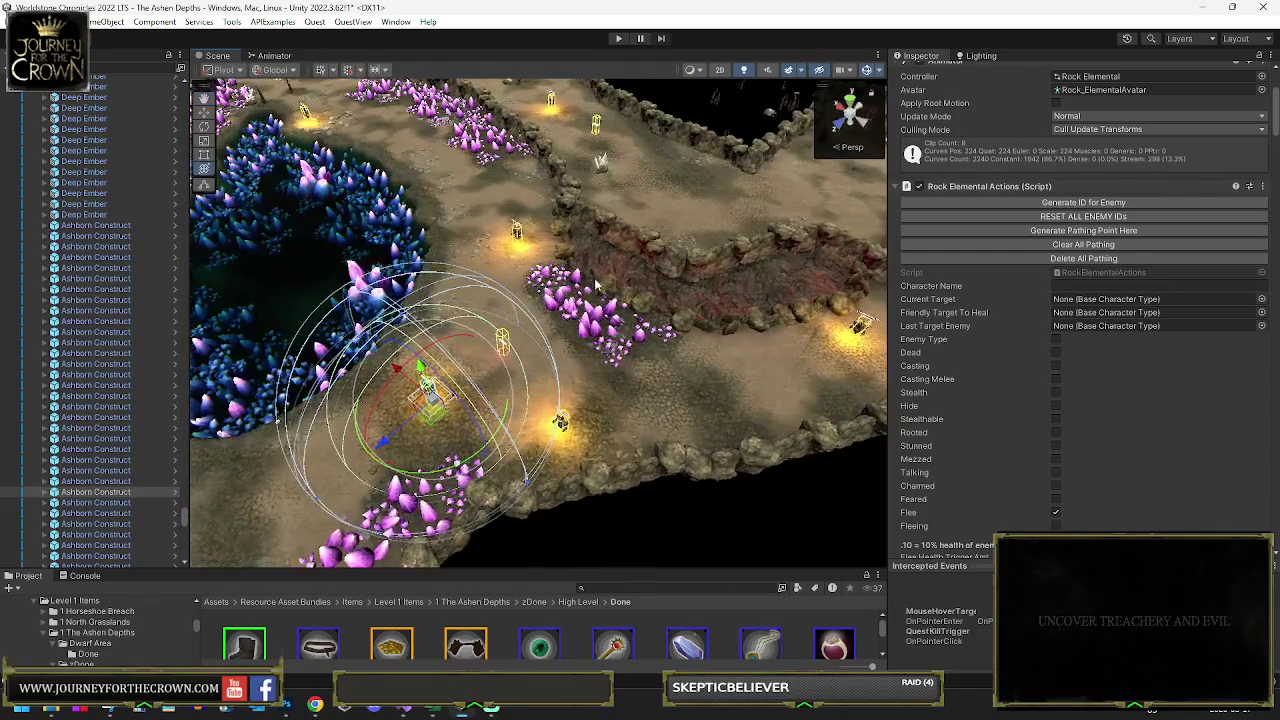
{"action": "left_click_drag", "start_coordinate": [875, 250], "coordinate": [626, 340]}
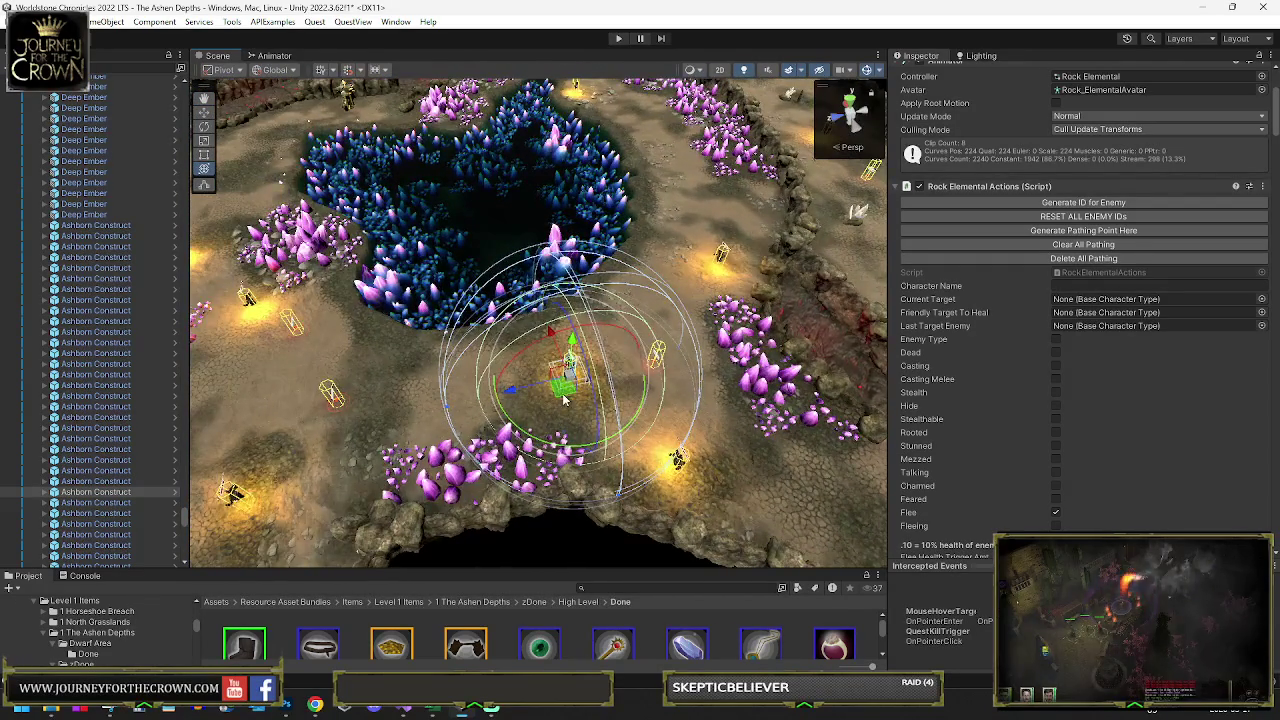
{"action": "mouse_move", "coordinate": [565, 397]}
{"action": "left_mouse_down"}
{"action": "mouse_move", "coordinate": [498, 393]}
{"action": "mouse_move", "coordinate": [452, 410]}
{"action": "mouse_move", "coordinate": [610, 318]}
{"action": "mouse_move", "coordinate": [648, 313]}
{"action": "mouse_move", "coordinate": [457, 392]}
{"action": "mouse_move", "coordinate": [565, 376]}
{"action": "mouse_move", "coordinate": [663, 282]}
{"action": "mouse_move", "coordinate": [220, 470]}
{"action": "left_mouse_up"}
{"action": "left_click", "coordinate": [1037, 238]}
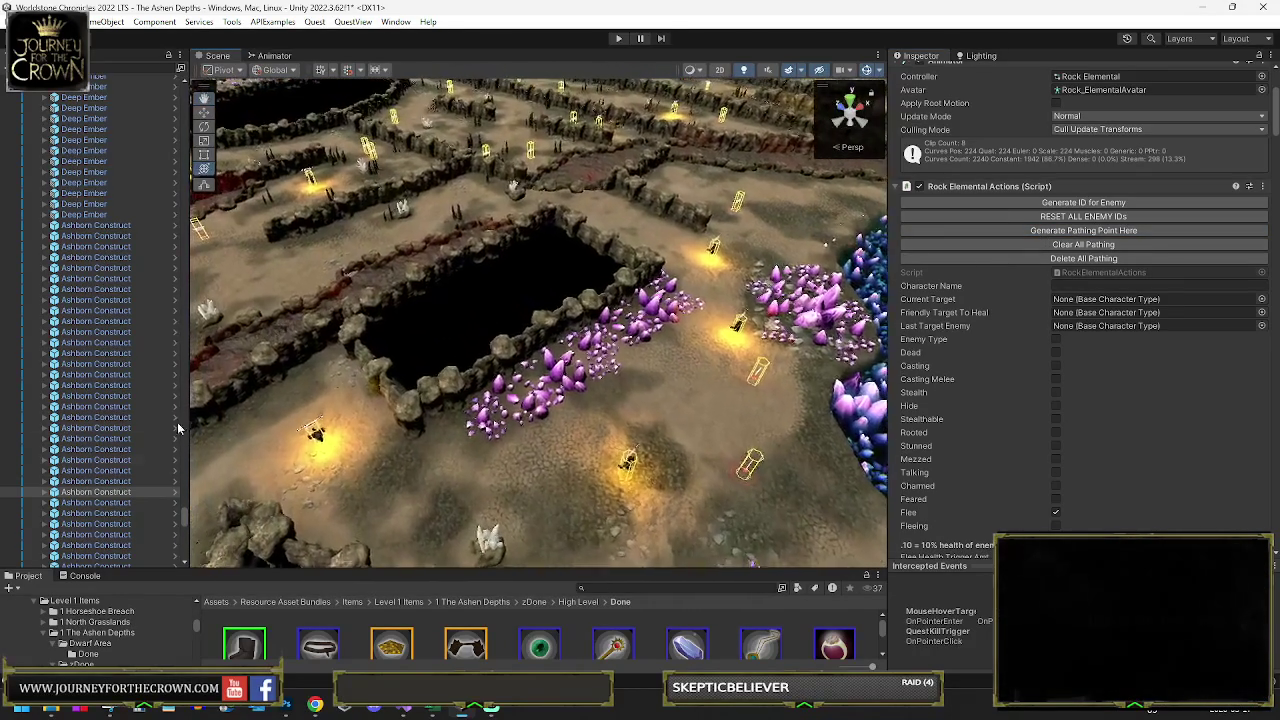
{"action": "left_click", "coordinate": [115, 503]}
- Move the framed construct up-left toward the crystals by the lava channel, then select the corridor-centre construct
{"action": "key", "text": "f"}
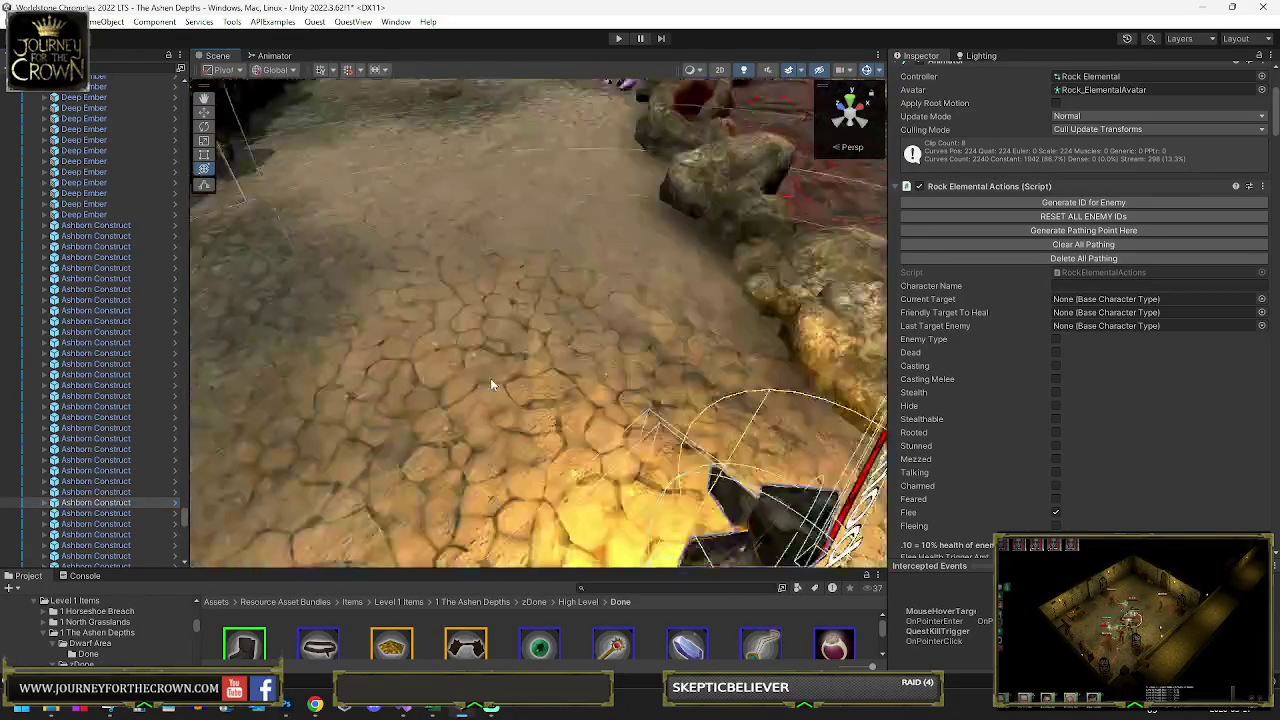
{"action": "scroll", "coordinate": [577, 318], "scroll_direction": "down", "scroll_amount": 3}
{"action": "scroll", "coordinate": [577, 318], "scroll_direction": "down", "scroll_amount": 3}
{"action": "left_click_drag", "start_coordinate": [577, 318], "coordinate": [517, 349]}
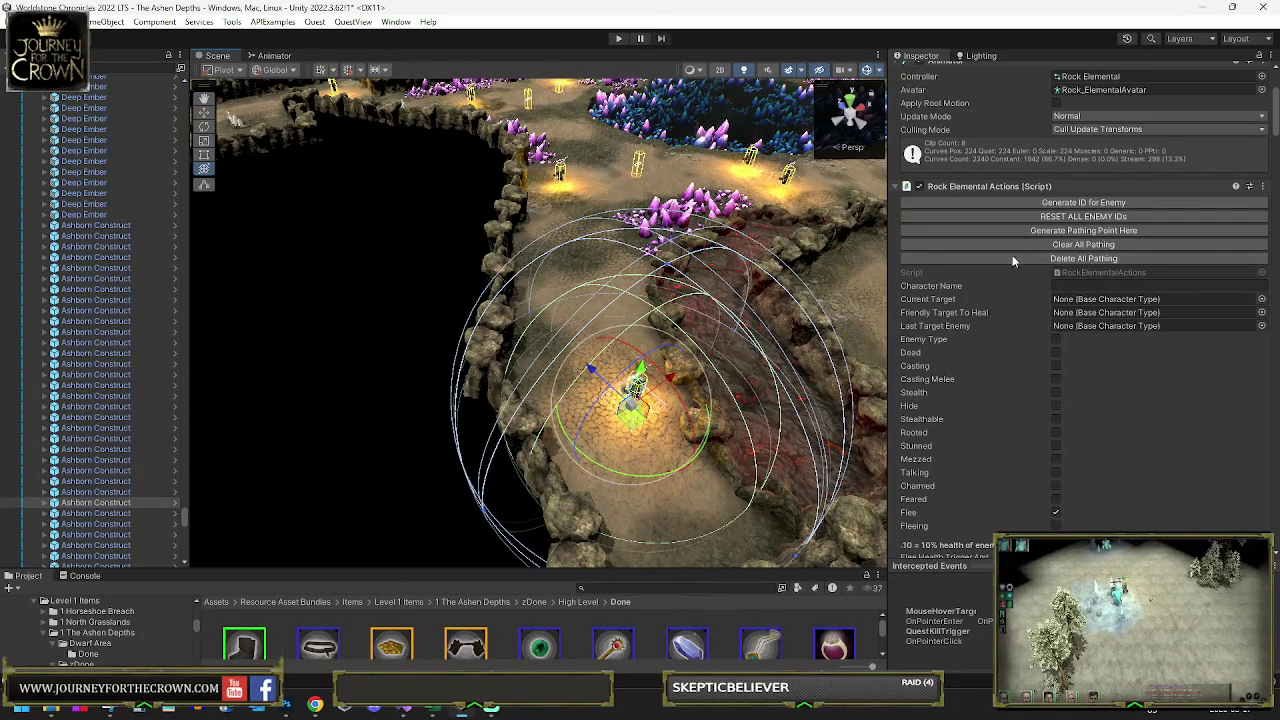
{"action": "mouse_move", "coordinate": [659, 410]}
{"action": "left_mouse_down"}
{"action": "mouse_move", "coordinate": [632, 395]}
{"action": "mouse_move", "coordinate": [595, 244]}
{"action": "left_mouse_up"}
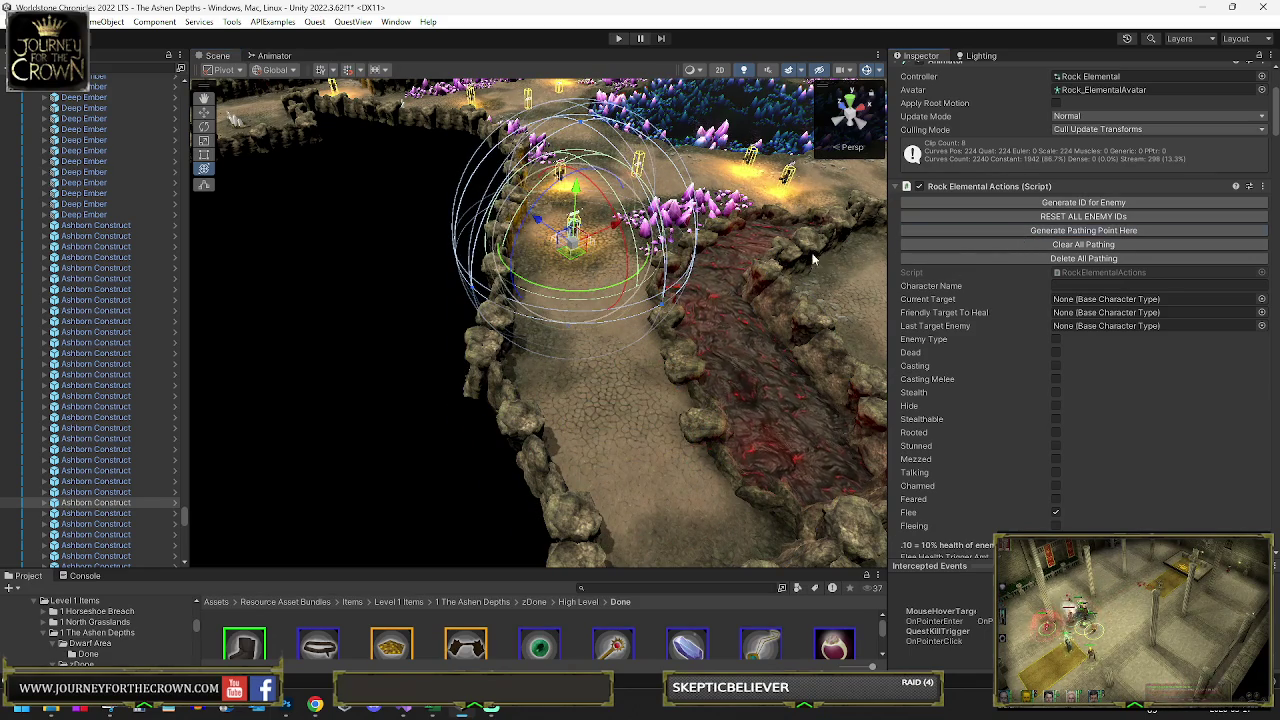
{"action": "left_click_drag", "start_coordinate": [760, 300], "coordinate": [689, 341]}
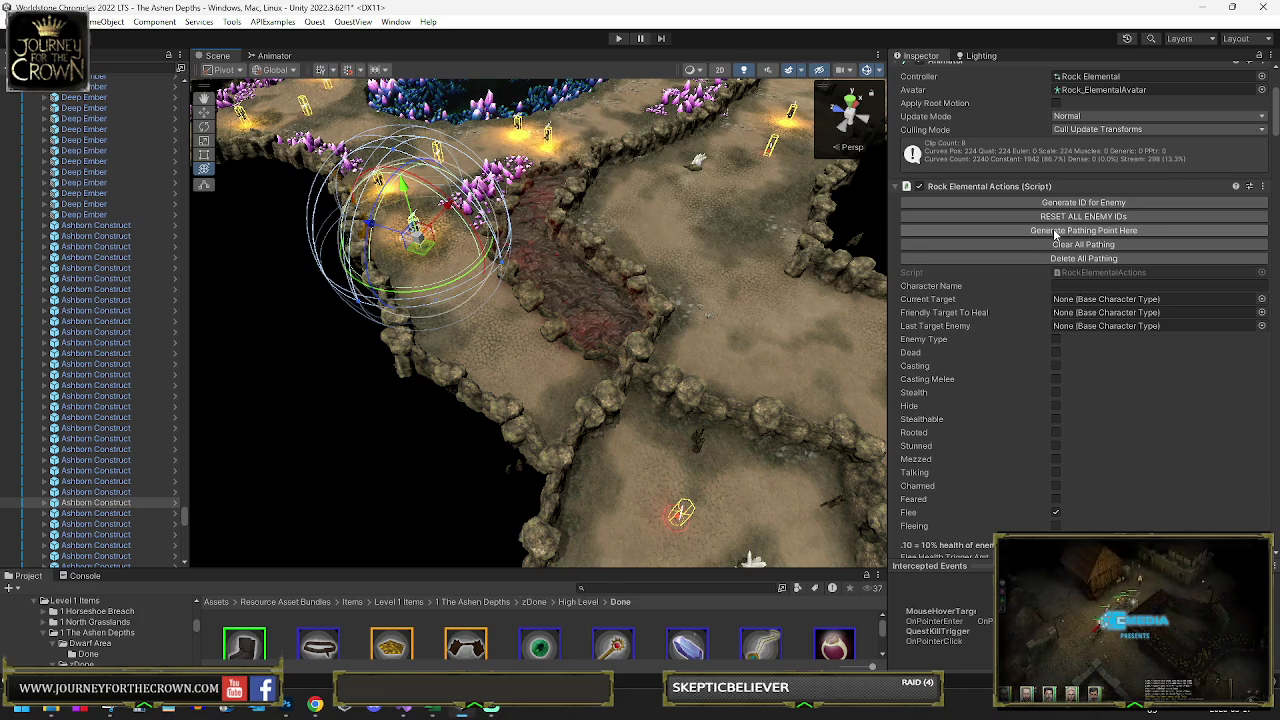
{"action": "left_click", "coordinate": [95, 449]}
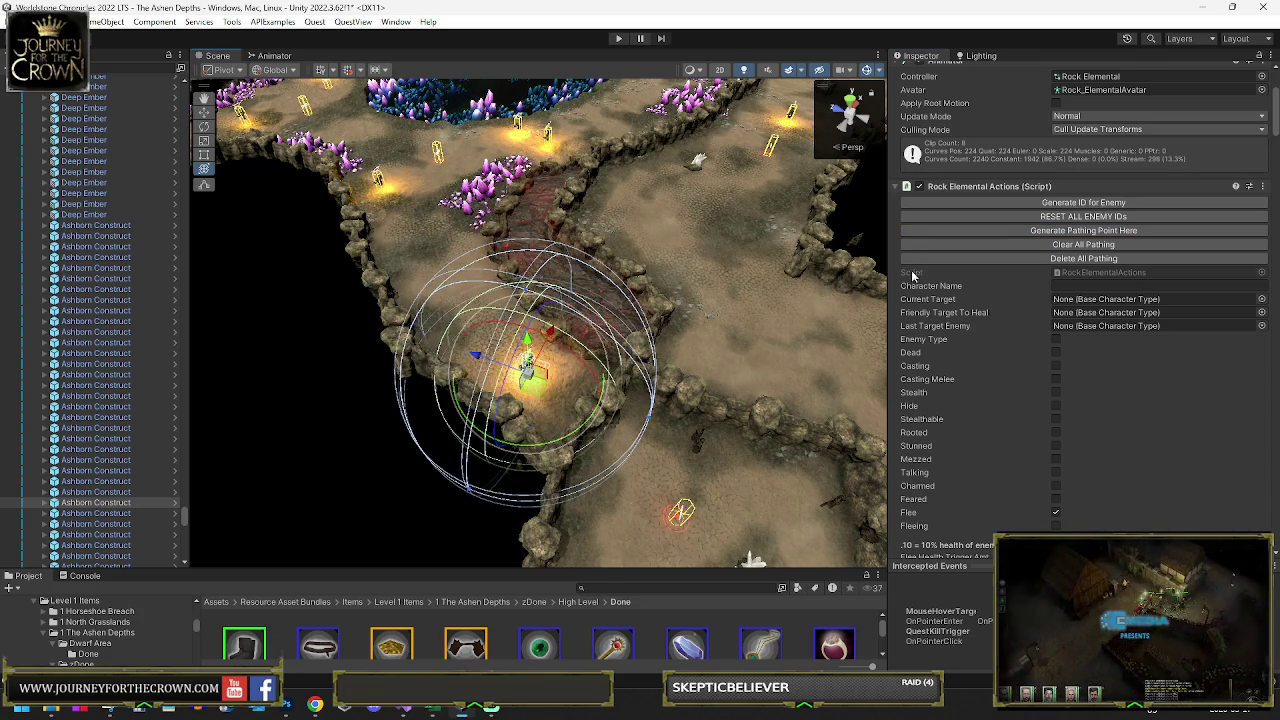
{"action": "scroll", "coordinate": [120, 474], "scroll_direction": "down", "scroll_amount": 5}
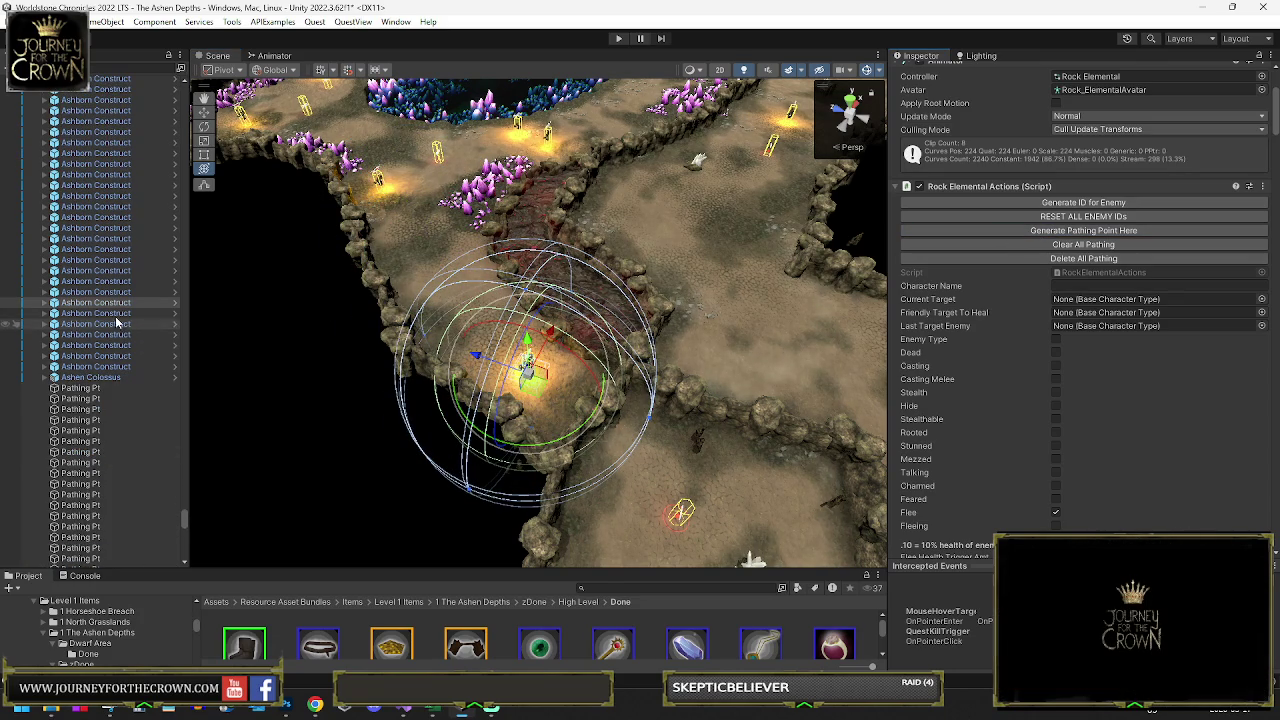
- Add three pathing points to the framed Ashborn Construct
{"action": "key", "text": "f"}
{"action": "scroll", "coordinate": [616, 341], "scroll_direction": "down", "scroll_amount": 5}
{"action": "left_click_drag", "start_coordinate": [616, 341], "coordinate": [650, 335]}
{"action": "key", "text": "y"}
{"action": "left_click", "coordinate": [992, 226]}
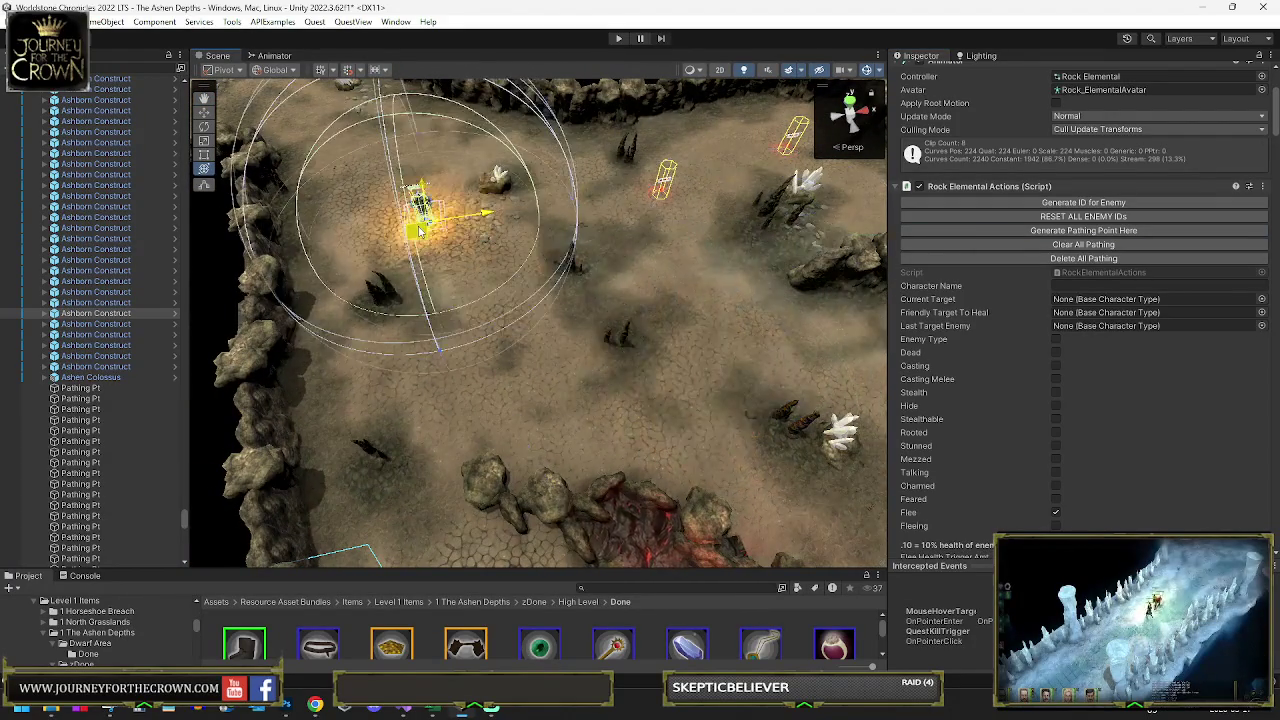
{"action": "left_click", "coordinate": [1050, 234]}
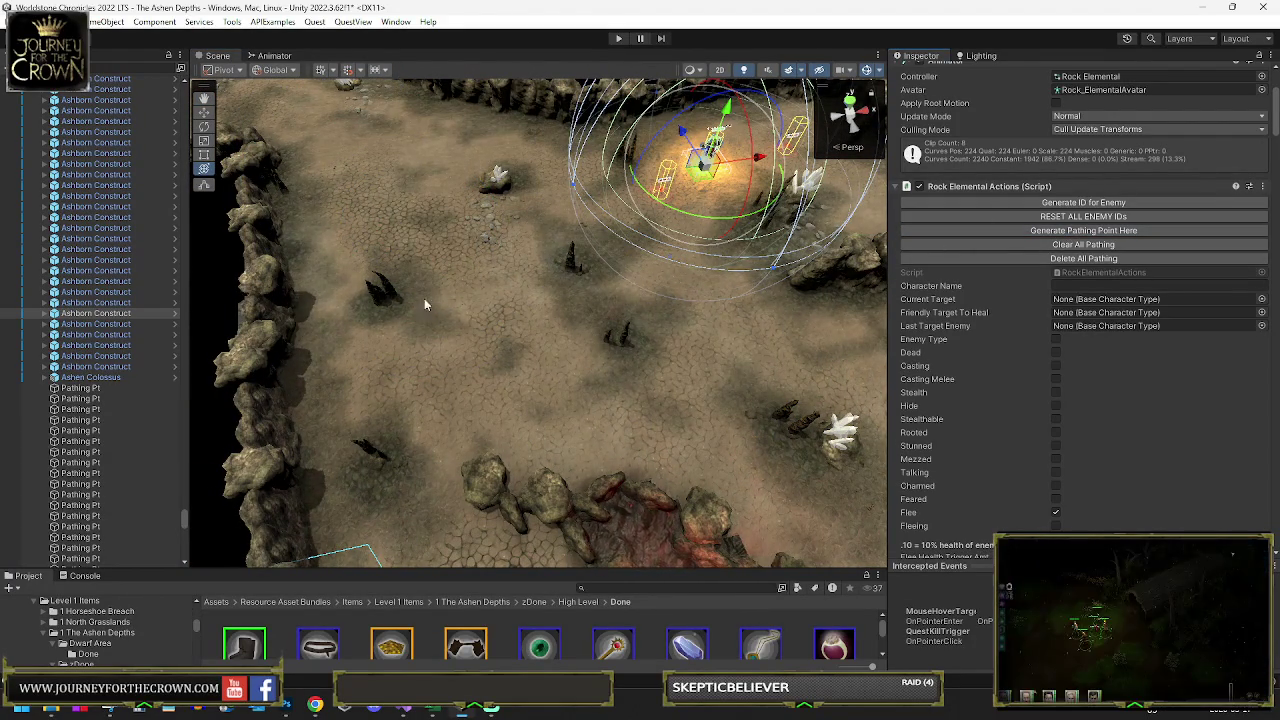
{"action": "key", "text": "f"}
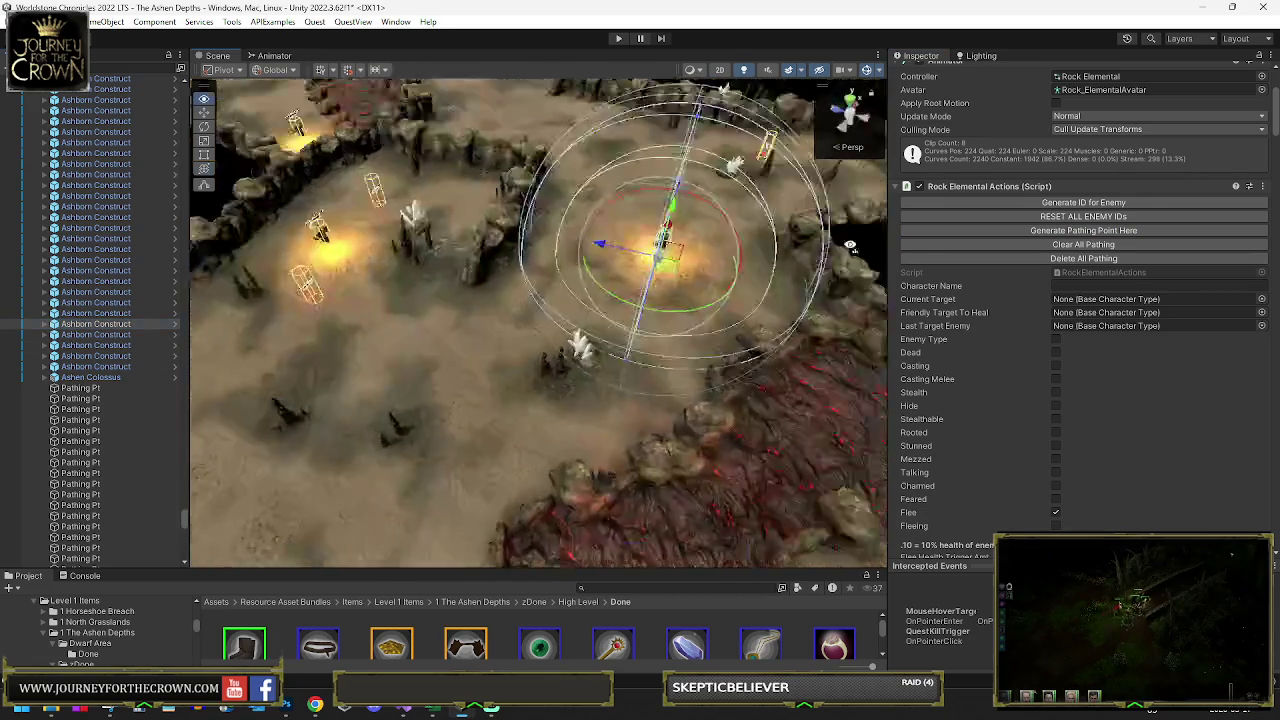
{"action": "left_click", "coordinate": [1030, 231]}
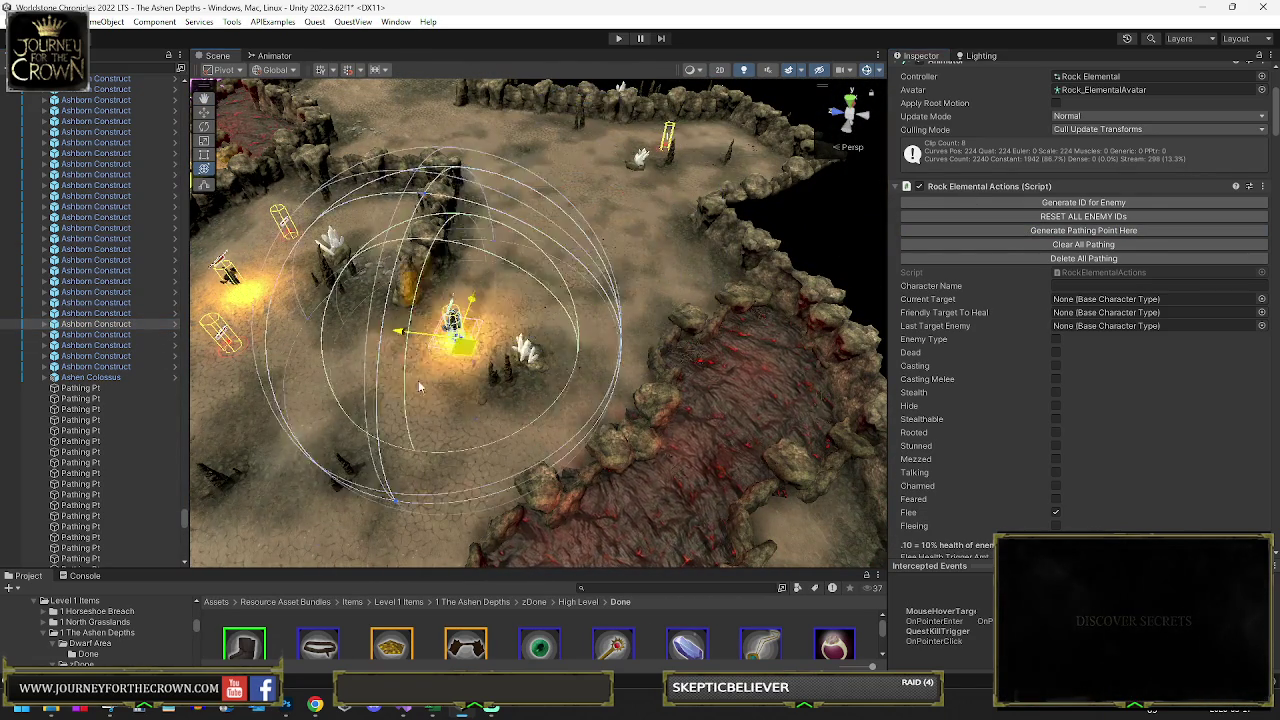
{"action": "left_click_drag", "start_coordinate": [435, 378], "coordinate": [520, 345]}
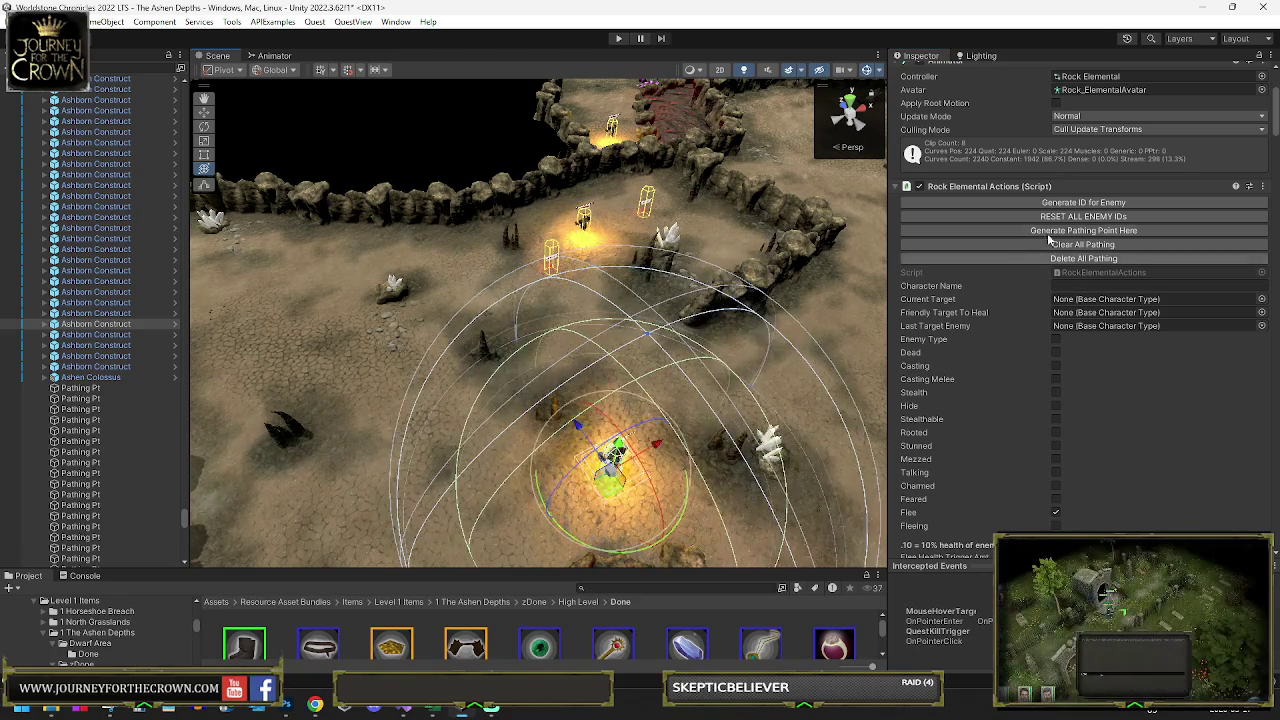
- Select the next Ashborn Construct and move it down the path, away from the purple crystals
{"action": "left_click", "coordinate": [116, 329]}
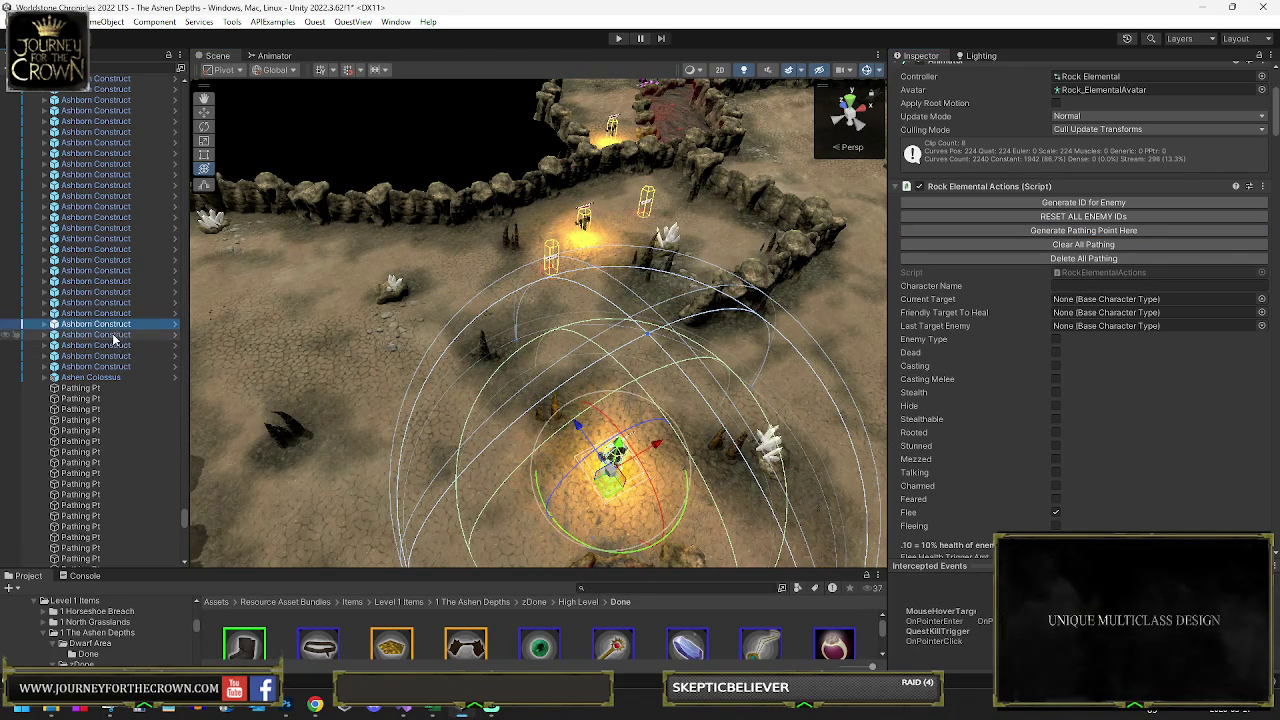
{"action": "mouse_move", "coordinate": [566, 288]}
{"action": "left_mouse_down"}
{"action": "mouse_move", "coordinate": [756, 240]}
{"action": "mouse_move", "coordinate": [853, 261]}
{"action": "left_mouse_up"}
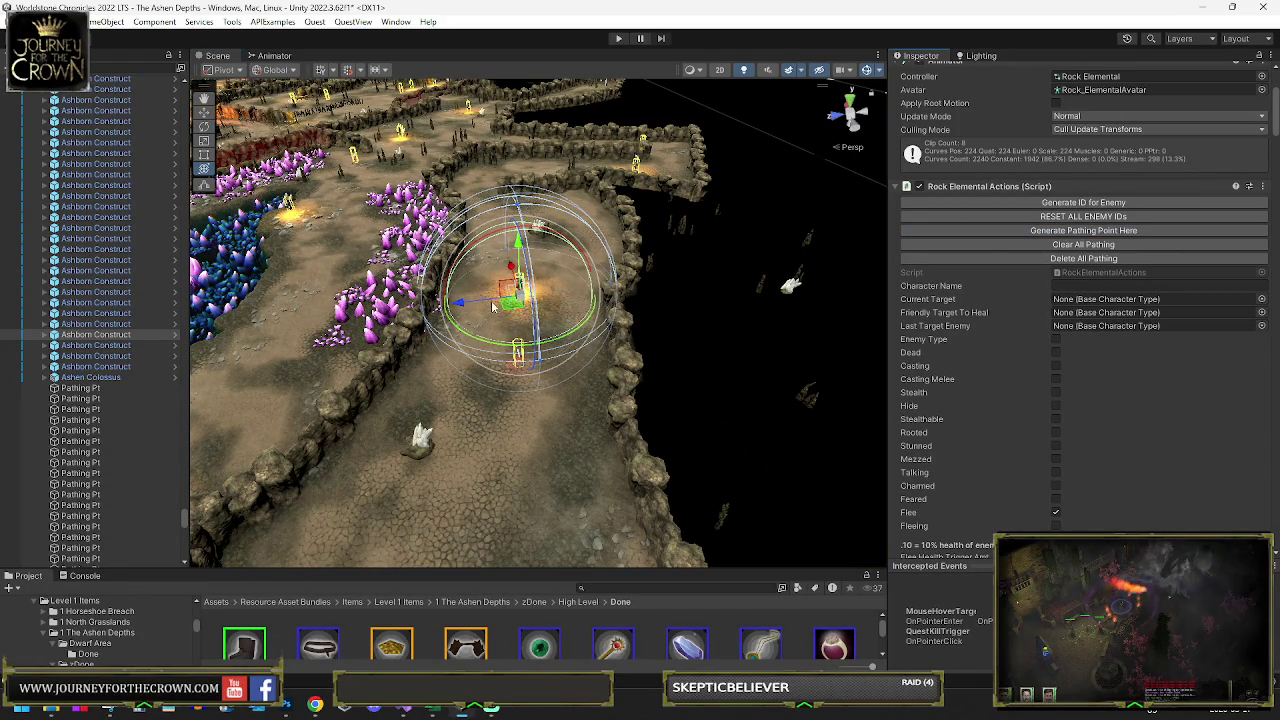
{"action": "left_click_drag", "start_coordinate": [497, 306], "coordinate": [490, 460]}
{"action": "scroll", "coordinate": [490, 460], "scroll_direction": "up", "scroll_amount": 3}
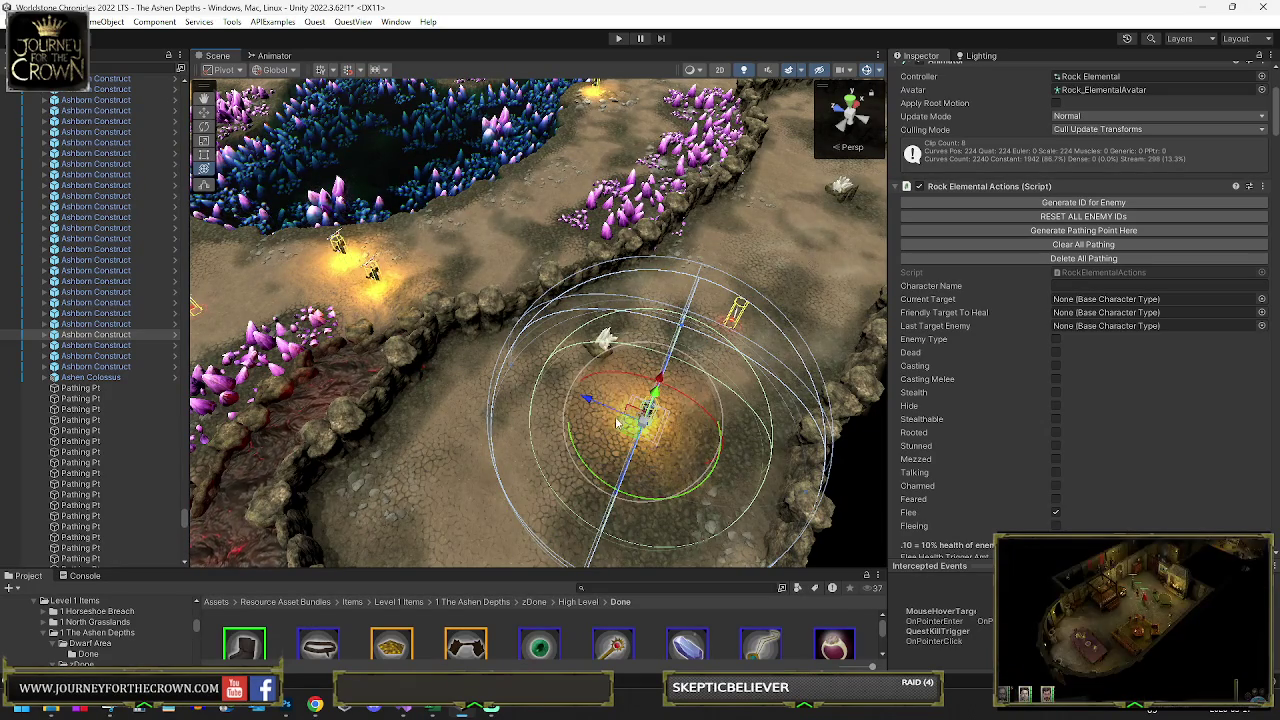
{"action": "left_click_drag", "start_coordinate": [607, 402], "coordinate": [495, 426]}
{"action": "key", "text": "e"}
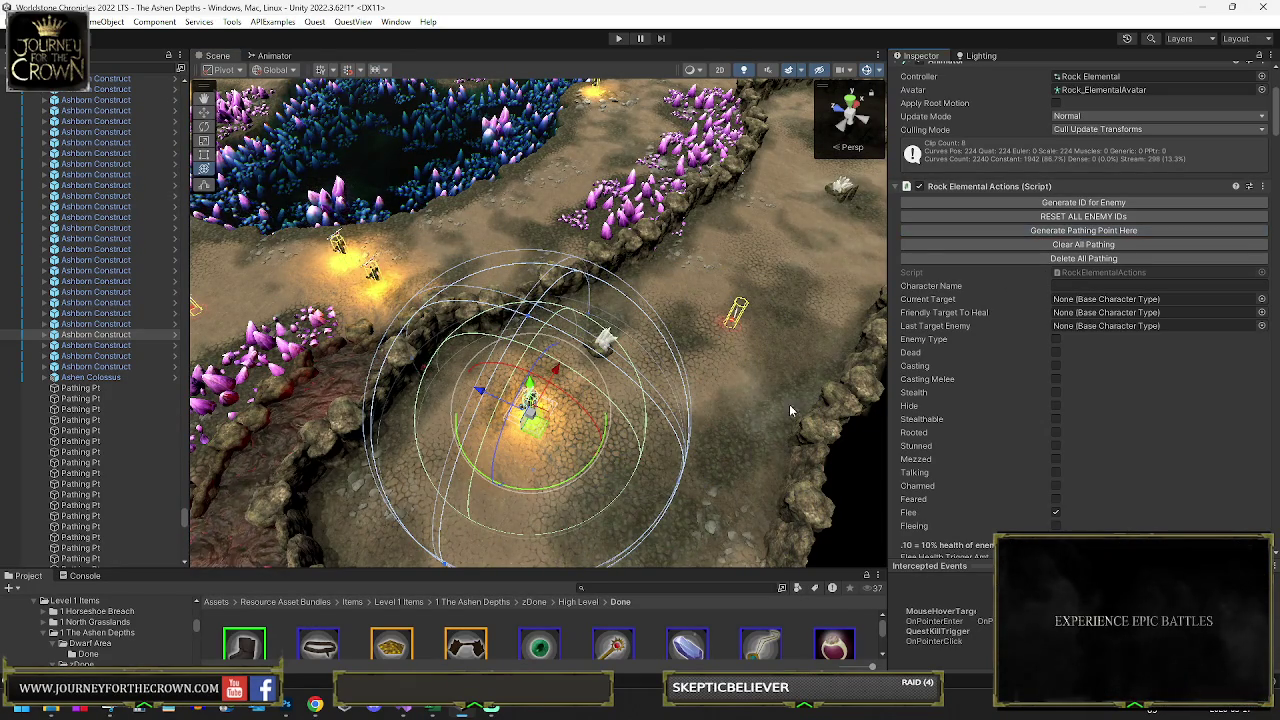
{"action": "key", "text": "w"}
{"action": "left_click_drag", "start_coordinate": [485, 392], "coordinate": [530, 512]}
{"action": "key", "text": "f"}
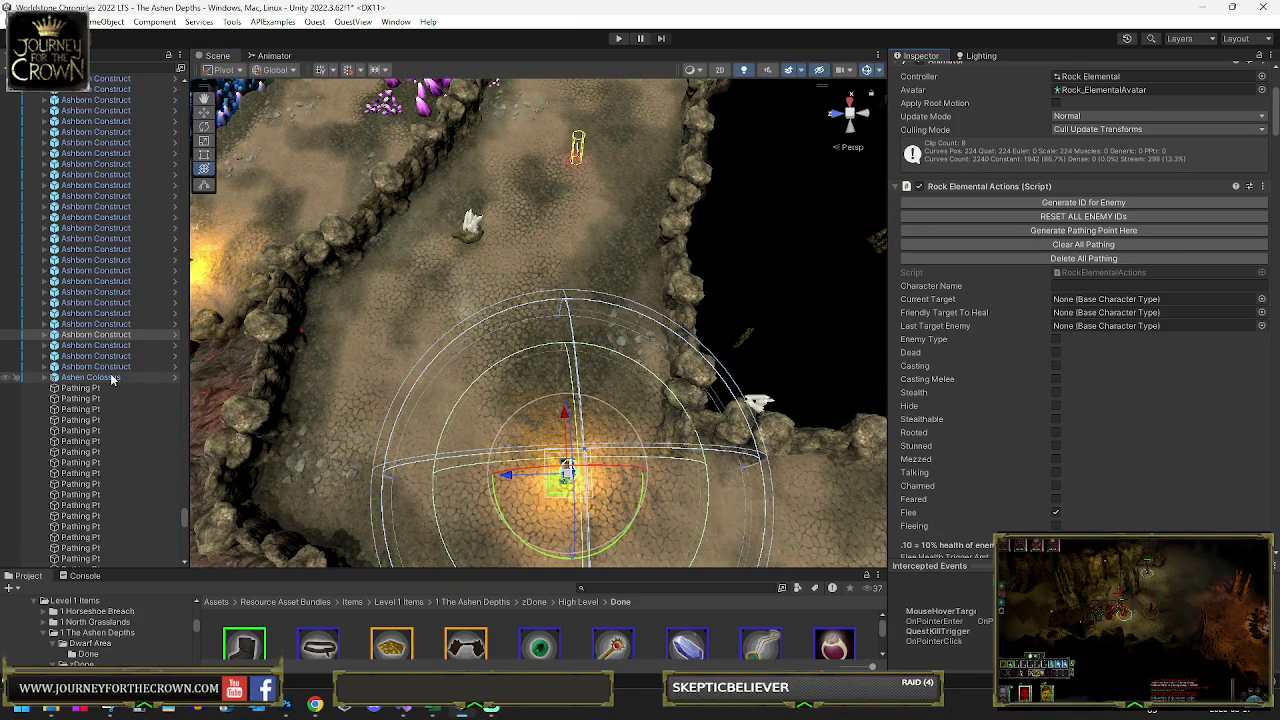
- Select another Ashborn Construct and move it left across the corridor
{"action": "scroll", "coordinate": [970, 400], "scroll_direction": "down", "scroll_amount": 10}
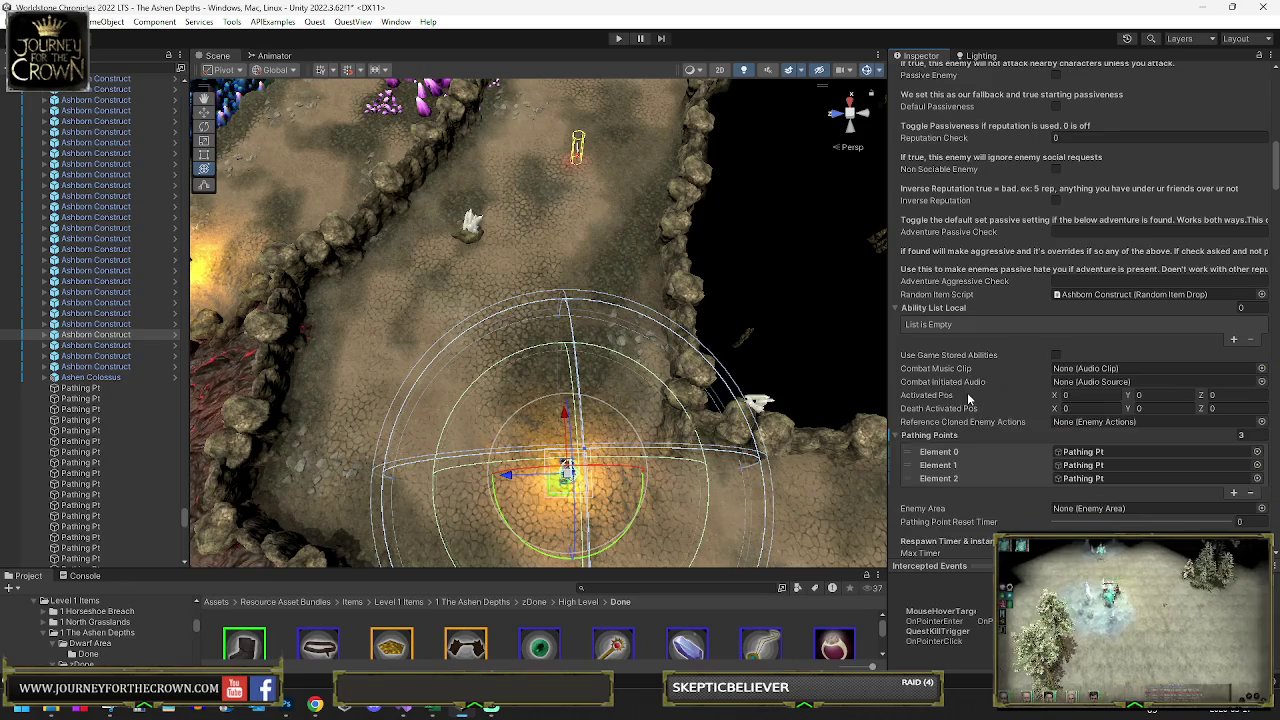
{"action": "left_click", "coordinate": [96, 345]}
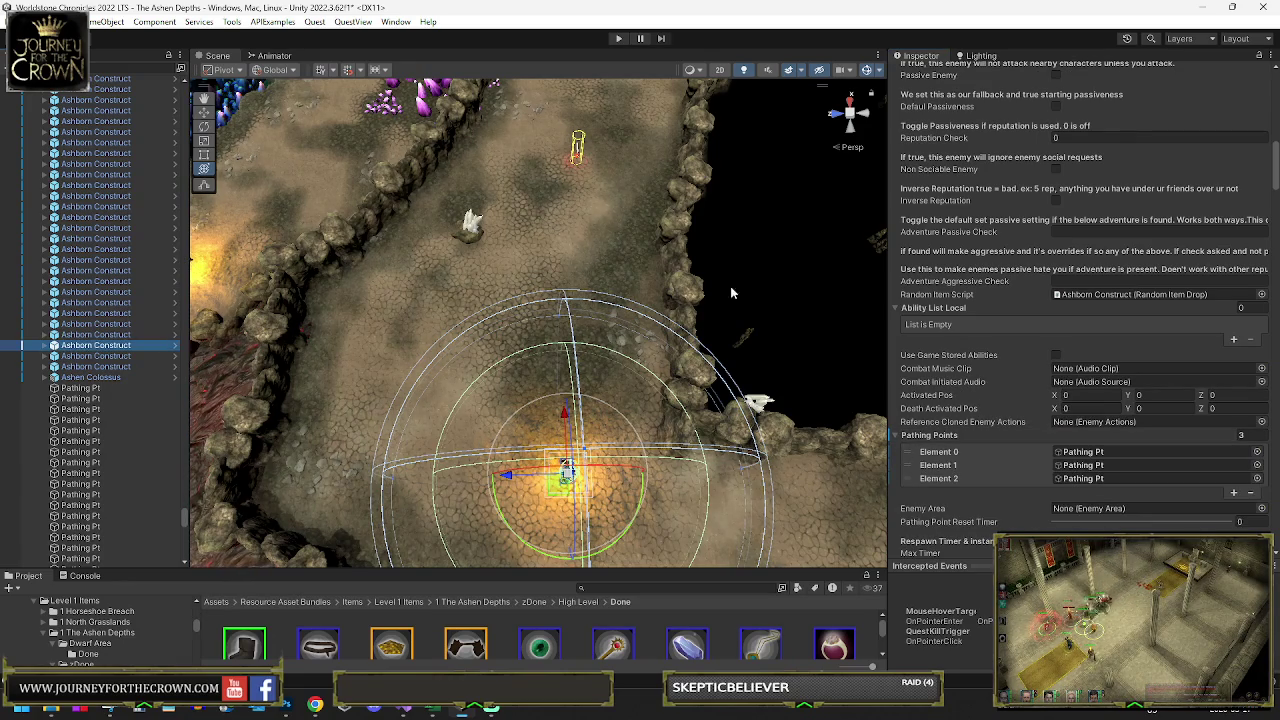
{"action": "scroll", "coordinate": [1025, 270], "scroll_direction": "up", "scroll_amount": 3}
{"action": "scroll", "coordinate": [1025, 270], "scroll_direction": "up", "scroll_amount": 5}
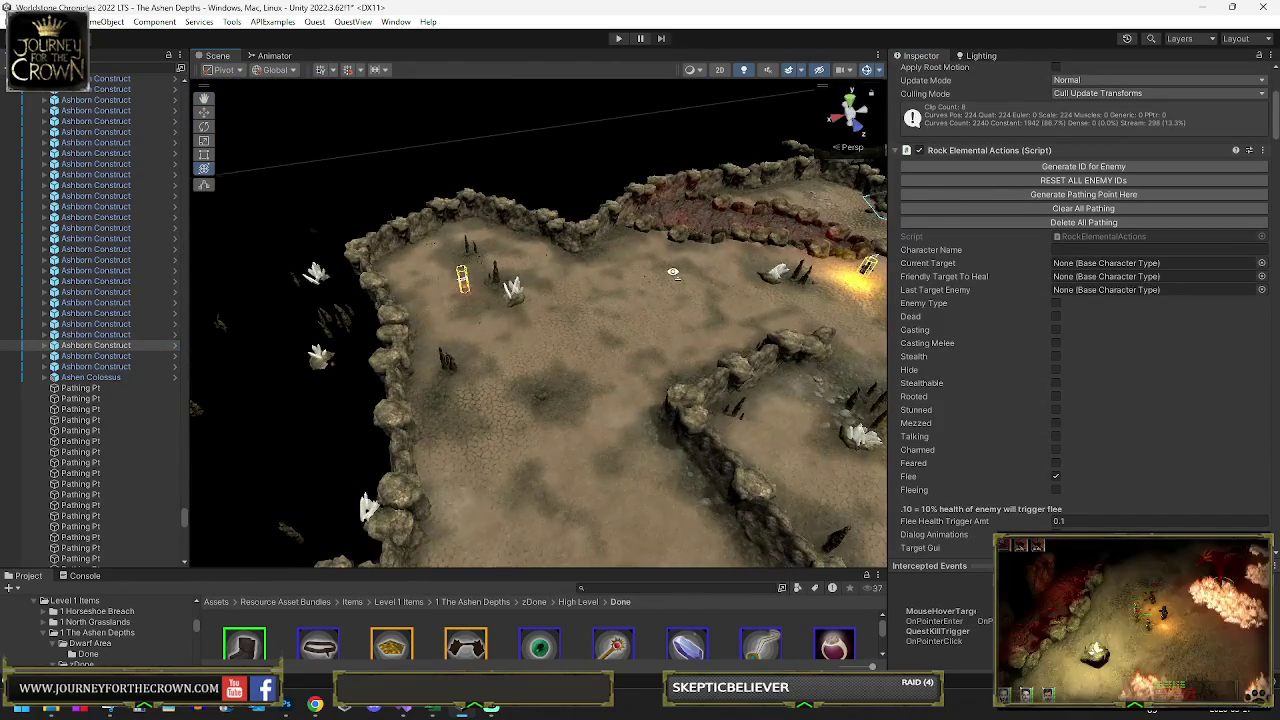
{"action": "key", "text": "f"}
{"action": "scroll", "coordinate": [533, 283], "scroll_direction": "down", "scroll_amount": 10}
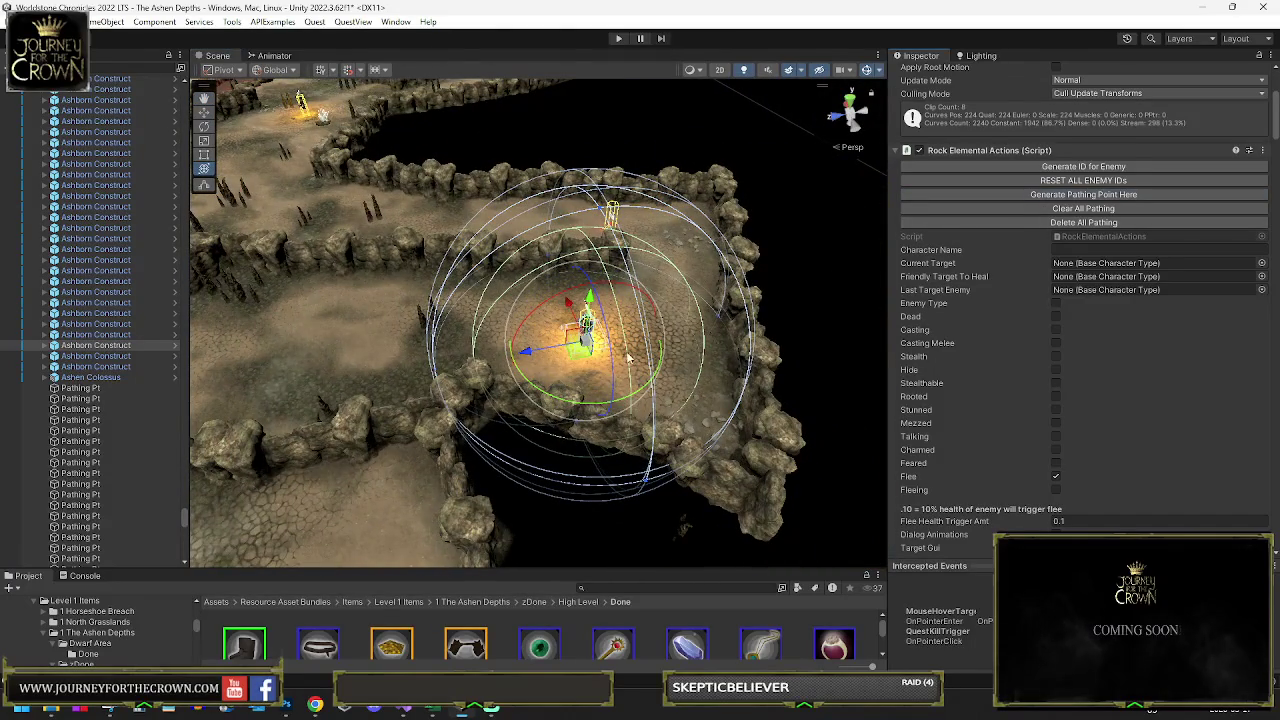
{"action": "left_click_drag", "start_coordinate": [577, 355], "coordinate": [318, 300]}
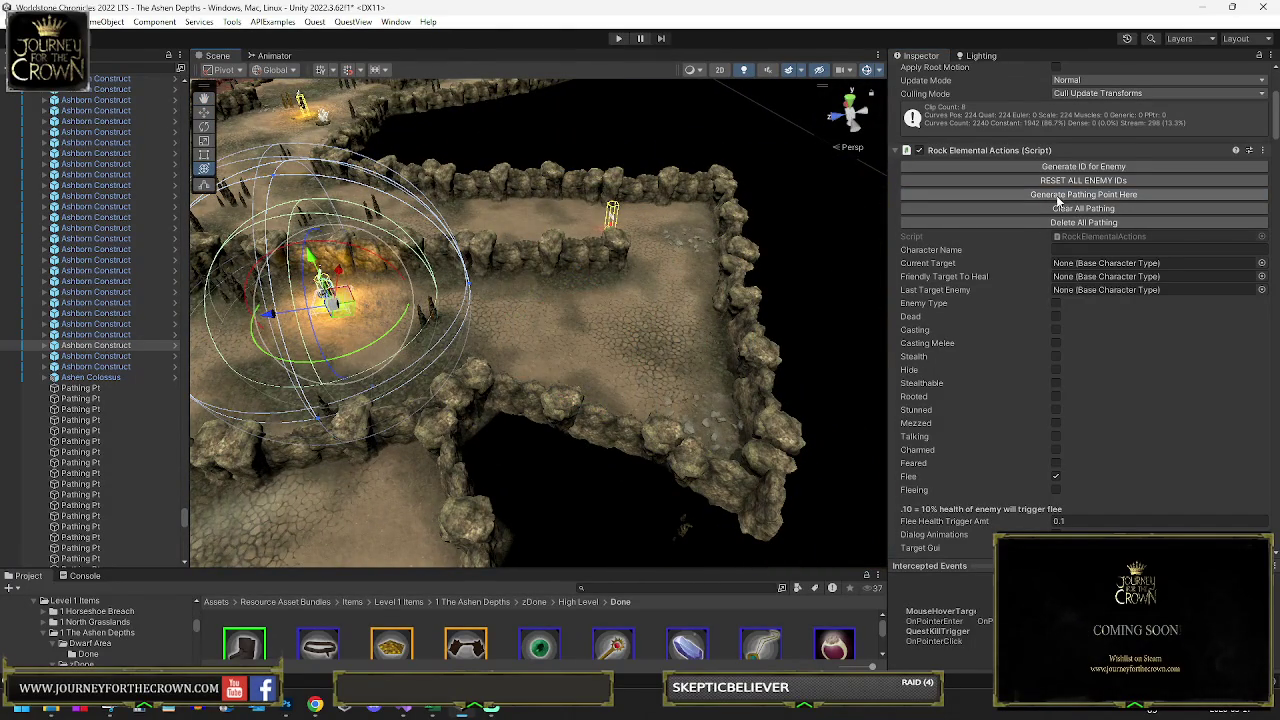
{"action": "key", "text": "f"}
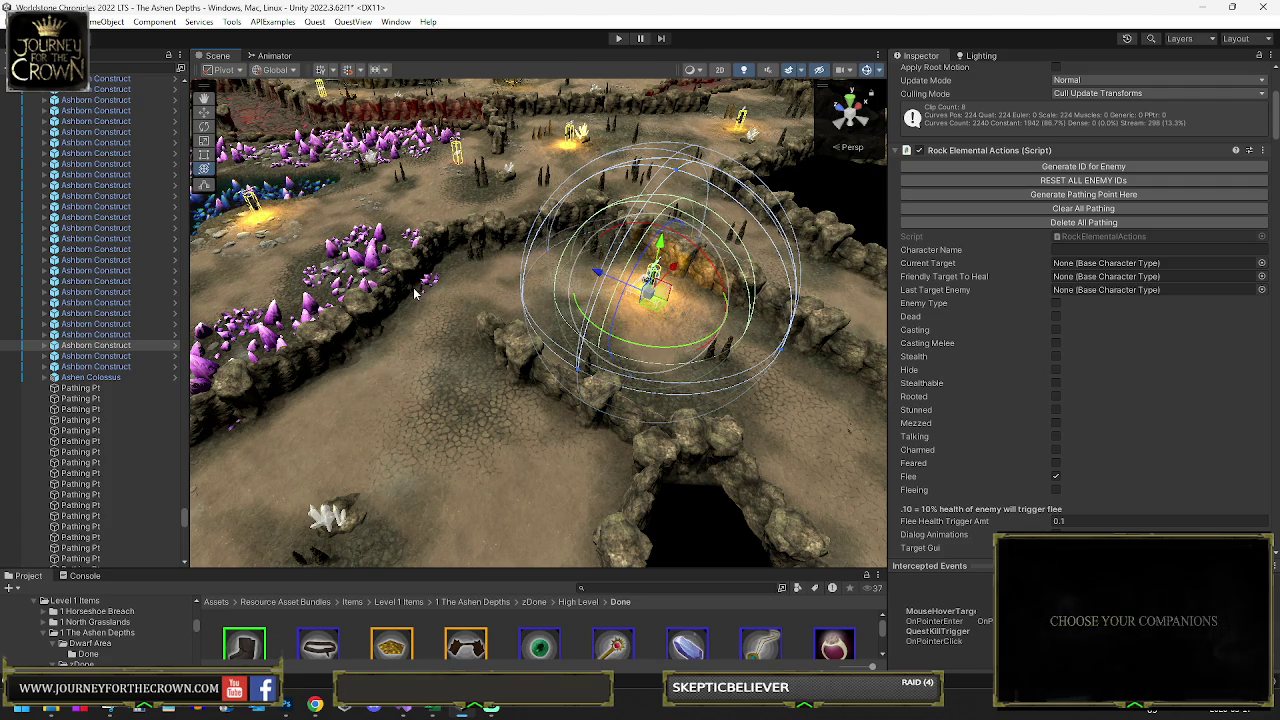
- Add two pathing points, moving the construct further left along the corridor between them
{"action": "left_click", "coordinate": [1036, 192]}
{"action": "mouse_move", "coordinate": [650, 285]}
{"action": "left_mouse_down"}
{"action": "mouse_move", "coordinate": [422, 390]}
{"action": "mouse_move", "coordinate": [390, 380]}
{"action": "mouse_move", "coordinate": [528, 522]}
{"action": "left_mouse_up"}
{"action": "left_click", "coordinate": [1040, 196]}
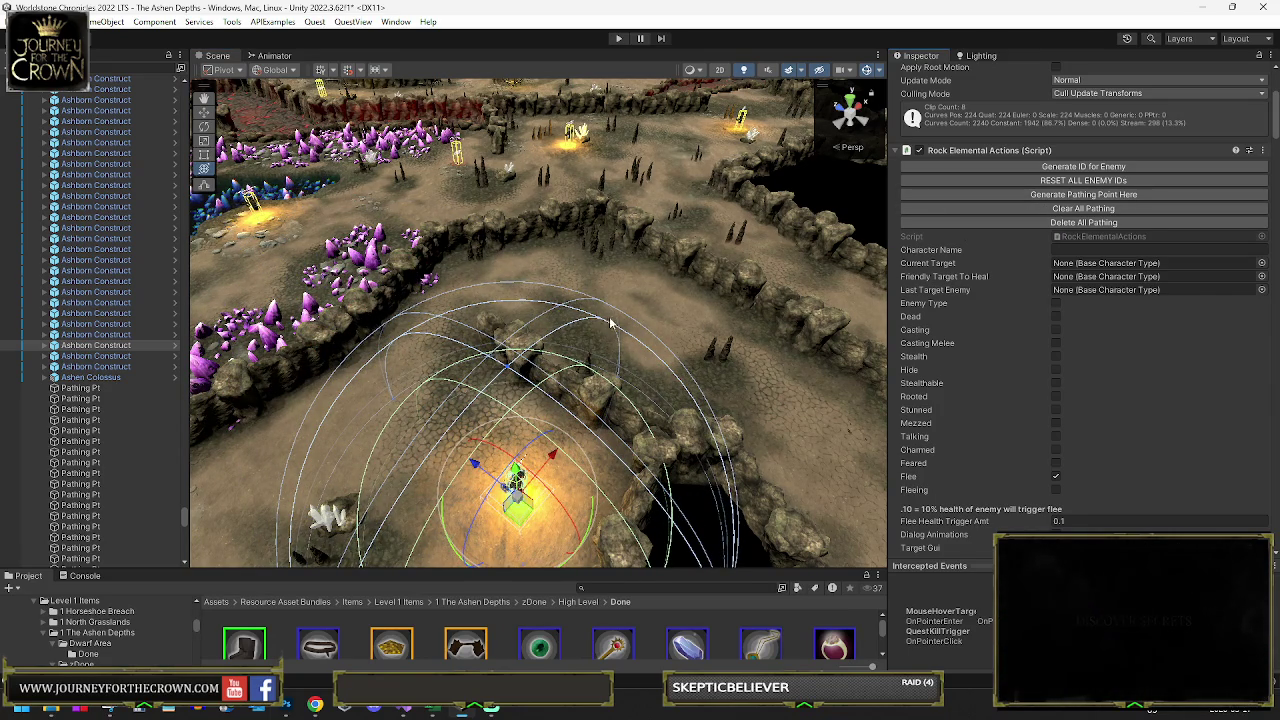
{"action": "mouse_move", "coordinate": [618, 318]}
{"action": "left_mouse_down"}
{"action": "mouse_move", "coordinate": [463, 313]}
{"action": "mouse_move", "coordinate": [192, 270]}
{"action": "left_mouse_up"}
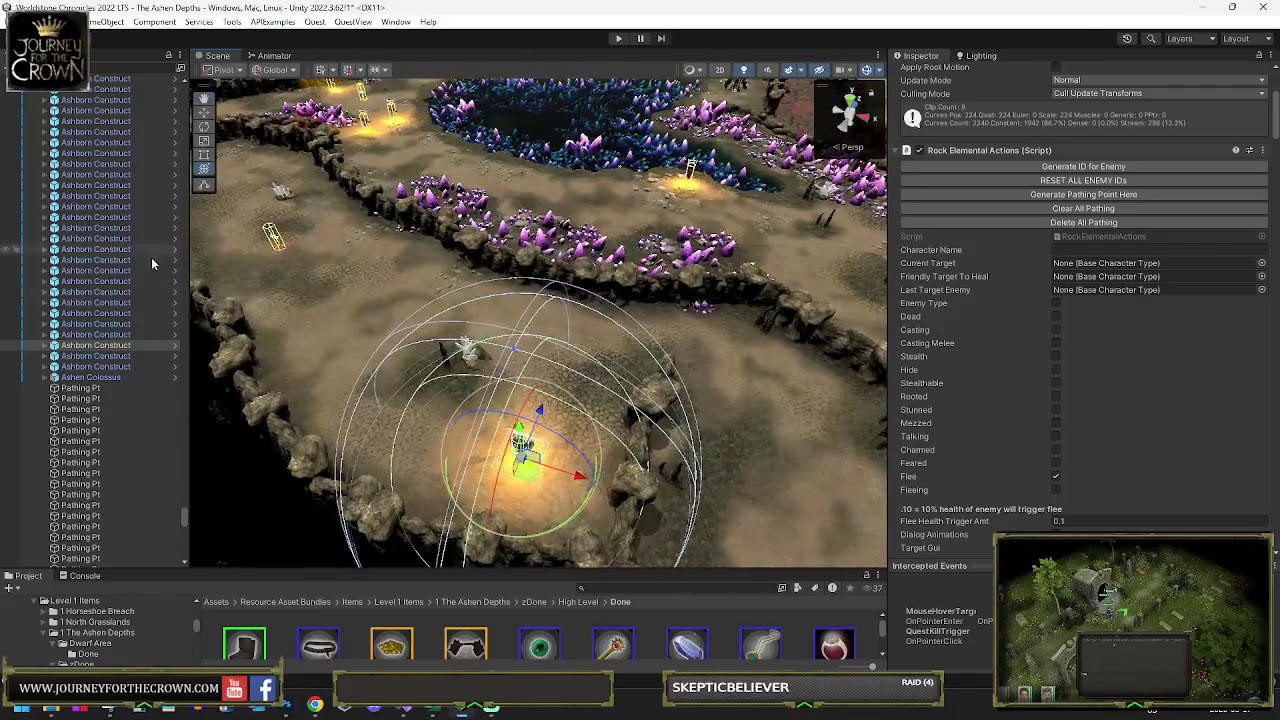
- Select the next Ashborn Construct and move it down-left onto lit floor by the chasm
{"action": "left_click", "coordinate": [125, 357]}
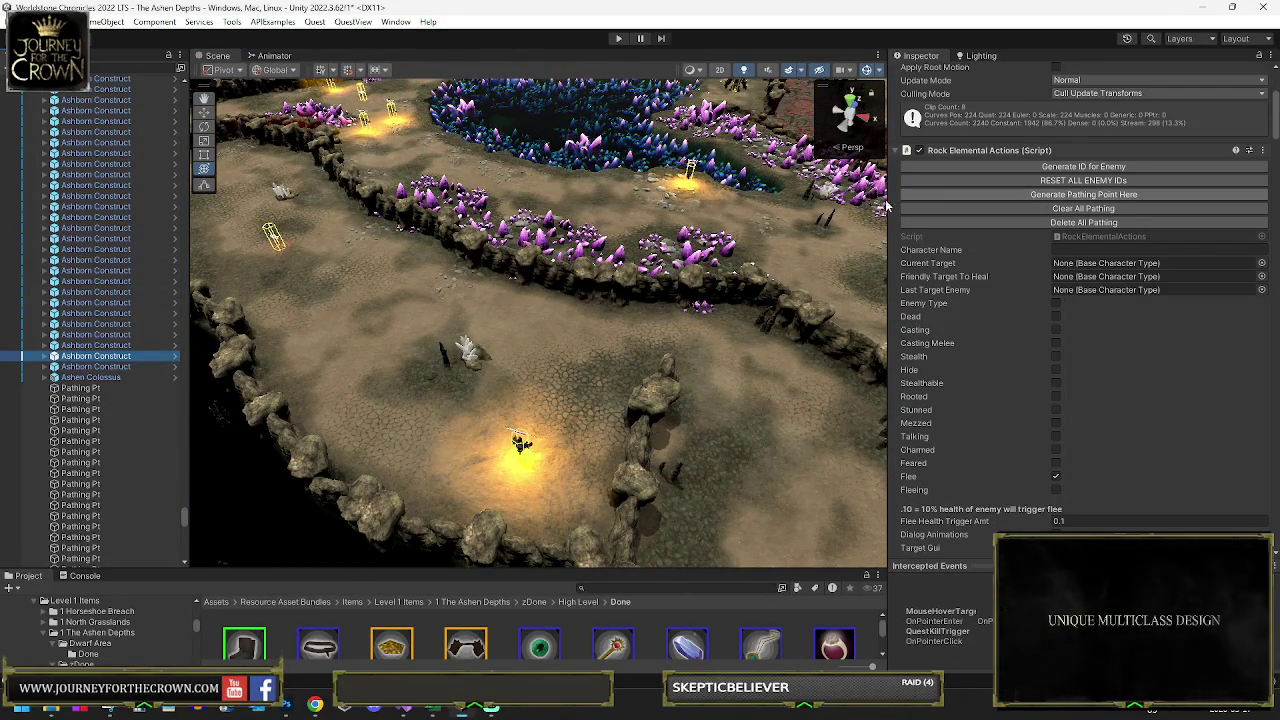
{"action": "key", "text": "f"}
{"action": "scroll", "coordinate": [591, 268], "scroll_direction": "down", "scroll_amount": 5}
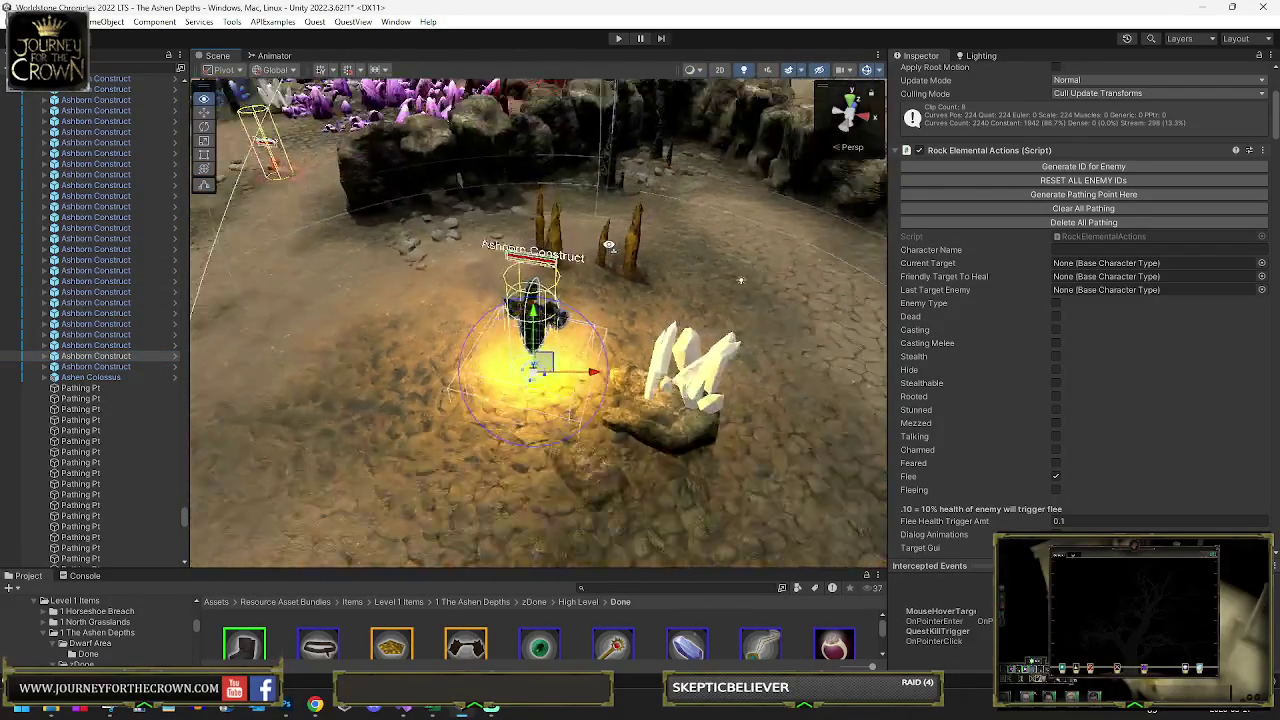
{"action": "scroll", "coordinate": [591, 268], "scroll_direction": "down", "scroll_amount": 3}
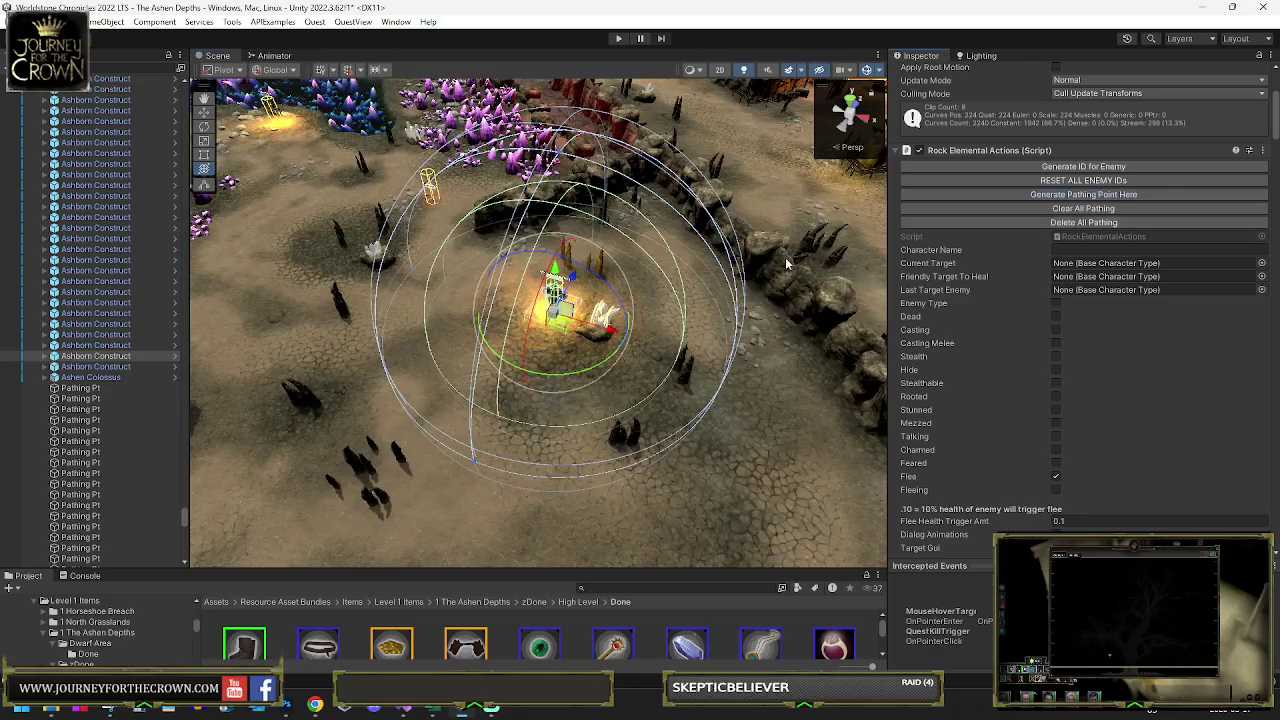
{"action": "left_click_drag", "start_coordinate": [787, 263], "coordinate": [393, 382]}
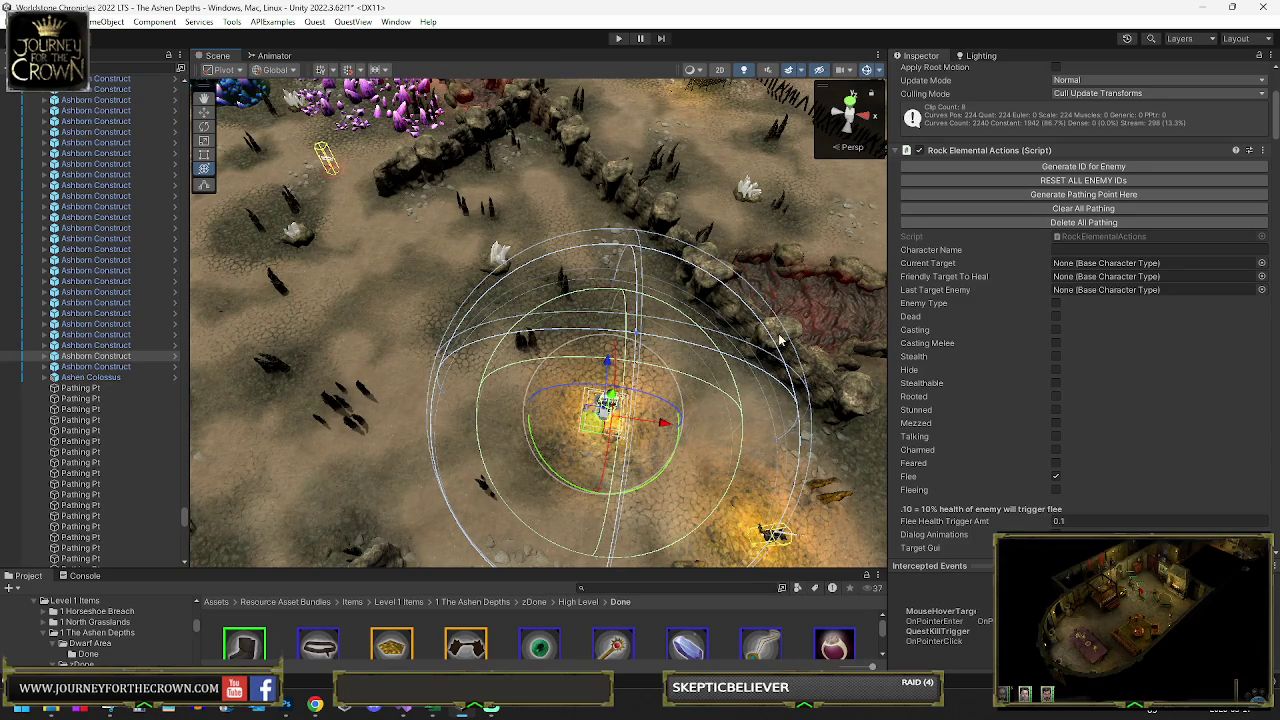
{"action": "left_click_drag", "start_coordinate": [365, 383], "coordinate": [580, 340]}
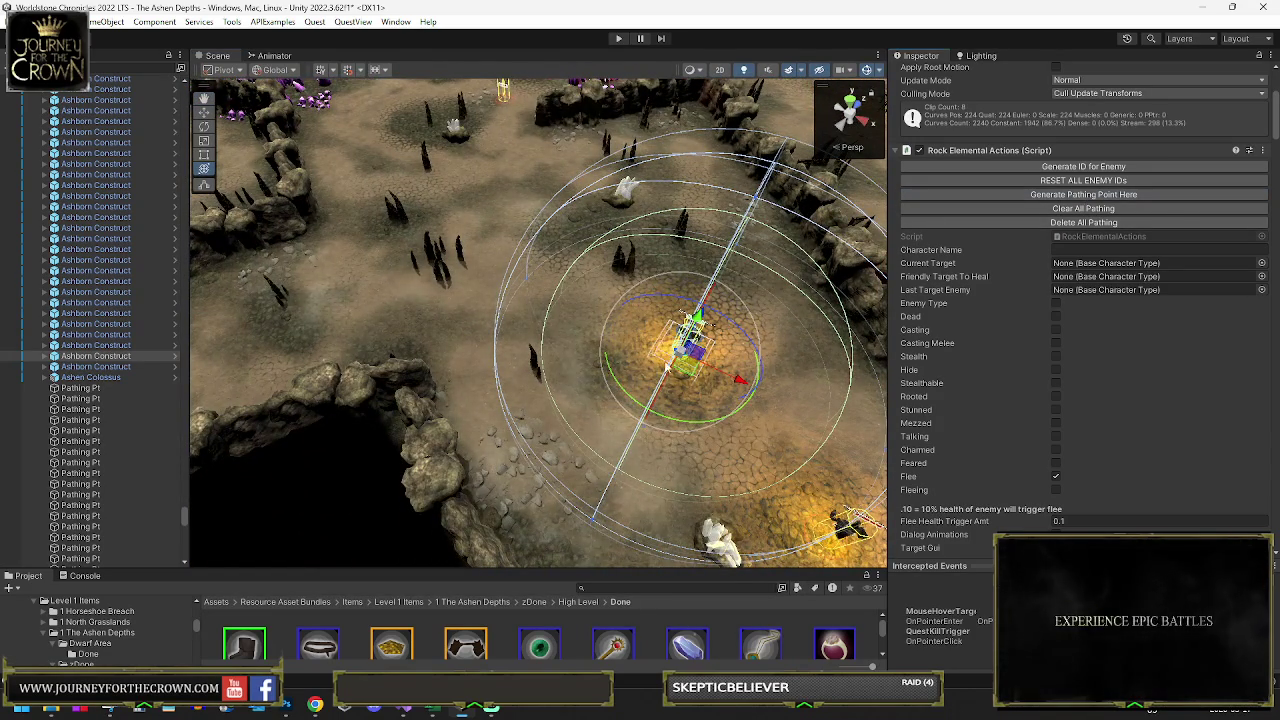
{"action": "left_click_drag", "start_coordinate": [680, 370], "coordinate": [626, 476]}
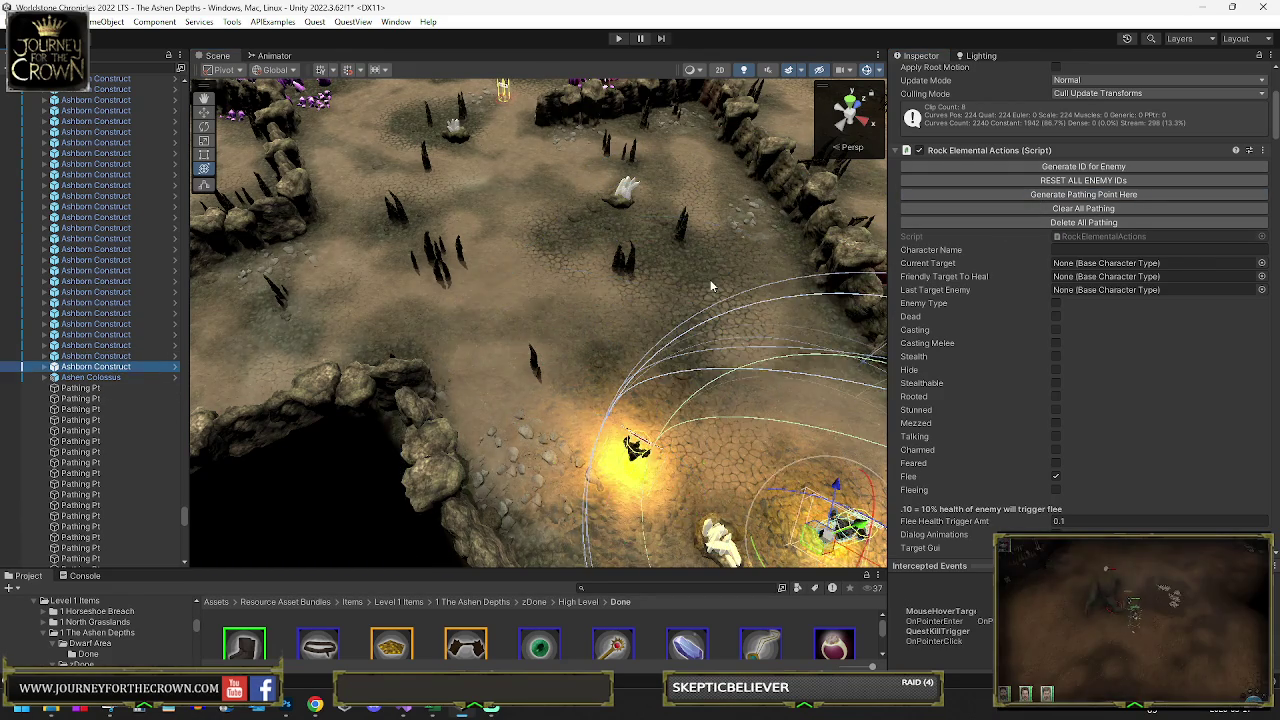
- Undo the construct's bad move and place it right beside the red lava channel
{"action": "key", "text": "f"}
{"action": "scroll", "coordinate": [699, 328], "scroll_direction": "down", "scroll_amount": 10}
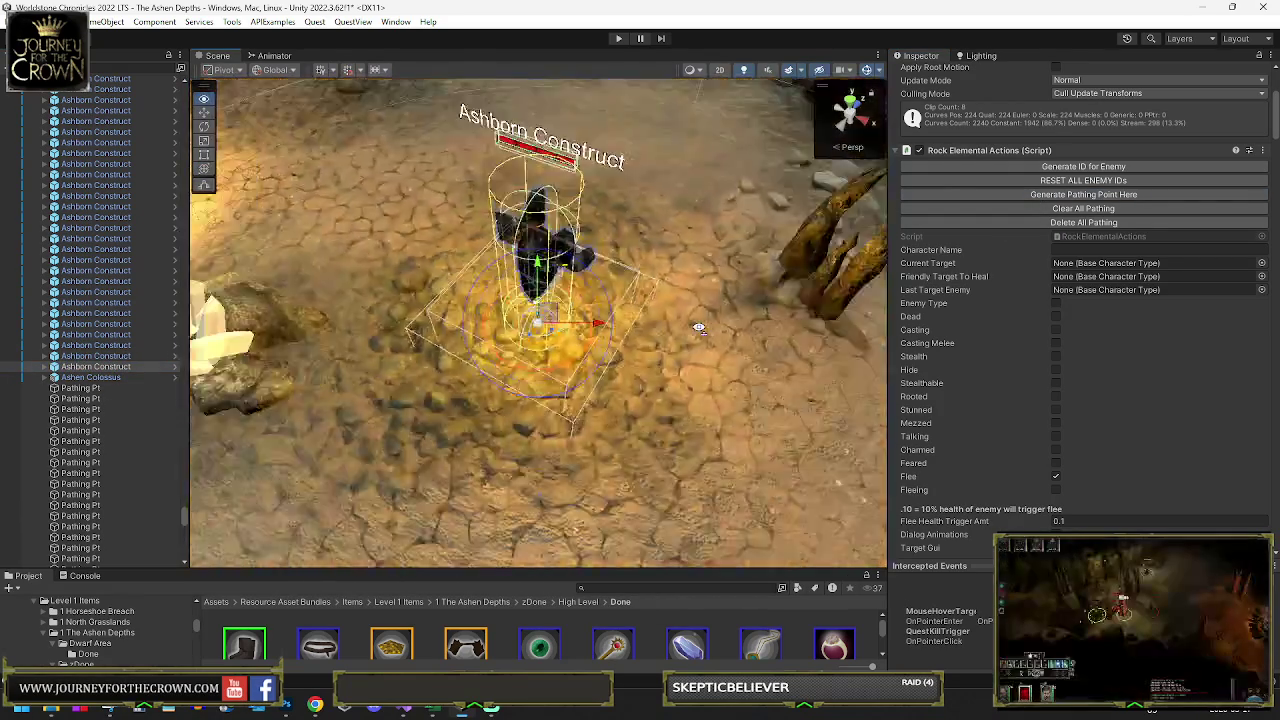
{"action": "left_click_drag", "start_coordinate": [748, 352], "coordinate": [790, 345]}
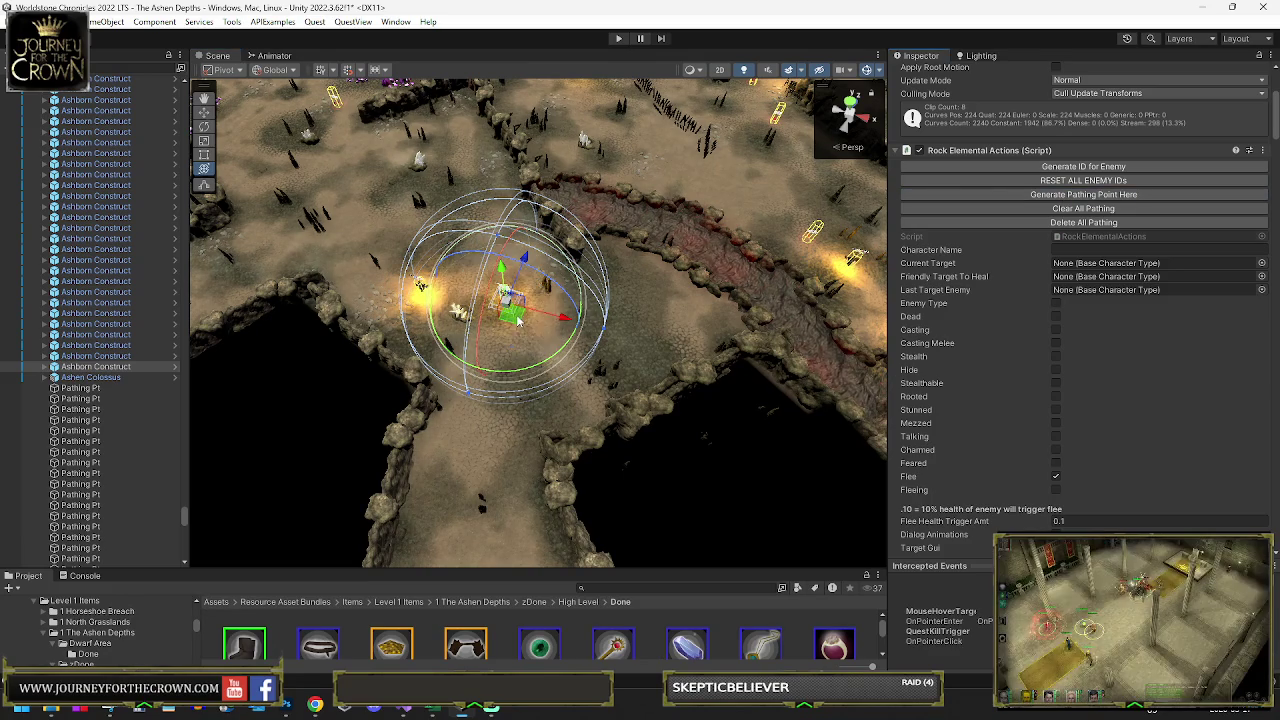
{"action": "mouse_move", "coordinate": [813, 245]}
{"action": "left_mouse_down"}
{"action": "mouse_move", "coordinate": [556, 382]}
{"action": "mouse_move", "coordinate": [540, 254]}
{"action": "left_mouse_up"}
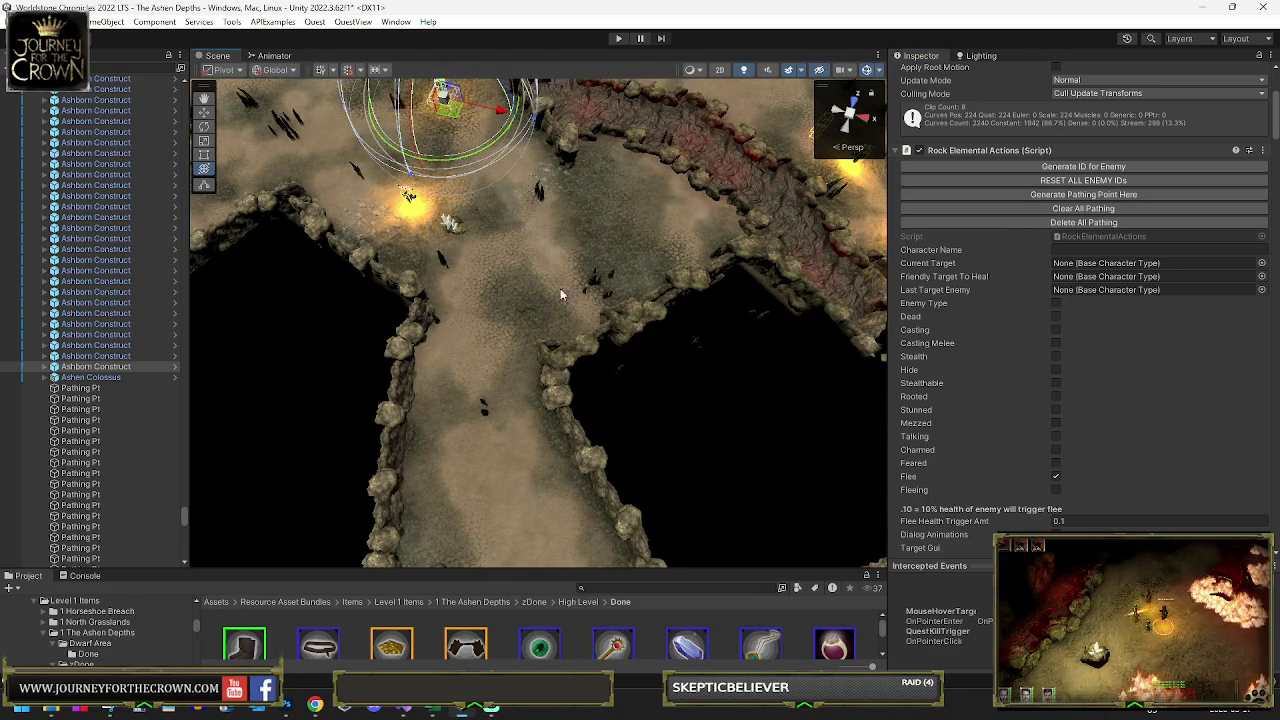
{"action": "mouse_move", "coordinate": [672, 206]}
{"action": "left_mouse_down"}
{"action": "mouse_move", "coordinate": [650, 160]}
{"action": "mouse_move", "coordinate": [505, 195]}
{"action": "mouse_move", "coordinate": [657, 330]}
{"action": "mouse_move", "coordinate": [519, 243]}
{"action": "left_mouse_up"}
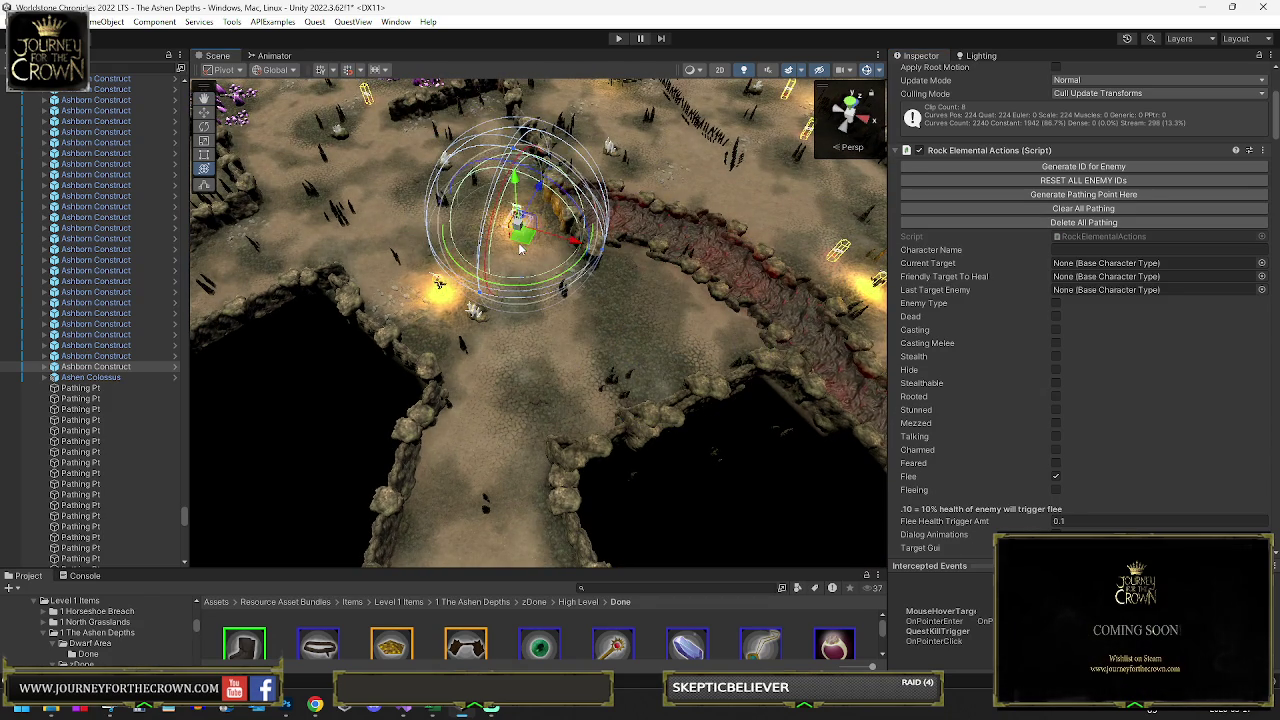
{"action": "key", "text": "ctrl+z"}
{"action": "left_click_drag", "start_coordinate": [588, 262], "coordinate": [699, 258]}
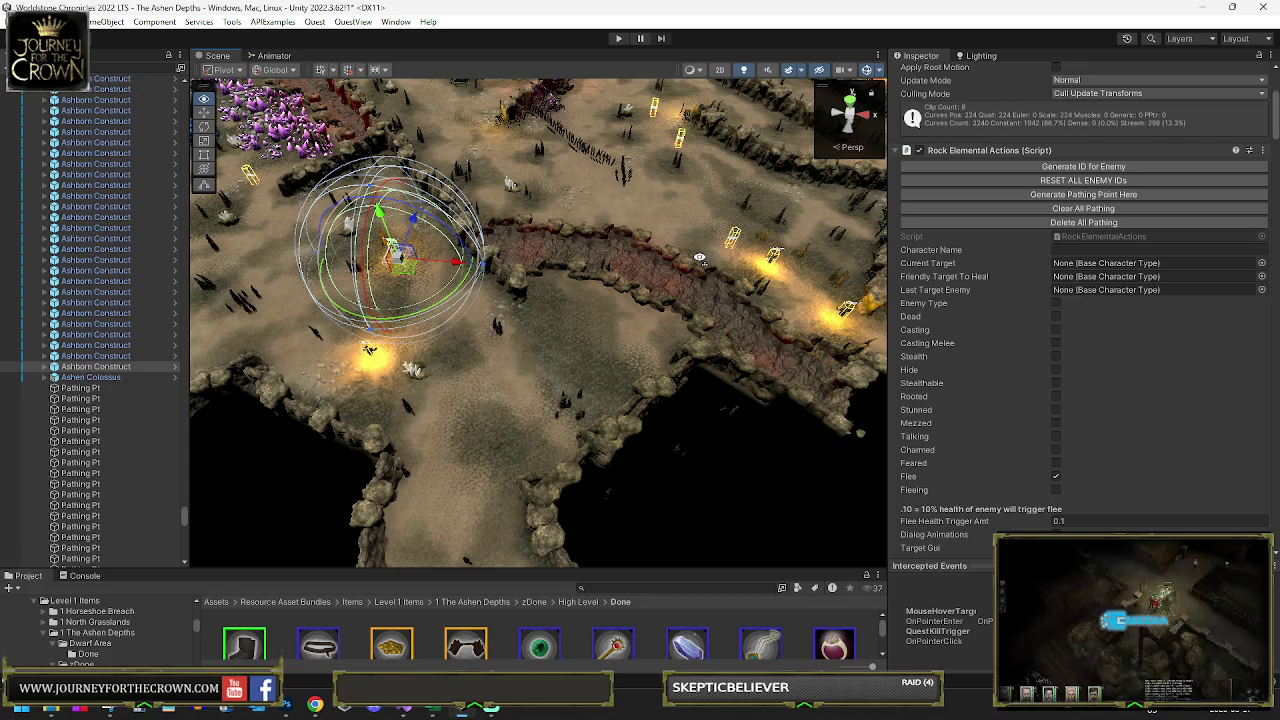
{"action": "mouse_move", "coordinate": [414, 270]}
{"action": "left_mouse_down"}
{"action": "mouse_move", "coordinate": [627, 355]}
{"action": "mouse_move", "coordinate": [636, 338]}
{"action": "left_mouse_up"}
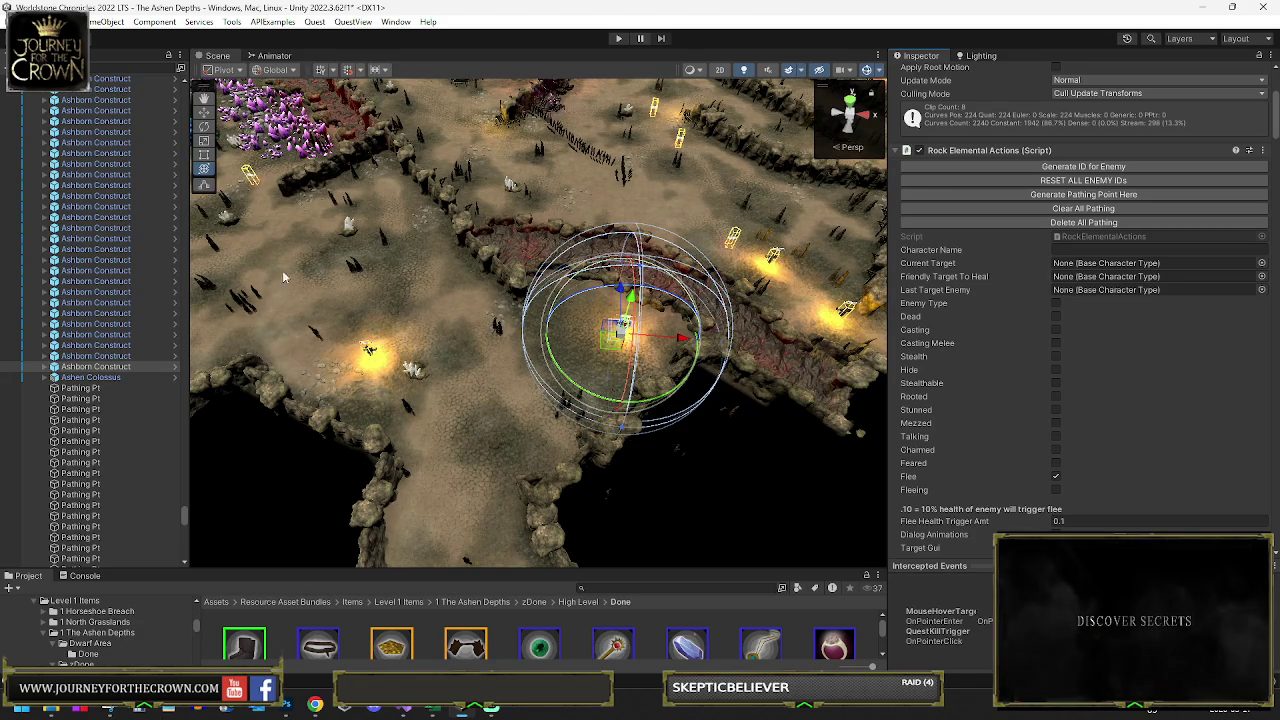
{"action": "mouse_move", "coordinate": [622, 322]}
{"action": "left_mouse_down"}
{"action": "mouse_move", "coordinate": [530, 252]}
{"action": "mouse_move", "coordinate": [642, 262]}
{"action": "mouse_move", "coordinate": [636, 213]}
{"action": "mouse_move", "coordinate": [700, 215]}
{"action": "left_mouse_up"}
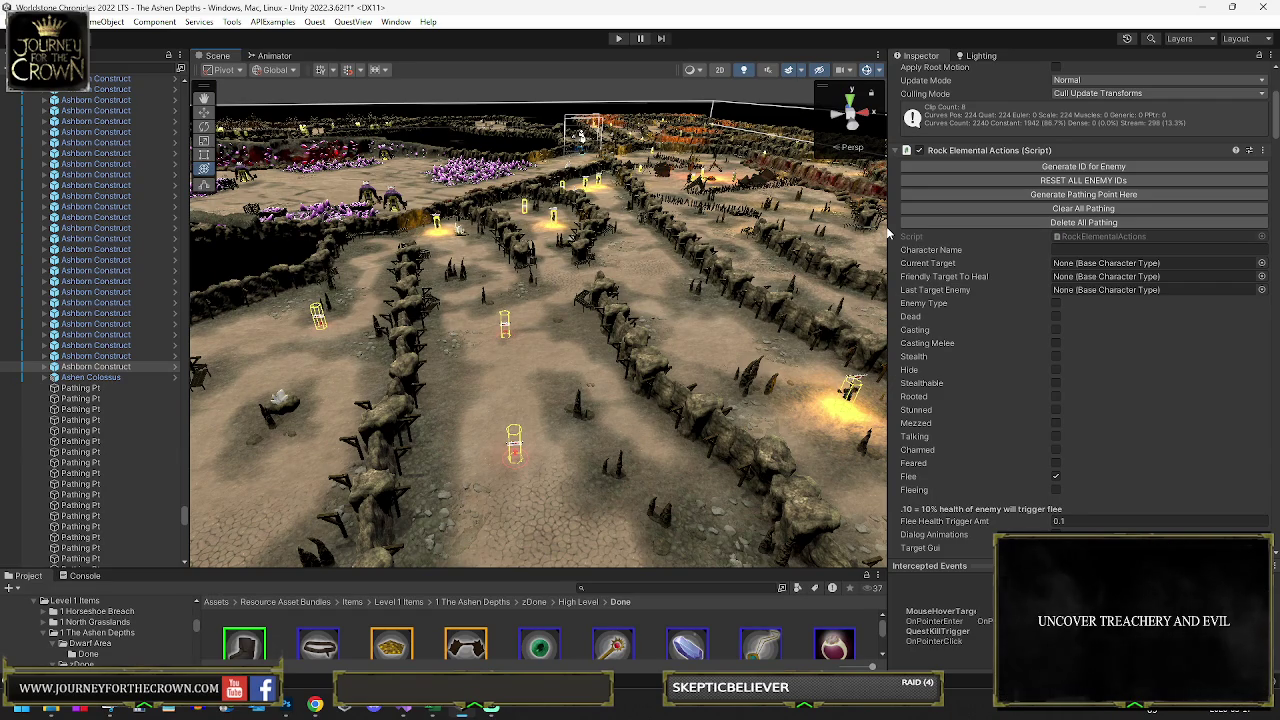
- Save the scene and orbit over the maze and the crystal pit
{"action": "key", "text": "ctrl+s"}
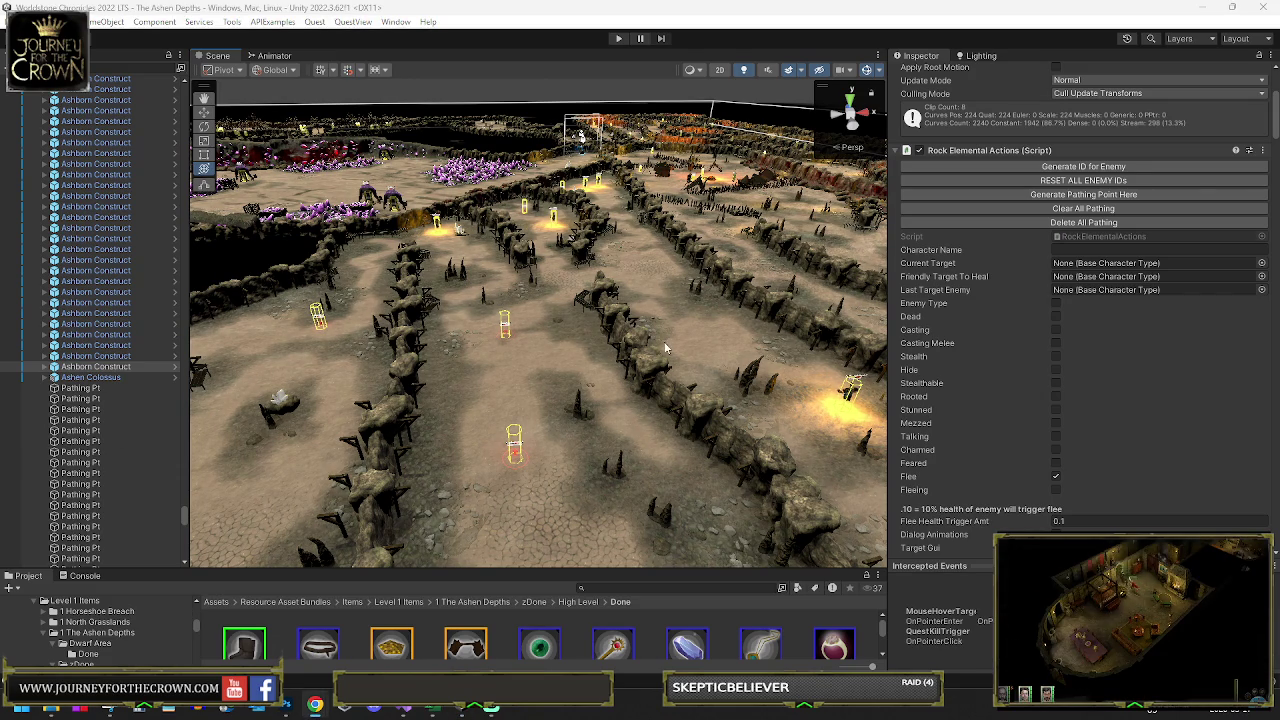
{"action": "mouse_move", "coordinate": [651, 329]}
{"action": "left_mouse_down"}
{"action": "mouse_move", "coordinate": [531, 332]}
{"action": "mouse_move", "coordinate": [554, 326]}
{"action": "left_mouse_up"}
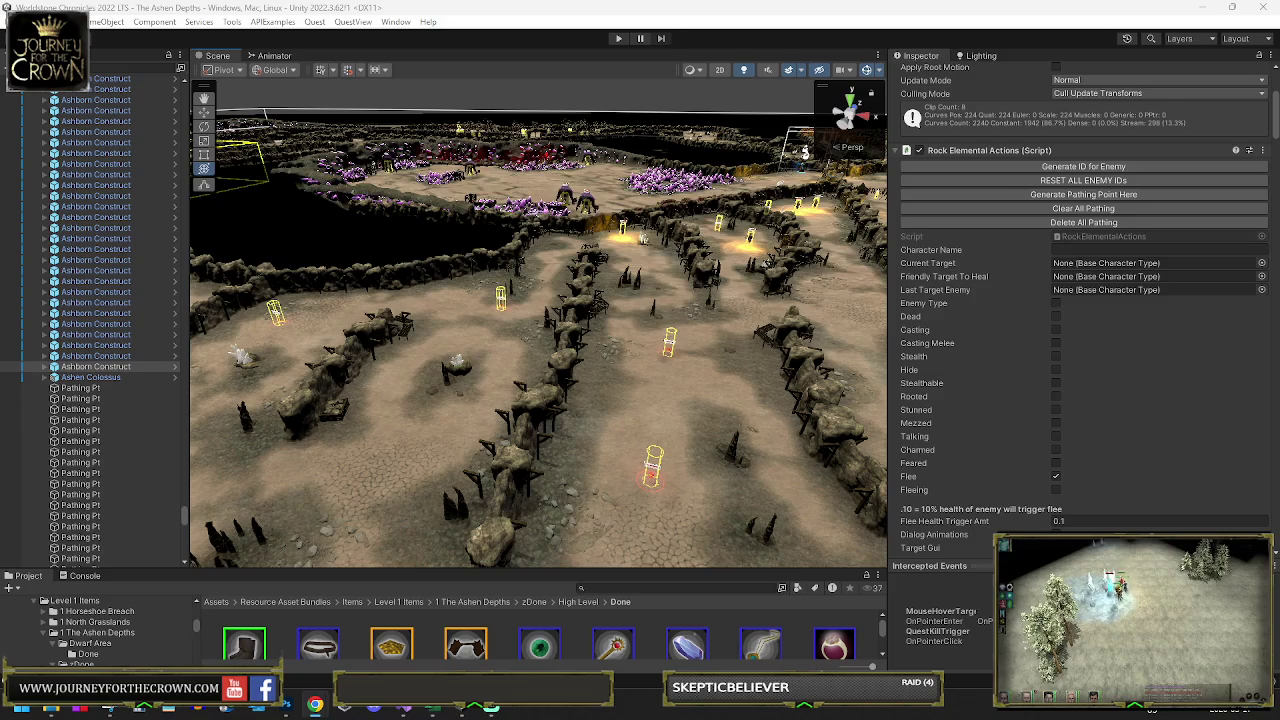
{"action": "mouse_move", "coordinate": [608, 386]}
{"action": "left_mouse_down"}
{"action": "mouse_move", "coordinate": [10, 380]}
{"action": "mouse_move", "coordinate": [1189, 375]}
{"action": "mouse_move", "coordinate": [892, 382]}
{"action": "mouse_move", "coordinate": [1018, 430]}
{"action": "left_mouse_up"}
{"action": "left_click_drag", "start_coordinate": [406, 460], "coordinate": [295, 439]}
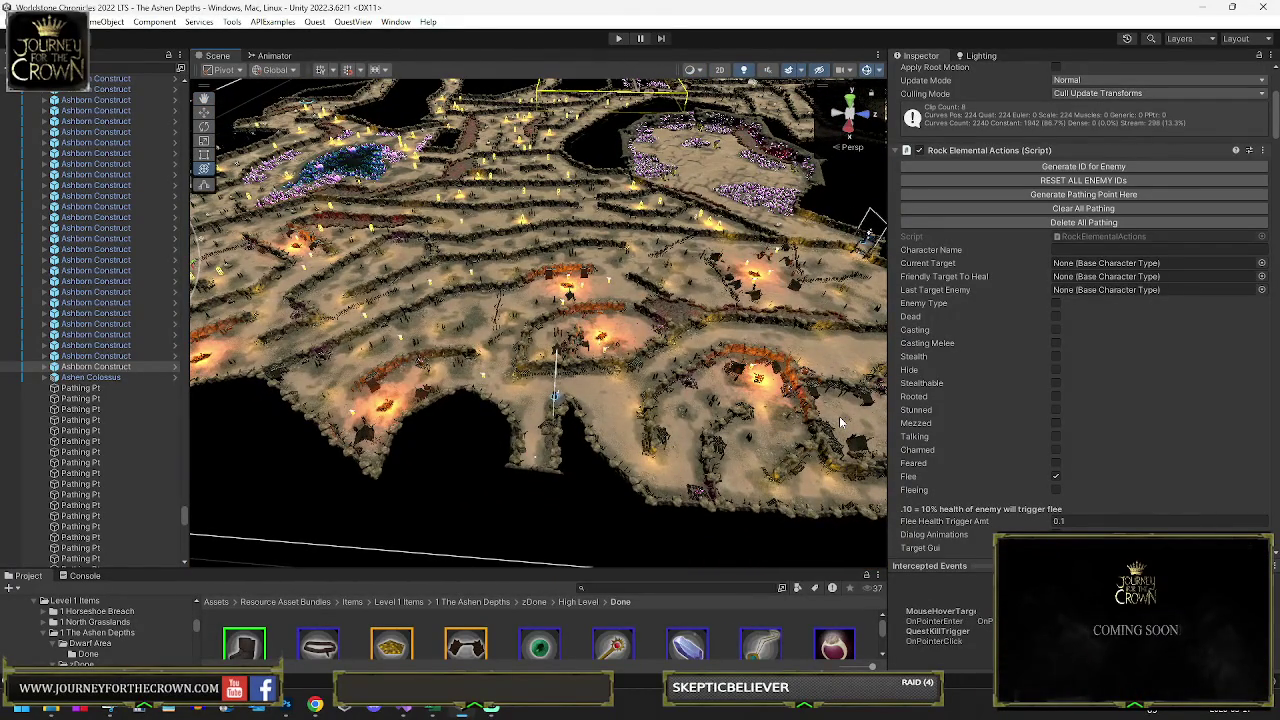
- Re-frame the construct and survey the maze from lower angles toward the burning camp
{"action": "key", "text": "f"}
{"action": "mouse_move", "coordinate": [620, 390]}
{"action": "left_mouse_down", "text": "alt"}
{"action": "mouse_move", "coordinate": [569, 372]}
{"action": "mouse_move", "coordinate": [659, 389]}
{"action": "mouse_move", "coordinate": [735, 380]}
{"action": "mouse_move", "coordinate": [537, 362]}
{"action": "mouse_move", "coordinate": [527, 383]}
{"action": "left_mouse_up", "text": "alt"}
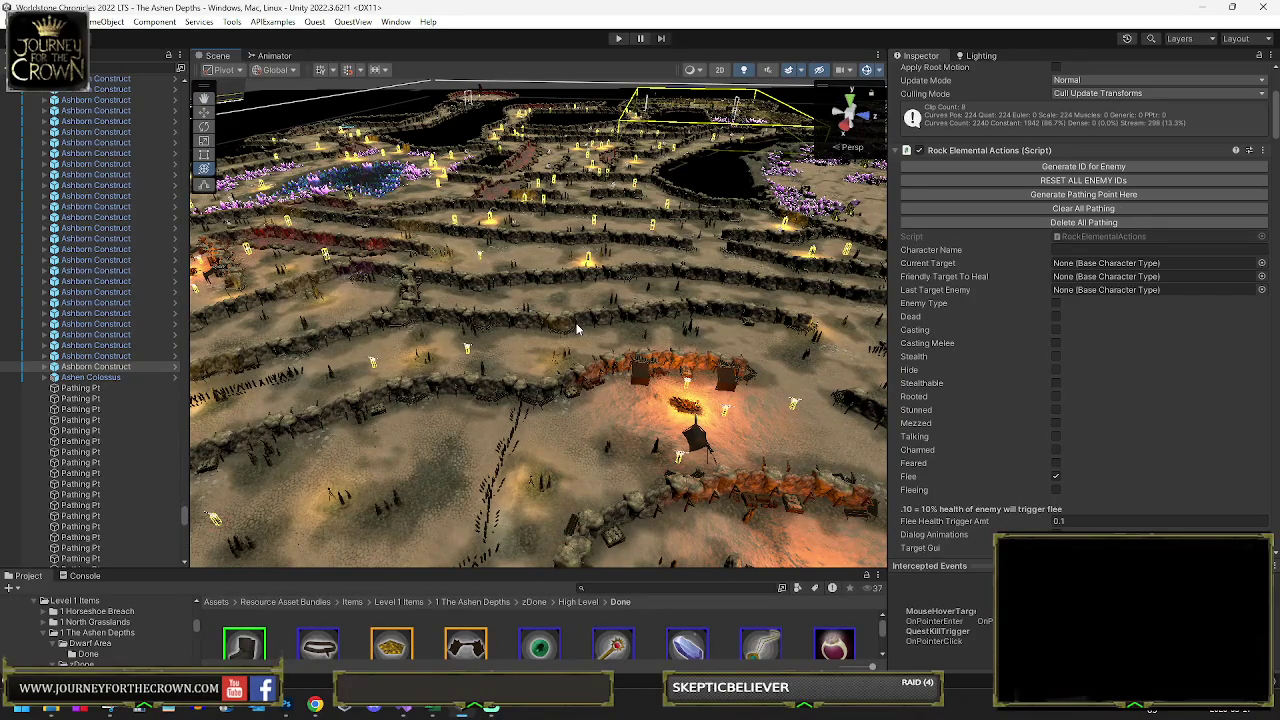
{"action": "mouse_move", "coordinate": [697, 372]}
{"action": "left_mouse_down"}
{"action": "mouse_move", "coordinate": [674, 263]}
{"action": "mouse_move", "coordinate": [678, 351]}
{"action": "mouse_move", "coordinate": [660, 370]}
{"action": "mouse_move", "coordinate": [874, 378]}
{"action": "mouse_move", "coordinate": [707, 413]}
{"action": "mouse_move", "coordinate": [502, 417]}
{"action": "mouse_move", "coordinate": [716, 420]}
{"action": "mouse_move", "coordinate": [516, 301]}
{"action": "mouse_move", "coordinate": [416, 338]}
{"action": "mouse_move", "coordinate": [425, 377]}
{"action": "mouse_move", "coordinate": [417, 360]}
{"action": "mouse_move", "coordinate": [811, 296]}
{"action": "mouse_move", "coordinate": [842, 317]}
{"action": "left_mouse_up"}
{"action": "mouse_move", "coordinate": [634, 371]}
{"action": "left_mouse_down"}
{"action": "mouse_move", "coordinate": [528, 377]}
{"action": "mouse_move", "coordinate": [590, 368]}
{"action": "left_mouse_up"}
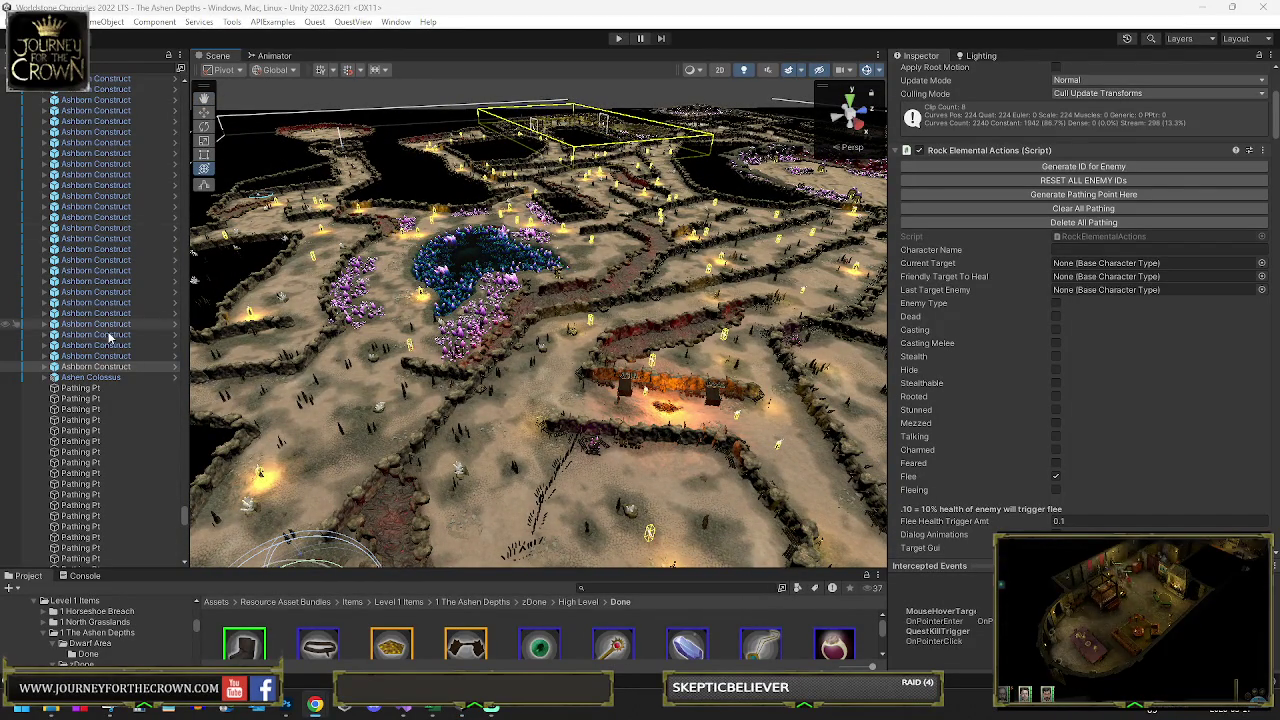
{"action": "left_click_drag", "start_coordinate": [185, 520], "coordinate": [200, 93]}
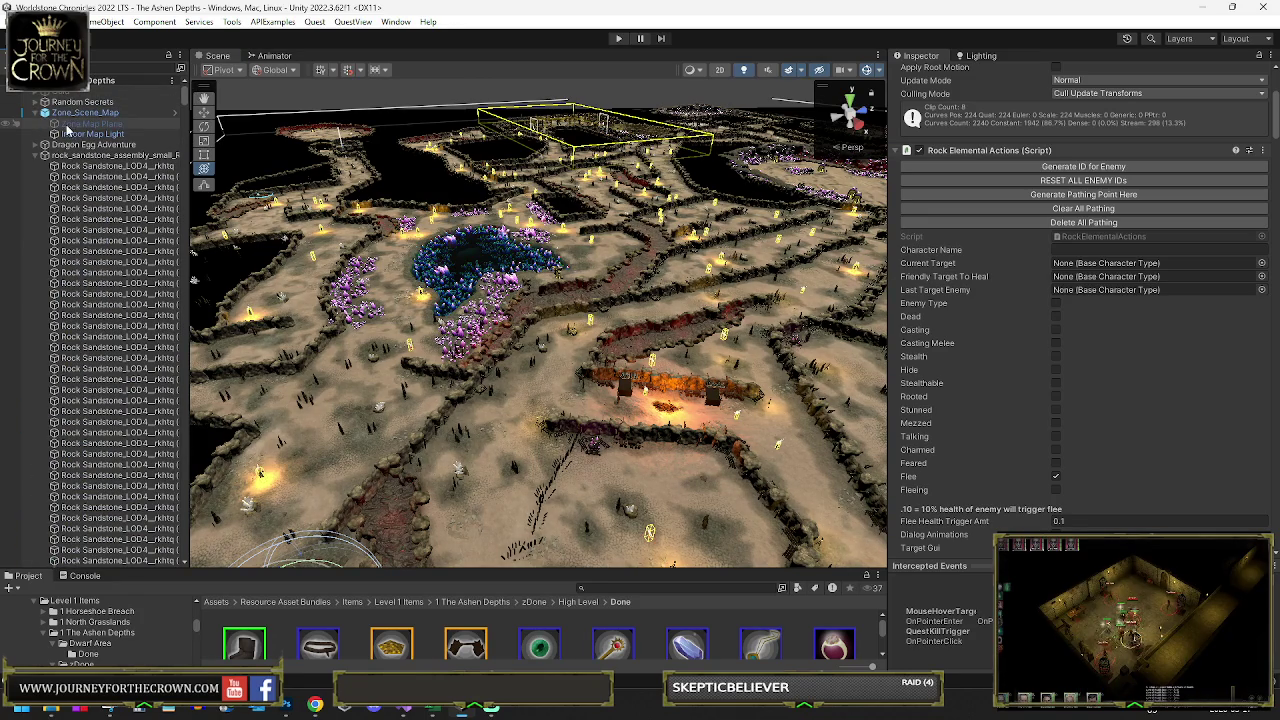
- Inspect Indoor Map Light, Zone_Scene_Map and Zone Map Plane, locating its Cave 01 material
{"action": "left_click", "coordinate": [88, 134]}
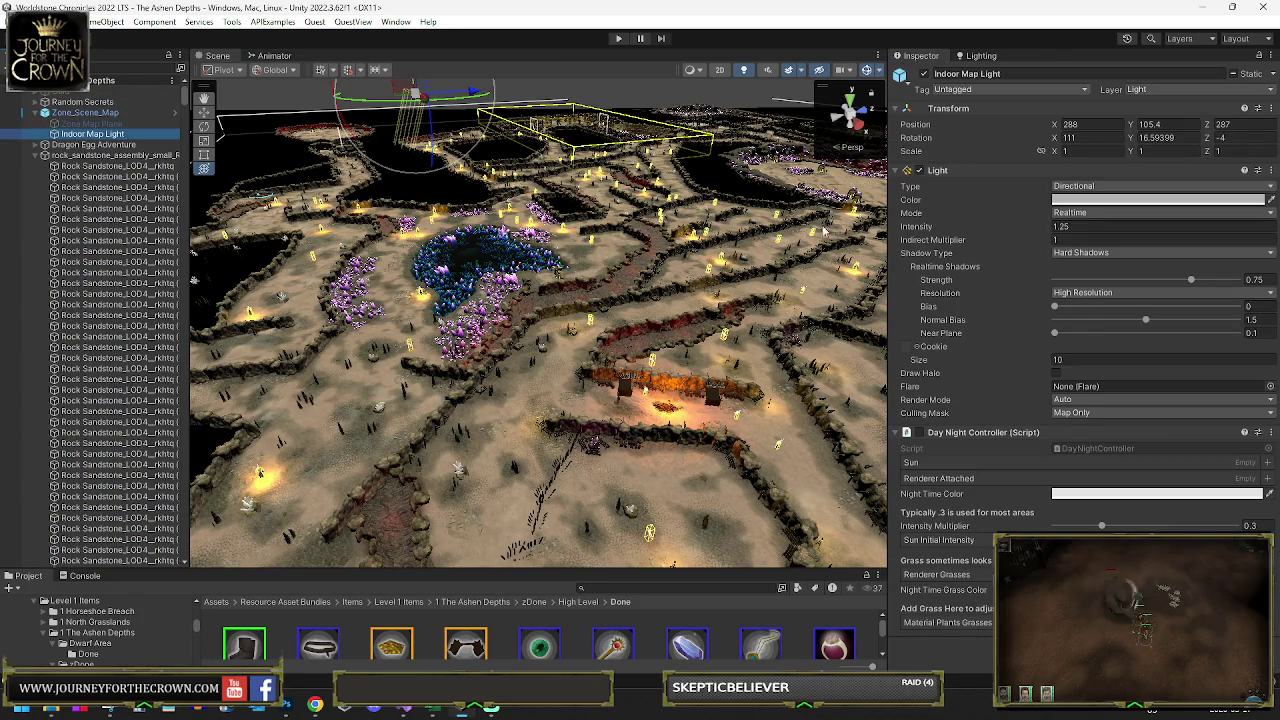
{"action": "mouse_move", "coordinate": [456, 273]}
{"action": "left_mouse_down"}
{"action": "mouse_move", "coordinate": [474, 235]}
{"action": "mouse_move", "coordinate": [420, 190]}
{"action": "left_mouse_up"}
{"action": "left_click", "coordinate": [397, 152]}
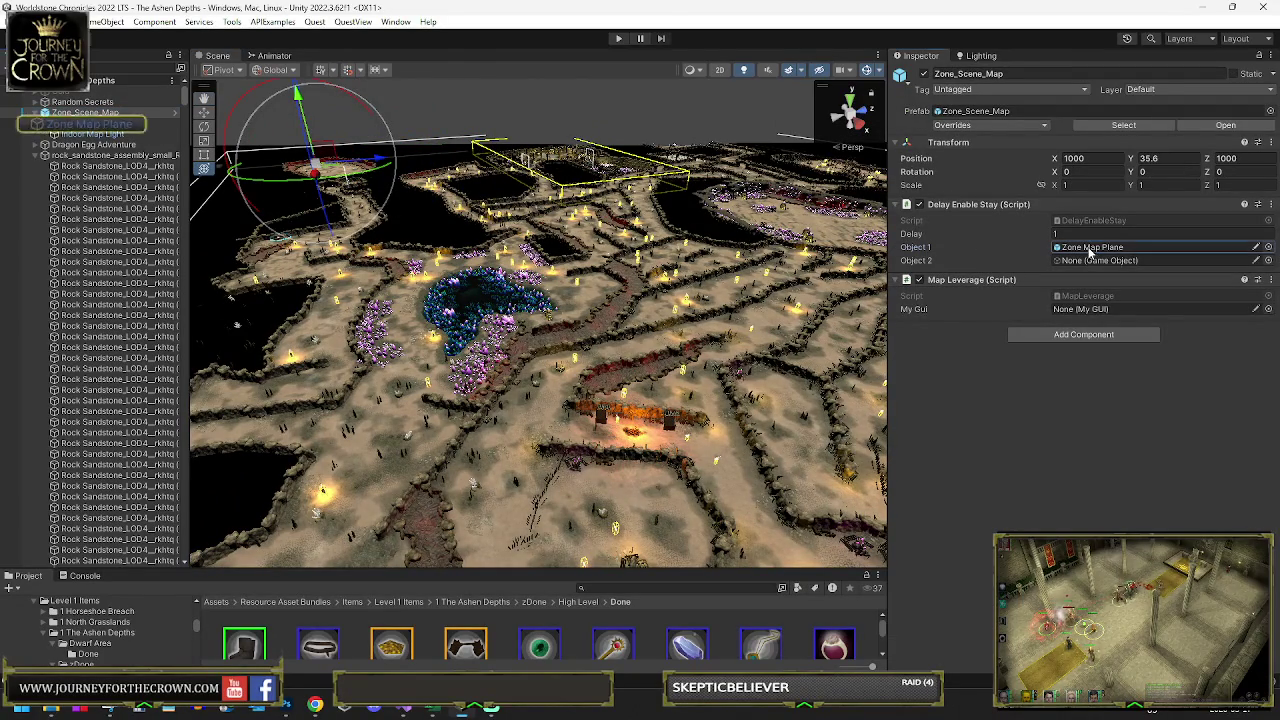
{"action": "left_click", "coordinate": [90, 124]}
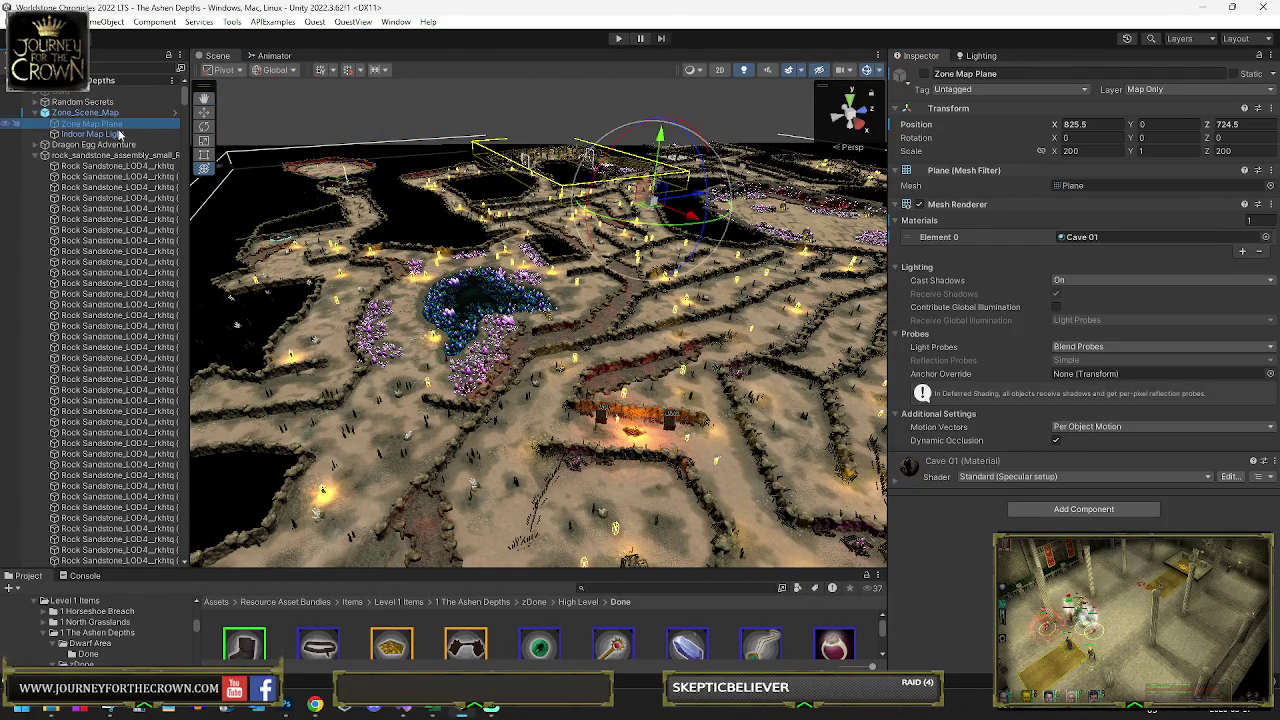
{"action": "left_click", "coordinate": [1090, 237]}
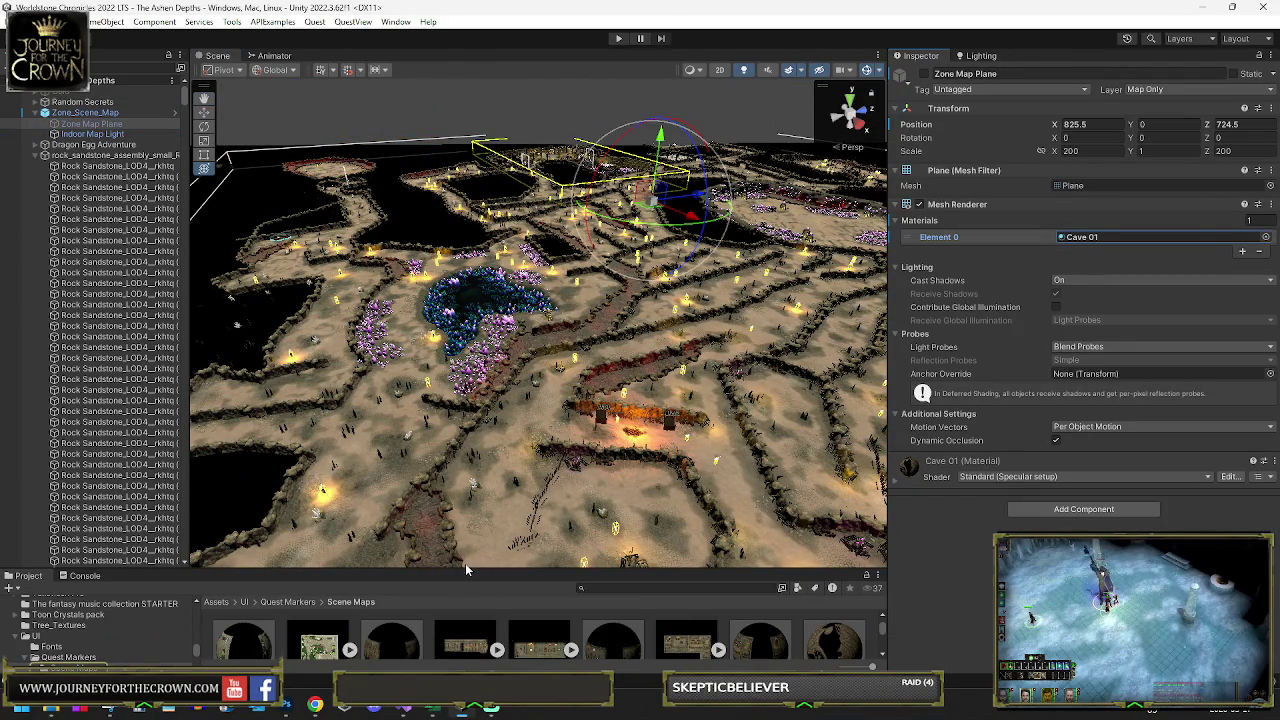